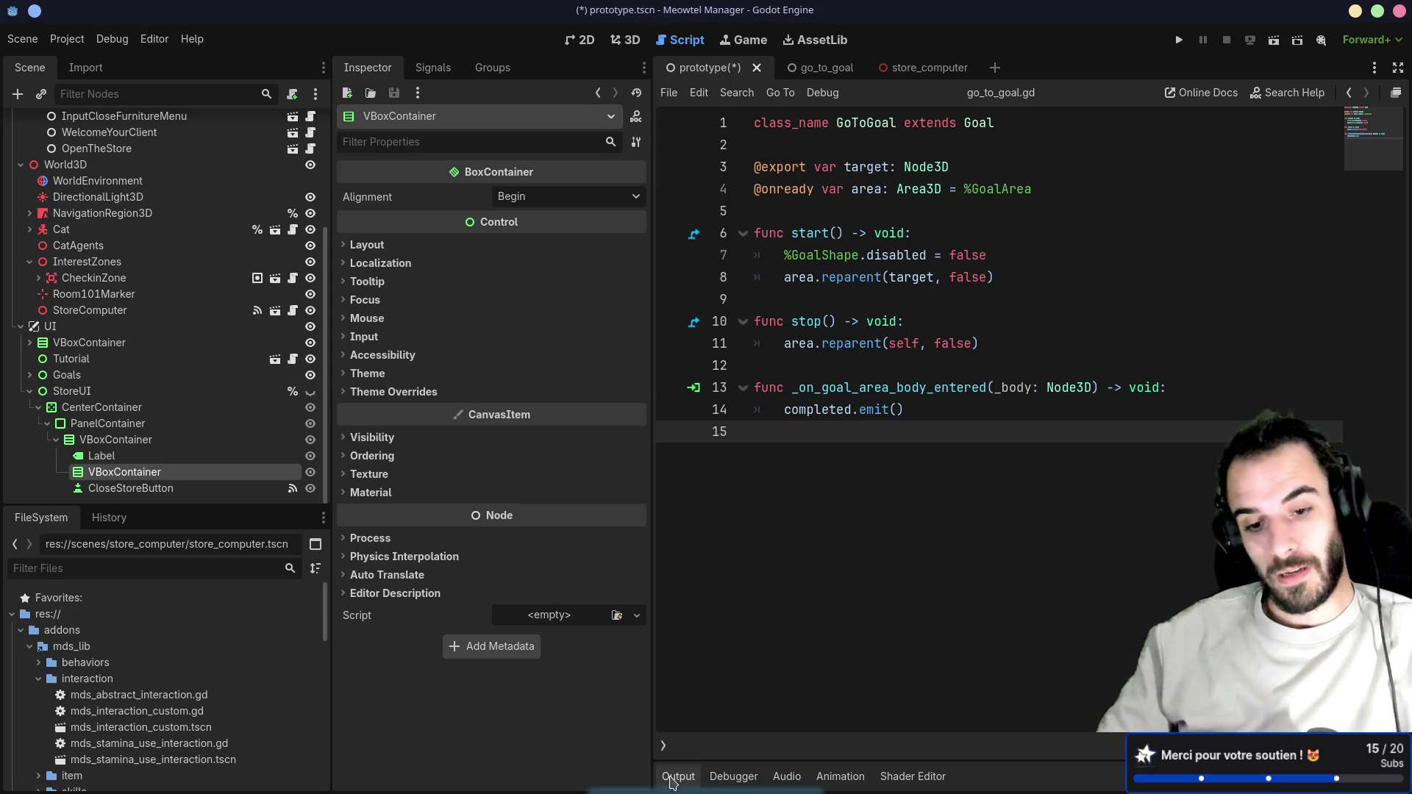
- Show the Output panel and rename the inner VBoxContainer to Furnitures
{"action": "left_click", "coordinate": [678, 776]}
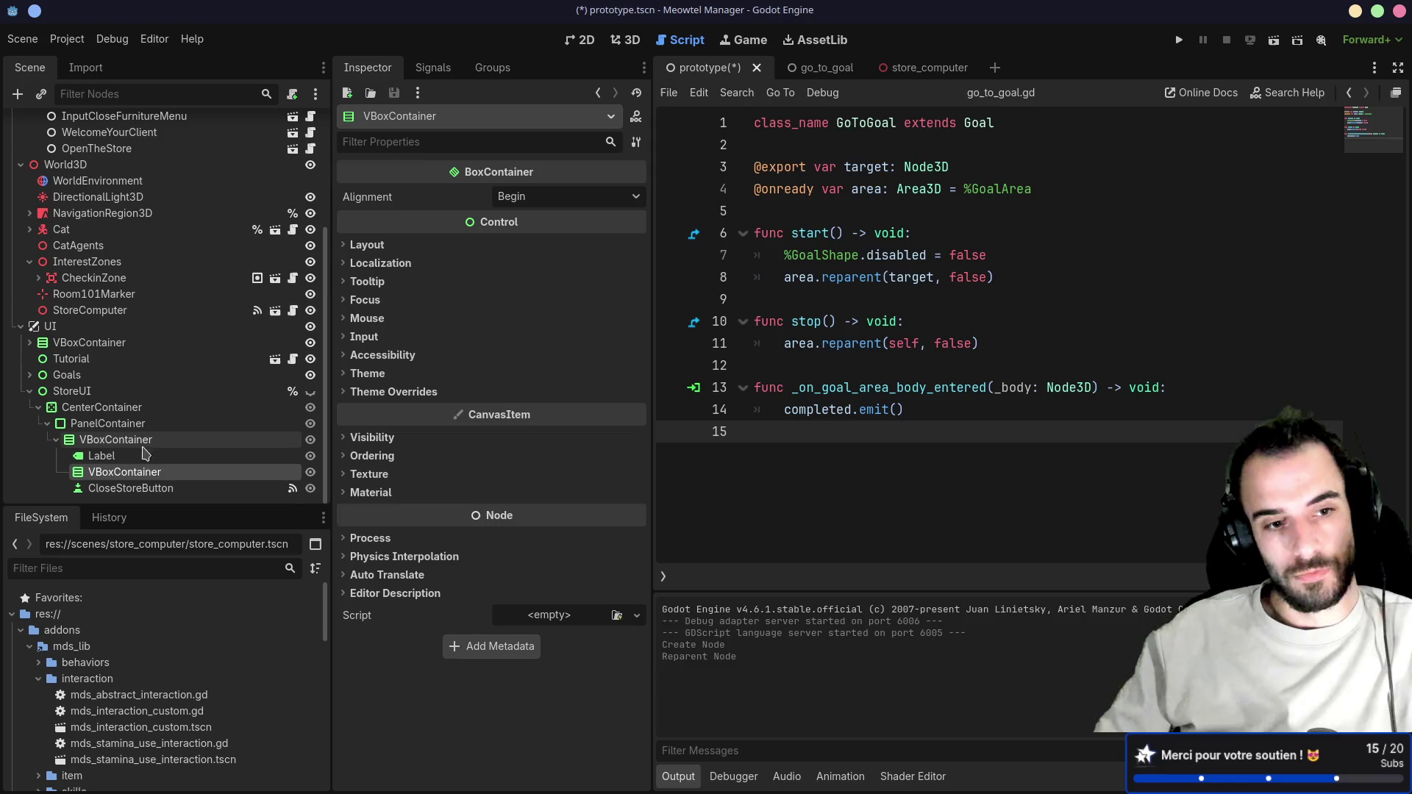
{"action": "double_click", "coordinate": [160, 475]}
{"action": "type", "text": "Furnitures"}
{"action": "key", "text": "Return"}
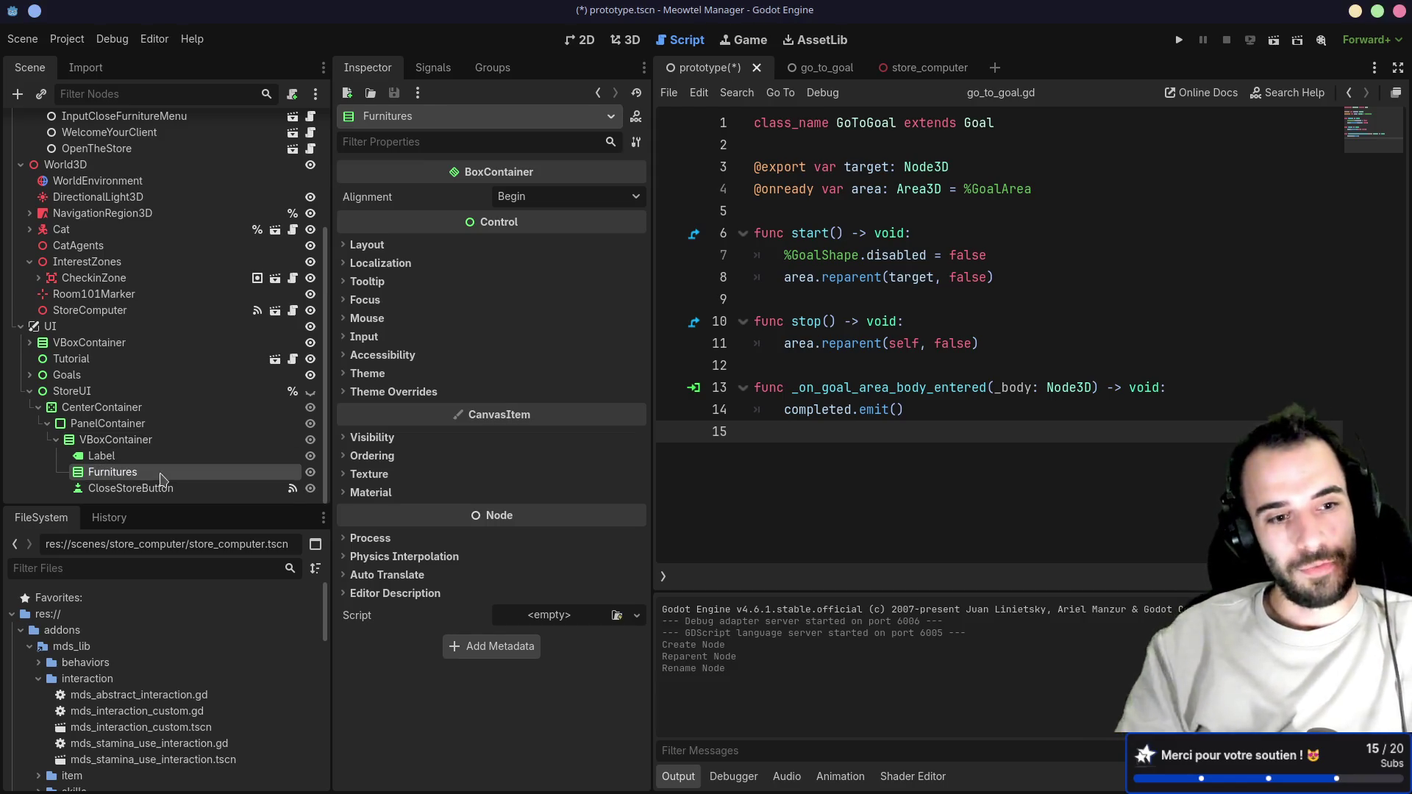
- Select Furnitures and begin adding a child node to it with Ctrl+A
{"action": "left_click", "coordinate": [111, 456]}
{"action": "left_click", "coordinate": [128, 472]}
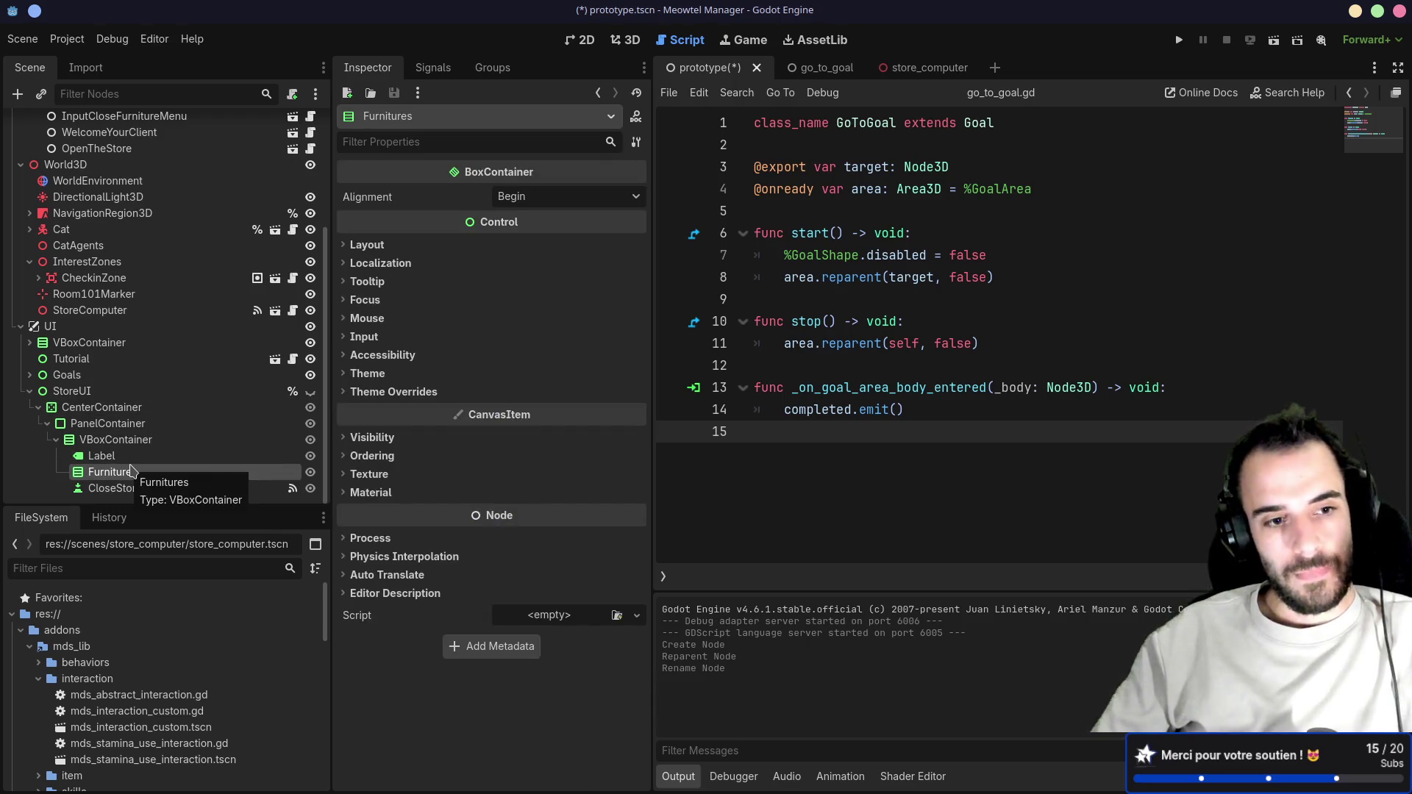
{"action": "key", "text": "ctrl+a"}
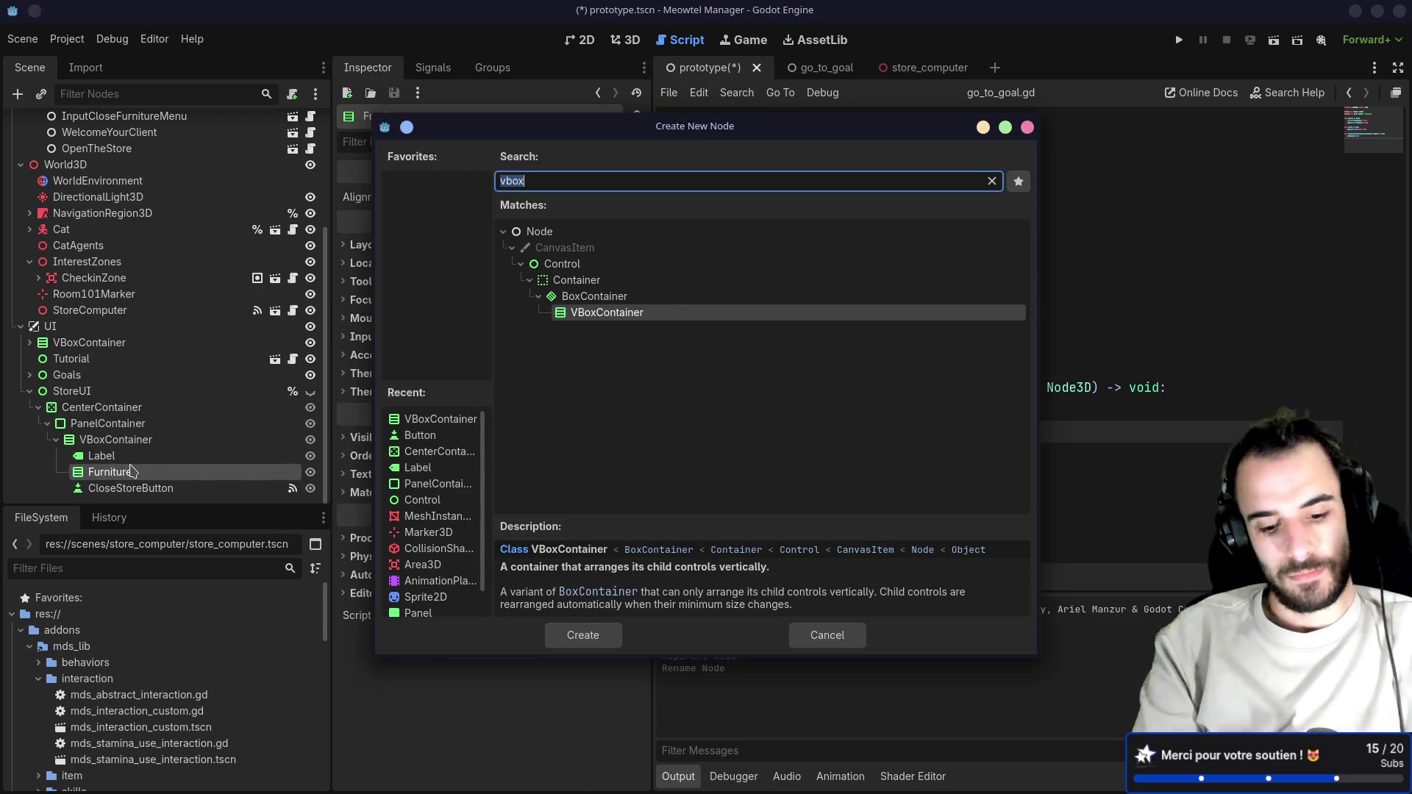
- Create a Button under Furnitures, duplicate it, and rename the first OrderBed with text 'Bed'
{"action": "type", "text": "button"}
{"action": "key", "text": "Return"}
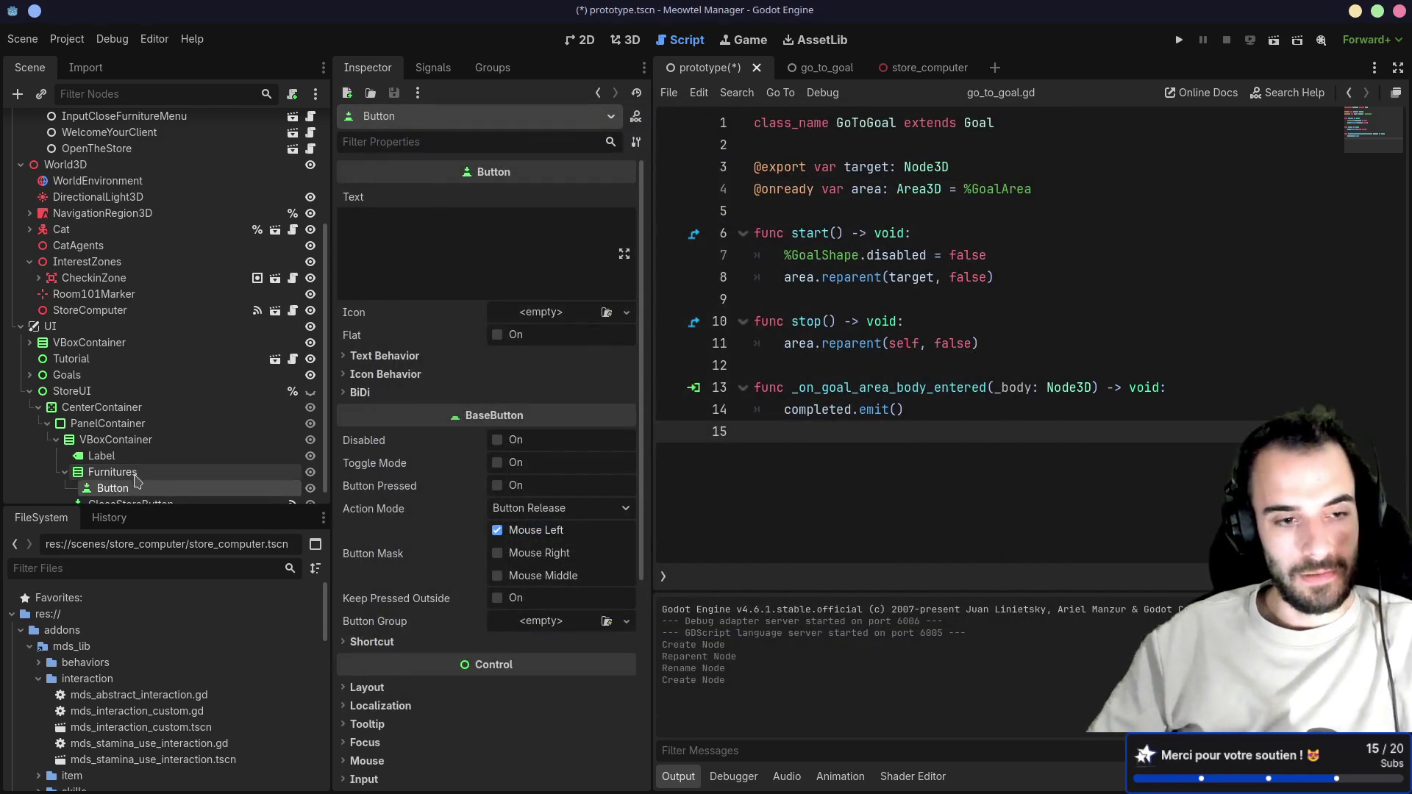
{"action": "key", "text": "ctrl+d"}
{"action": "double_click", "coordinate": [143, 474]}
{"action": "type", "text": "OrderBed"}
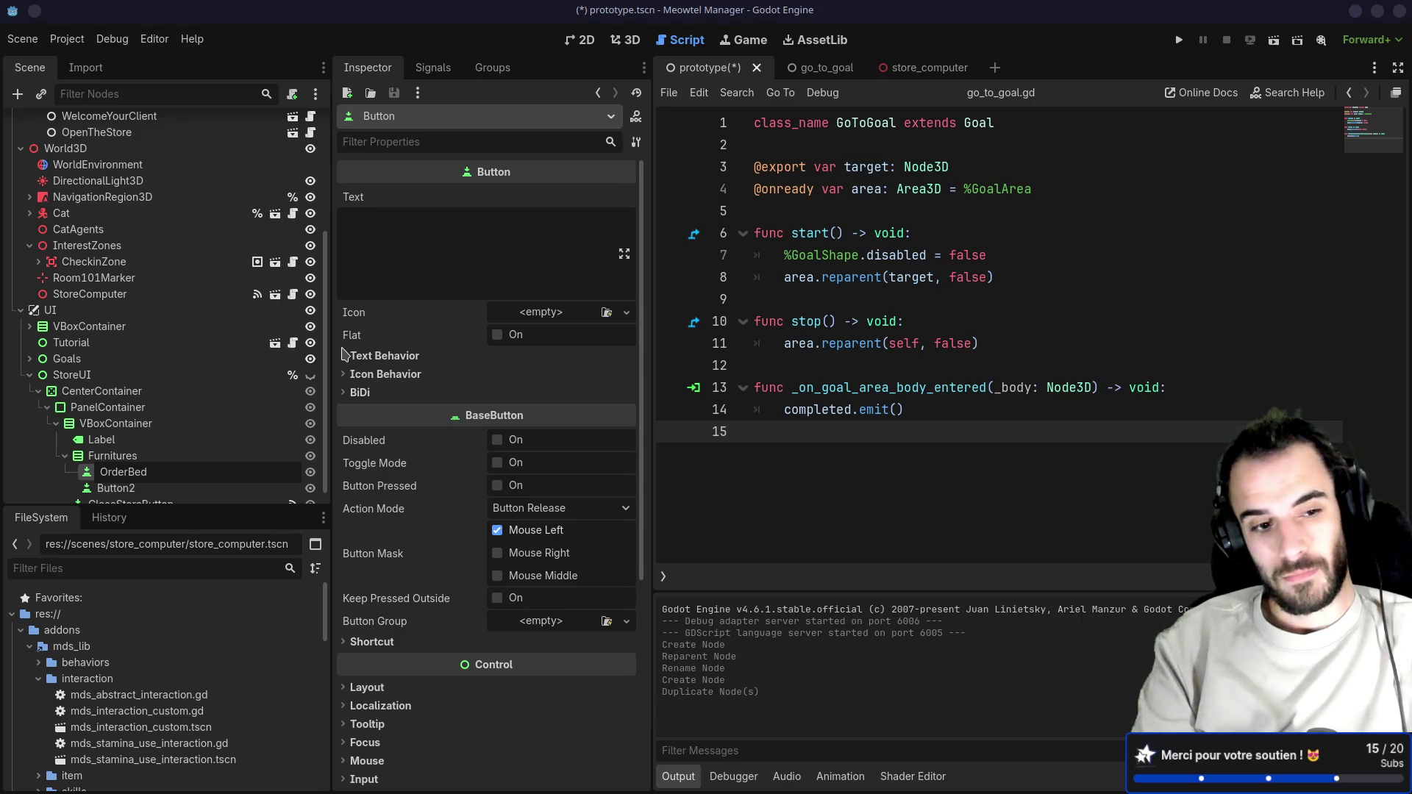
{"action": "key", "text": "Return"}
{"action": "left_click", "coordinate": [519, 256]}
{"action": "type", "text": "Bed"}
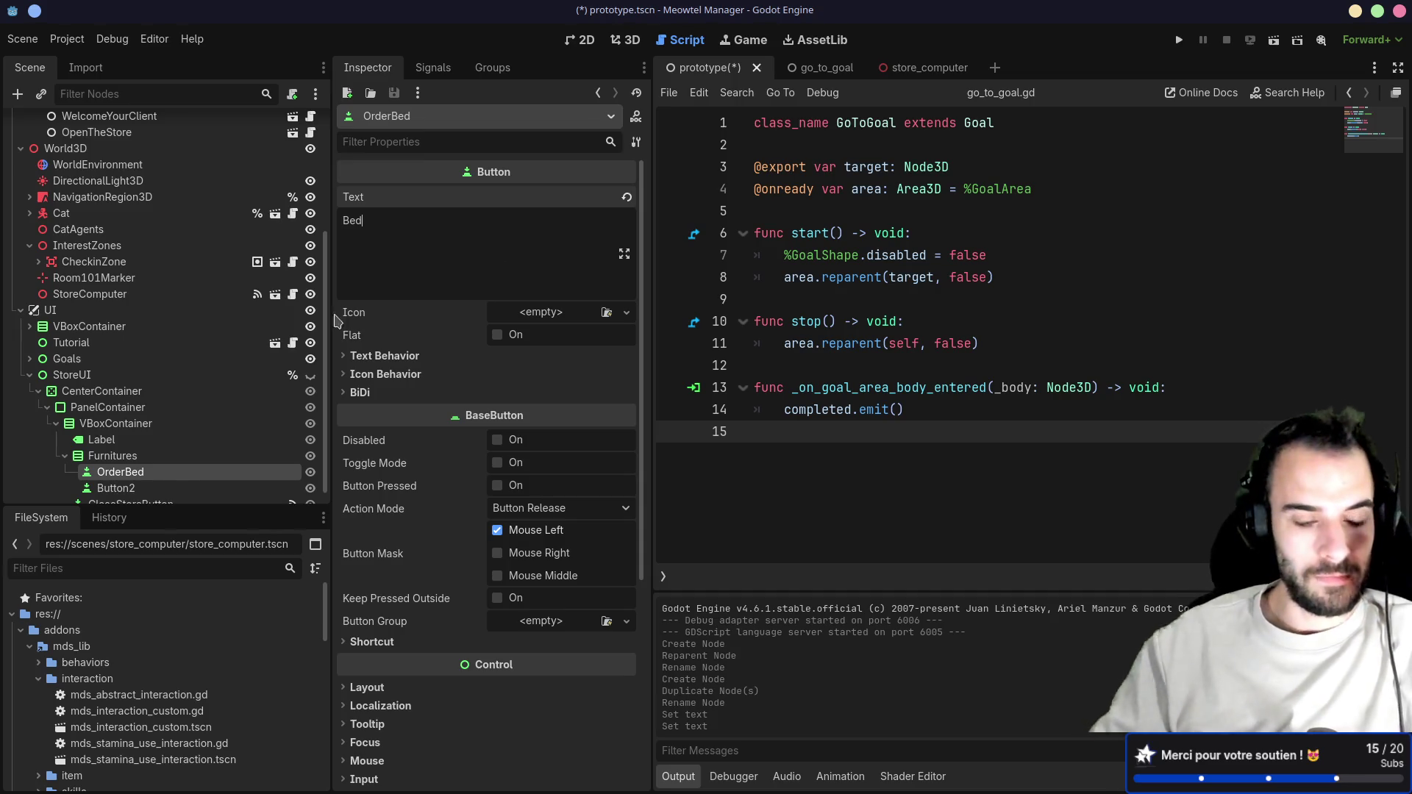
- Rename the duplicated button to OrderChair and save the scene
{"action": "left_click", "coordinate": [154, 490]}
{"action": "double_click", "coordinate": [155, 490]}
{"action": "type", "text": "OrderChair"}
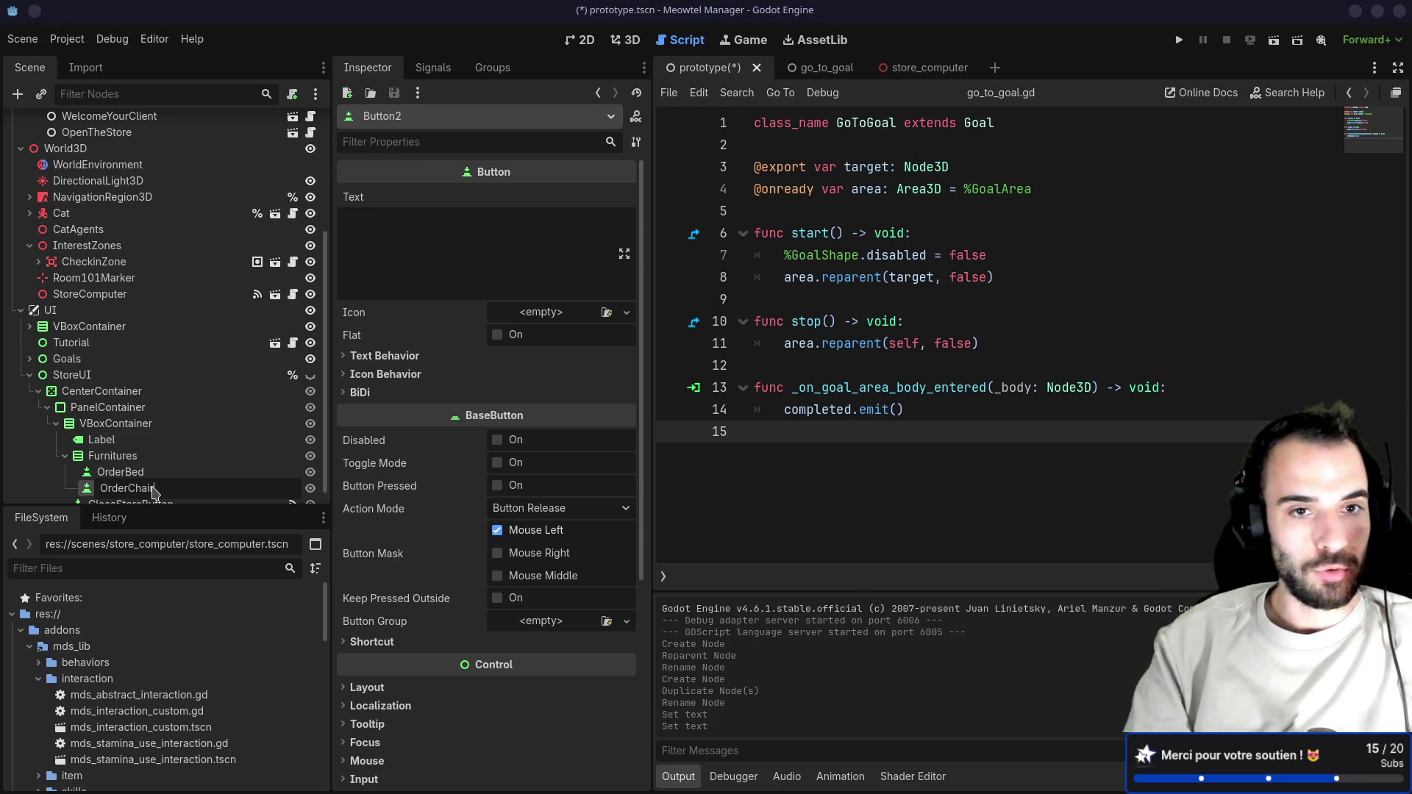
{"action": "key", "text": "Return"}
{"action": "key", "text": "ctrl+s"}
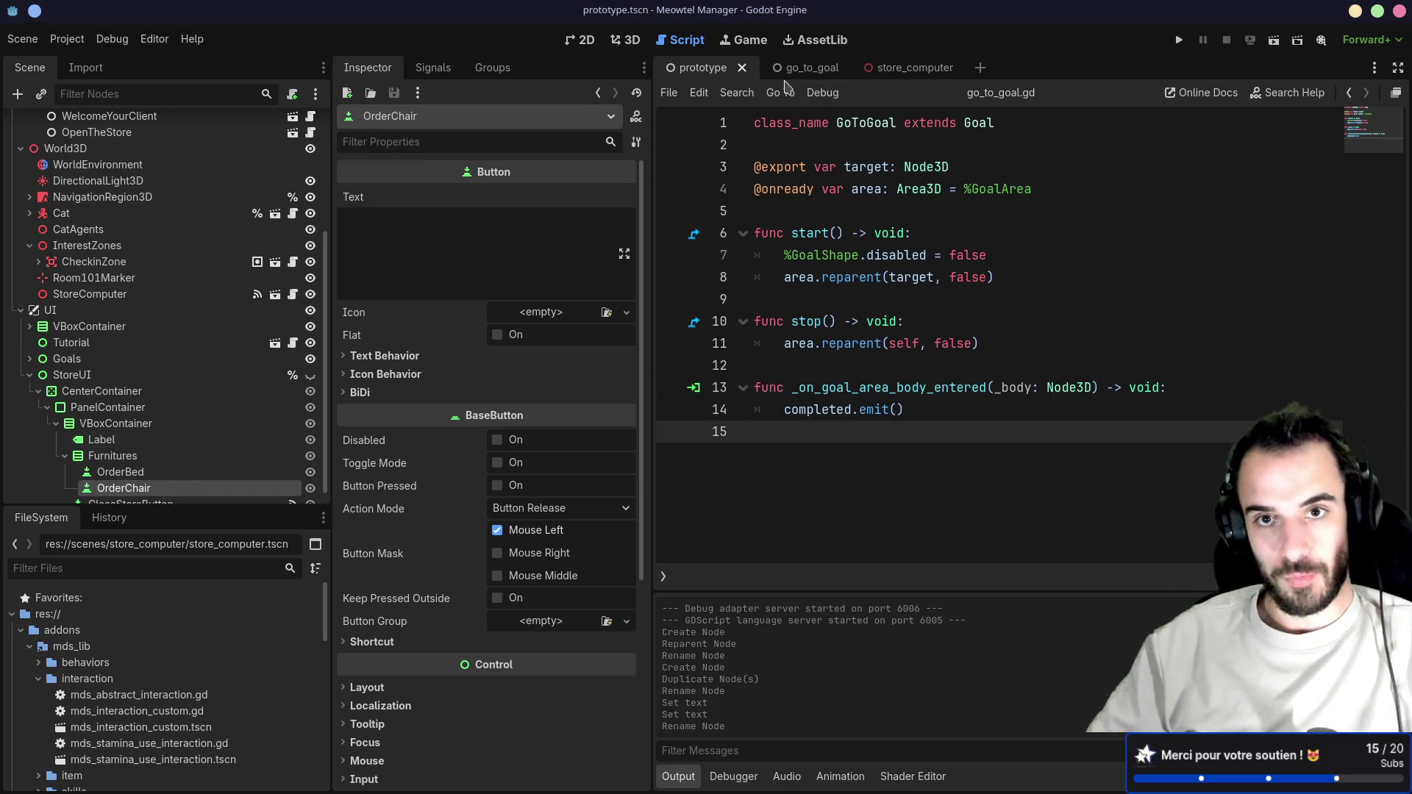
- Show StoreUI, hide Goals, Tutorial and the other VBoxContainer, and view it in 2D
{"action": "scroll", "coordinate": [184, 434], "scroll_direction": "down", "scroll_amount": 1}
{"action": "left_click", "coordinate": [310, 359]}
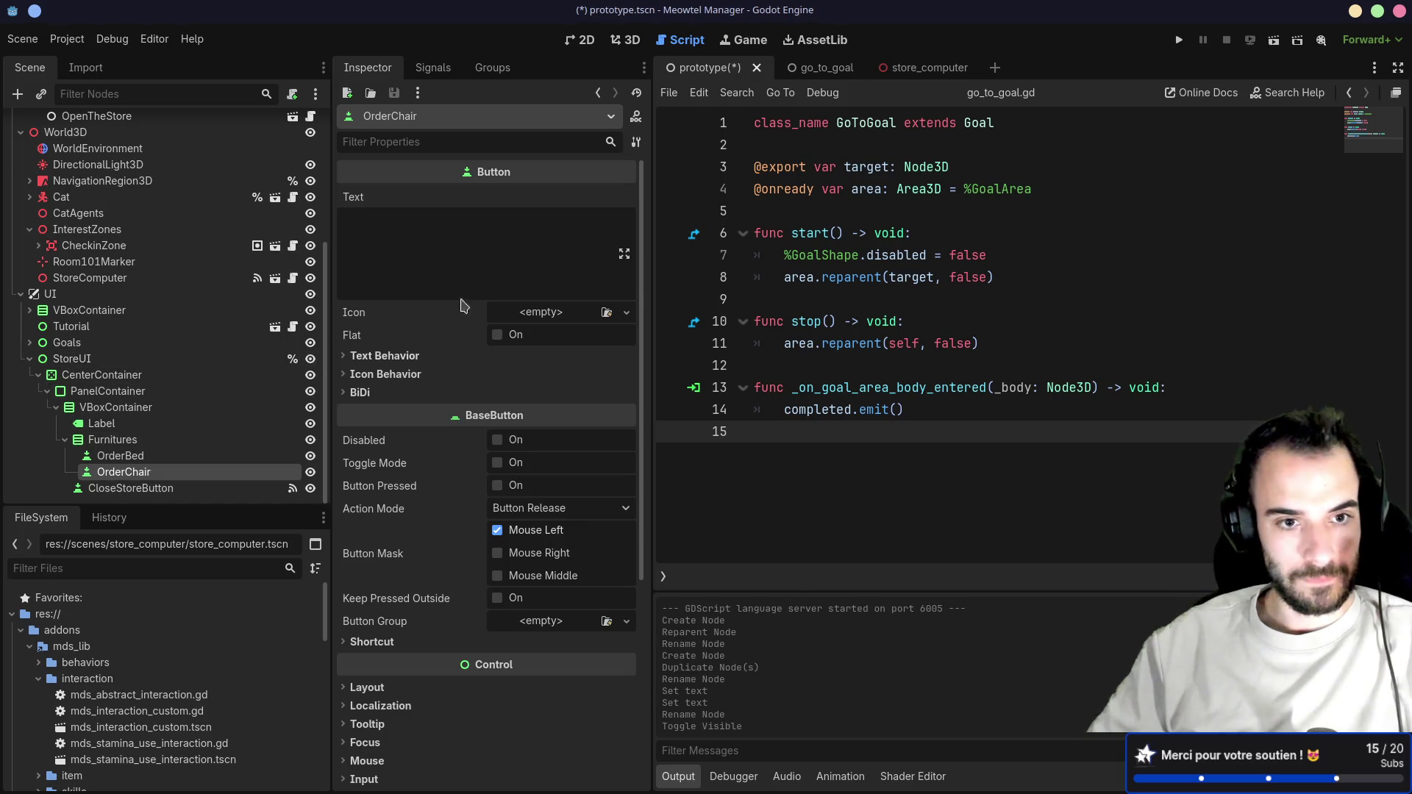
{"action": "left_click", "coordinate": [310, 342]}
{"action": "left_click", "coordinate": [310, 327]}
{"action": "left_click", "coordinate": [310, 310]}
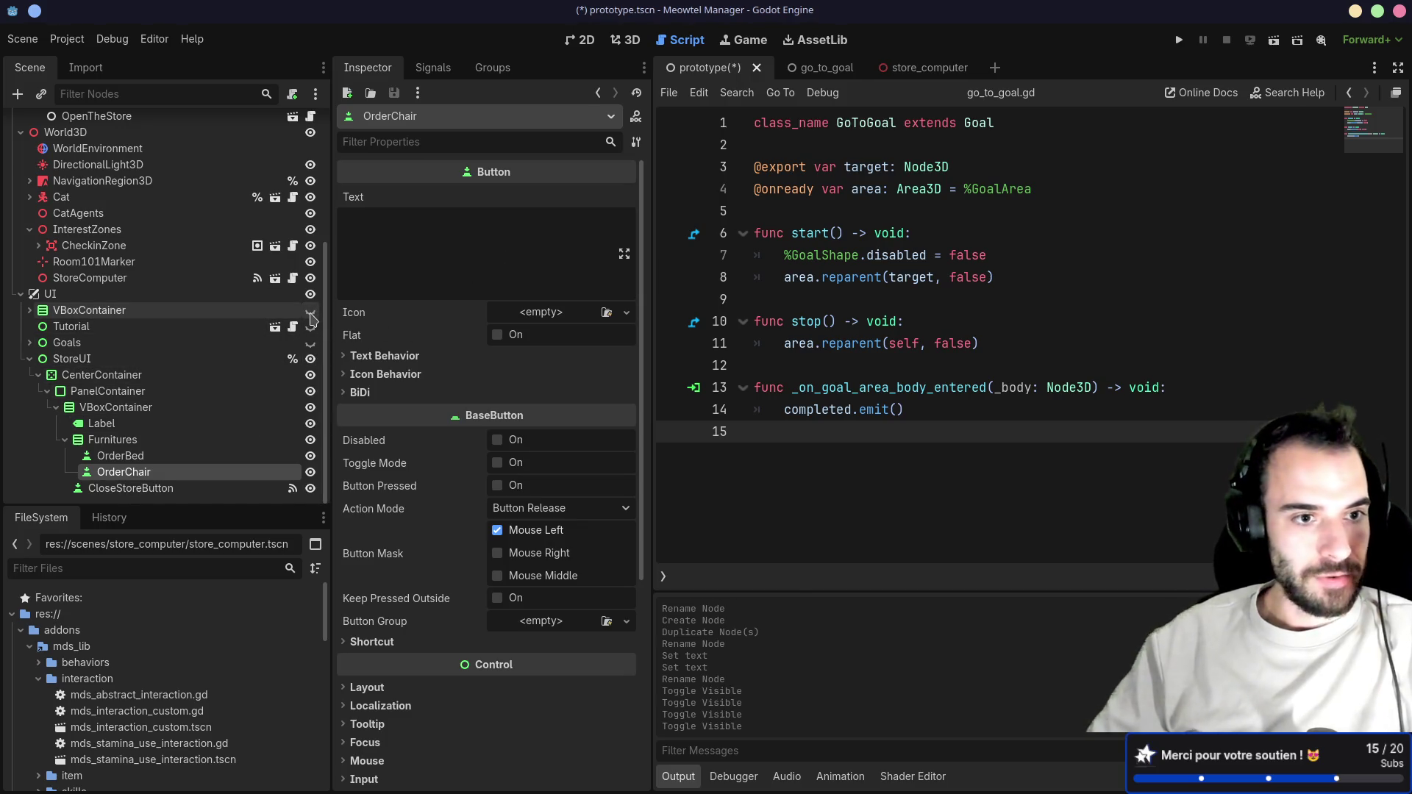
{"action": "left_click", "coordinate": [581, 39]}
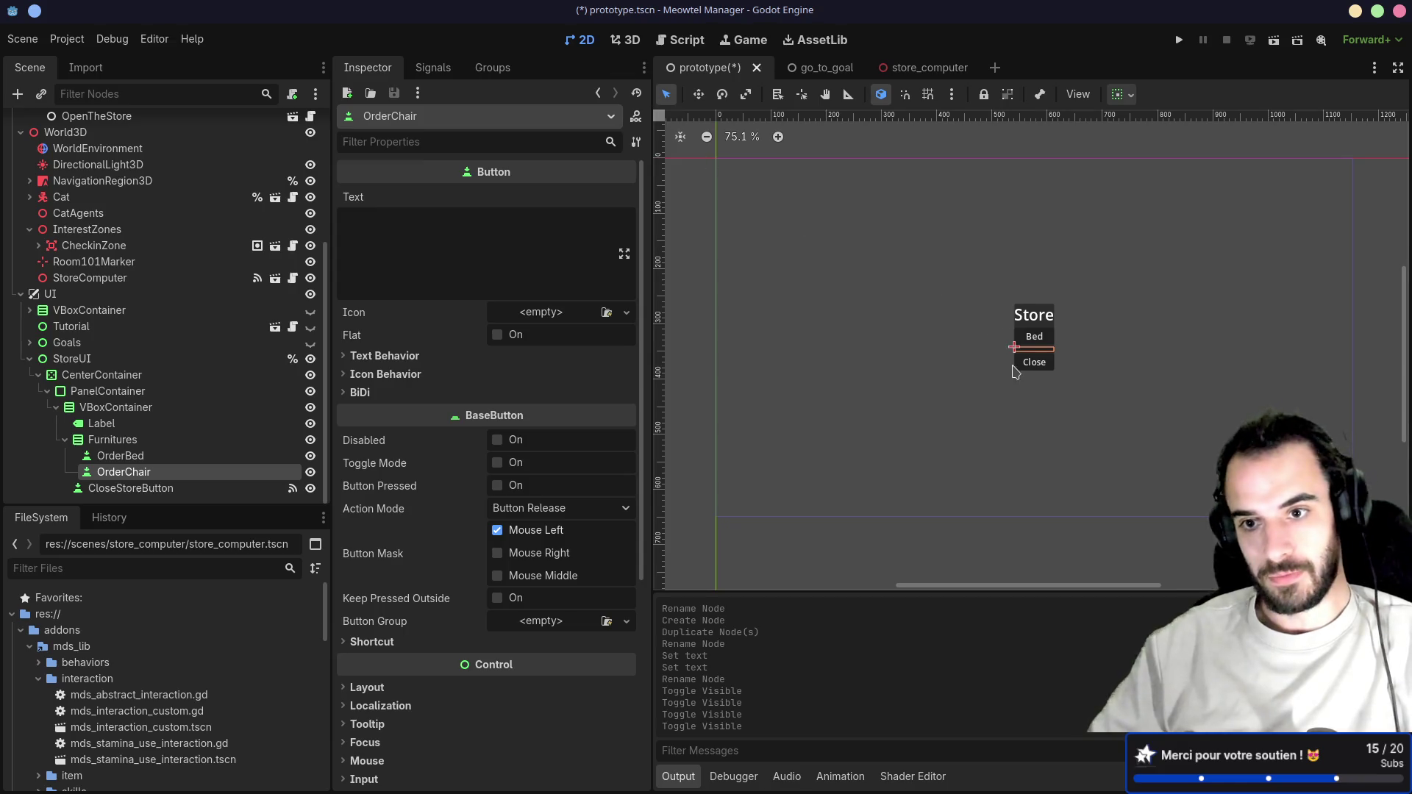
- Set OrderChair's button text to 'Chair' and save the scene
{"action": "scroll", "coordinate": [1015, 376], "scroll_direction": "up", "scroll_amount": 4}
{"action": "left_click", "coordinate": [425, 243]}
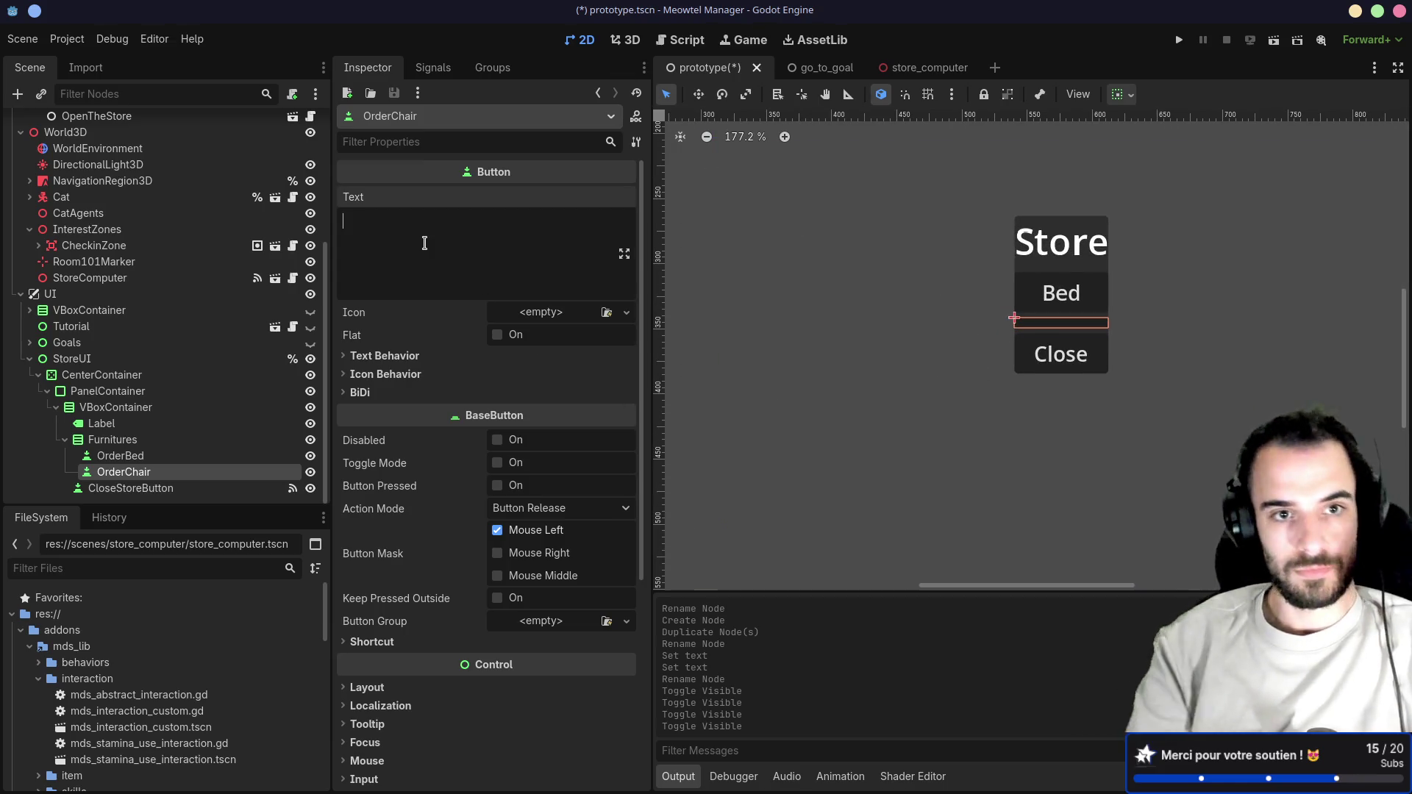
{"action": "type", "text": "Chair"}
{"action": "key", "text": "ctrl+s"}
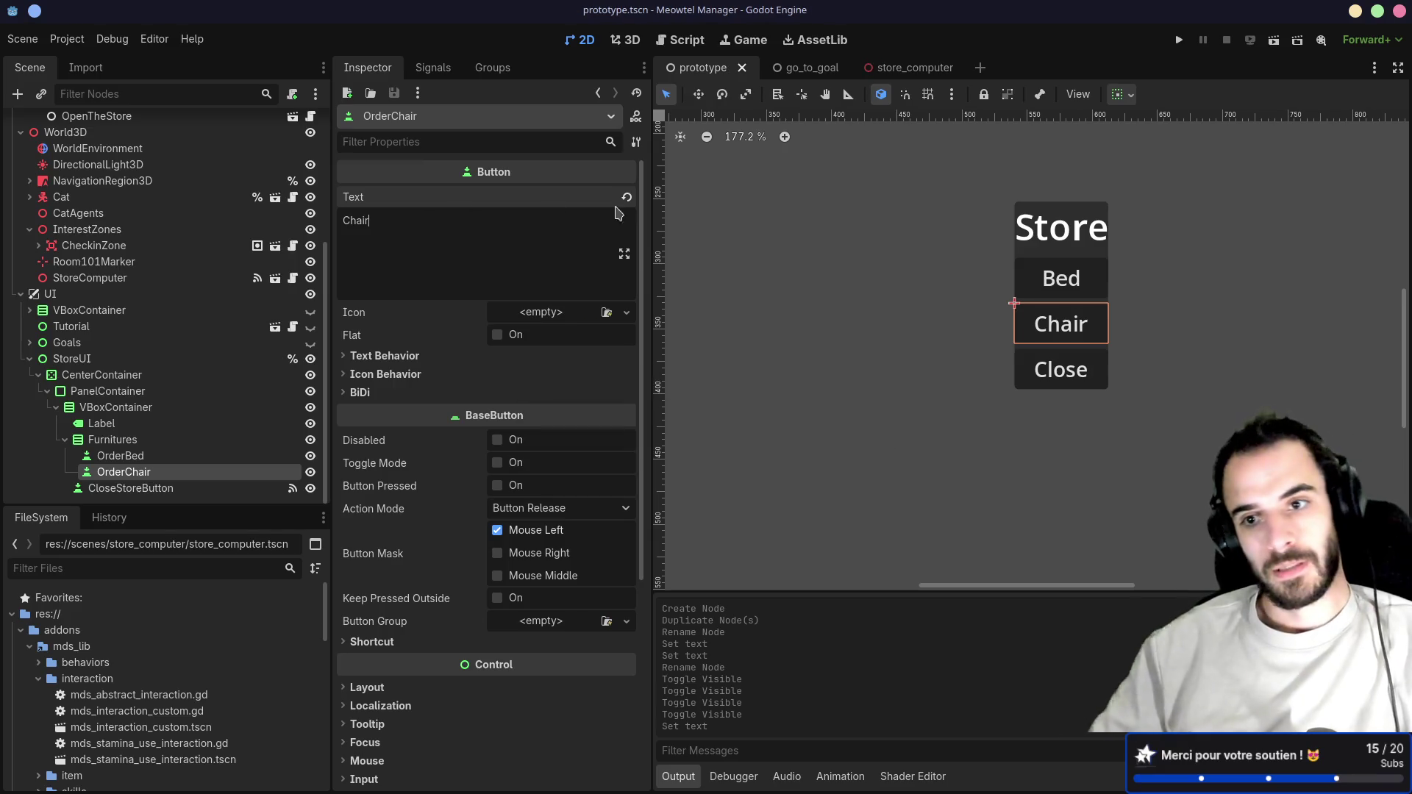
{"action": "left_click", "coordinate": [1030, 352]}
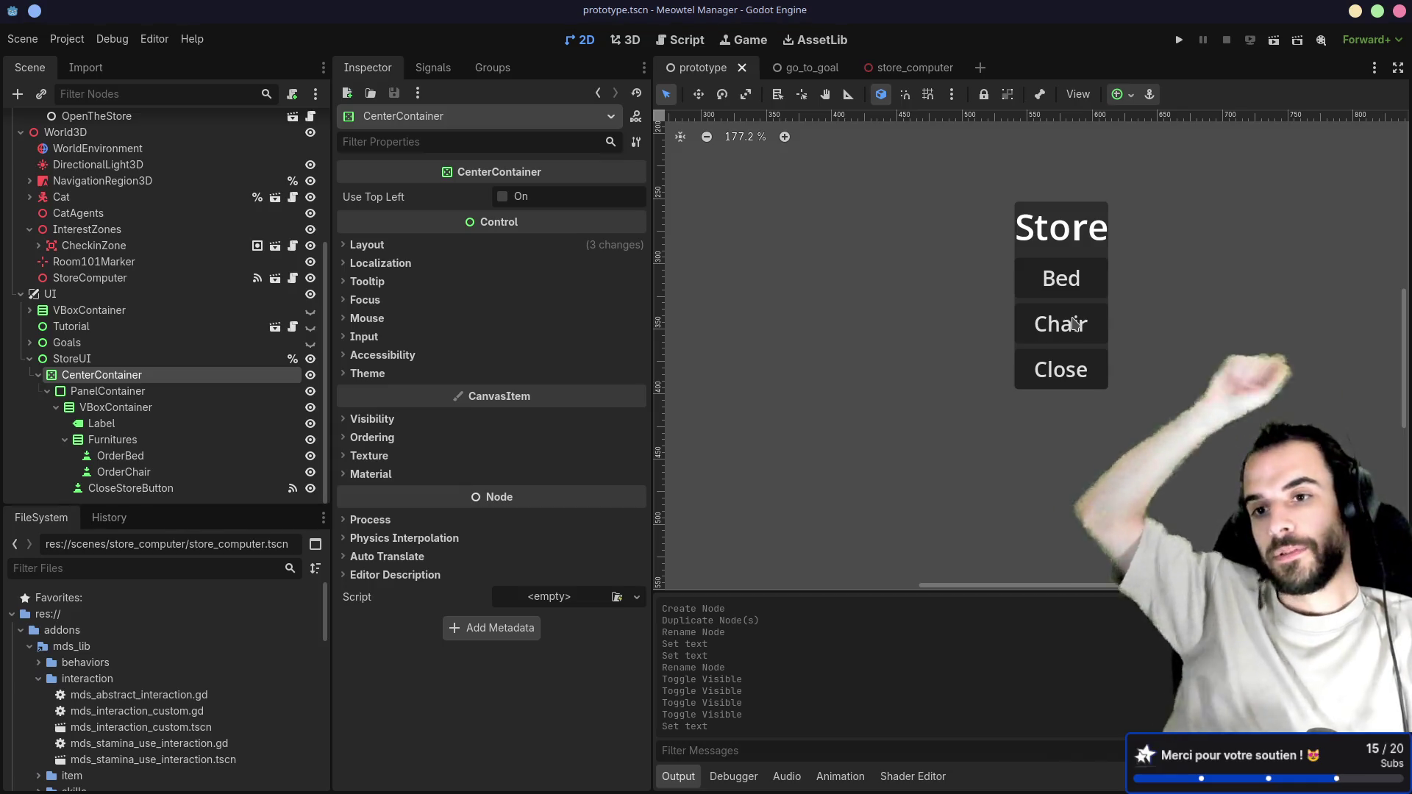
{"action": "left_click", "coordinate": [1068, 278]}
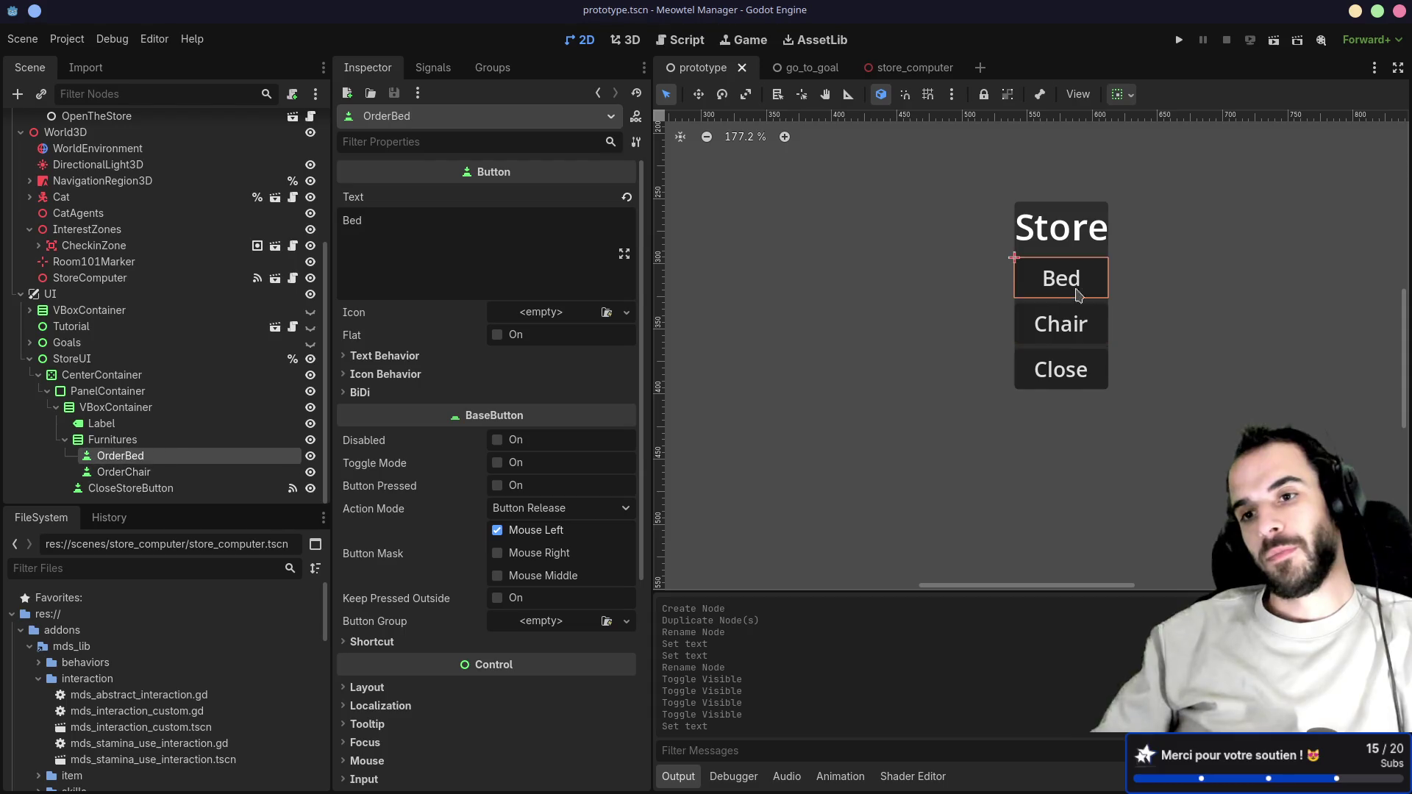
{"action": "left_click", "coordinate": [1072, 305]}
{"action": "left_click", "coordinate": [1073, 290]}
{"action": "left_click", "coordinate": [1060, 332]}
{"action": "left_click", "coordinate": [1060, 288]}
{"action": "left_click", "coordinate": [1059, 332]}
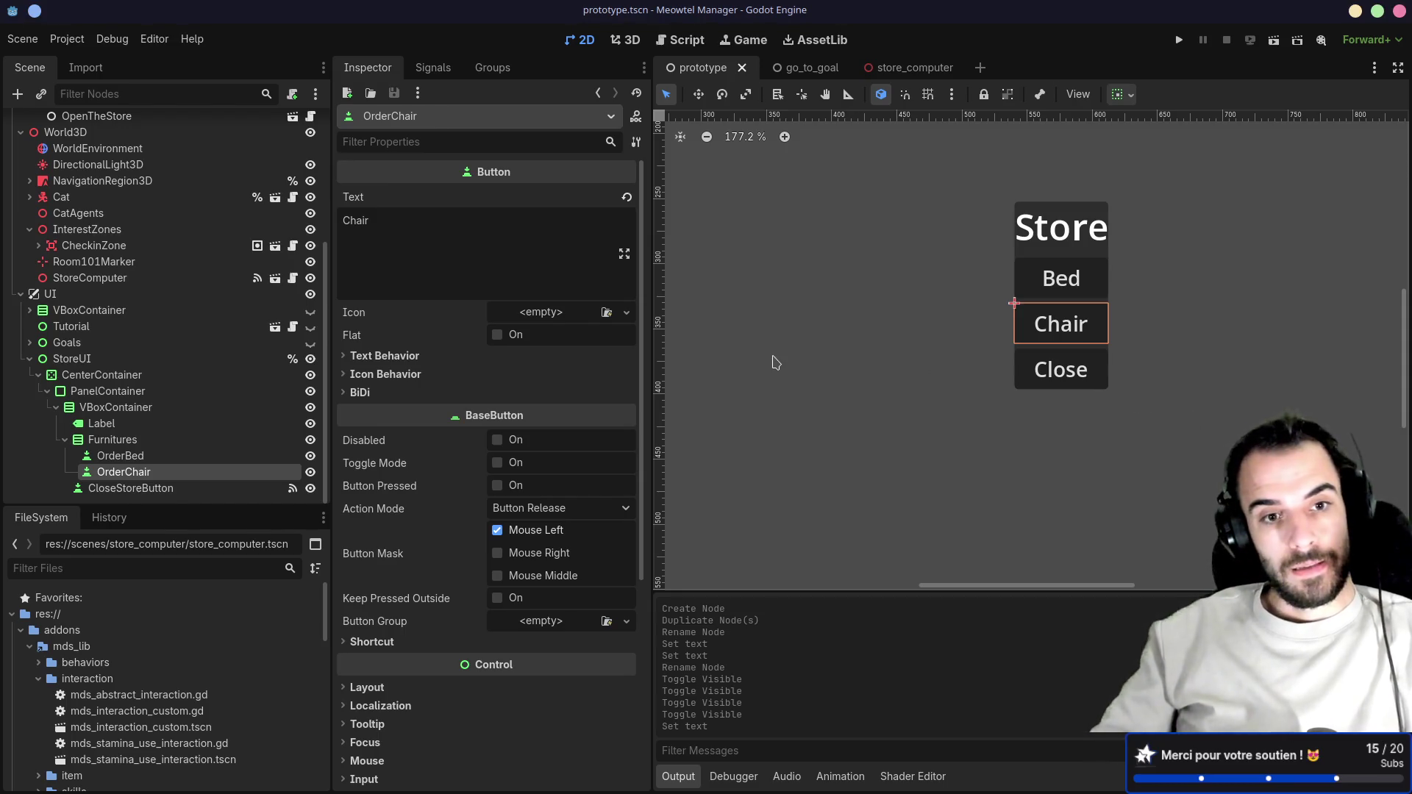
{"action": "left_click", "coordinate": [774, 360]}
{"action": "left_click", "coordinate": [1106, 274]}
{"action": "left_click", "coordinate": [1074, 324]}
{"action": "left_click", "coordinate": [943, 353]}
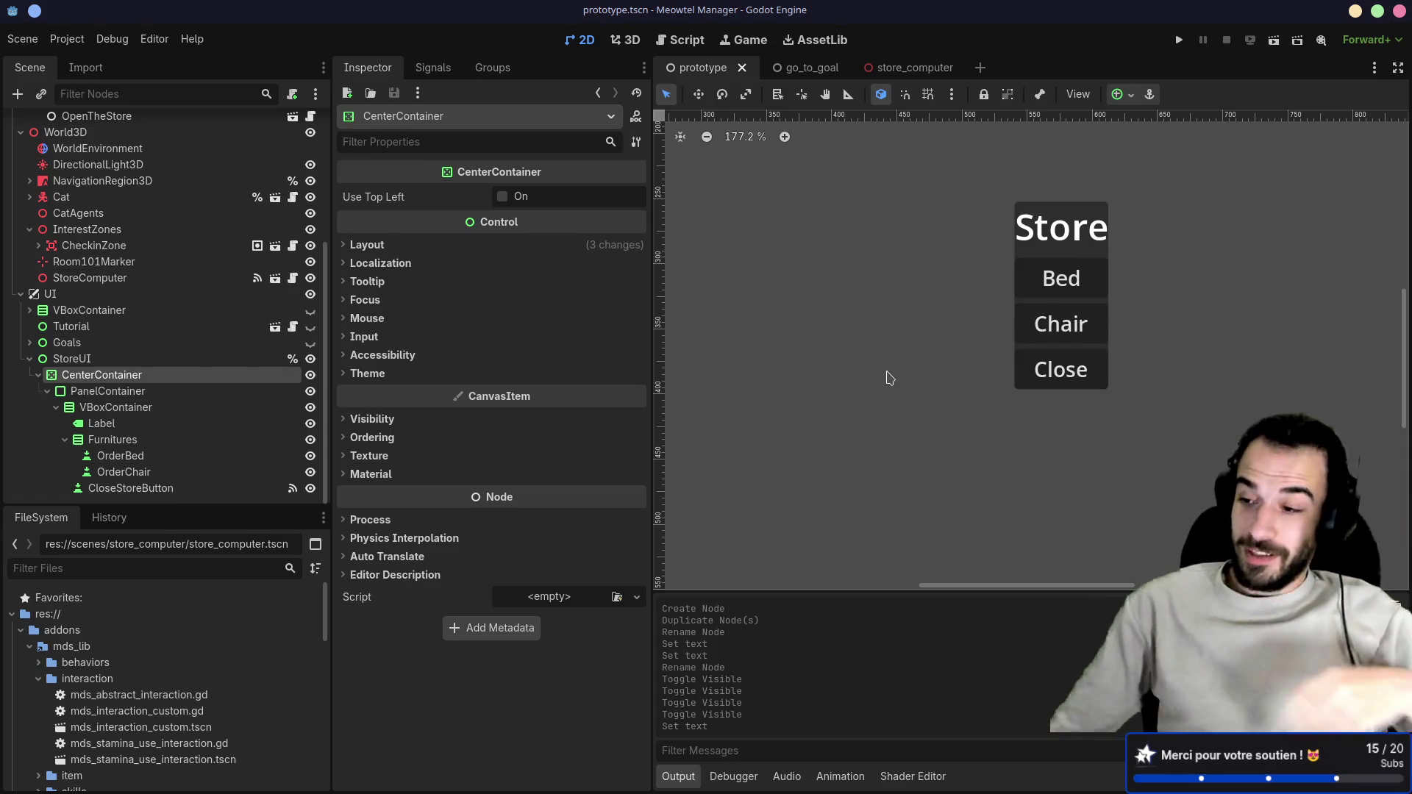
{"action": "key", "text": "alt+Tab"}
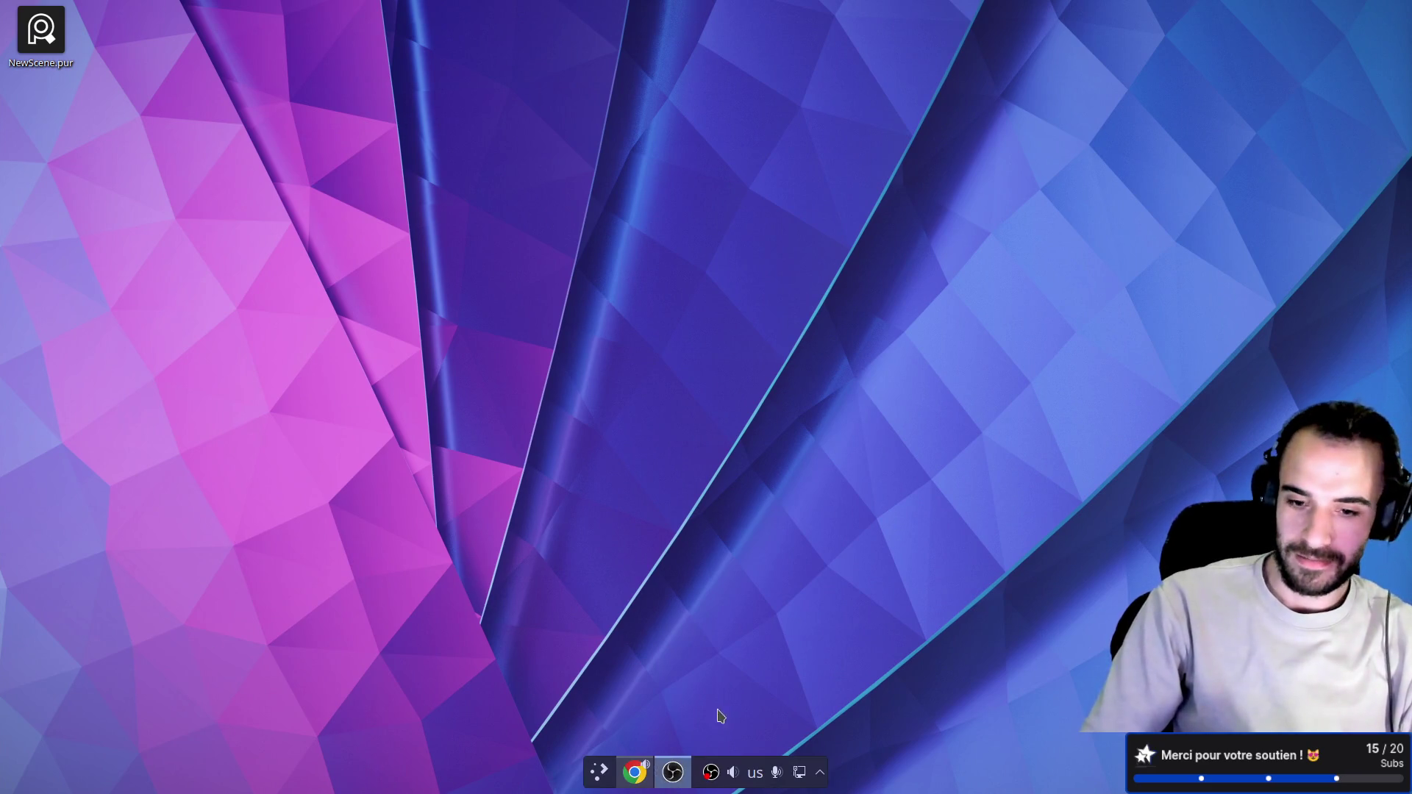
{"action": "left_click", "coordinate": [680, 778]}
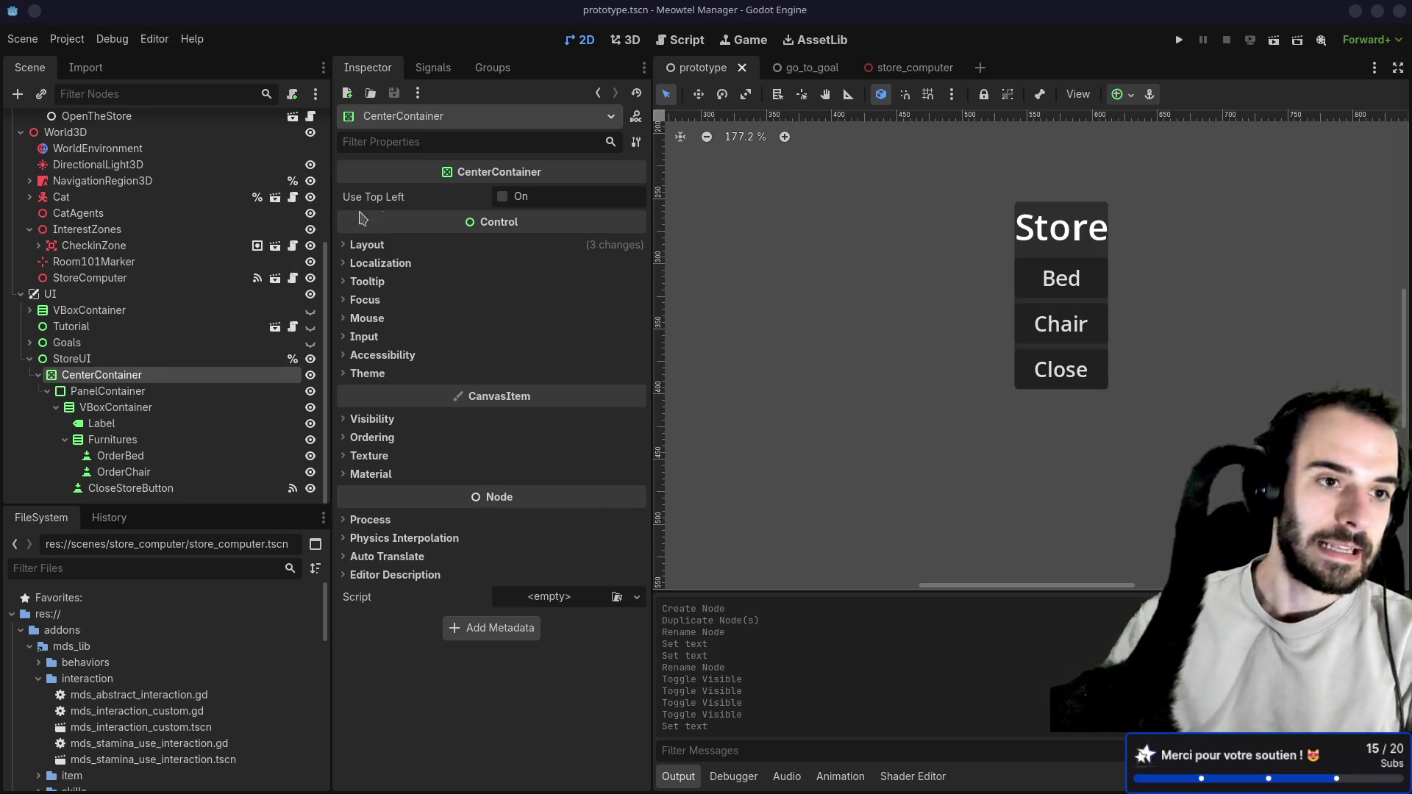
{"action": "scroll", "coordinate": [139, 276], "scroll_direction": "up", "scroll_amount": 5}
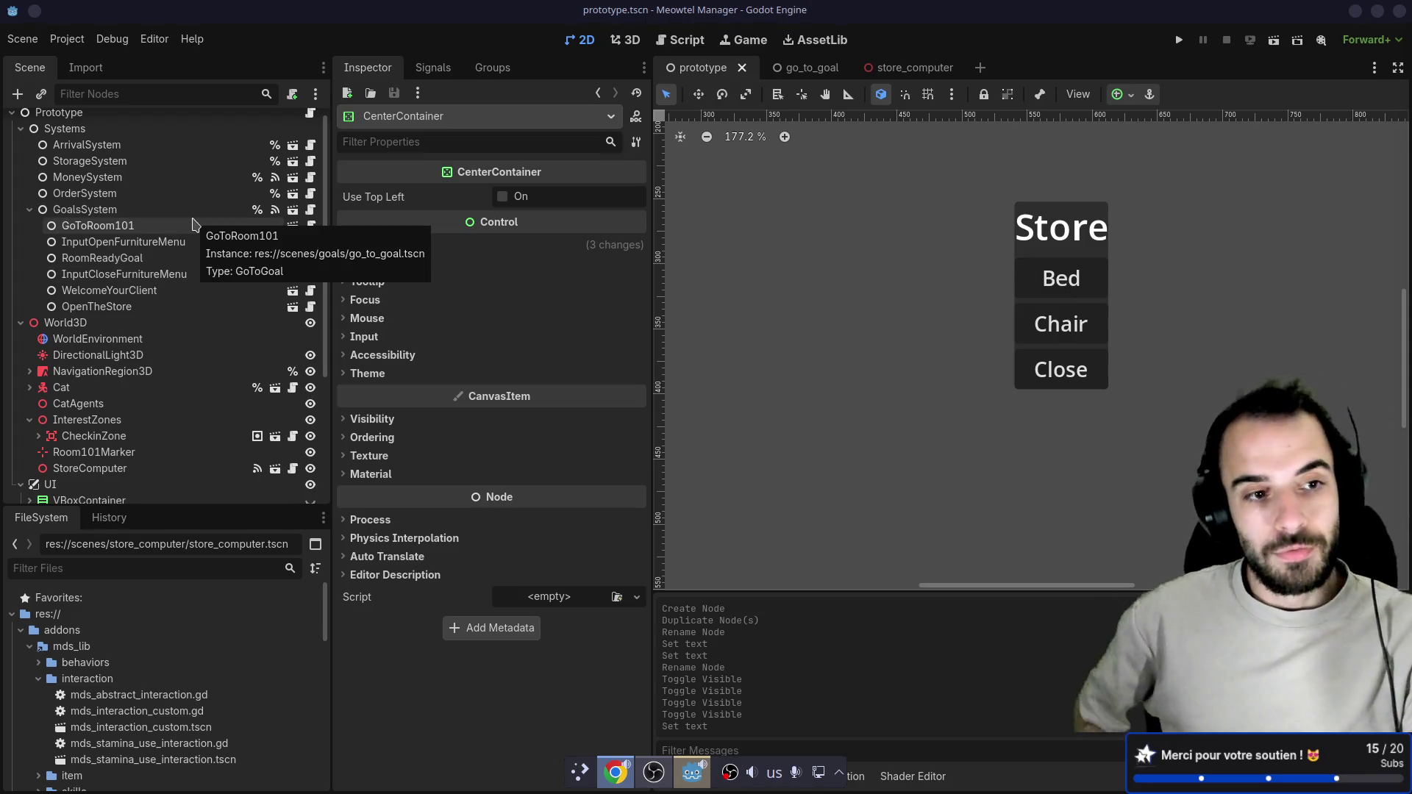
{"action": "scroll", "coordinate": [174, 325], "scroll_direction": "down", "scroll_amount": 4}
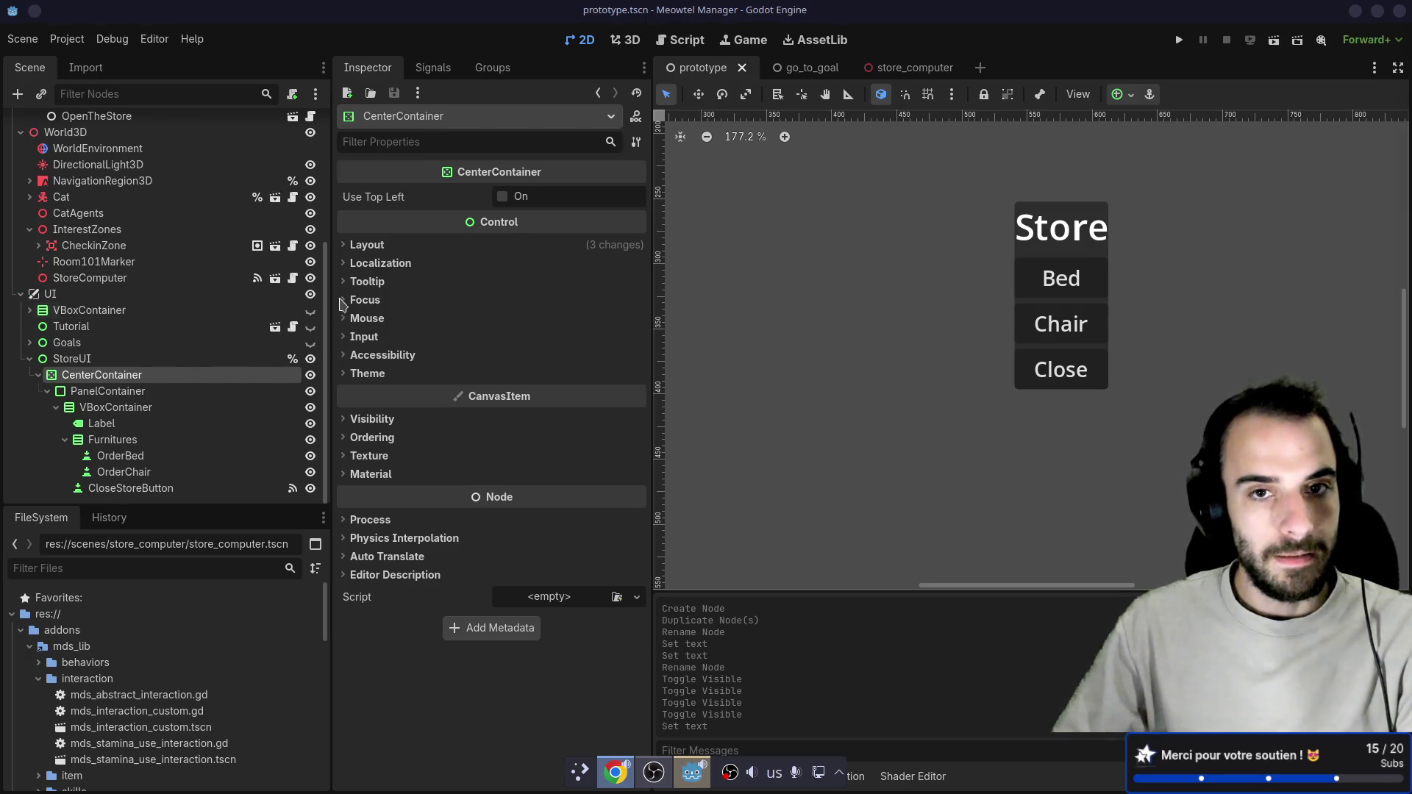
{"action": "key", "text": "alt+Tab"}
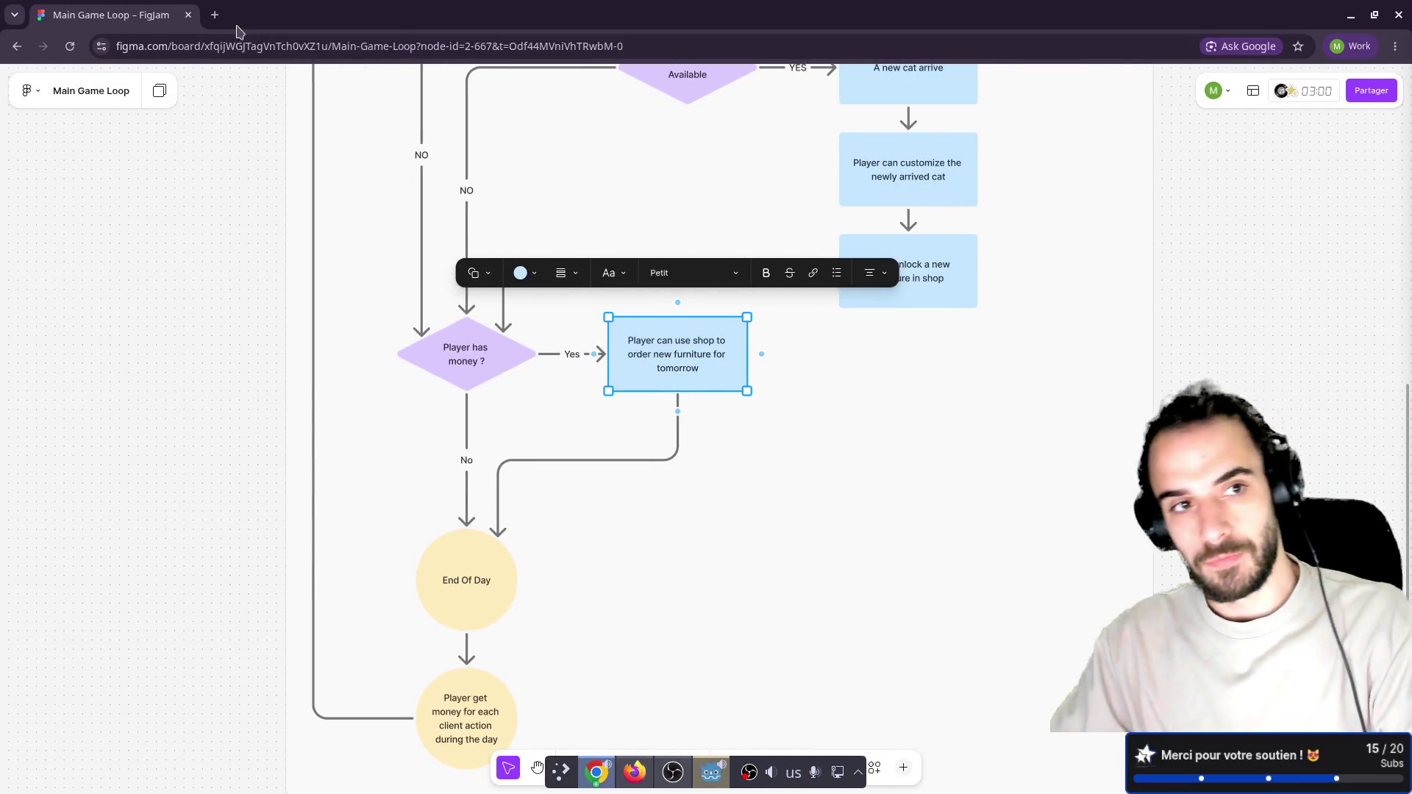
- Search Google in Firefox for 'godot pass signal as exported variable'
{"action": "left_click", "coordinate": [1351, 14]}
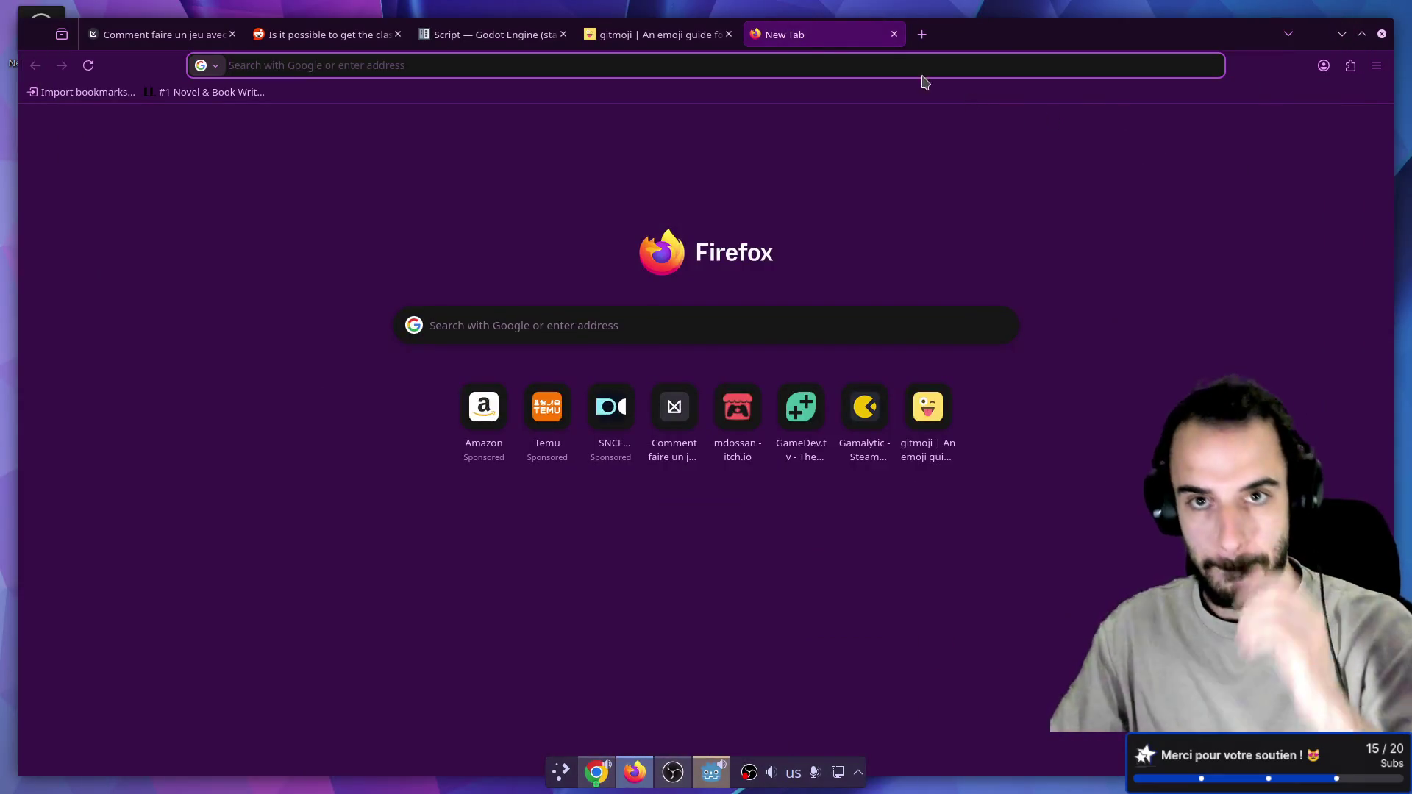
{"action": "left_click", "coordinate": [765, 64]}
{"action": "type", "text": "godot "}
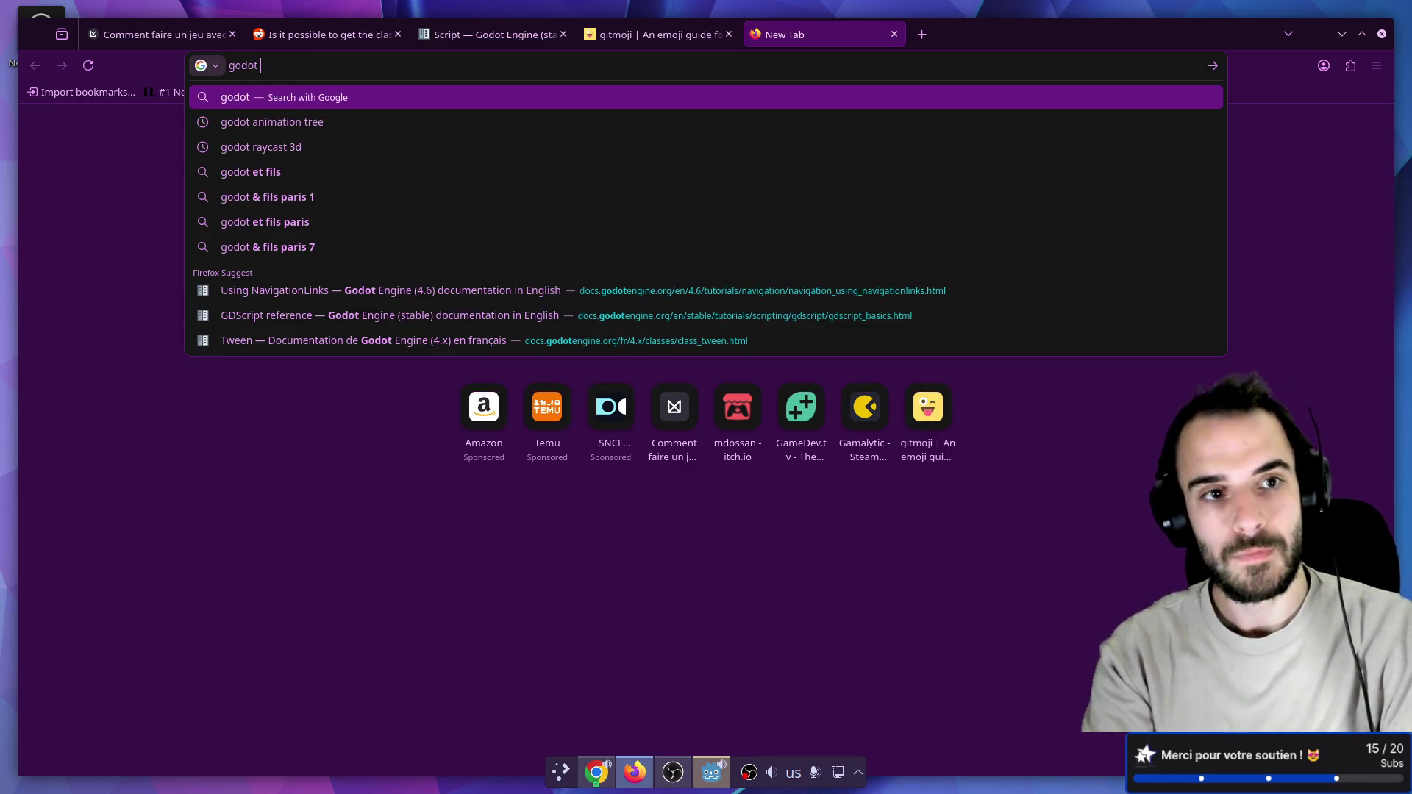
{"action": "type", "text": "pass signal a"}
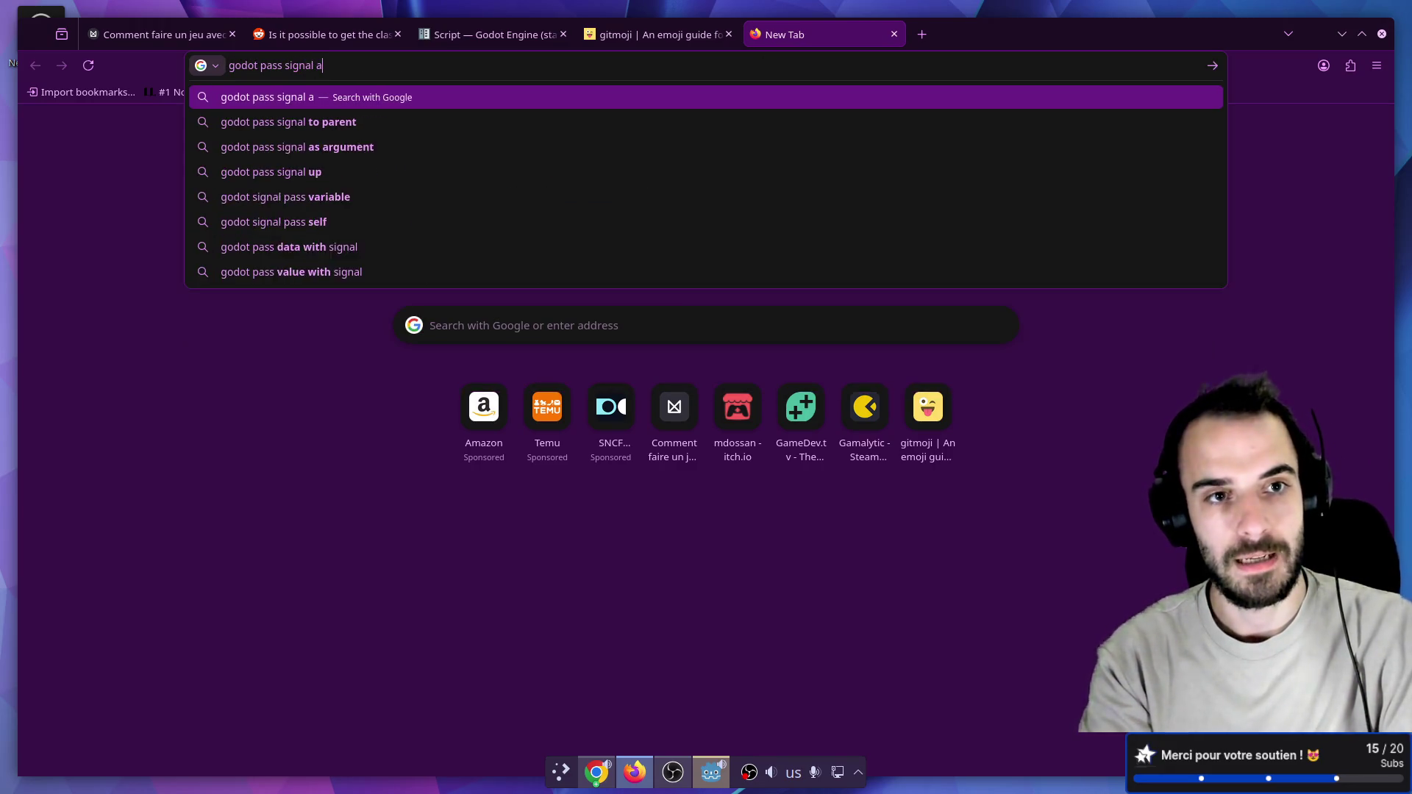
{"action": "type", "text": "s exporte"}
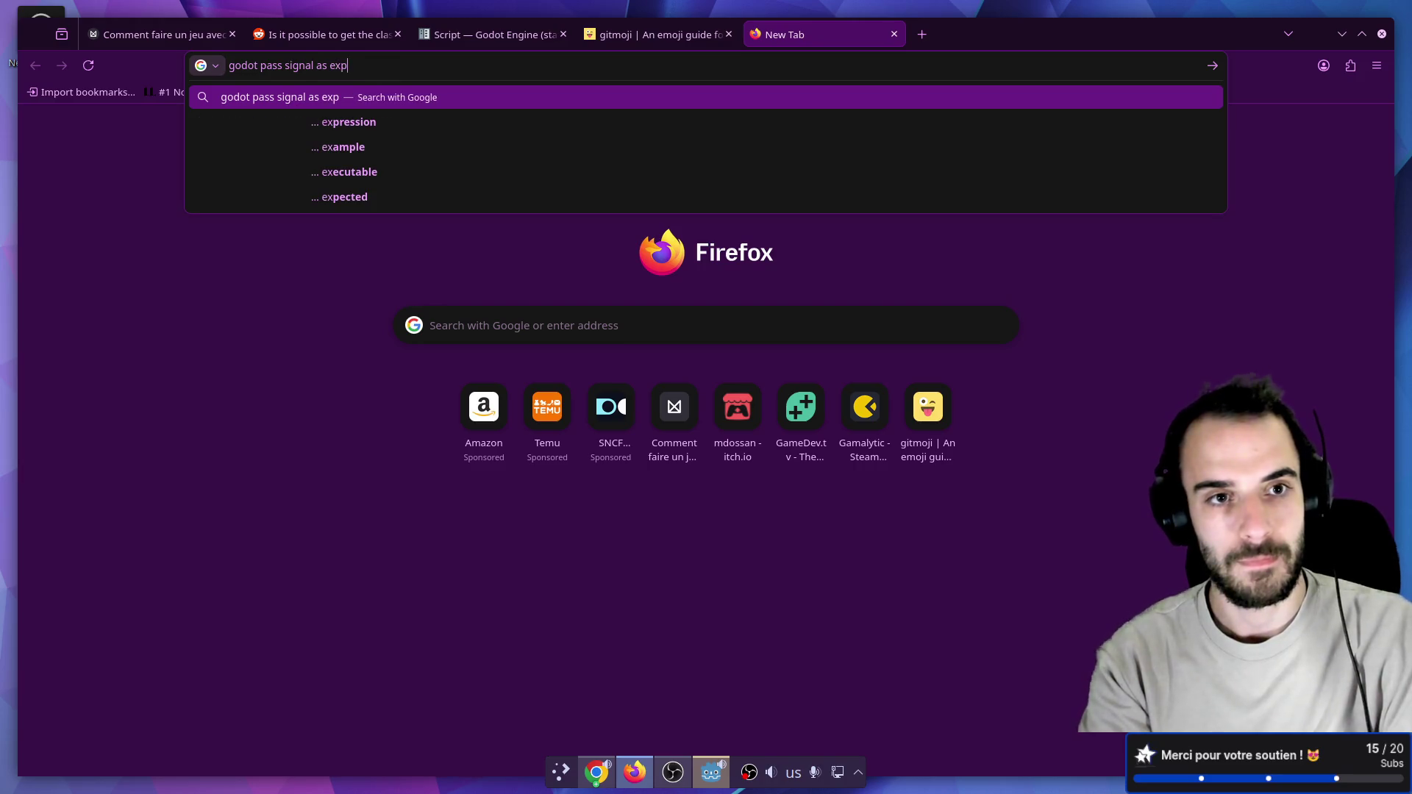
{"action": "type", "text": "d"}
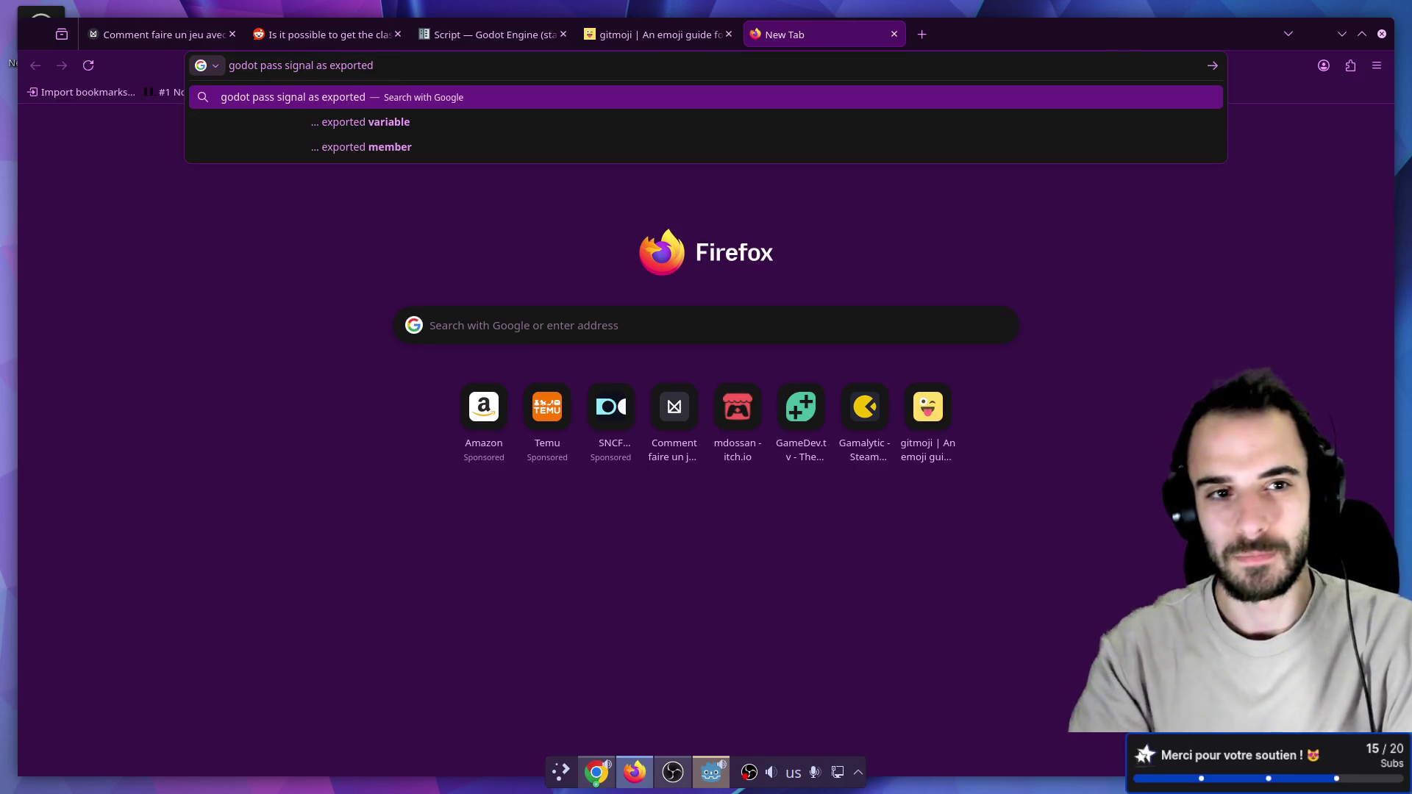
{"action": "key", "text": "Down"}
{"action": "key", "text": "Return"}
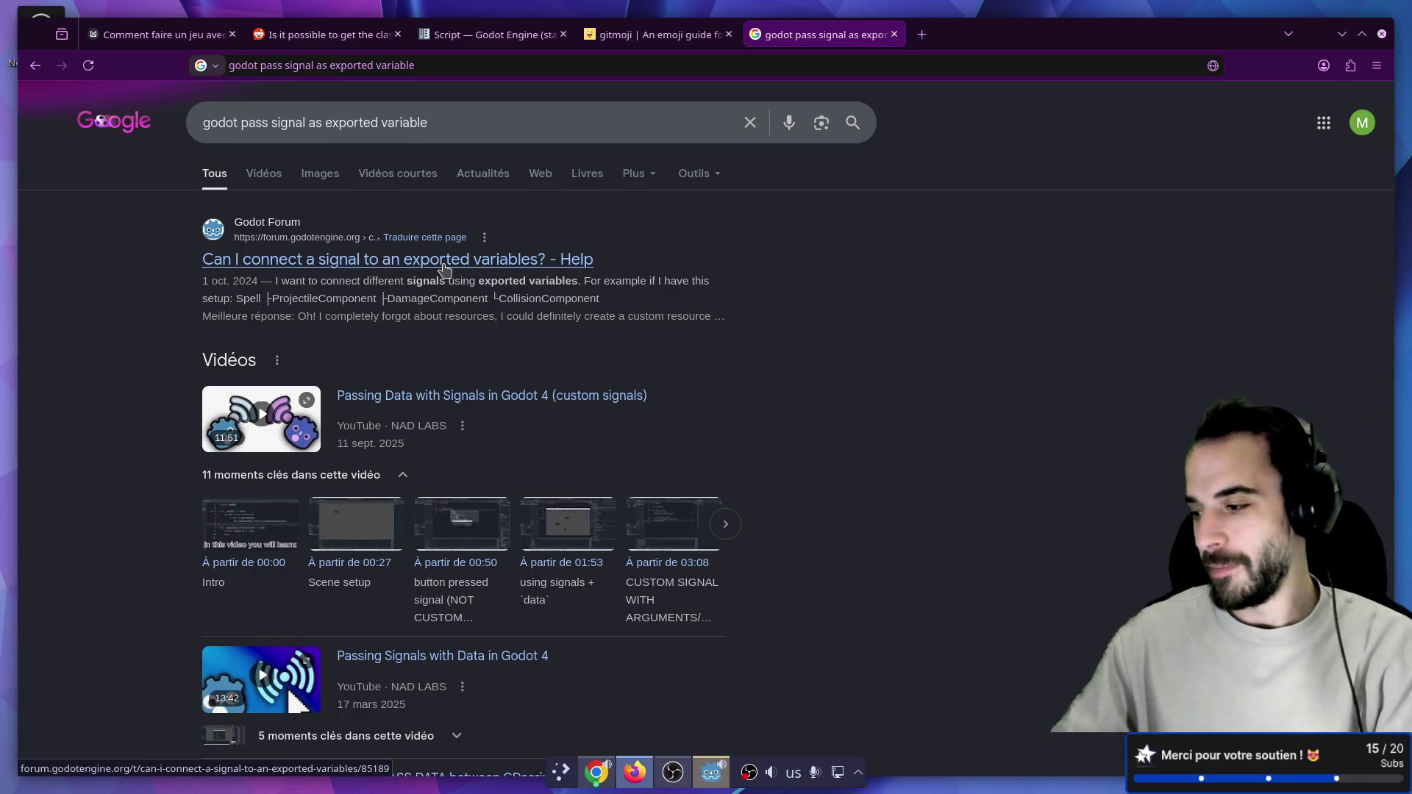
- Open the forum thread on passing signals as exported variables and read through it
{"action": "left_click", "coordinate": [444, 269]}
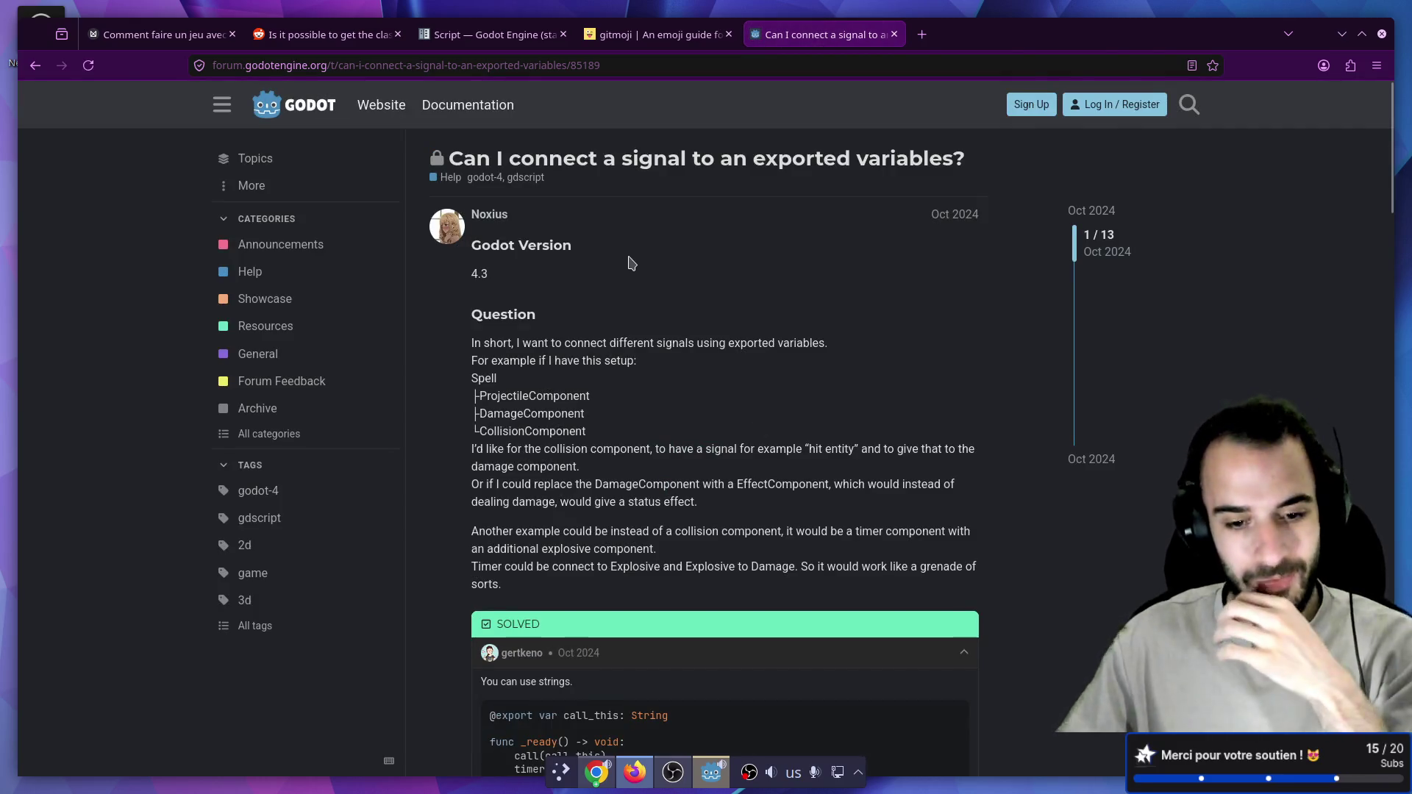
{"action": "scroll", "coordinate": [632, 250], "scroll_direction": "down", "scroll_amount": 3}
{"action": "scroll", "coordinate": [633, 252], "scroll_direction": "down", "scroll_amount": 1}
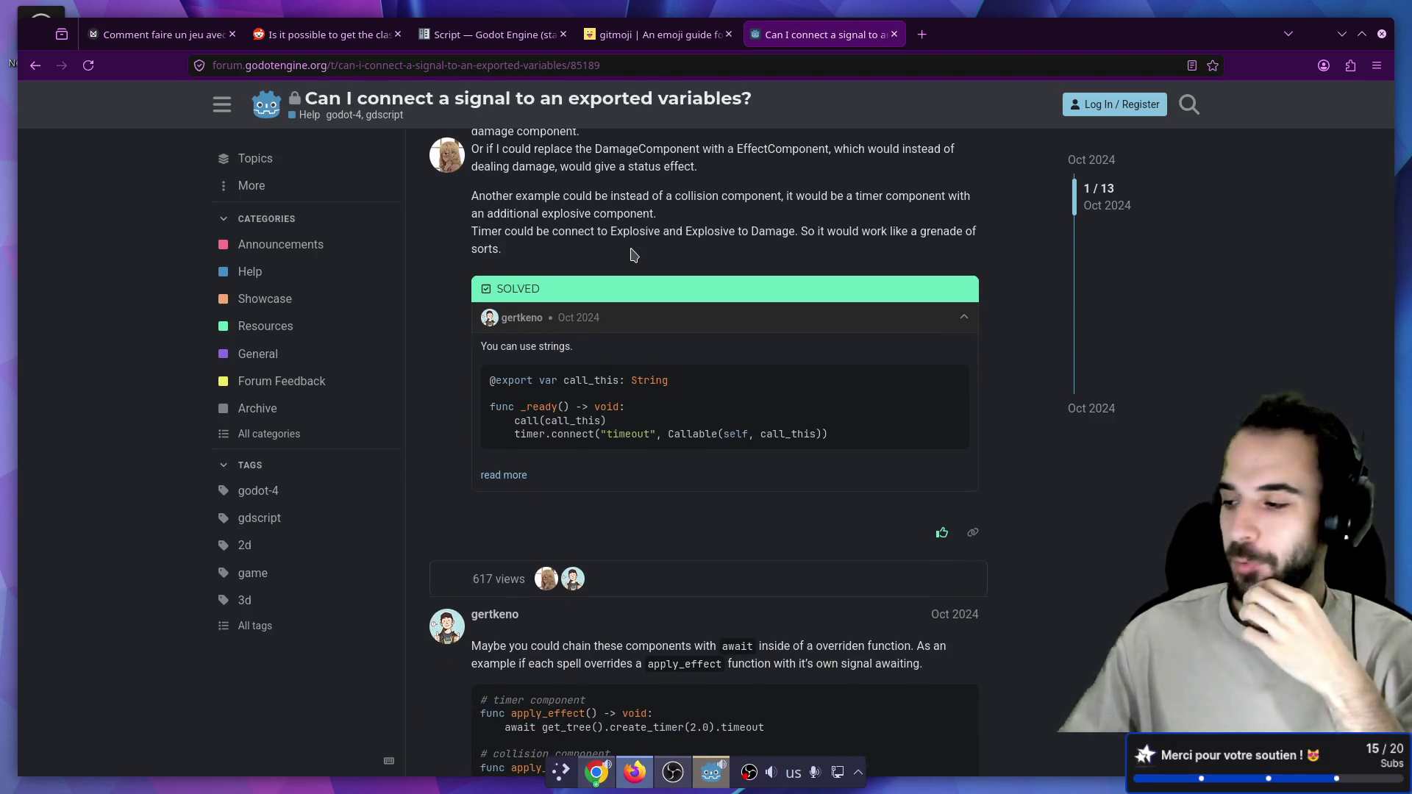
{"action": "scroll", "coordinate": [633, 254], "scroll_direction": "up", "scroll_amount": 4}
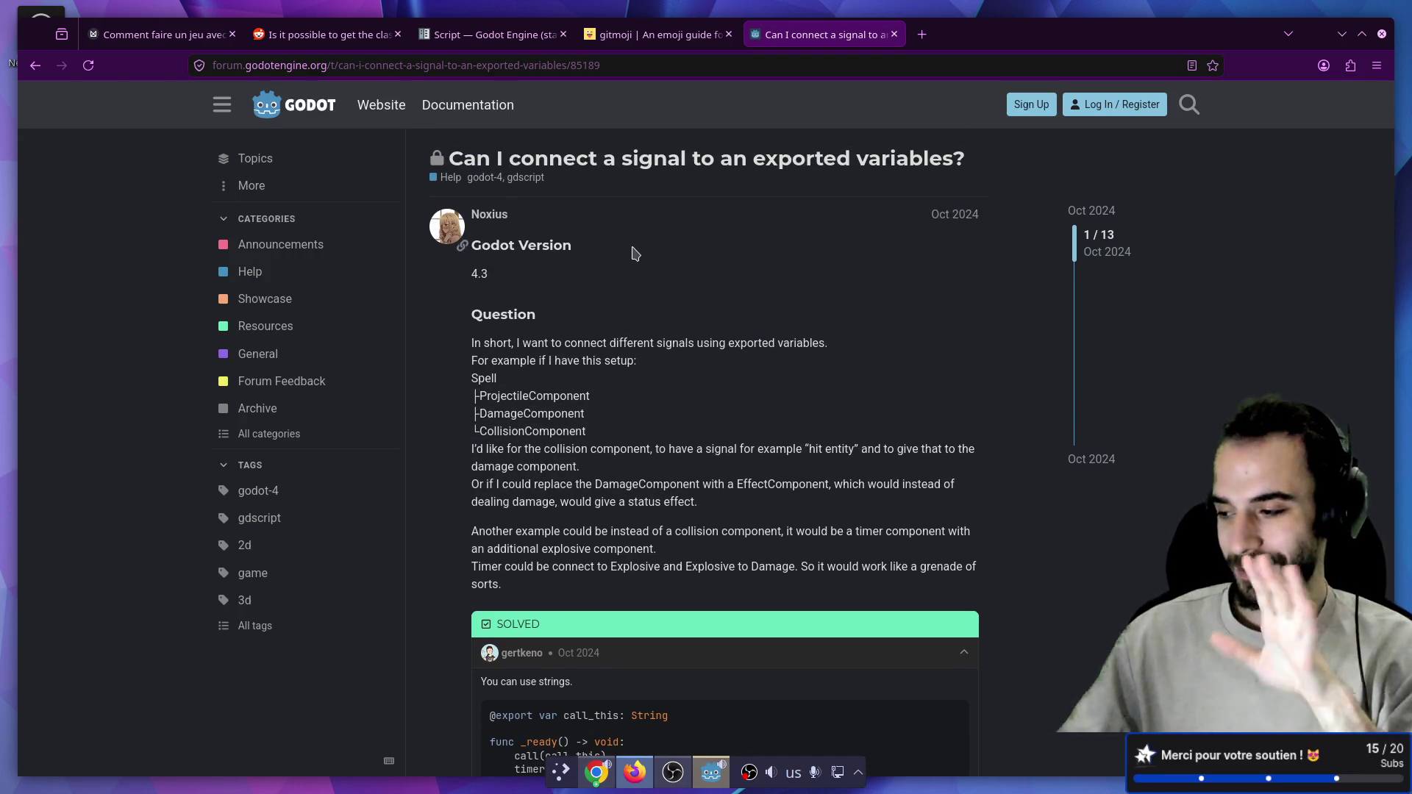
{"action": "scroll", "coordinate": [634, 250], "scroll_direction": "down", "scroll_amount": 3}
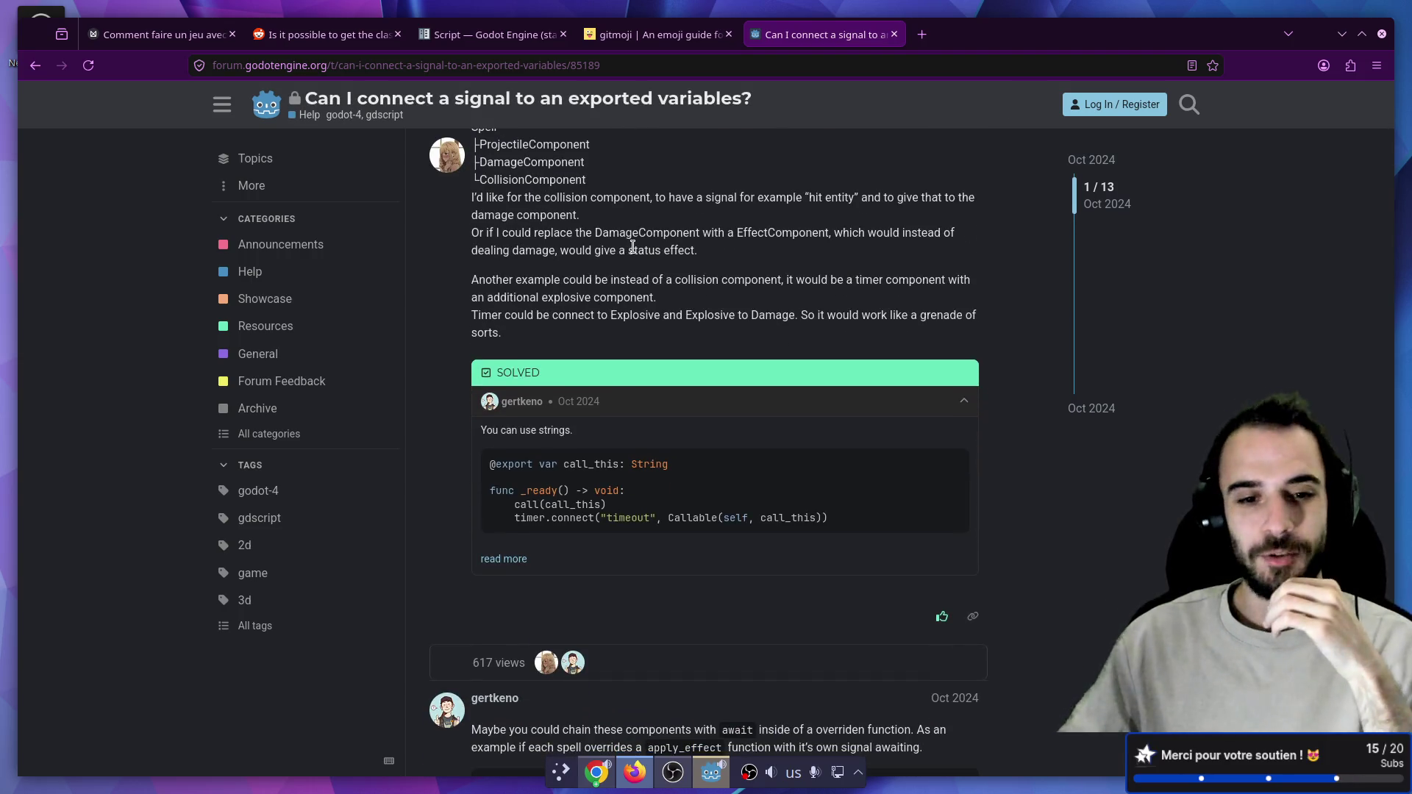
{"action": "scroll", "coordinate": [634, 250], "scroll_direction": "down", "scroll_amount": 4}
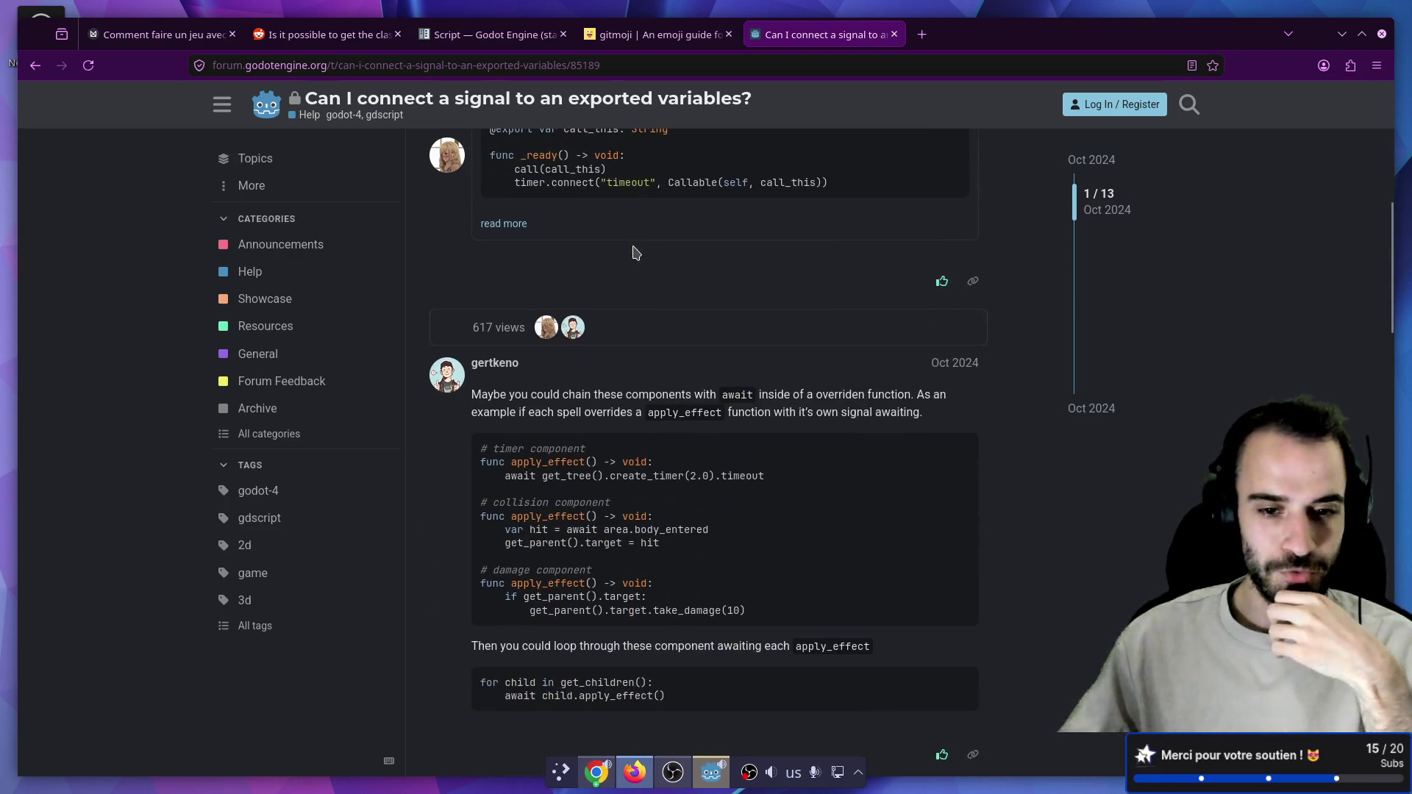
{"action": "scroll", "coordinate": [636, 253], "scroll_direction": "up", "scroll_amount": 5}
{"action": "scroll", "coordinate": [637, 253], "scroll_direction": "up", "scroll_amount": 2}
{"action": "scroll", "coordinate": [631, 257], "scroll_direction": "down", "scroll_amount": 1}
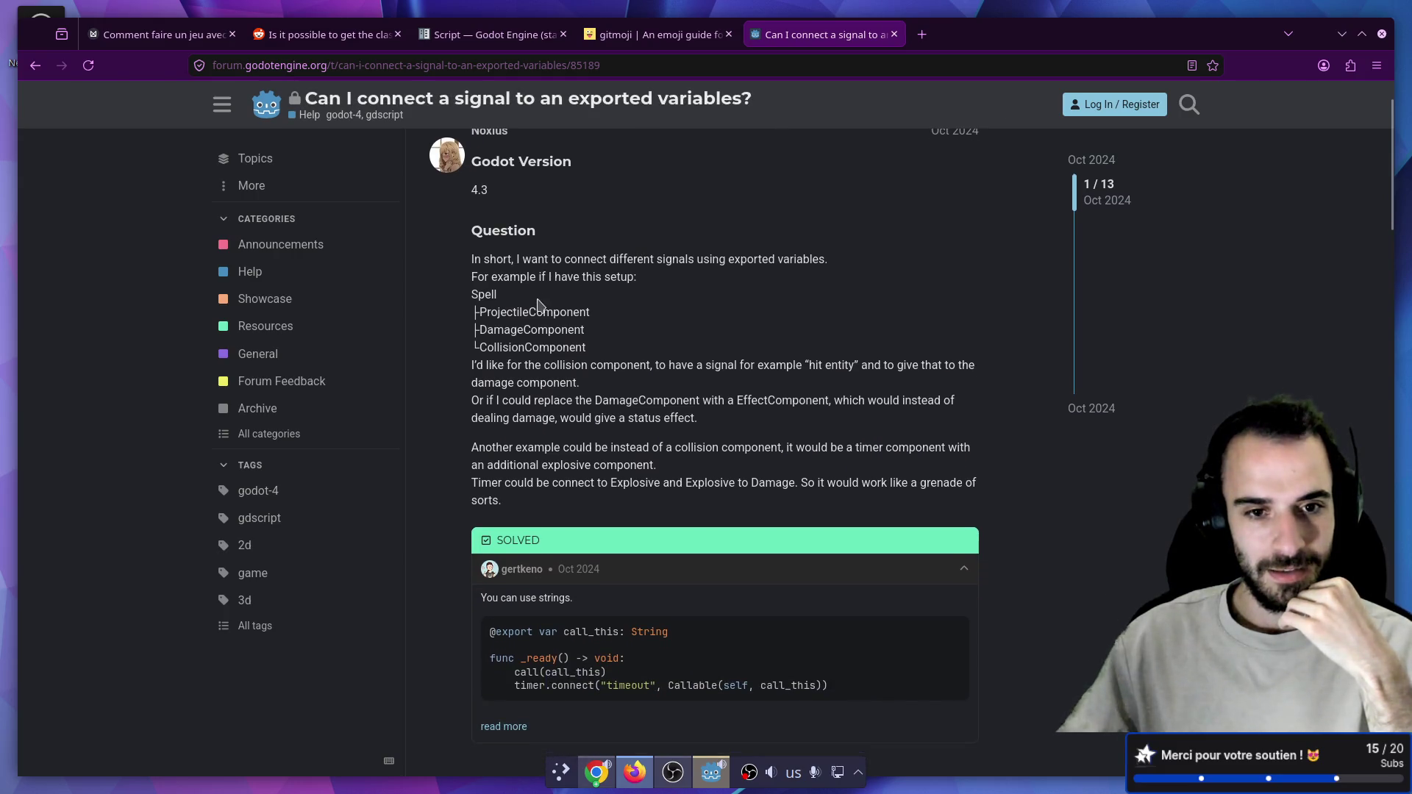
{"action": "left_click_drag", "start_coordinate": [540, 312], "coordinate": [543, 331]}
{"action": "scroll", "coordinate": [545, 316], "scroll_direction": "down", "scroll_amount": 2}
{"action": "left_click", "coordinate": [535, 242]}
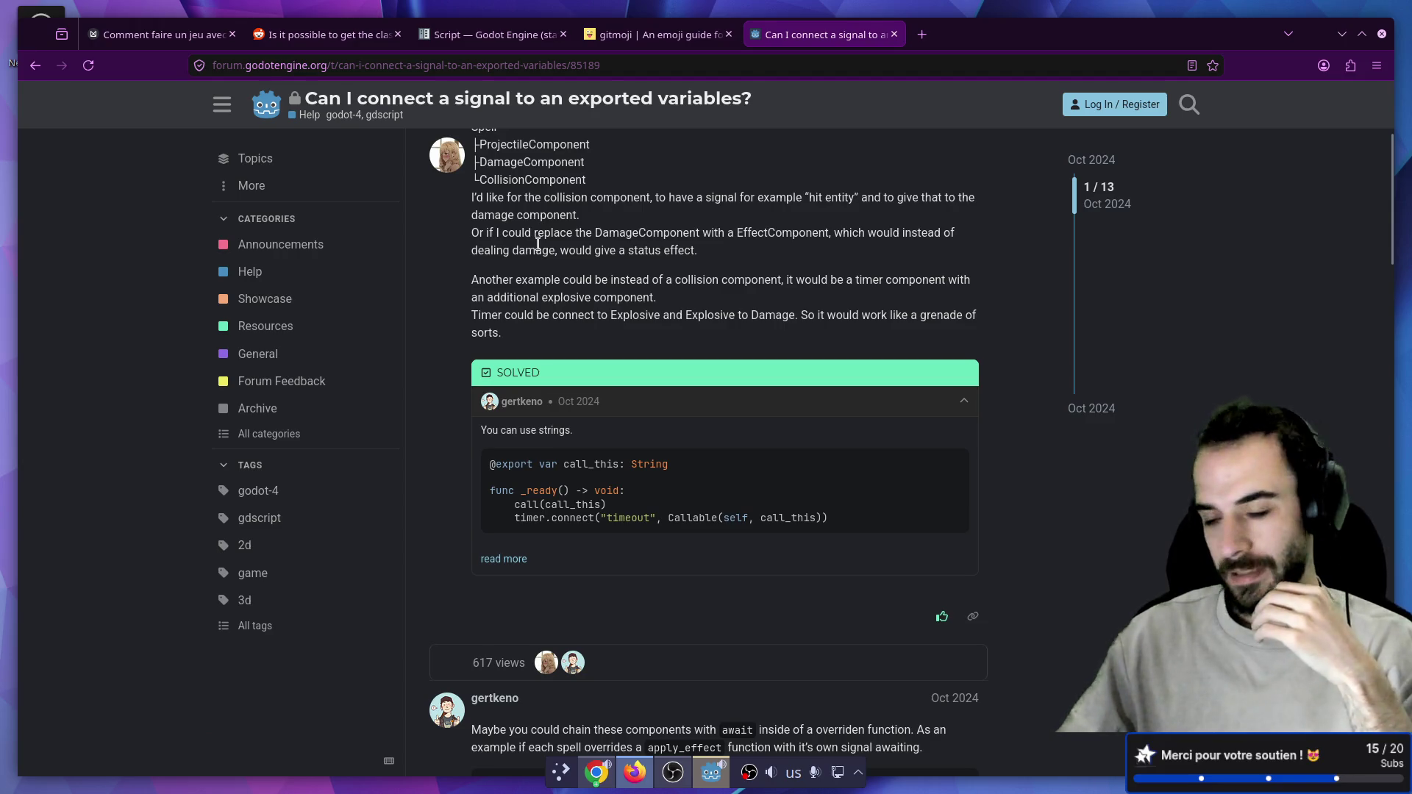
- Highlight 'component' and the answer's code words, closing the stray e-mail share tabs
{"action": "double_click", "coordinate": [538, 213]}
{"action": "left_click", "coordinate": [530, 195]}
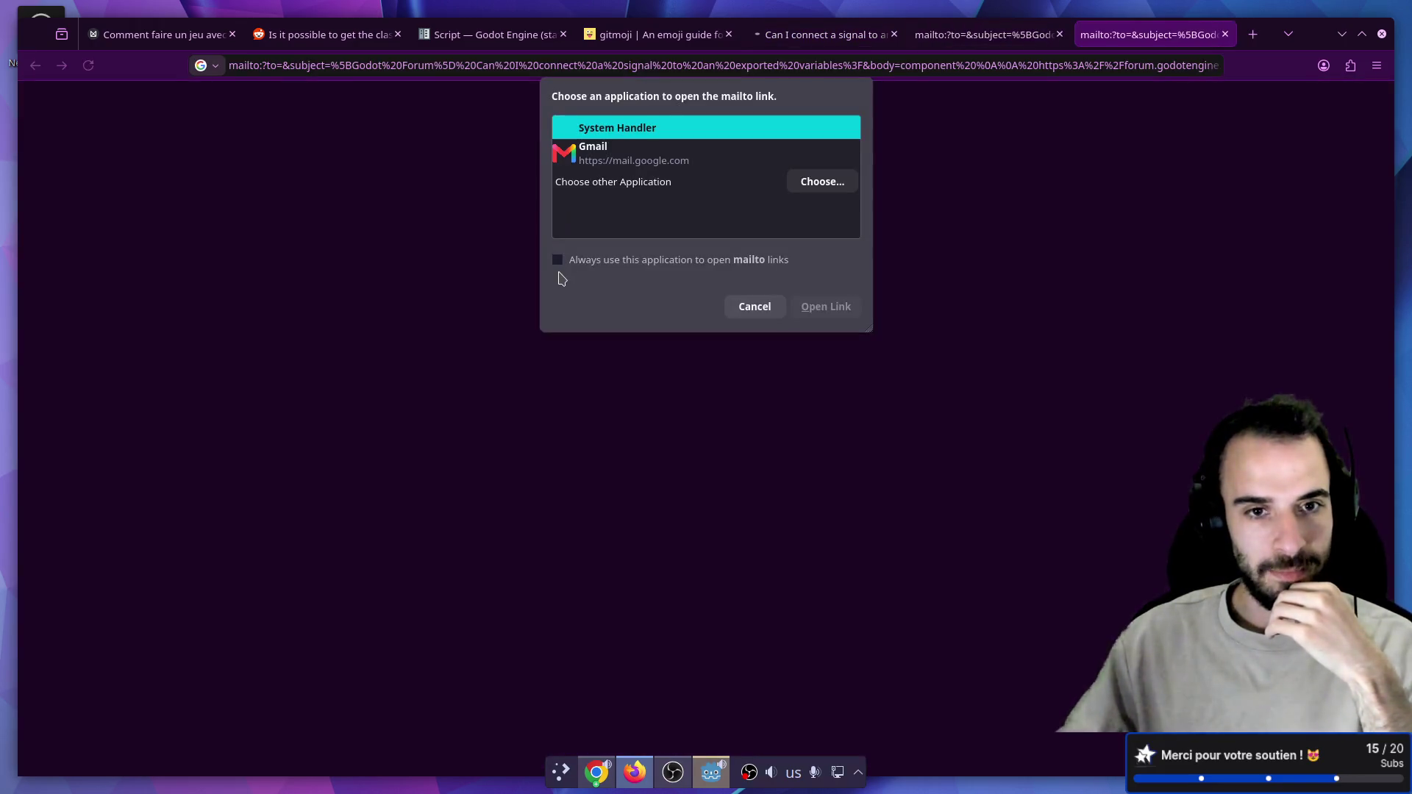
{"action": "left_click", "coordinate": [760, 302]}
{"action": "middle_click", "coordinate": [1144, 37]}
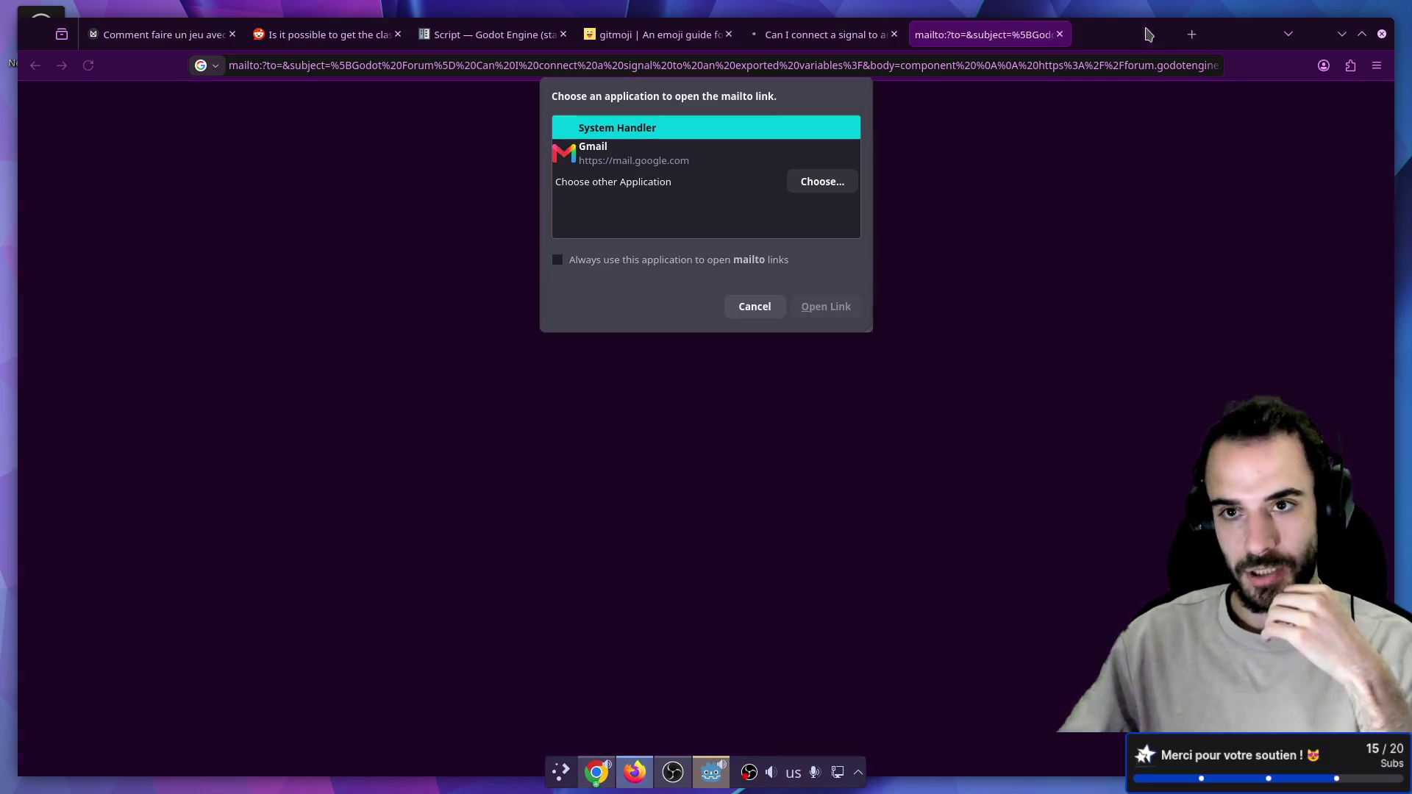
{"action": "middle_click", "coordinate": [1012, 41]}
{"action": "left_click", "coordinate": [611, 313]}
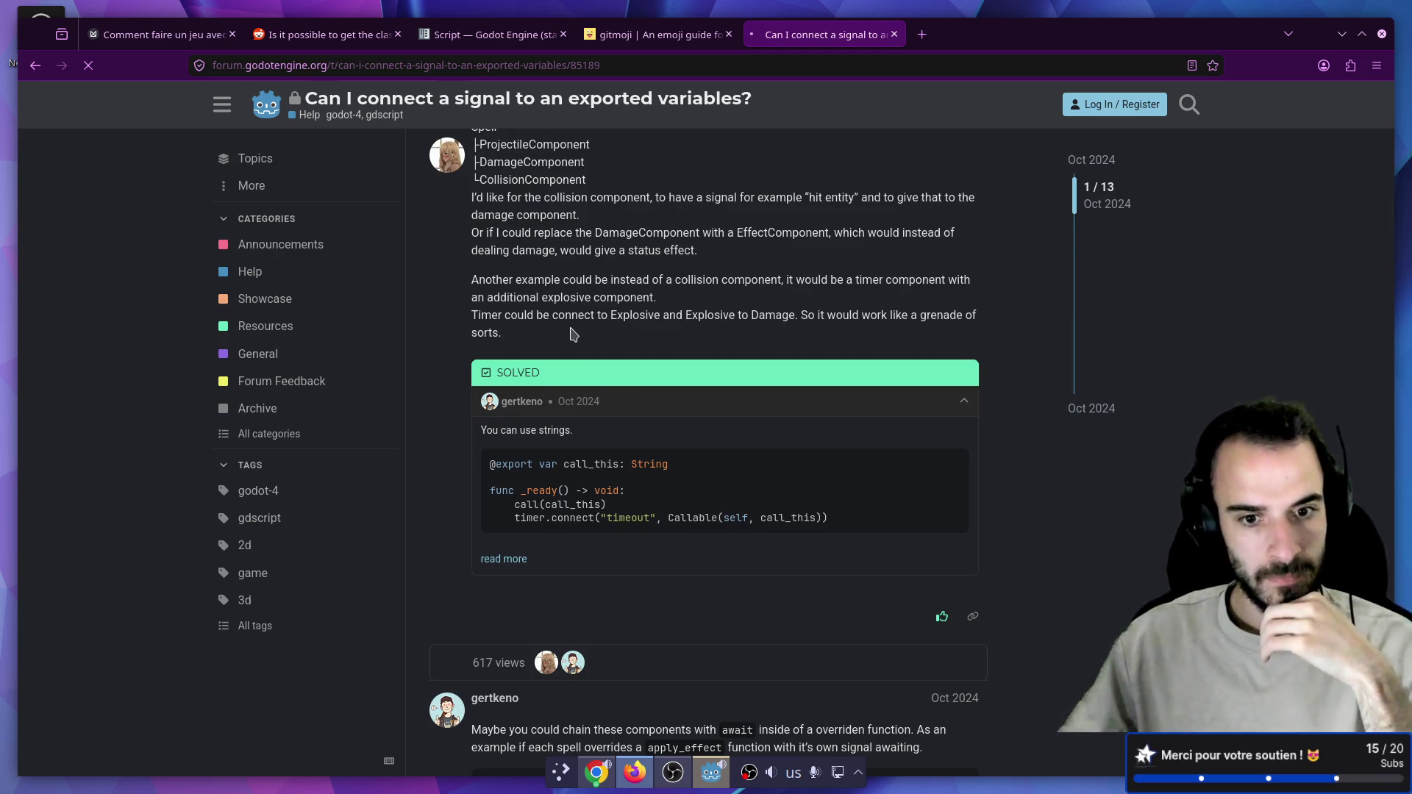
{"action": "double_click", "coordinate": [574, 464]}
{"action": "double_click", "coordinate": [642, 464]}
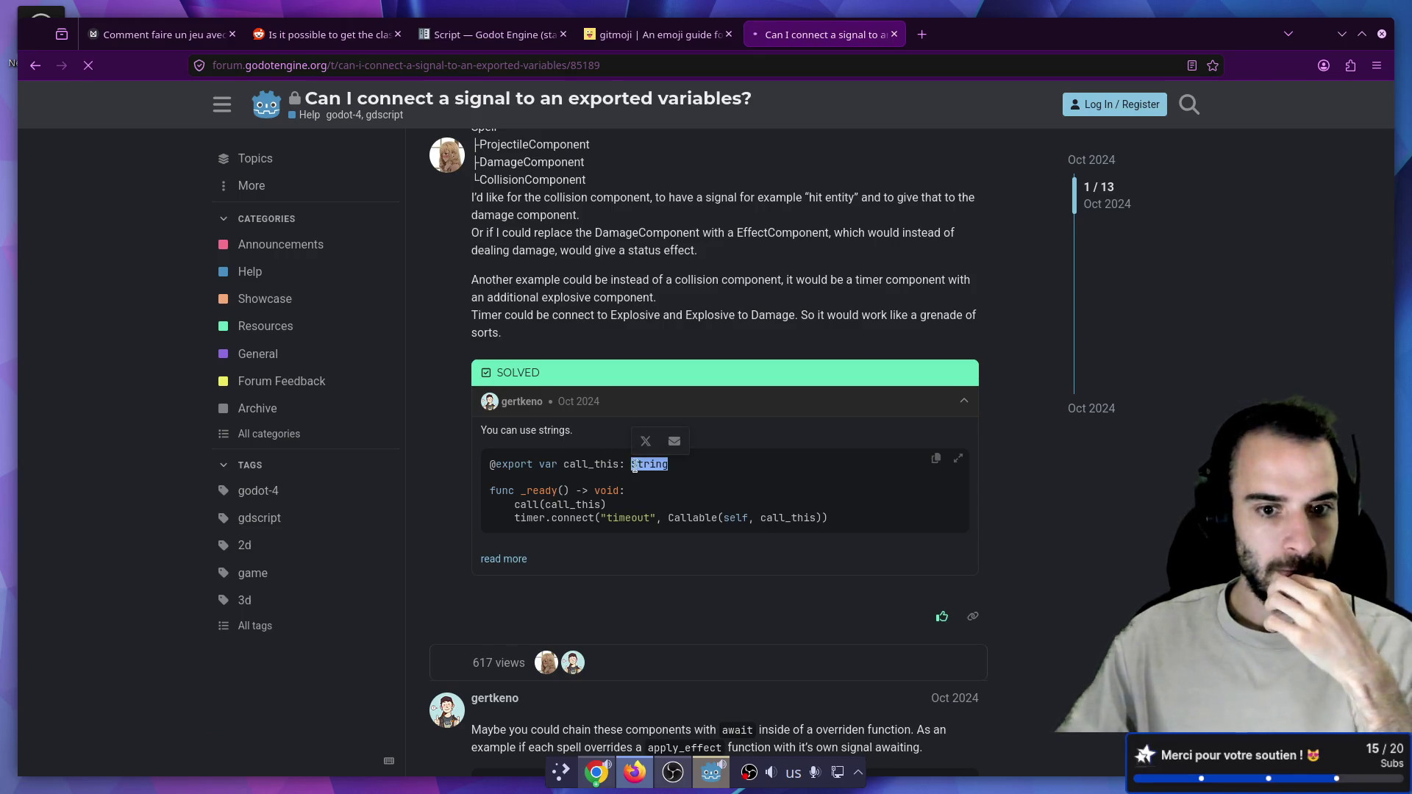
{"action": "left_click", "coordinate": [708, 287]}
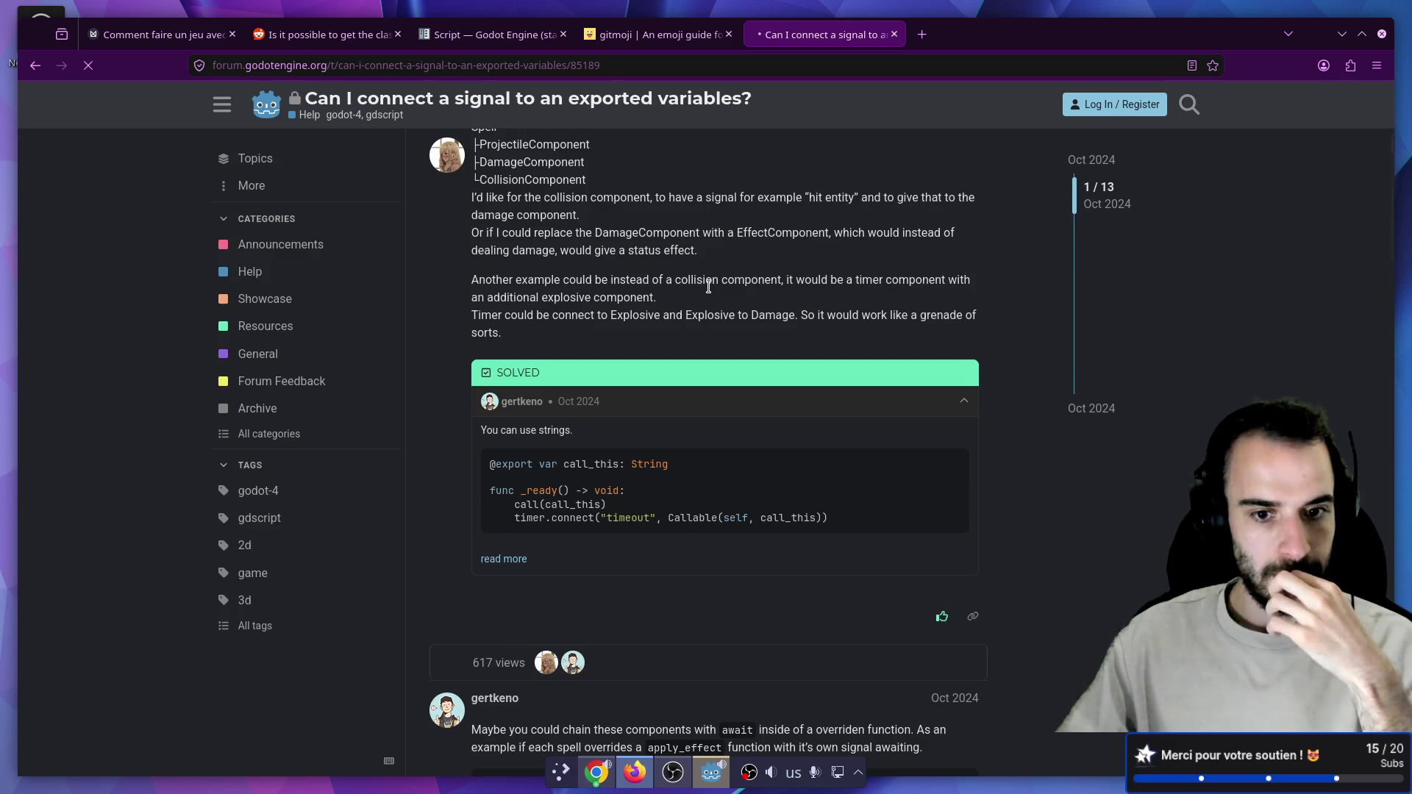
- Go back to the Google results, scroll through them, and switch to Godot
{"action": "scroll", "coordinate": [698, 339], "scroll_direction": "up", "scroll_amount": 3}
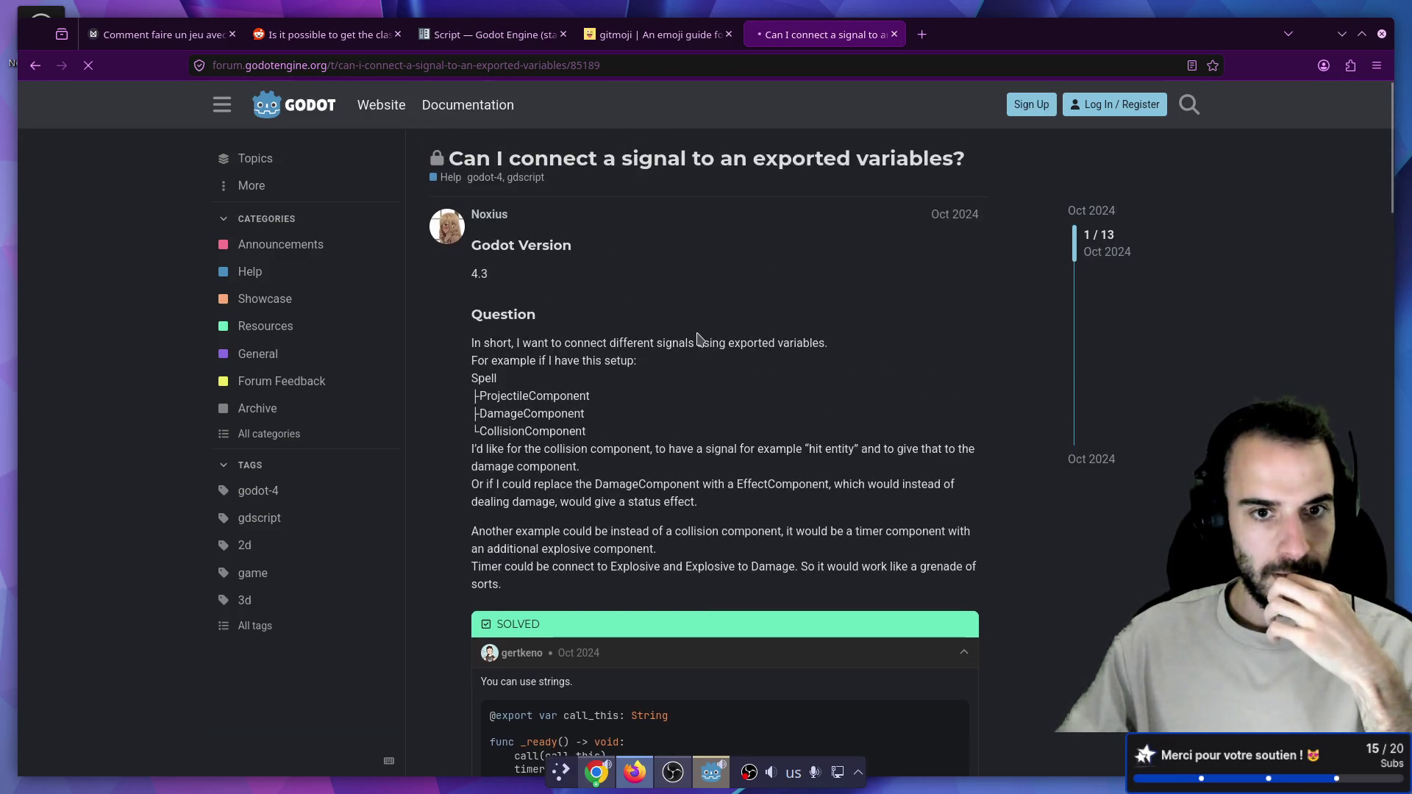
{"action": "key", "text": "alt+Left"}
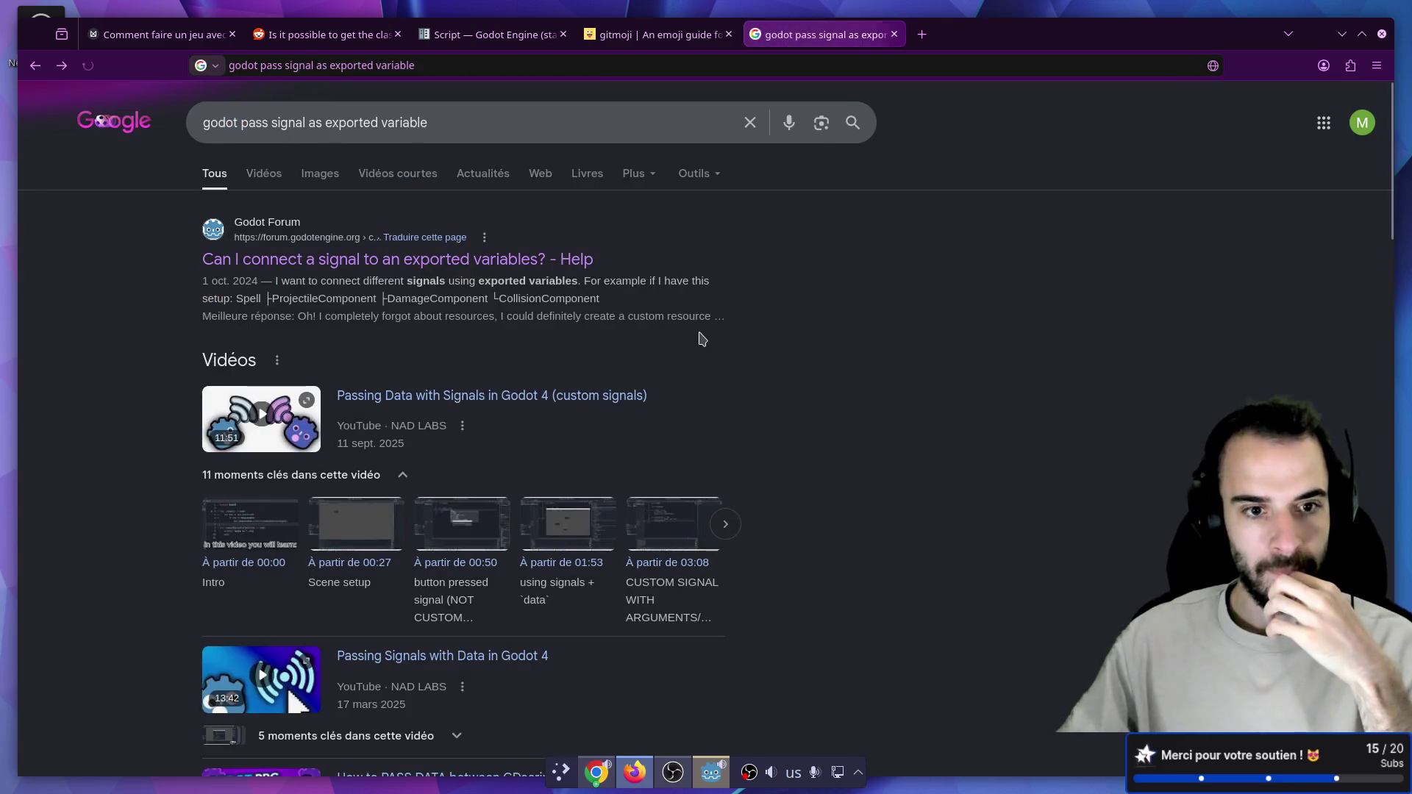
{"action": "scroll", "coordinate": [636, 358], "scroll_direction": "down", "scroll_amount": 5}
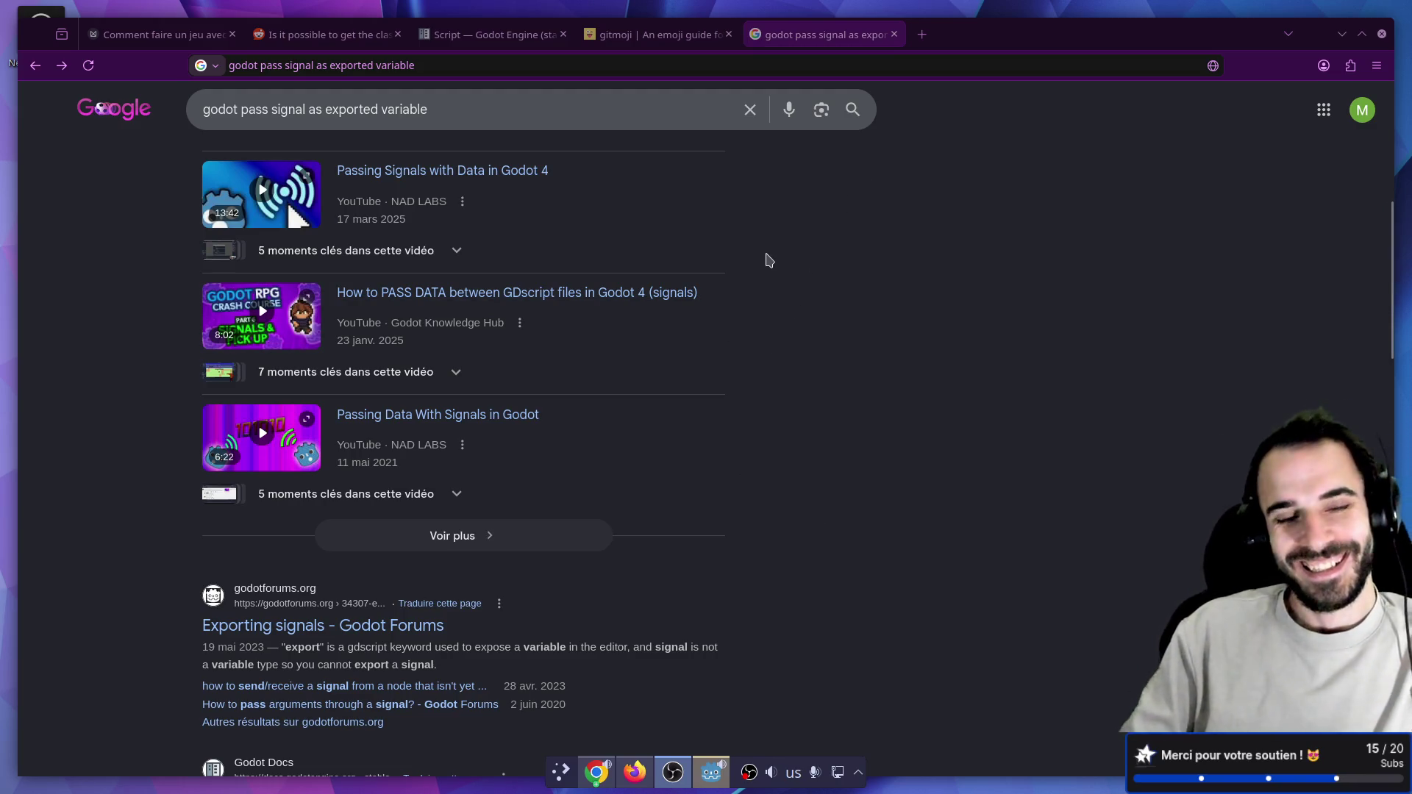
{"action": "scroll", "coordinate": [773, 257], "scroll_direction": "down", "scroll_amount": 5}
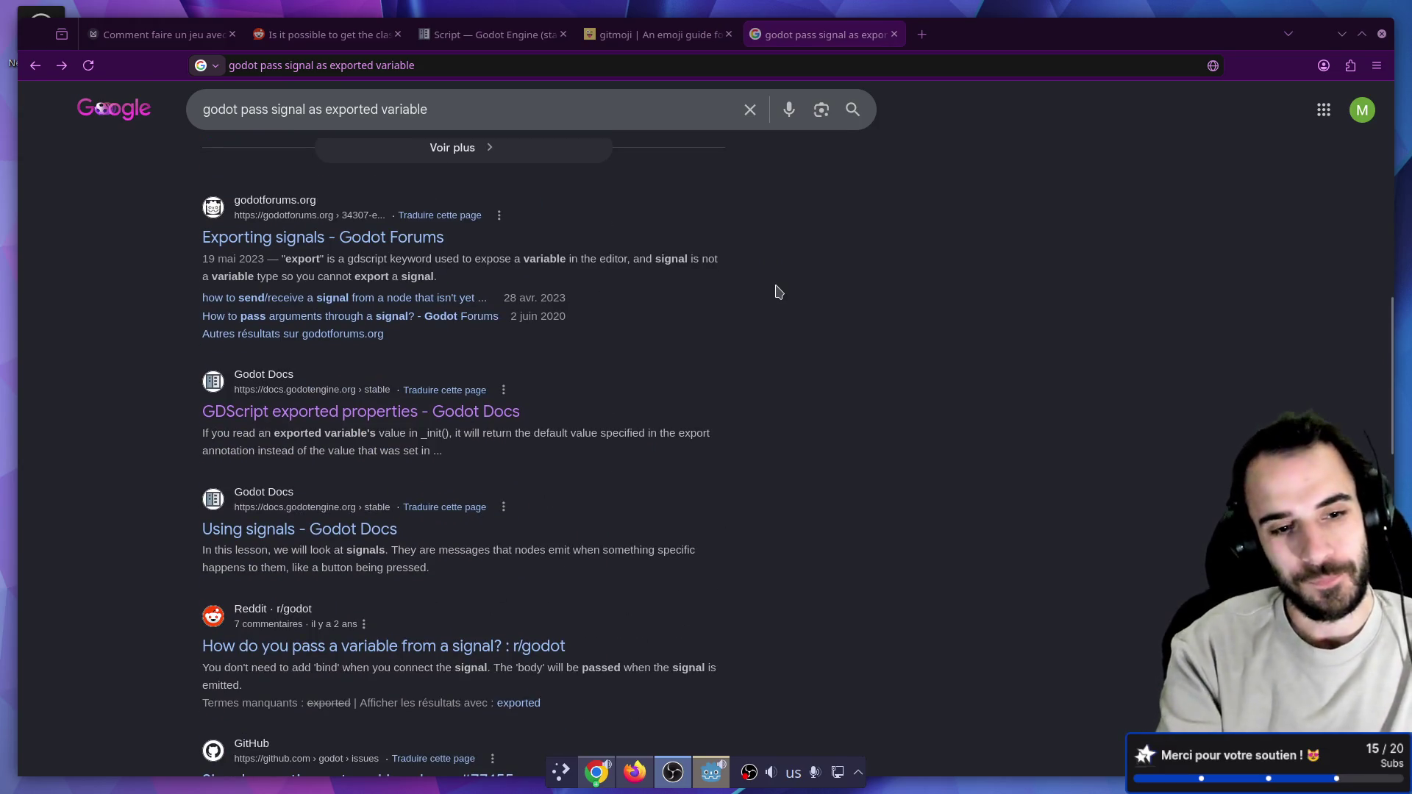
{"action": "key", "text": "alt+Tab"}
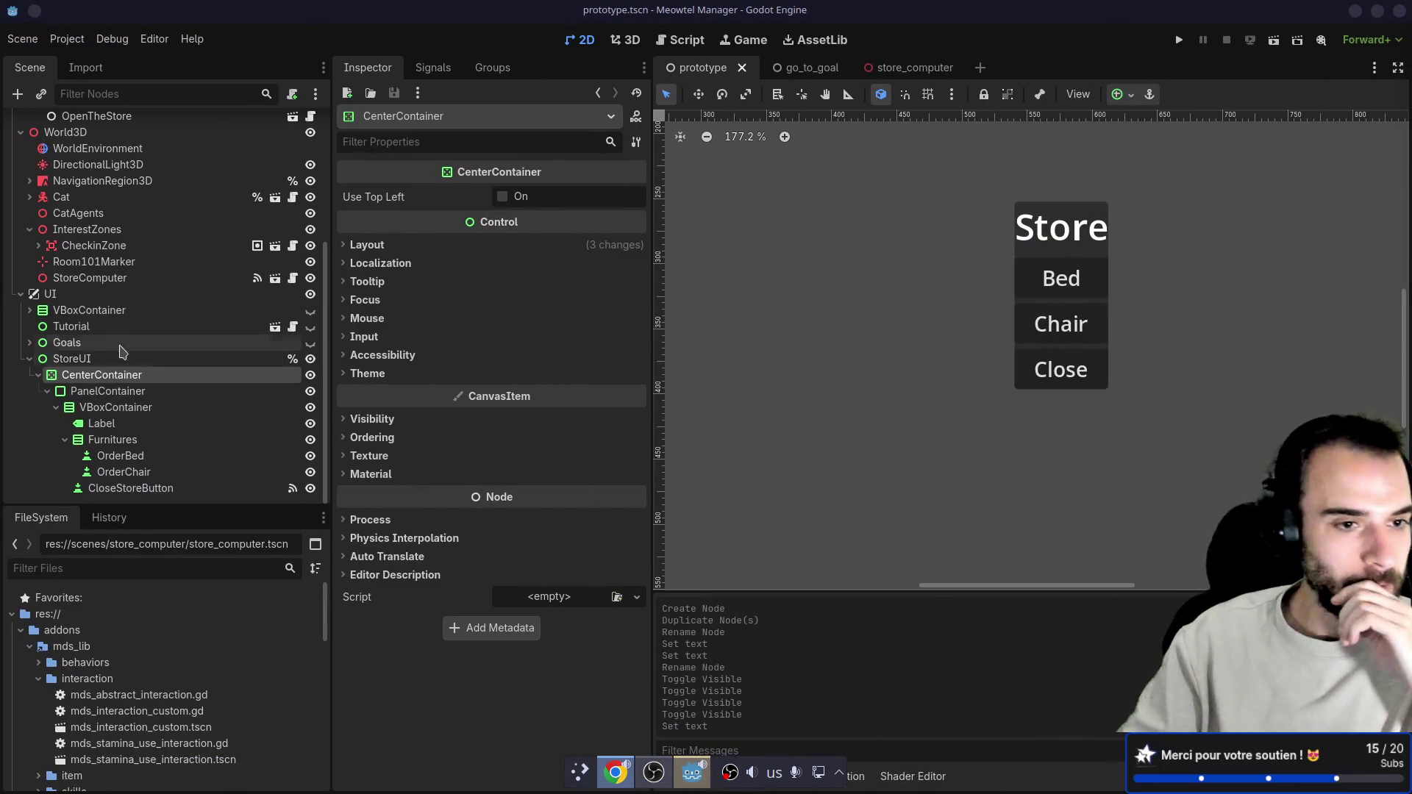
- Collapse StoreUI and inspect the OpenTheStore goal's properties
{"action": "left_click", "coordinate": [30, 359]}
{"action": "scroll", "coordinate": [38, 362], "scroll_direction": "up", "scroll_amount": 2}
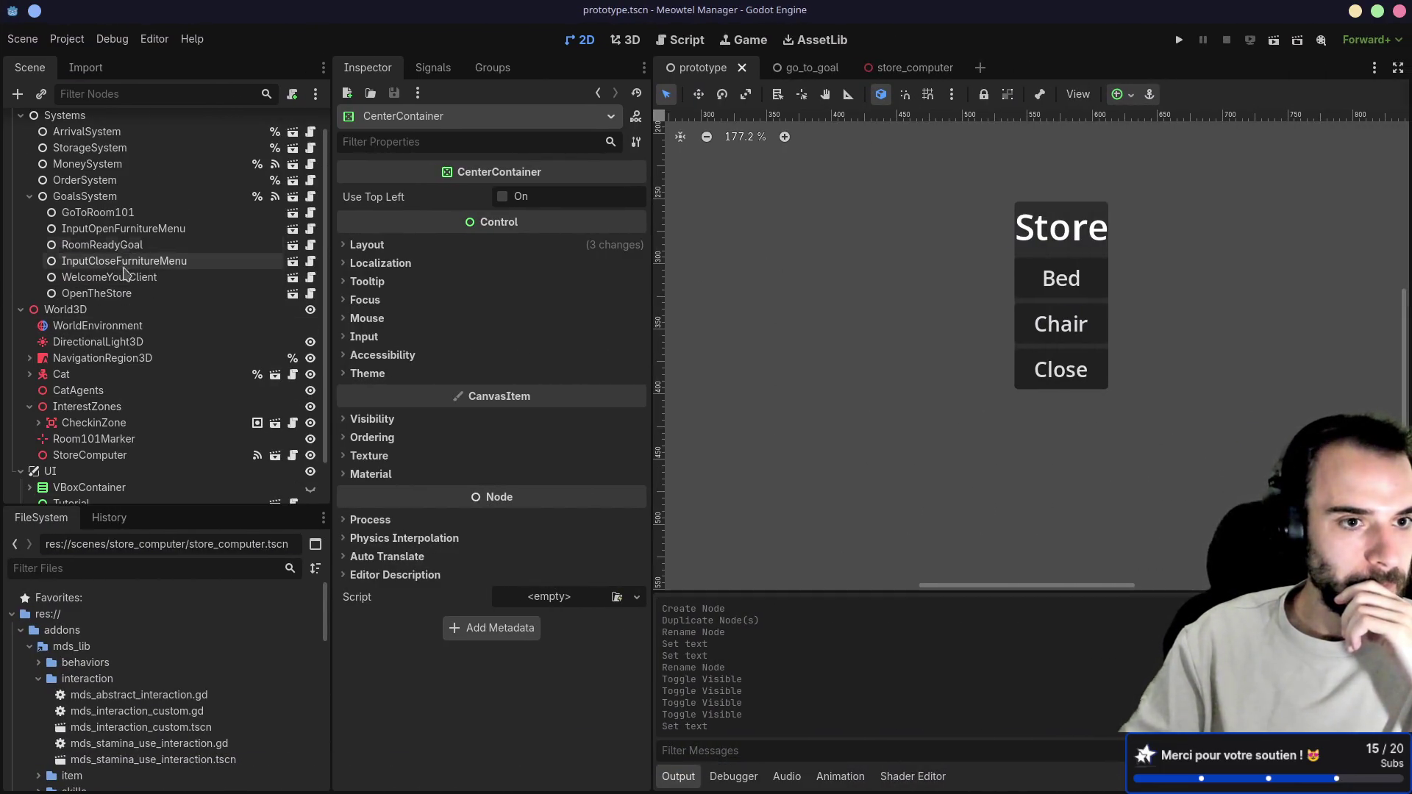
{"action": "left_click", "coordinate": [99, 293]}
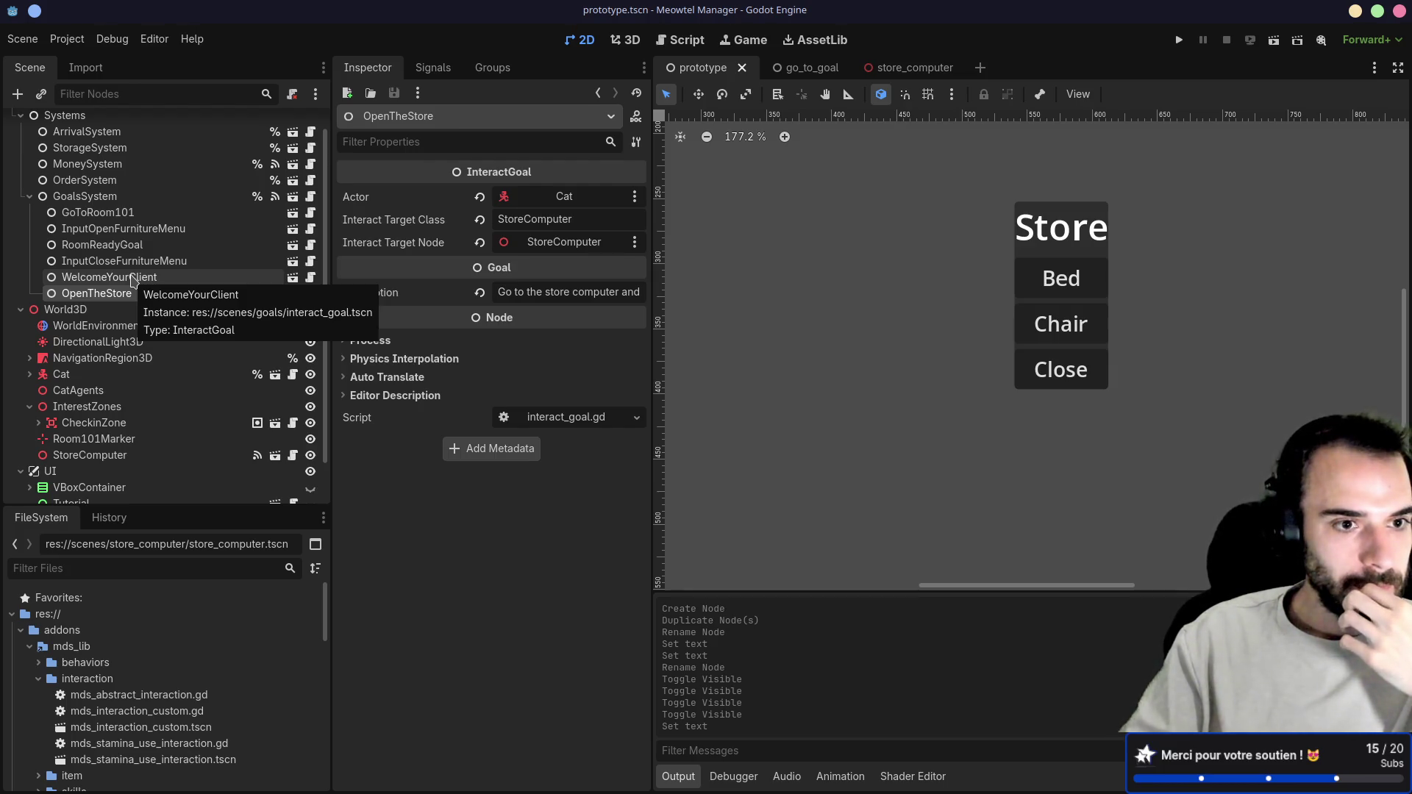
{"action": "scroll", "coordinate": [133, 281], "scroll_direction": "down", "scroll_amount": 2}
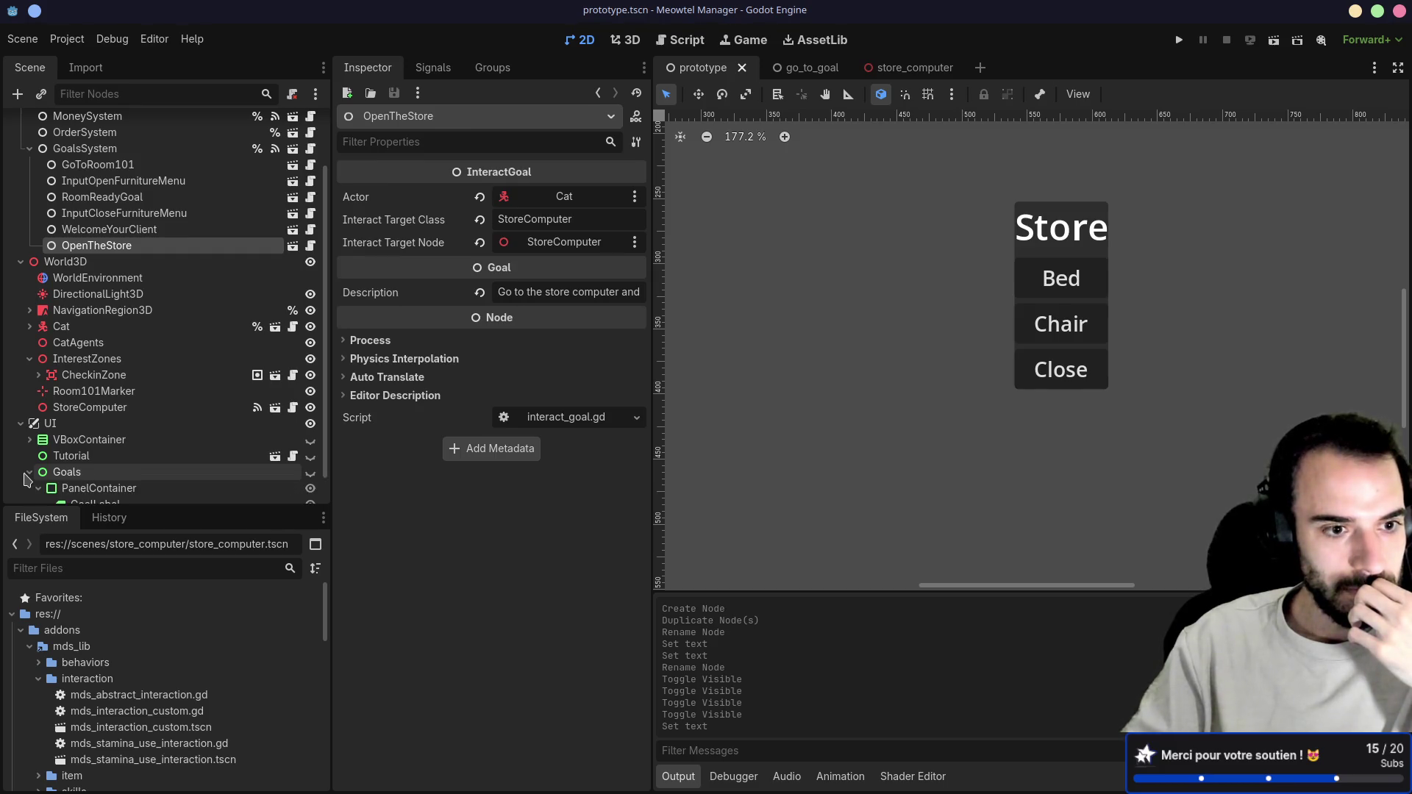
- Select the OrderBed button and list its signals, such as pressed() and button_down()
{"action": "left_click", "coordinate": [30, 473]}
{"action": "scroll", "coordinate": [33, 456], "scroll_direction": "down", "scroll_amount": 1}
{"action": "left_click", "coordinate": [38, 456]}
{"action": "left_click", "coordinate": [30, 439]}
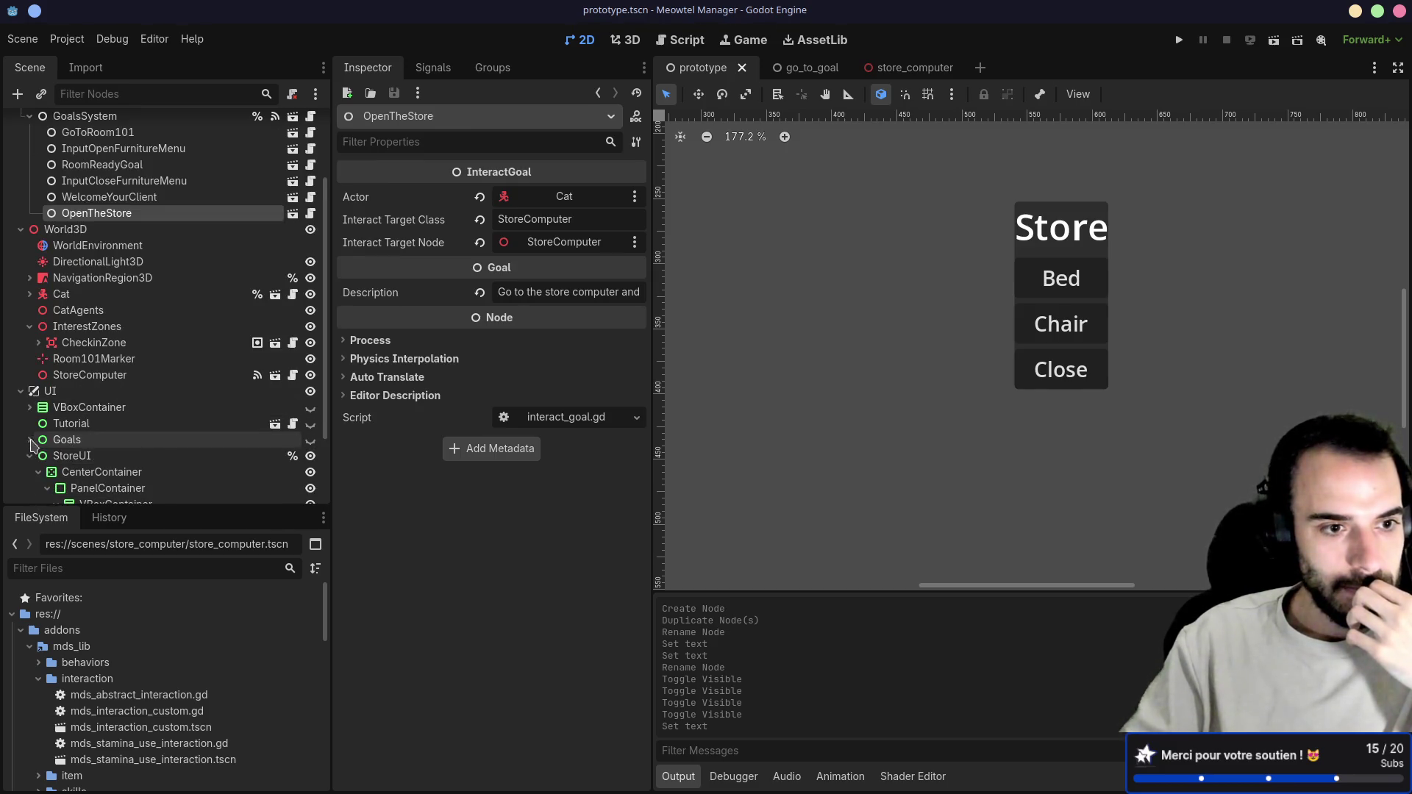
{"action": "scroll", "coordinate": [111, 442], "scroll_direction": "down", "scroll_amount": 4}
{"action": "left_click", "coordinate": [121, 456]}
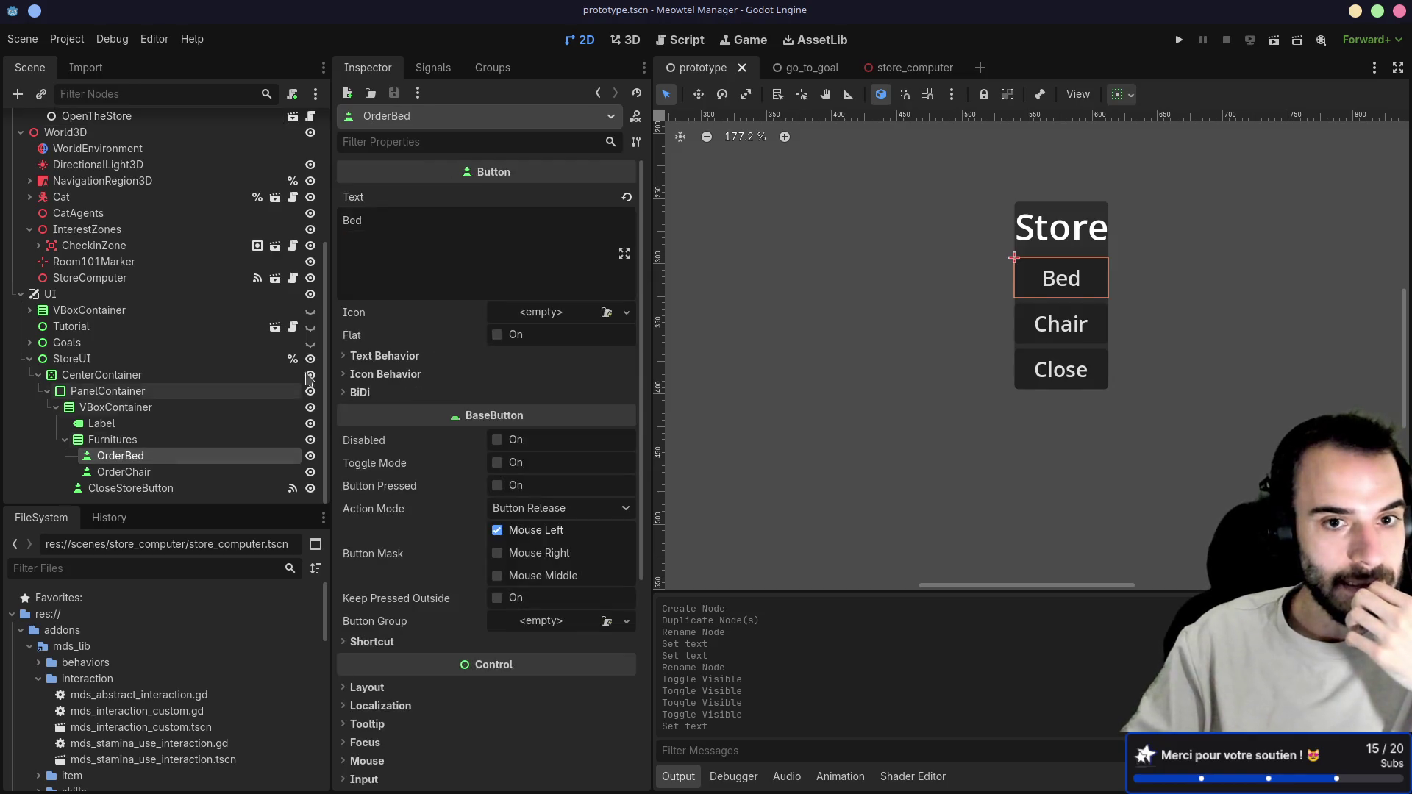
{"action": "left_click", "coordinate": [445, 67]}
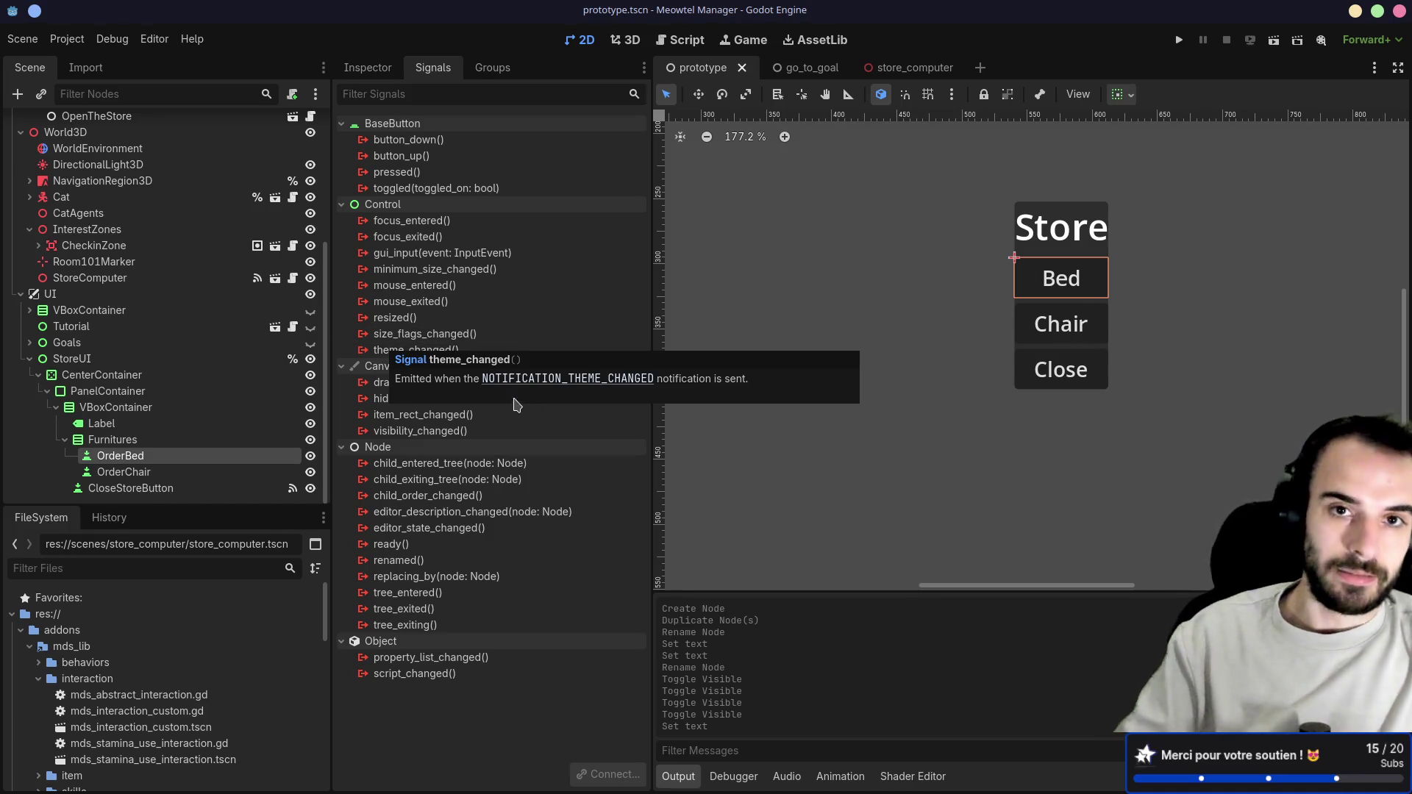
- Enlarge the FileSystem dock, collapse interaction, mds_lib and store_computer, and expand scenes/goals
{"action": "mouse_move", "coordinate": [170, 506]}
{"action": "left_mouse_down"}
{"action": "mouse_move", "coordinate": [214, 235]}
{"action": "mouse_move", "coordinate": [215, 254]}
{"action": "left_mouse_up"}
{"action": "left_click", "coordinate": [38, 426]}
{"action": "left_click", "coordinate": [30, 395]}
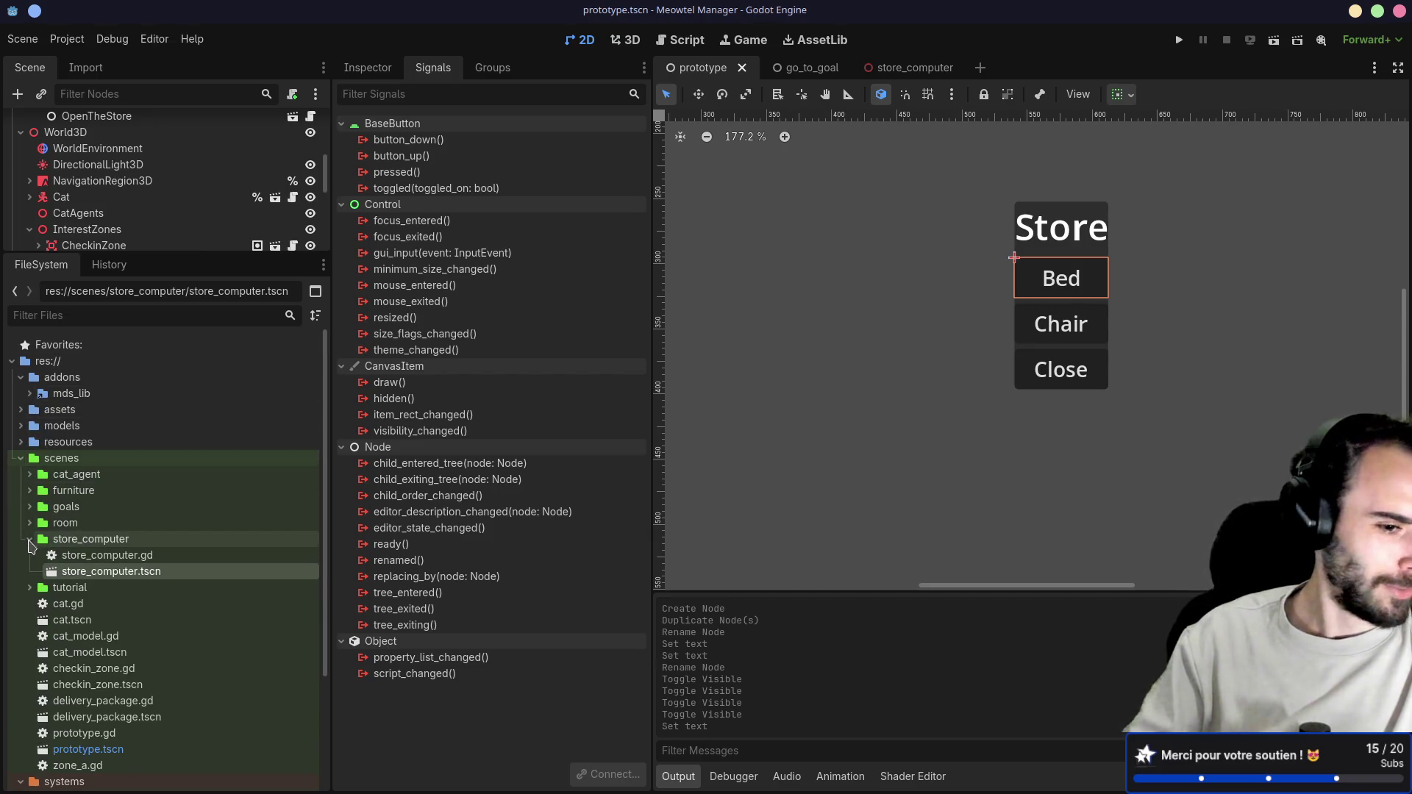
{"action": "left_click", "coordinate": [29, 545]}
{"action": "double_click", "coordinate": [81, 508]}
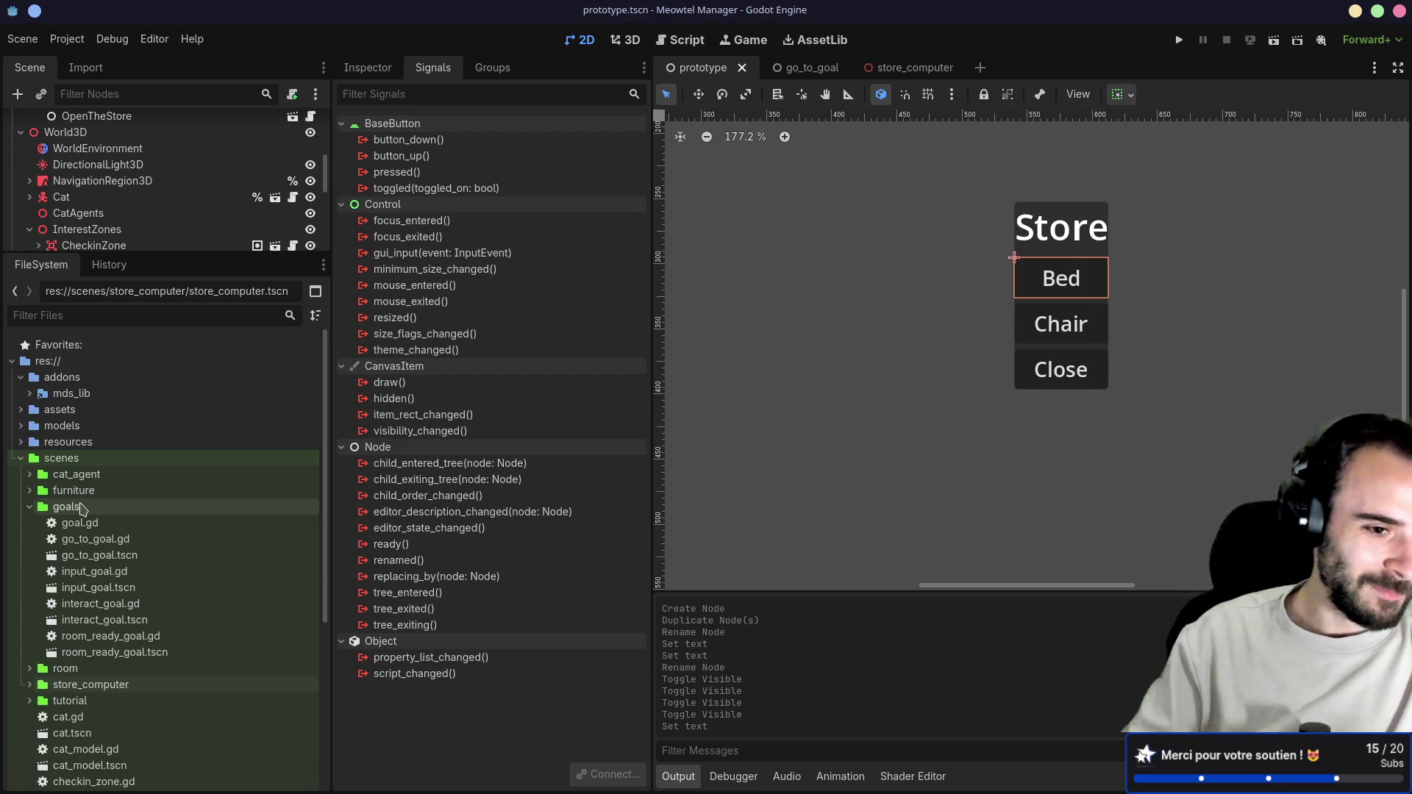
{"action": "left_click", "coordinate": [82, 508]}
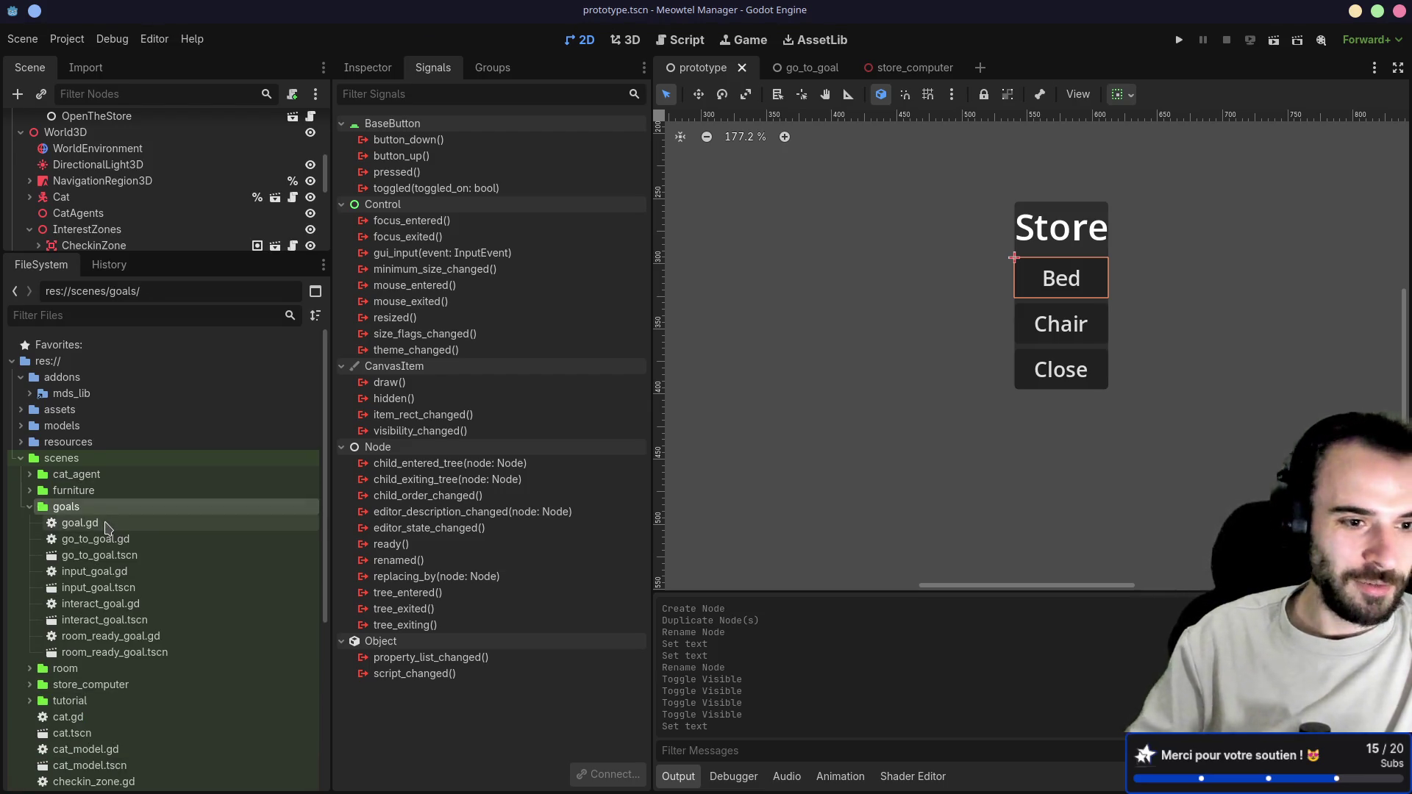
- Dismiss the stray Create New Node dialog and open the goals folder's context menu
{"action": "key", "text": "ctrl+a"}
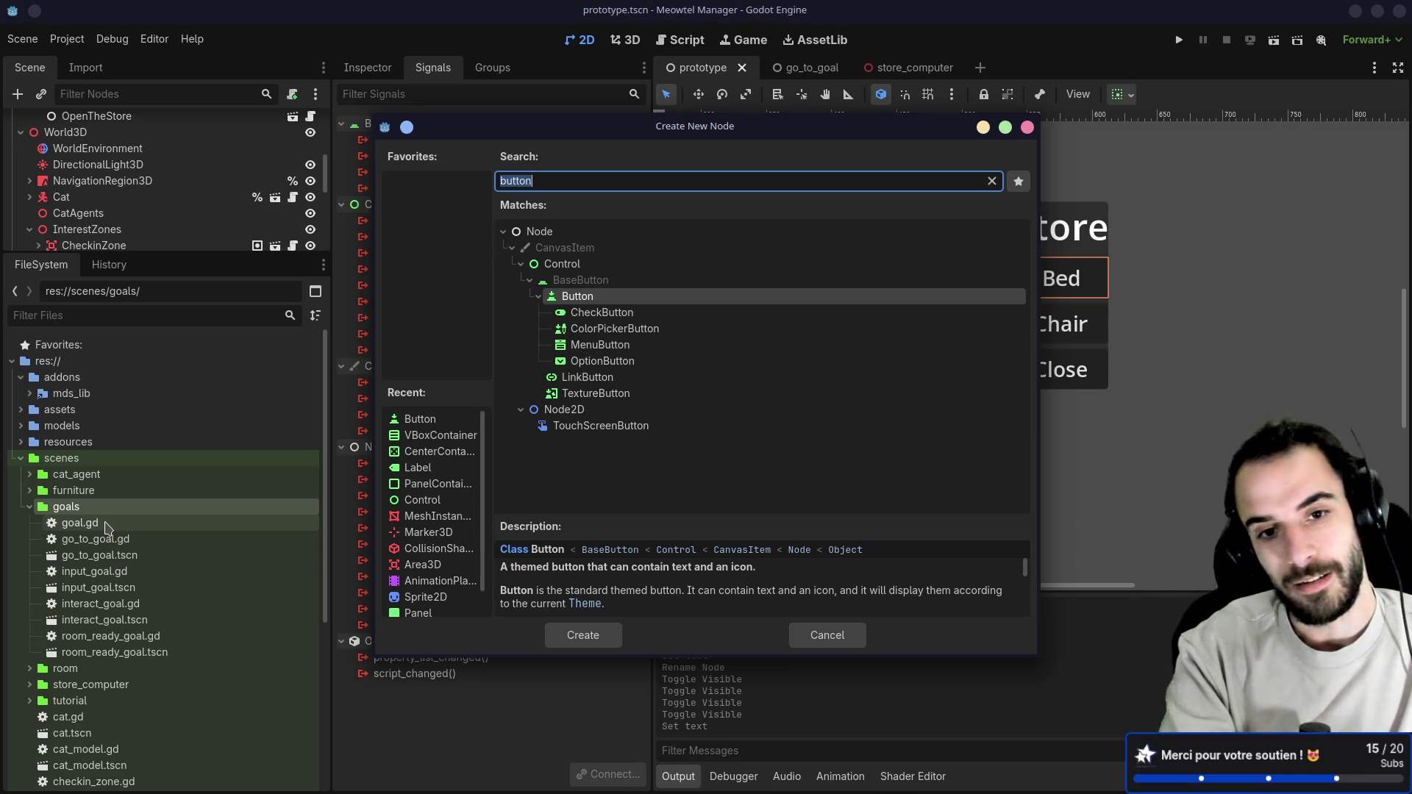
{"action": "key", "text": "Escape"}
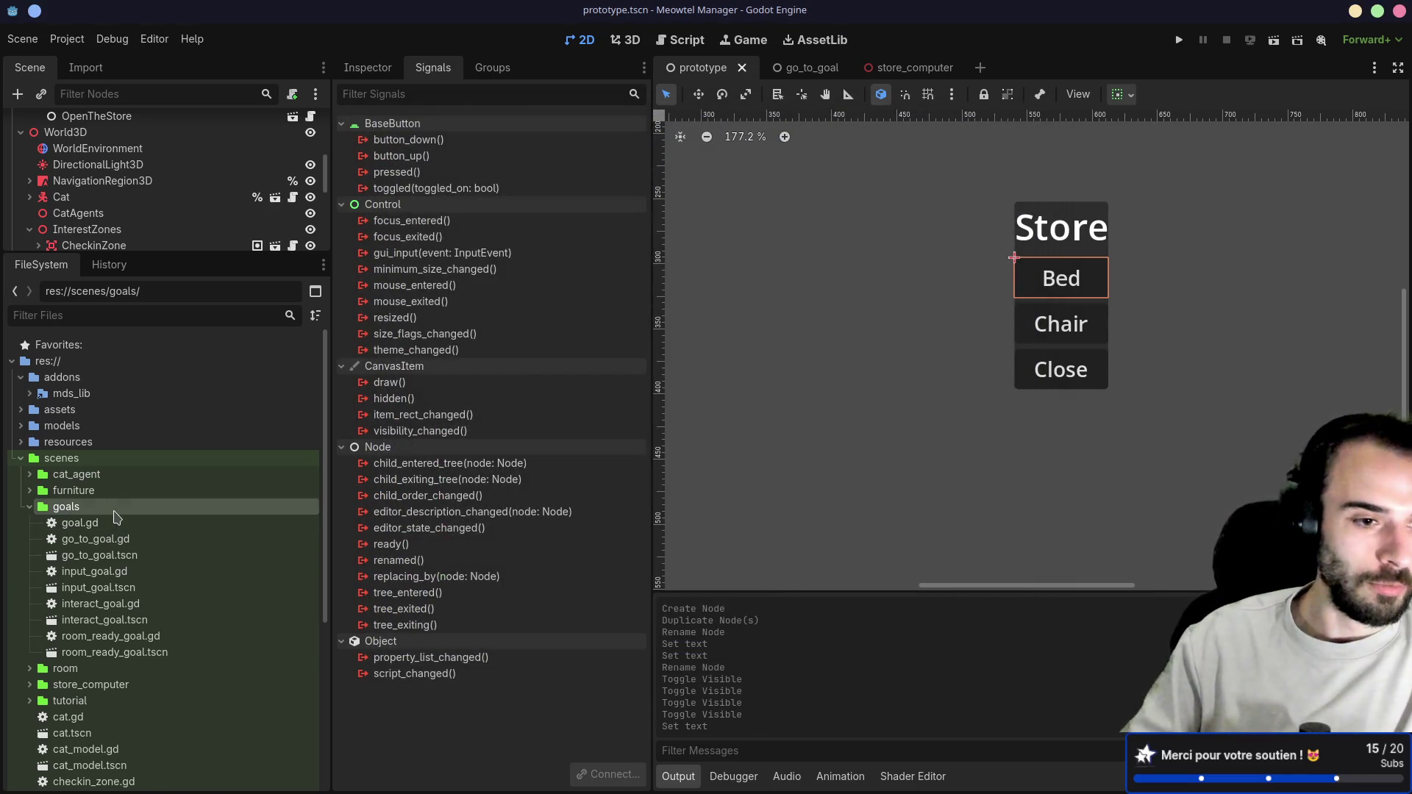
{"action": "right_click", "coordinate": [114, 510]}
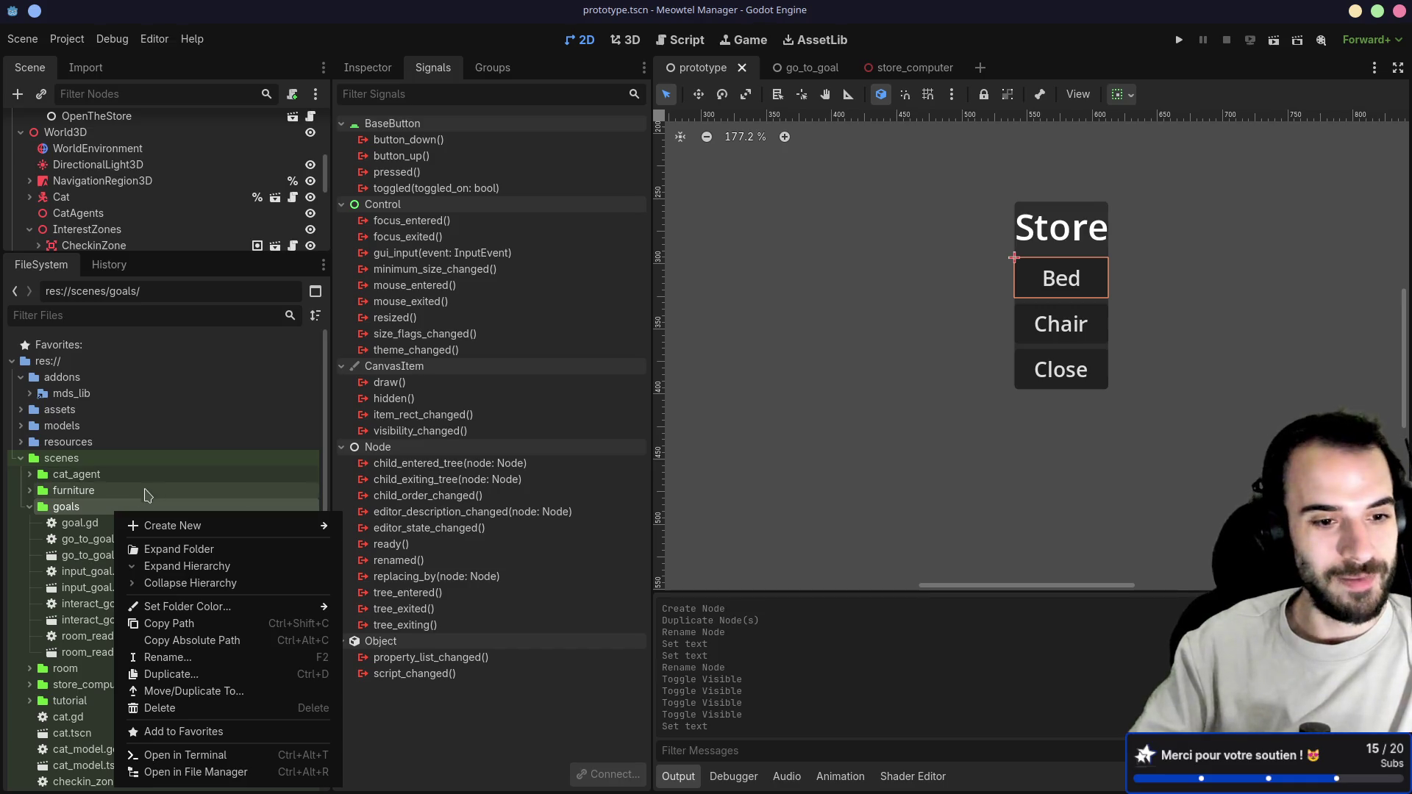
- Create signal_goal.tscn in scenes/goals with a plain Node root, then return to the prototype tab
{"action": "mouse_move", "coordinate": [186, 528]}
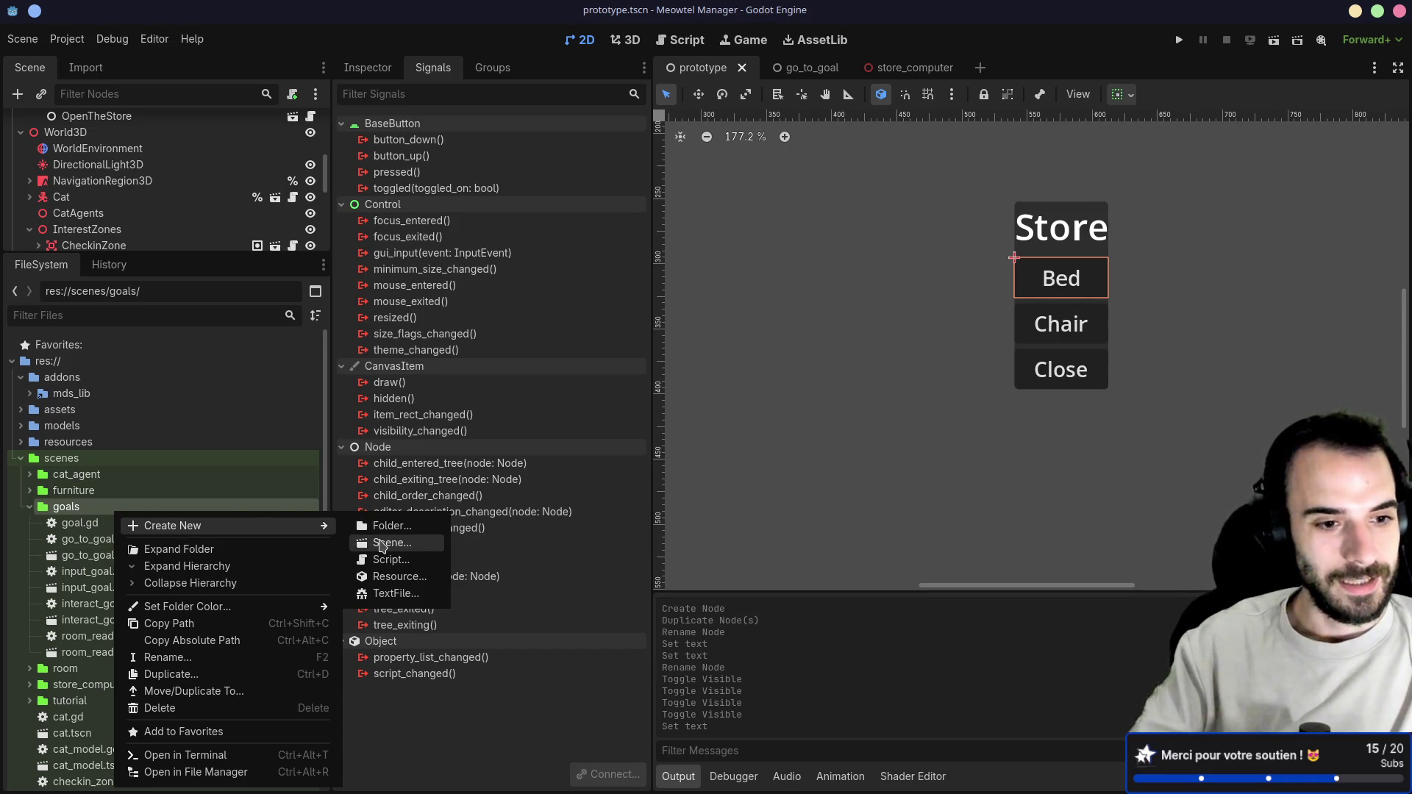
{"action": "left_click", "coordinate": [384, 545]}
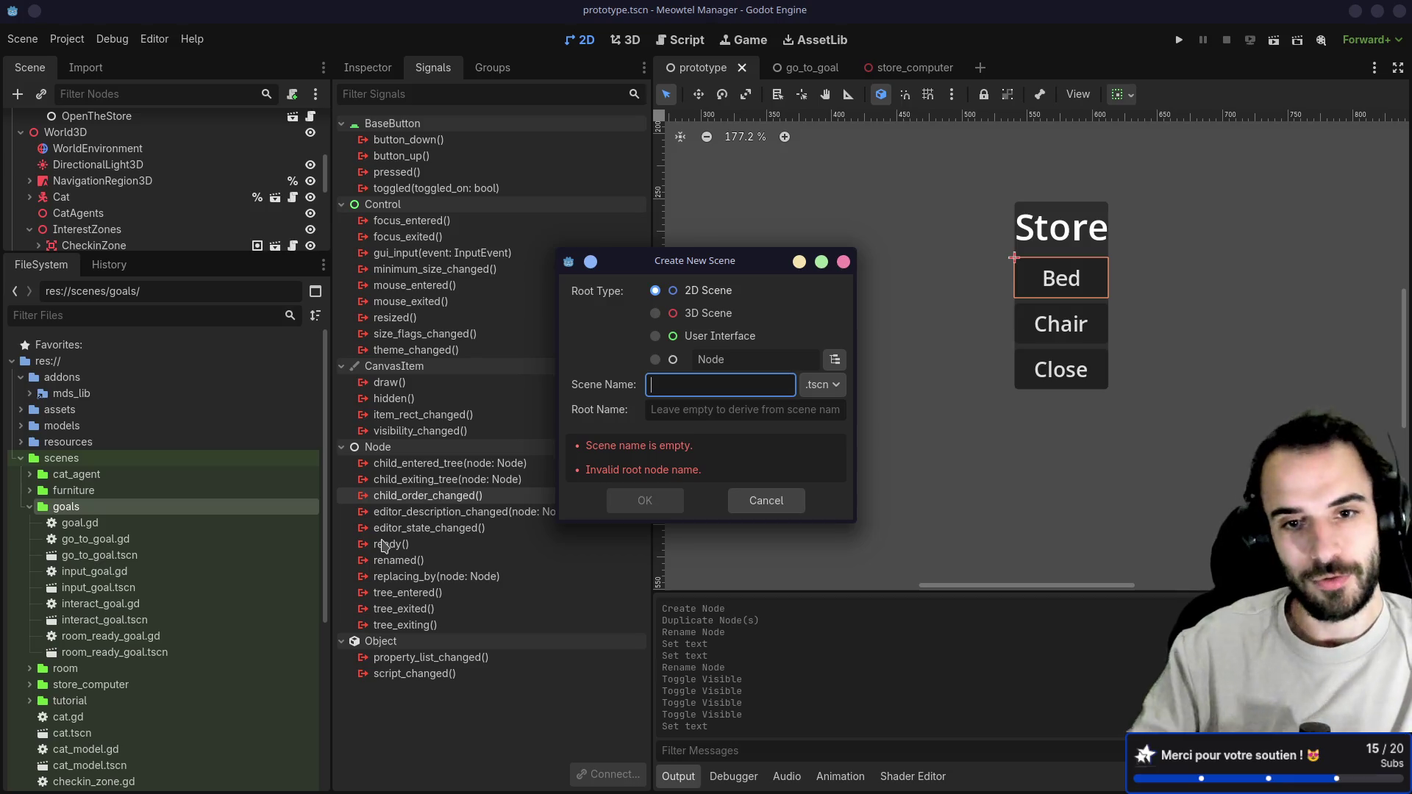
{"action": "left_click", "coordinate": [656, 359]}
{"action": "type", "text": "signal_goal"}
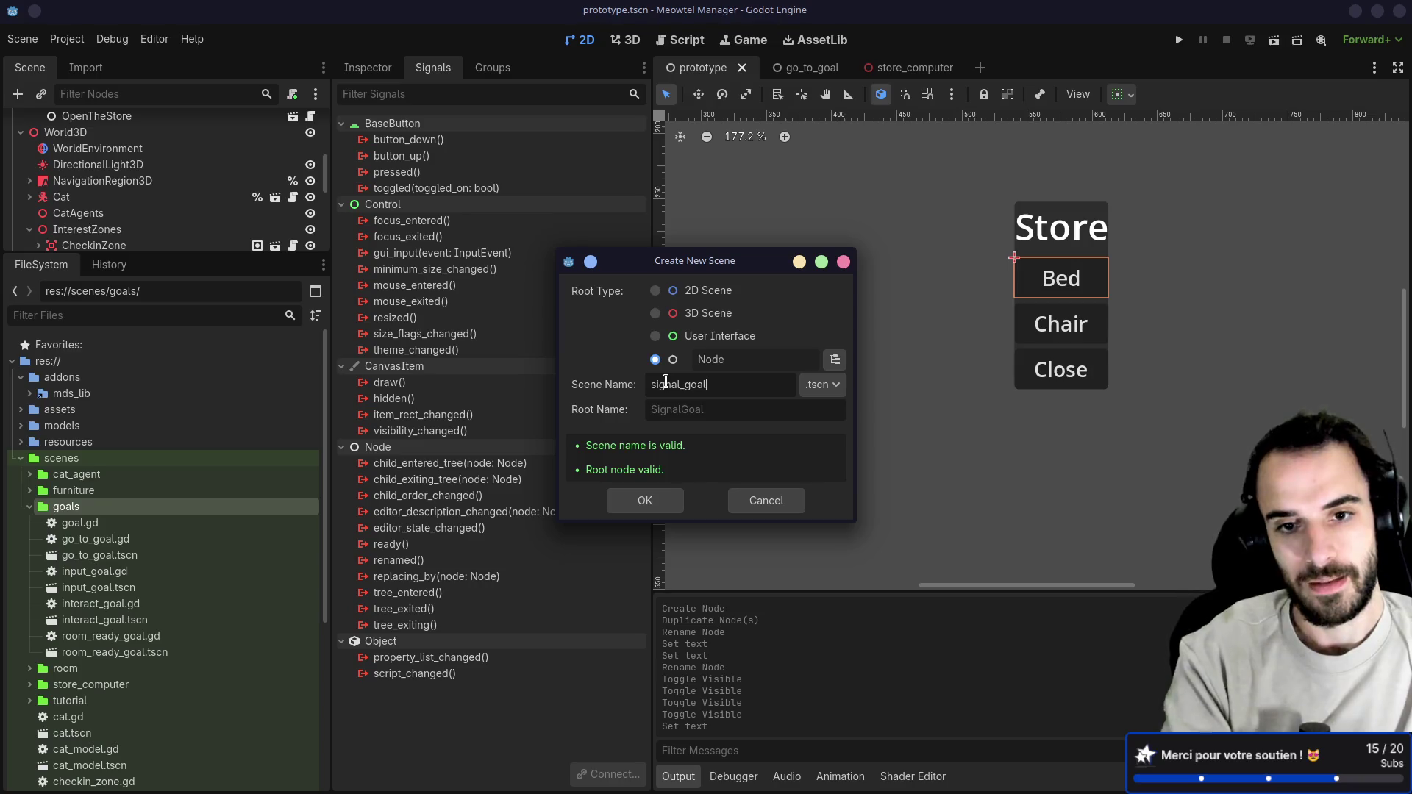
{"action": "left_click", "coordinate": [645, 501]}
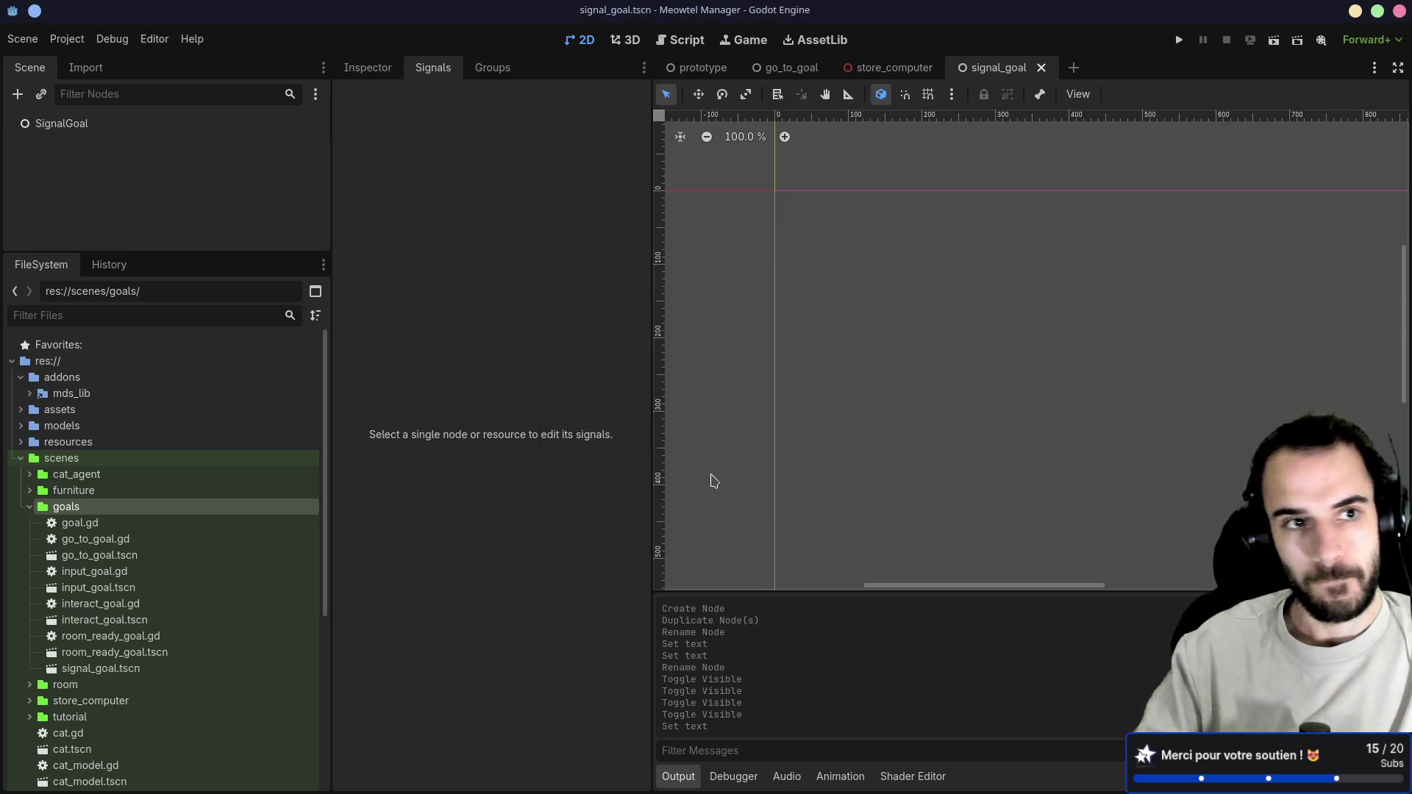
{"action": "left_click", "coordinate": [724, 66]}
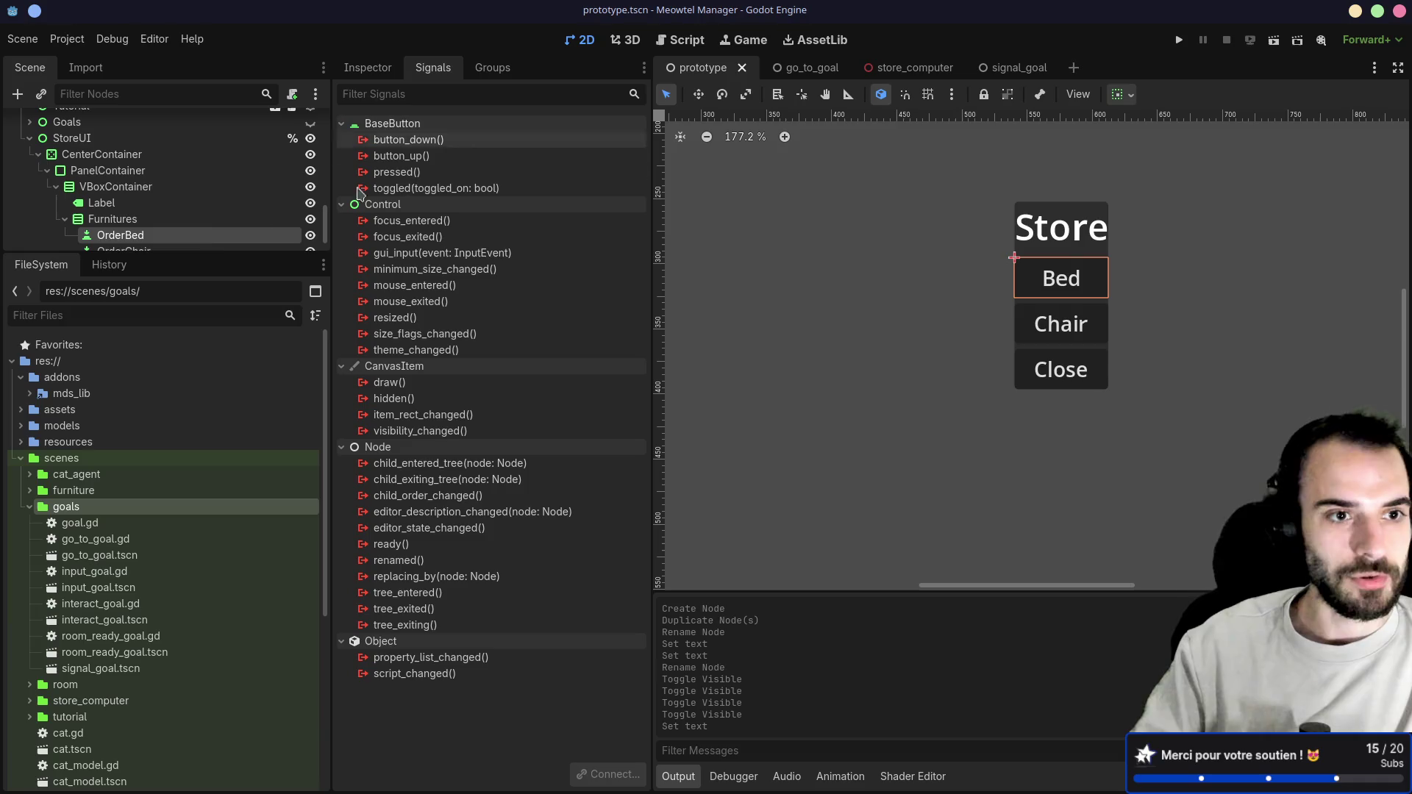
- Expand GoalsSystem and inspect the GoToRoom101, InputOpenFurnitureMenu and RoomReadyGoal goals
{"action": "left_click_drag", "start_coordinate": [208, 253], "coordinate": [195, 445]}
{"action": "scroll", "coordinate": [197, 337], "scroll_direction": "up", "scroll_amount": 3}
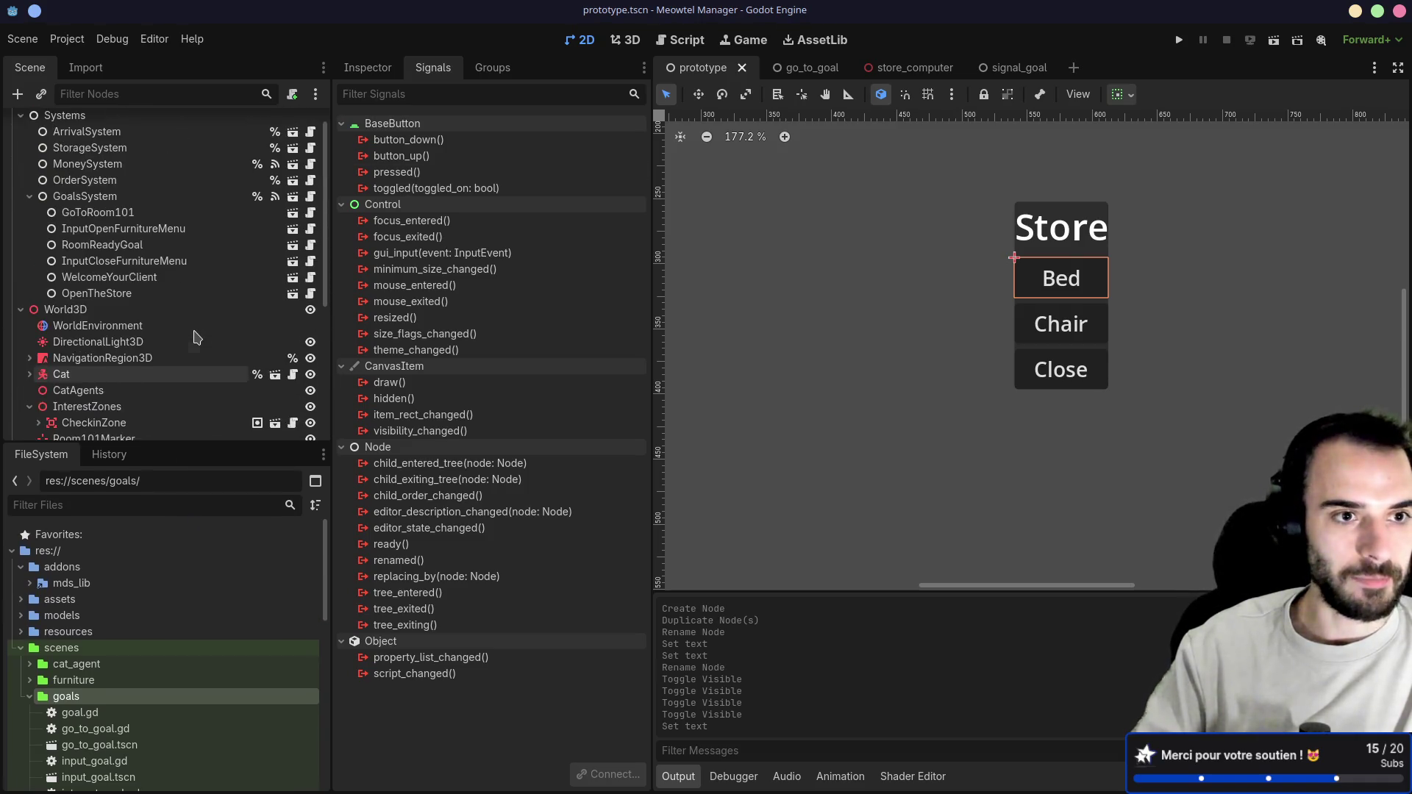
{"action": "scroll", "coordinate": [197, 337], "scroll_direction": "up", "scroll_amount": 1}
{"action": "left_click", "coordinate": [29, 221]}
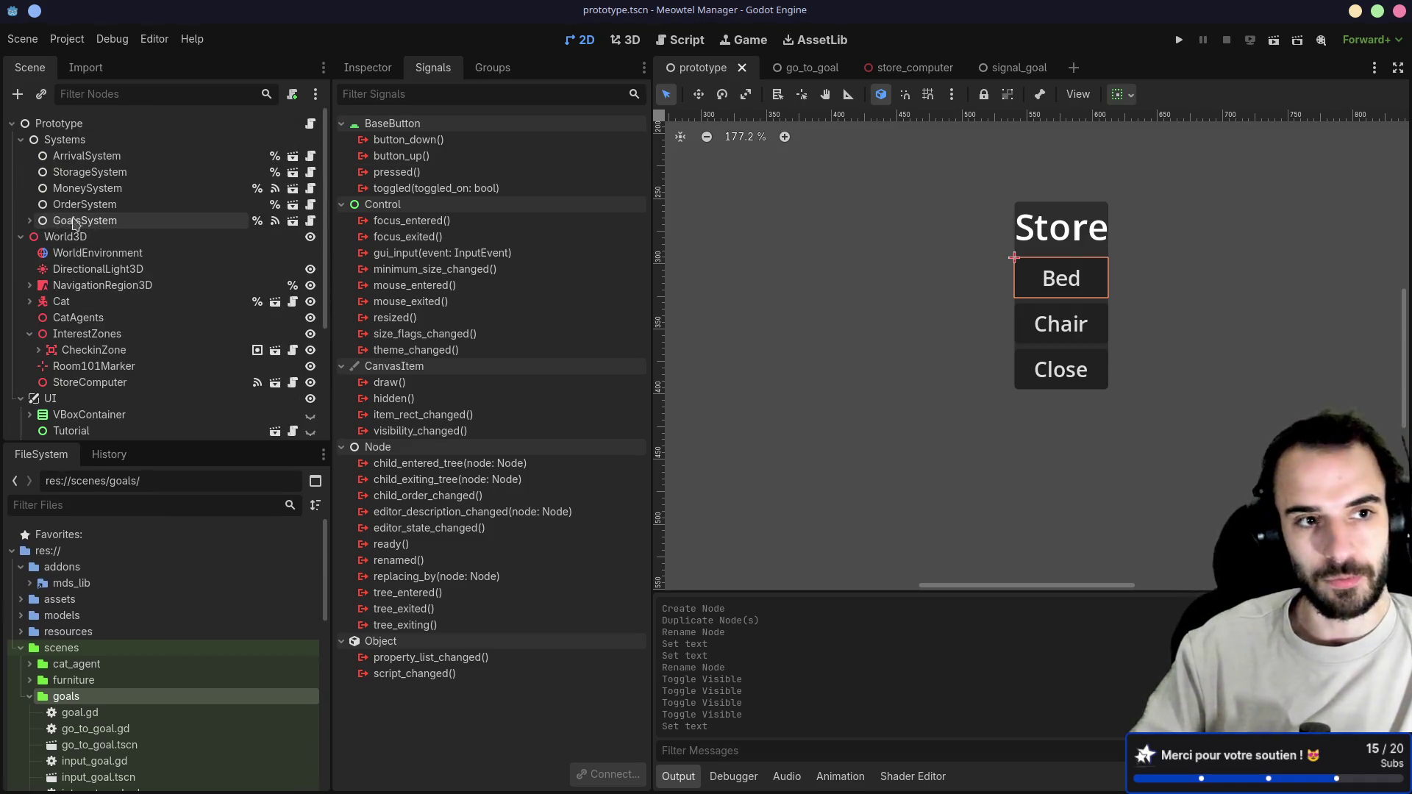
{"action": "left_click", "coordinate": [55, 225]}
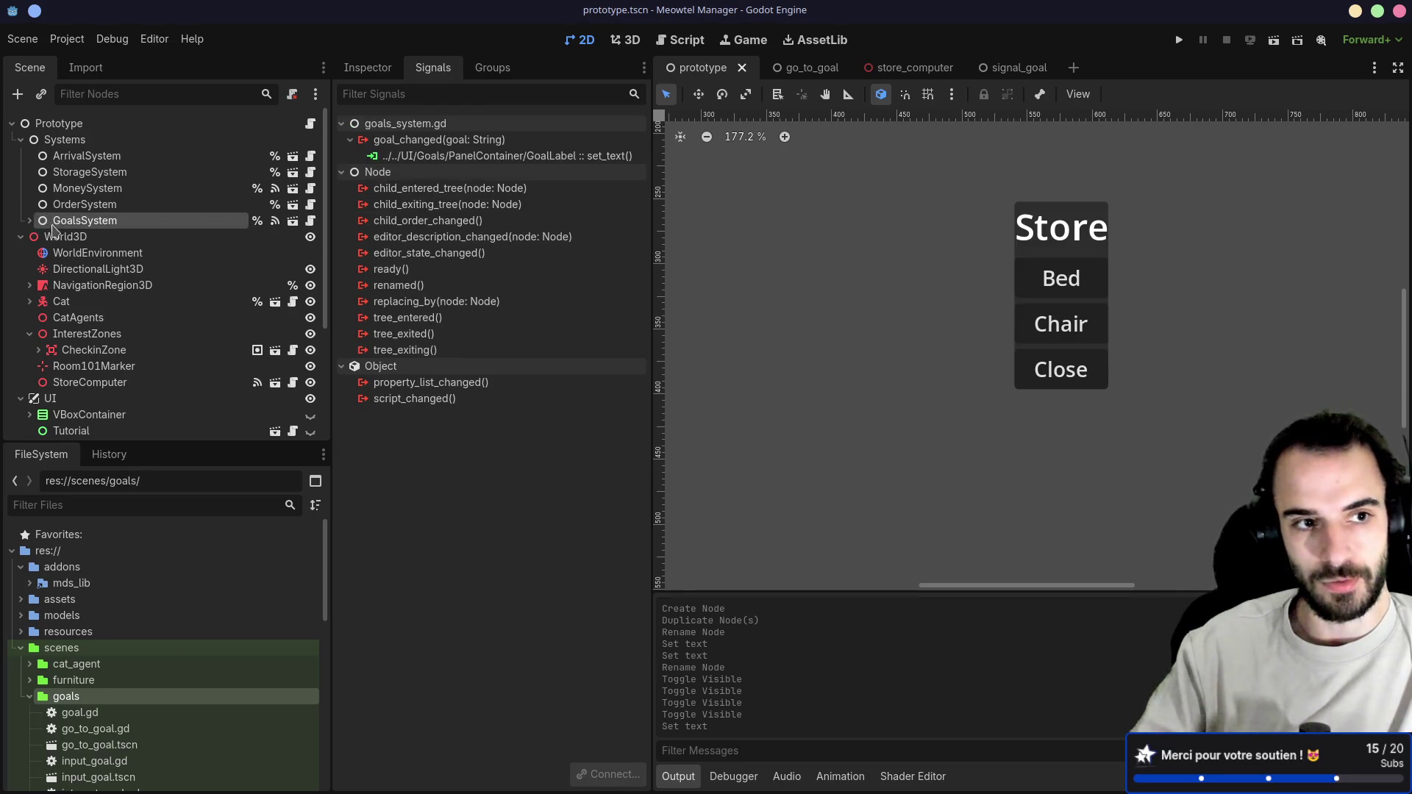
{"action": "left_click", "coordinate": [30, 221]}
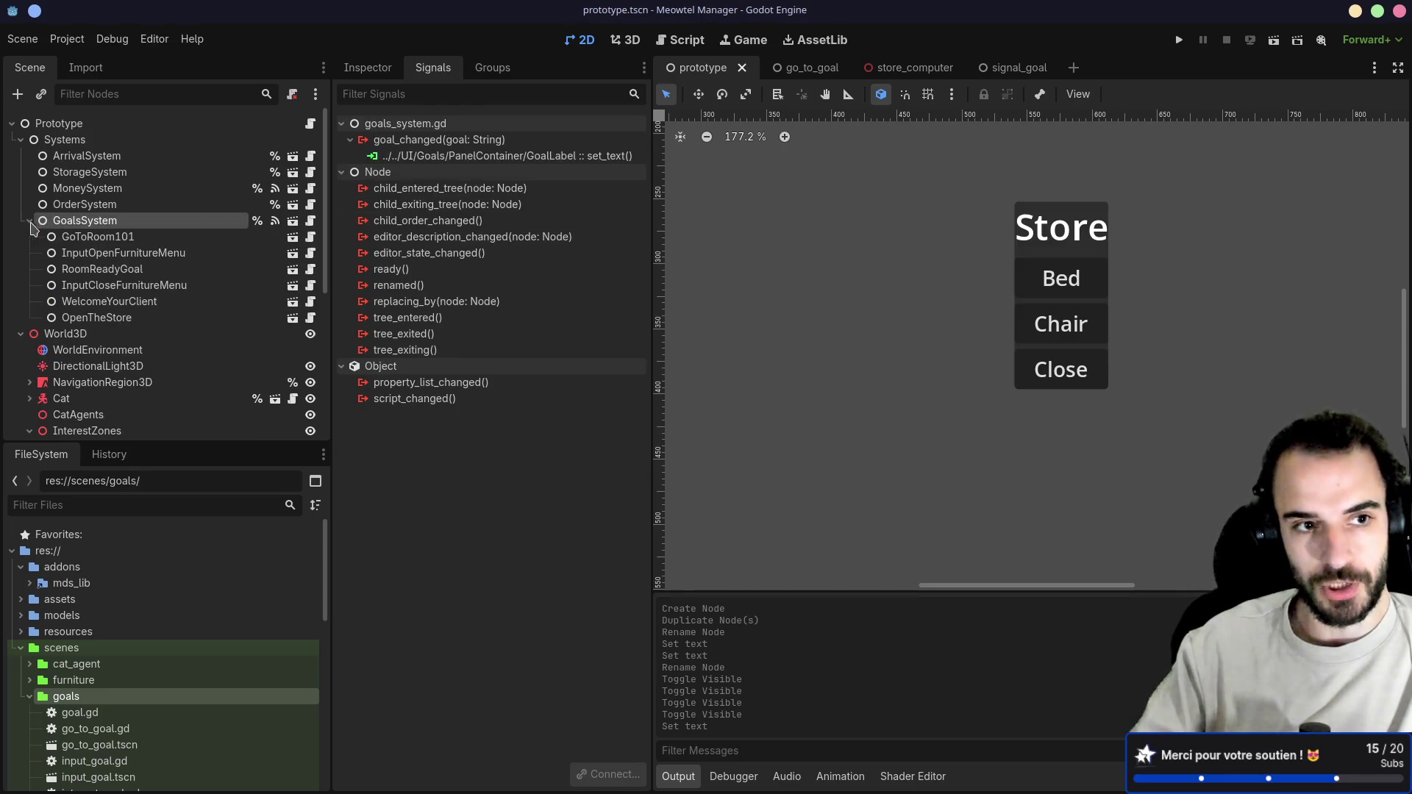
{"action": "left_click", "coordinate": [86, 239]}
{"action": "left_click", "coordinate": [366, 68]}
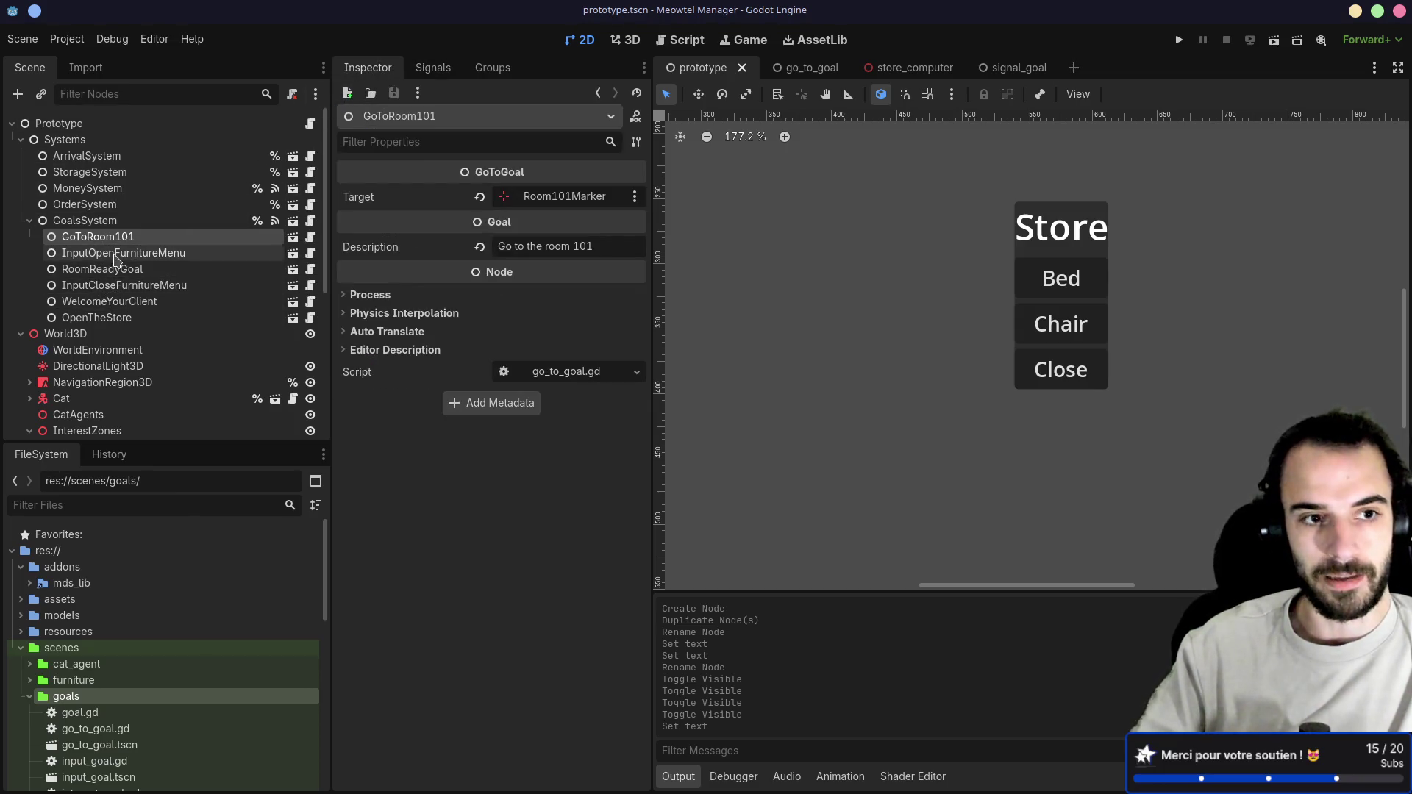
{"action": "left_click", "coordinate": [70, 254]}
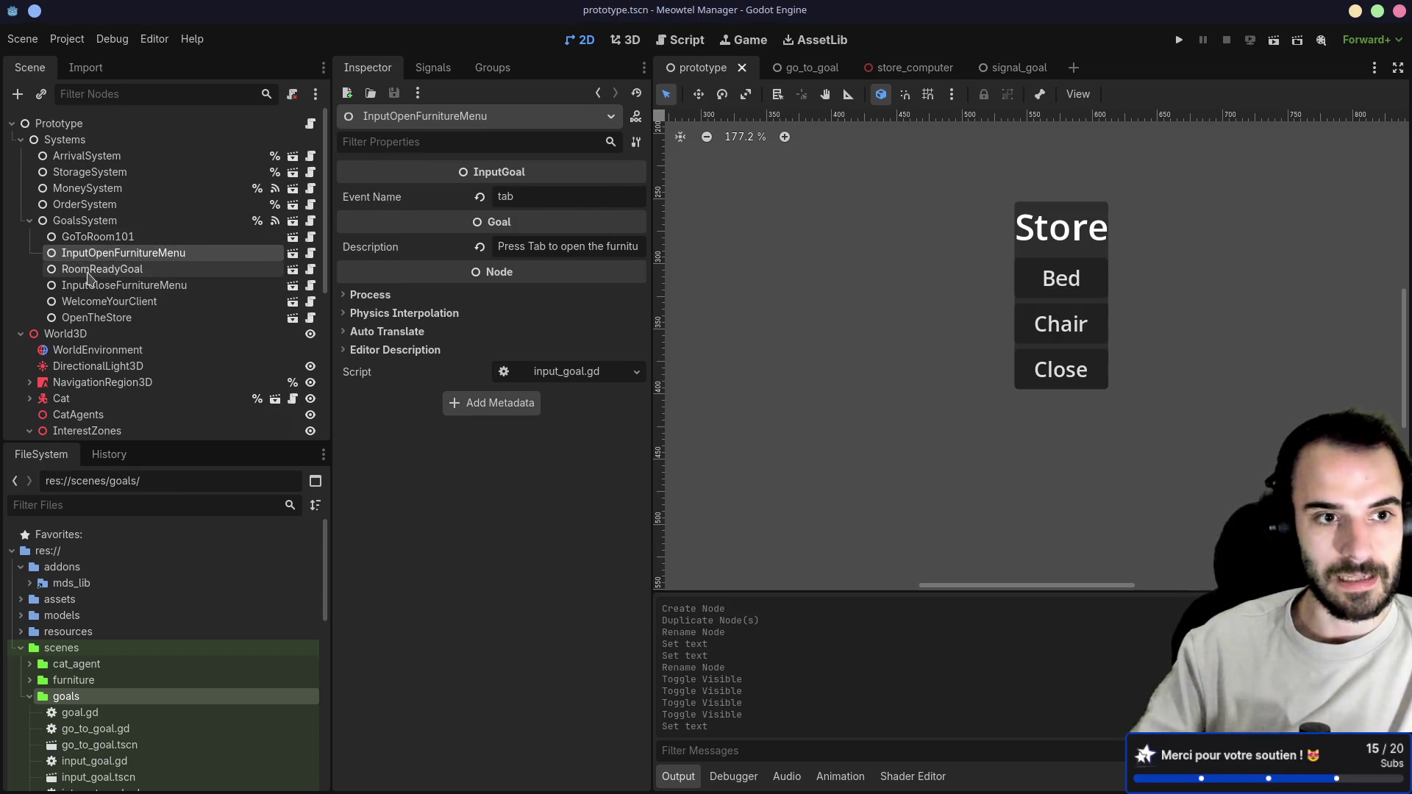
{"action": "left_click", "coordinate": [88, 272]}
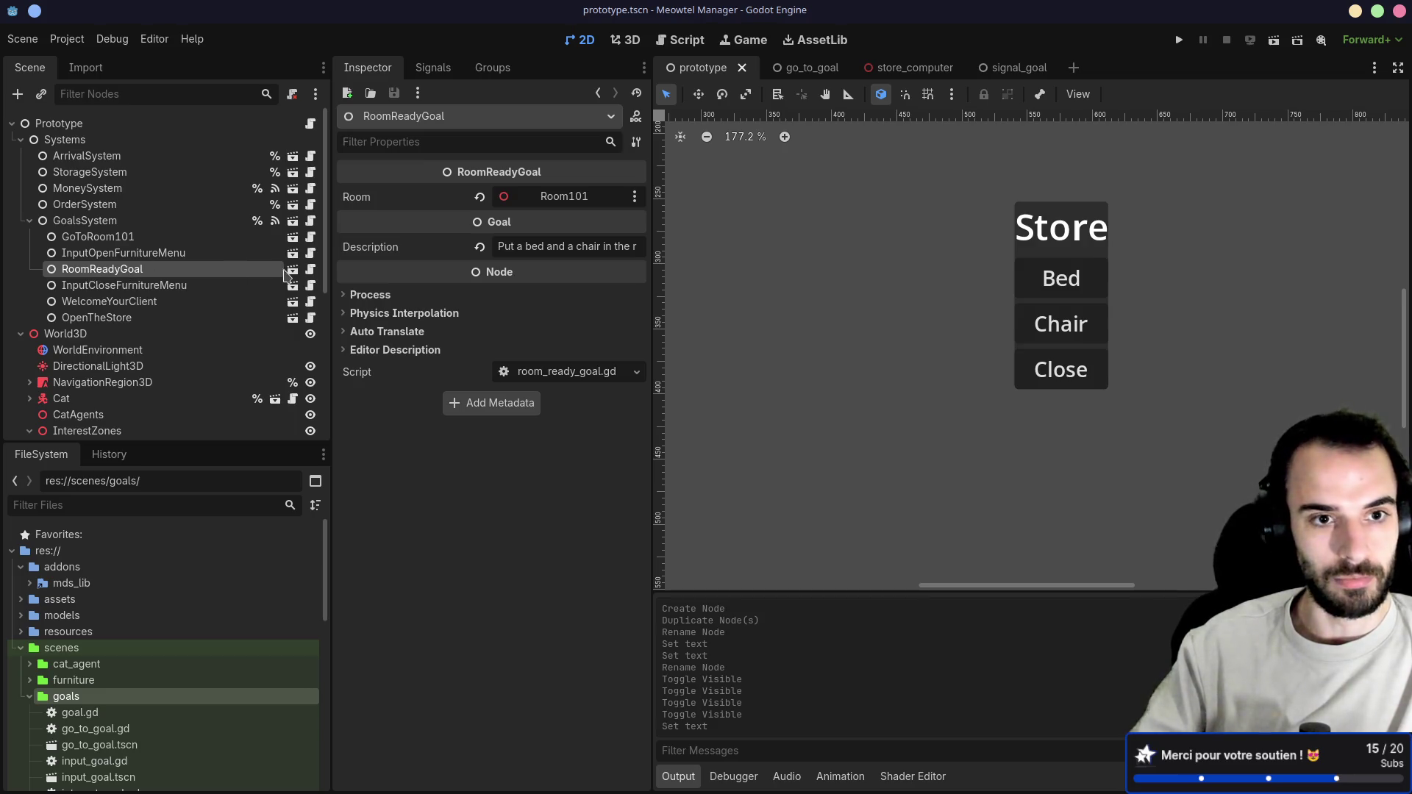
- Open room_ready_goal.gd and review its room-ready check on lines 5–10
{"action": "left_click", "coordinate": [310, 270]}
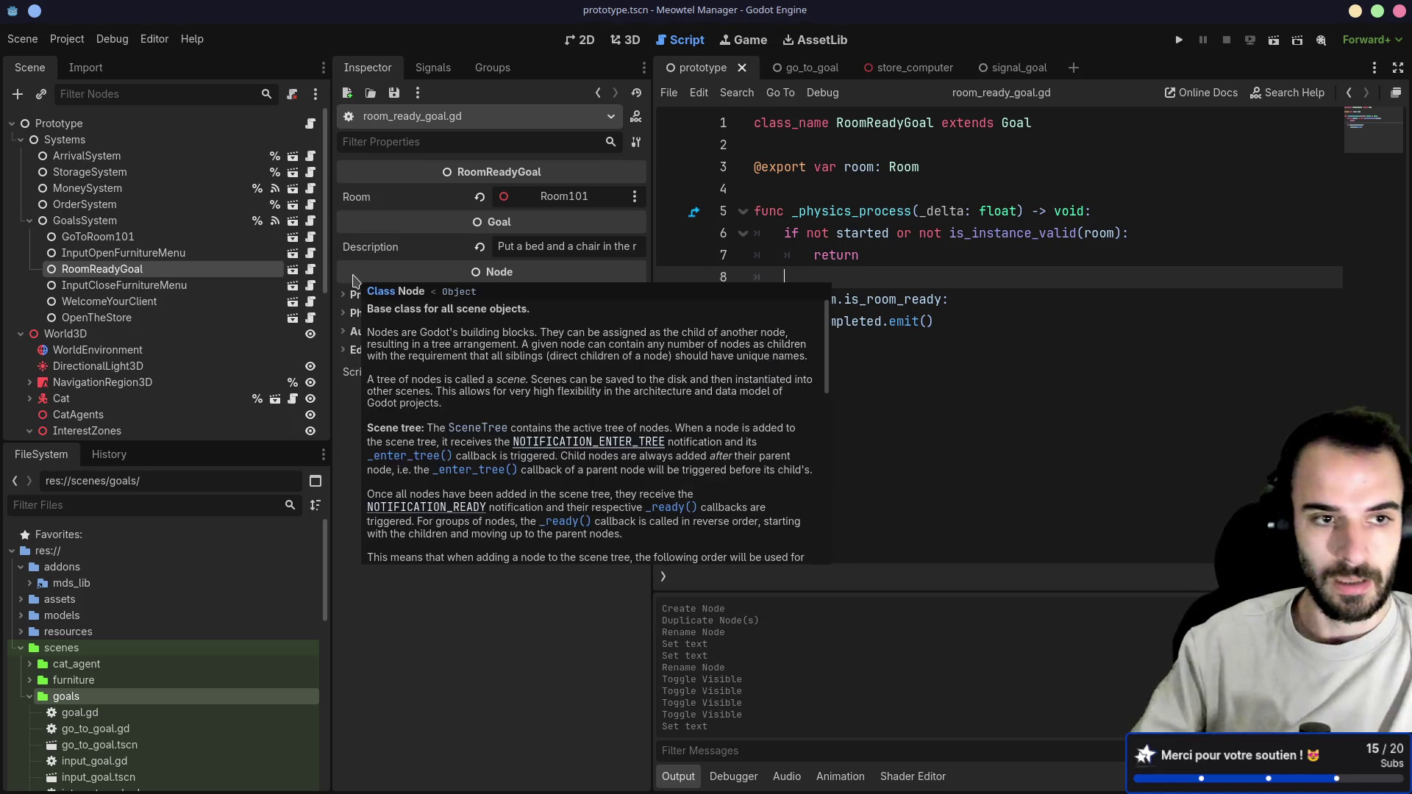
{"action": "left_click_drag", "start_coordinate": [803, 359], "coordinate": [788, 211]}
{"action": "left_click", "coordinate": [788, 395]}
{"action": "left_click", "coordinate": [125, 223]}
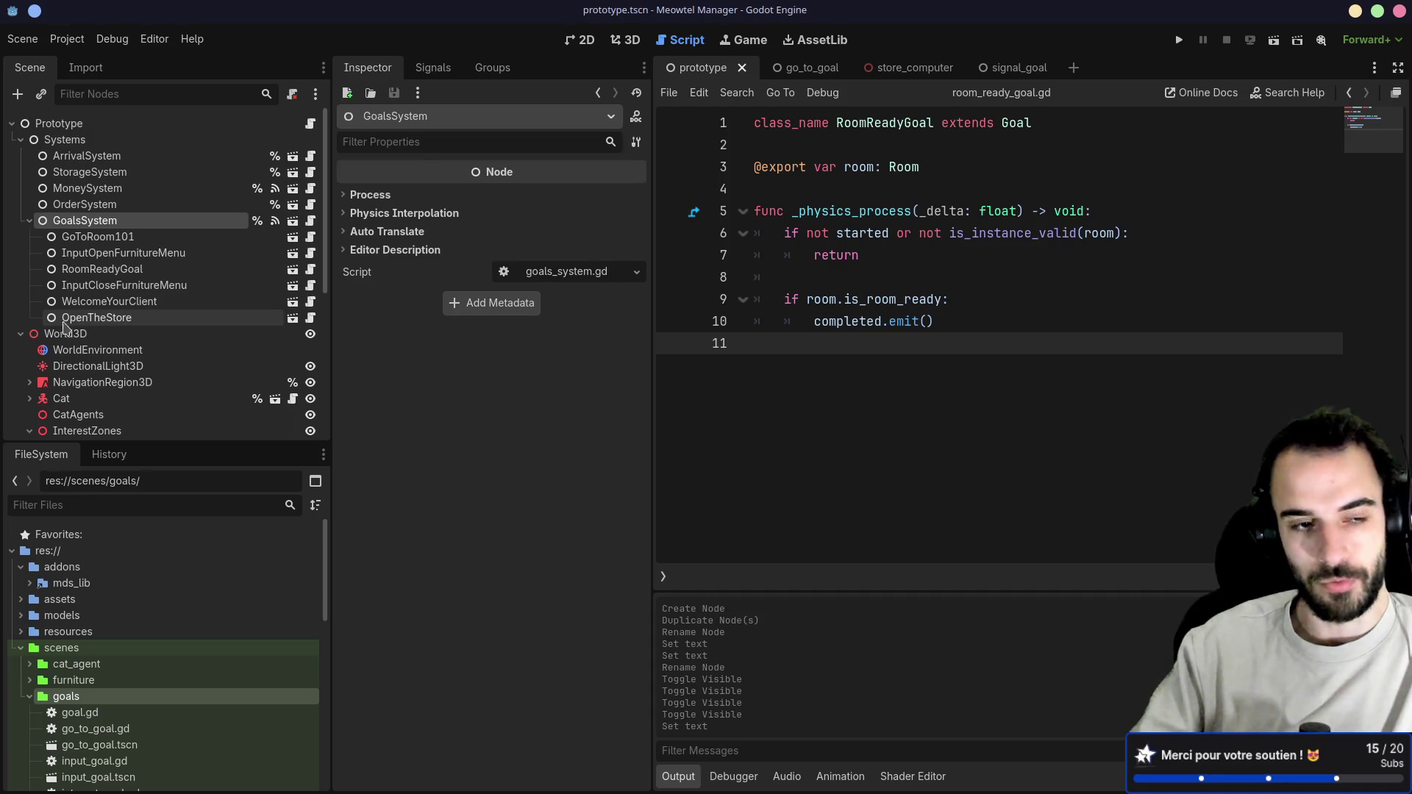
- Close the store_computer scene tab and return to the signal_goal scene
{"action": "left_click", "coordinate": [1002, 68]}
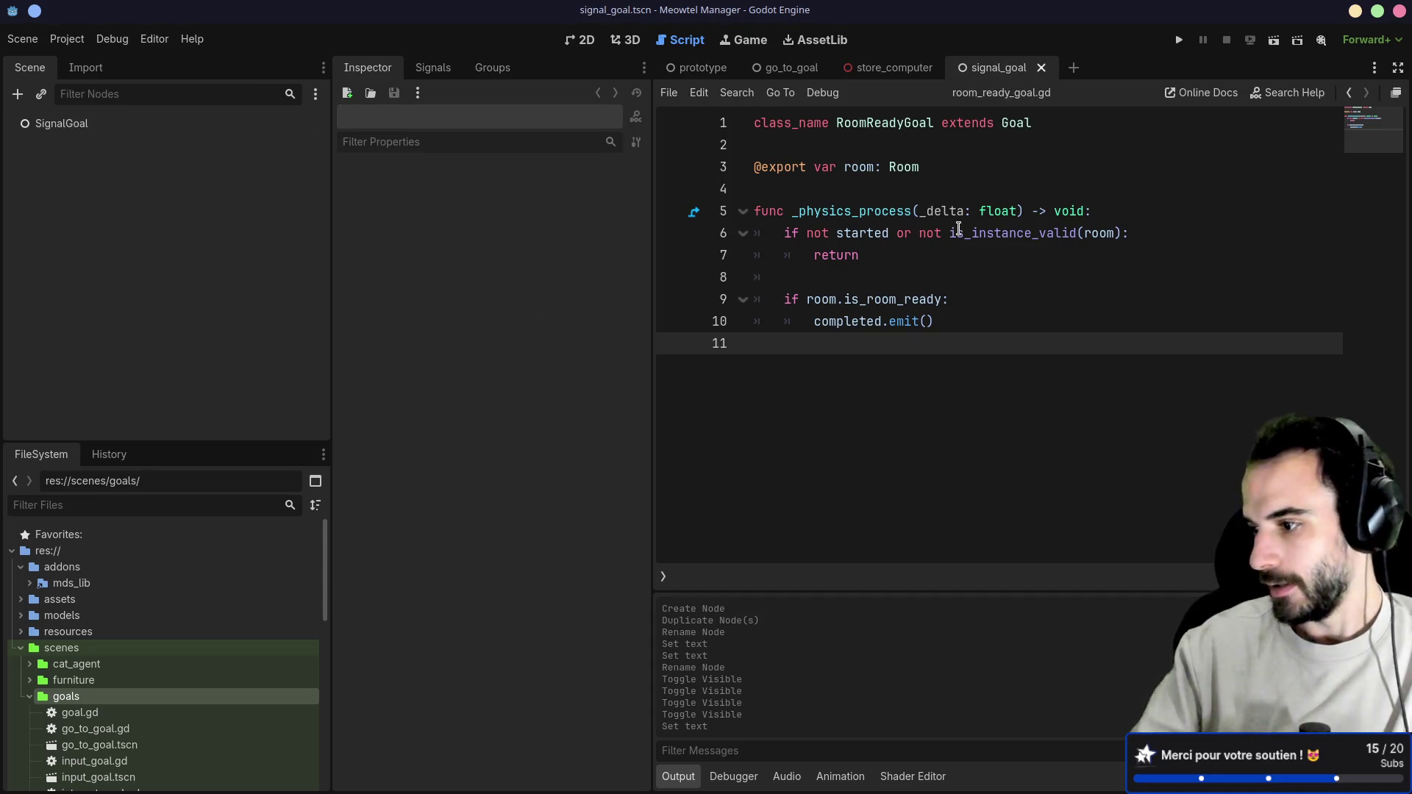
{"action": "left_click", "coordinate": [916, 72]}
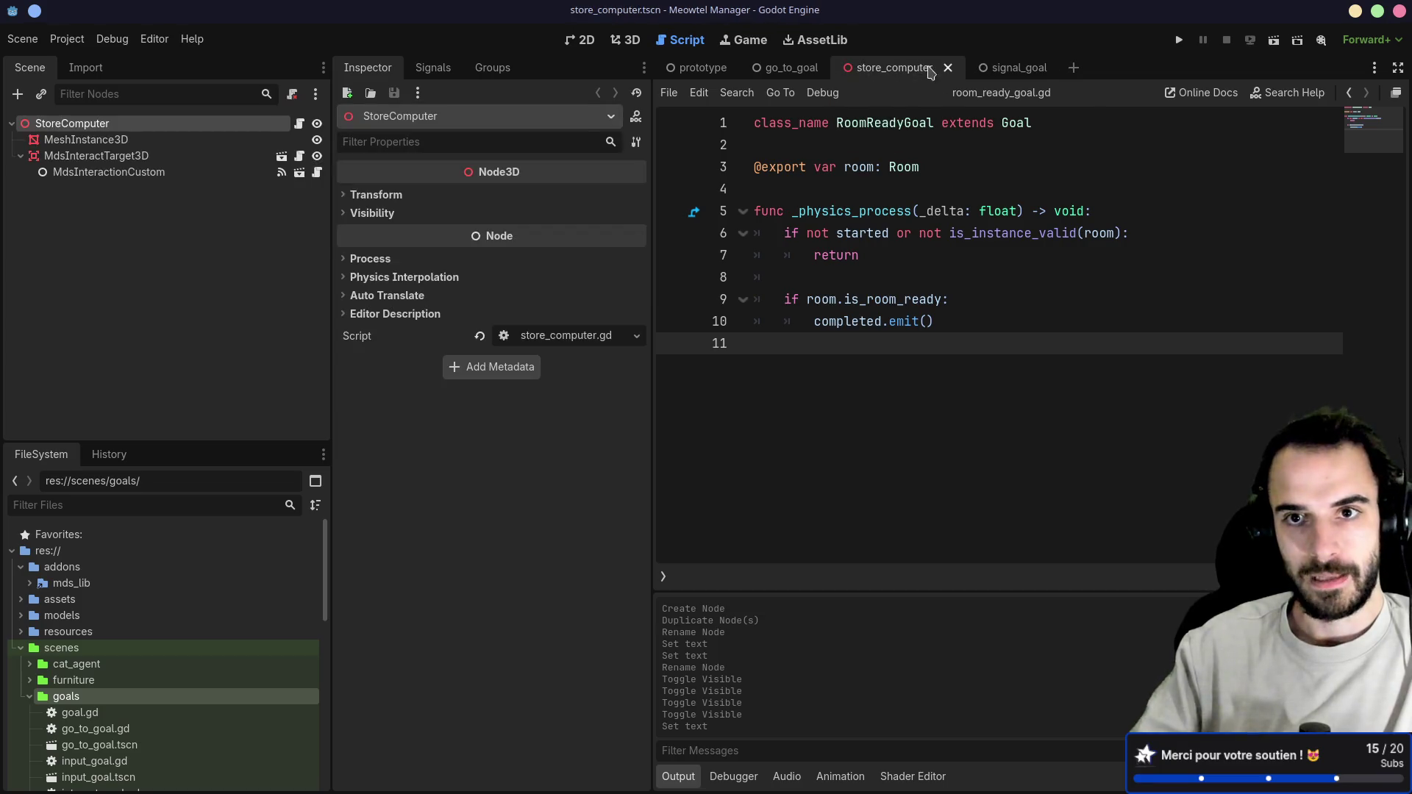
{"action": "left_click", "coordinate": [947, 70]}
{"action": "left_click", "coordinate": [898, 68]}
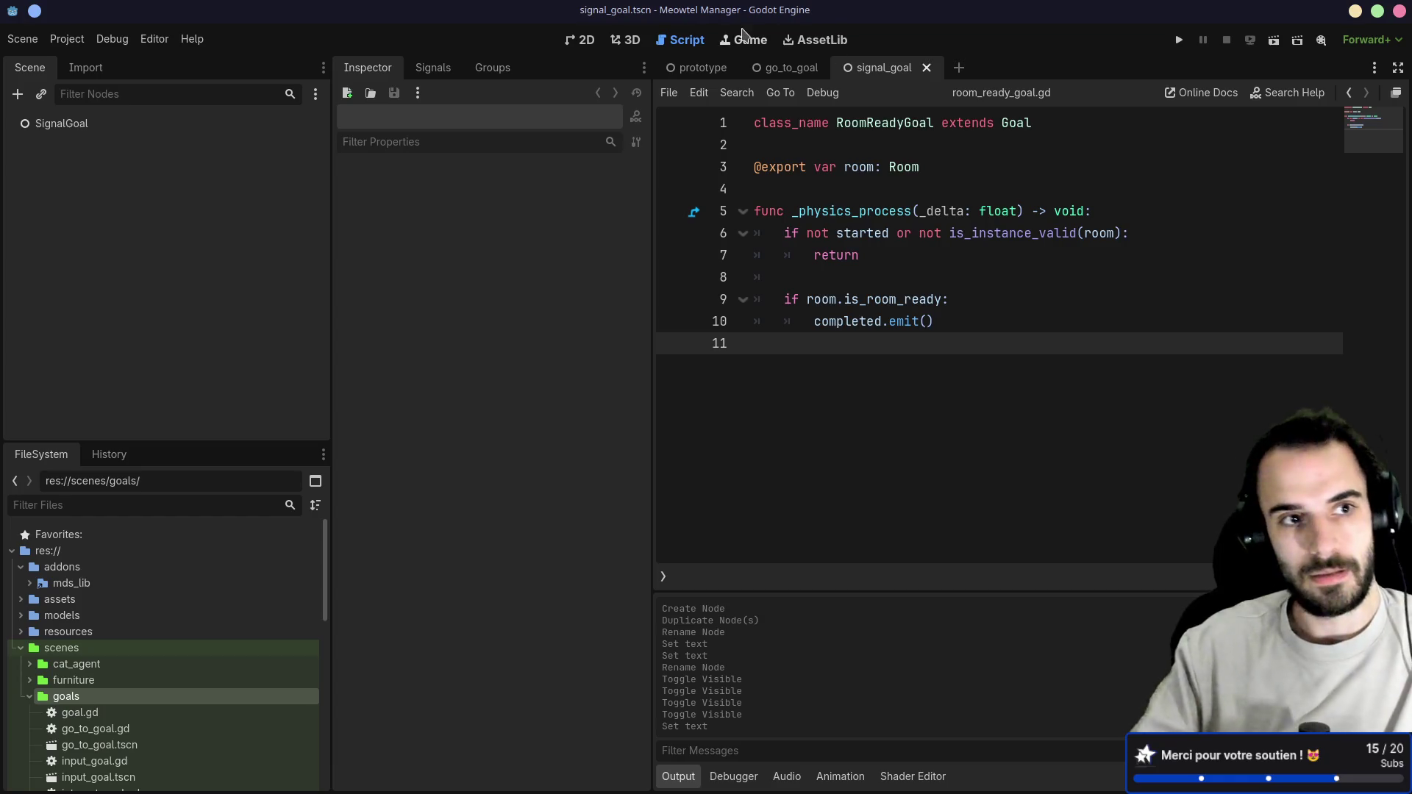
- Attach signal_goal.gd to the SignalGoal node as class_name SignalGoal, extending Goal, and save
{"action": "left_click", "coordinate": [110, 124]}
{"action": "key", "text": "ctrl+shift+a"}
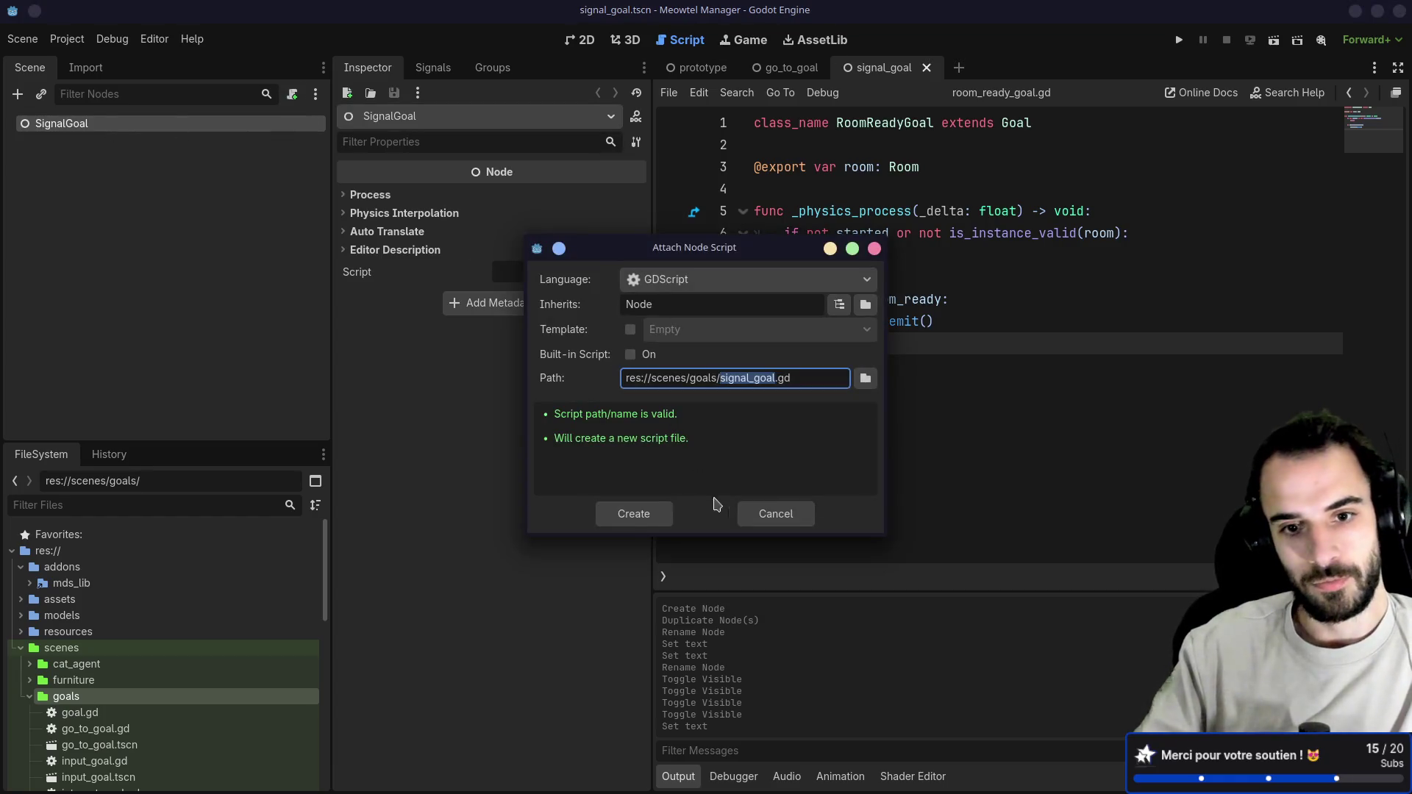
{"action": "key", "text": "Return"}
{"action": "type", "text": "class_name"}
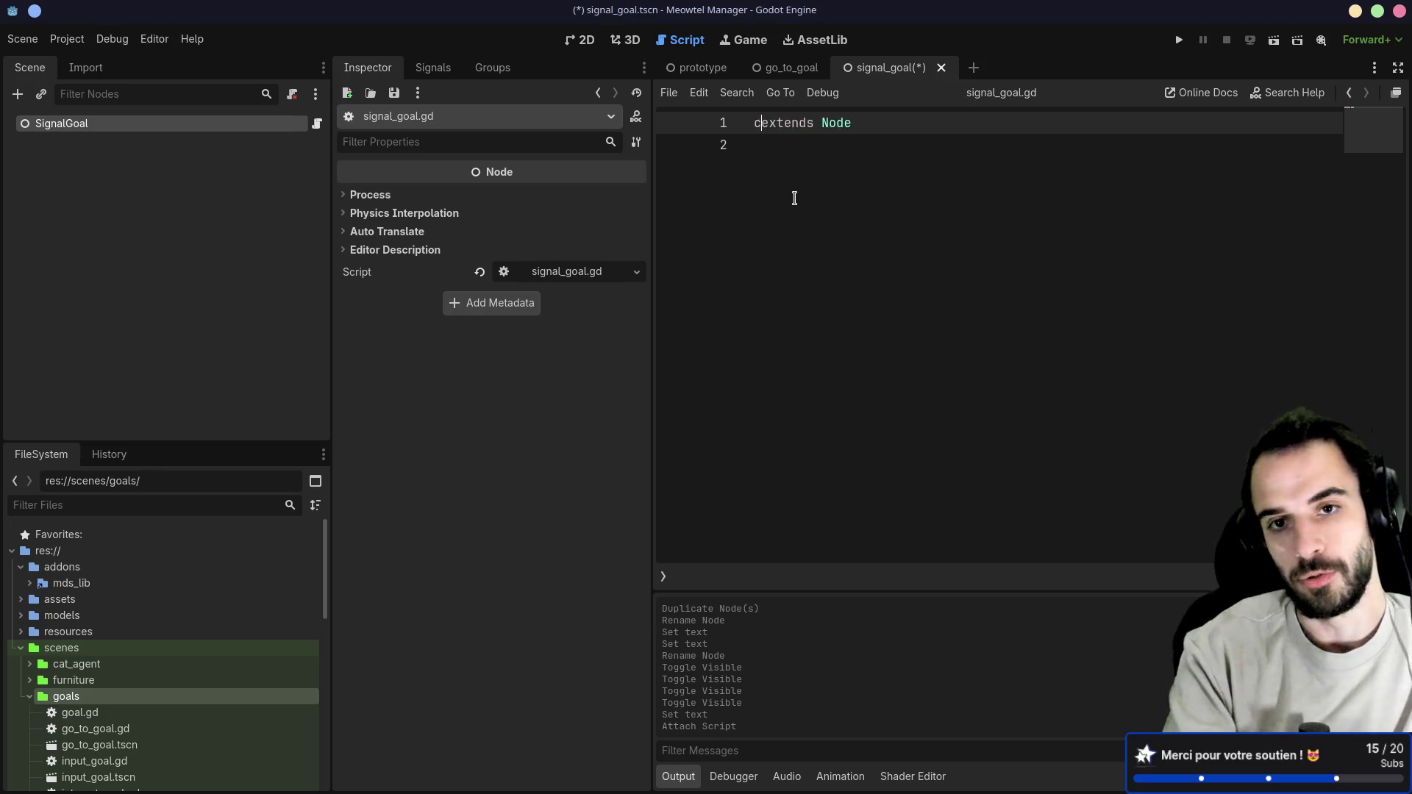
{"action": "type", "text": " Signal"}
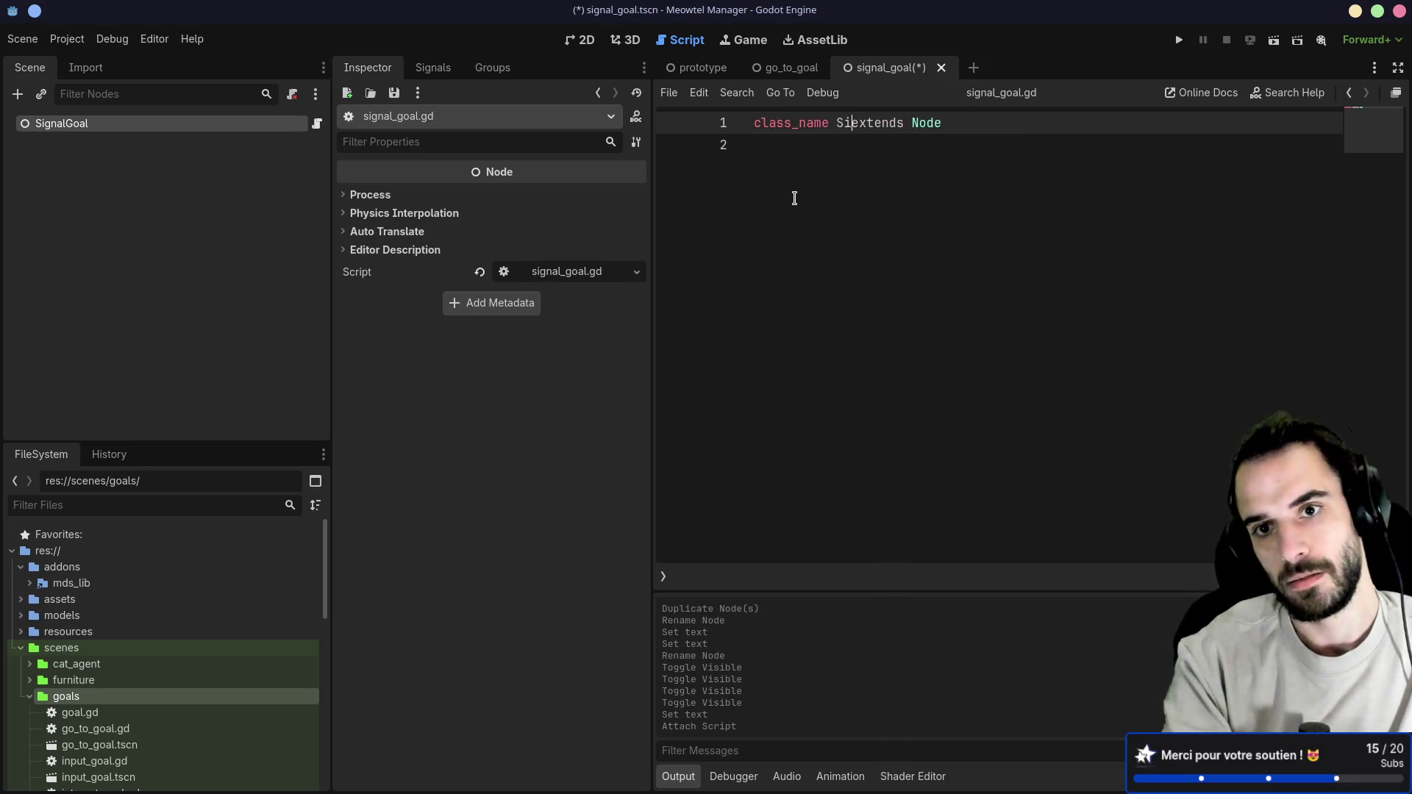
{"action": "type", "text": "Goal"}
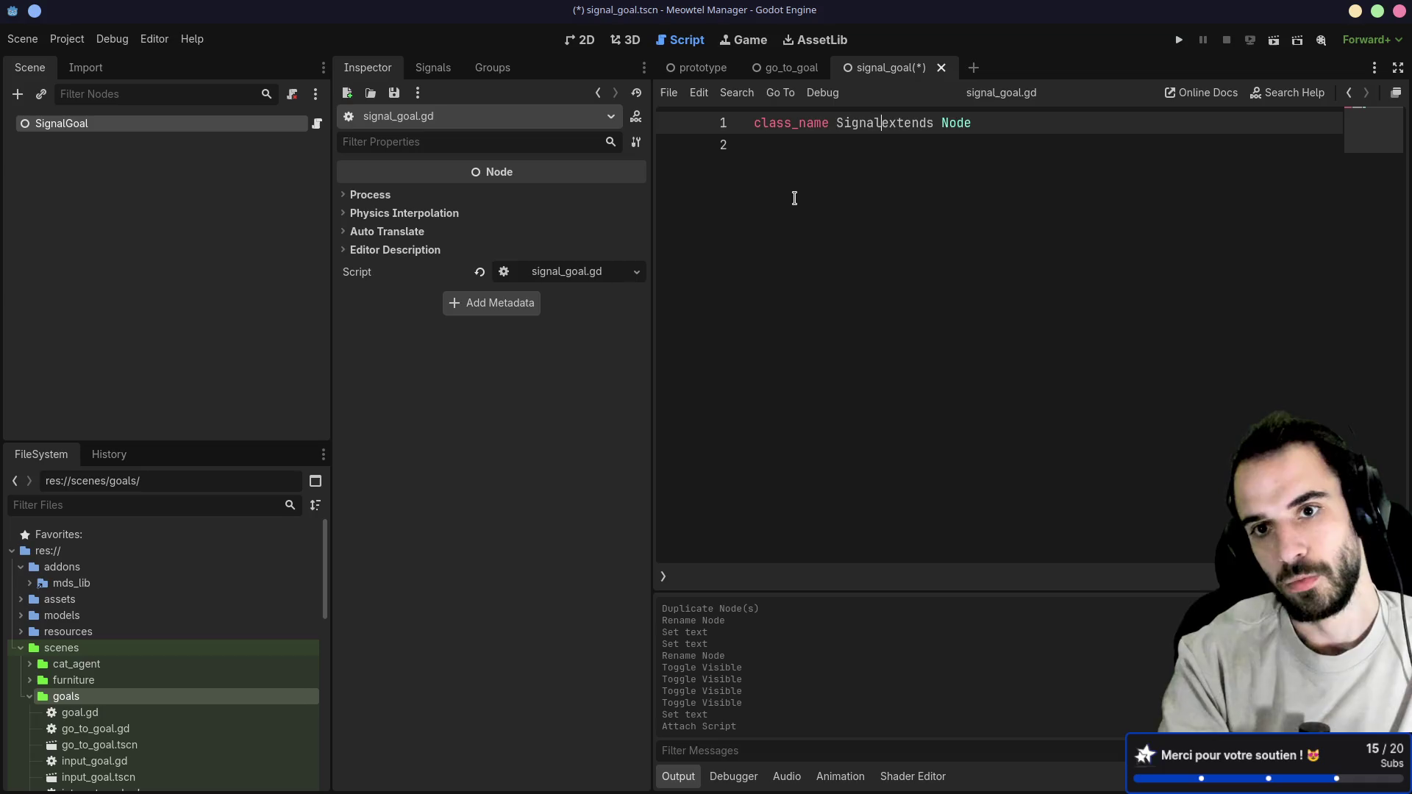
{"action": "key", "text": "ctrl+s"}
{"action": "key", "text": "Down"}
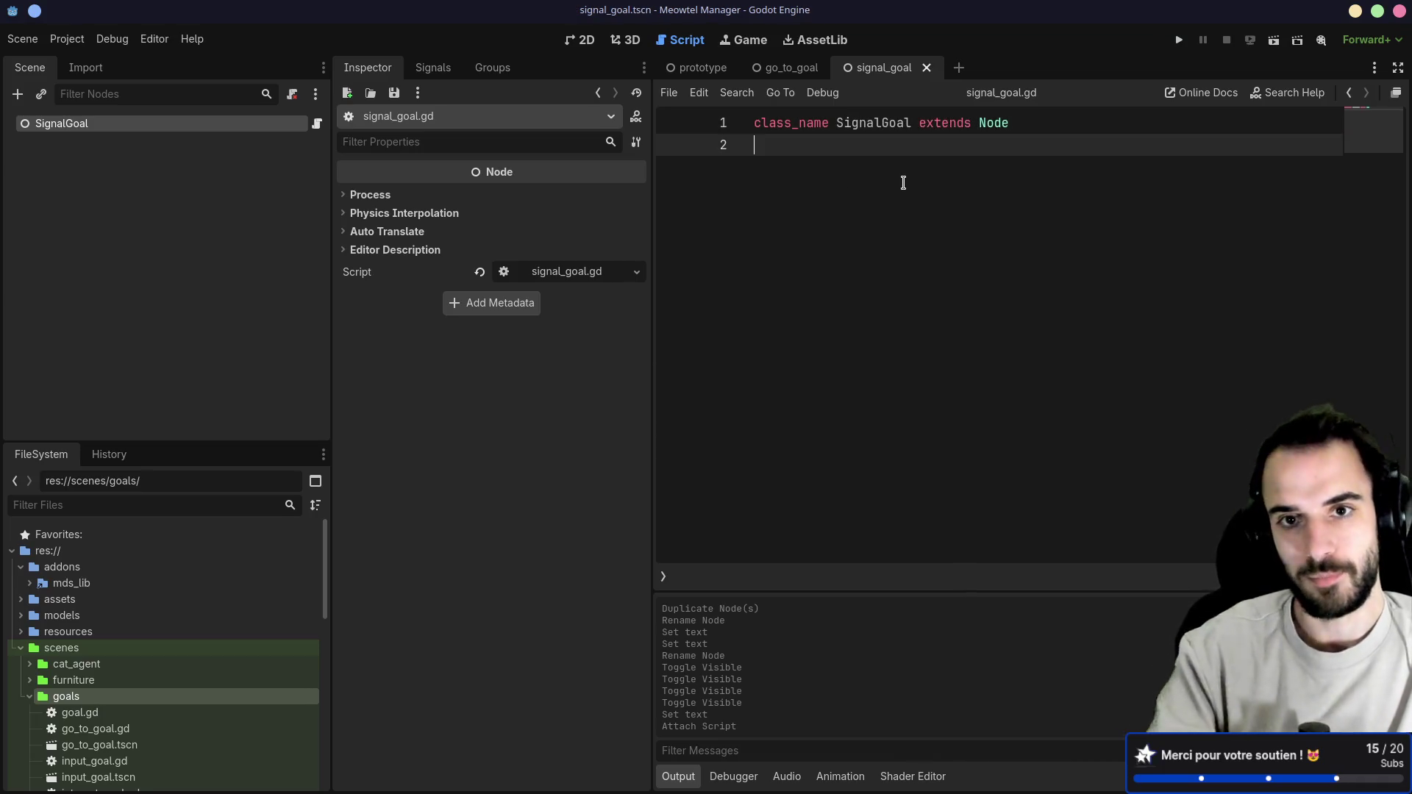
{"action": "key", "text": "Return"}
{"action": "key", "text": "ctrl+s"}
{"action": "double_click", "coordinate": [983, 122]}
{"action": "type", "text": "Goa"}
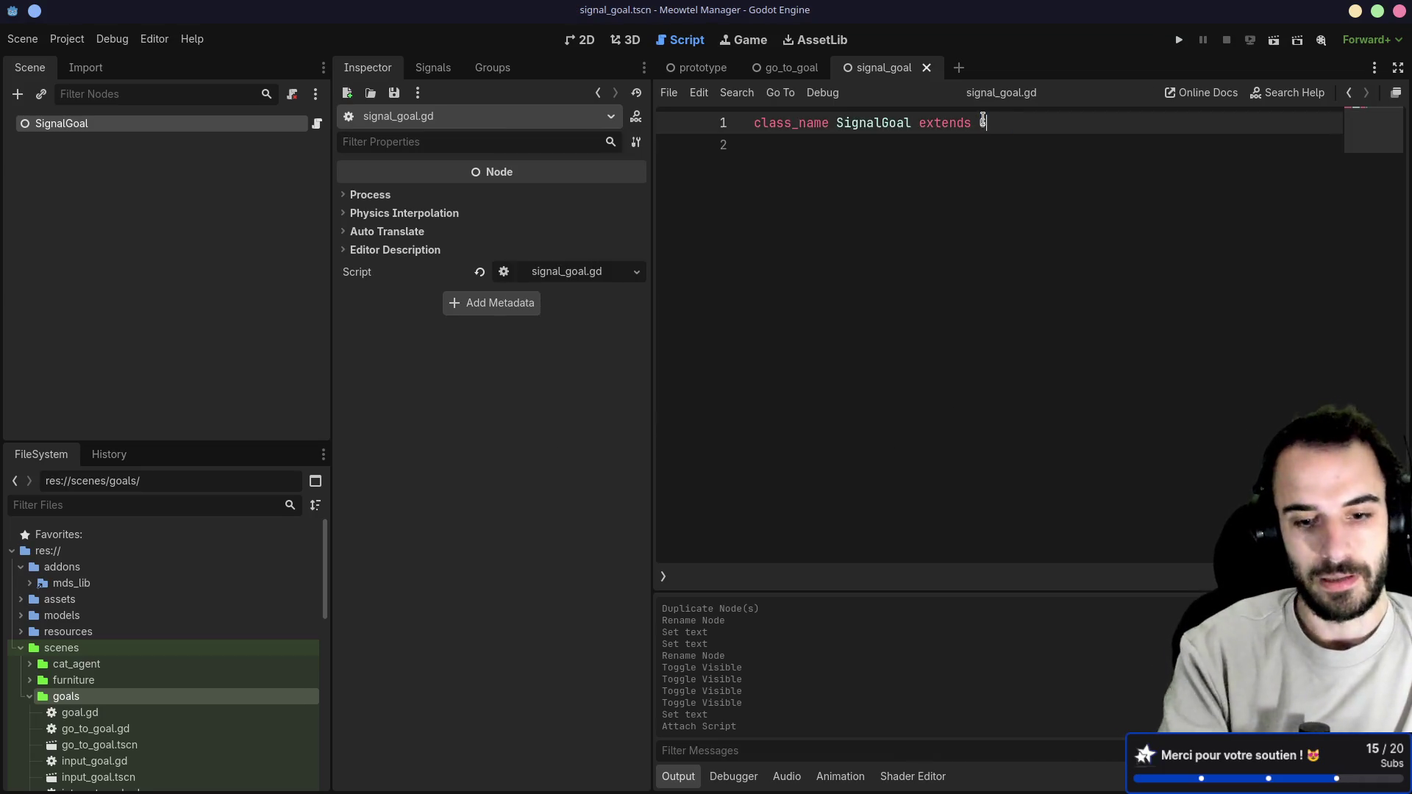
{"action": "type", "text": "l"}
{"action": "key", "text": "ctrl+s"}
- Copy the start and stop functions from goal.gd into signal_goal.gd
{"action": "left_click", "coordinate": [900, 236]}
{"action": "left_click", "coordinate": [990, 123], "text": "ctrl"}
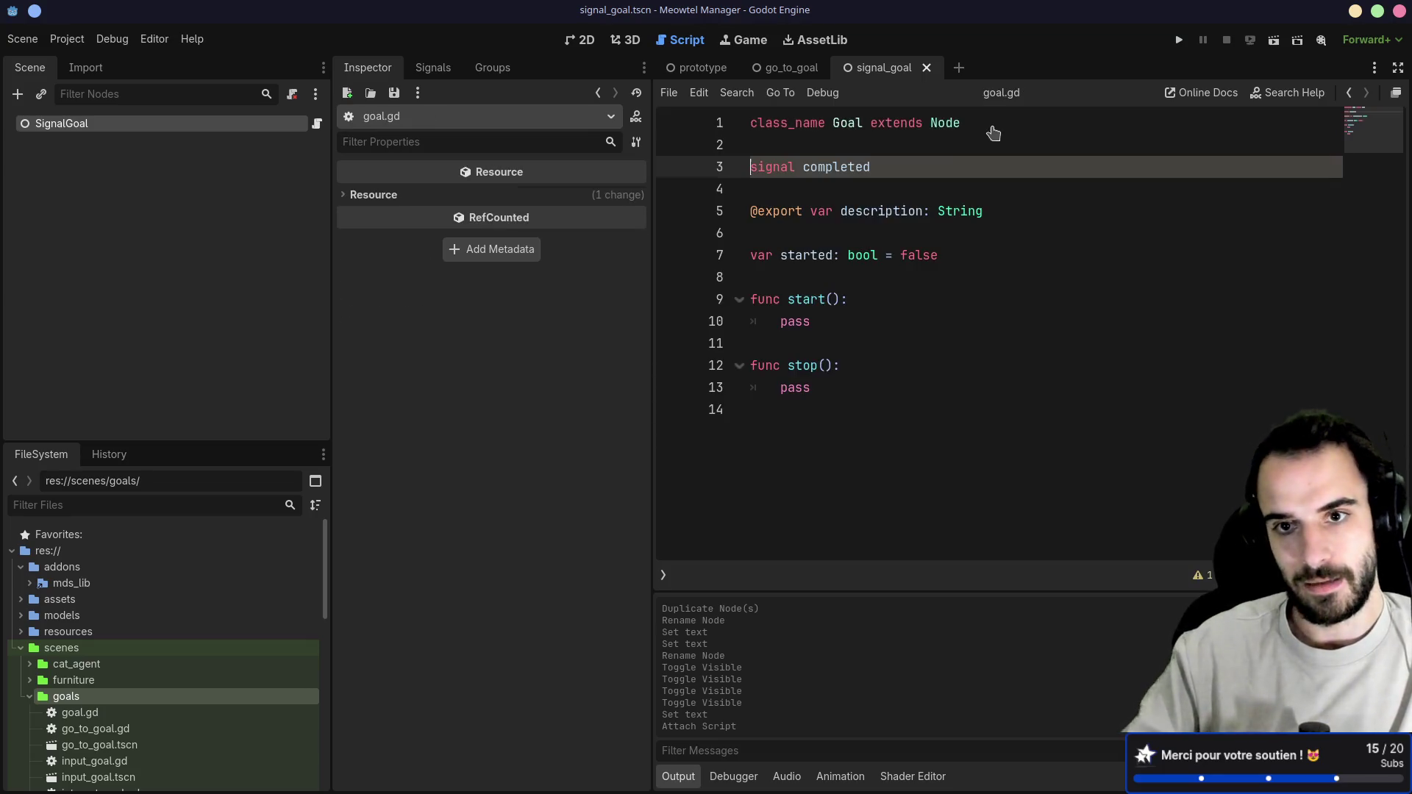
{"action": "double_click", "coordinate": [864, 211]}
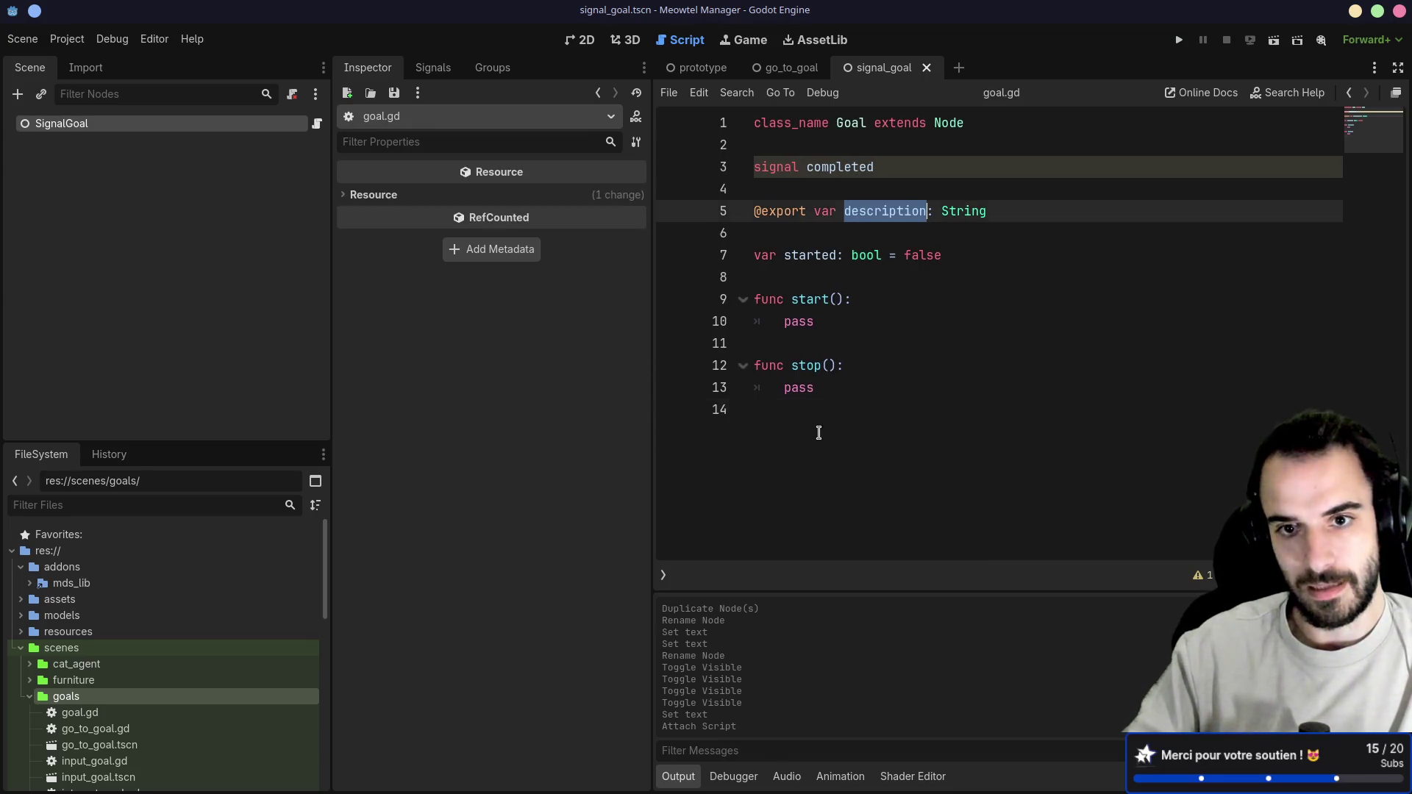
{"action": "left_click_drag", "start_coordinate": [819, 432], "coordinate": [750, 295]}
{"action": "key", "text": "ctrl+c"}
{"action": "key", "text": "alt+Left"}
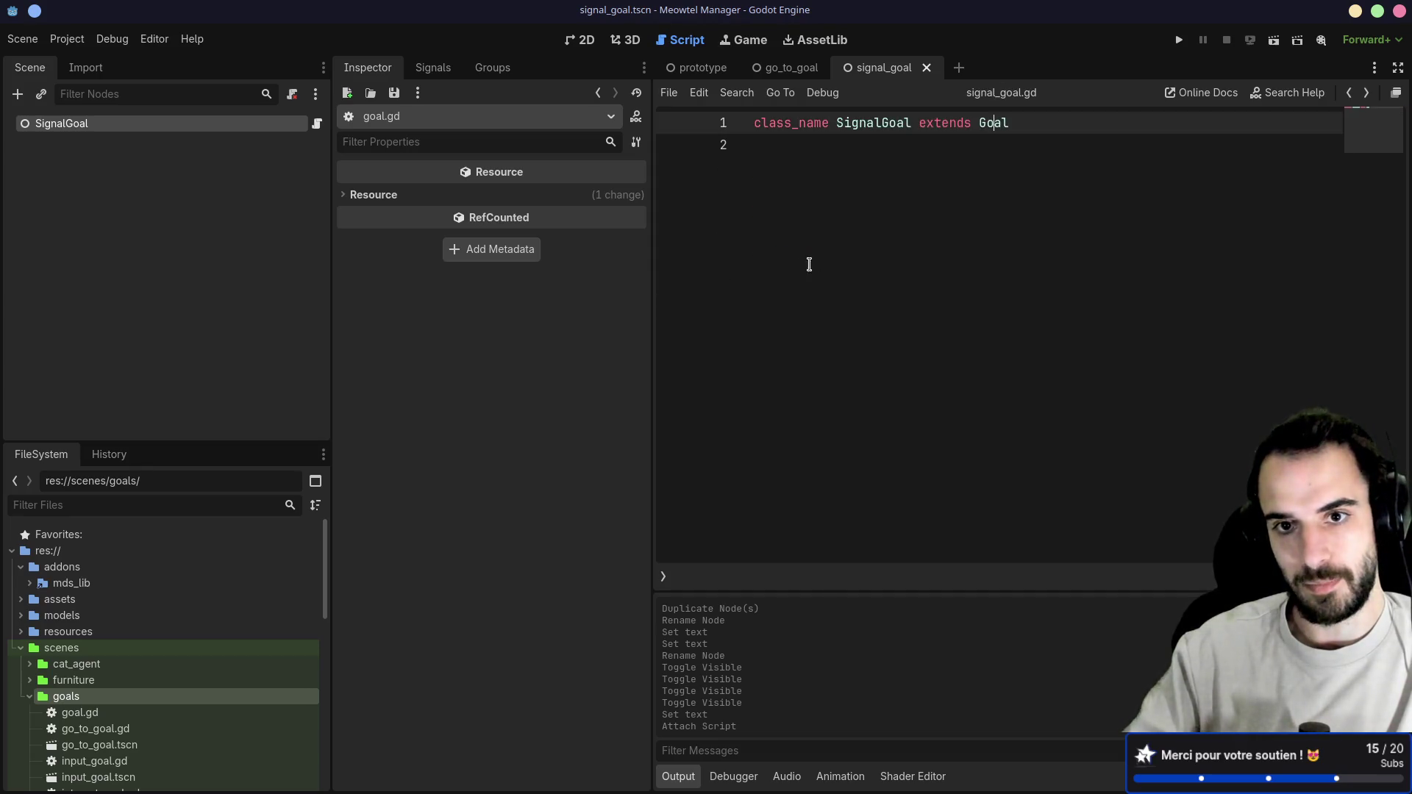
{"action": "left_click", "coordinate": [801, 265]}
{"action": "key", "text": "ctrl+v"}
{"action": "left_click", "coordinate": [757, 139]}
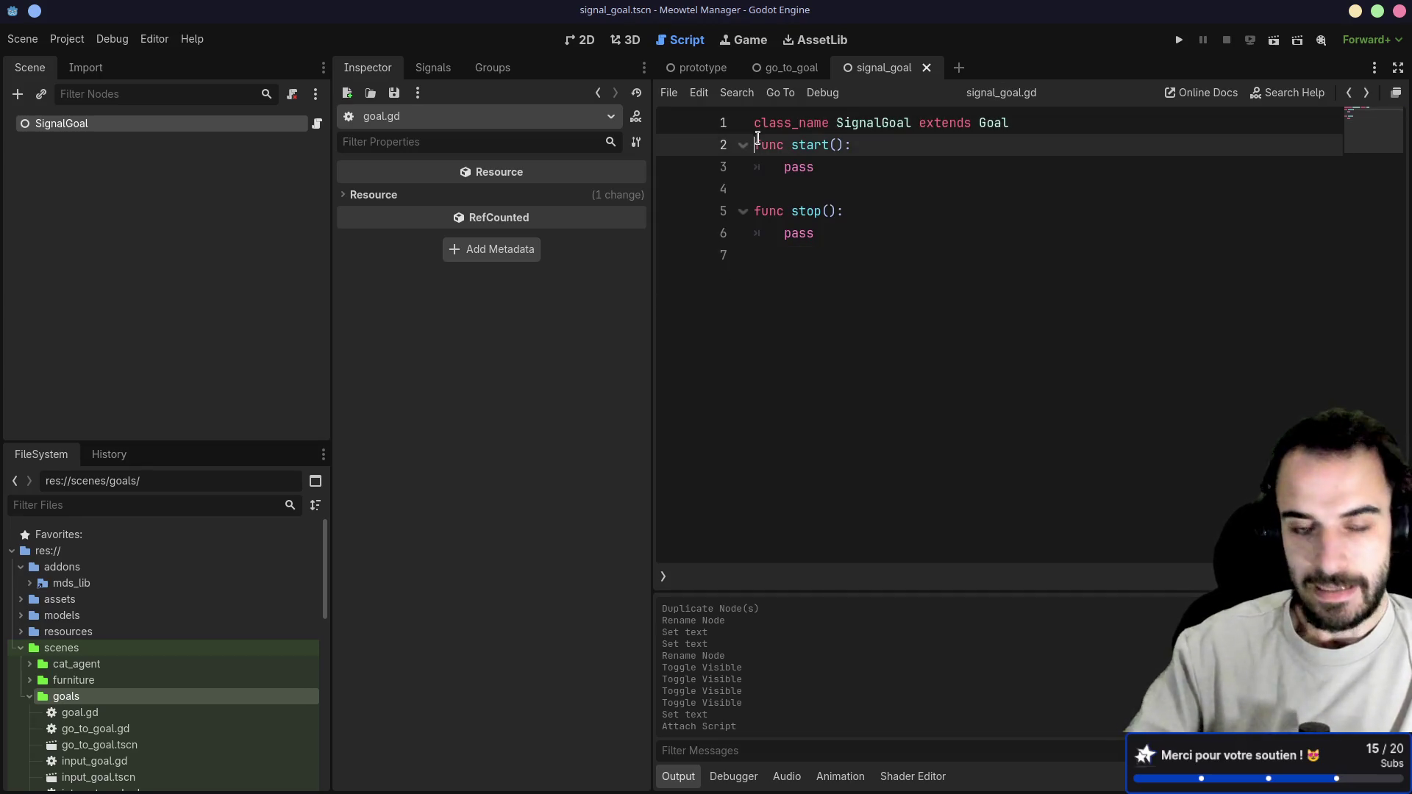
{"action": "key", "text": "Return"}
{"action": "key", "text": "Return"}
{"action": "key", "text": "Up"}
{"action": "key", "text": "Up"}
{"action": "key", "text": "Return"}
{"action": "key", "text": "Down"}
{"action": "type", "text": "@"}
{"action": "key", "text": "BackSpace"}
{"action": "key", "text": "Up"}
{"action": "type", "text": "@"}
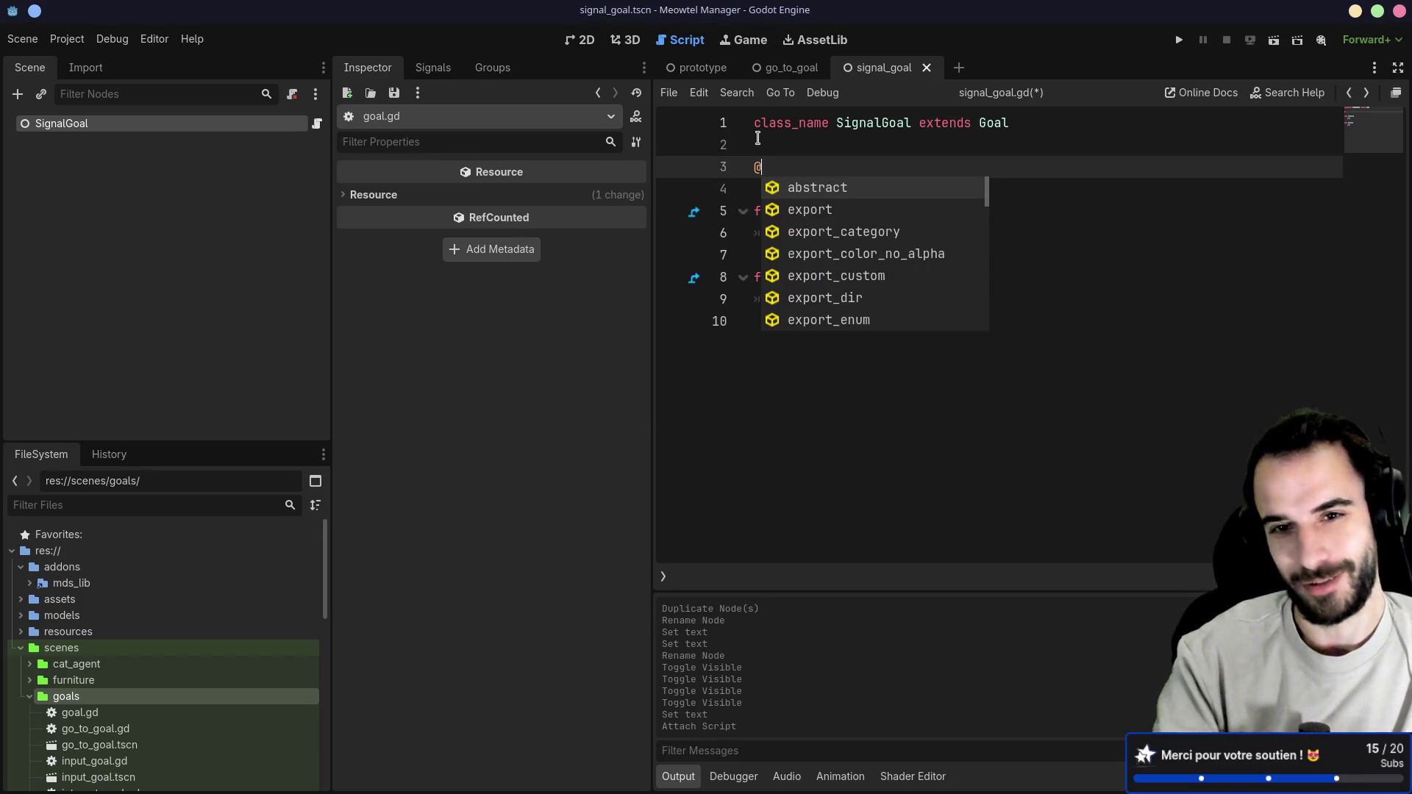
{"action": "type", "text": "exp"}
{"action": "key", "text": "Return"}
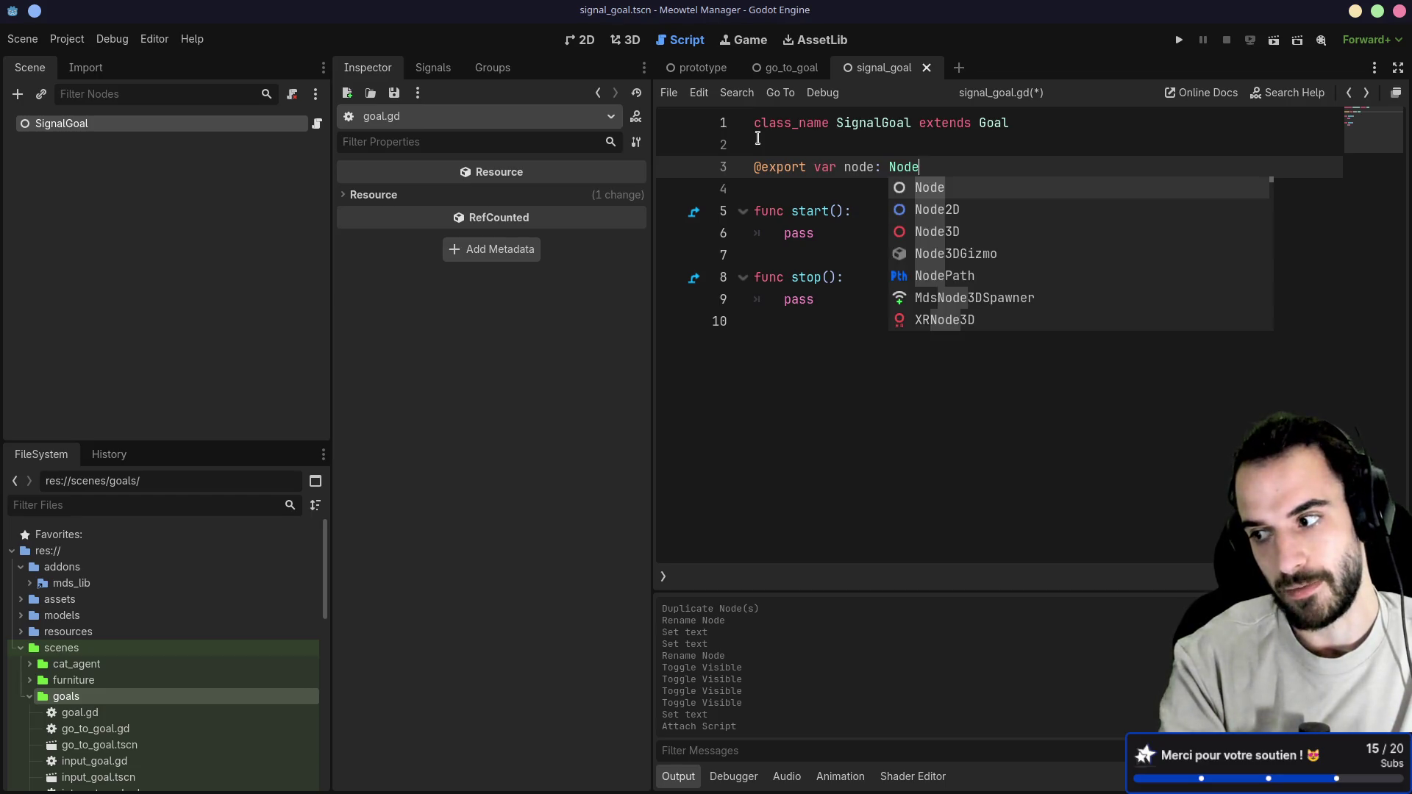
{"action": "key", "text": "Escape"}
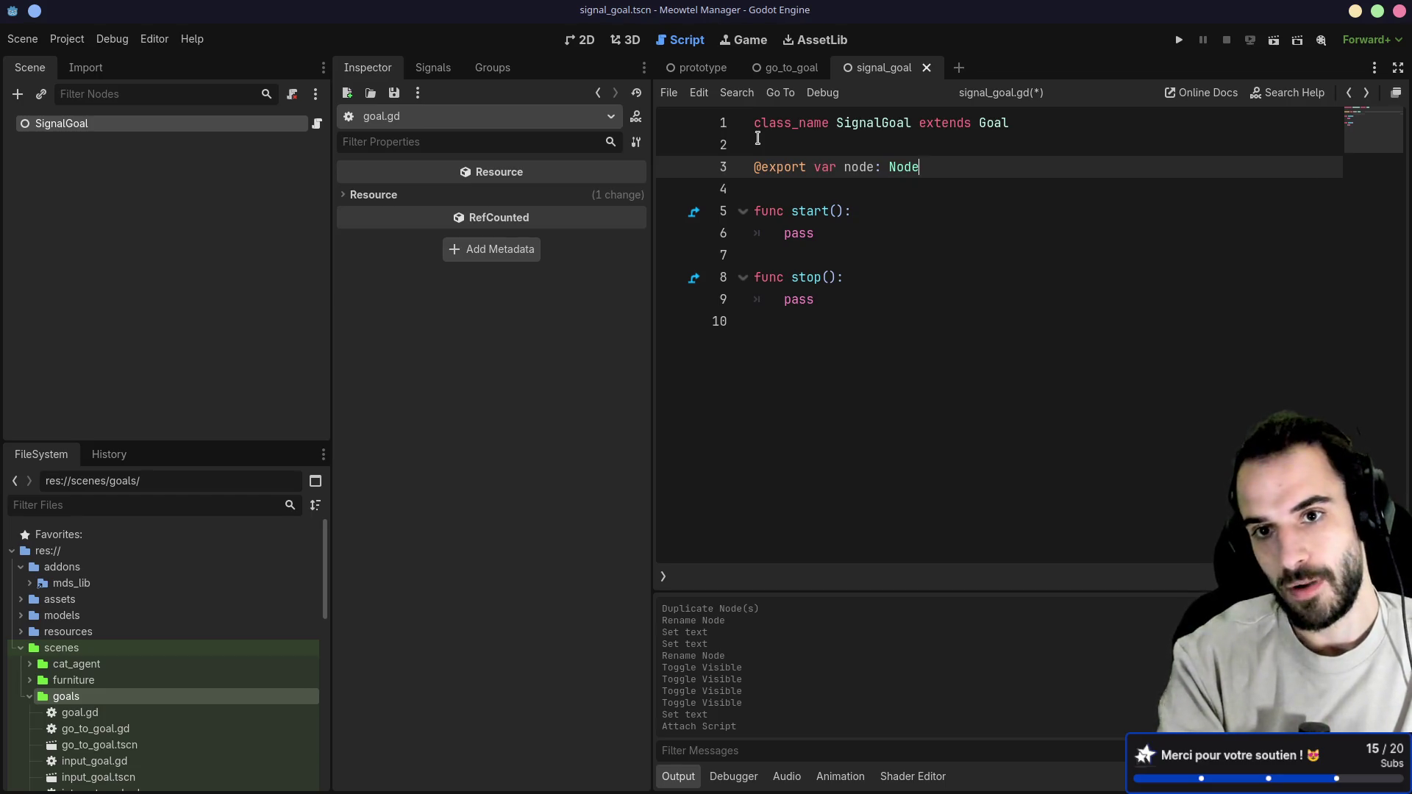
{"action": "key", "text": "Return"}
{"action": "type", "text": "@export var"}
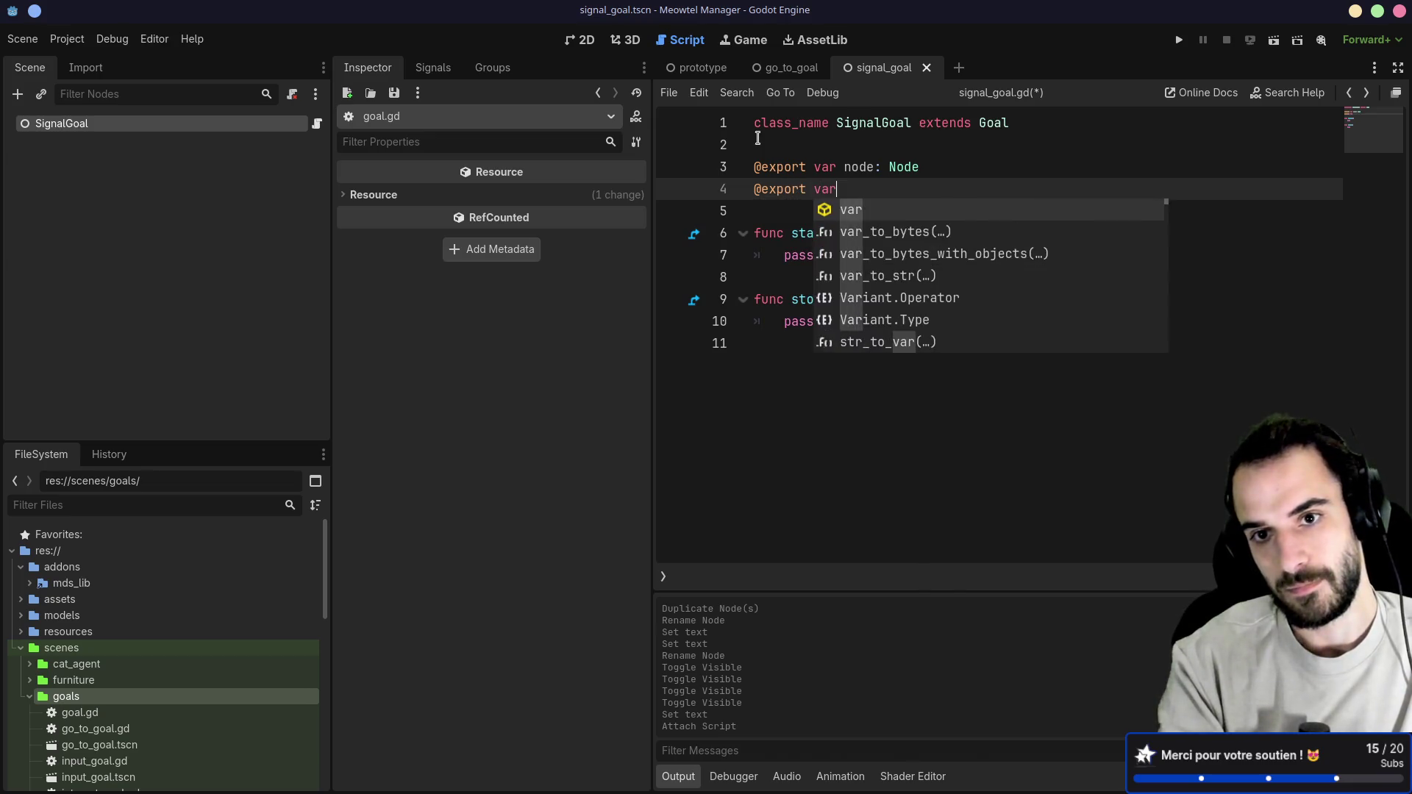
{"action": "type", "text": " signal_name: Stri"}
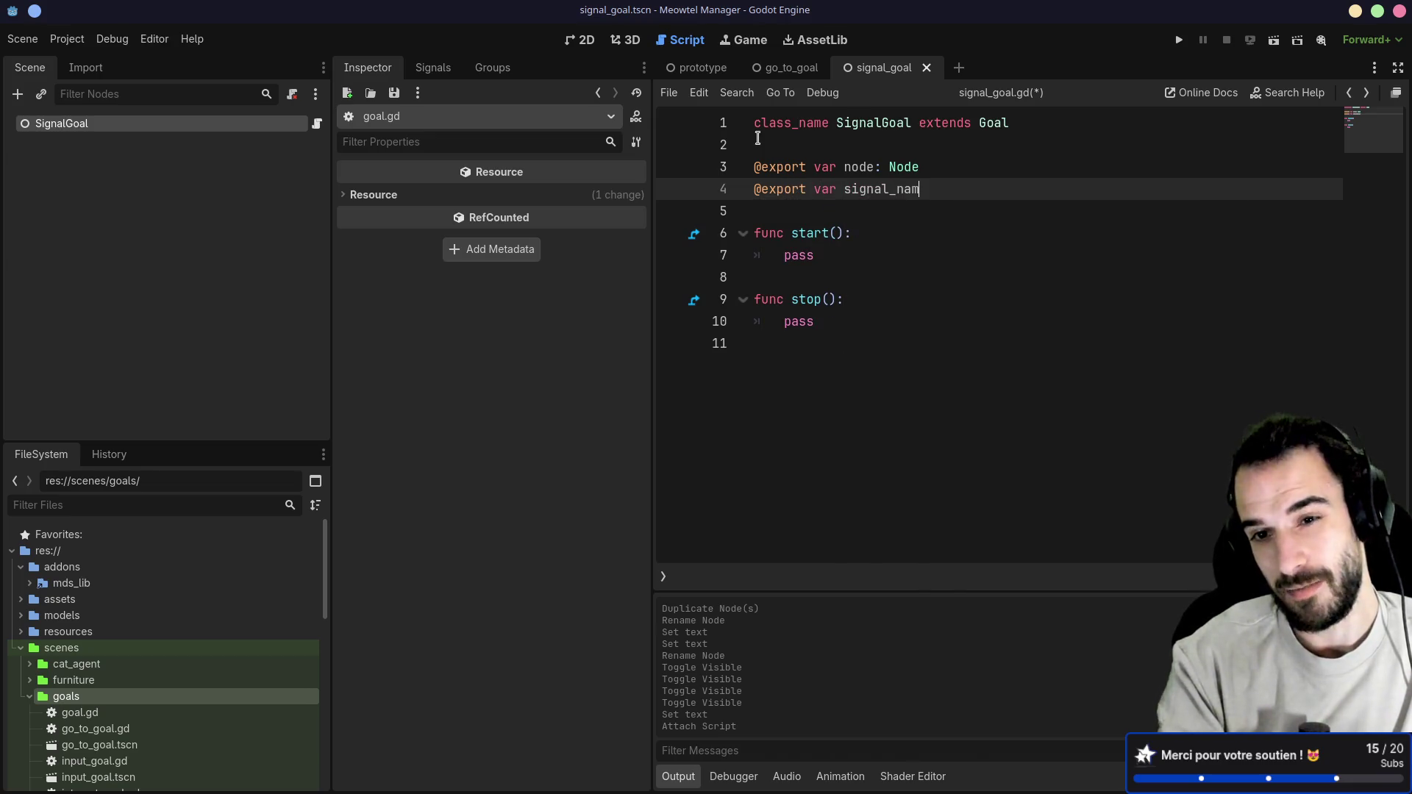
{"action": "type", "text": "ng"}
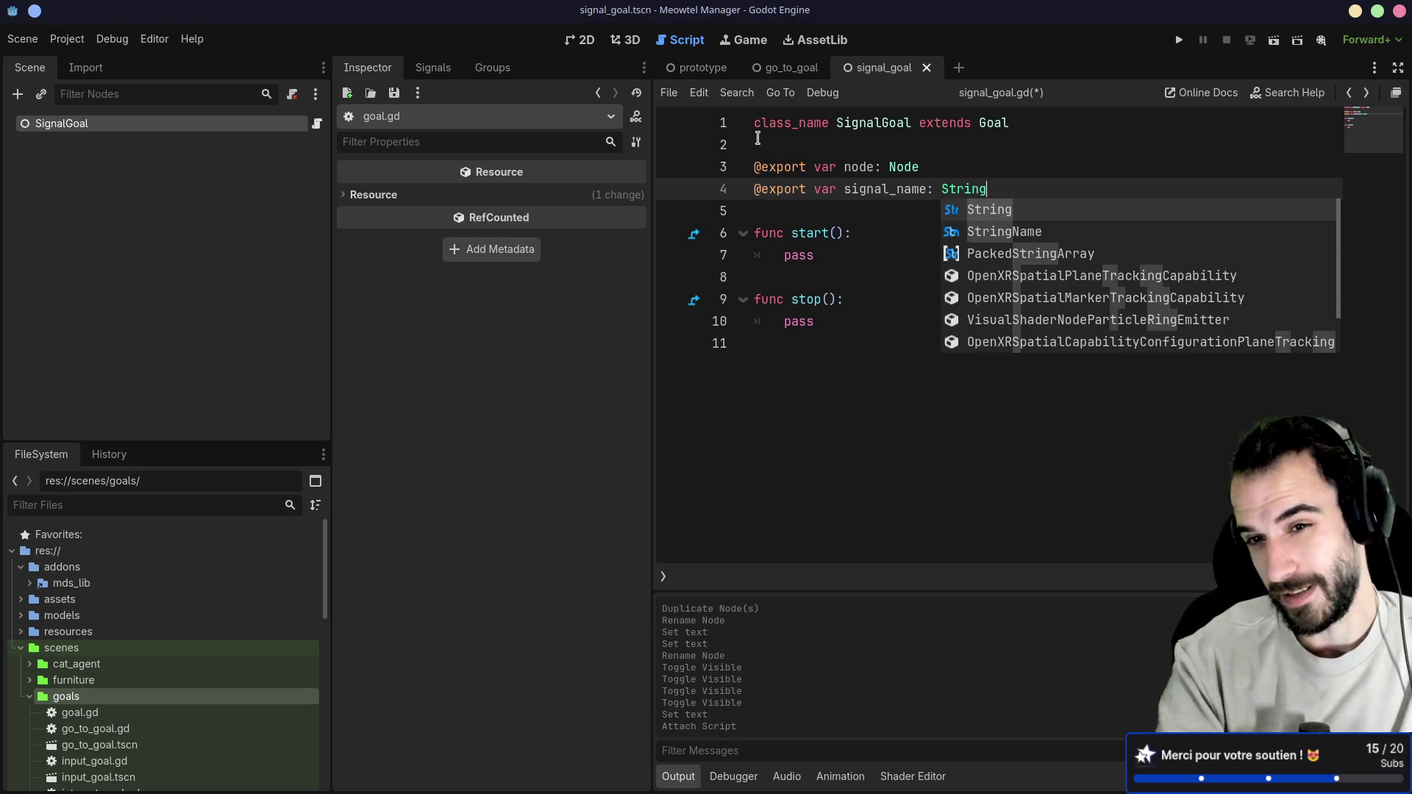
{"action": "key", "text": "ctrl+s"}
- Delete the placeholder pass in start() and remove the mistyped text
{"action": "left_click", "coordinate": [815, 255]}
{"action": "double_click", "coordinate": [794, 255]}
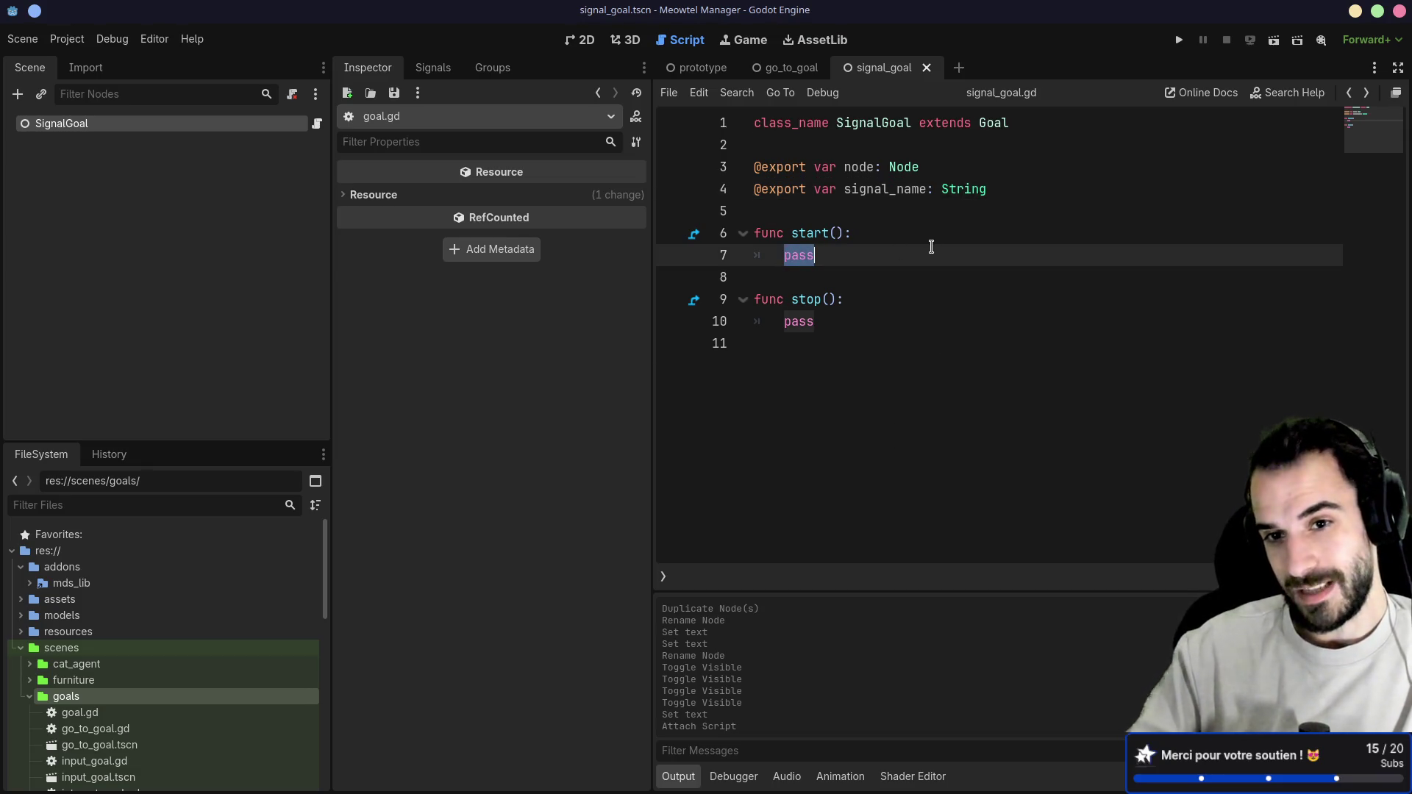
{"action": "key", "text": "BackSpace"}
{"action": "key", "text": "Escape"}
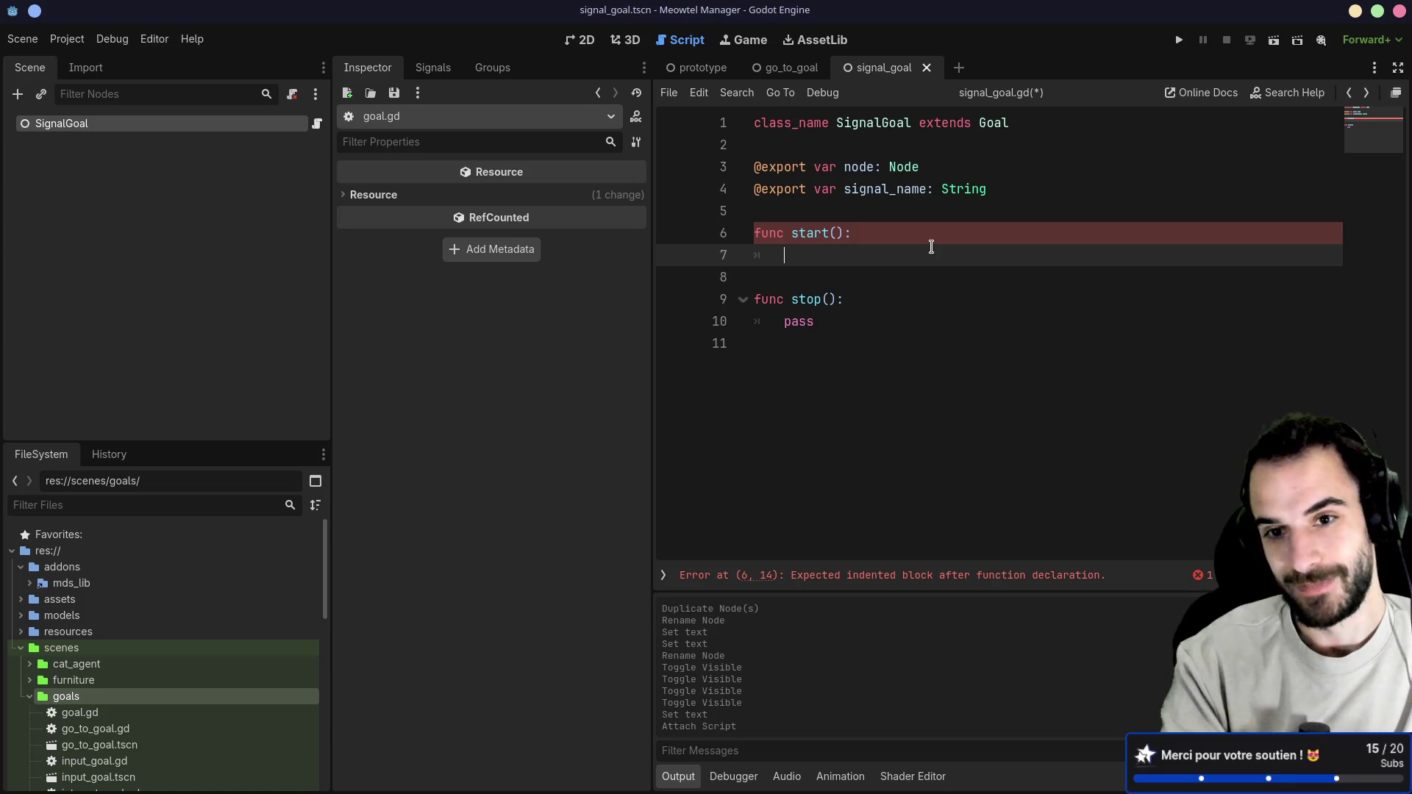
{"action": "type", "text": "sian"}
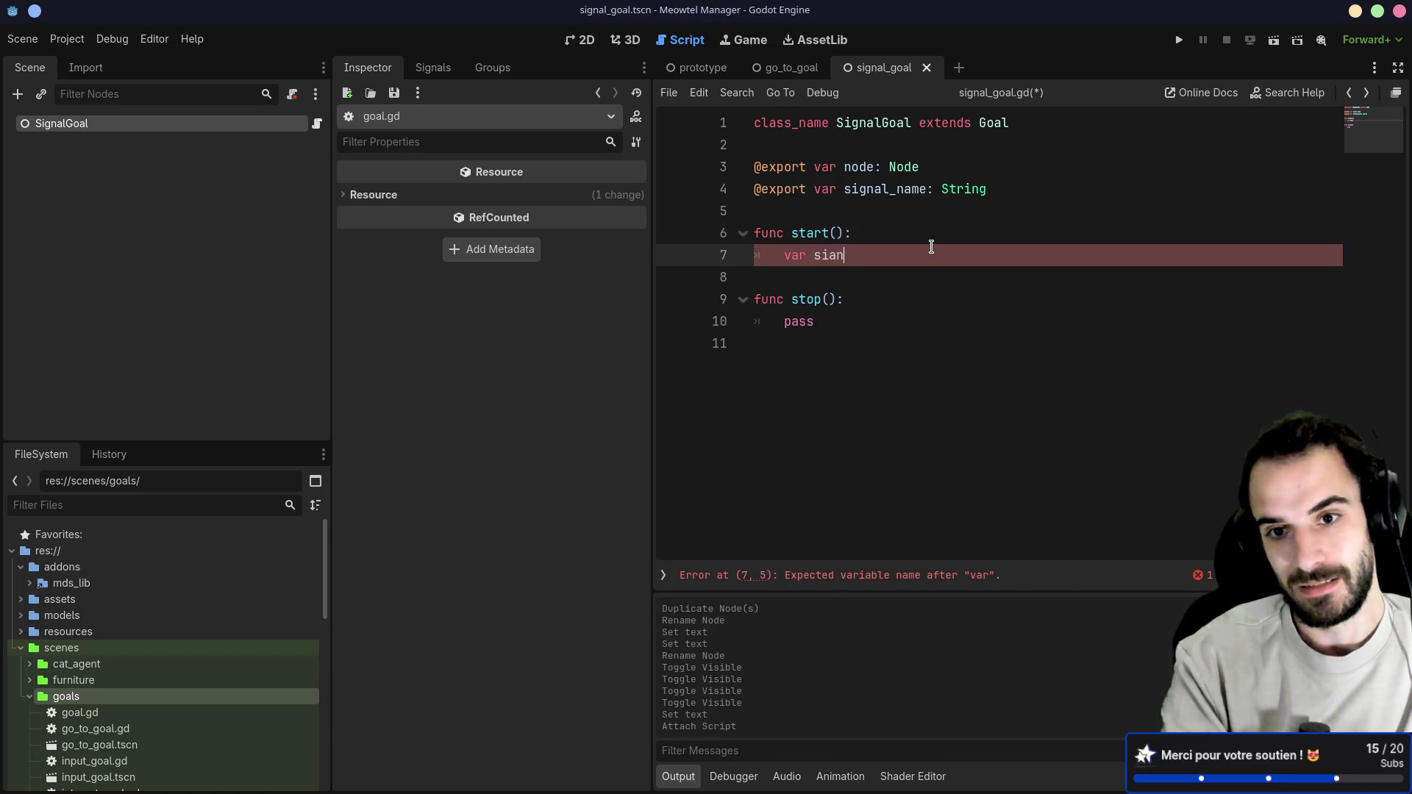
{"action": "type", "text": "l"}
{"action": "key", "text": "BackSpace"}
{"action": "key", "text": "BackSpace"}
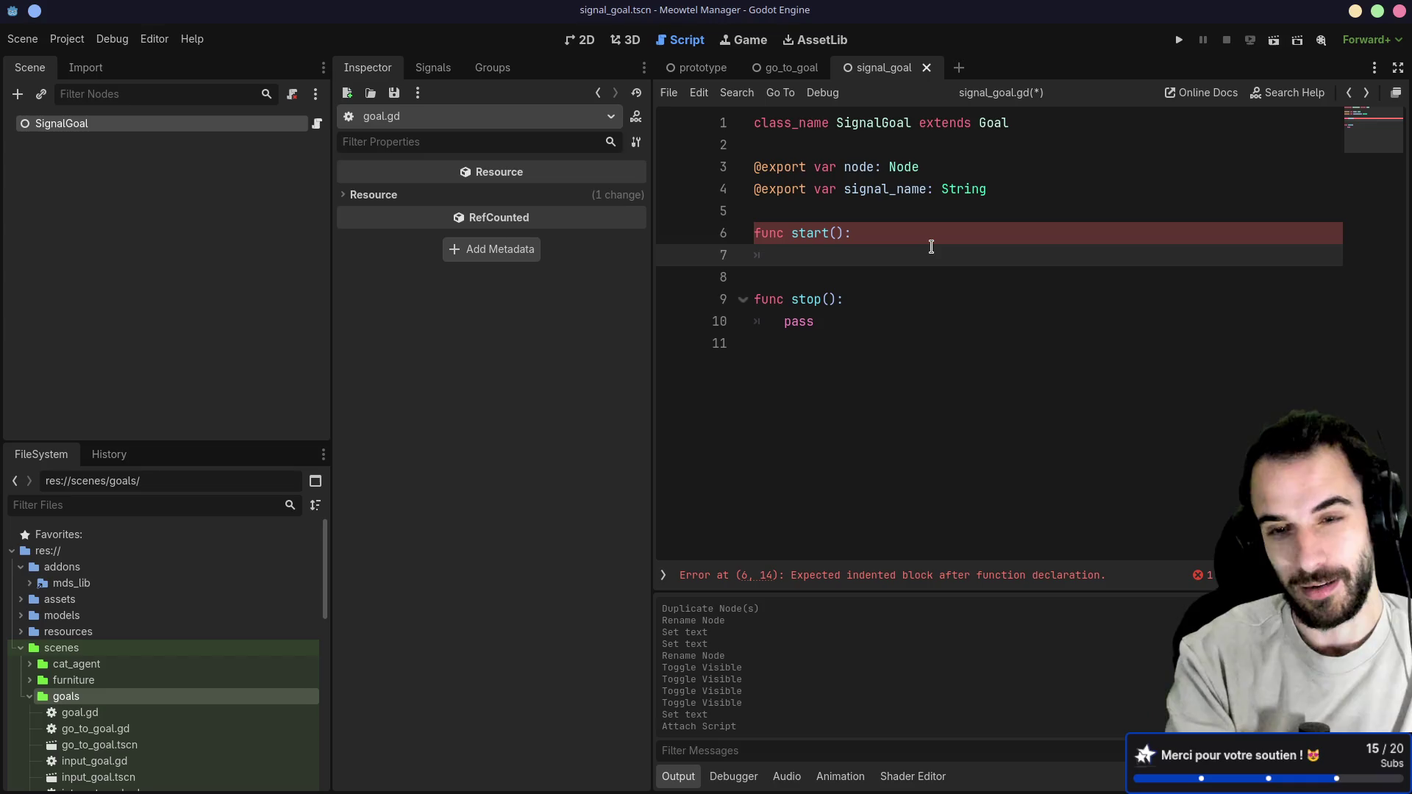
{"action": "key", "text": "BackSpace"}
- Write node[signal_name].connect(_on_signal) in start() and save
{"action": "type", "text": "[\""}
{"action": "key", "text": "BackSpace"}
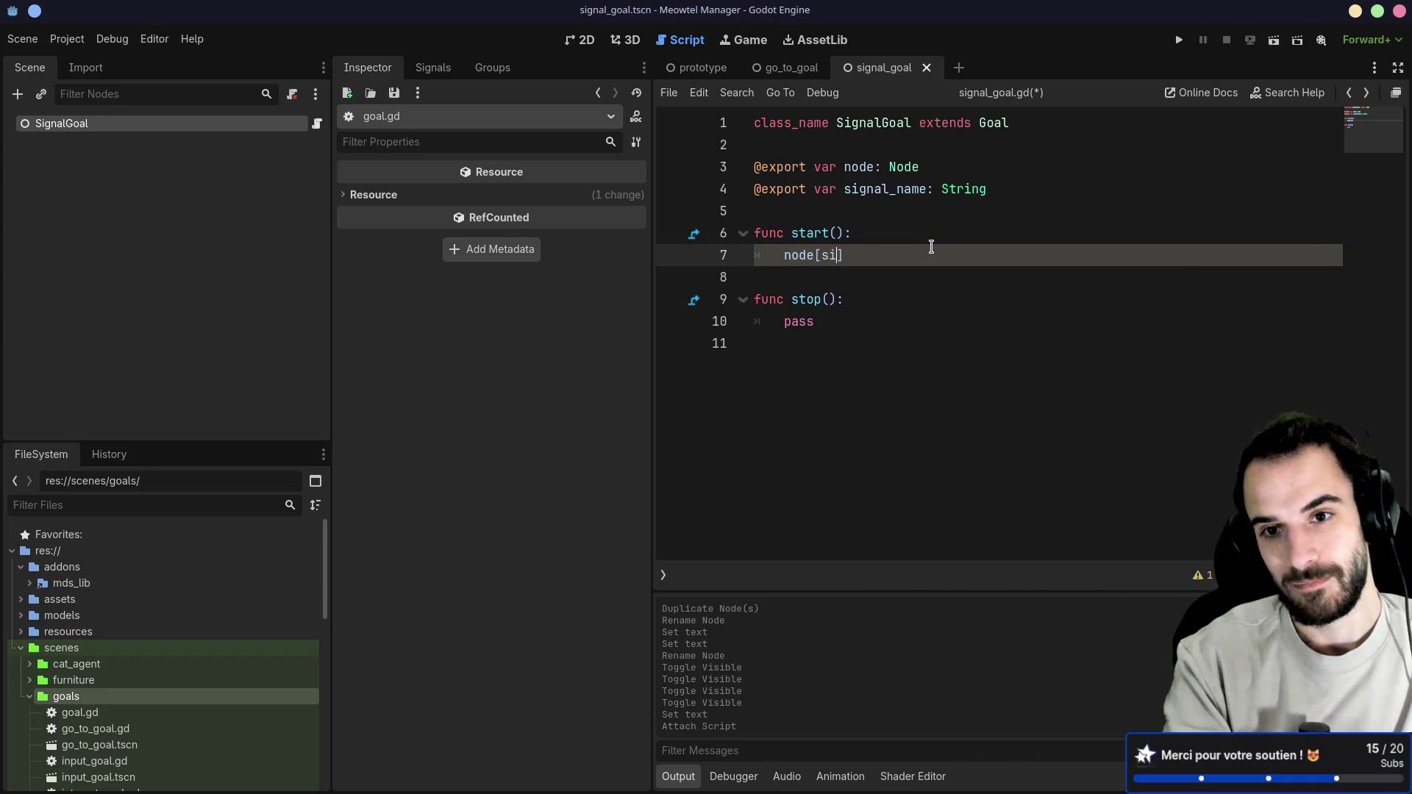
{"action": "key", "text": "Return"}
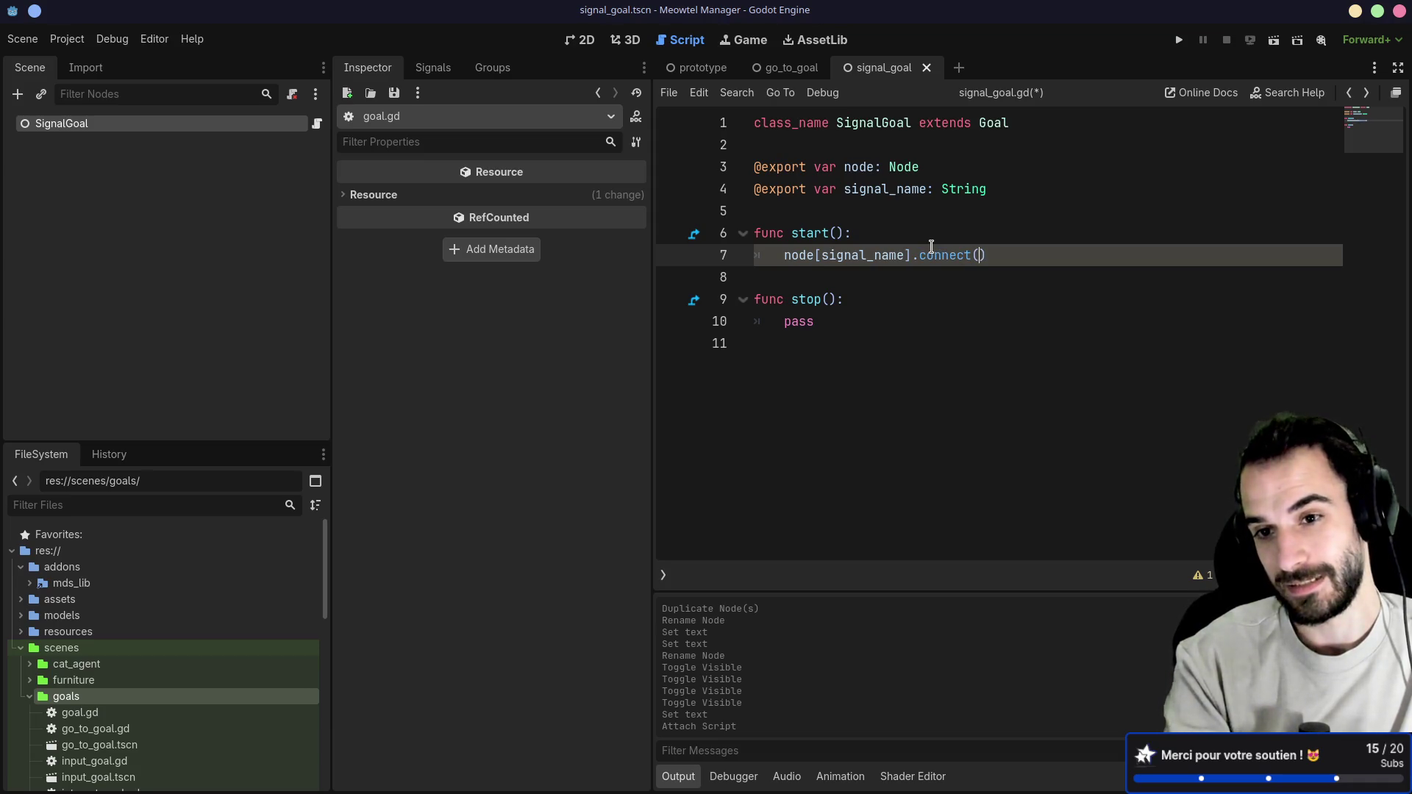
{"action": "type", "text": "n_signal"}
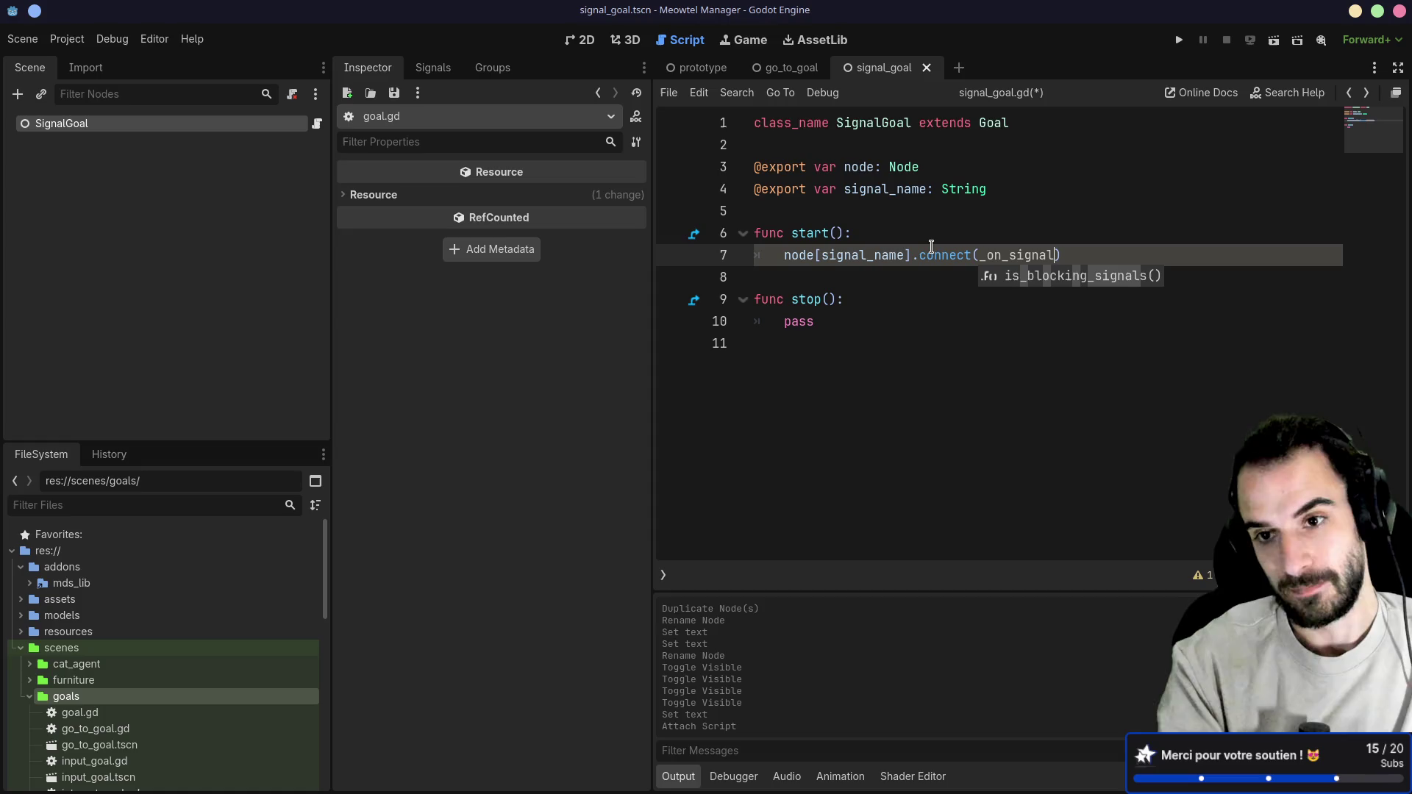
{"action": "key", "text": "ctrl+s"}
- Add a func _on_signal() -> void handler that calls completed.emit()
{"action": "left_click", "coordinate": [779, 388]}
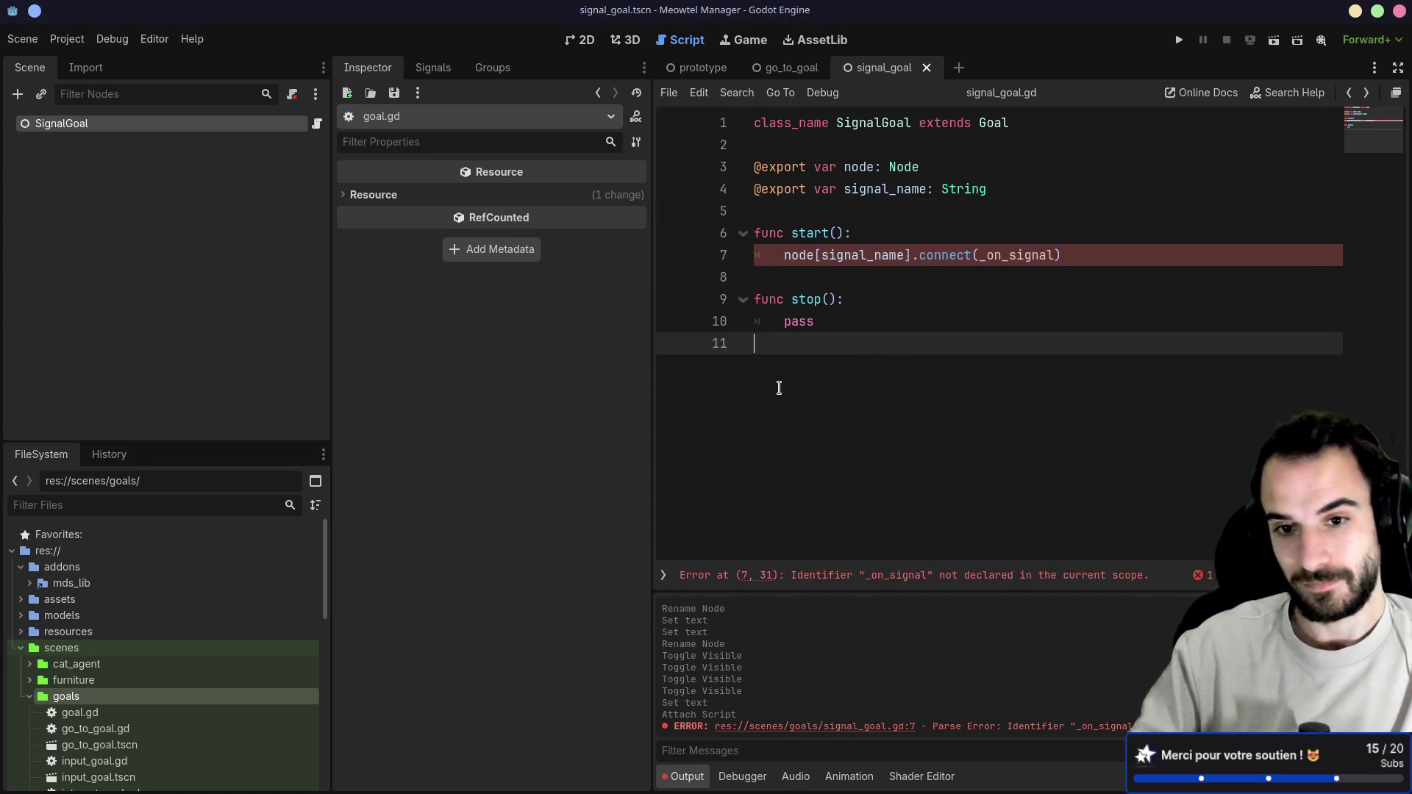
{"action": "key", "text": "Return"}
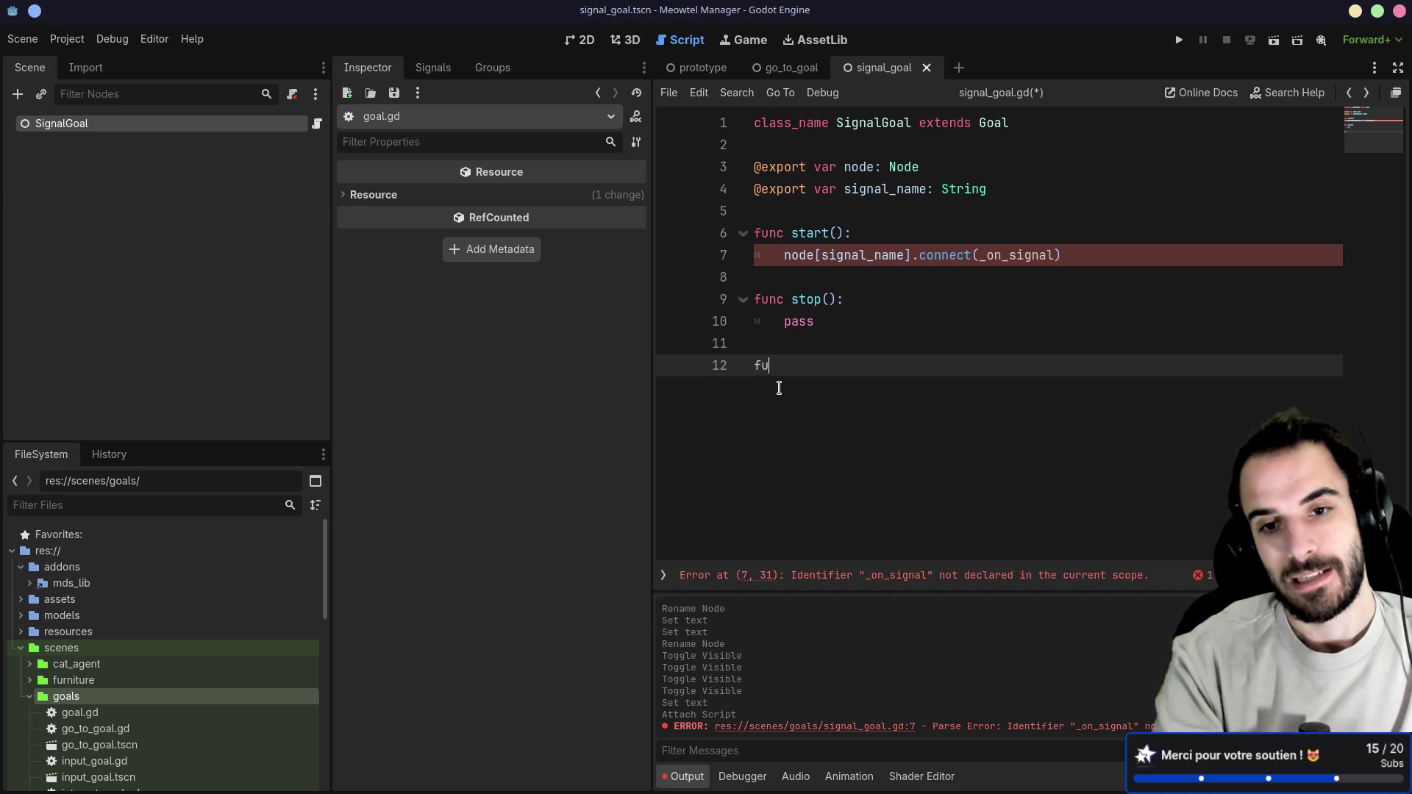
{"action": "type", "text": "_onsign"}
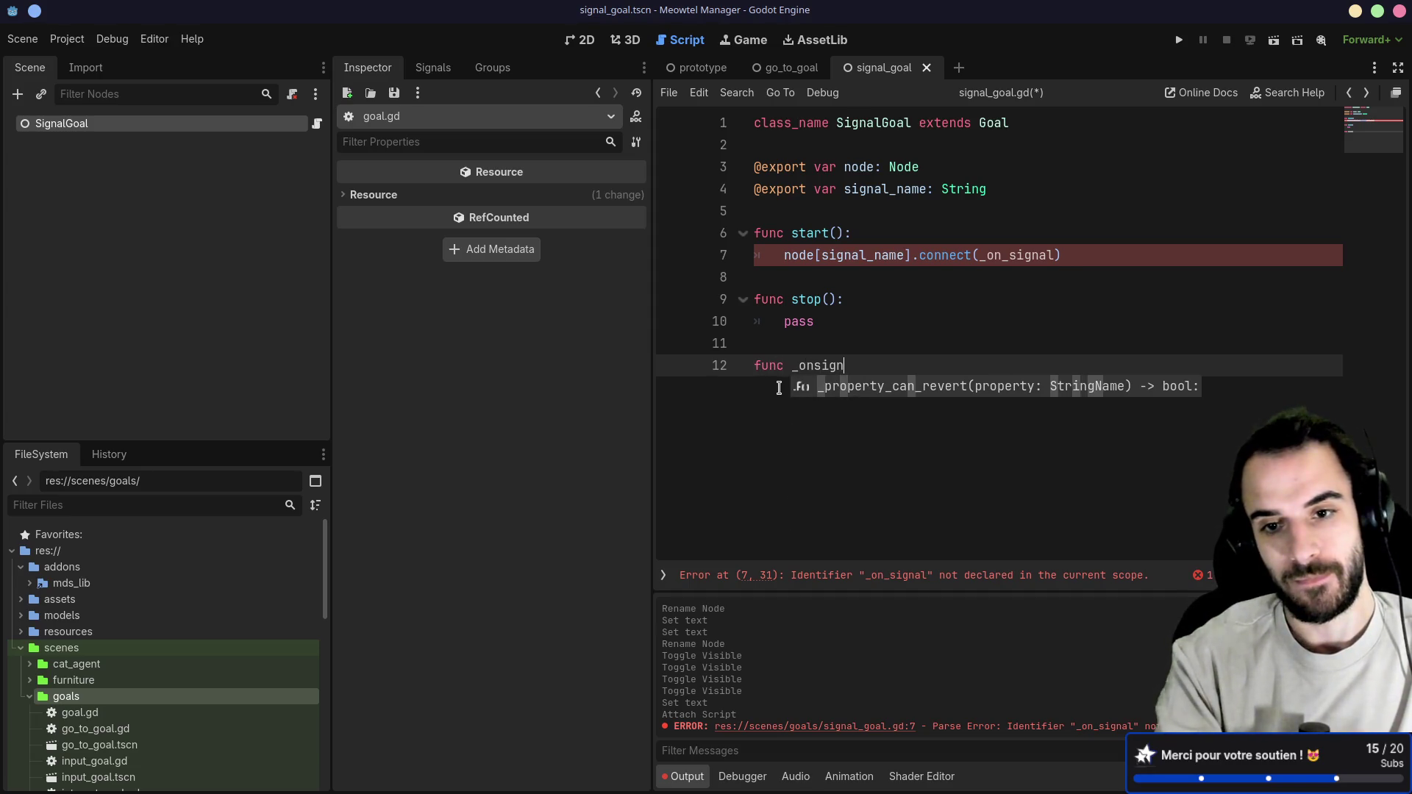
{"action": "key", "text": "BackSpace"}
{"action": "key", "text": "BackSpace"}
{"action": "key", "text": "BackSpace"}
{"action": "type", "text": "_signa("}
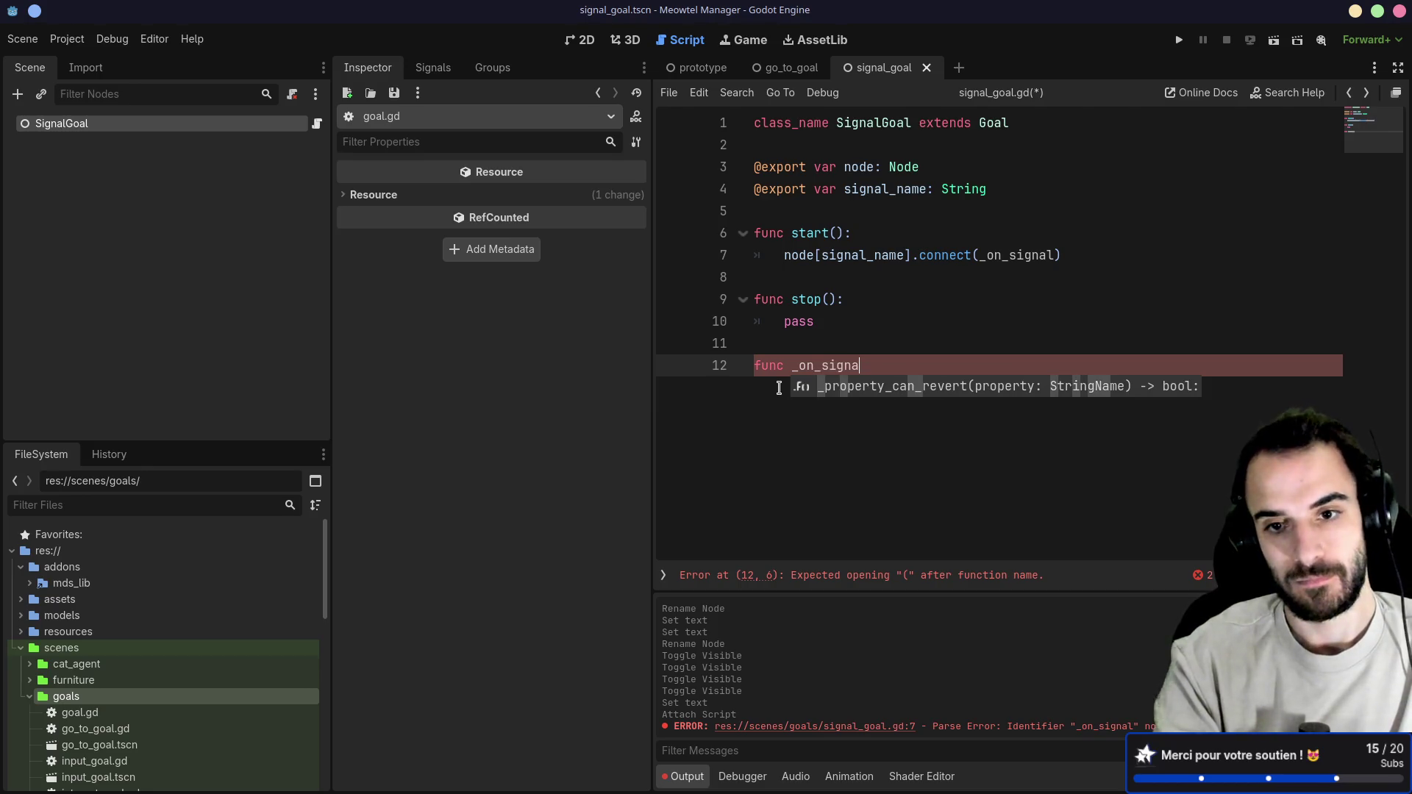
{"action": "key", "text": "BackSpace"}
{"action": "type", "text": "l("}
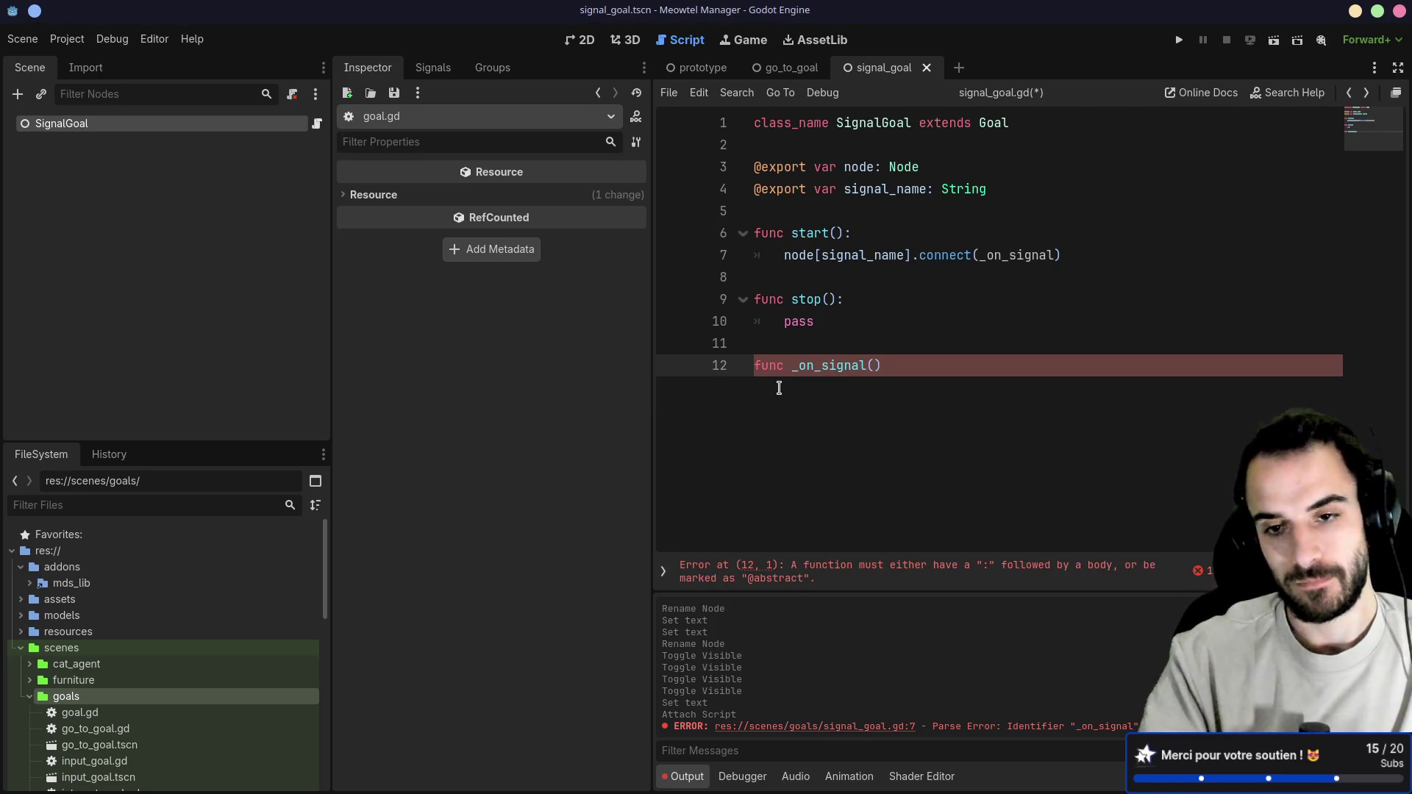
{"action": "type", "text": ":"}
{"action": "key", "text": "Return"}
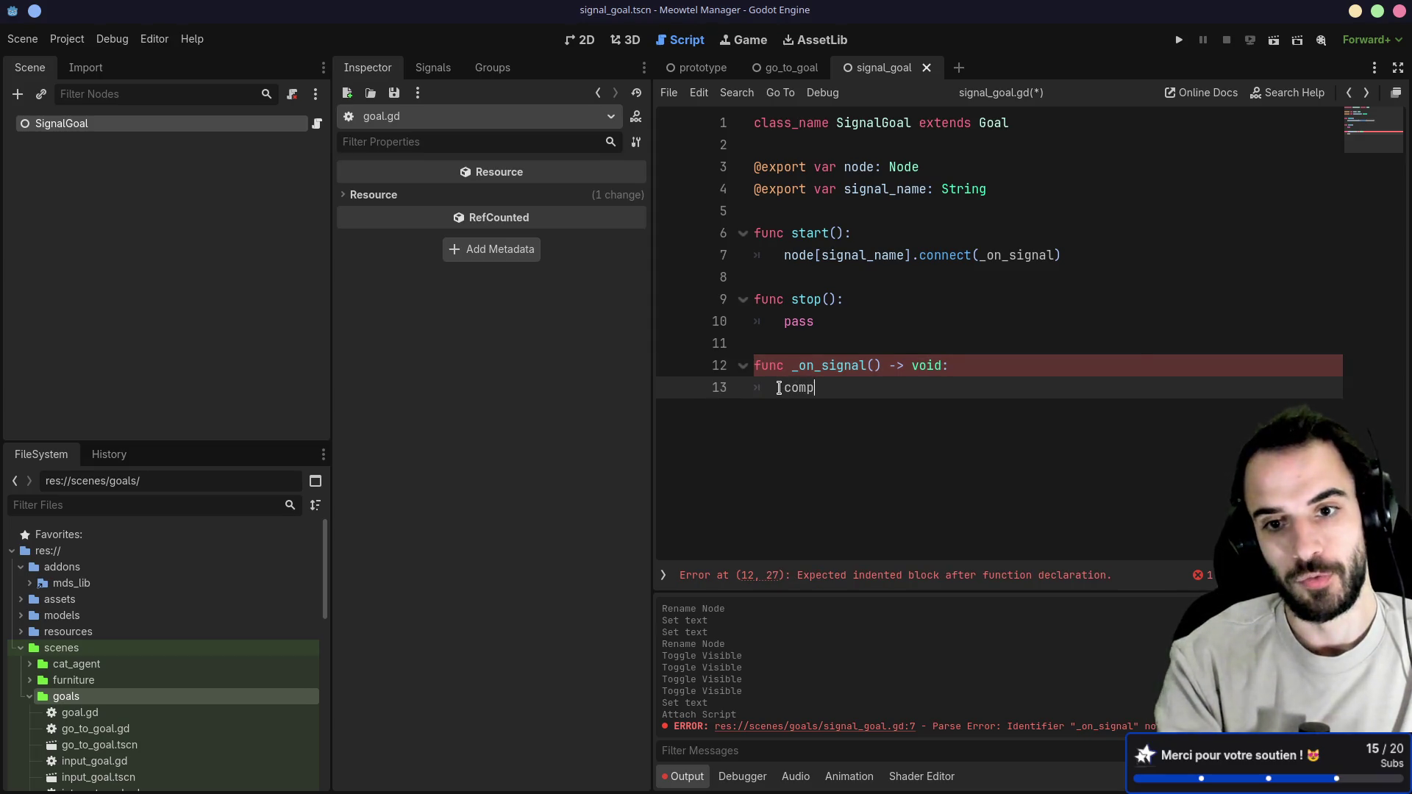
{"action": "key", "text": "Return"}
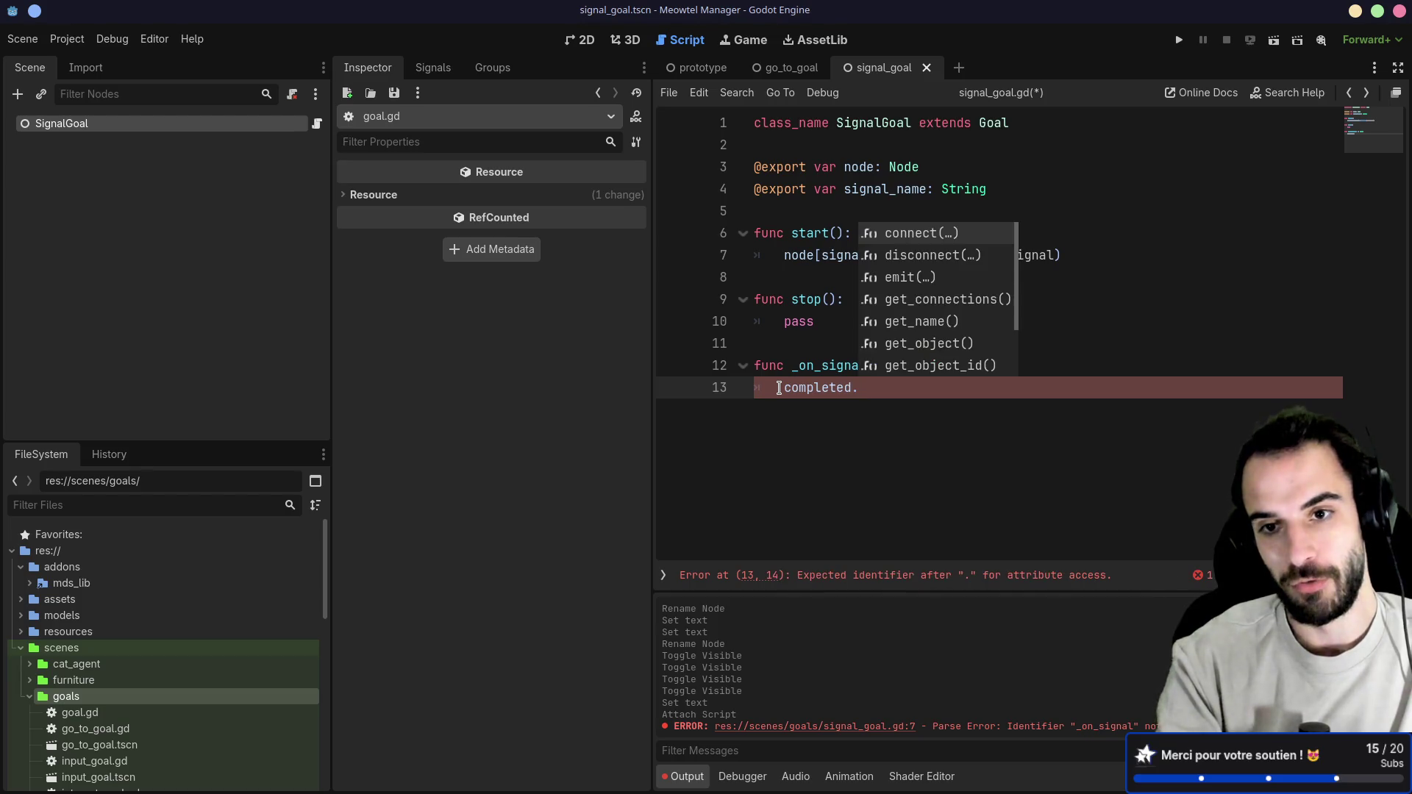
{"action": "key", "text": "Down"}
{"action": "key", "text": "Down"}
{"action": "key", "text": "Return"}
{"action": "key", "text": "ctrl+s"}
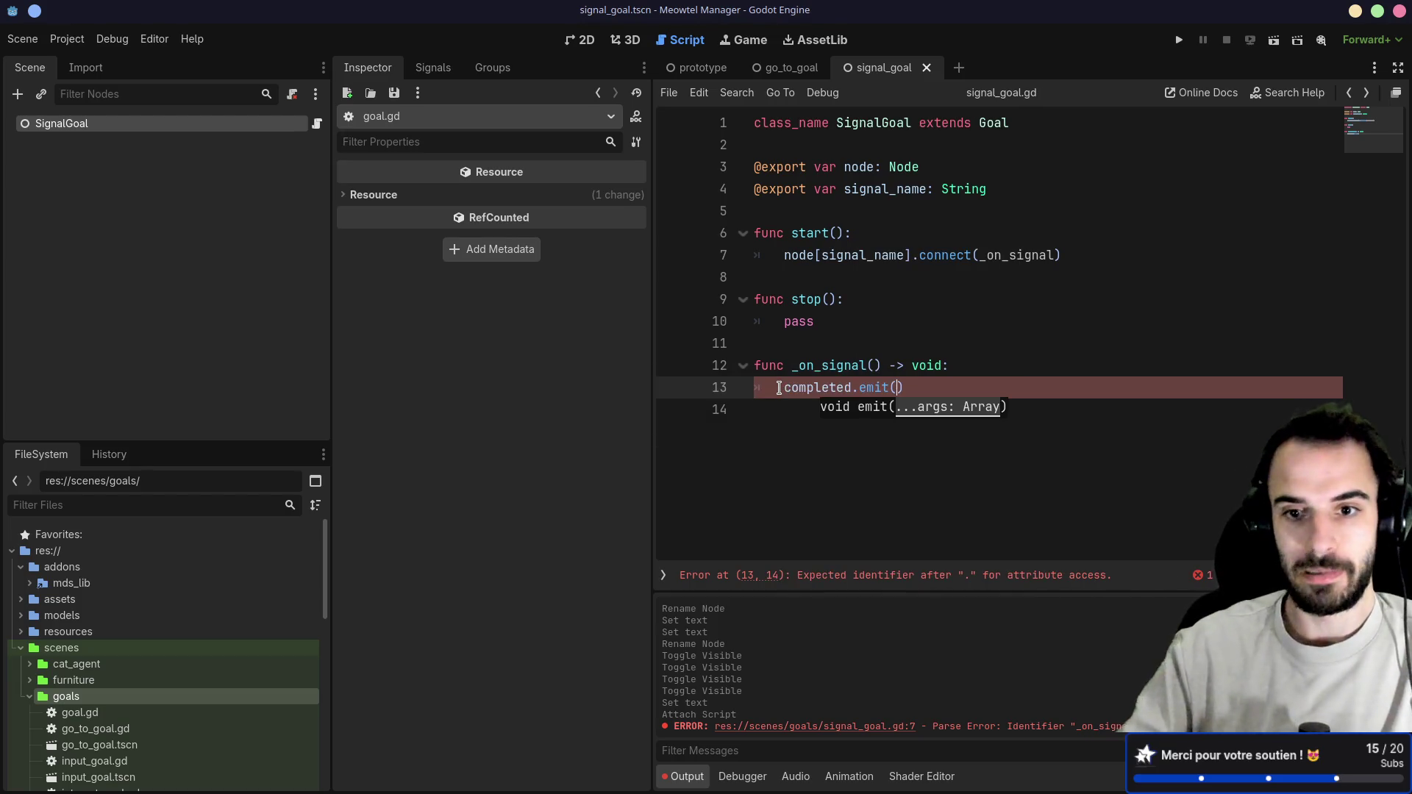
- Replace pass in stop() with the connect line, changed to disconnect
{"action": "double_click", "coordinate": [815, 379]}
{"action": "double_click", "coordinate": [875, 388]}
{"action": "left_click", "coordinate": [786, 388]}
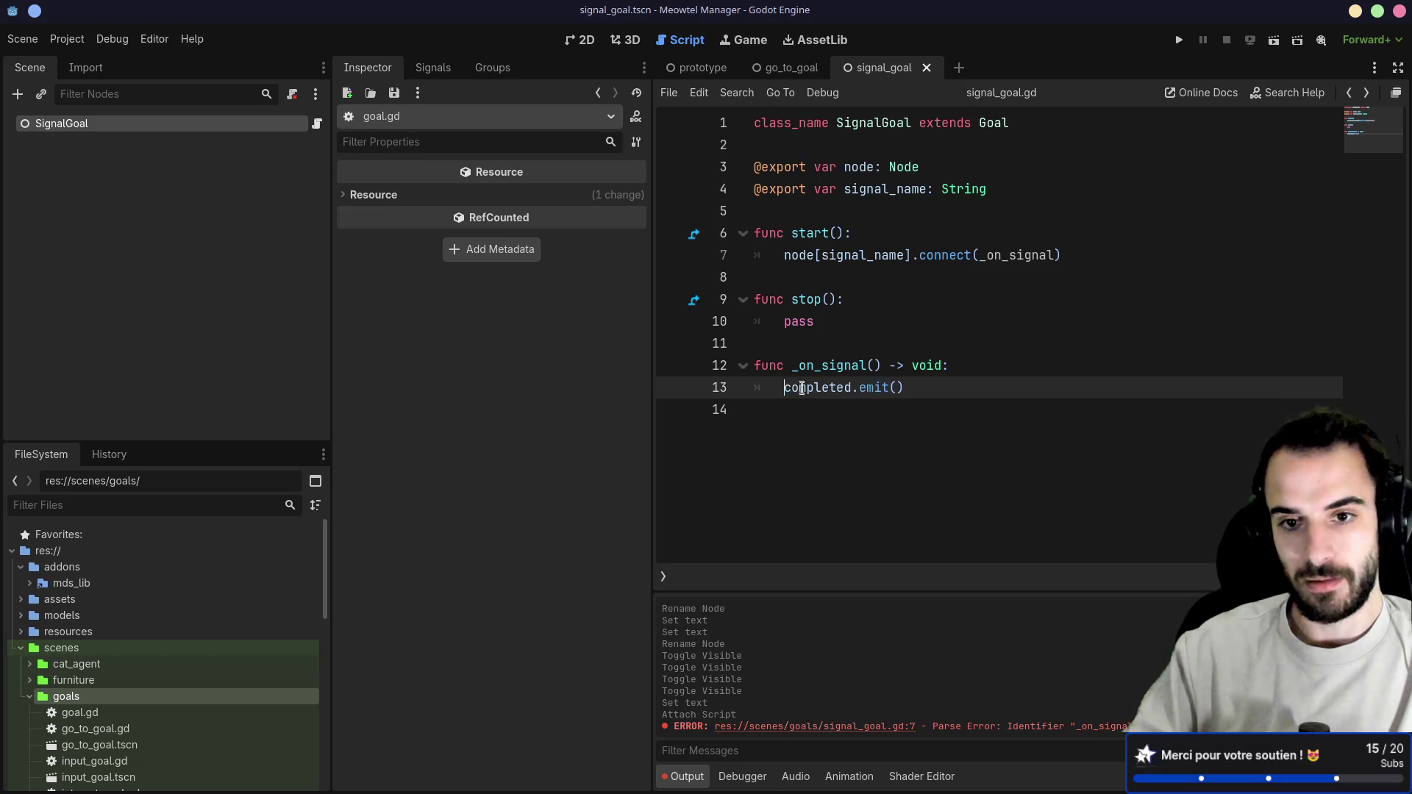
{"action": "left_click", "coordinate": [965, 387], "text": "shift"}
{"action": "double_click", "coordinate": [785, 255]}
{"action": "left_click", "coordinate": [1127, 255], "text": "shift"}
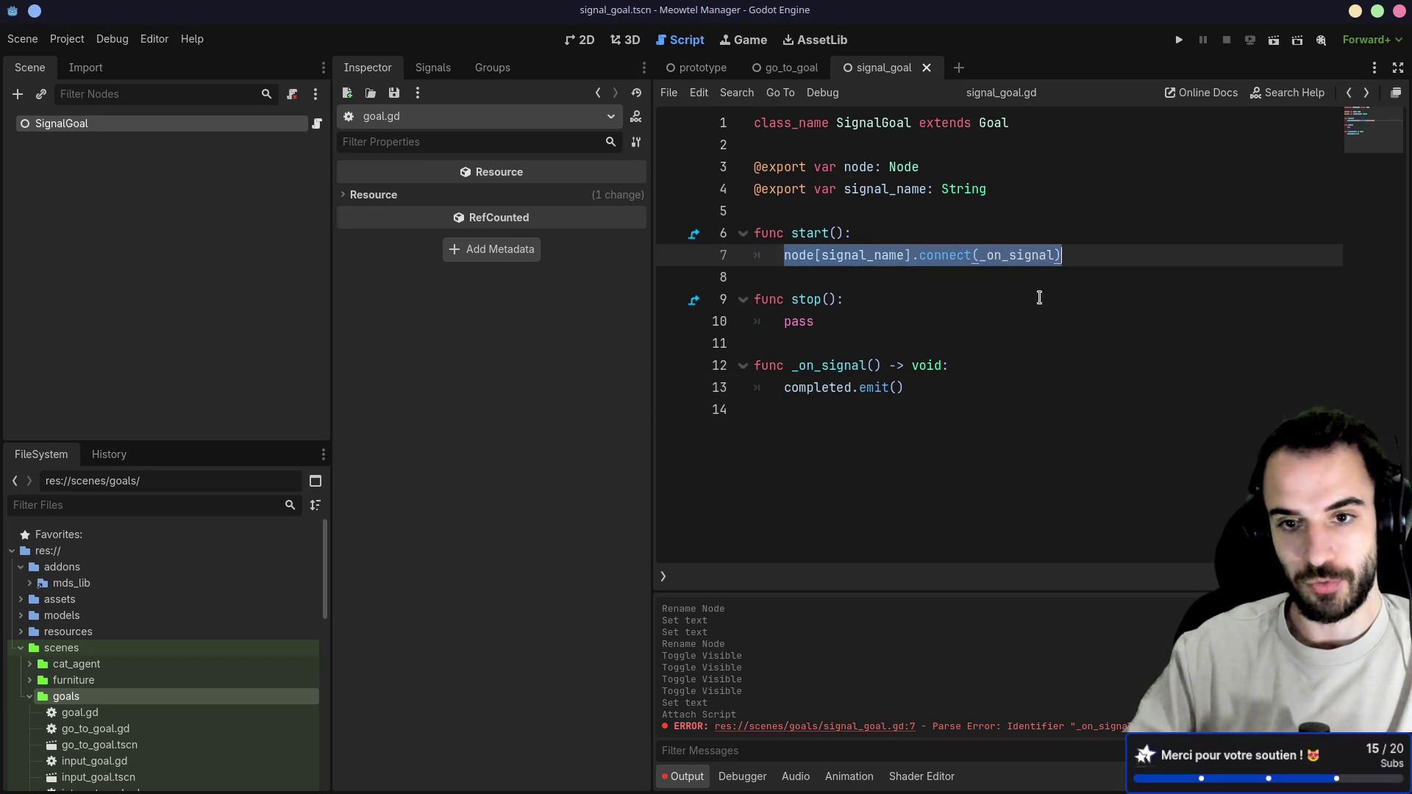
{"action": "left_click", "coordinate": [822, 321]}
{"action": "left_click", "coordinate": [752, 322], "text": "shift"}
{"action": "type", "text": "node[signal_name].connect(_on_signal)"}
{"action": "left_click", "coordinate": [754, 321]}
{"action": "key", "text": "Tab"}
{"action": "double_click", "coordinate": [953, 321]}
{"action": "key", "text": "Left"}
{"action": "type", "text": "dis"}
- Review the node[signal_name] lookup in start() against the signal_name declaration
{"action": "left_click", "coordinate": [907, 255]}
{"action": "left_click_drag", "start_coordinate": [863, 255], "coordinate": [784, 255]}
{"action": "left_click", "coordinate": [926, 189]}
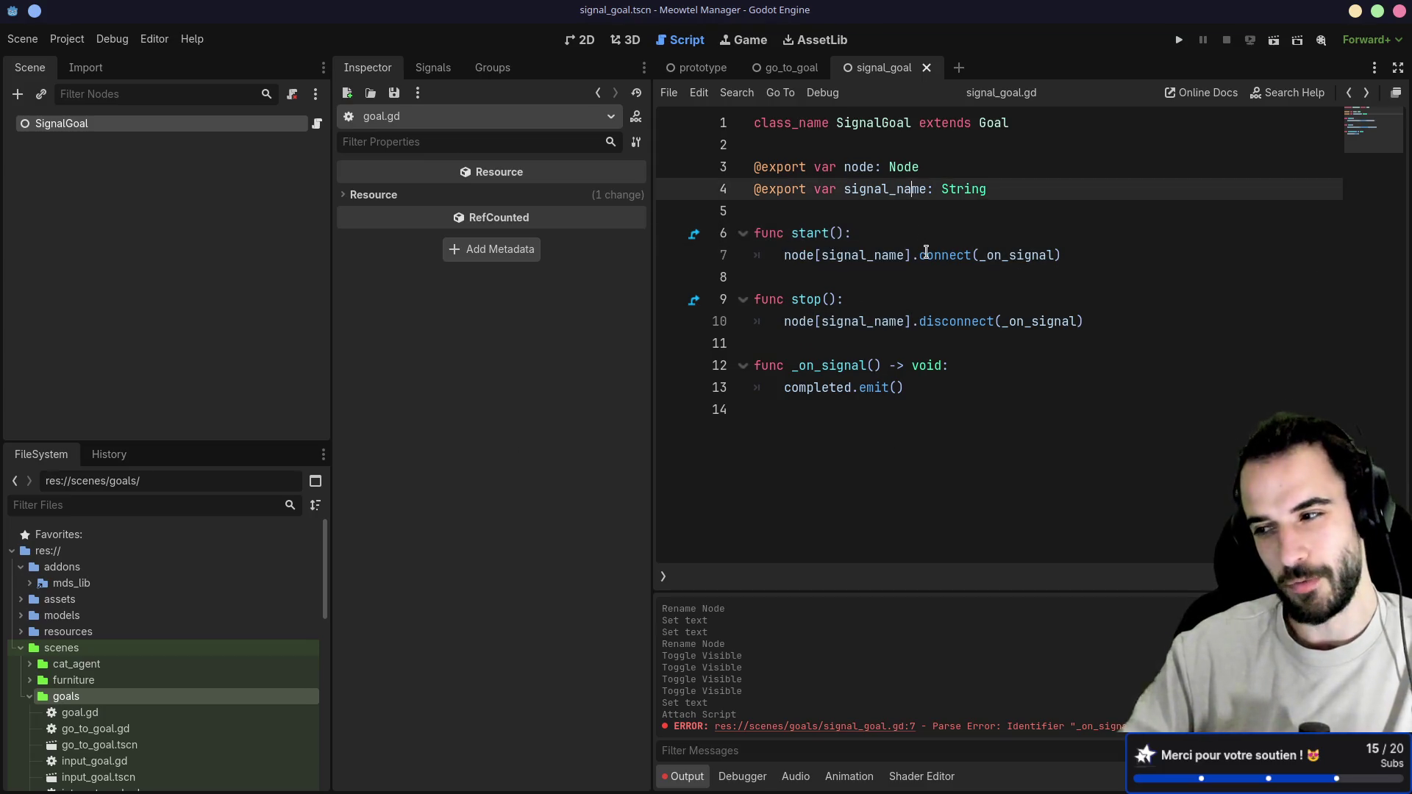
{"action": "mouse_move", "coordinate": [812, 256]}
{"action": "left_mouse_down"}
{"action": "mouse_move", "coordinate": [936, 262]}
{"action": "mouse_move", "coordinate": [907, 249]}
{"action": "left_mouse_up"}
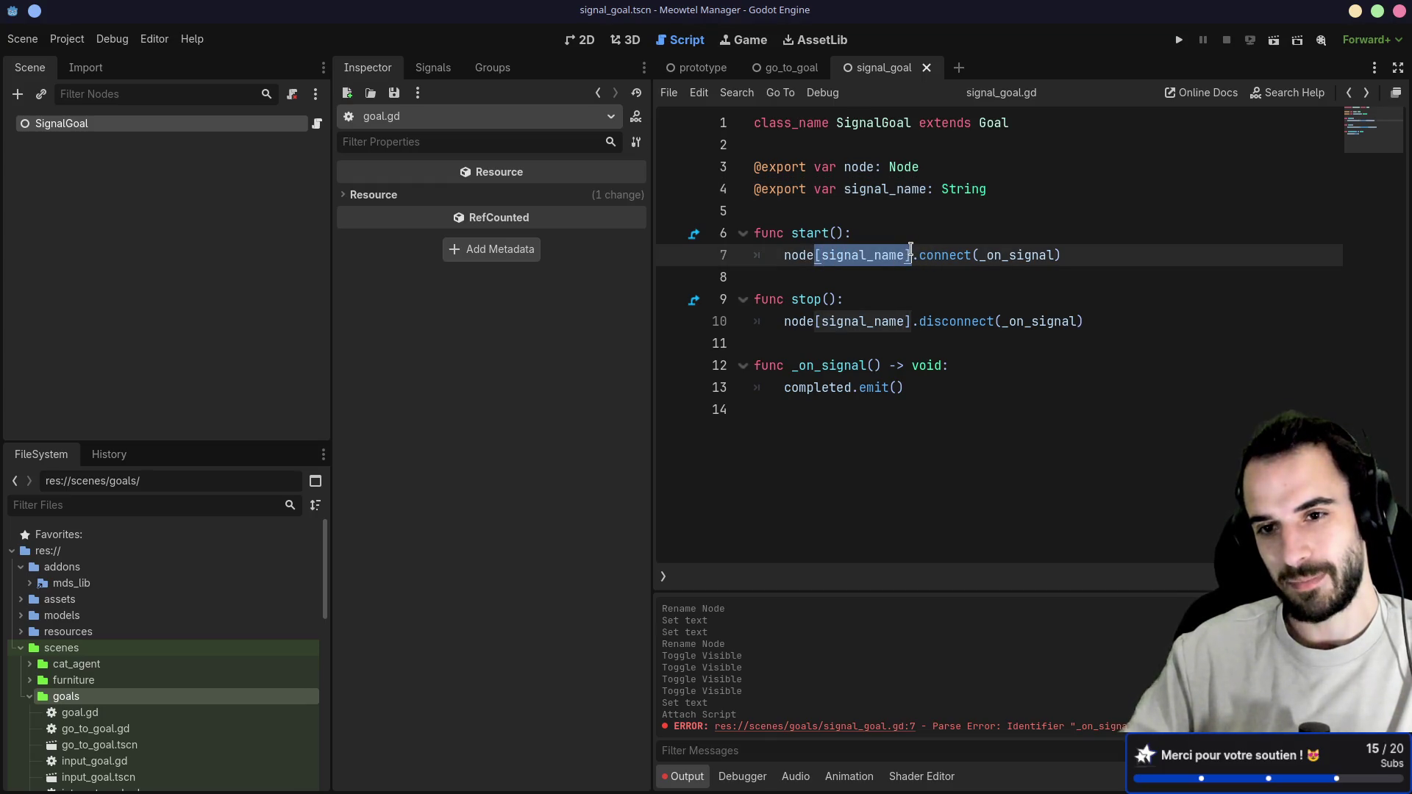
{"action": "left_click", "coordinate": [928, 218]}
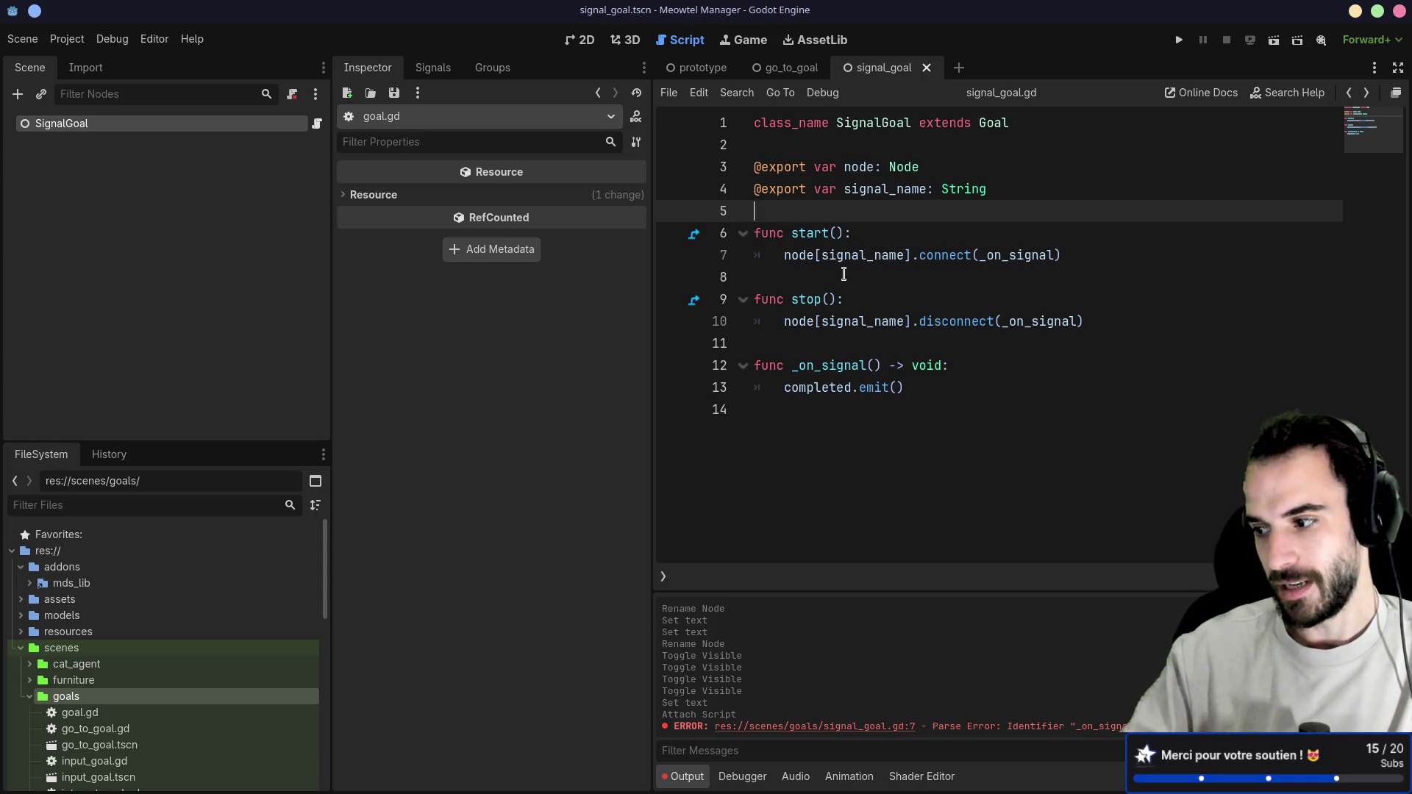
{"action": "left_click", "coordinate": [851, 239]}
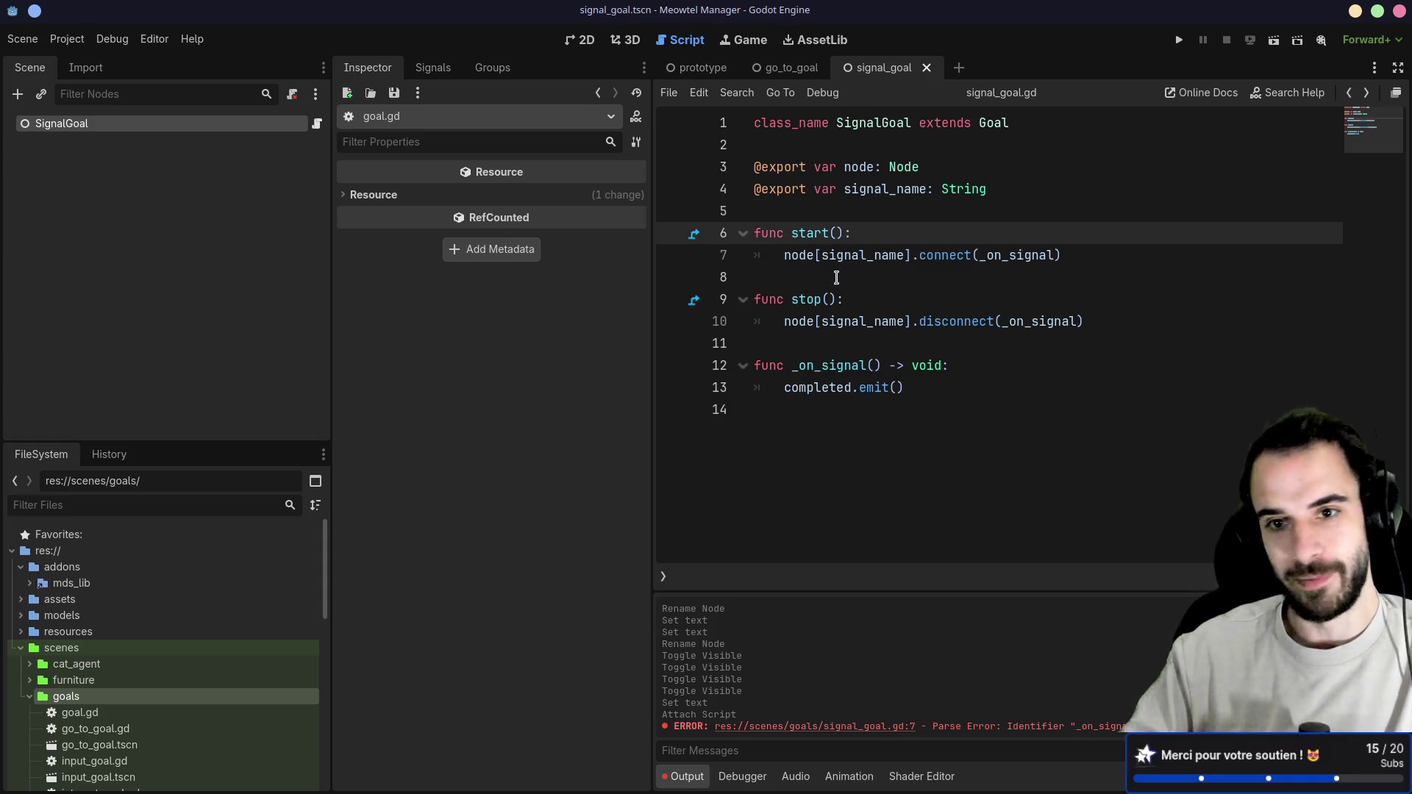
{"action": "left_click", "coordinate": [815, 257]}
{"action": "double_click", "coordinate": [879, 189]}
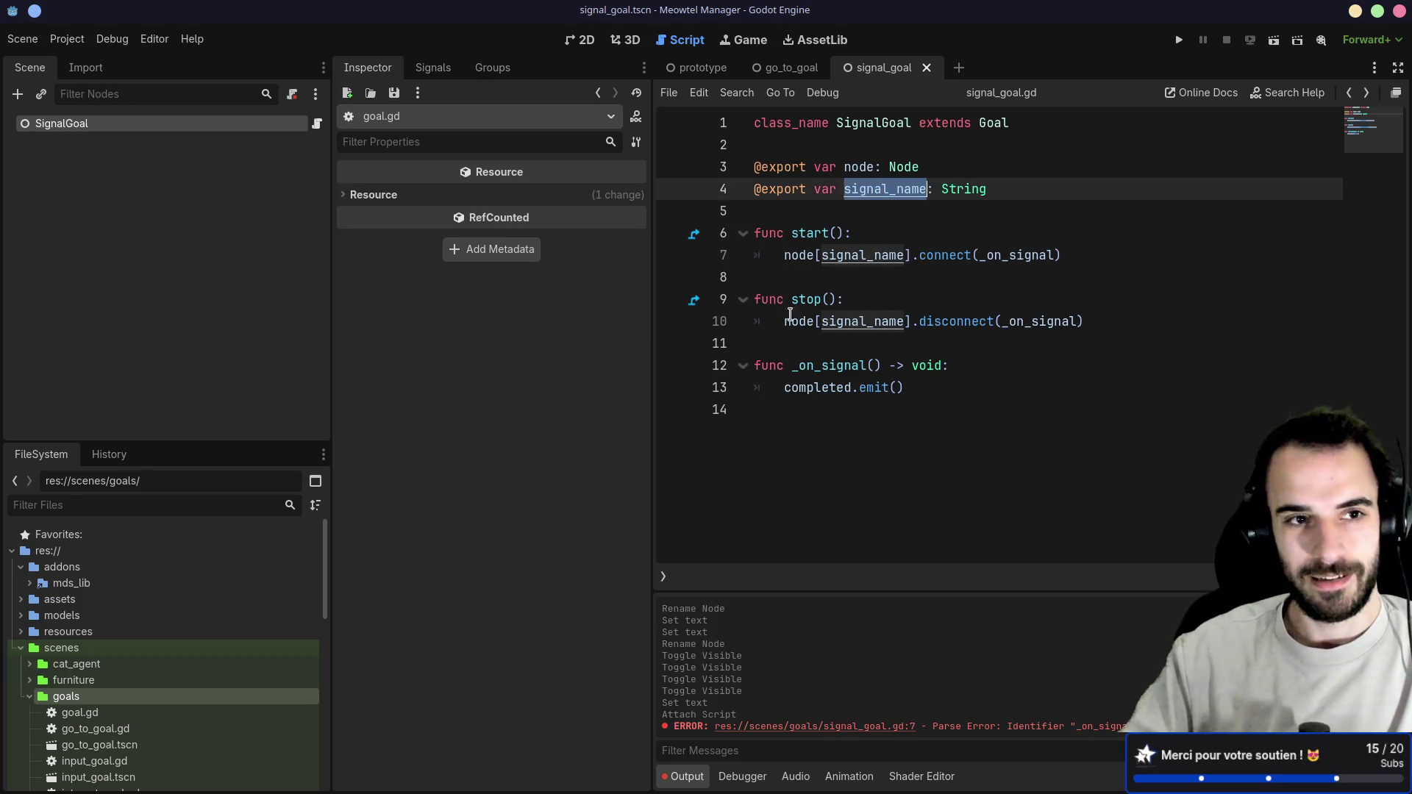
- Add a SignalGoal instance under GoalsSystem in the prototype scene
{"action": "left_click", "coordinate": [700, 68]}
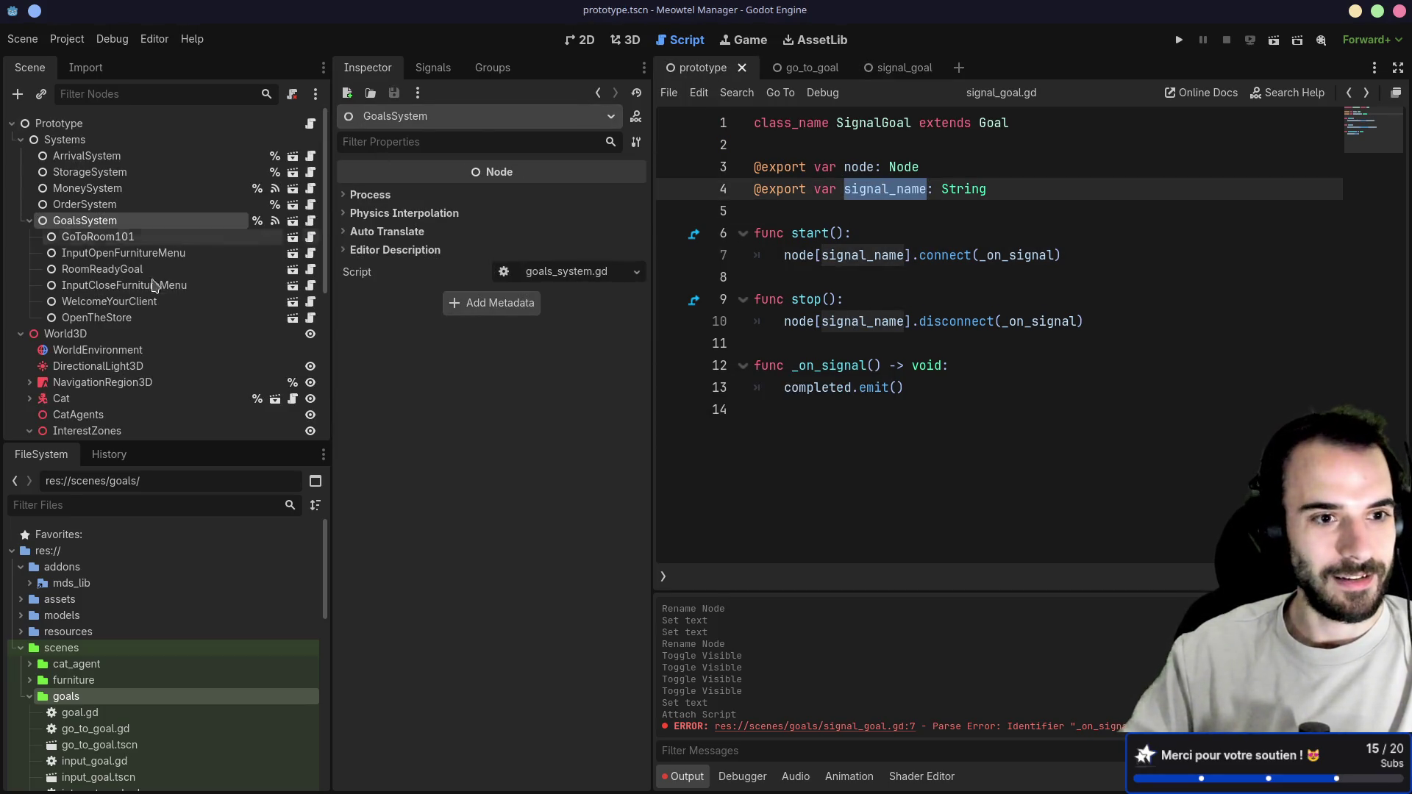
{"action": "scroll", "coordinate": [44, 618], "scroll_direction": "down", "scroll_amount": 3}
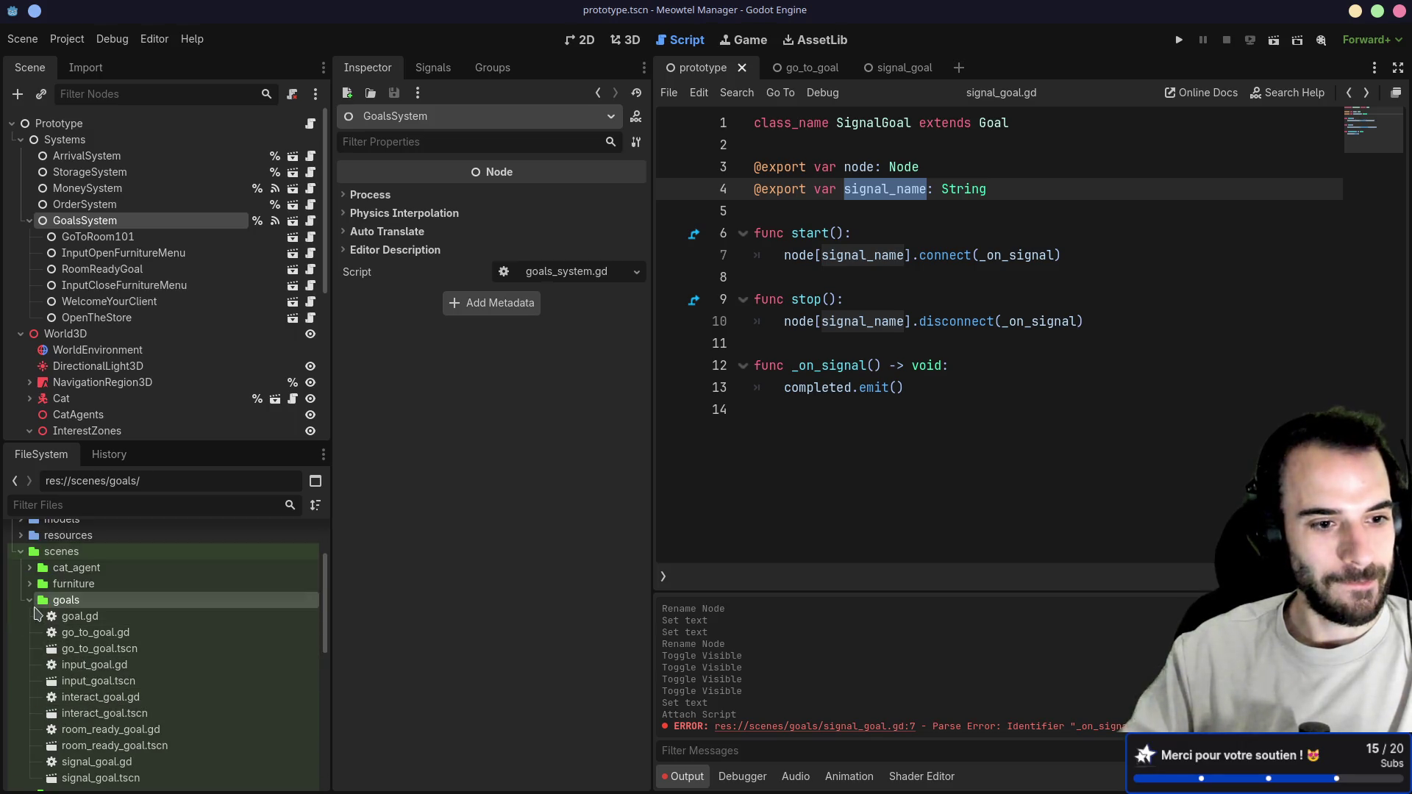
{"action": "scroll", "coordinate": [38, 605], "scroll_direction": "down", "scroll_amount": 2}
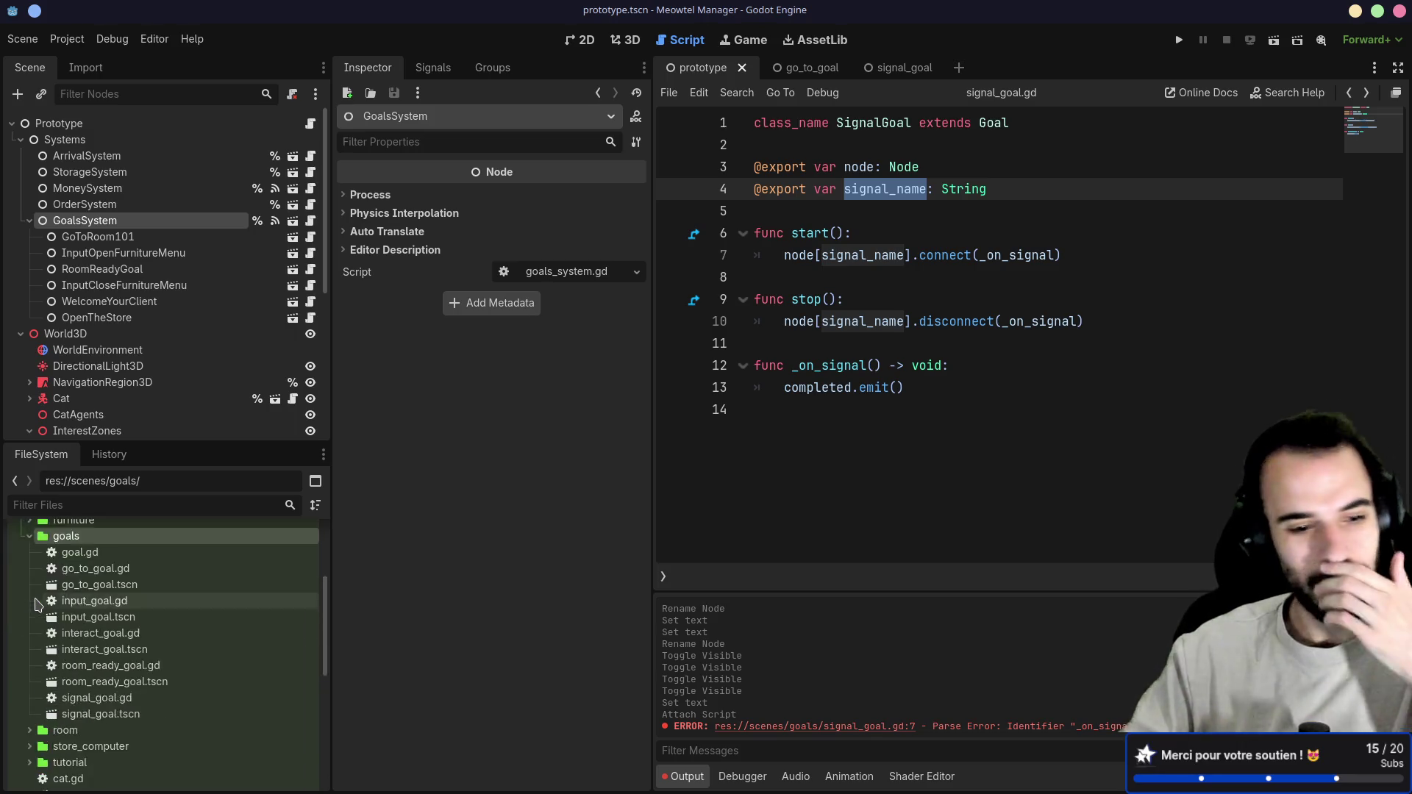
{"action": "scroll", "coordinate": [39, 605], "scroll_direction": "down", "scroll_amount": 1}
{"action": "double_click", "coordinate": [831, 258]}
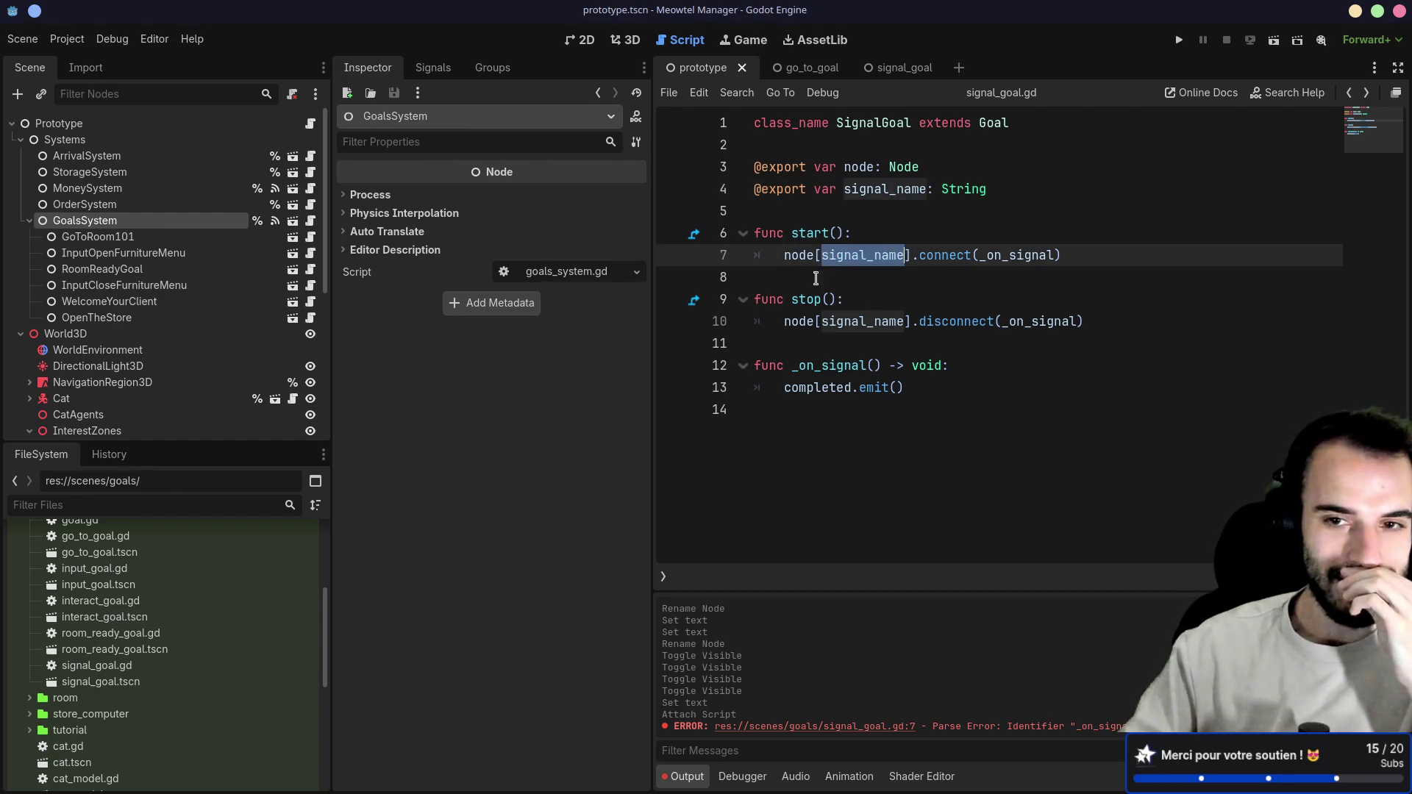
{"action": "mouse_move", "coordinate": [96, 684]}
{"action": "left_mouse_down"}
{"action": "mouse_move", "coordinate": [173, 671]}
{"action": "mouse_move", "coordinate": [144, 222]}
{"action": "left_mouse_up"}
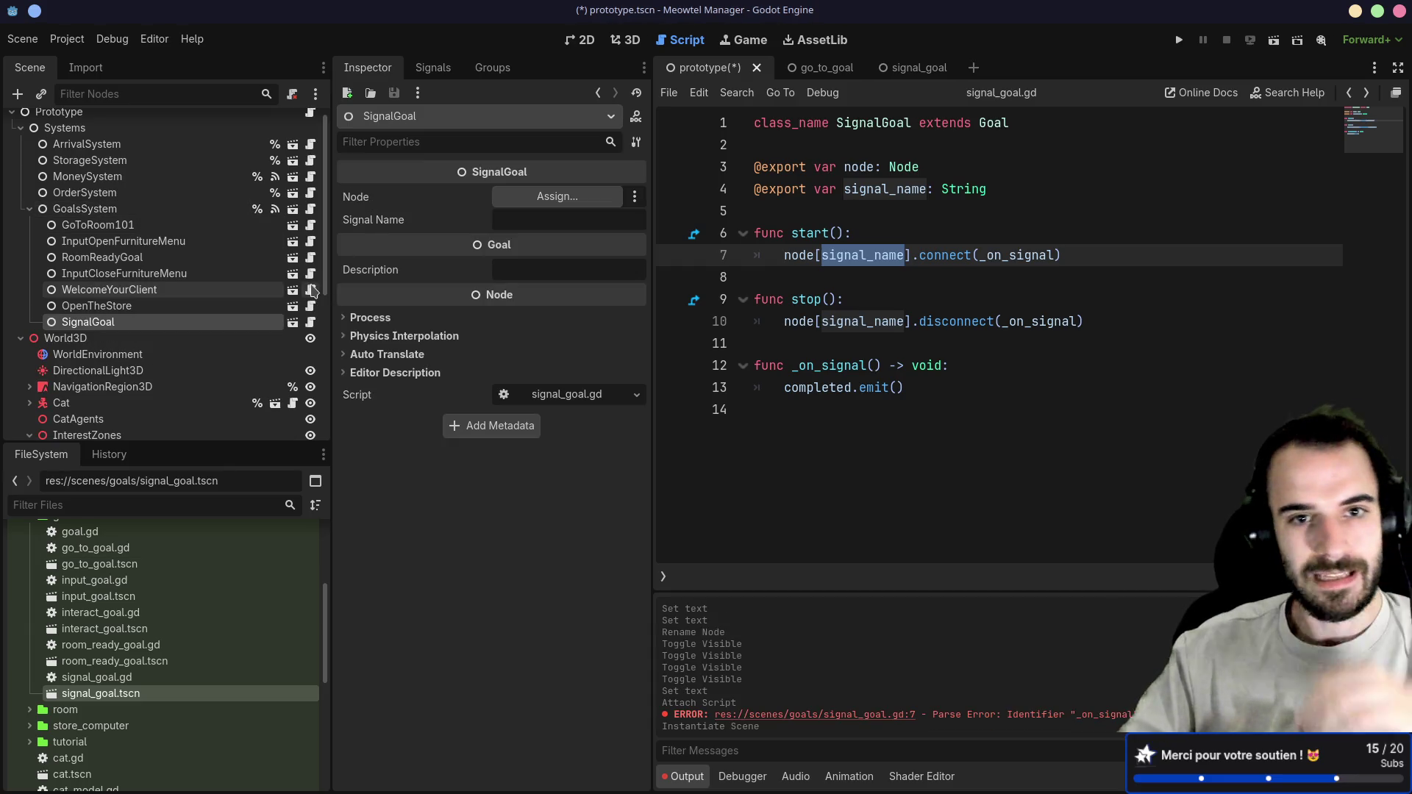
- Assign OrderBed to the SignalGoal's Node property in the Inspector
{"action": "left_click", "coordinate": [545, 198]}
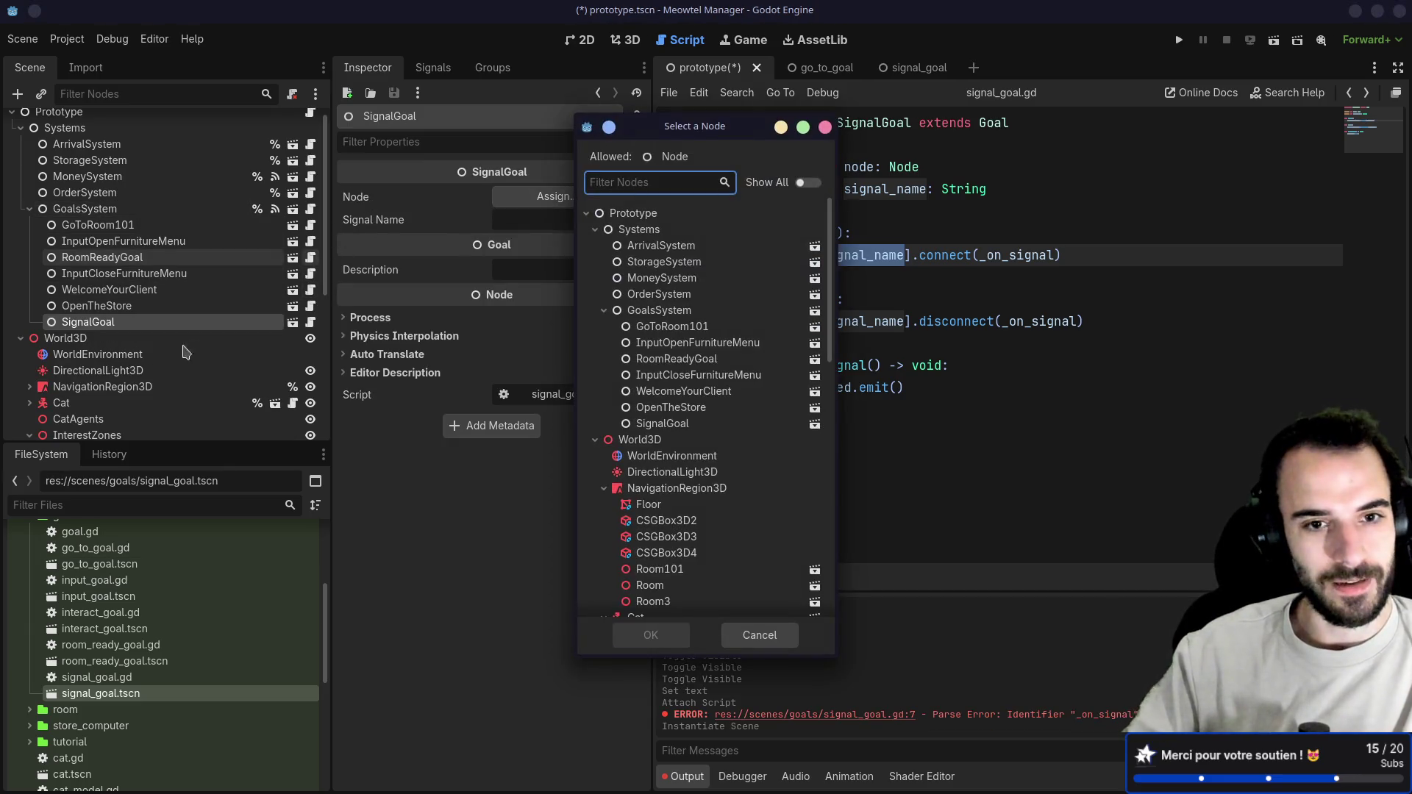
{"action": "key", "text": "Escape"}
{"action": "scroll", "coordinate": [205, 354], "scroll_direction": "down", "scroll_amount": 5}
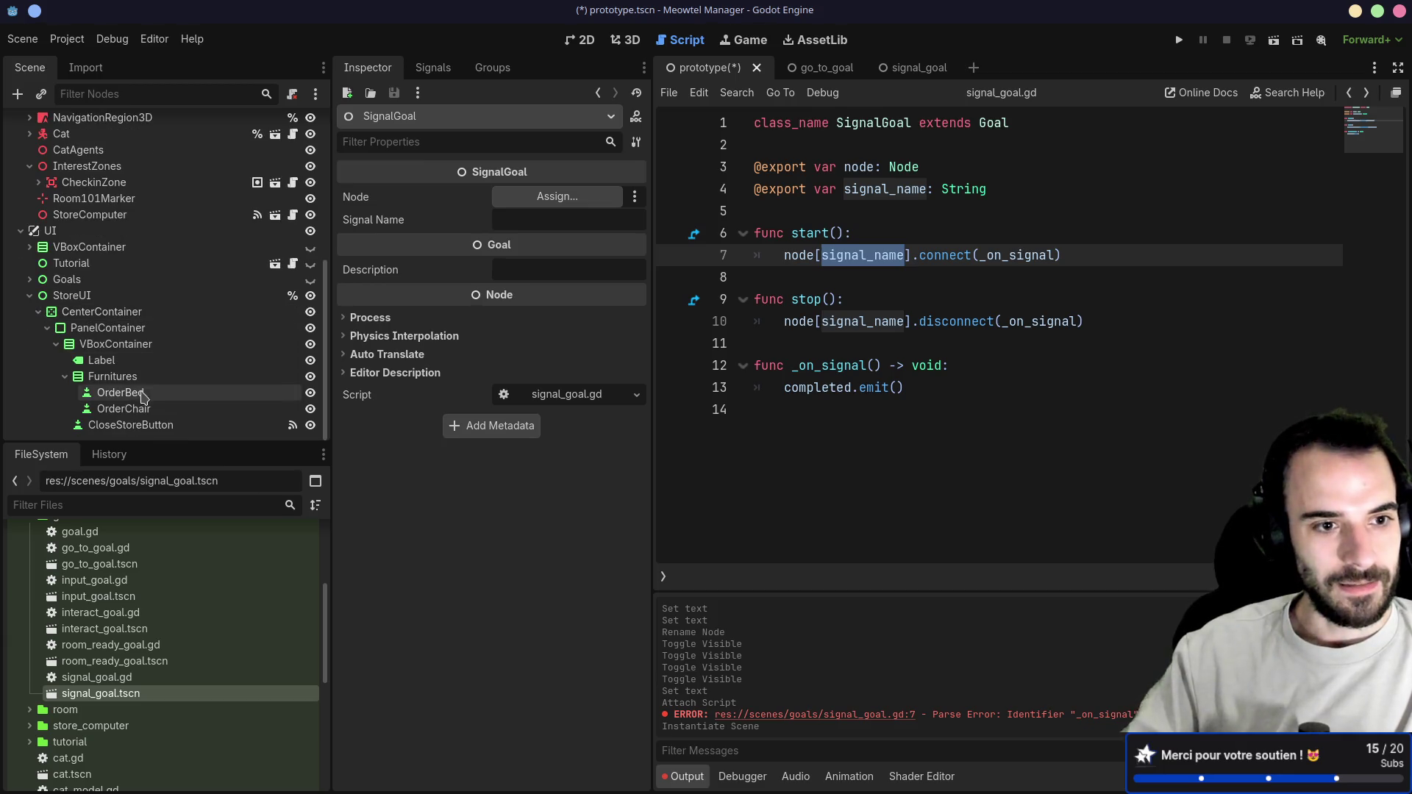
{"action": "mouse_move", "coordinate": [135, 398]}
{"action": "left_mouse_down"}
{"action": "mouse_move", "coordinate": [176, 396]}
{"action": "mouse_move", "coordinate": [544, 198]}
{"action": "mouse_move", "coordinate": [553, 207]}
{"action": "left_mouse_up"}
{"action": "scroll", "coordinate": [173, 331], "scroll_direction": "up", "scroll_amount": 10}
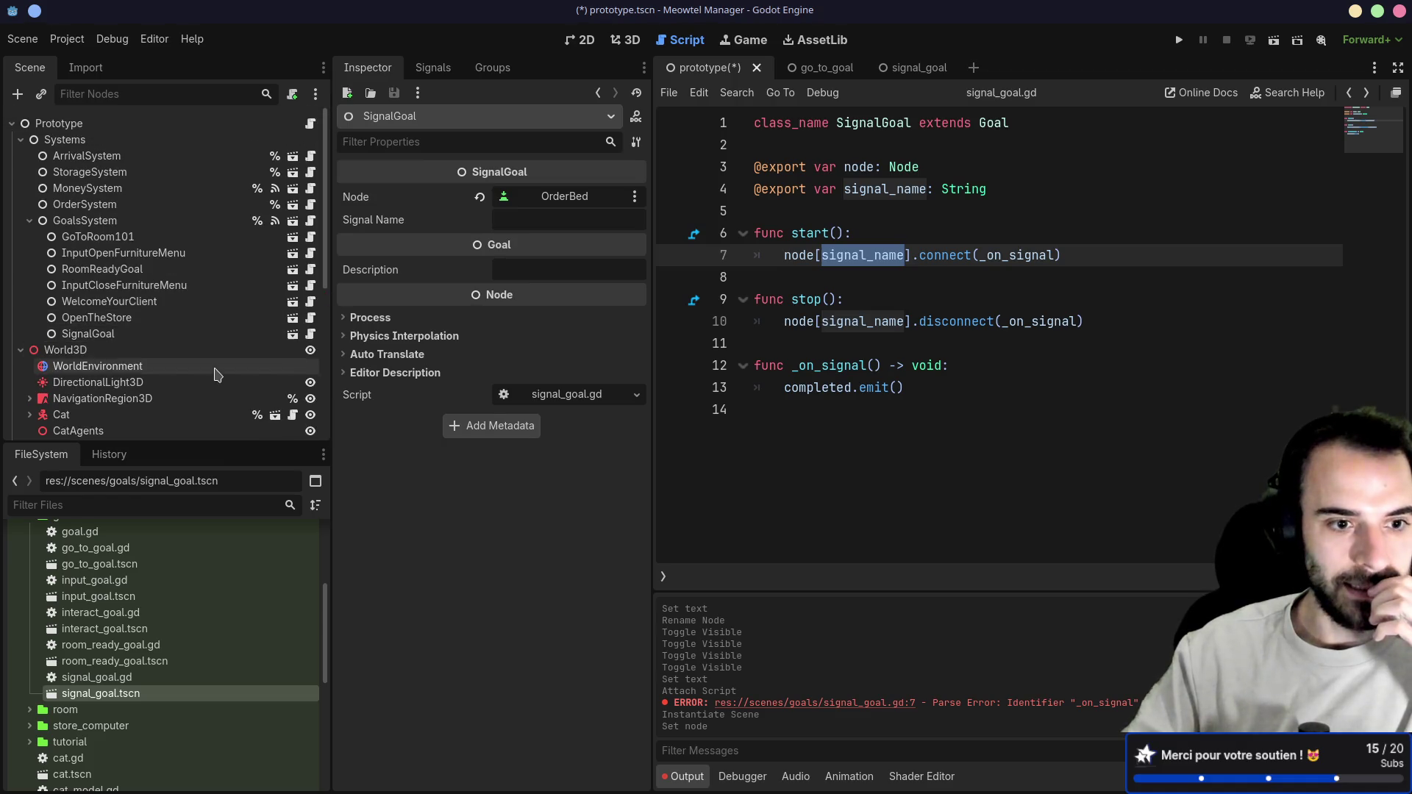
{"action": "scroll", "coordinate": [214, 369], "scroll_direction": "down", "scroll_amount": 6}
{"action": "scroll", "coordinate": [218, 376], "scroll_direction": "down", "scroll_amount": 2}
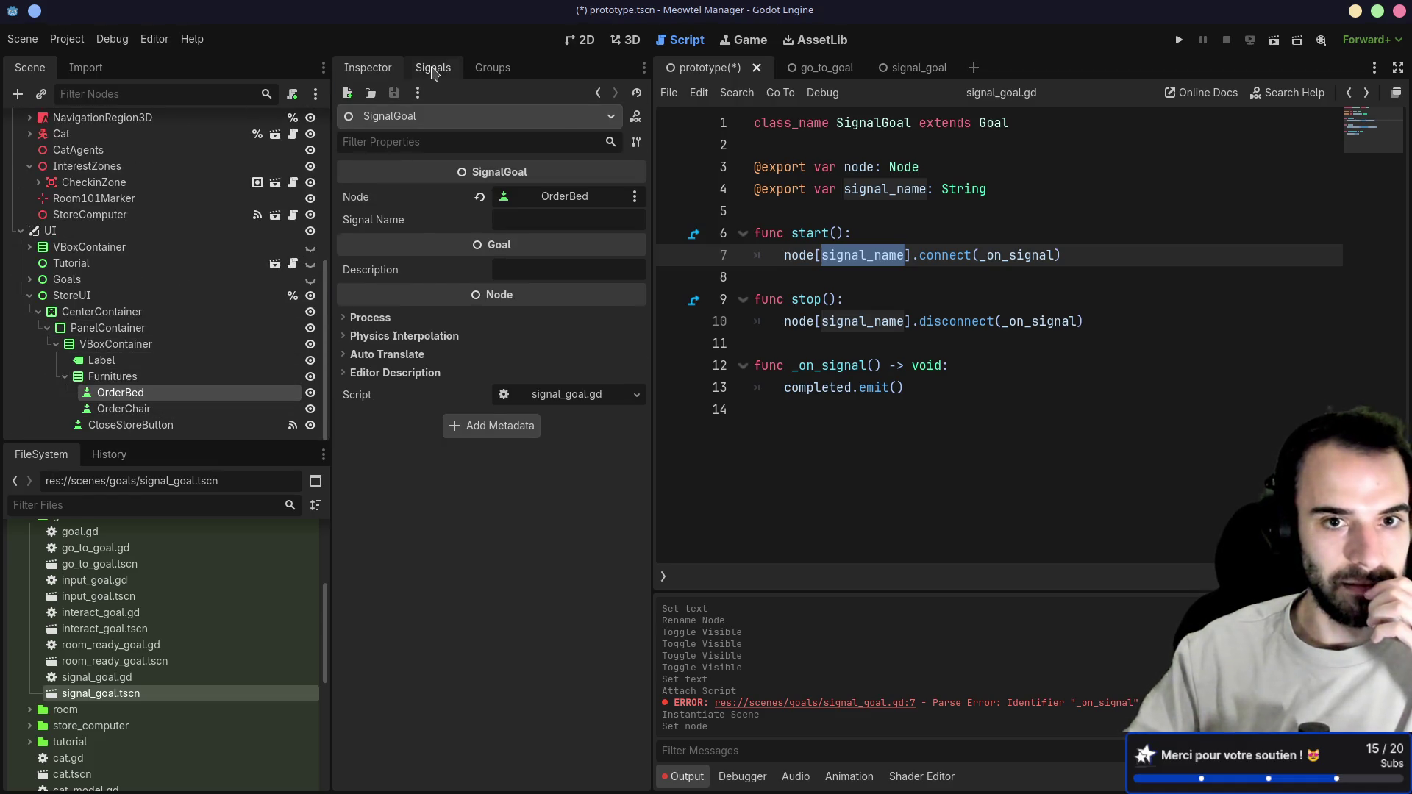
- Check the signals OrderBed emits in the Node dock's Signals list
{"action": "left_click", "coordinate": [433, 68]}
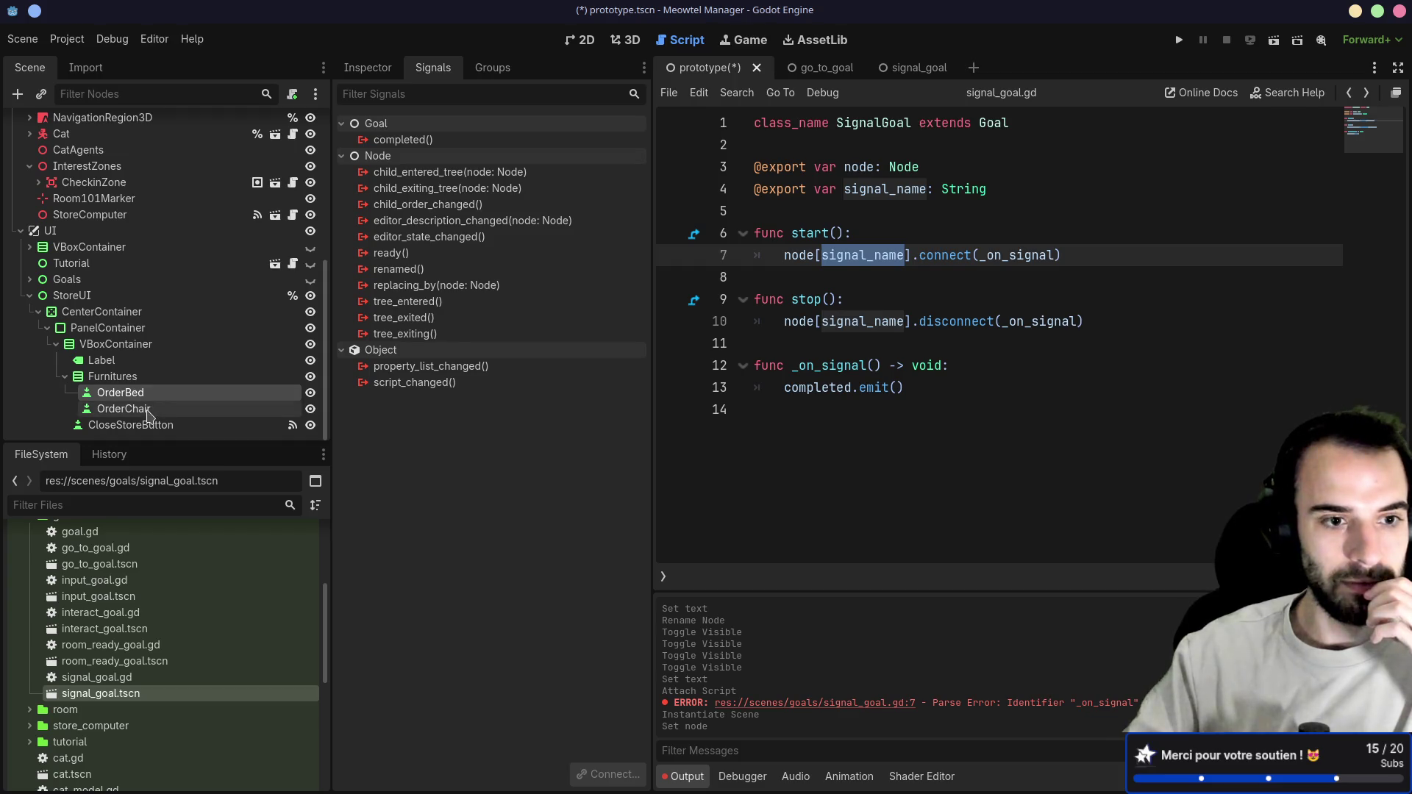
{"action": "left_click", "coordinate": [151, 408]}
{"action": "left_click", "coordinate": [158, 392]}
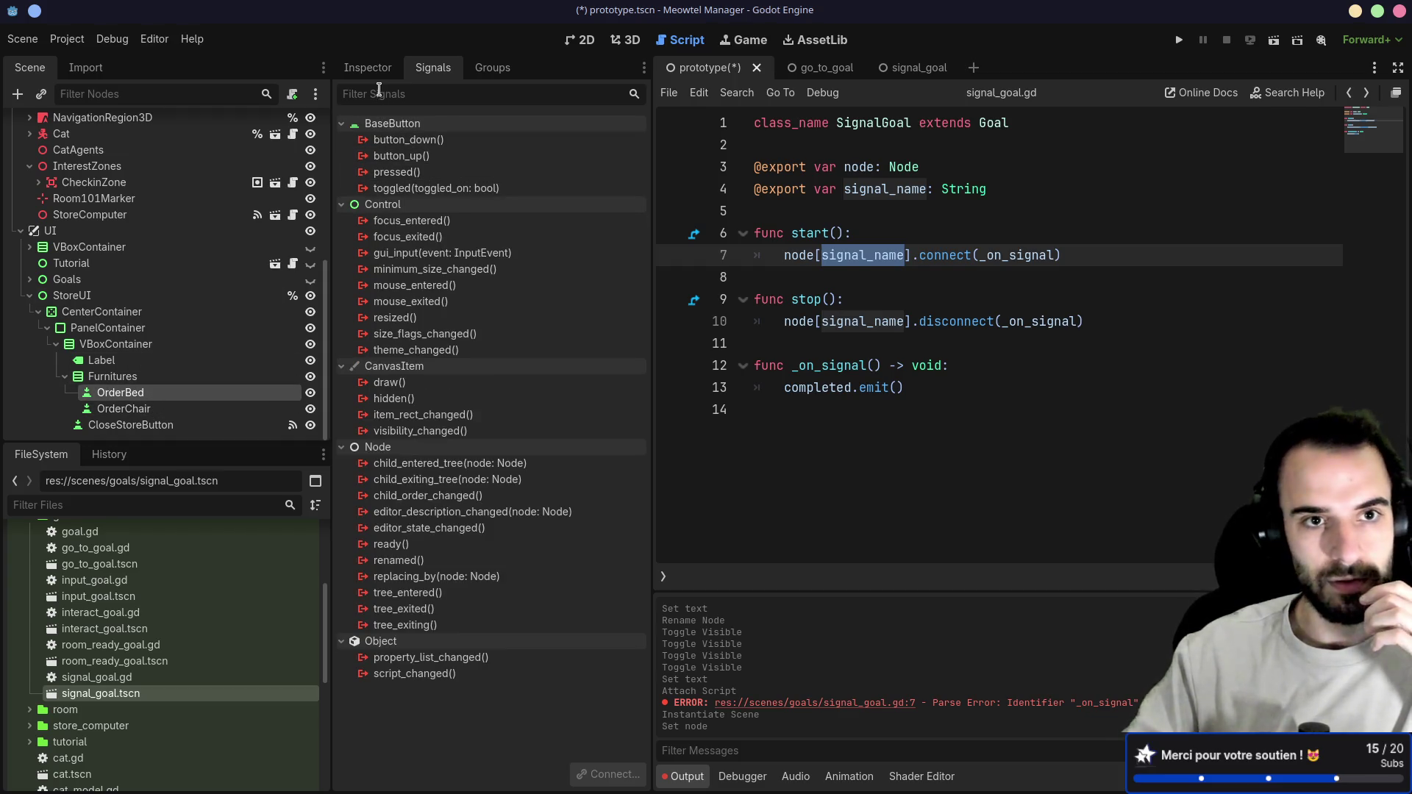
{"action": "scroll", "coordinate": [140, 239], "scroll_direction": "up", "scroll_amount": 12}
{"action": "left_click", "coordinate": [88, 333]}
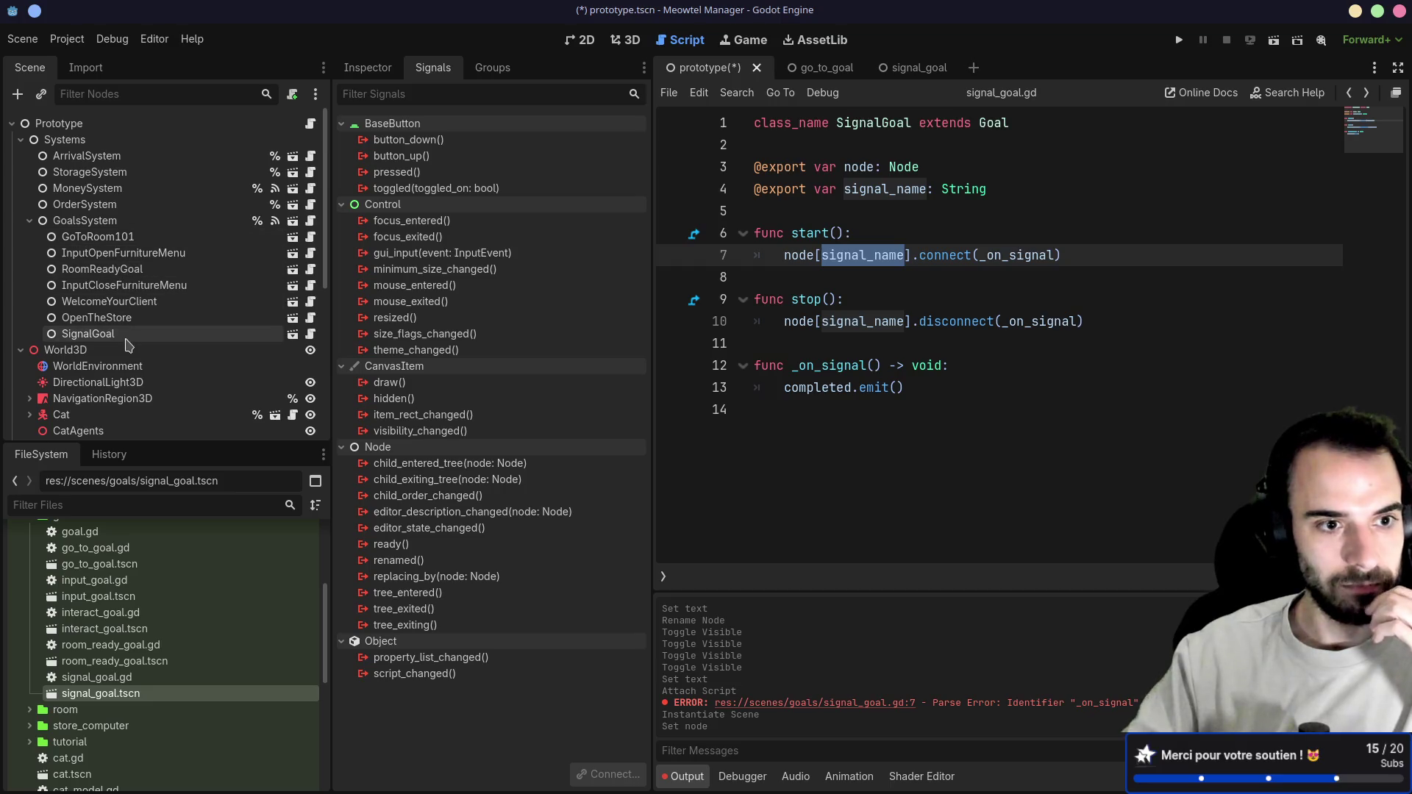
{"action": "left_click", "coordinate": [367, 67]}
- Set Signal Name to button_down and Description to 'Order a bed by clicking on the button', then save
{"action": "left_click", "coordinate": [511, 220]}
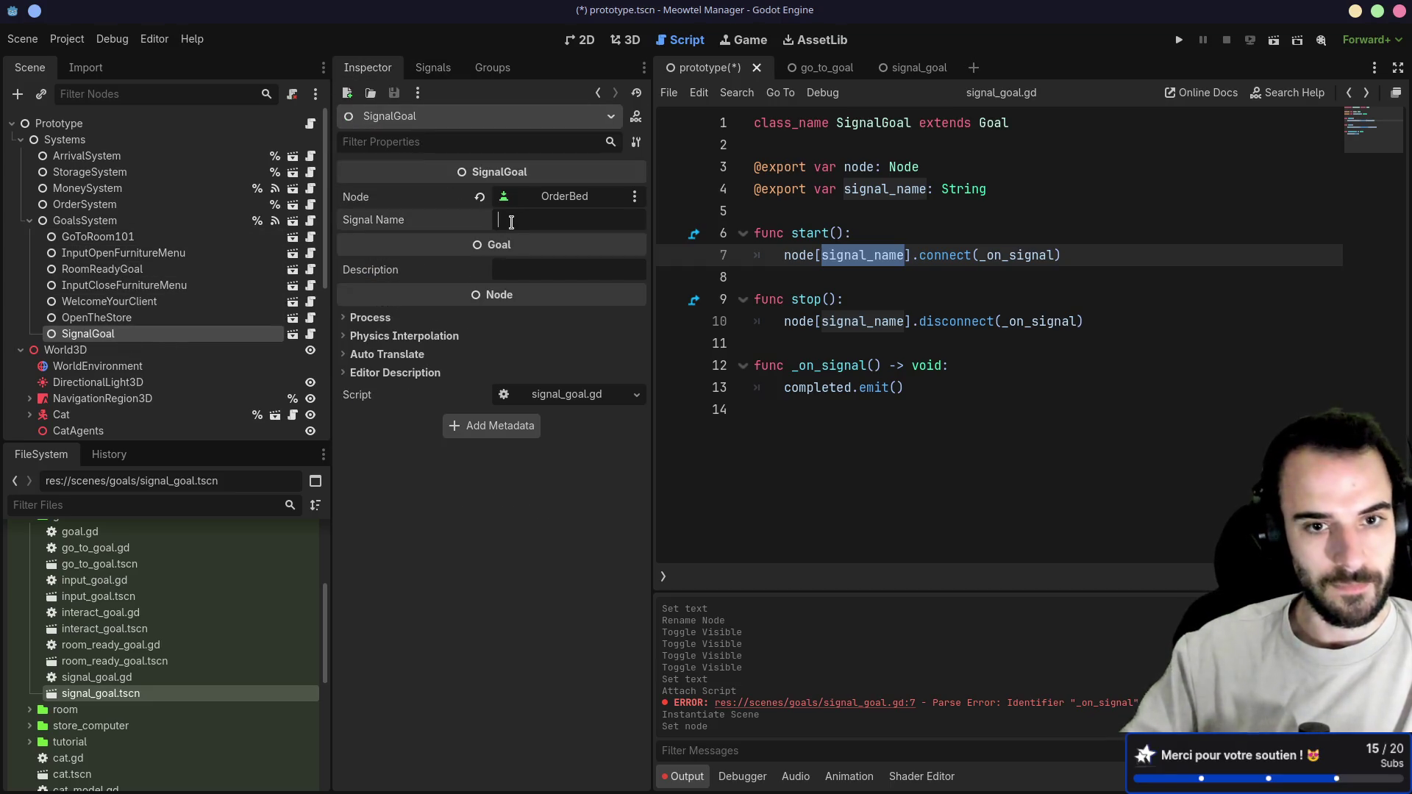
{"action": "type", "text": "button_down"}
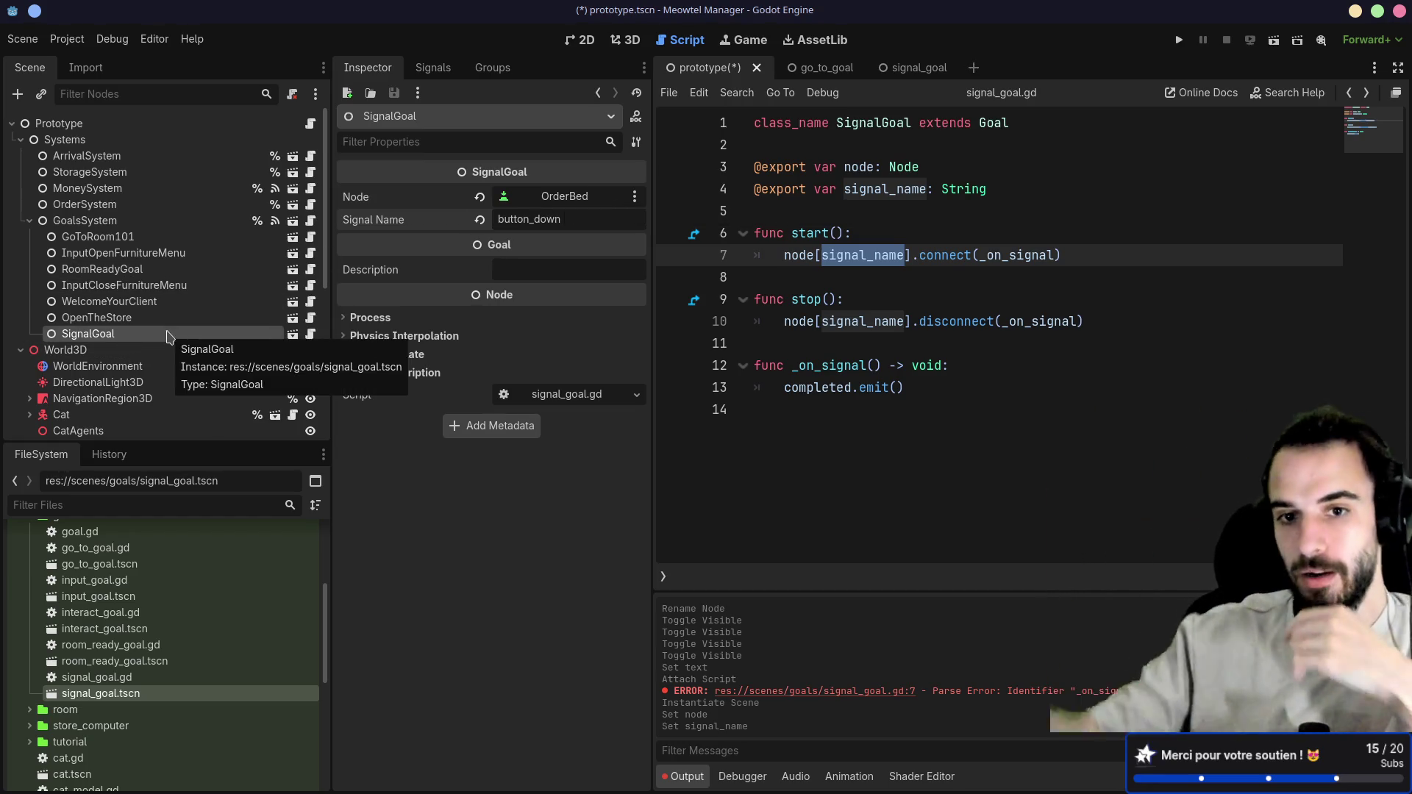
{"action": "left_click", "coordinate": [522, 267]}
{"action": "type", "text": "Order a bed by click"}
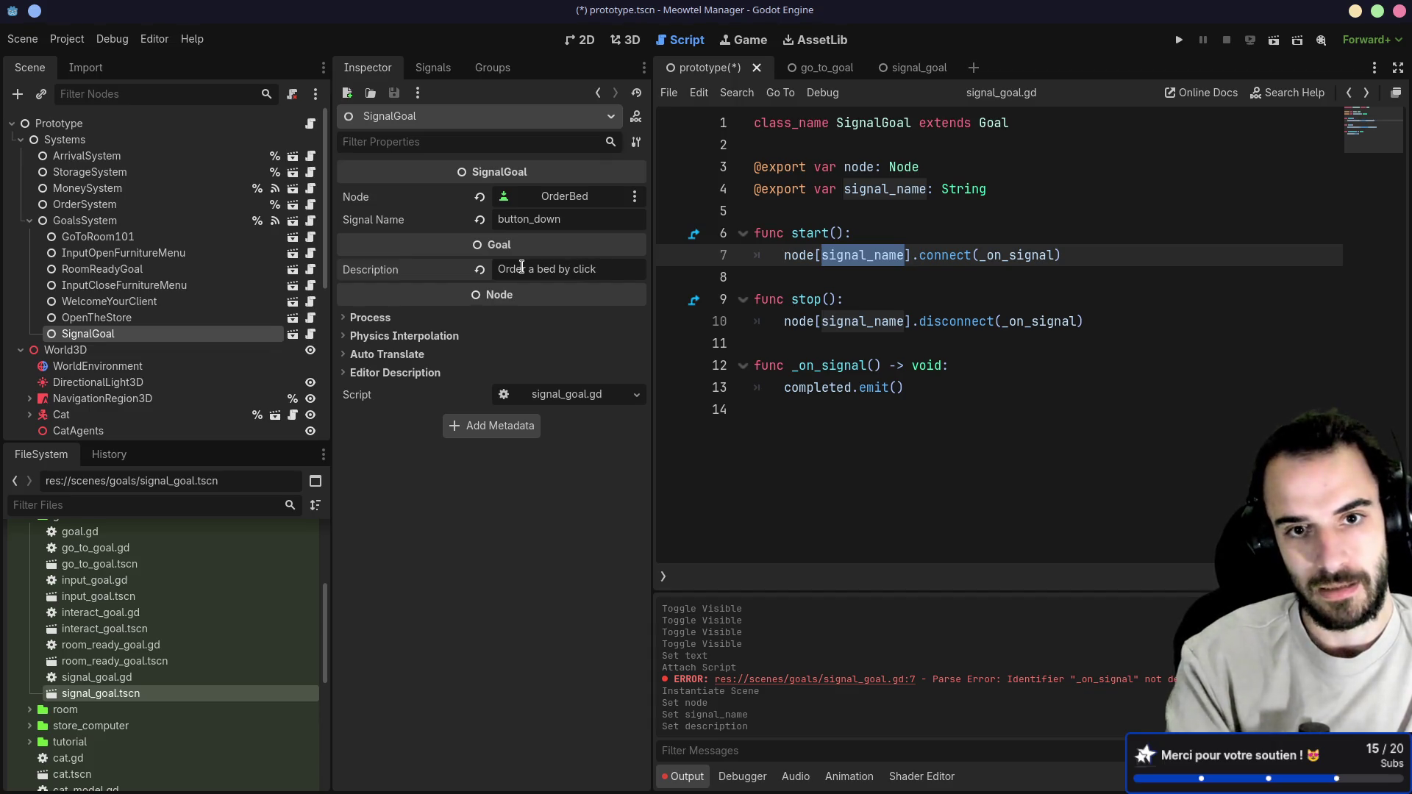
{"action": "type", "text": " the button"}
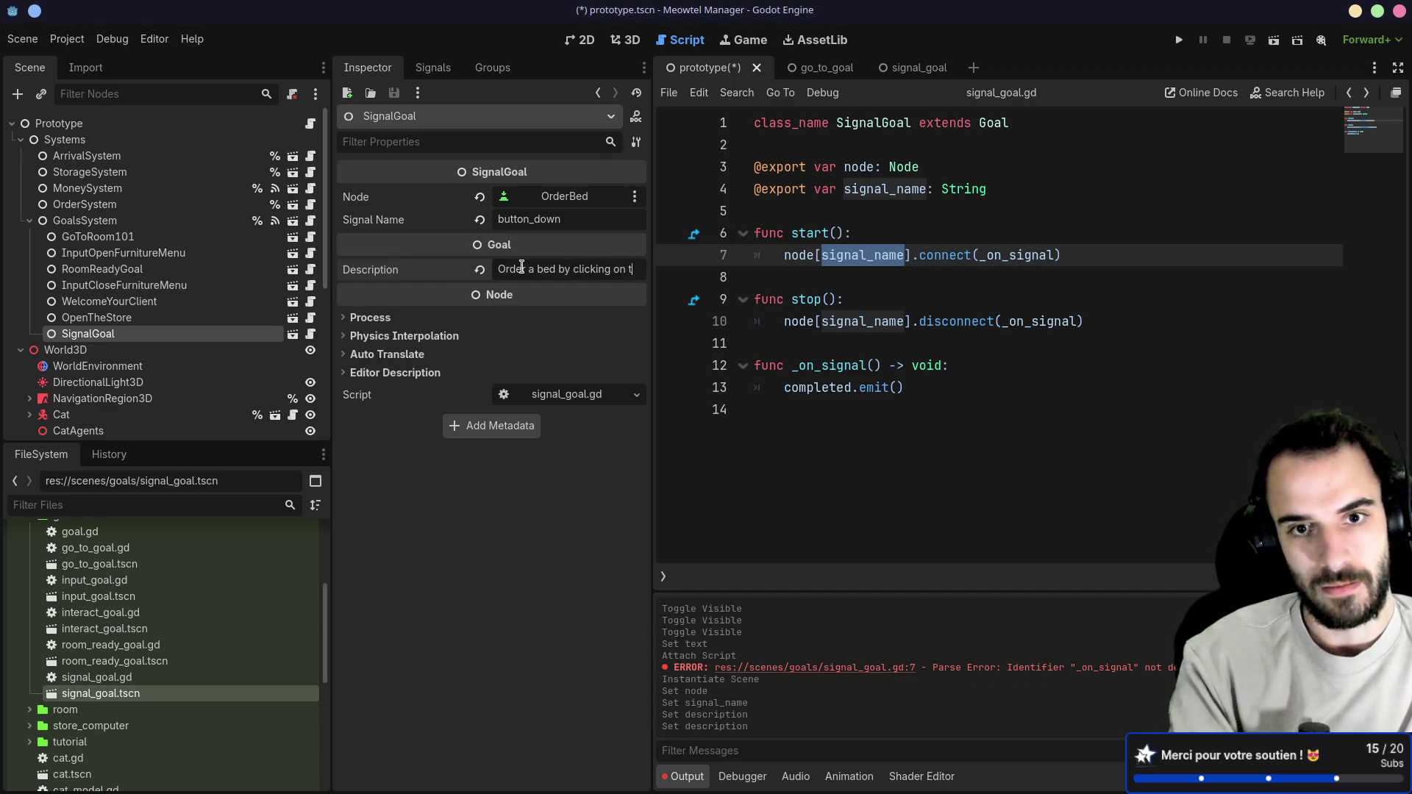
{"action": "key", "text": "ctrl+s"}
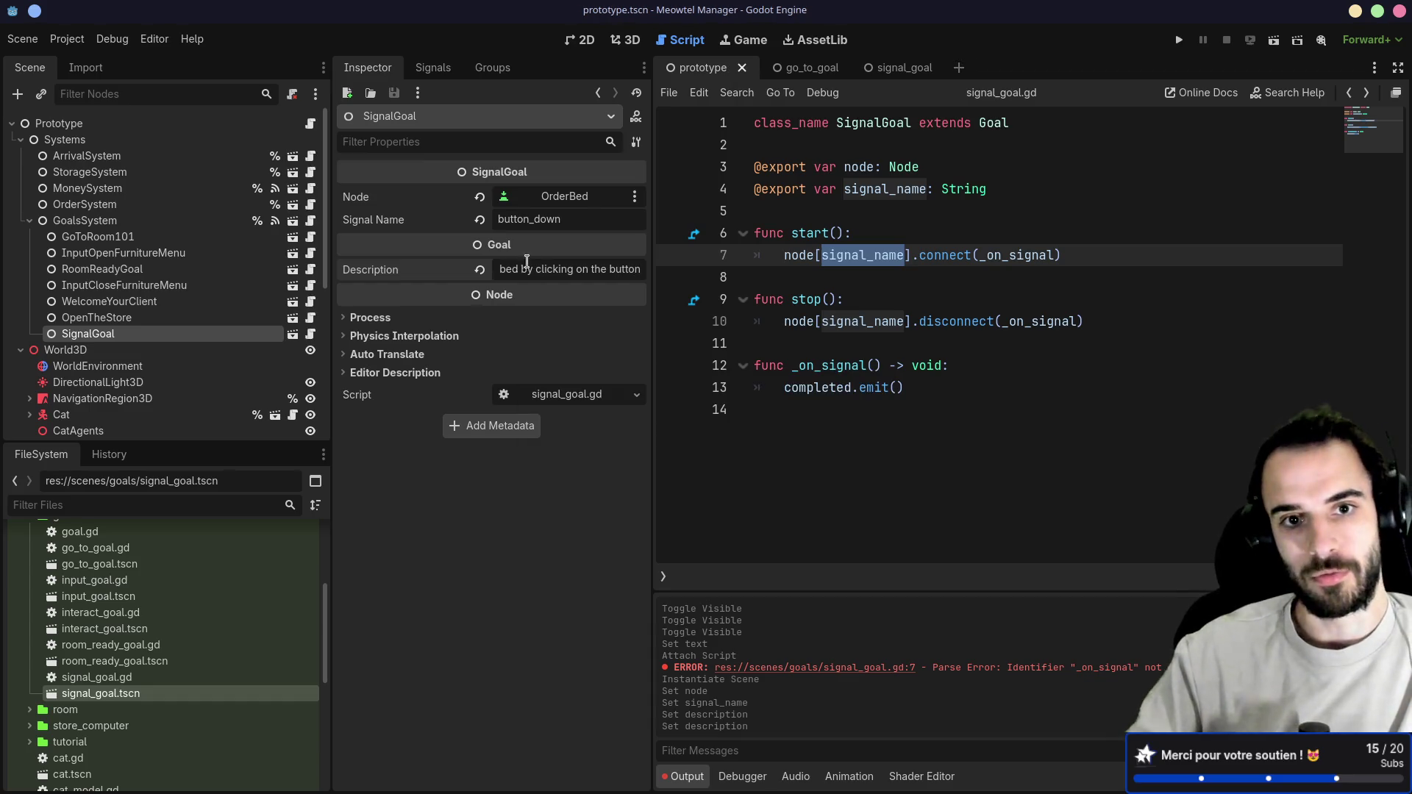
- Review the node[signal_name] line and stop() in the signal_goal script
{"action": "scroll", "coordinate": [190, 310], "scroll_direction": "down", "scroll_amount": 5}
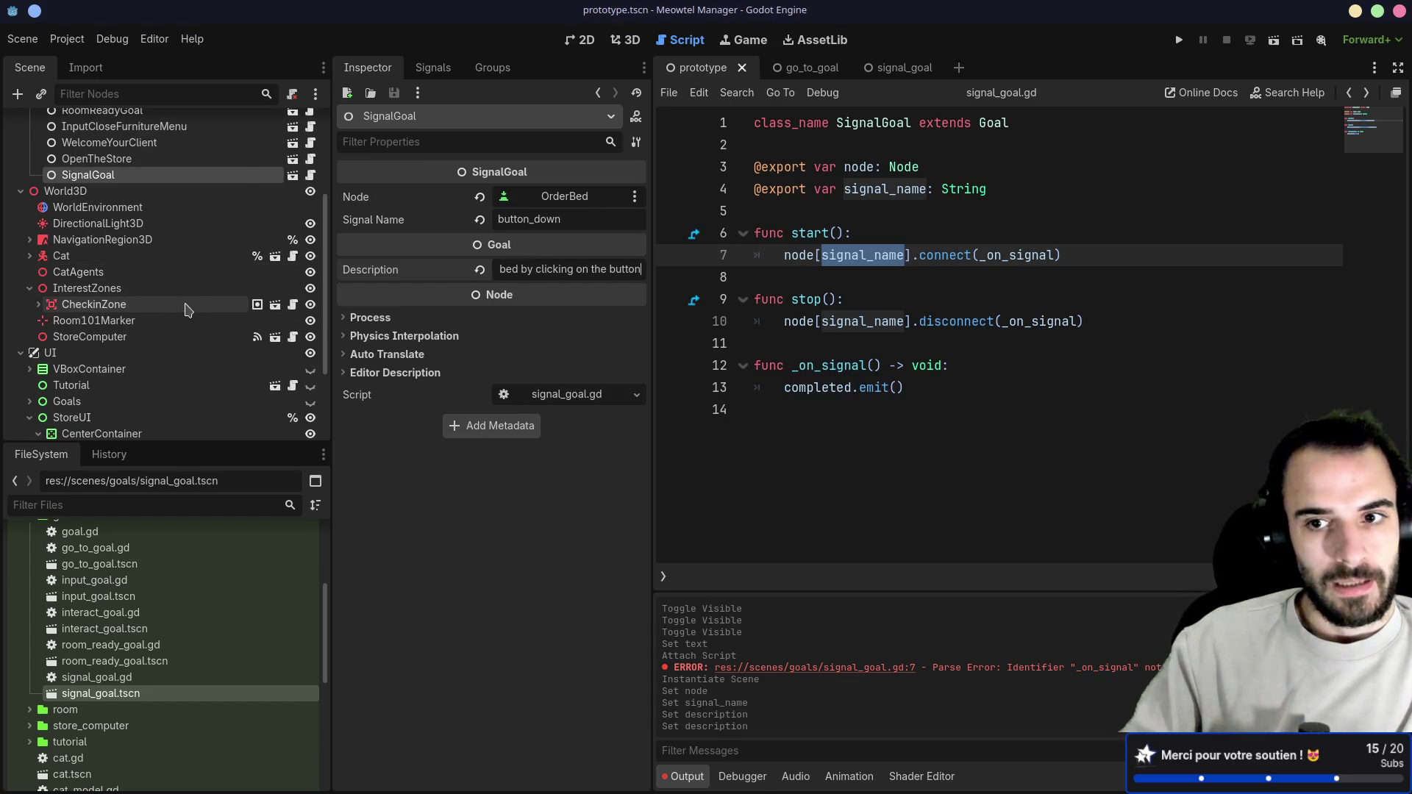
{"action": "scroll", "coordinate": [187, 309], "scroll_direction": "down", "scroll_amount": 4}
{"action": "left_click", "coordinate": [860, 274]}
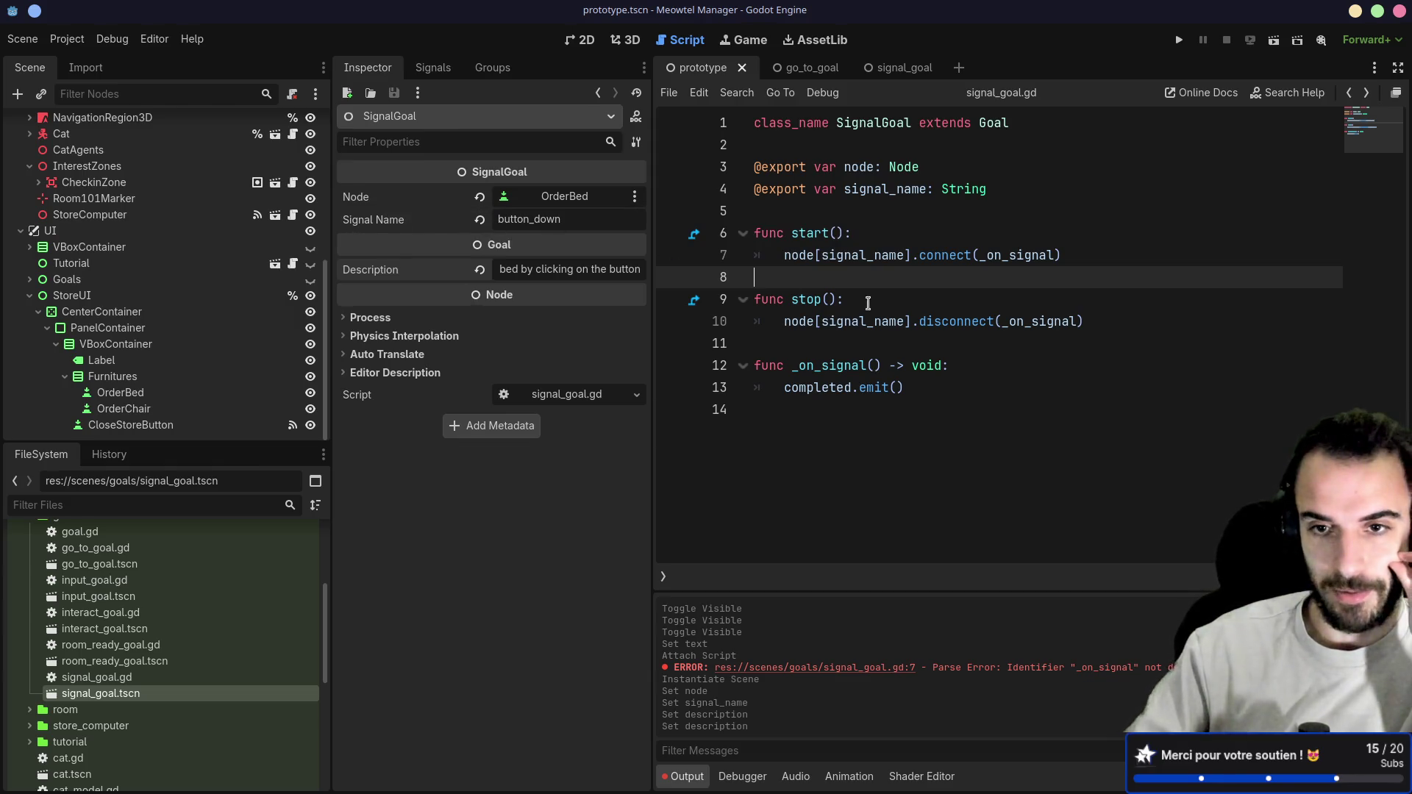
{"action": "left_click_drag", "start_coordinate": [911, 257], "coordinate": [783, 252]}
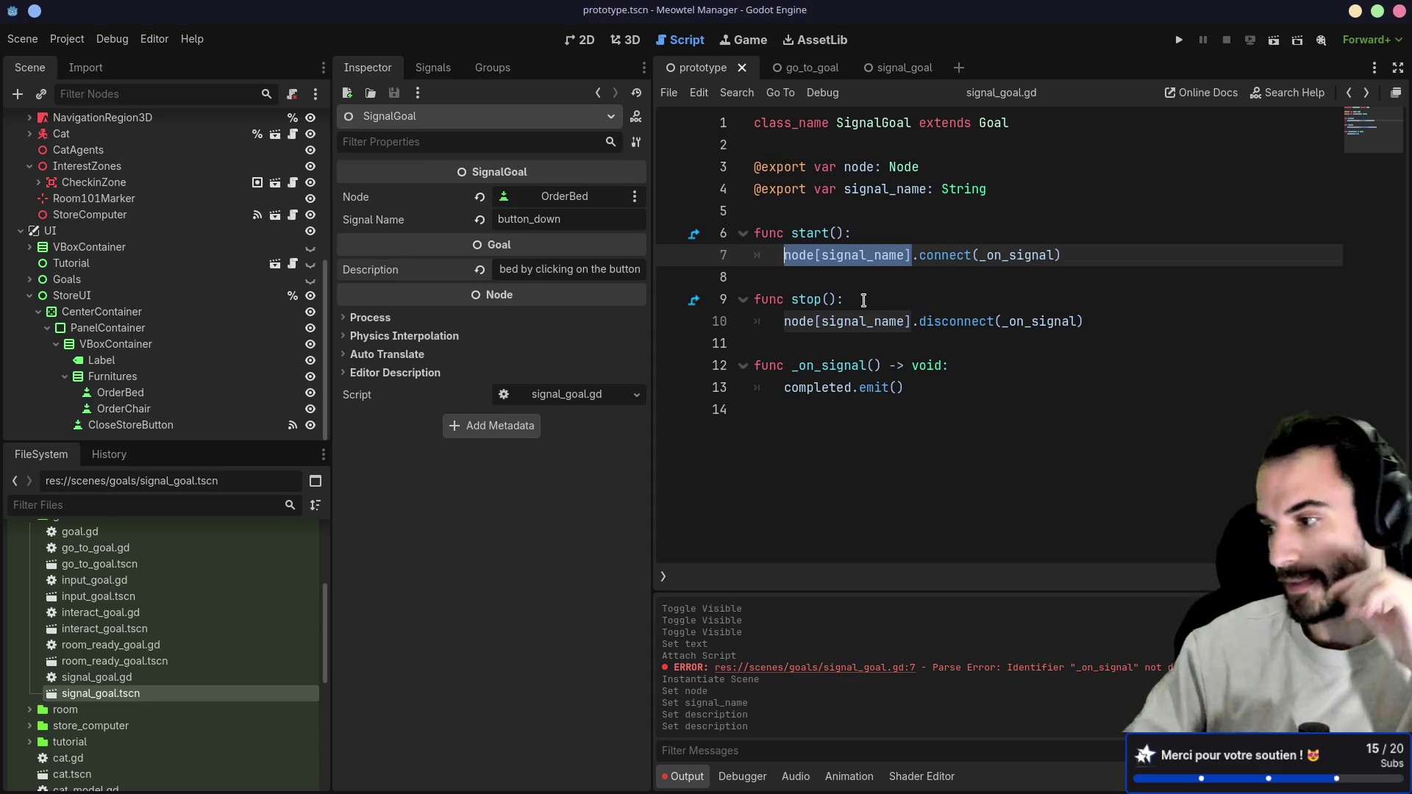
{"action": "left_click", "coordinate": [857, 298]}
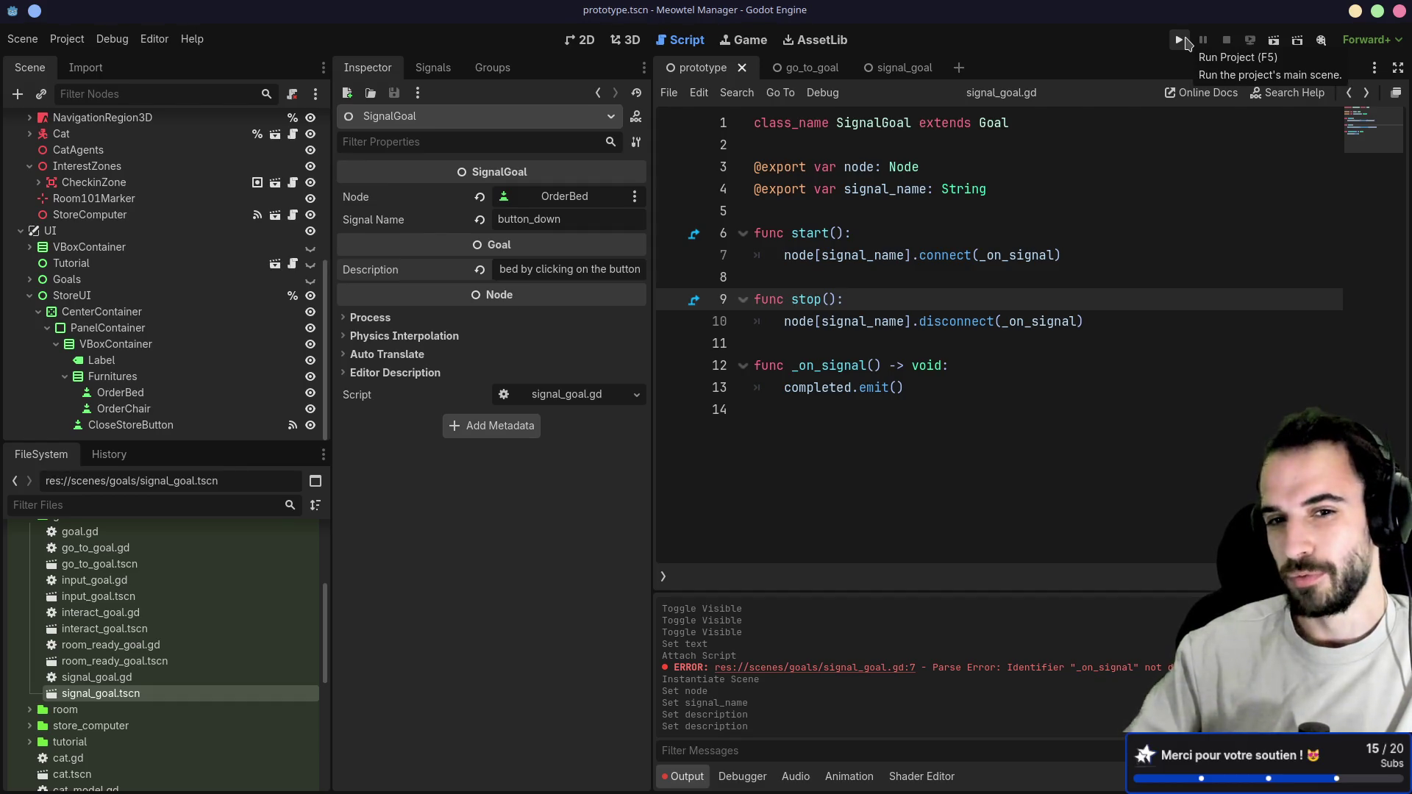
- Run the project, then make the Goals and Tutorial nodes visible and run it again
{"action": "left_click", "coordinate": [1179, 40]}
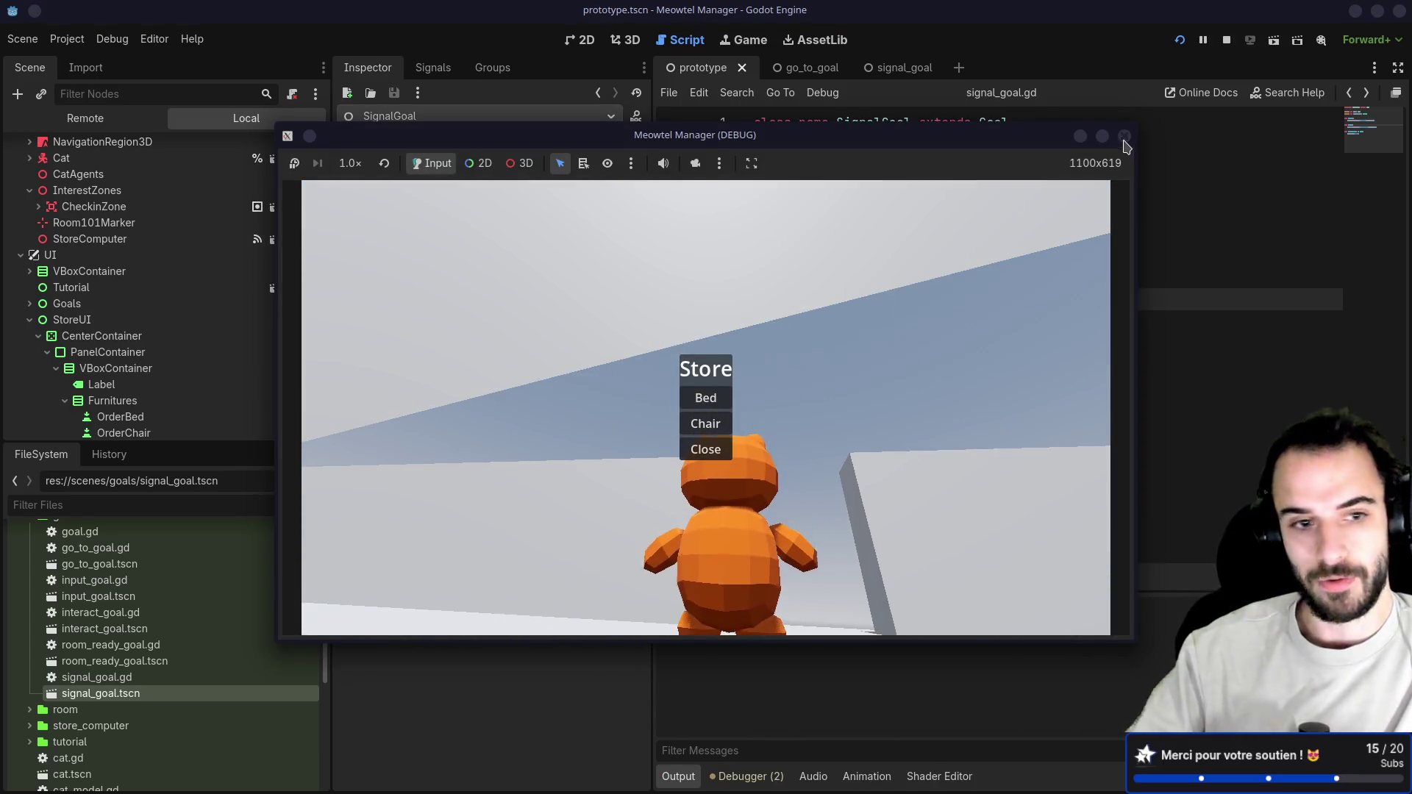
{"action": "left_click", "coordinate": [1124, 137]}
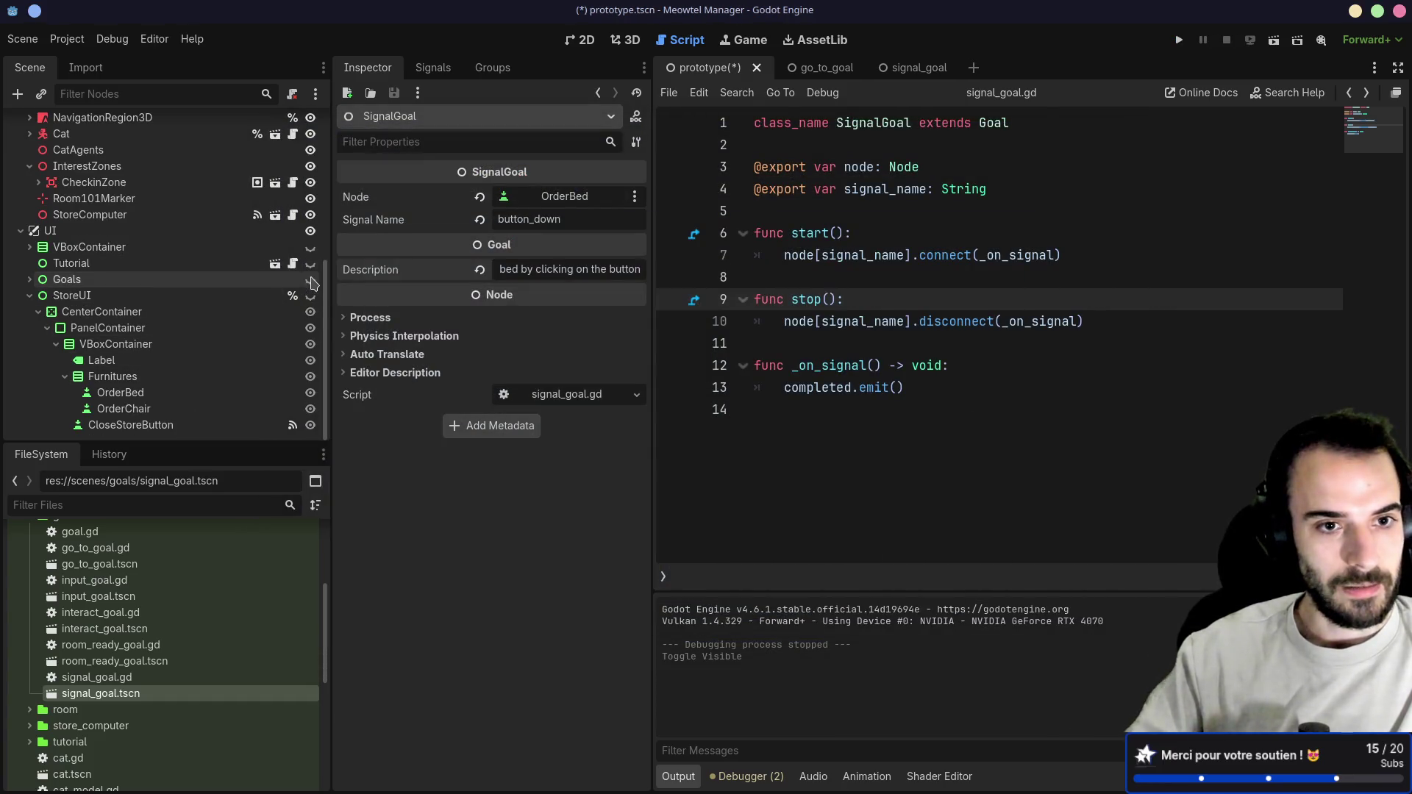
{"action": "left_click", "coordinate": [311, 279]}
{"action": "left_click", "coordinate": [310, 263]}
{"action": "left_click", "coordinate": [1179, 40]}
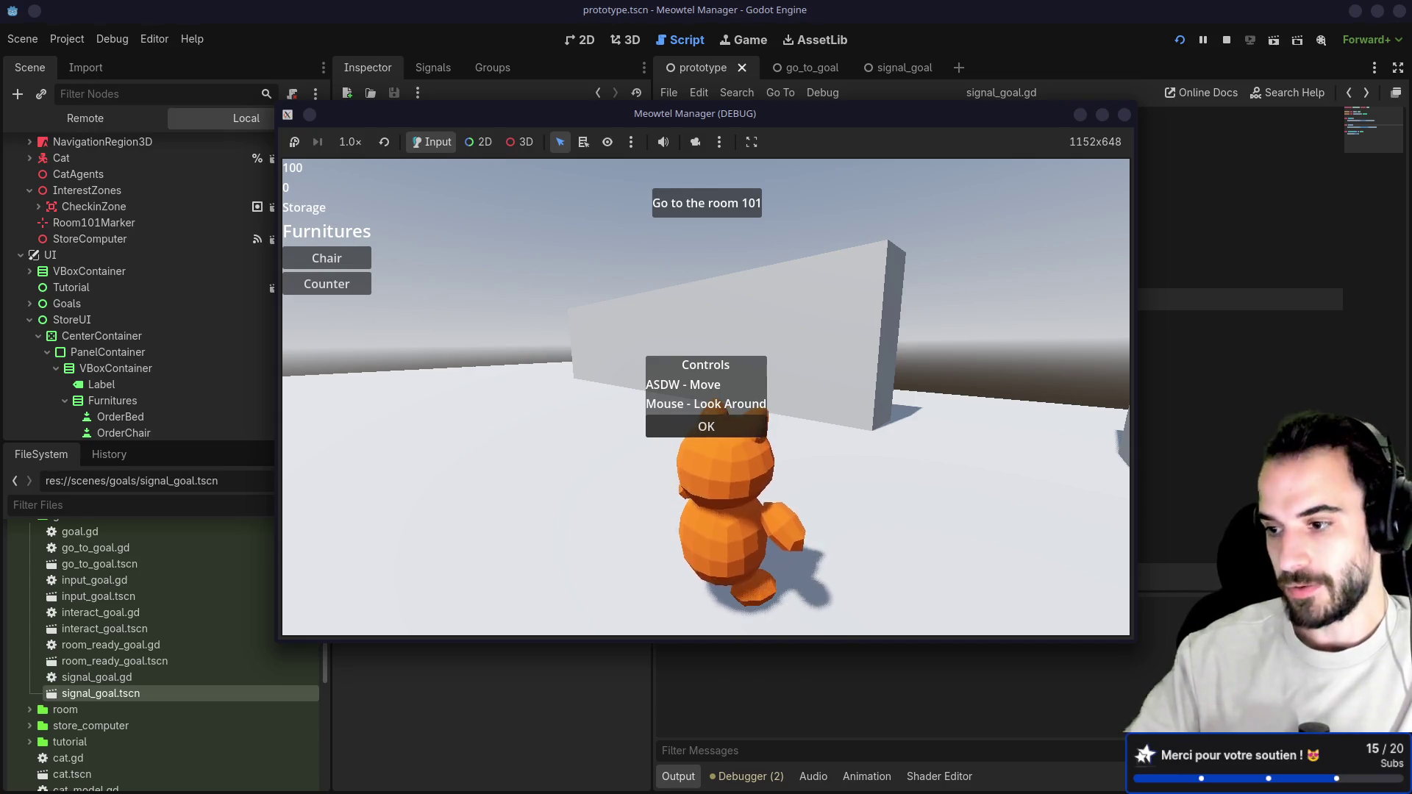
- Play the tutorial: dismiss the popups and furnish room 101 with a chair and counter
{"action": "mouse_move", "coordinate": [688, 786]}
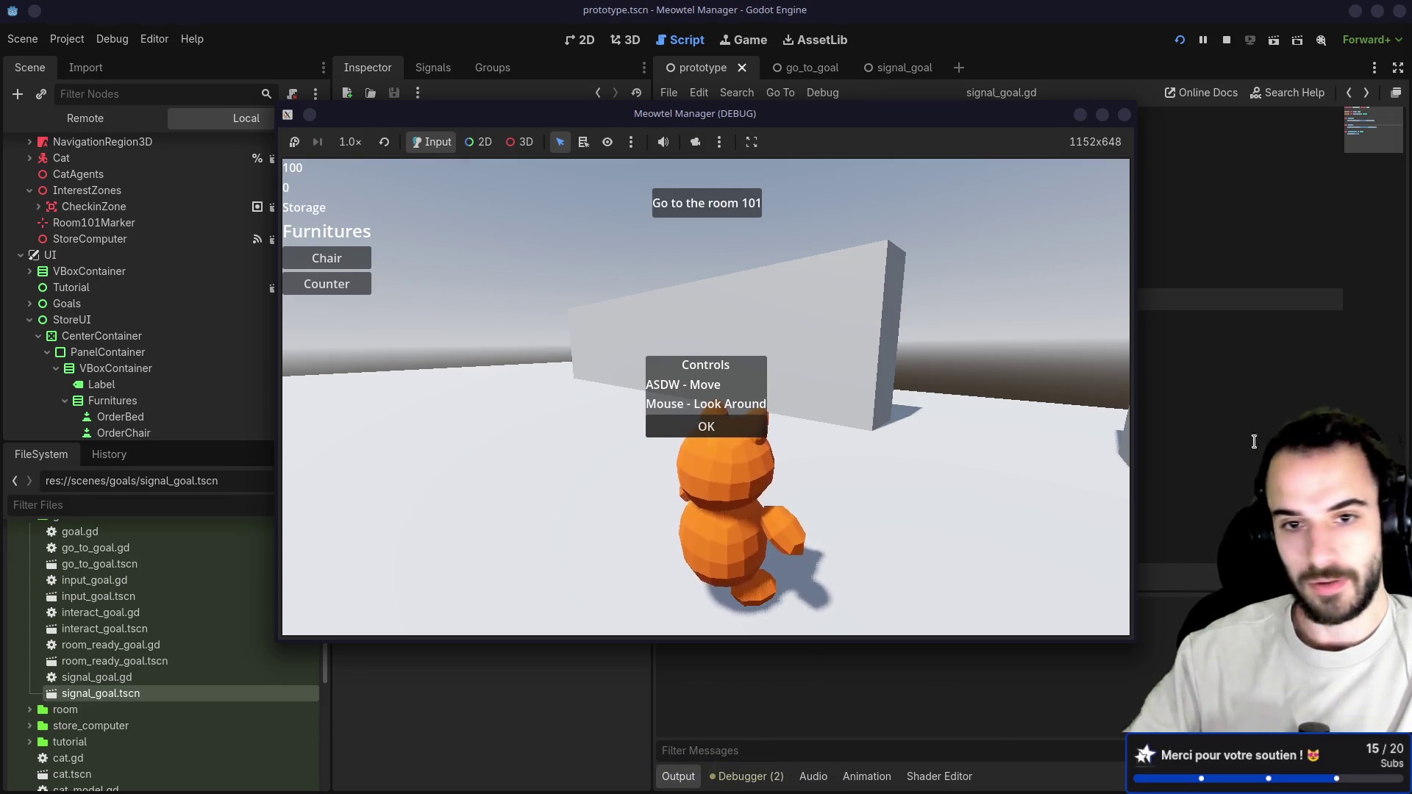
{"action": "key", "text": "w"}
{"action": "left_click", "coordinate": [706, 427]}
{"action": "left_click", "coordinate": [706, 441]}
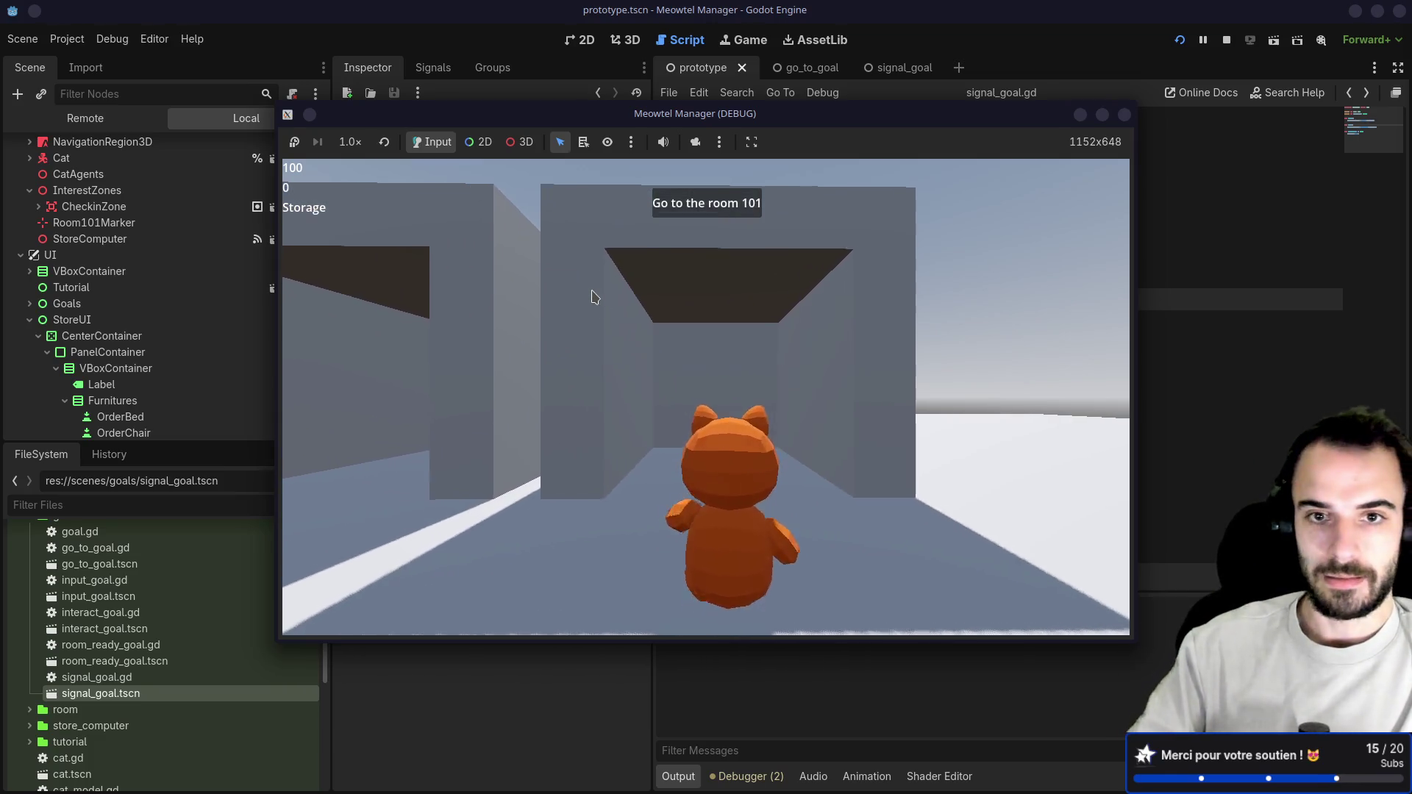
{"action": "key", "text": "Tab"}
{"action": "left_click", "coordinate": [331, 259]}
{"action": "left_click", "coordinate": [567, 395]}
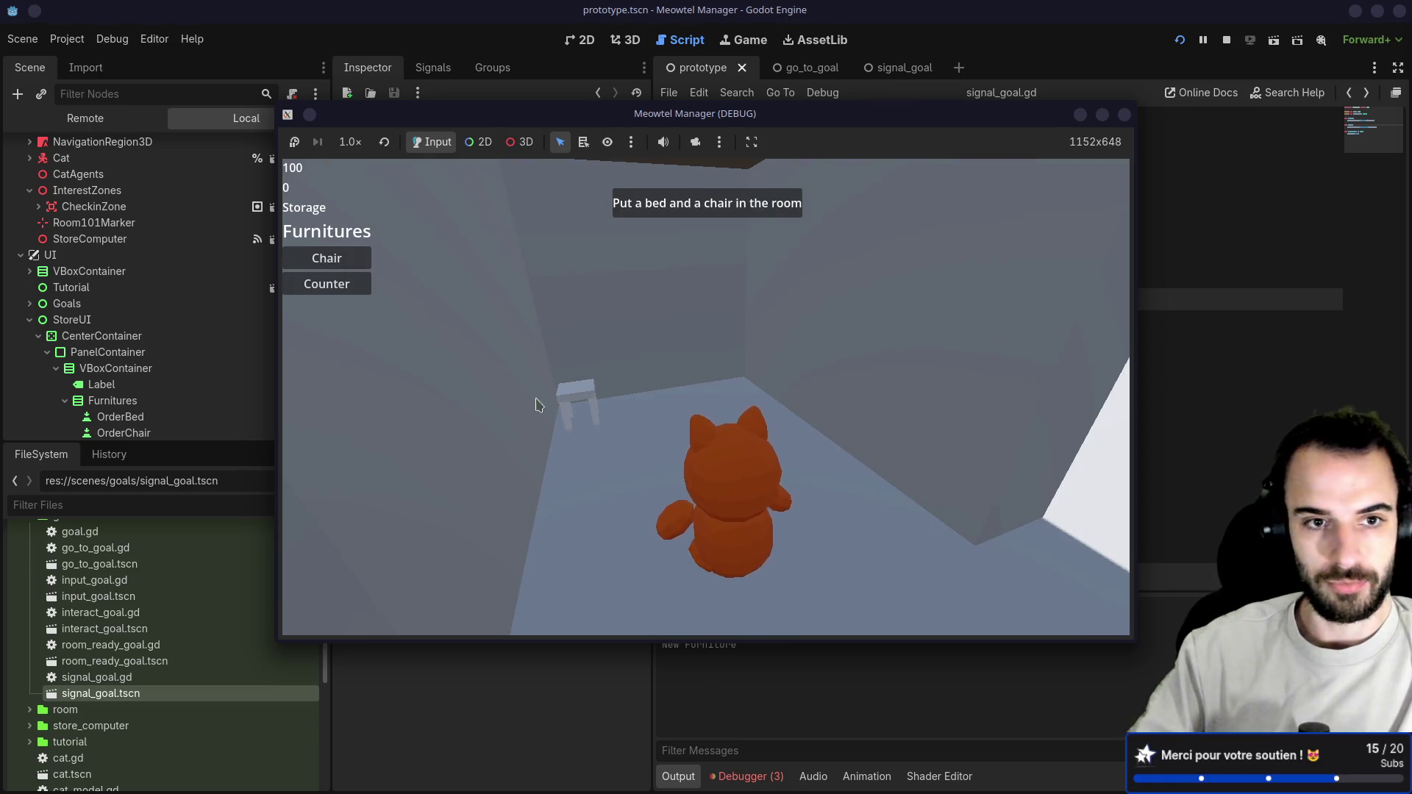
{"action": "left_click", "coordinate": [368, 292]}
{"action": "left_click", "coordinate": [688, 382]}
{"action": "key", "text": "Tab"}
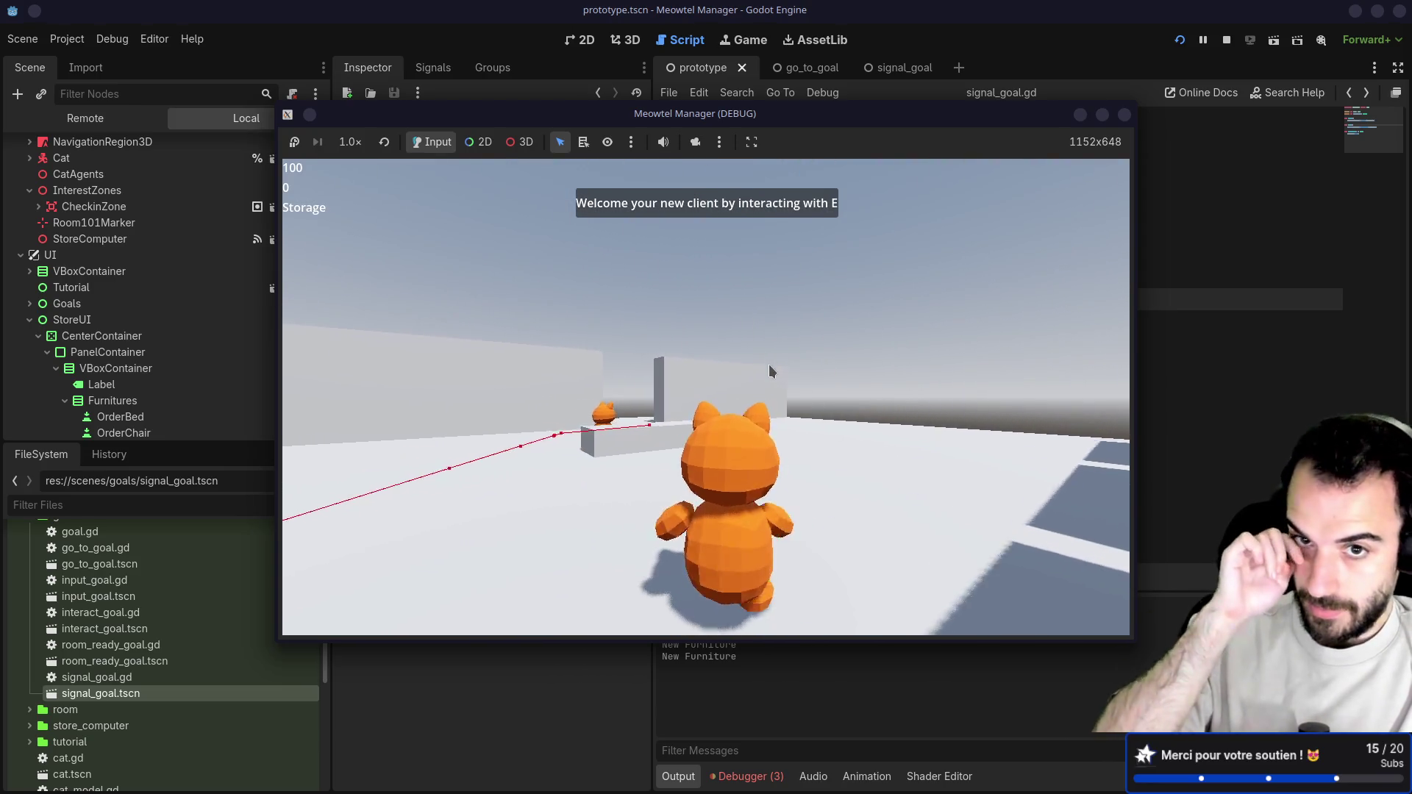
- Welcome the client, open the store computer, order a bed, and close the game
{"action": "key", "text": "w"}
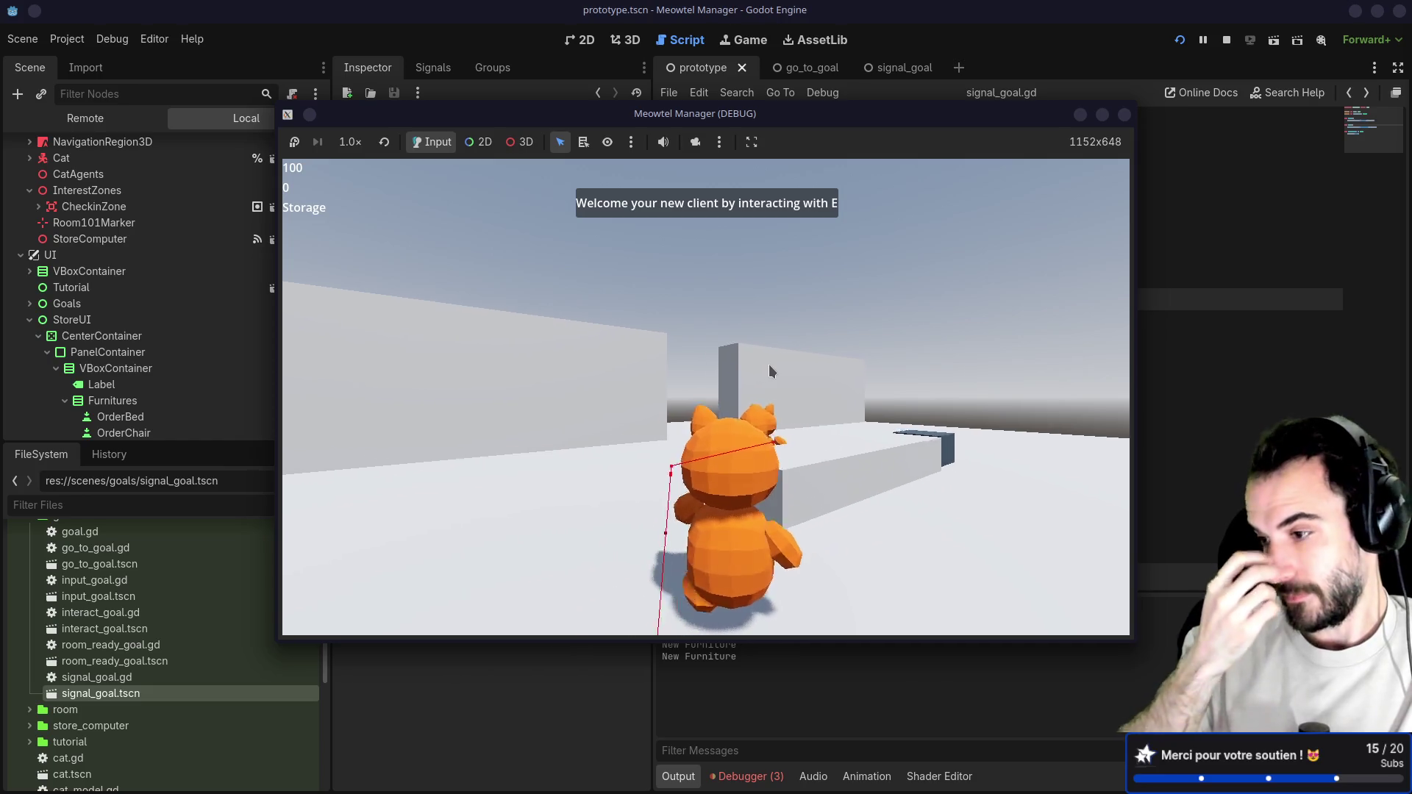
{"action": "key", "text": "w"}
{"action": "key", "text": "e"}
{"action": "key", "text": "w"}
{"action": "key", "text": "e"}
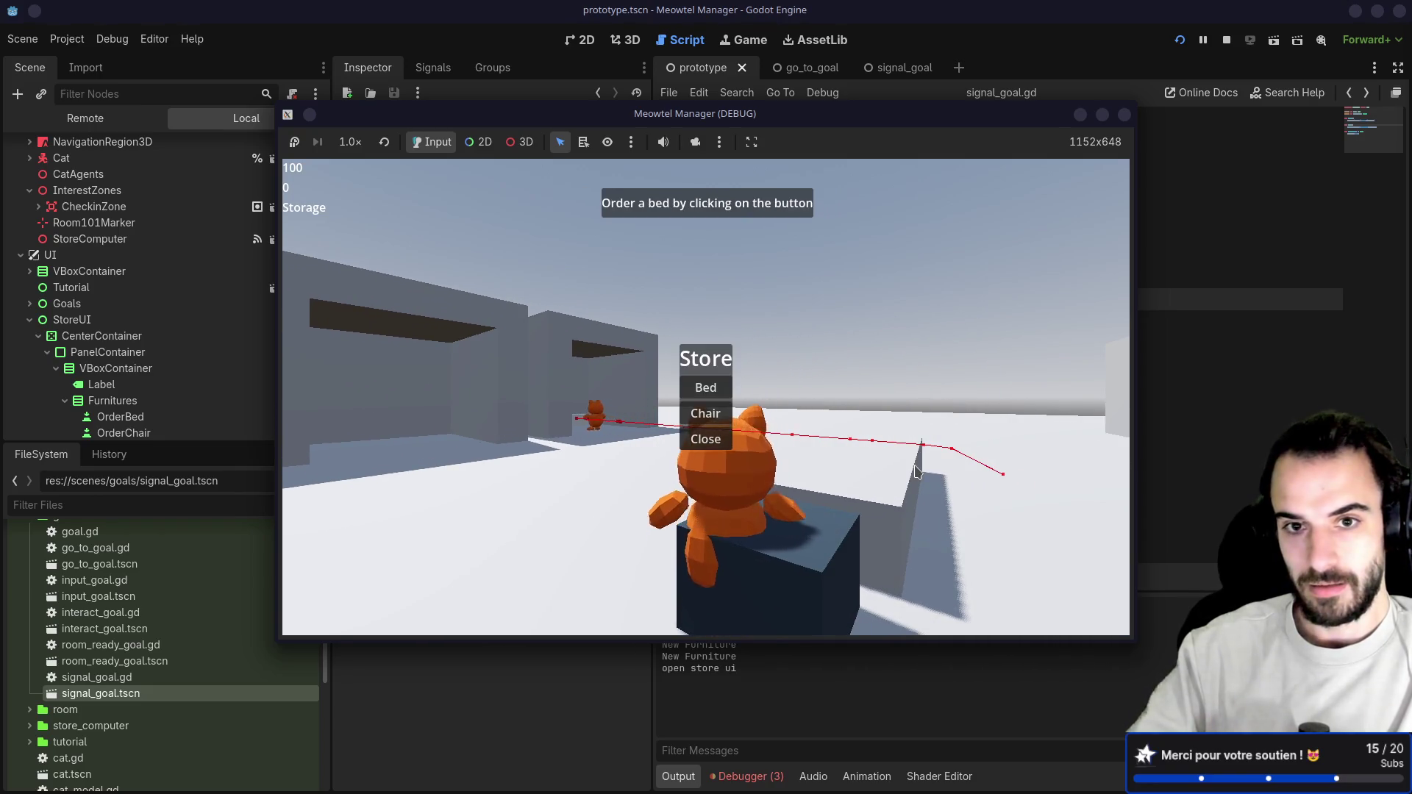
{"action": "key", "text": "d"}
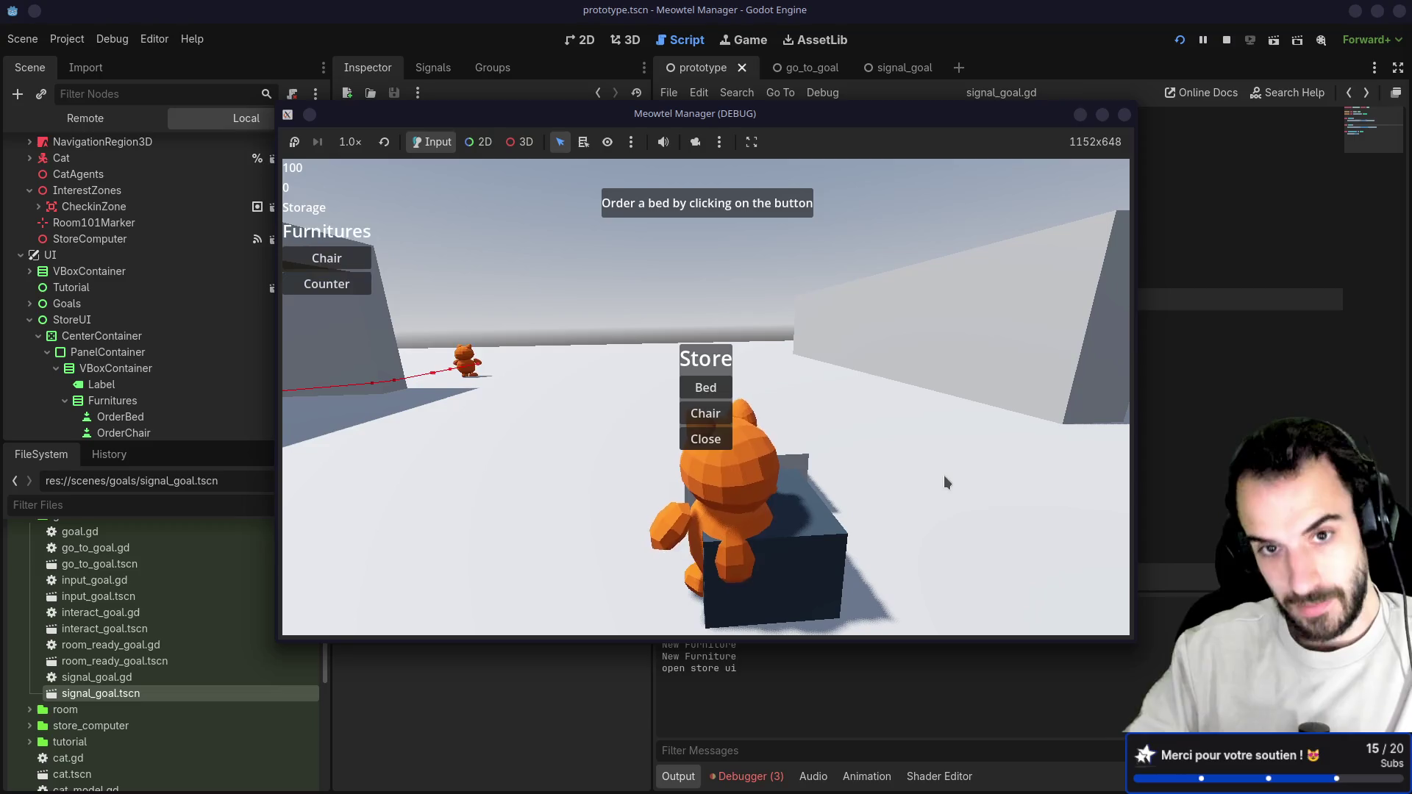
{"action": "left_click", "coordinate": [715, 395]}
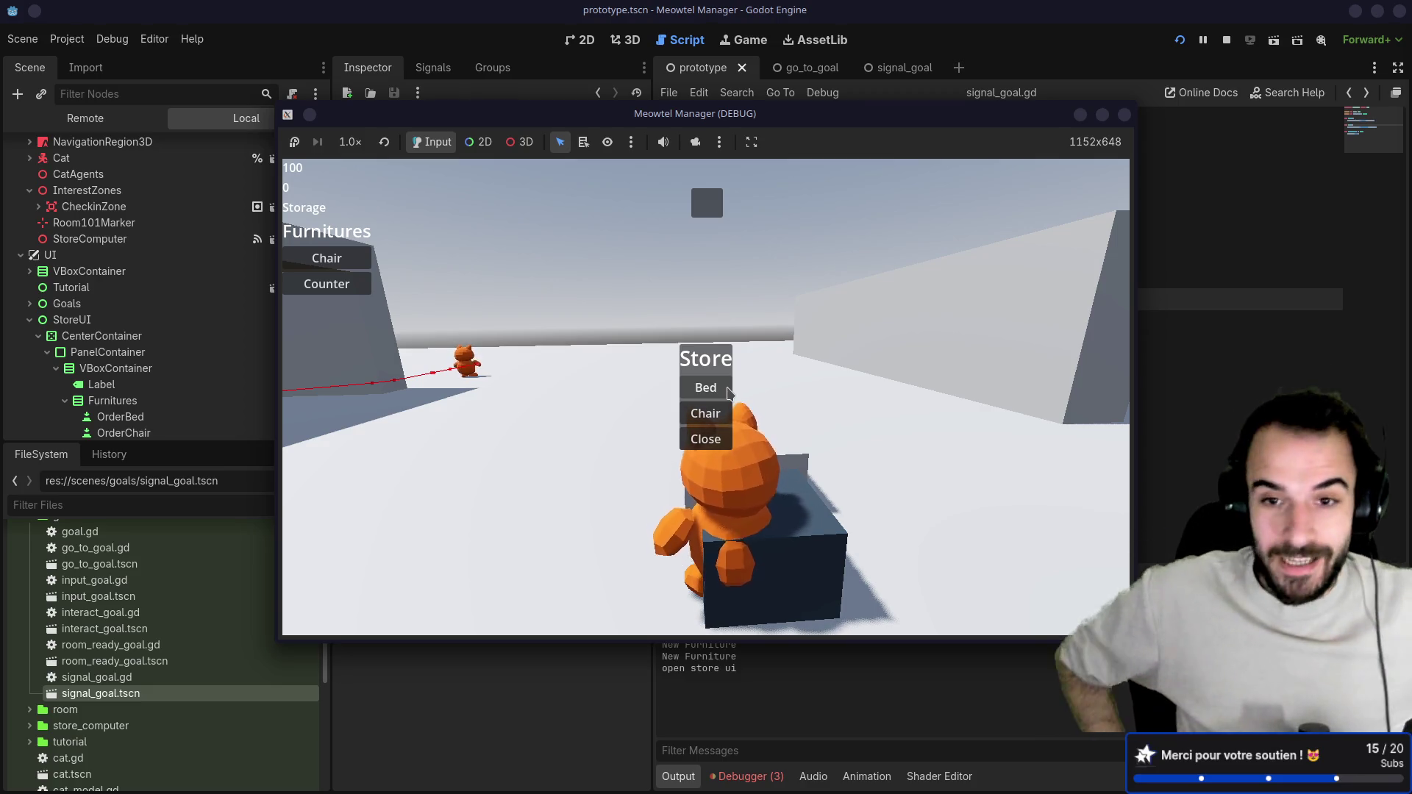
{"action": "left_click", "coordinate": [1125, 114]}
- Review the [signal_name] lookups and the node: Node declaration in the script
{"action": "left_click_drag", "start_coordinate": [816, 321], "coordinate": [912, 321]}
{"action": "left_click_drag", "start_coordinate": [844, 167], "coordinate": [919, 167]}
{"action": "left_click", "coordinate": [822, 255]}
{"action": "left_click", "coordinate": [822, 254]}
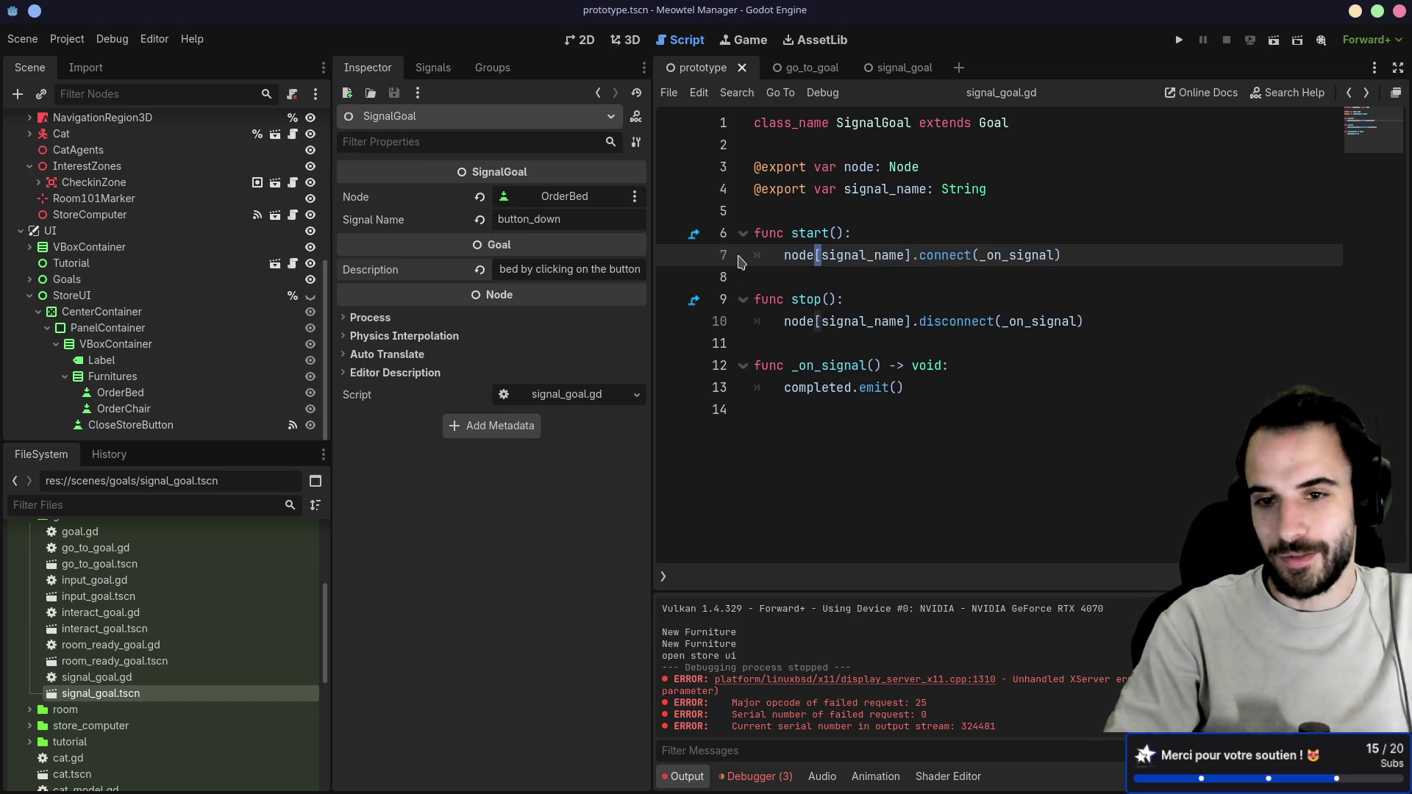
- Review the signal_goal script, selecting the exported node declaration and the signal_name String type
{"action": "left_click", "coordinate": [794, 273]}
{"action": "double_click", "coordinate": [795, 254]}
{"action": "left_click", "coordinate": [830, 299]}
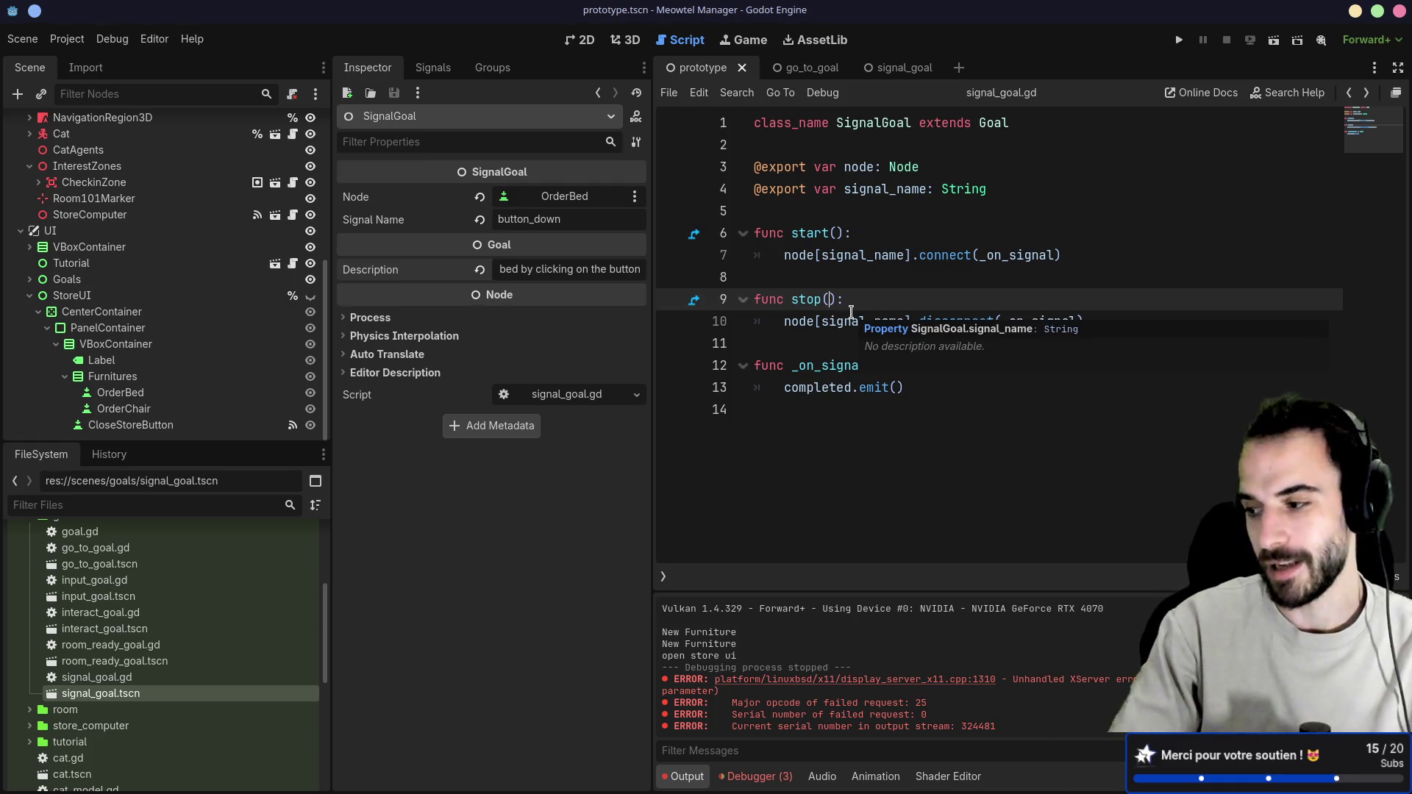
{"action": "left_click", "coordinate": [846, 234]}
{"action": "left_click", "coordinate": [875, 198]}
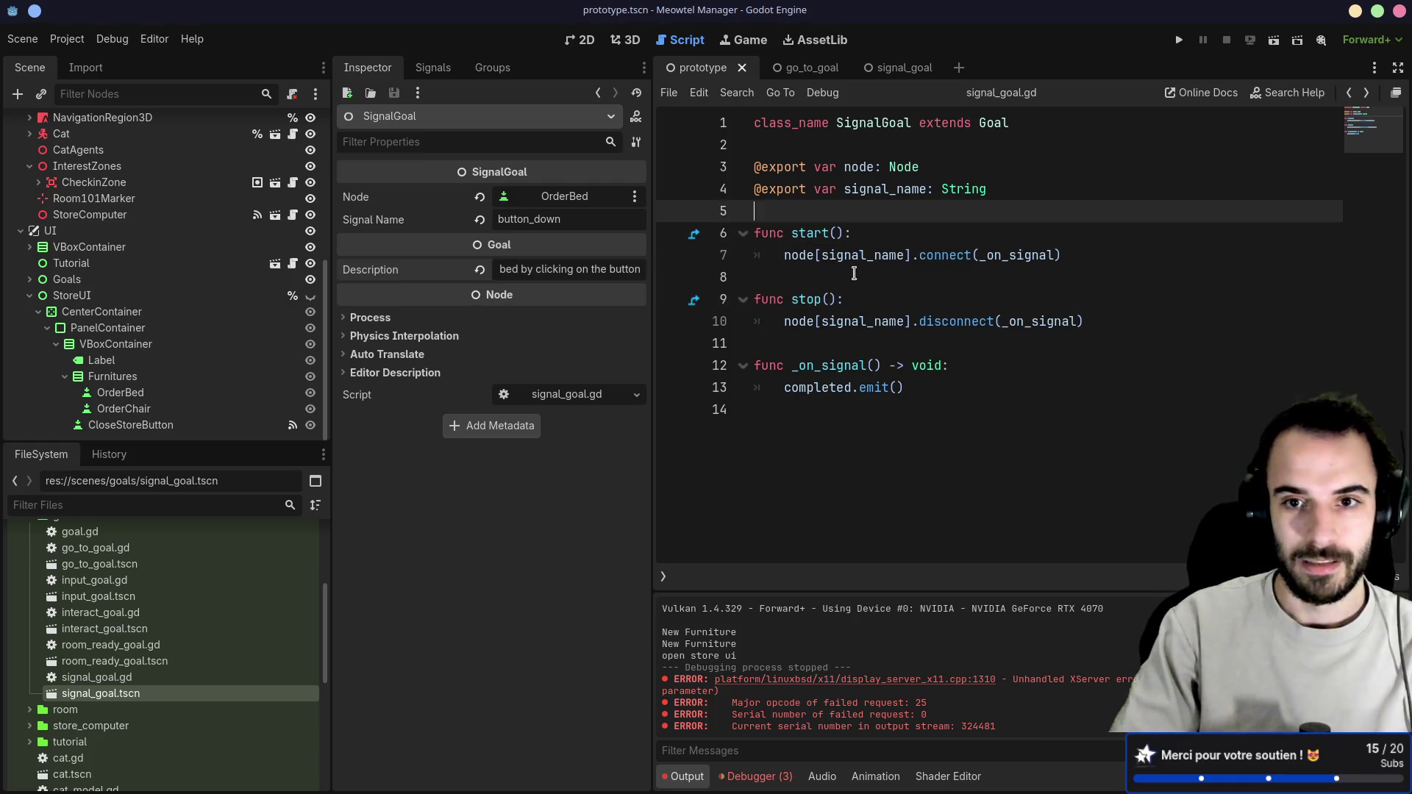
{"action": "left_click", "coordinate": [854, 278]}
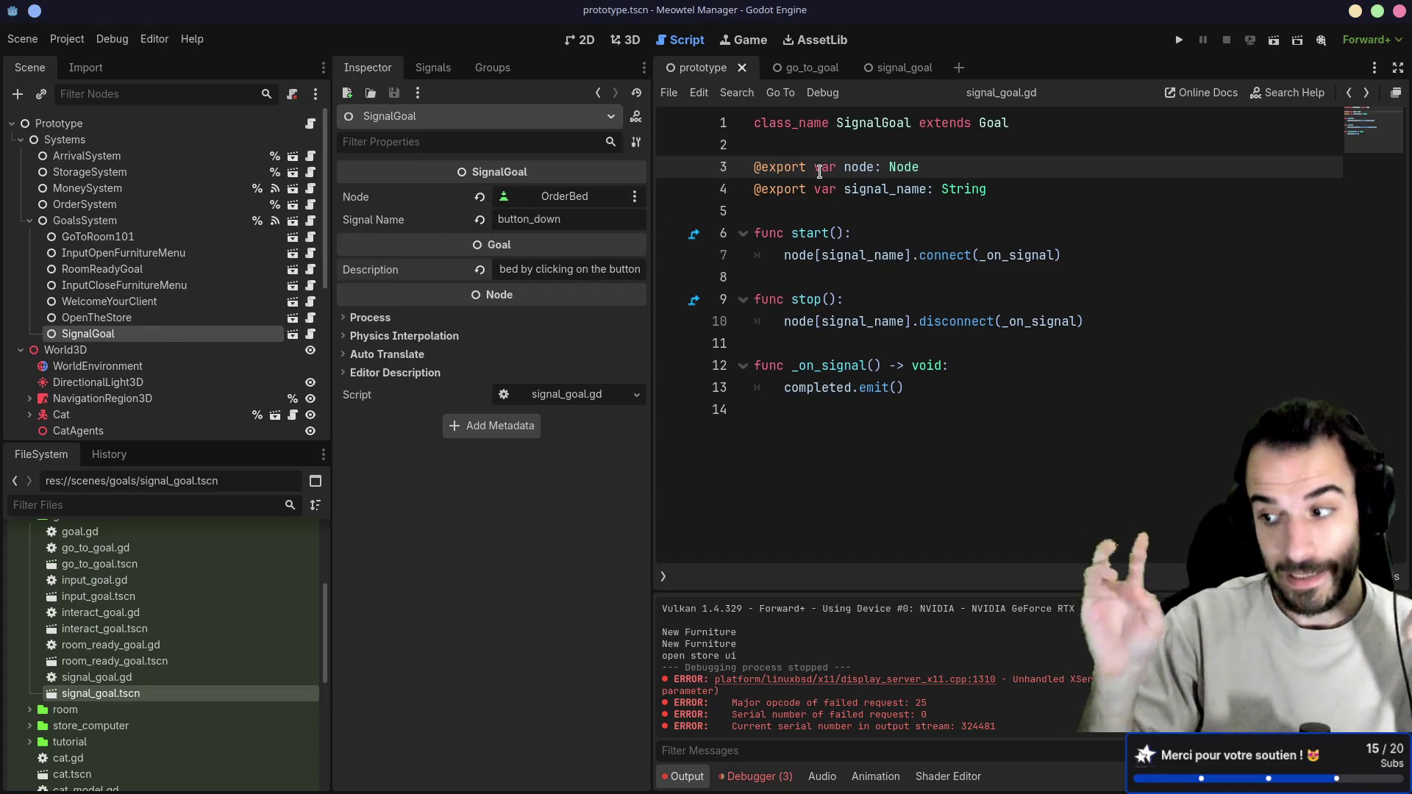
{"action": "left_click_drag", "start_coordinate": [923, 169], "coordinate": [815, 171]}
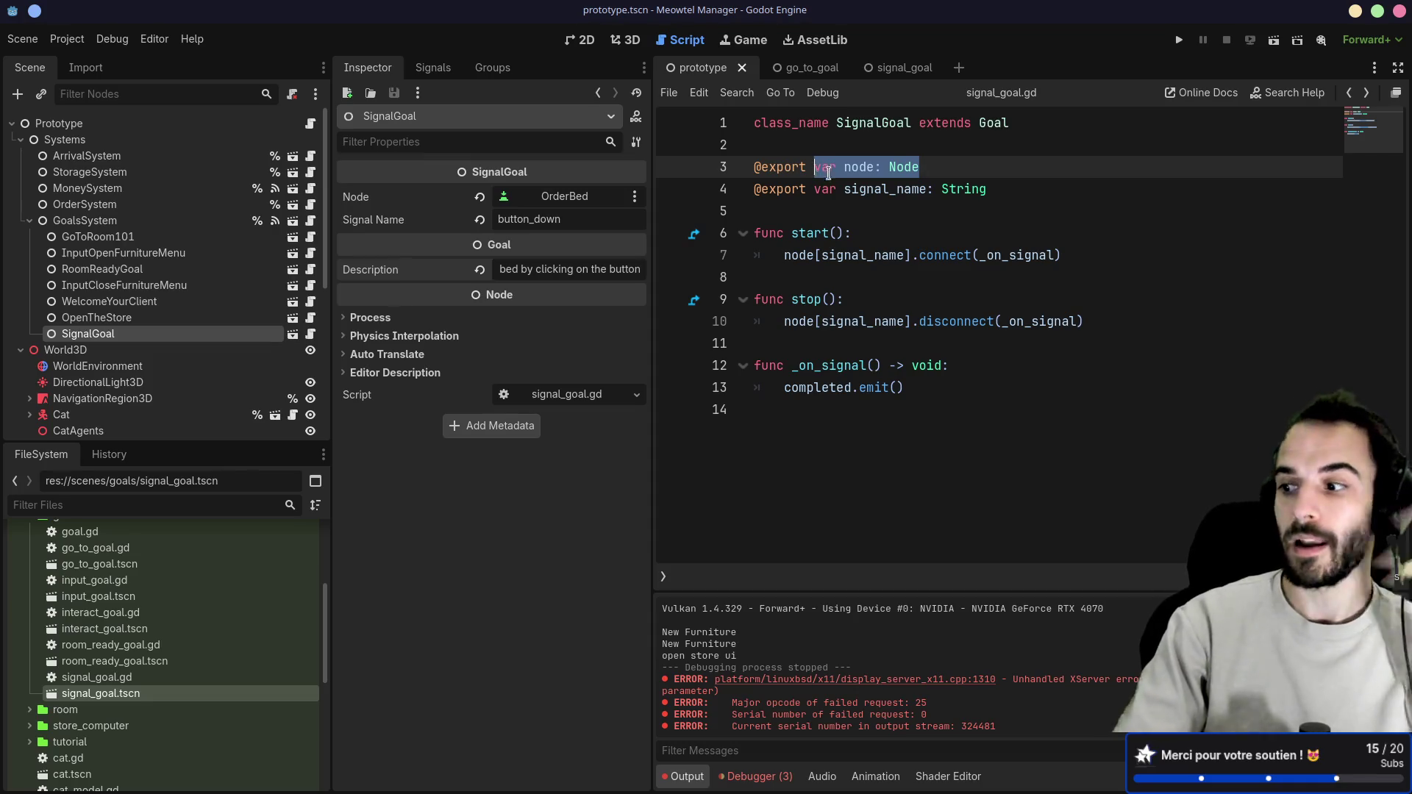
{"action": "left_click_drag", "start_coordinate": [990, 190], "coordinate": [809, 190]}
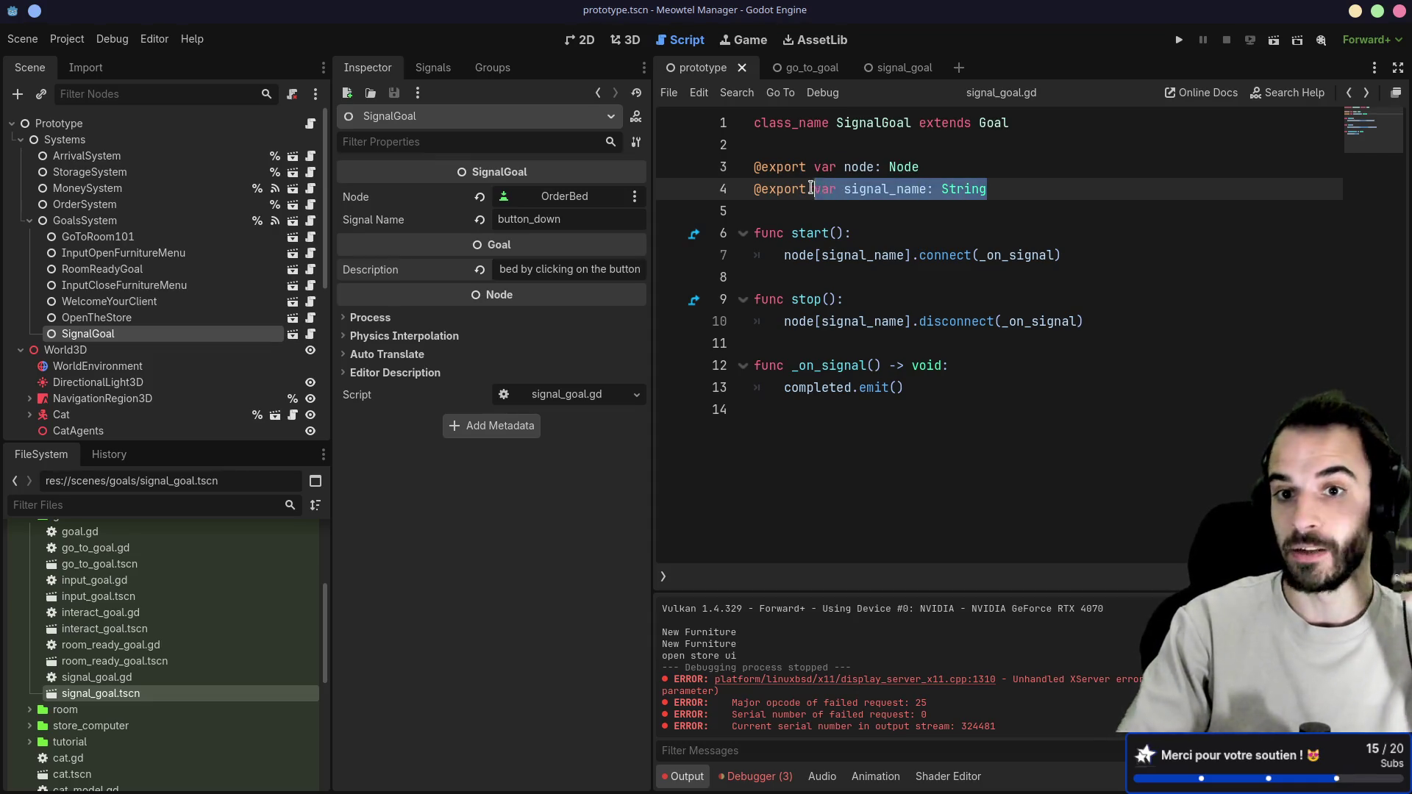
{"action": "double_click", "coordinate": [106, 336]}
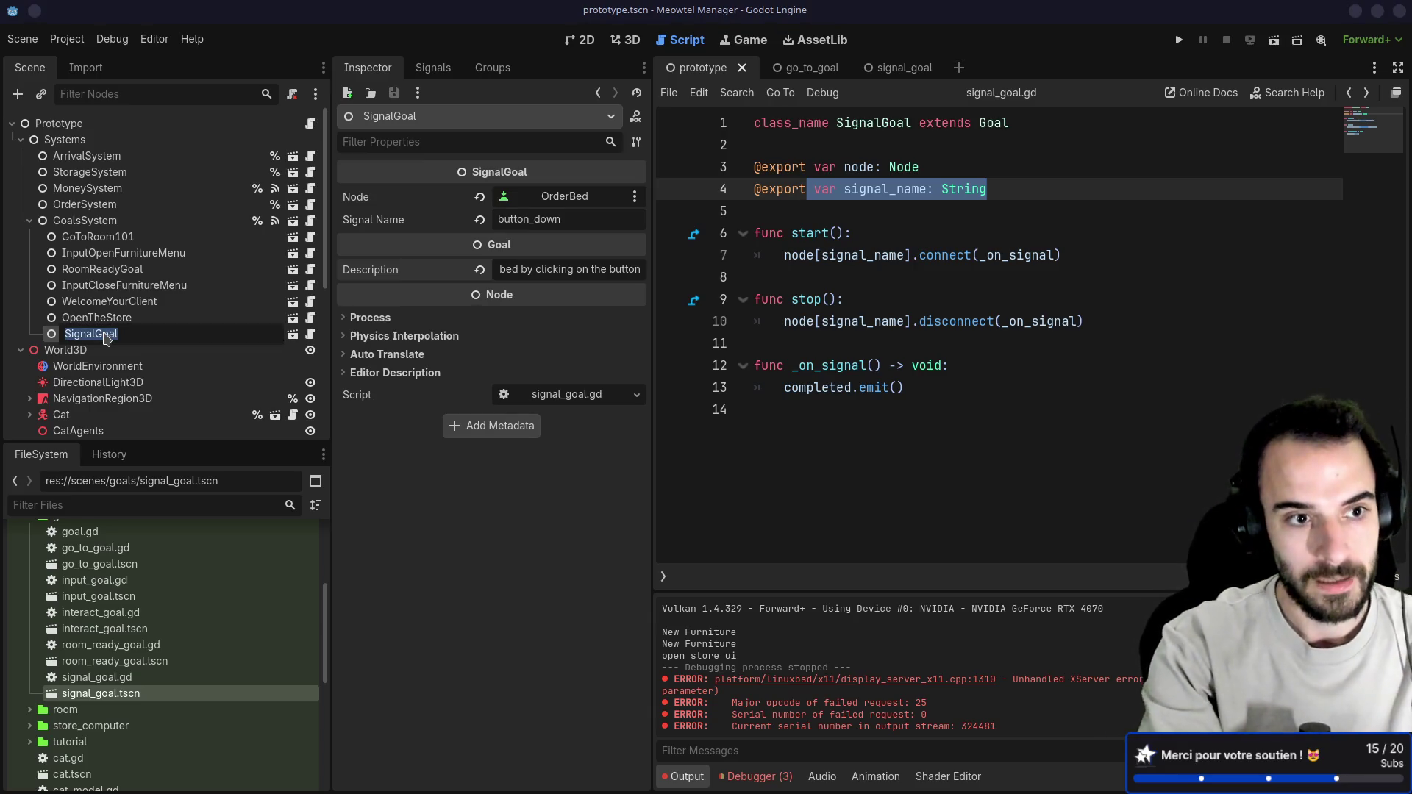
{"action": "type", "text": "OrderBedGoal"}
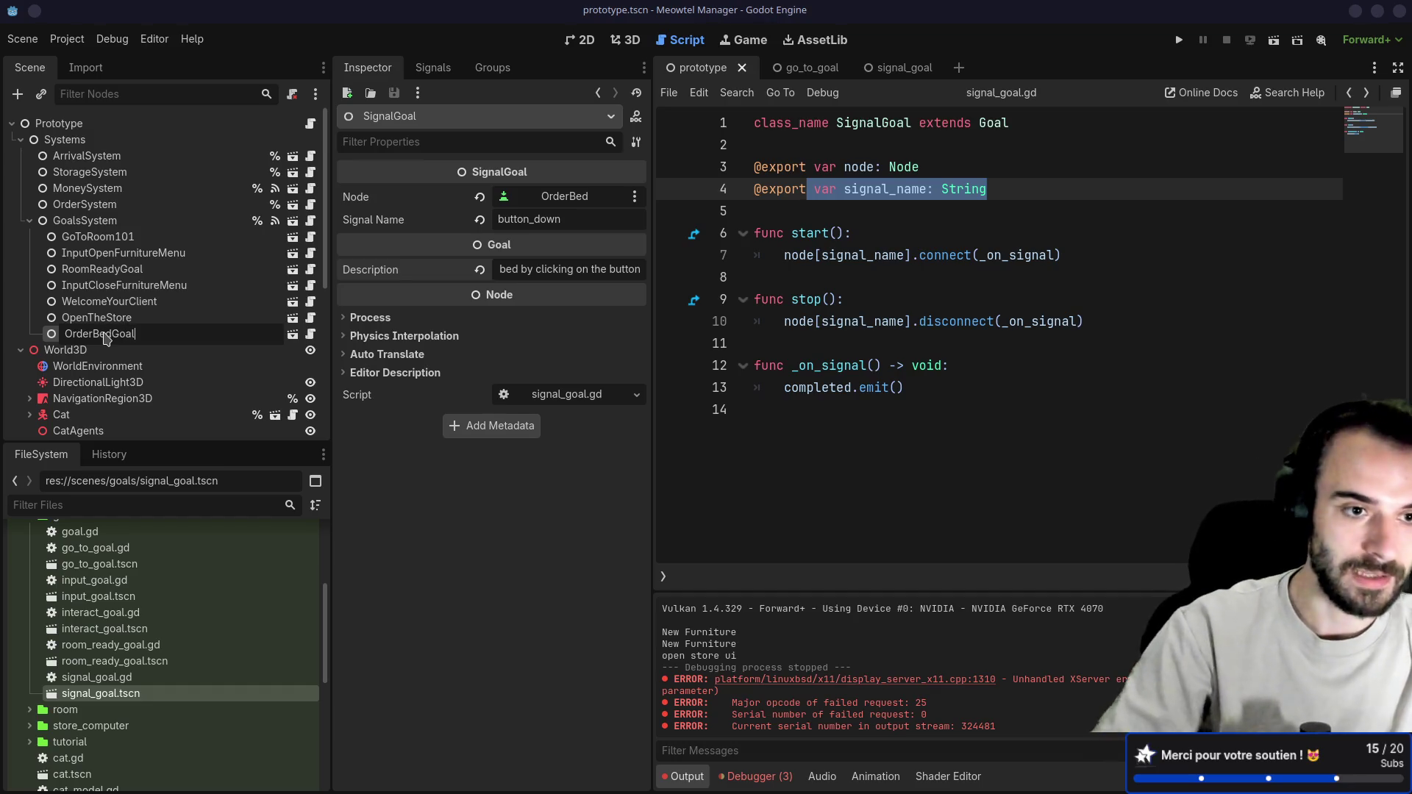
{"action": "key", "text": "Escape"}
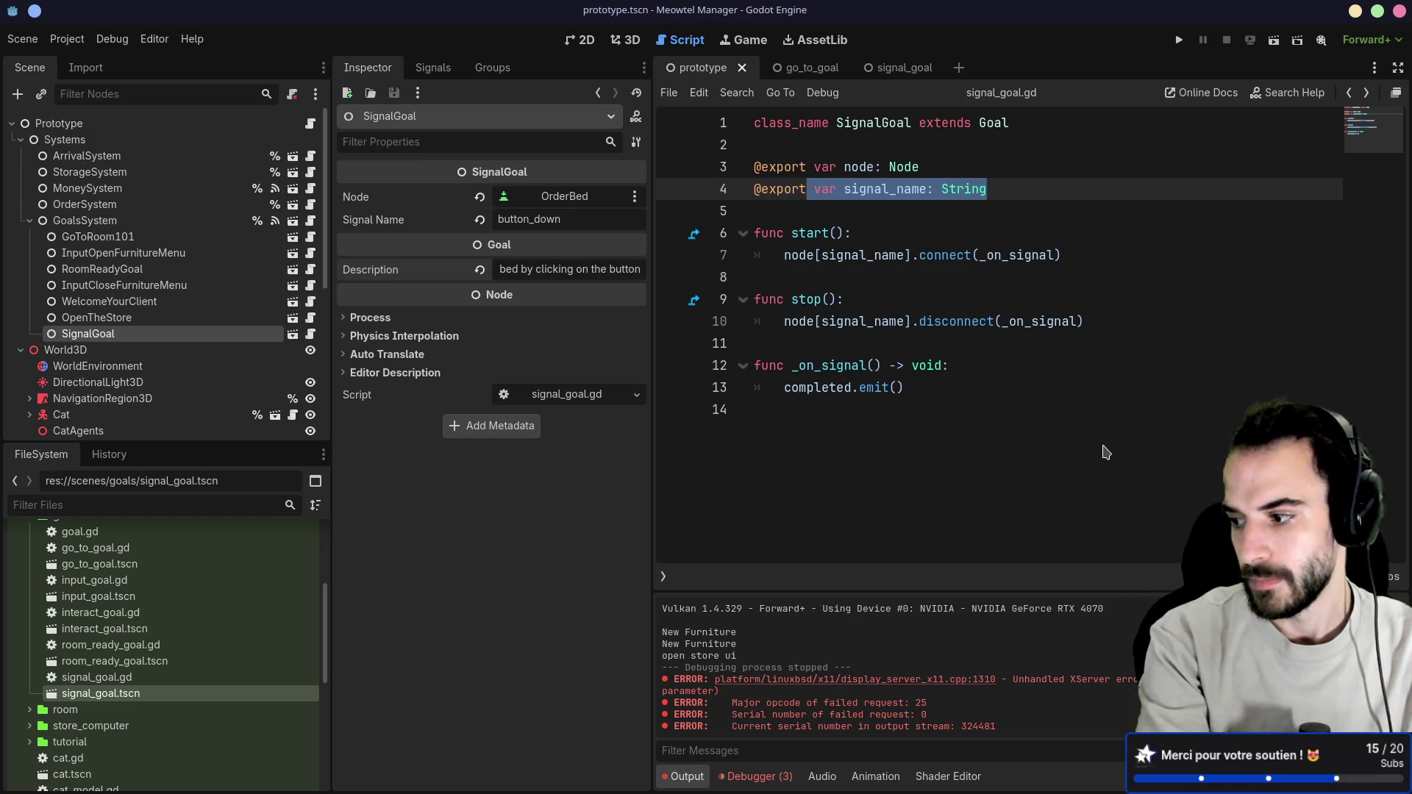
{"action": "key", "text": "ctrl+F1"}
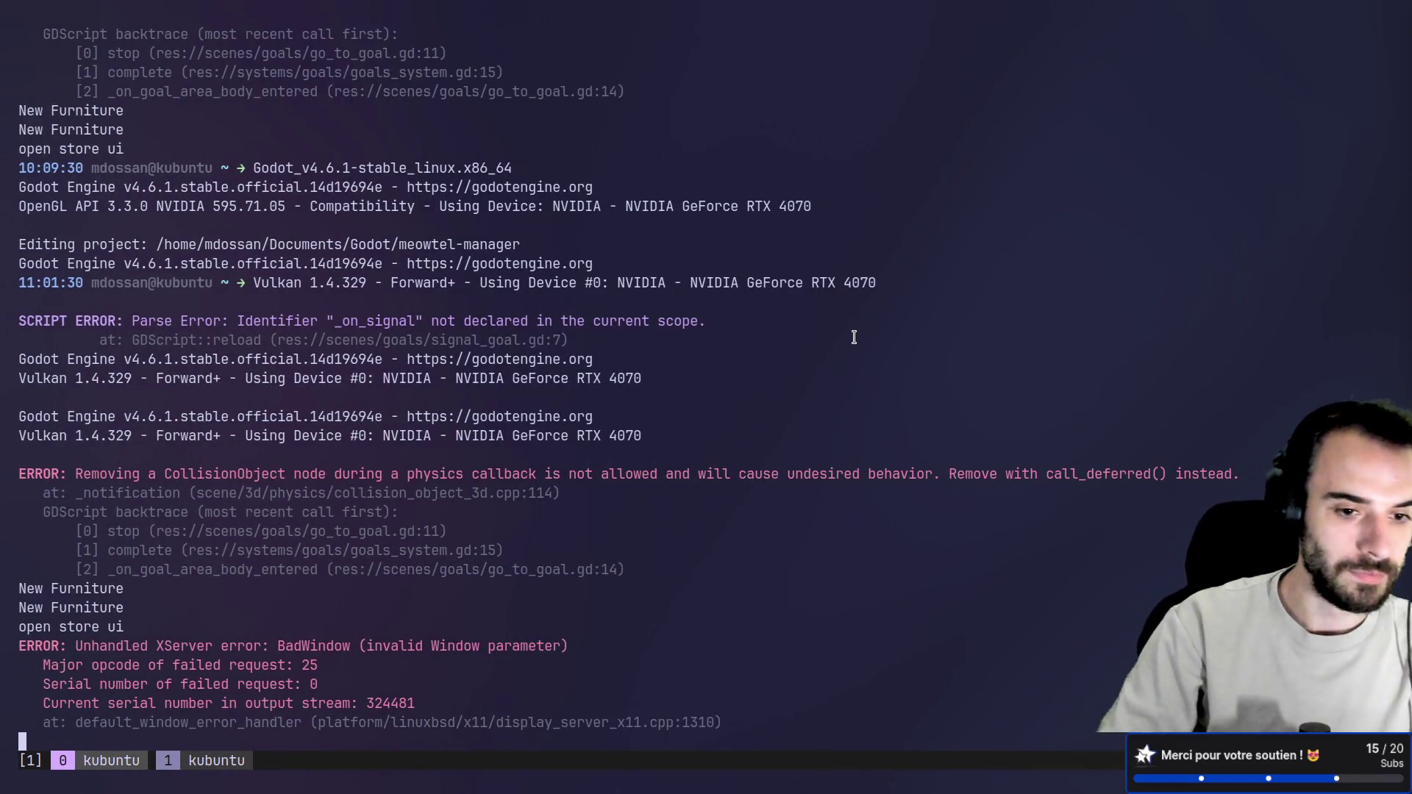
- Stop the hung Godot launch with Ctrl+C and check whether the editor responds
{"action": "key", "text": "ctrl+c"}
{"action": "key", "text": "Up"}
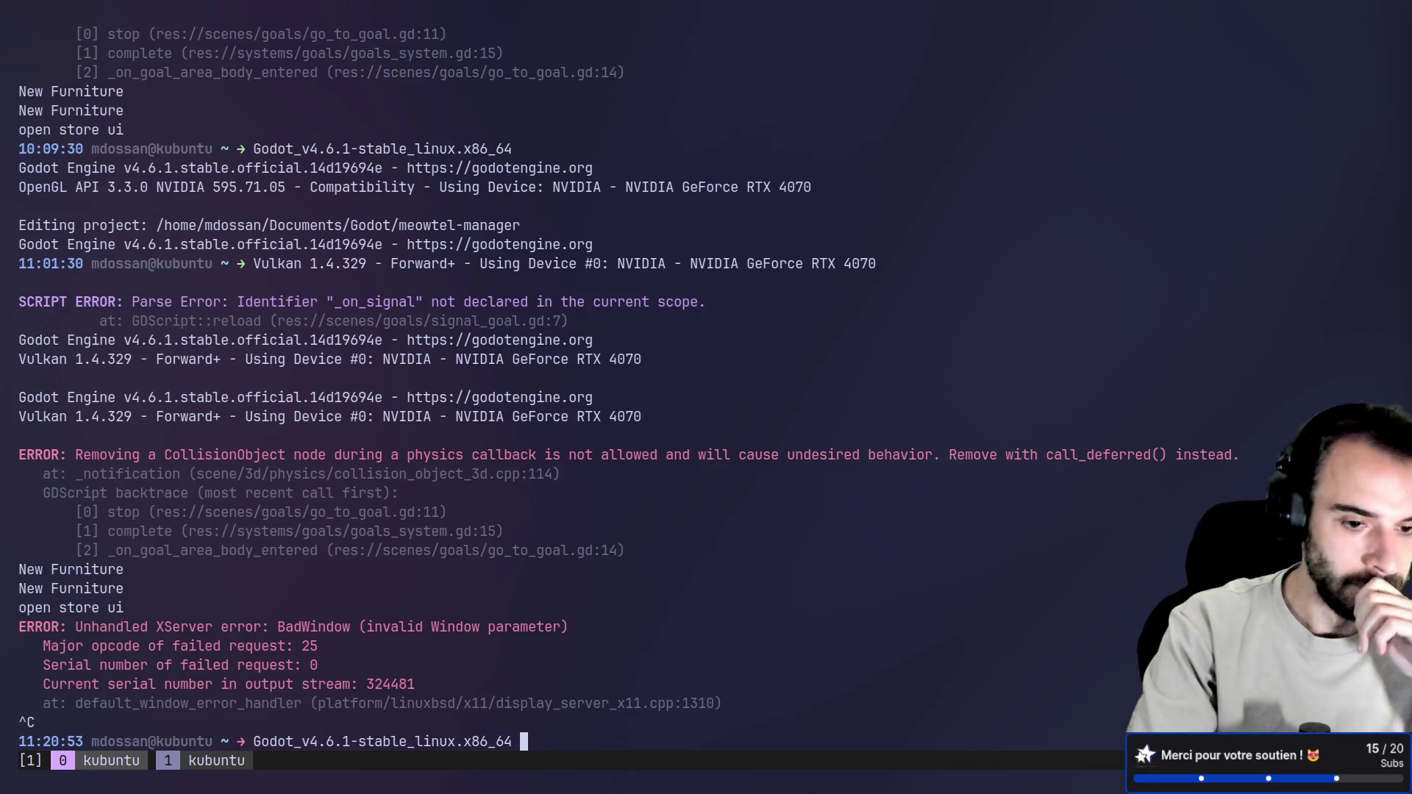
{"action": "key", "text": "ctrl+F3"}
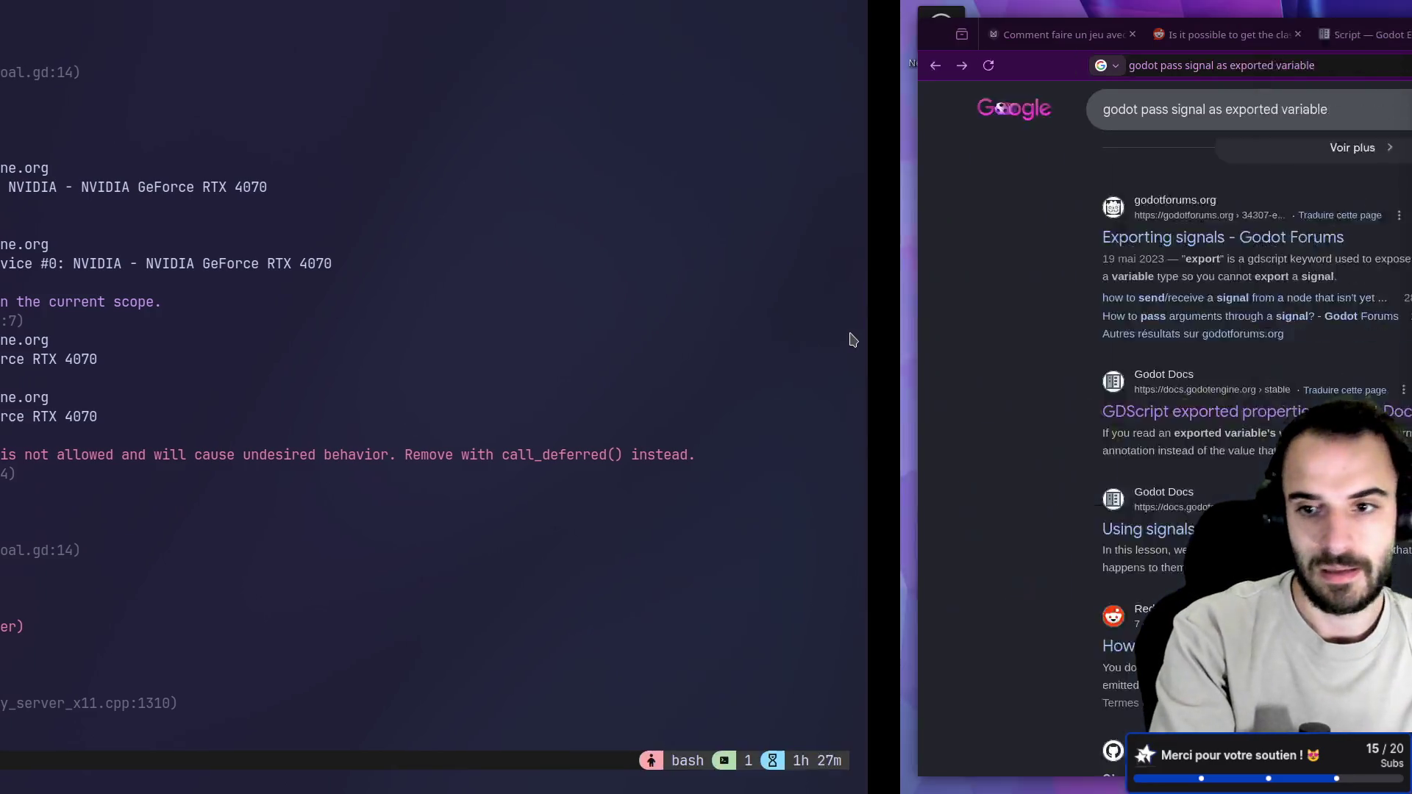
{"action": "key", "text": "ctrl+F1"}
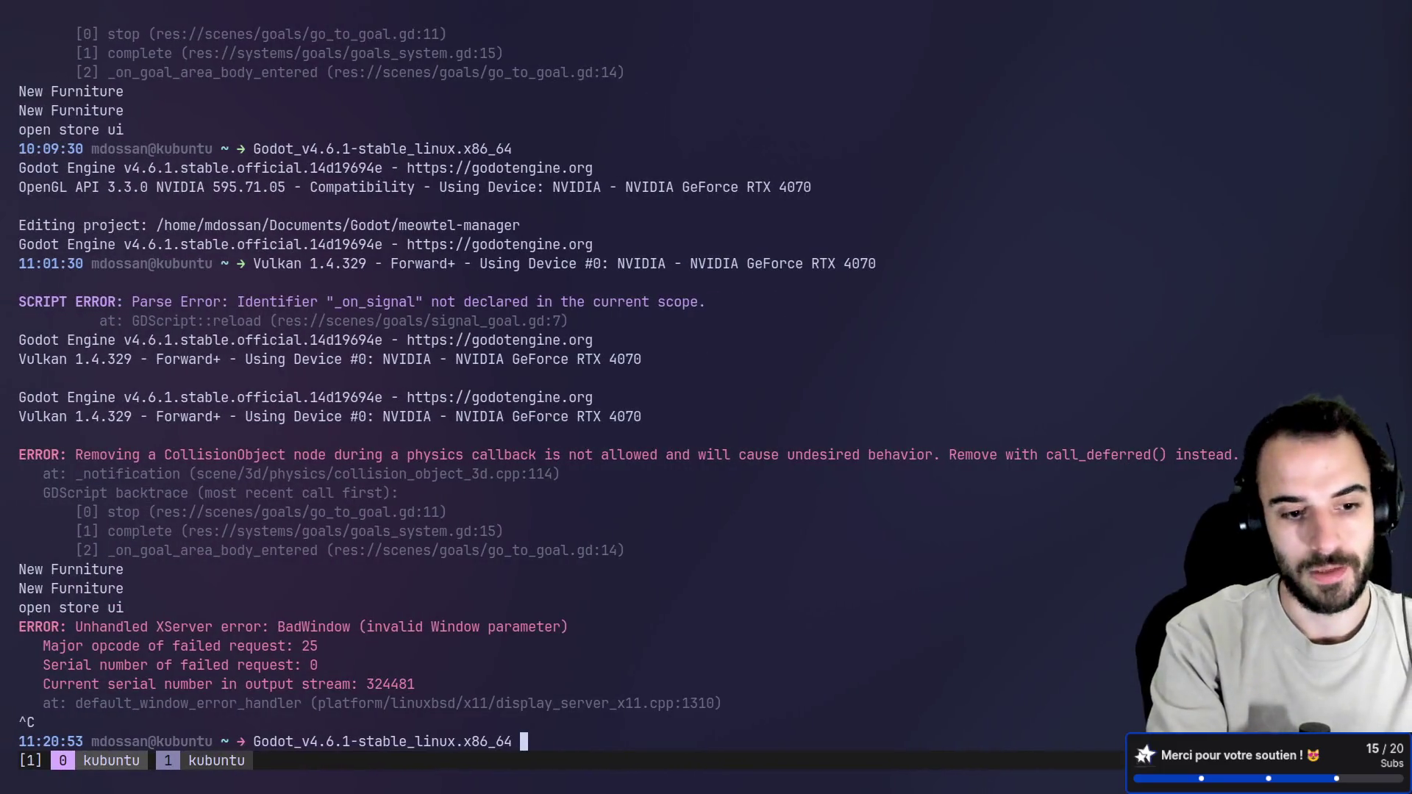
- In a new tmux window, run htop, find the godot processes and SIGKILL them
{"action": "key", "text": "ctrl+b"}
{"action": "type", "text": "chtop"}
{"action": "key", "text": "Return"}
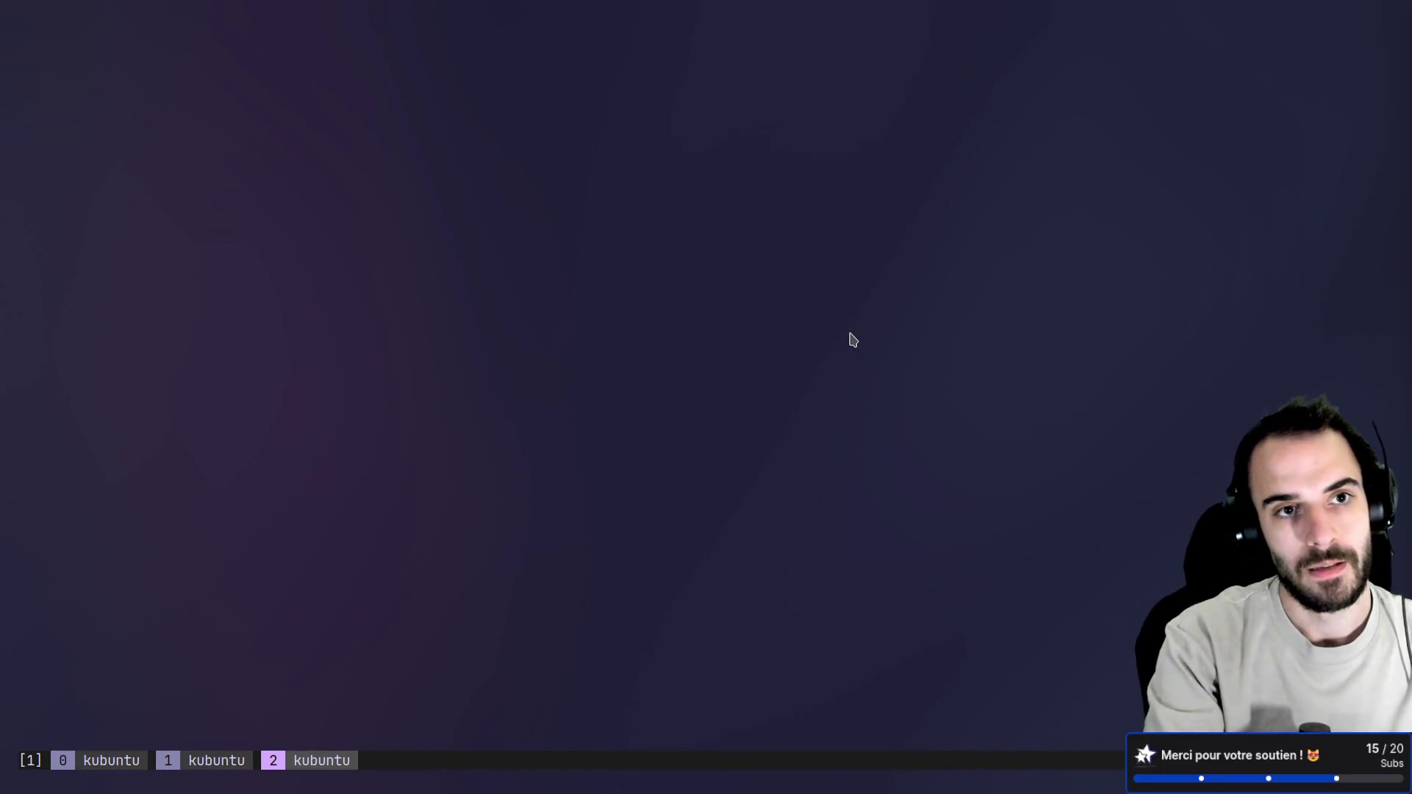
{"action": "key", "text": "F3"}
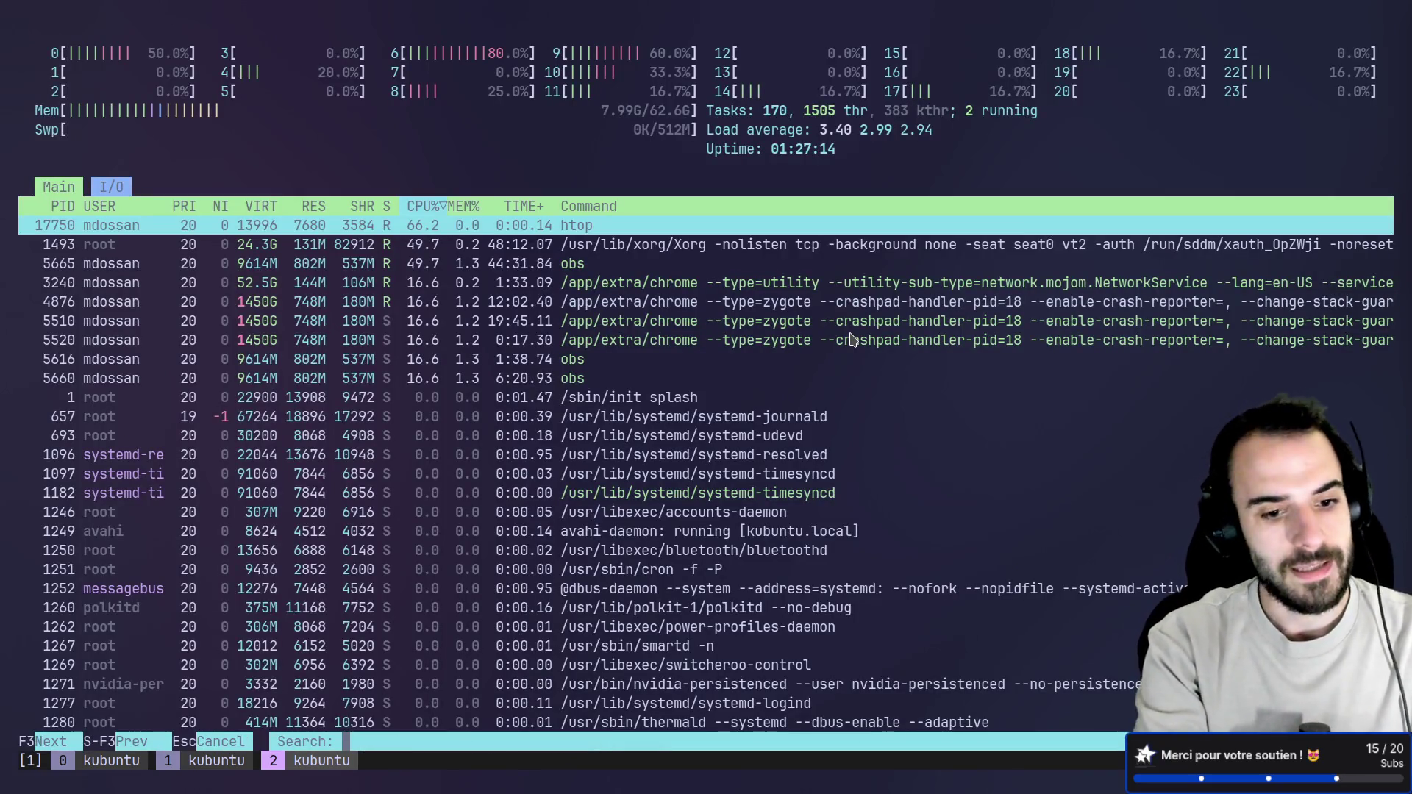
{"action": "type", "text": "godot"}
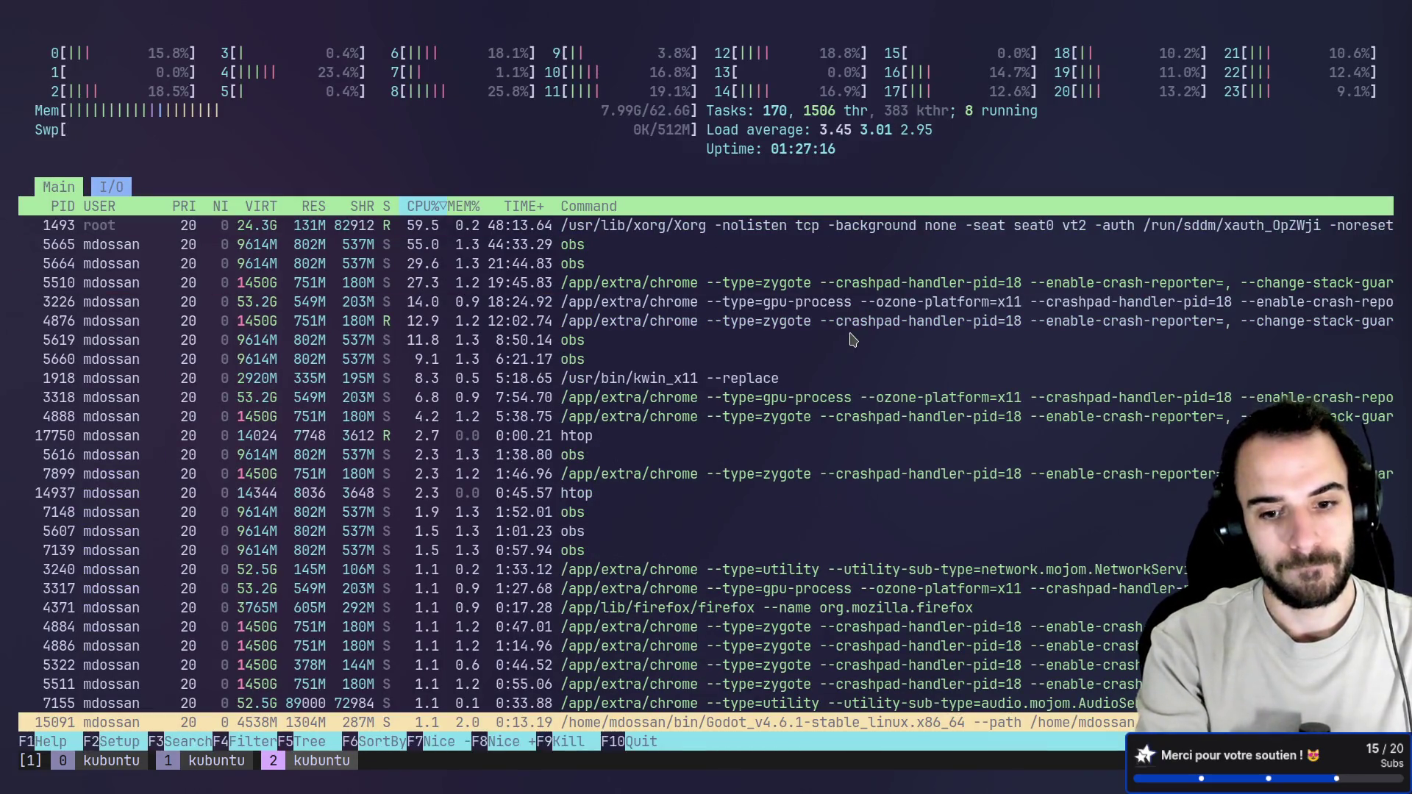
{"action": "key", "text": "Return"}
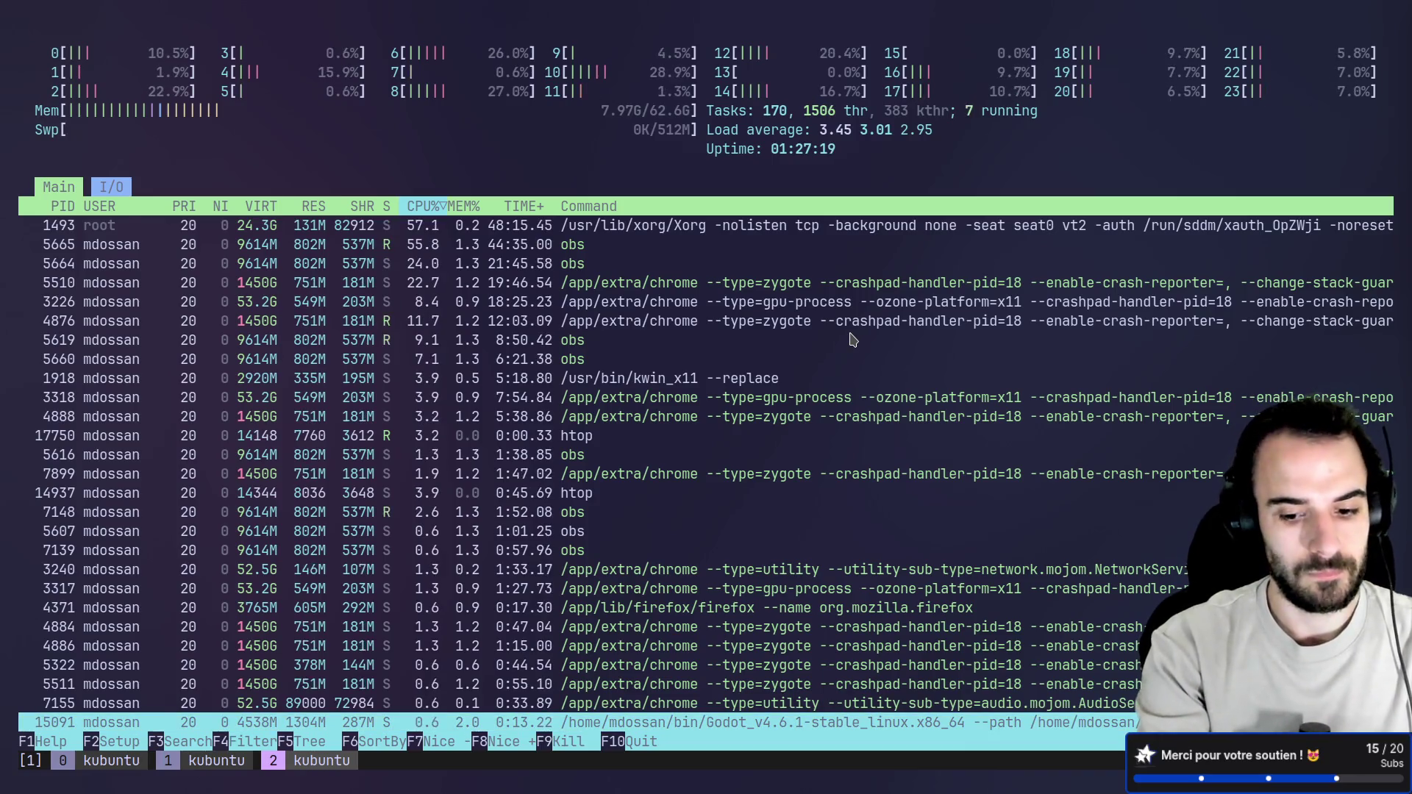
{"action": "key", "text": "F9"}
{"action": "key", "text": "Up"}
{"action": "key", "text": "Up"}
{"action": "key", "text": "Up"}
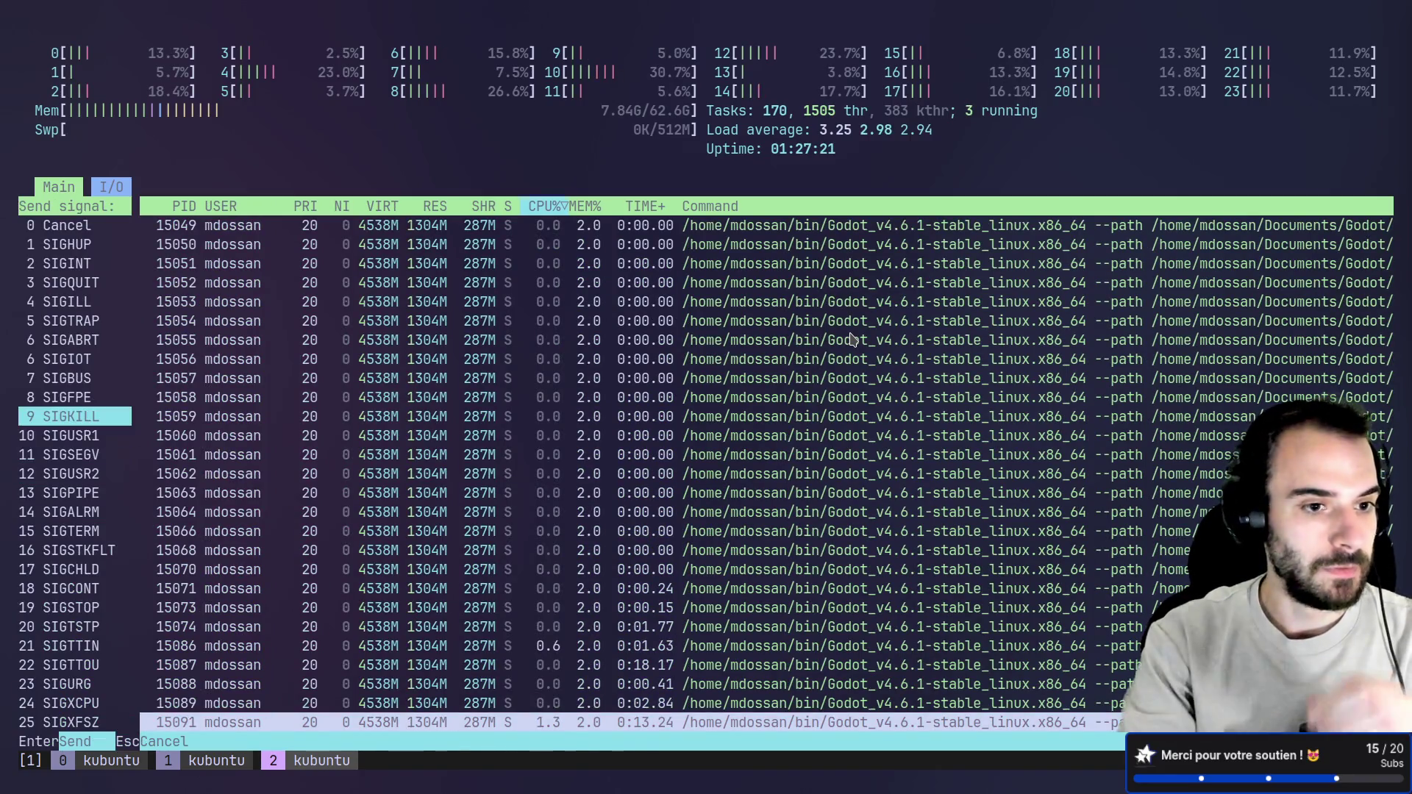
{"action": "key", "text": "Return"}
- Return to tmux window 0 and rerun the Godot launch command
{"action": "key", "text": "ctrl+b"}
{"action": "key", "text": "w"}
{"action": "key", "text": "Up"}
{"action": "key", "text": "Up"}
{"action": "key", "text": "Return"}
{"action": "key", "text": "Up"}
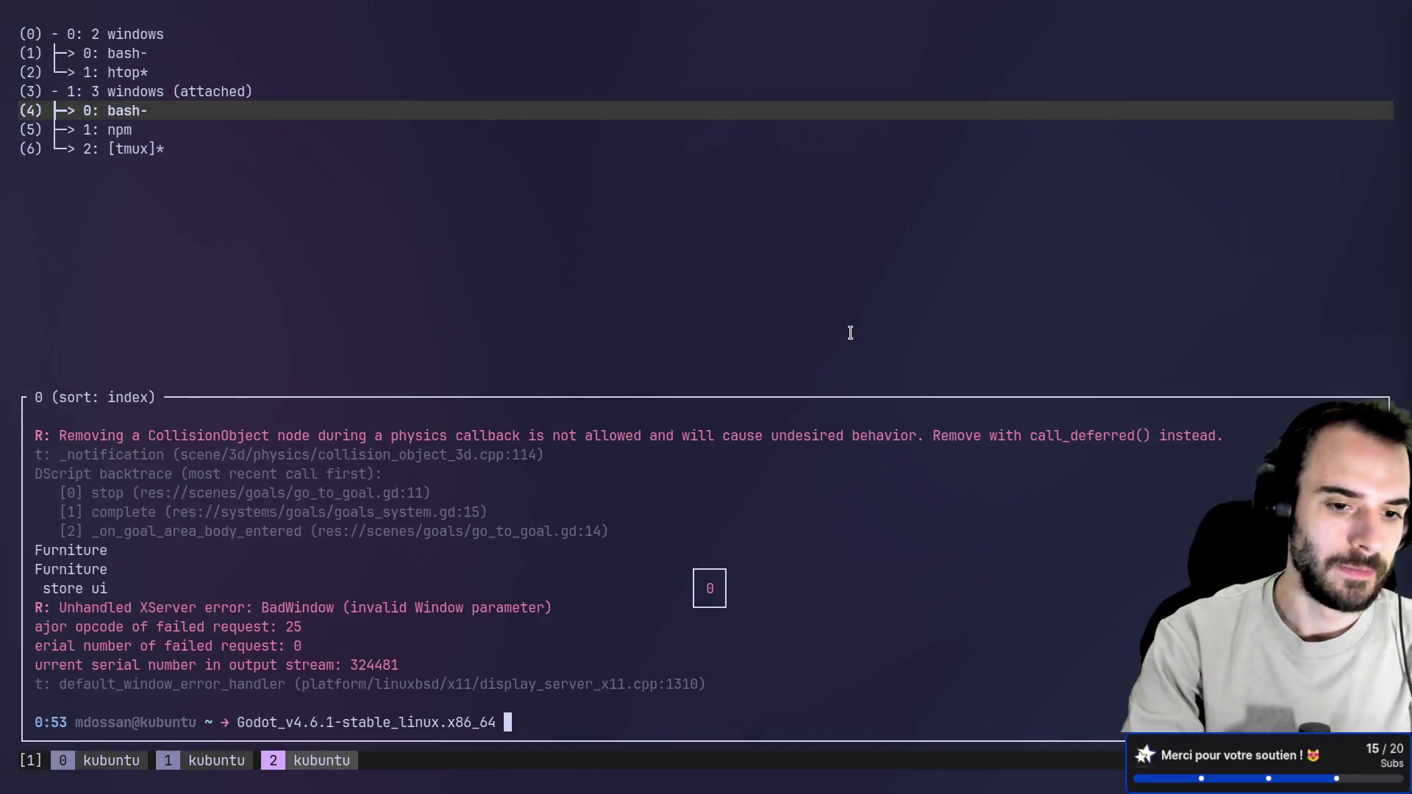
{"action": "key", "text": "Return"}
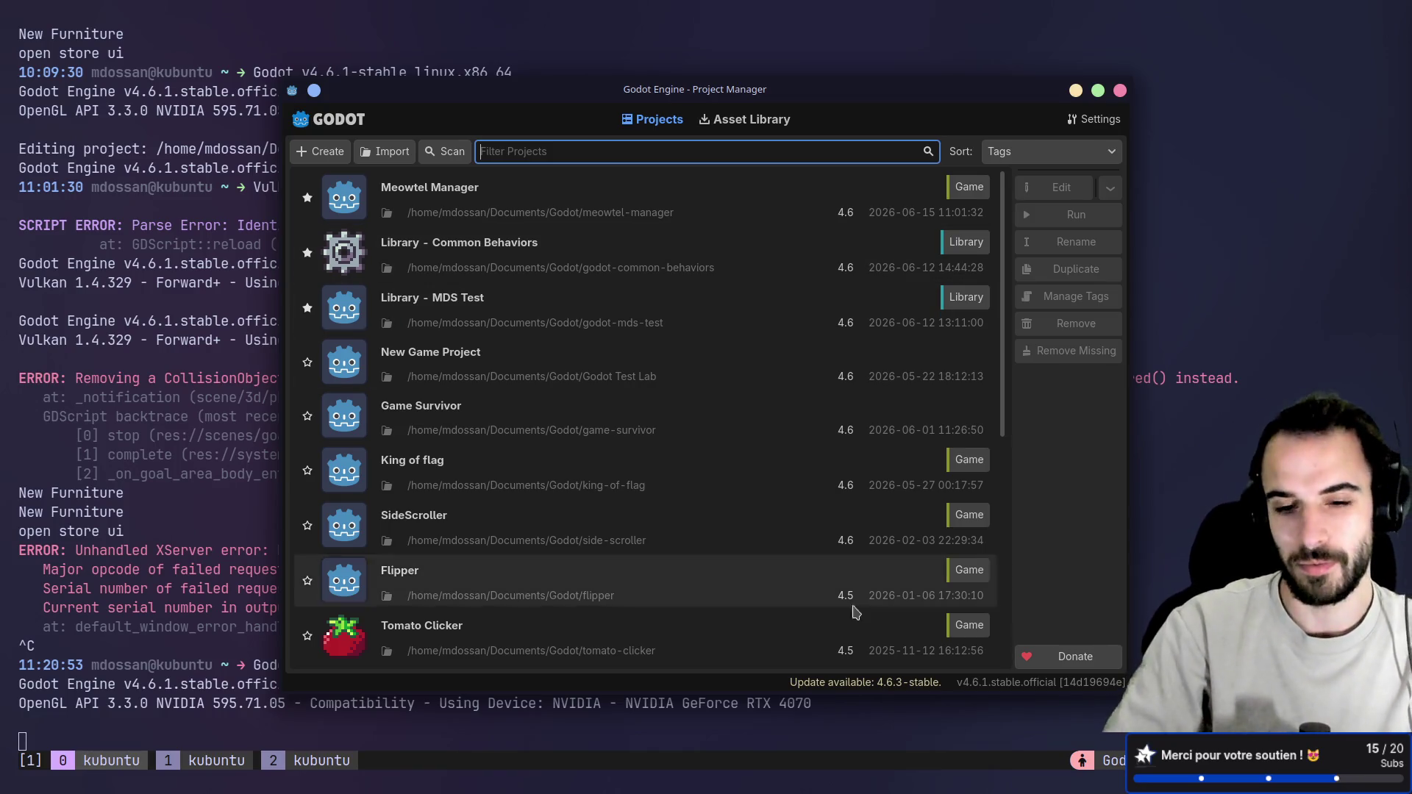
- Move the Project Manager window to Desktop 3 and switch to that desktop
{"action": "mouse_move", "coordinate": [621, 777]}
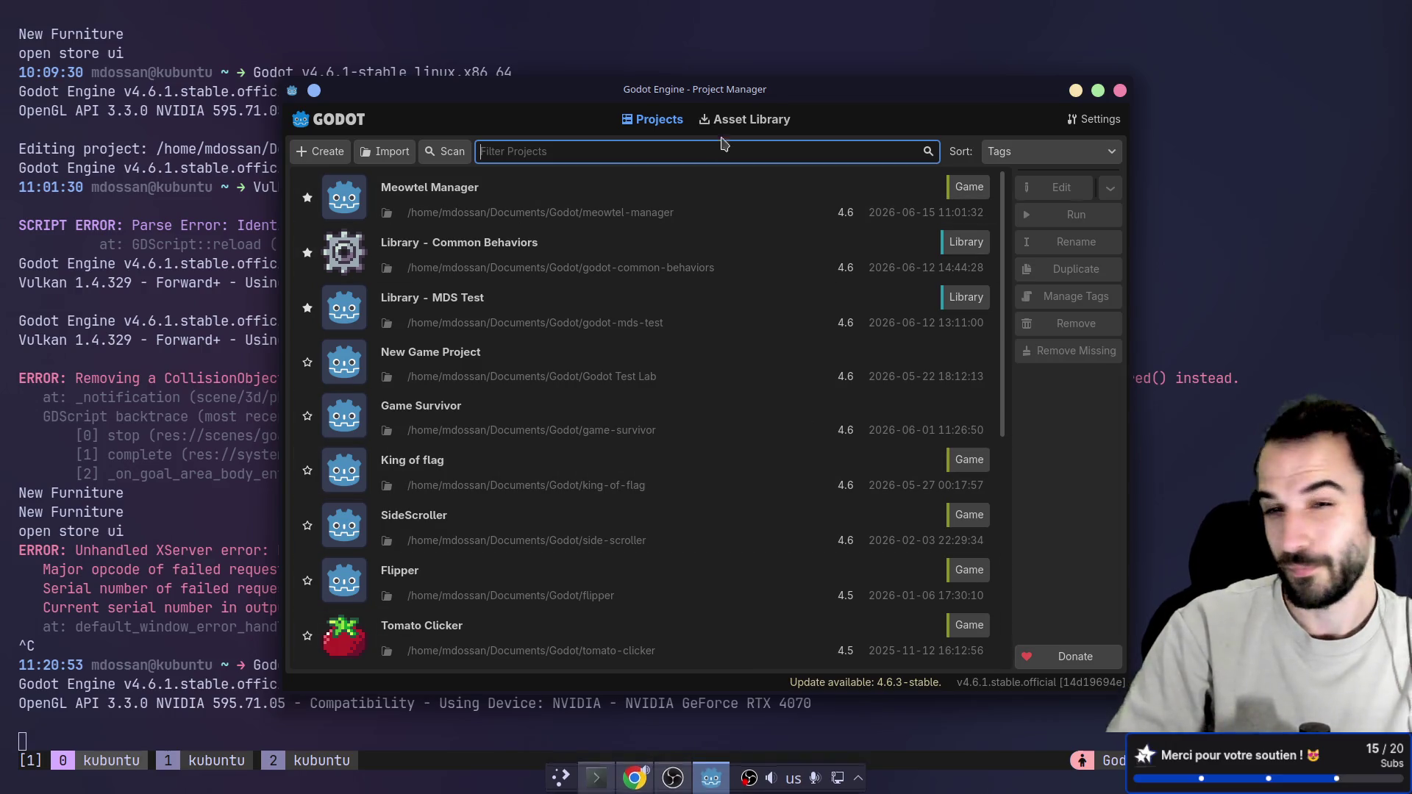
{"action": "right_click", "coordinate": [813, 97]}
{"action": "mouse_move", "coordinate": [876, 110]}
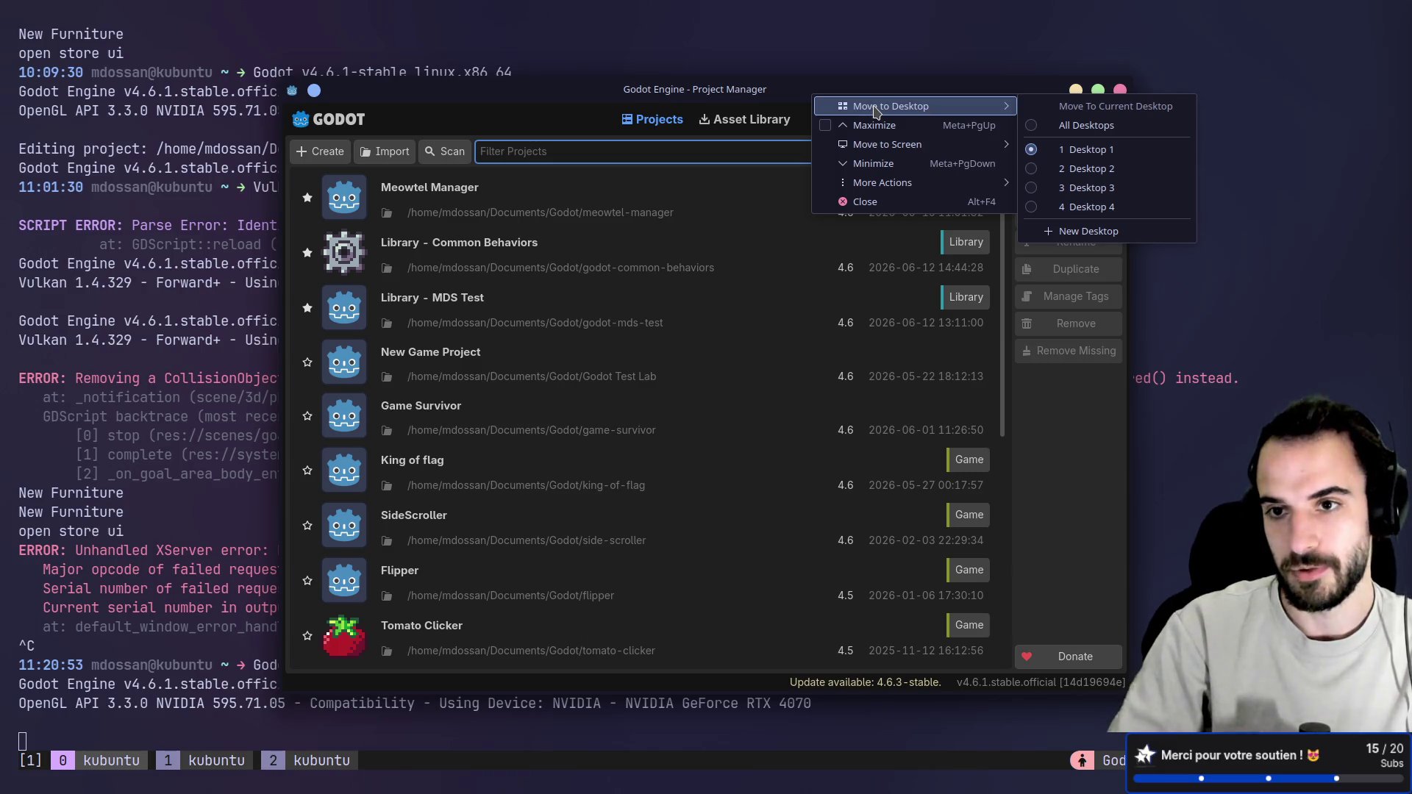
{"action": "left_click", "coordinate": [1056, 186]}
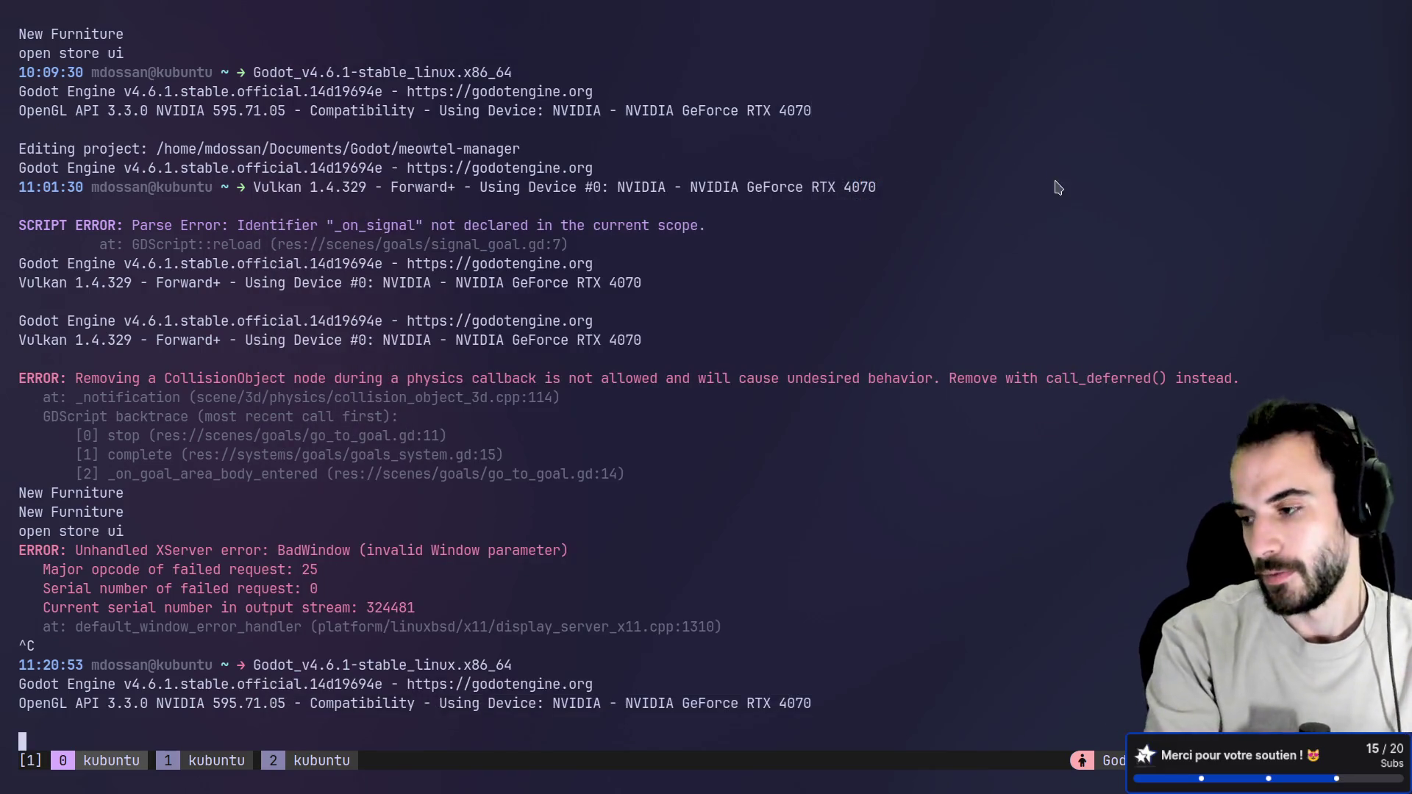
{"action": "key", "text": "ctrl+F3"}
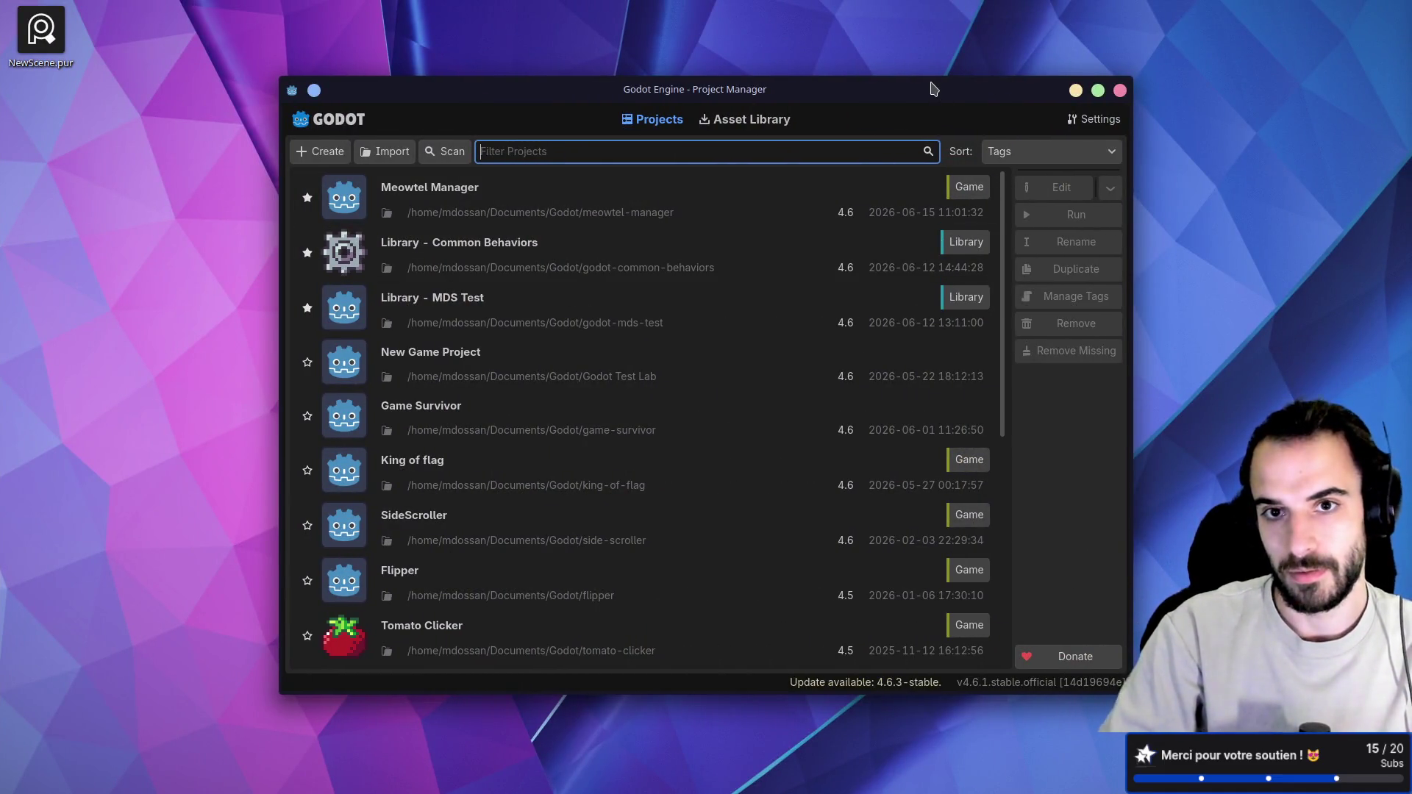
- Open the Meowtel Manager project and bring the editor back to full screen
{"action": "left_click_drag", "start_coordinate": [932, 88], "coordinate": [942, 88]}
{"action": "left_click", "coordinate": [648, 185]}
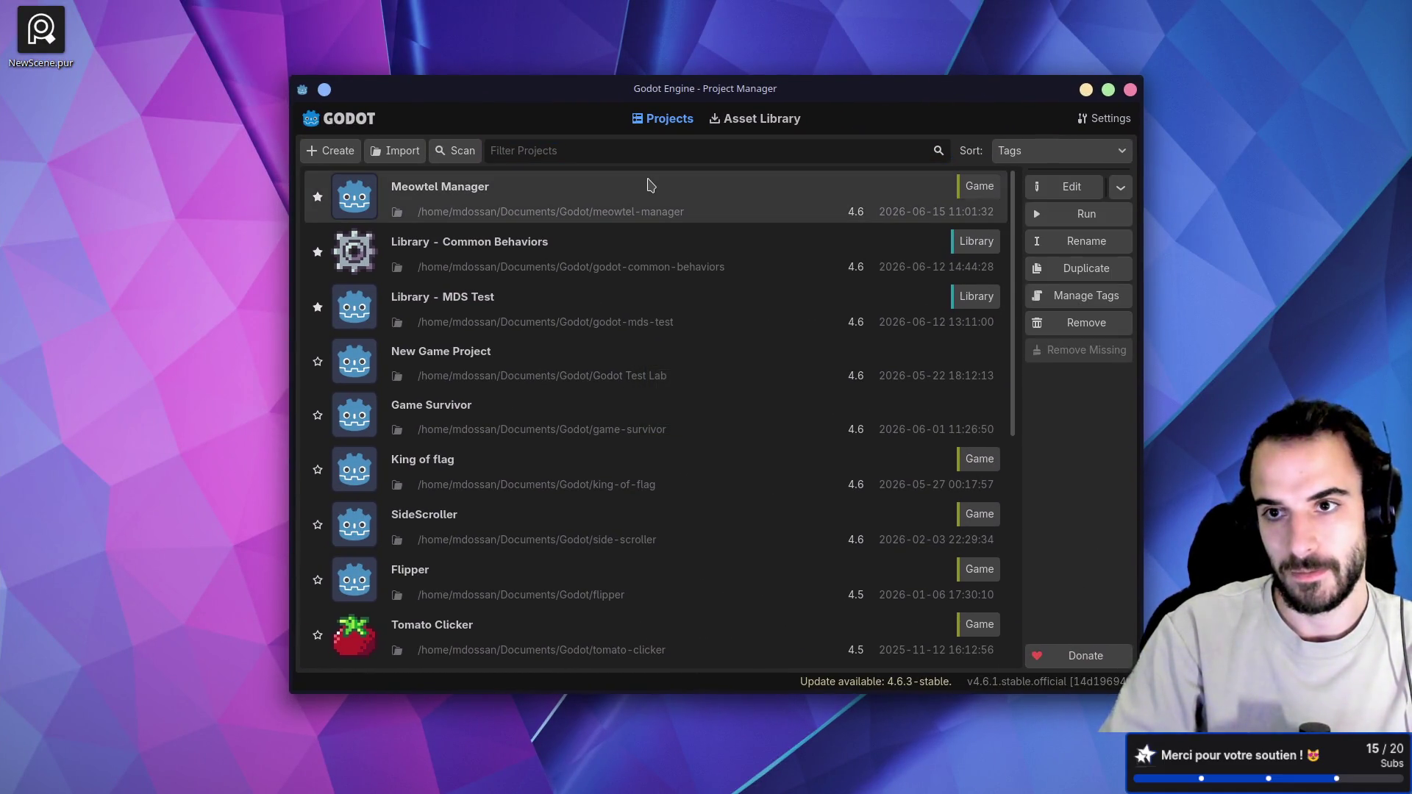
{"action": "double_click", "coordinate": [647, 185]}
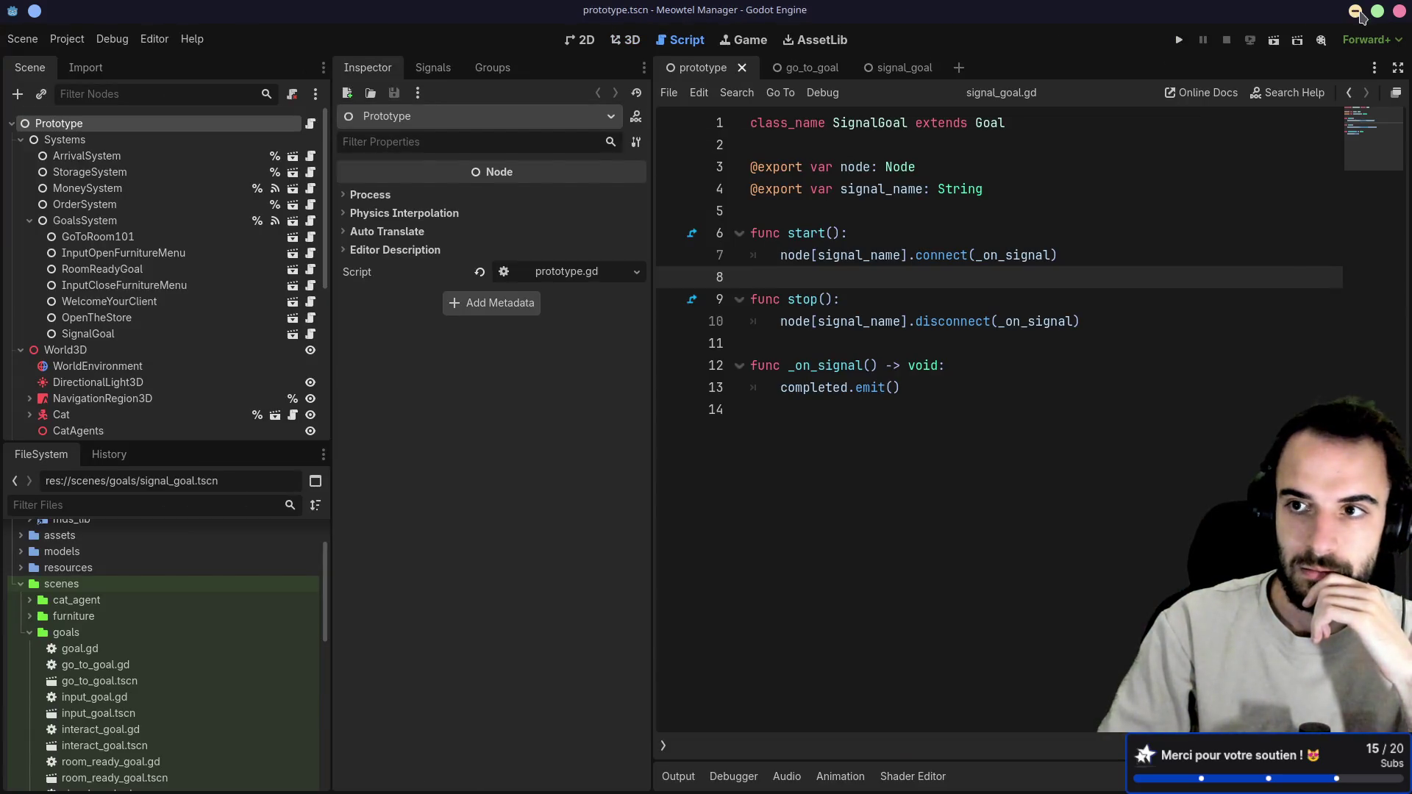
{"action": "left_click", "coordinate": [1378, 11]}
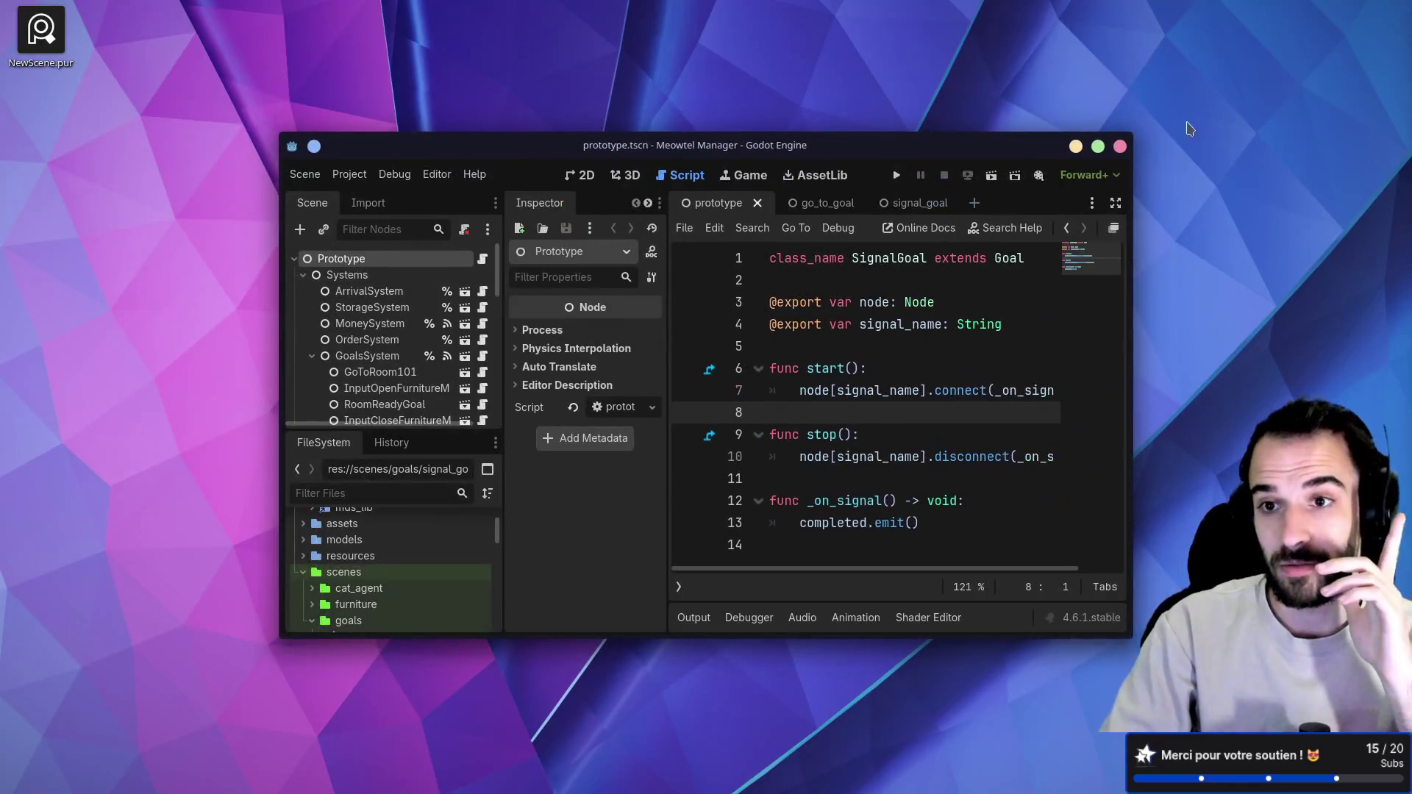
{"action": "left_click", "coordinate": [1098, 147]}
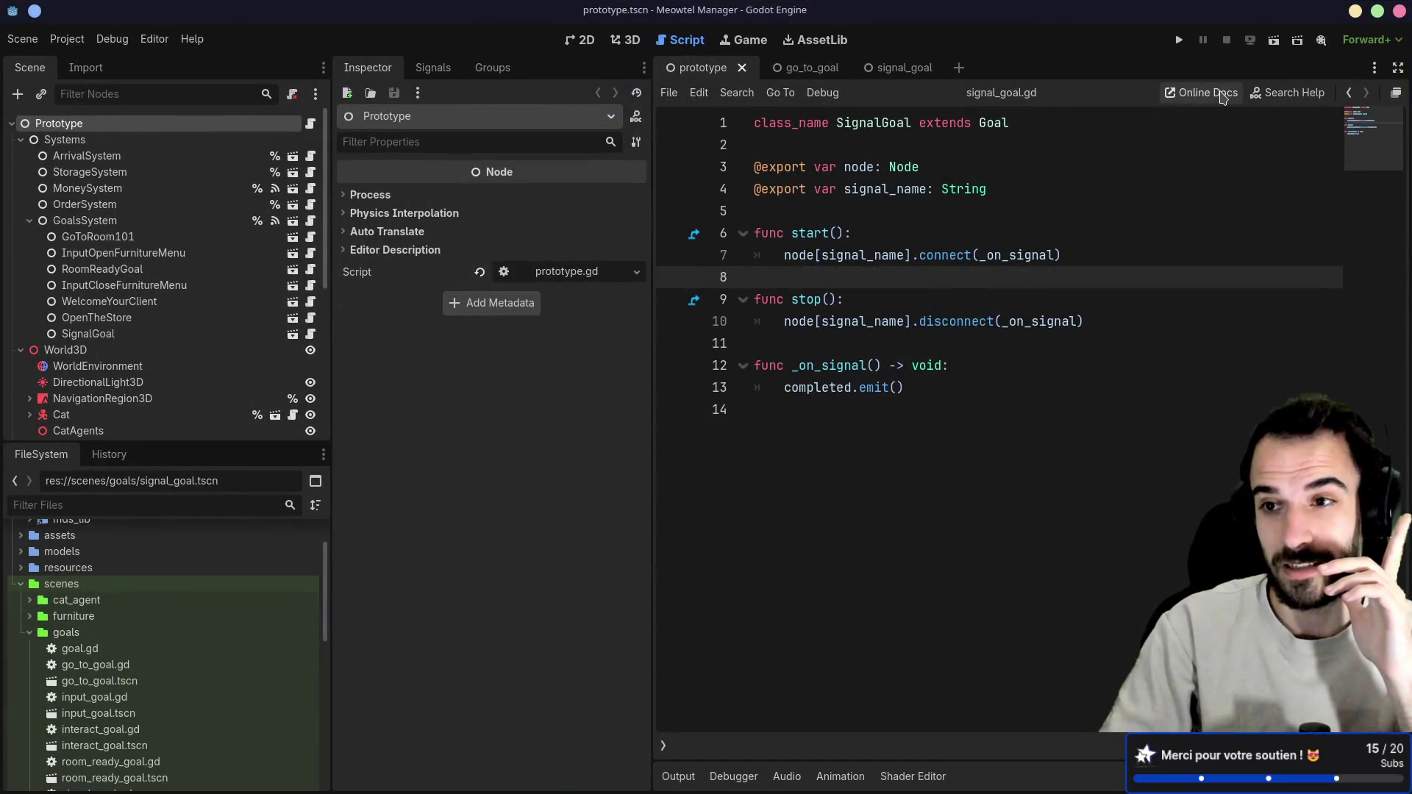
{"action": "left_click", "coordinate": [859, 434]}
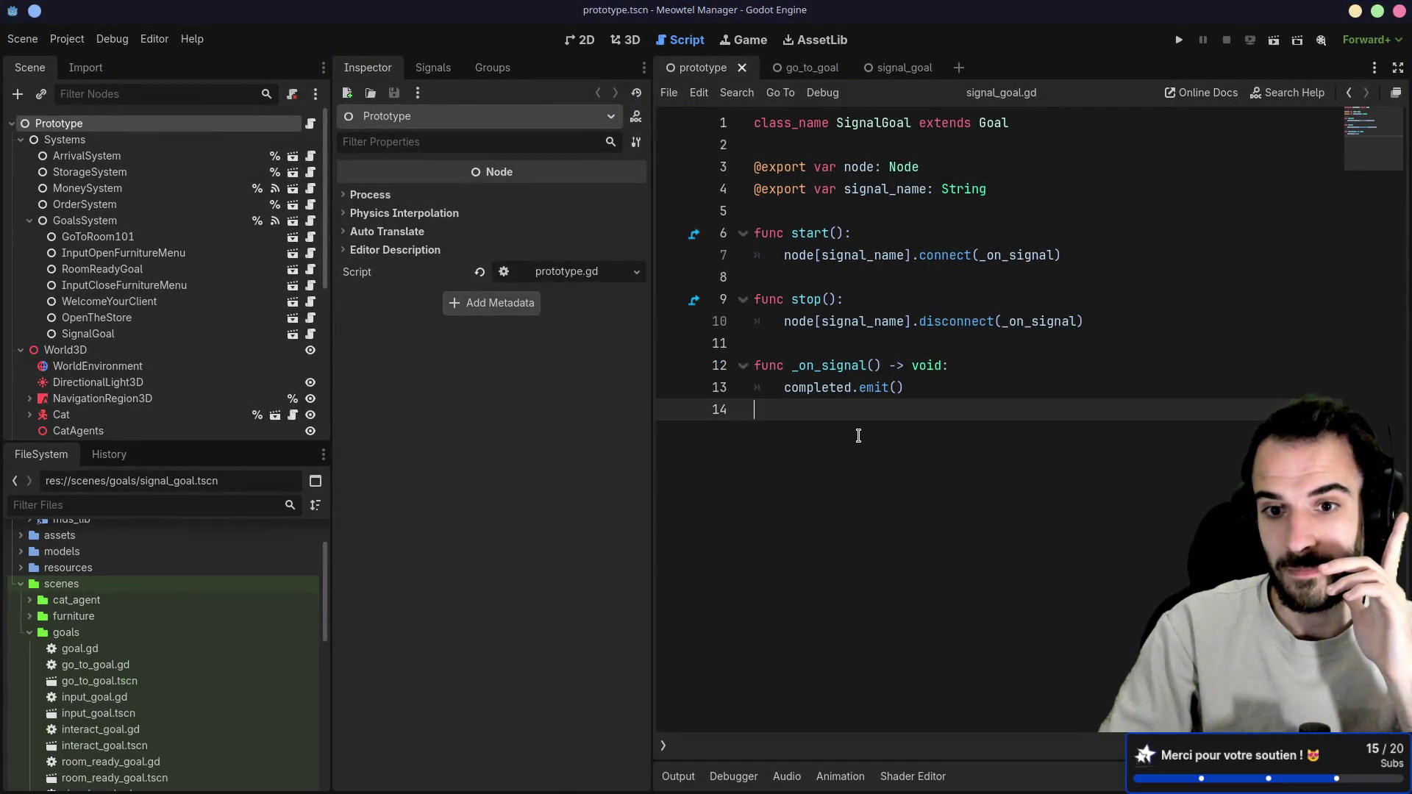
{"action": "left_click", "coordinate": [903, 336]}
{"action": "left_click", "coordinate": [877, 417]}
{"action": "left_click", "coordinate": [830, 299]}
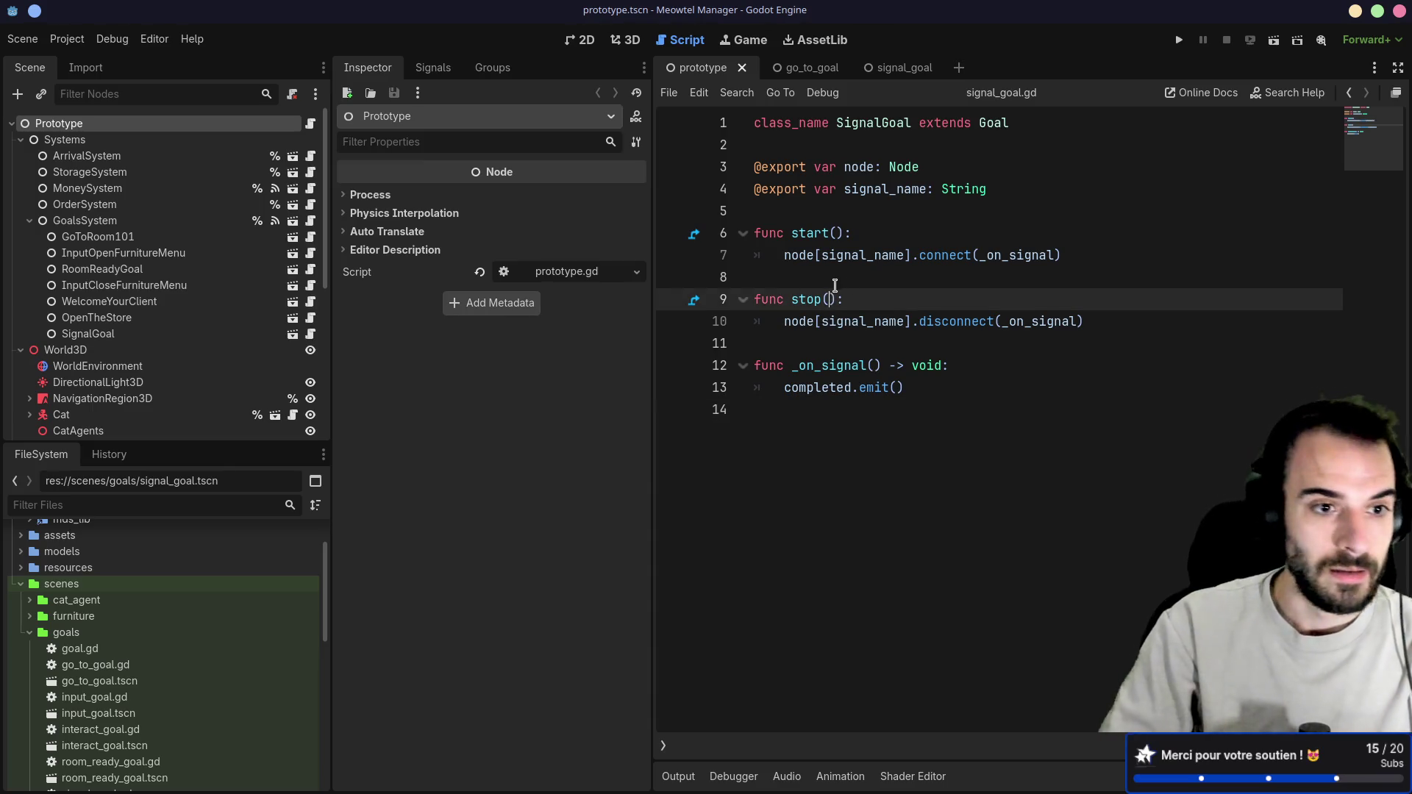
- Rename the SignalGoal node to OrderBedGoal
{"action": "left_click", "coordinate": [150, 337]}
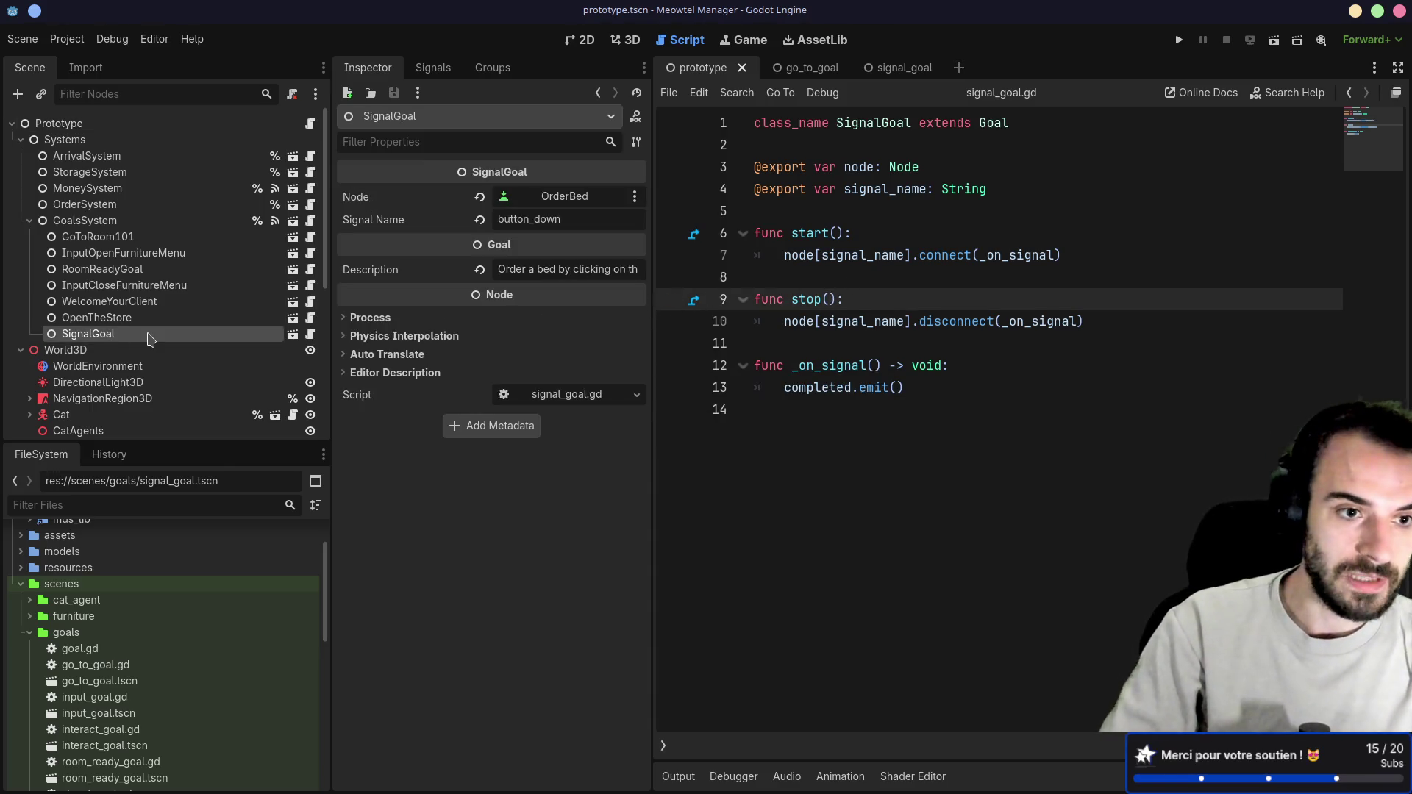
{"action": "left_click", "coordinate": [150, 337]}
{"action": "left_click", "coordinate": [151, 337]}
{"action": "key", "text": "ctrl+a"}
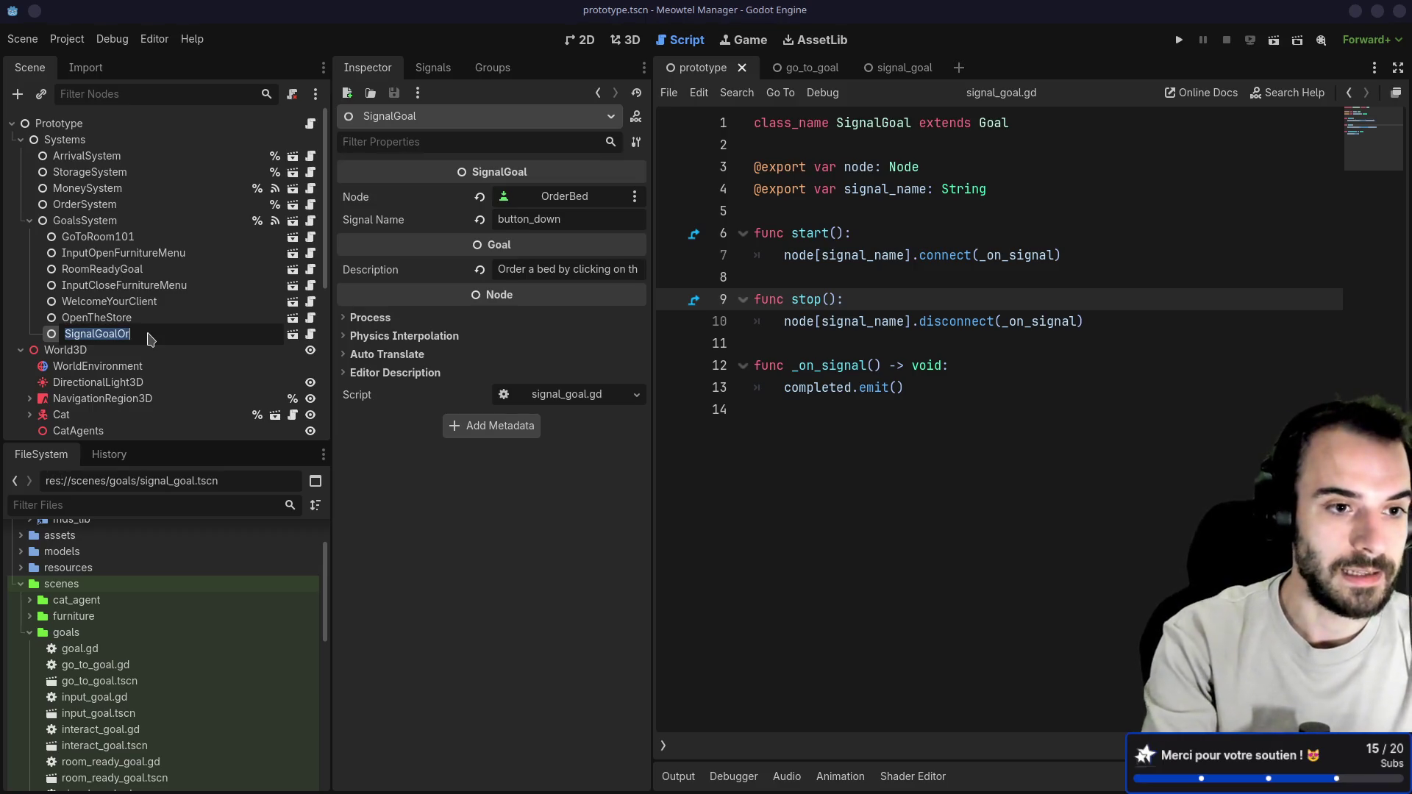
{"action": "type", "text": "Order"}
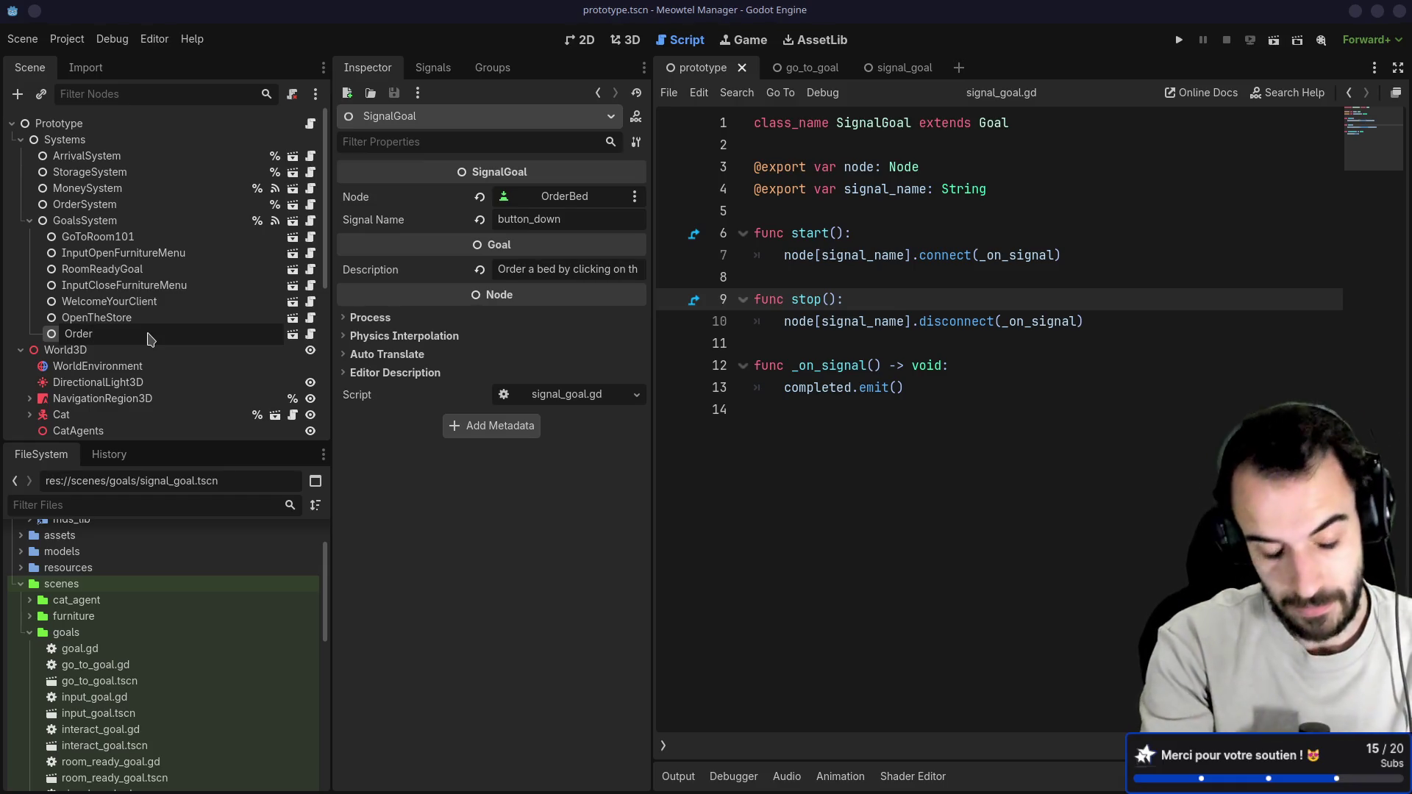
{"action": "type", "text": "Goal"}
{"action": "key", "text": "Return"}
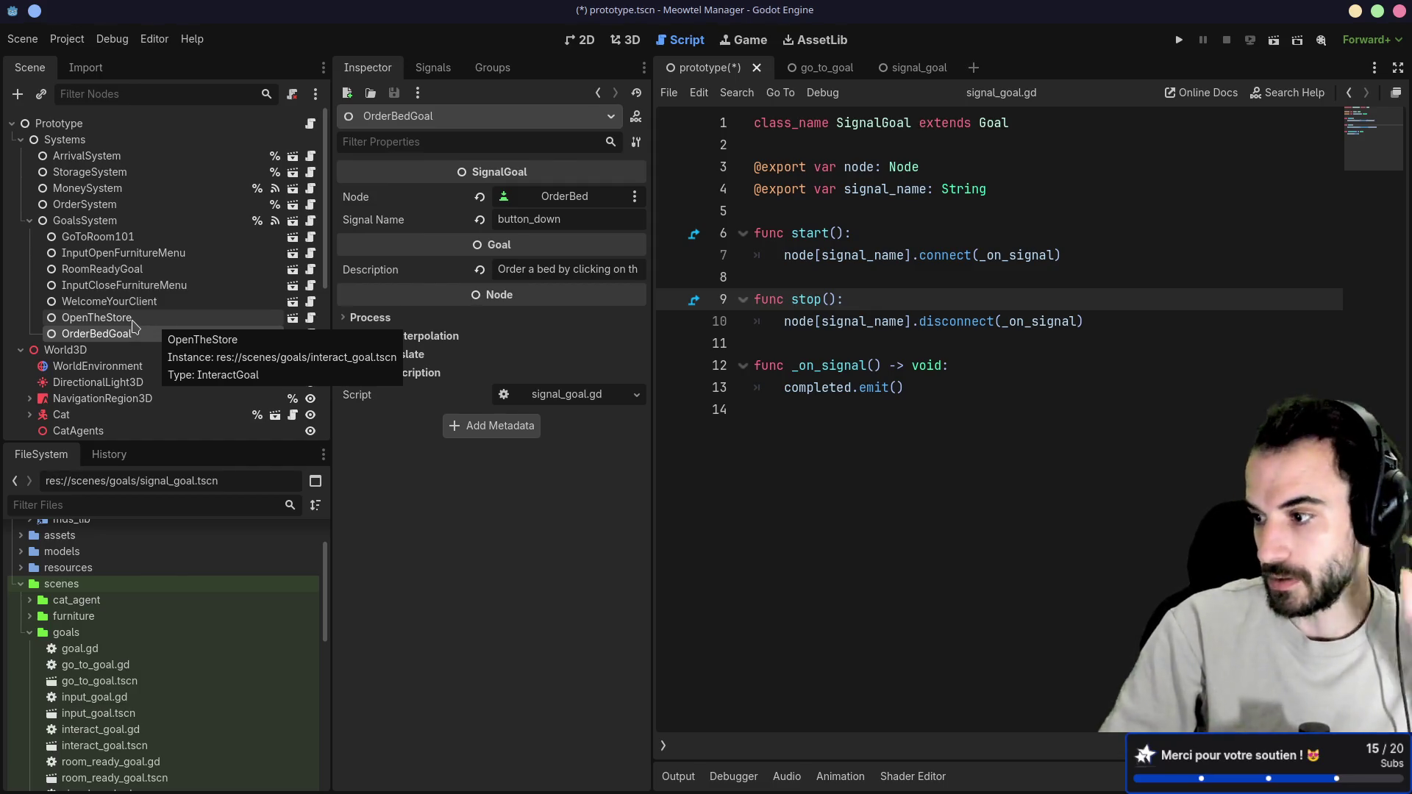
- Duplicate OrderBedGoal and name the copy OrderChairGoal
{"action": "left_click", "coordinate": [127, 318]}
{"action": "left_click", "coordinate": [121, 338]}
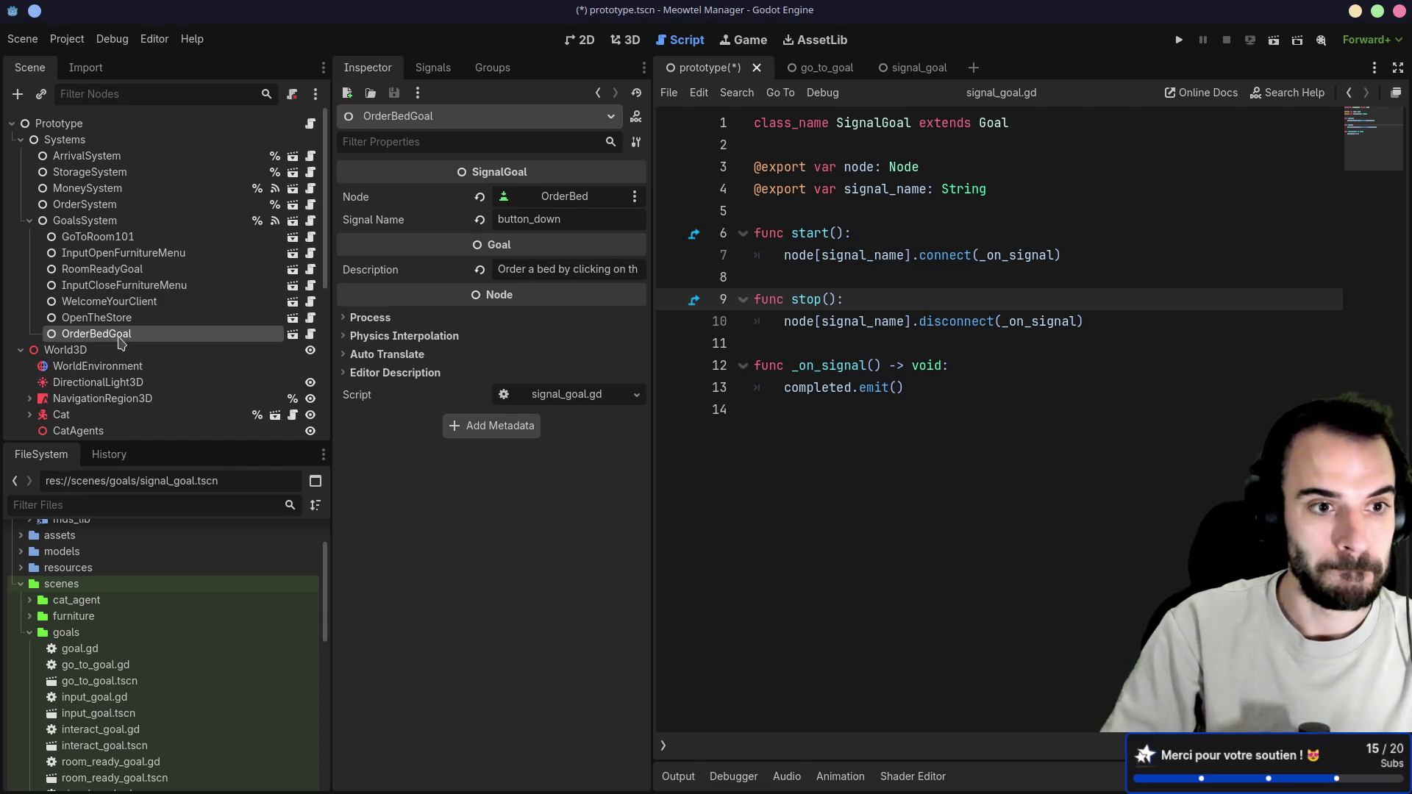
{"action": "key", "text": "ctrl+d"}
{"action": "left_click", "coordinate": [114, 351]}
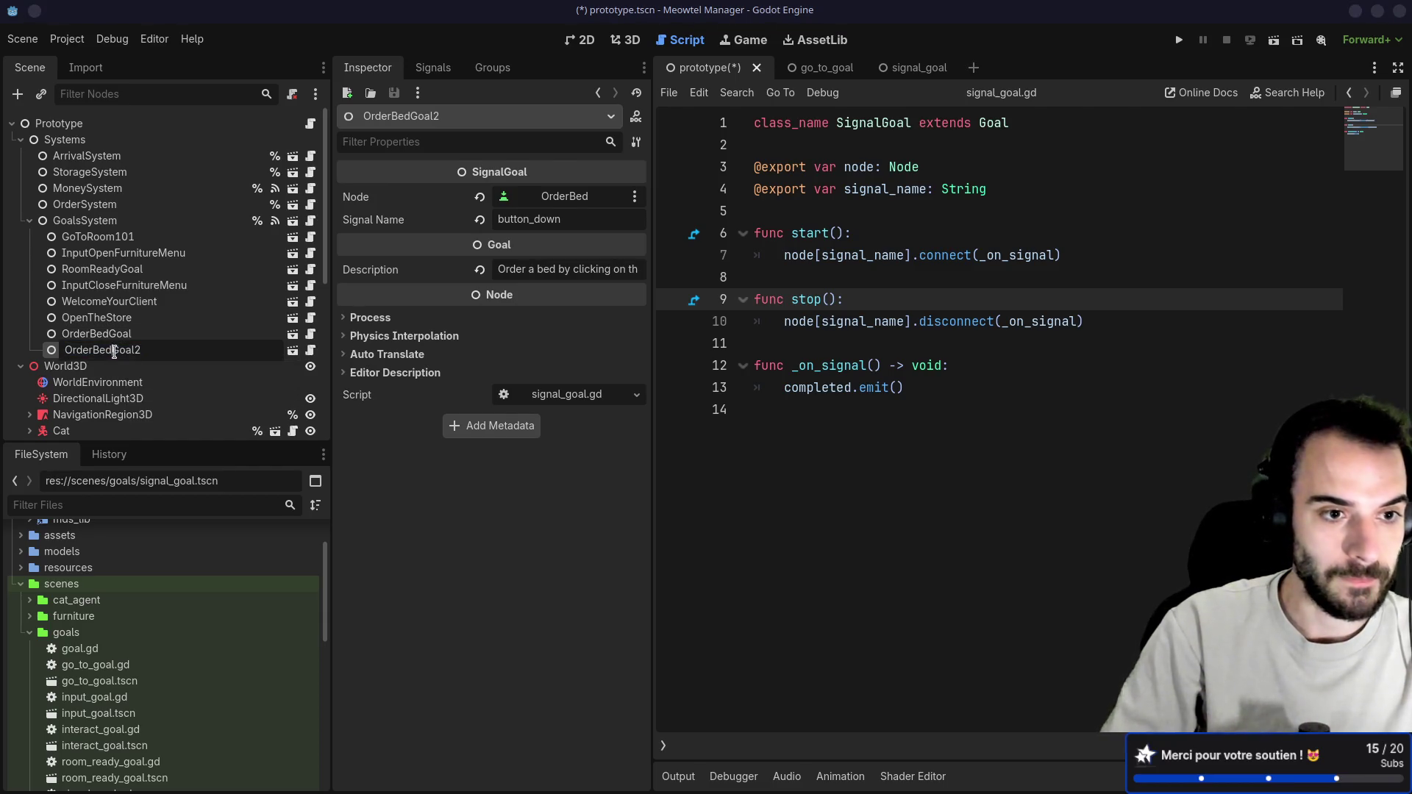
{"action": "key", "text": "BackSpace"}
{"action": "key", "text": "BackSpace"}
{"action": "key", "text": "BackSpace"}
{"action": "type", "text": "Chair"}
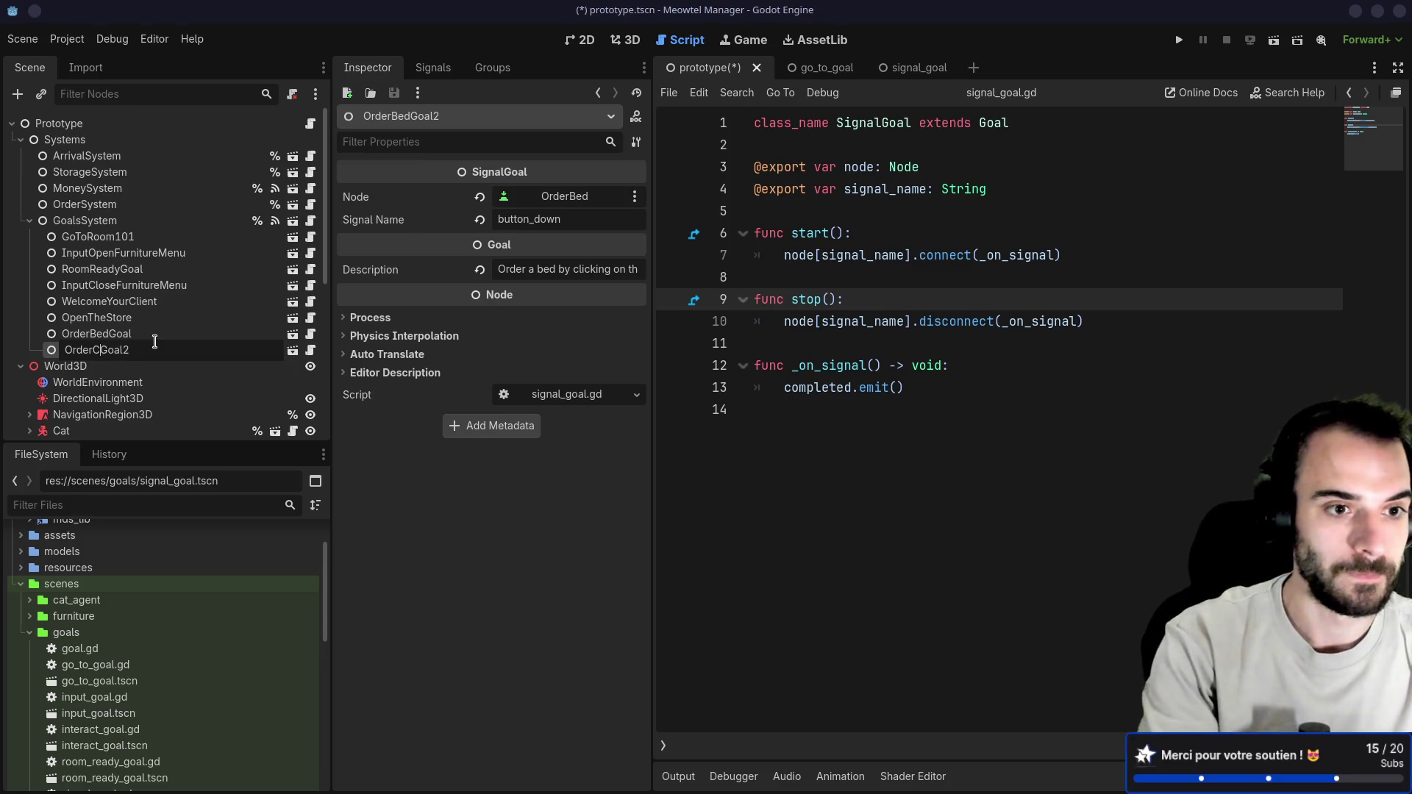
{"action": "left_click", "coordinate": [170, 341]}
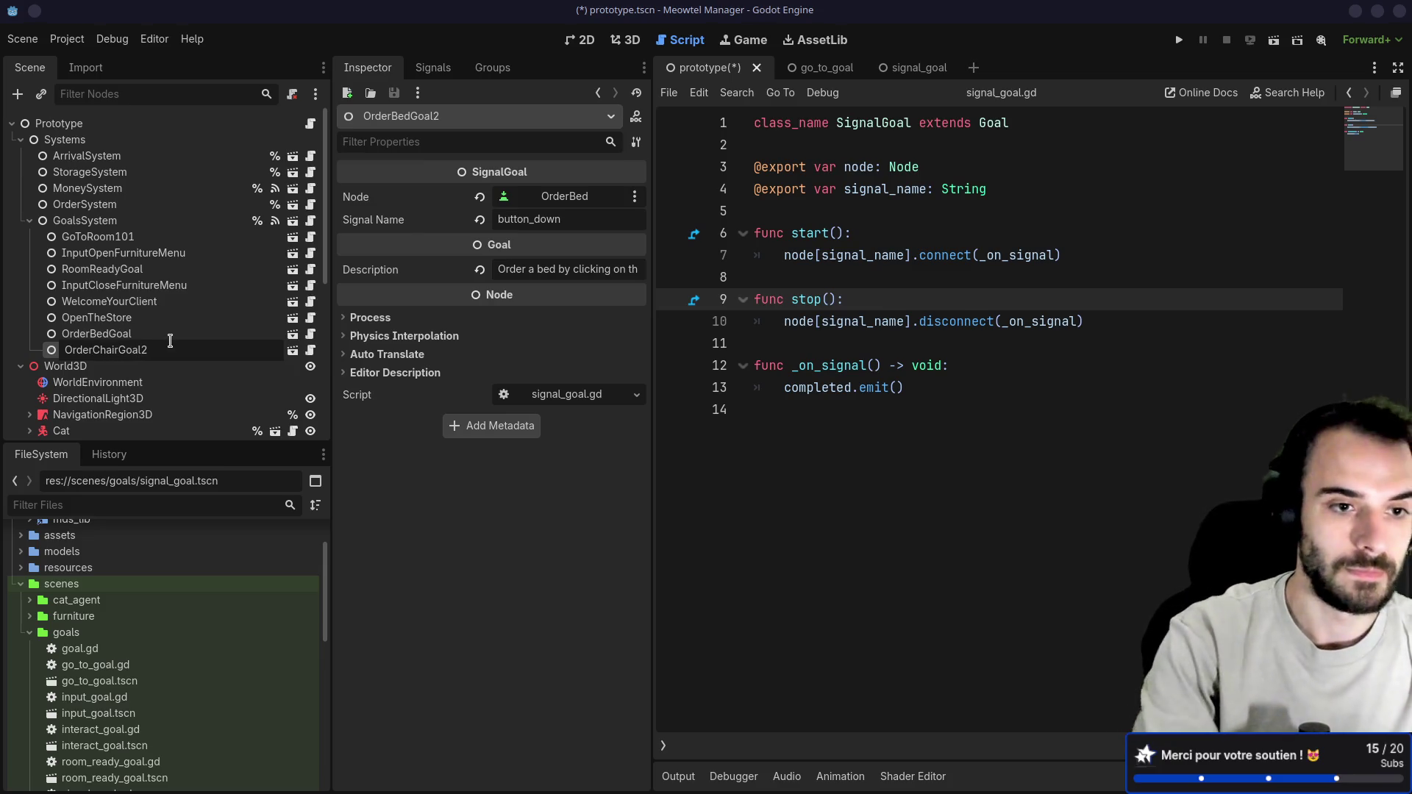
{"action": "key", "text": "Return"}
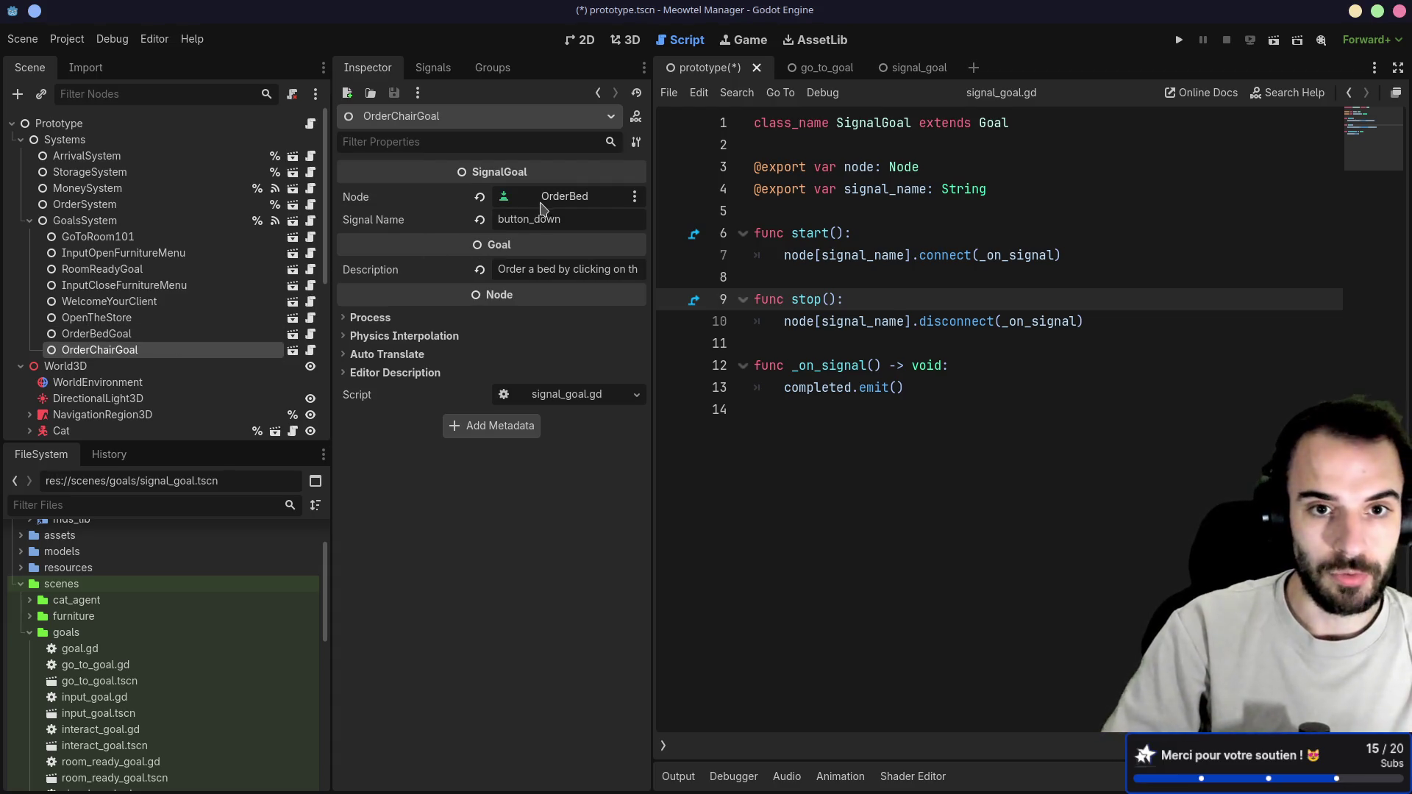
- Assign the OrderChair button as OrderChairGoal's Node and save the scene
{"action": "left_click", "coordinate": [544, 197]}
{"action": "left_click", "coordinate": [826, 127]}
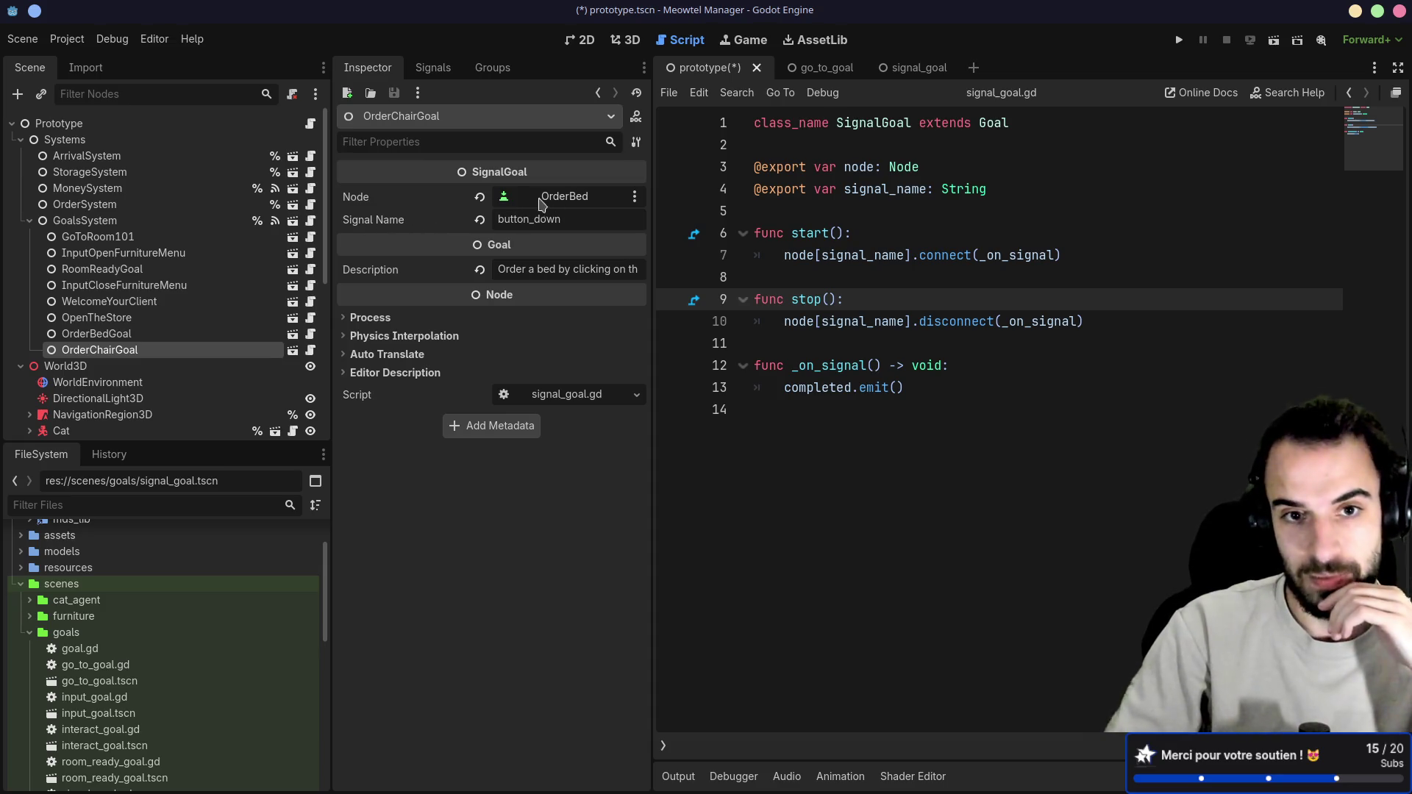
{"action": "scroll", "coordinate": [189, 647], "scroll_direction": "down", "scroll_amount": 5}
{"action": "scroll", "coordinate": [158, 364], "scroll_direction": "down", "scroll_amount": 8}
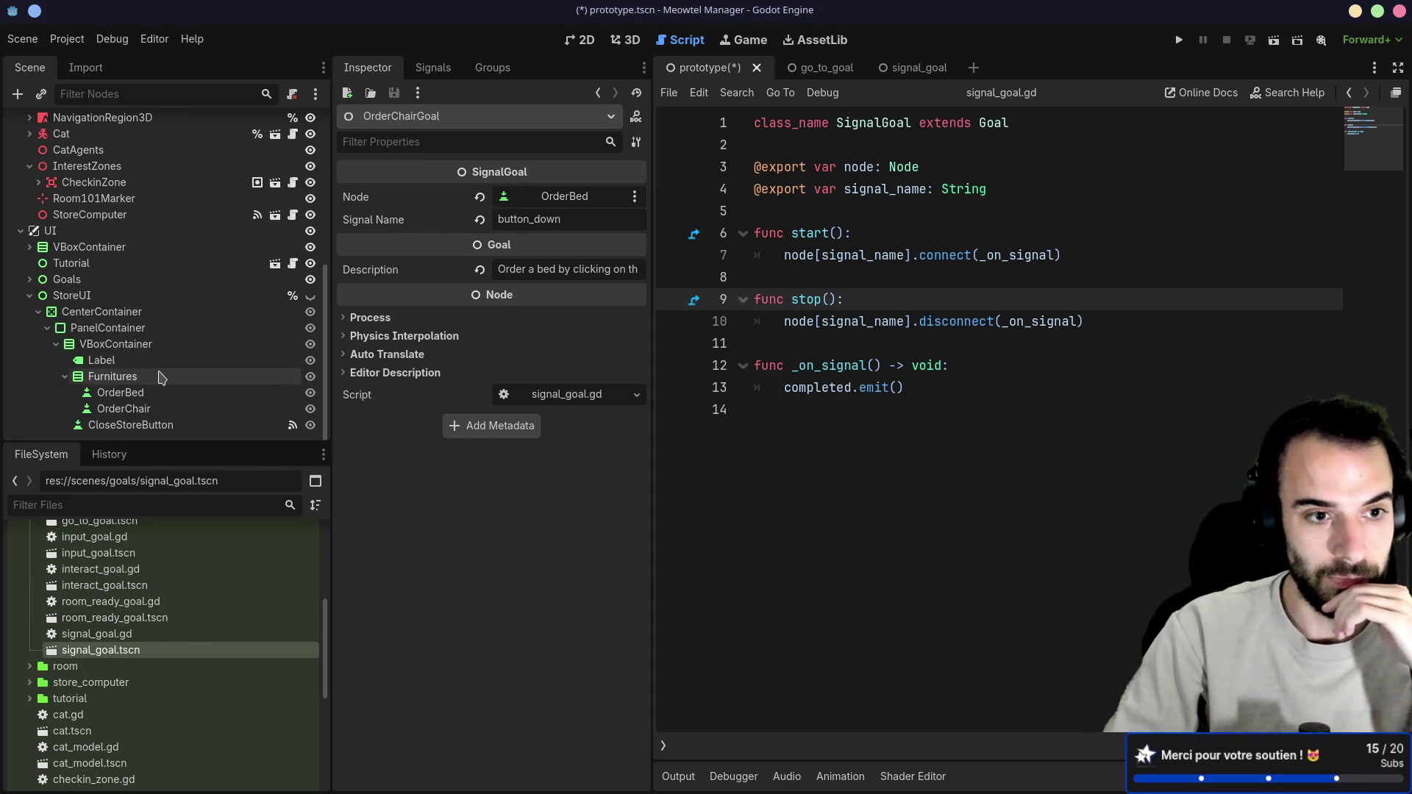
{"action": "left_click_drag", "start_coordinate": [142, 410], "coordinate": [548, 197]}
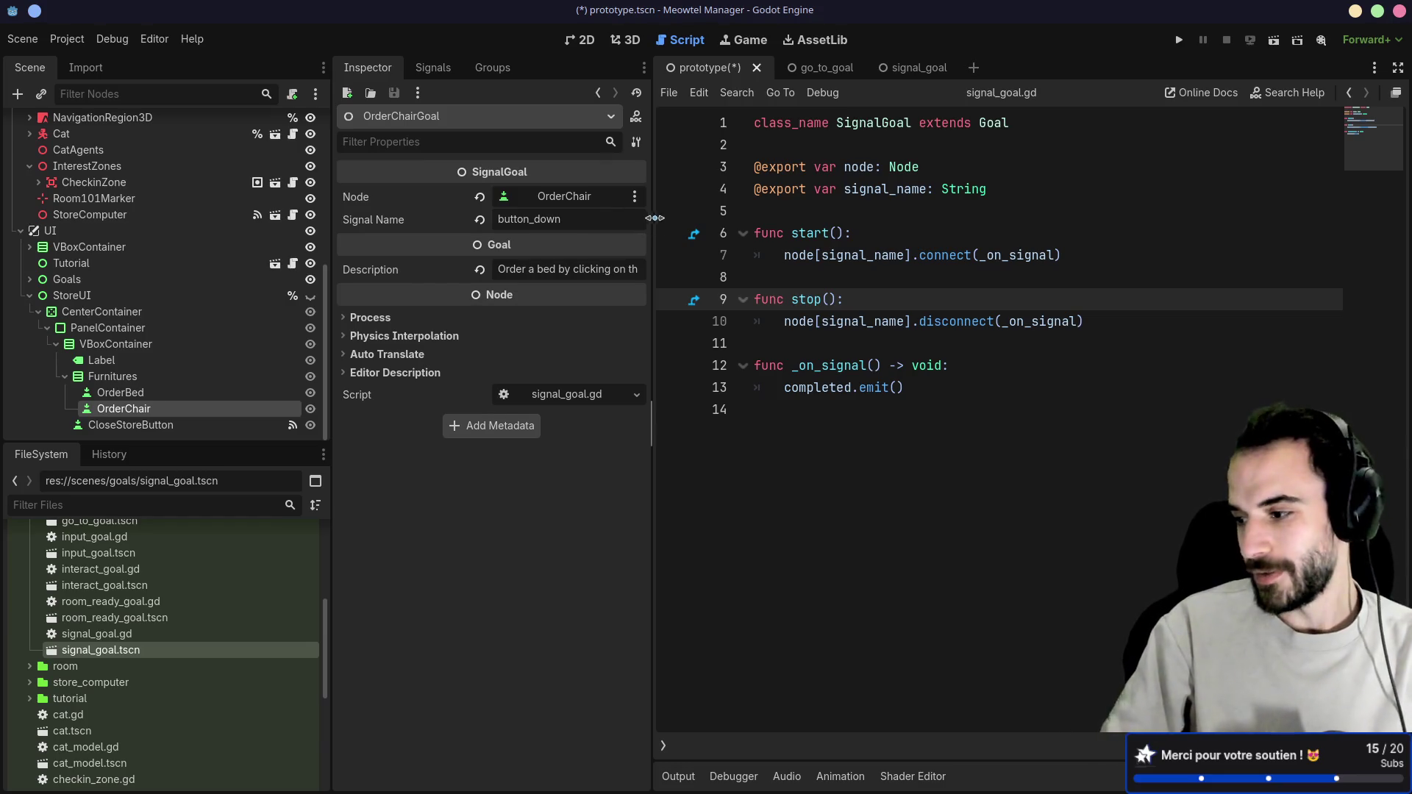
{"action": "key", "text": "ctrl+s"}
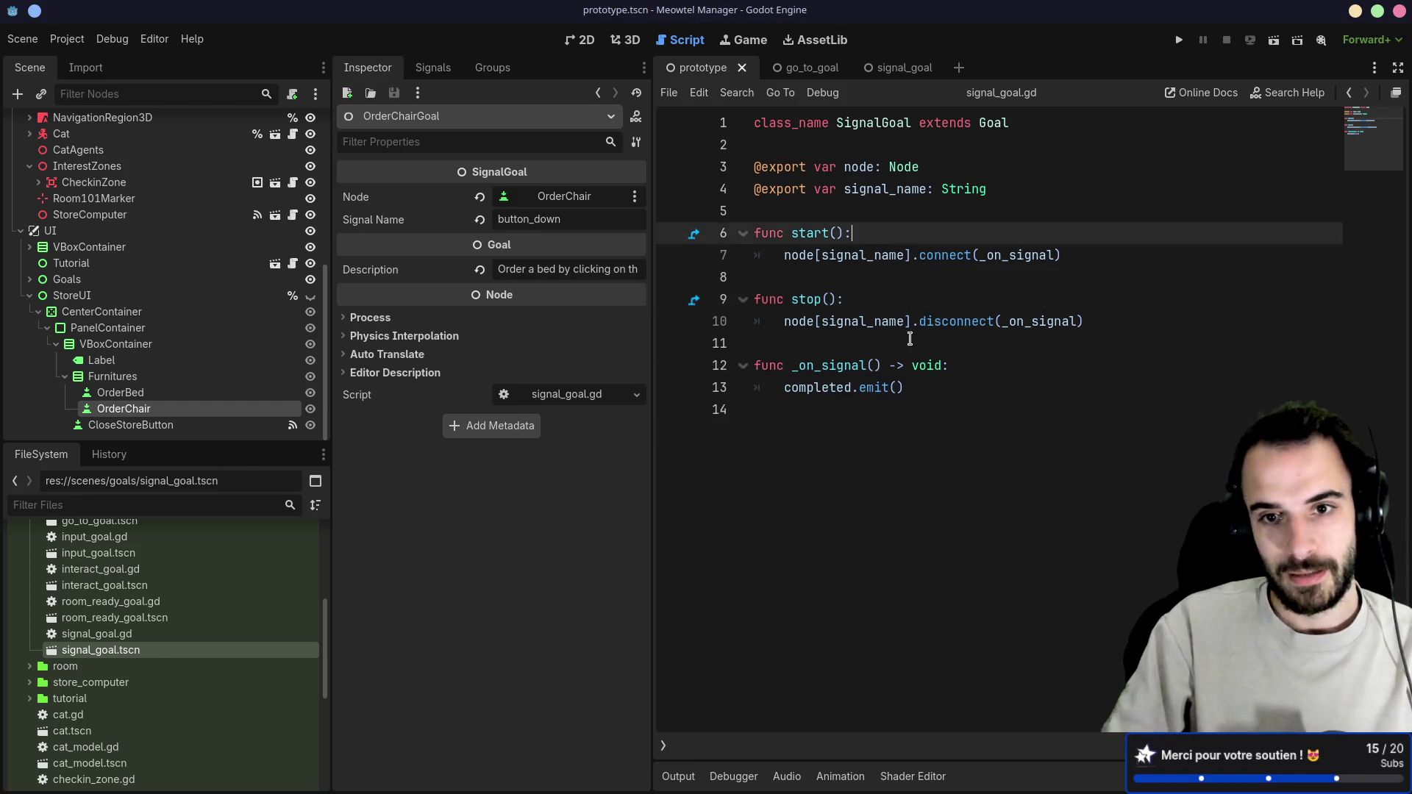
{"action": "left_click", "coordinate": [924, 367]}
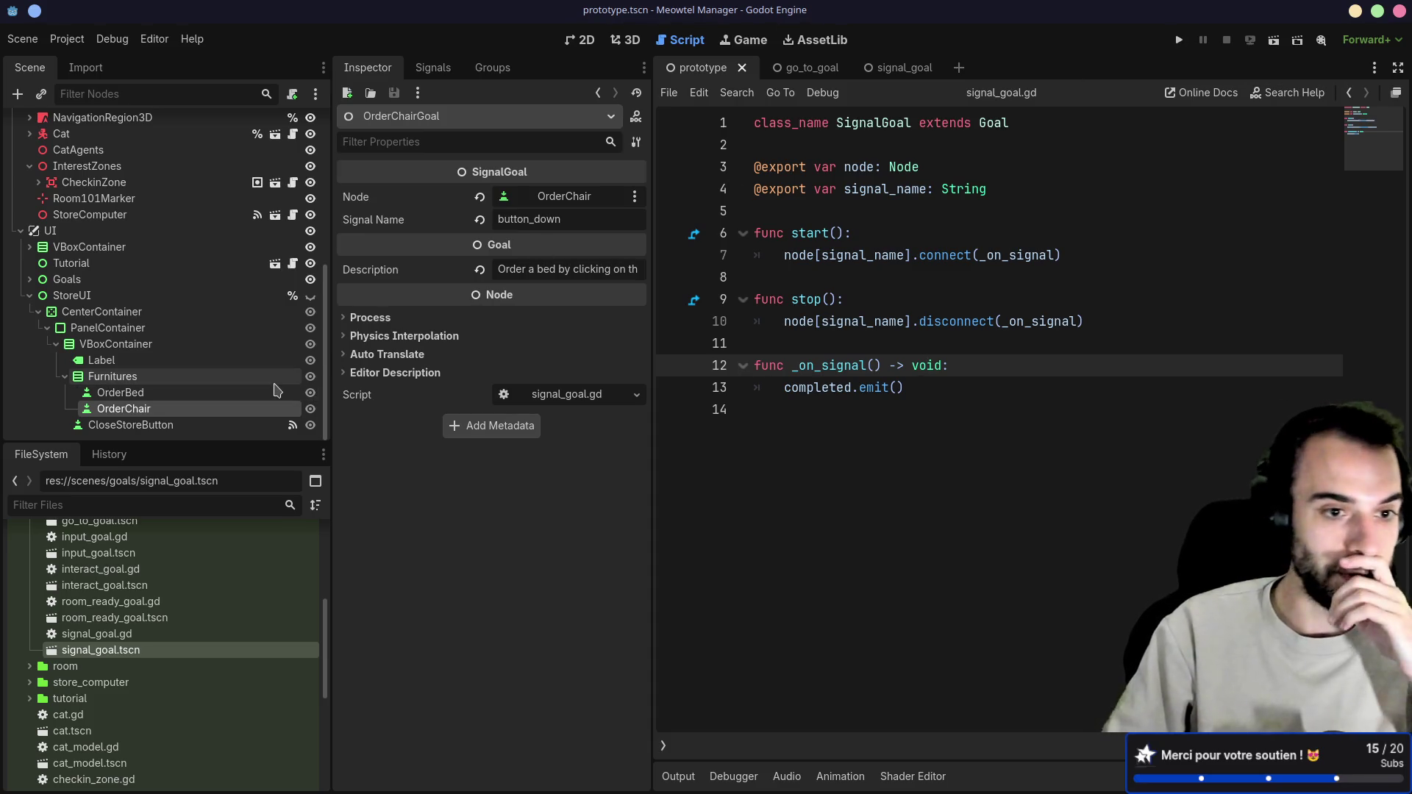
- Compare the OrderBedGoal and OrderChairGoal settings in the Inspector
{"action": "scroll", "coordinate": [278, 390], "scroll_direction": "up", "scroll_amount": 5}
{"action": "scroll", "coordinate": [278, 390], "scroll_direction": "up", "scroll_amount": 1}
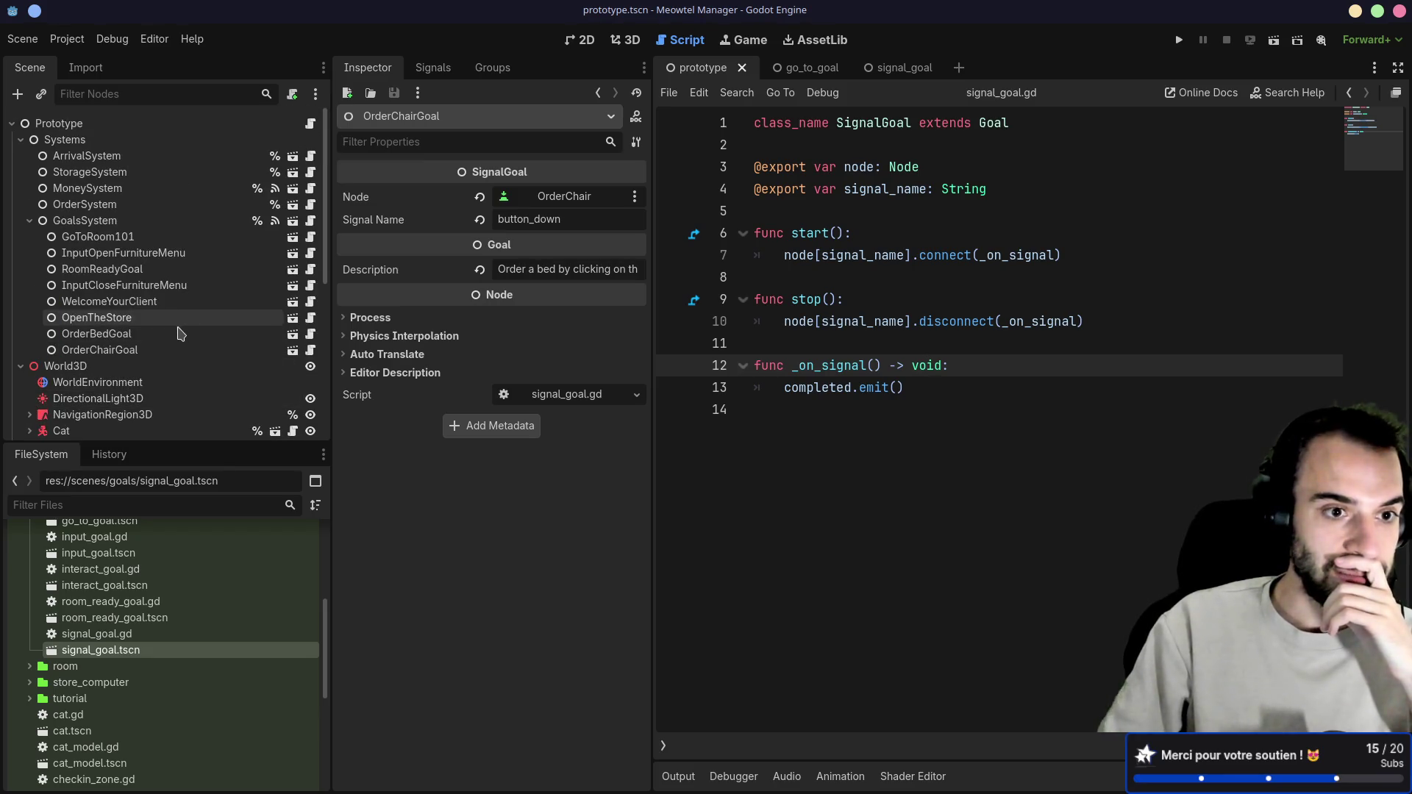
{"action": "left_click", "coordinate": [158, 334]}
{"action": "left_click", "coordinate": [161, 351]}
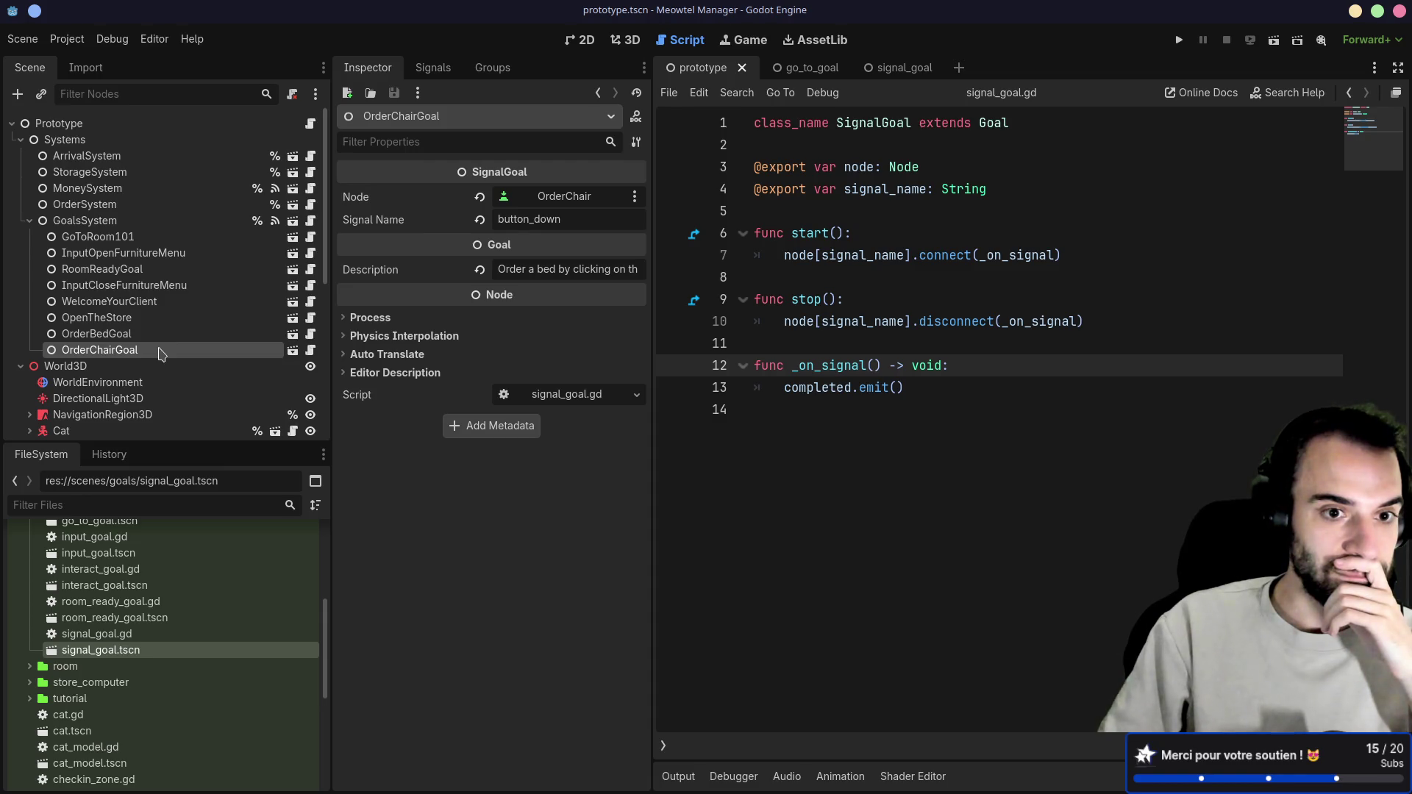
{"action": "left_click", "coordinate": [158, 335]}
{"action": "left_click", "coordinate": [161, 351]}
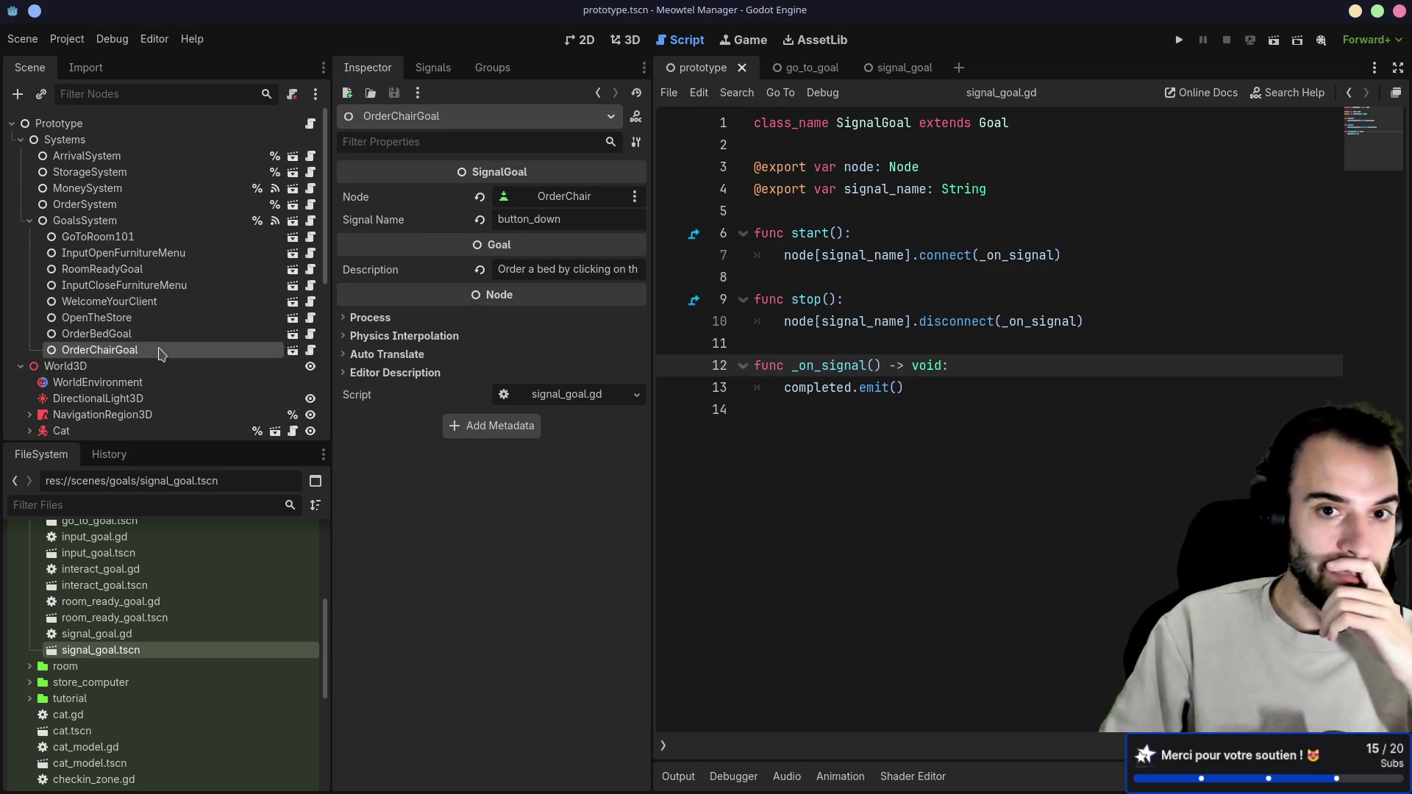
- Duplicate the CloseStoreButton node in StoreUI
{"action": "scroll", "coordinate": [159, 353], "scroll_direction": "down", "scroll_amount": 5}
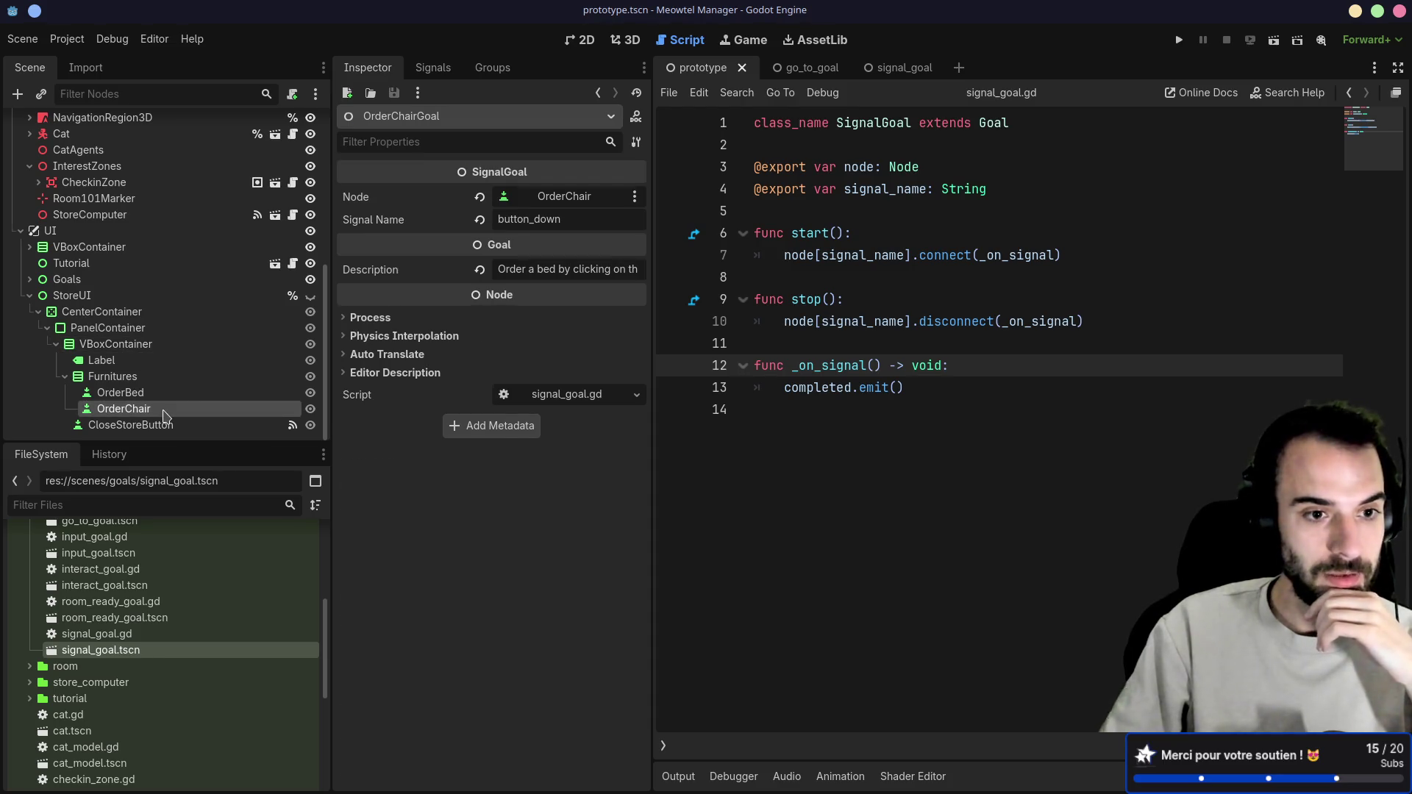
{"action": "left_click", "coordinate": [163, 411]}
{"action": "right_click", "coordinate": [163, 411]}
{"action": "key", "text": "Escape"}
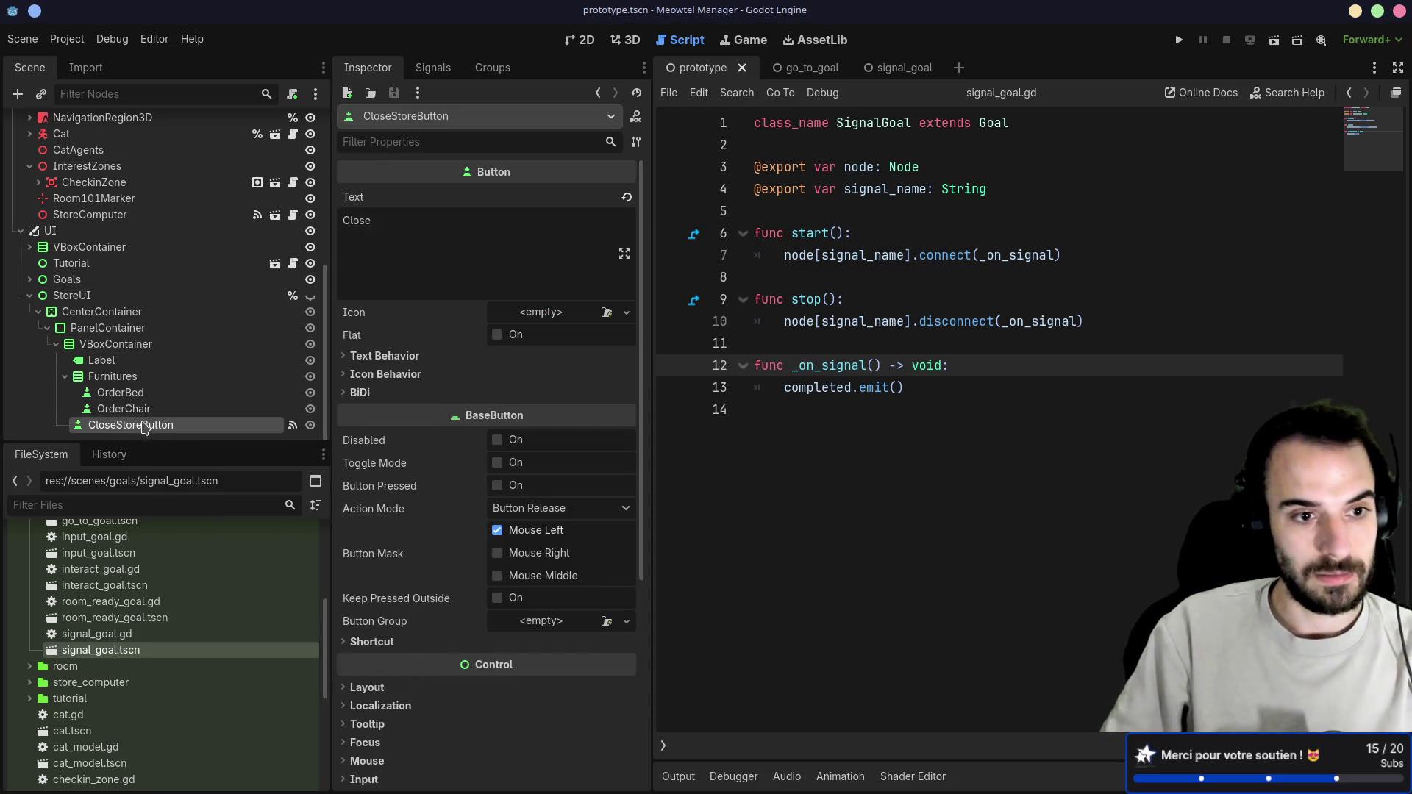
{"action": "left_click", "coordinate": [149, 426]}
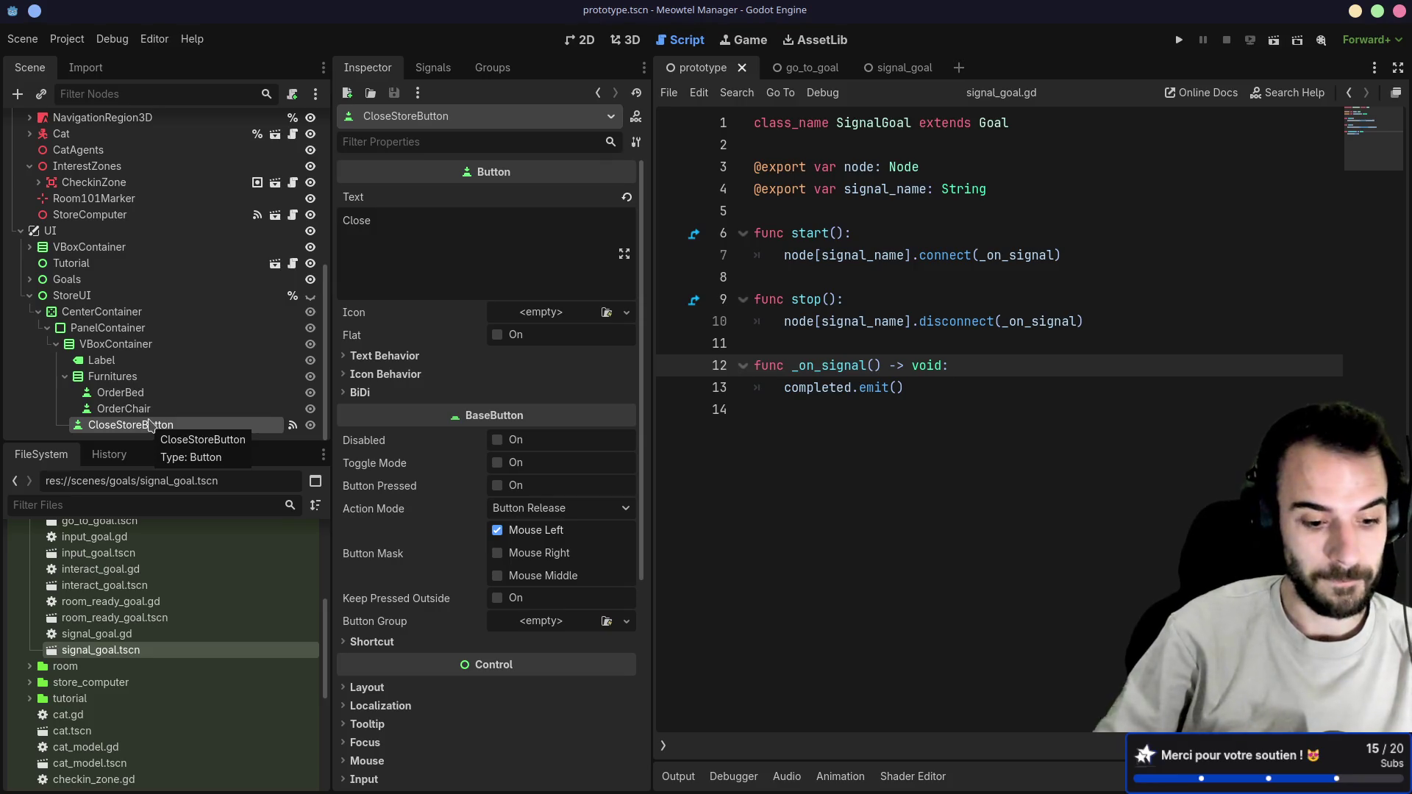
{"action": "key", "text": "ctrl+d"}
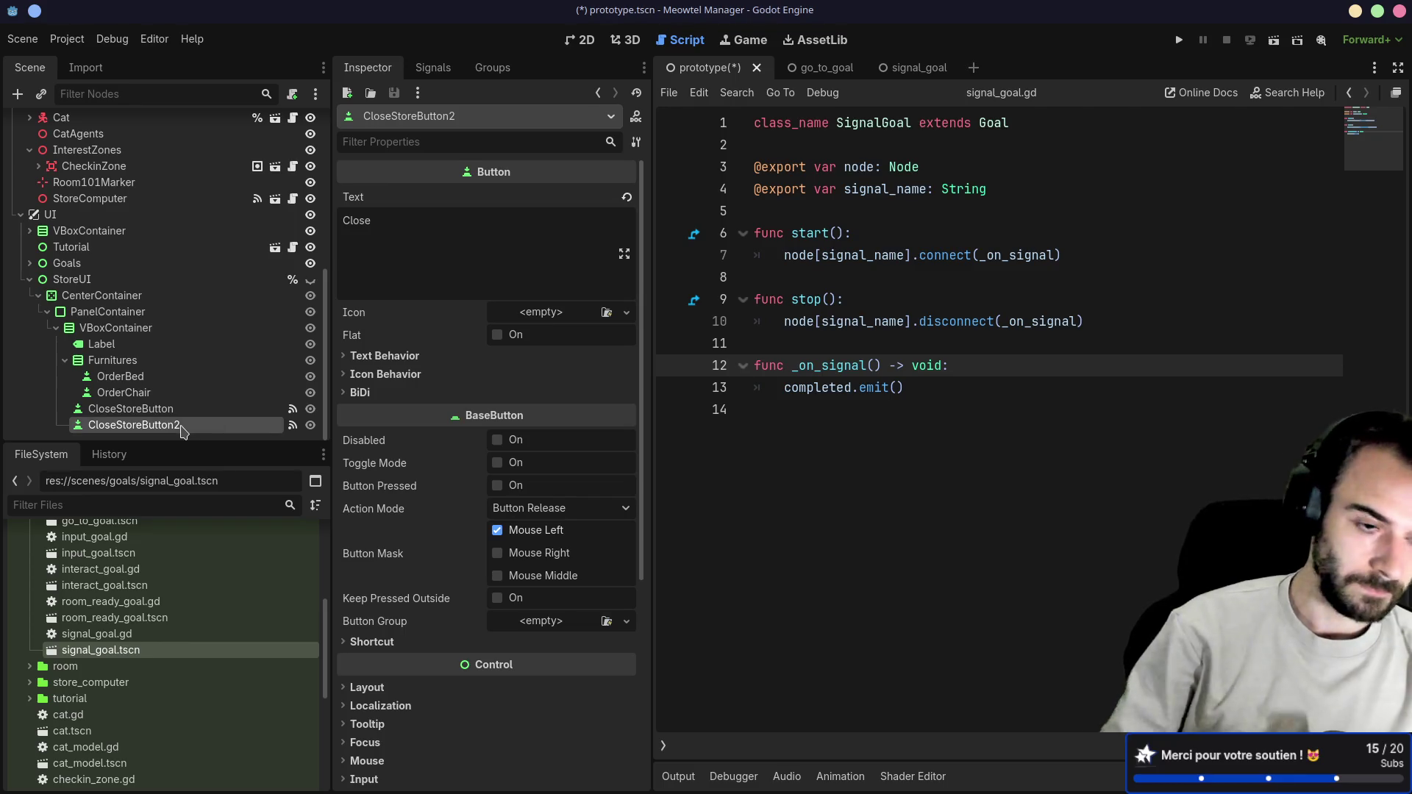
- Rename the original CloseStoreButton to MakeOrder and set its label to 'Send Order'
{"action": "double_click", "coordinate": [184, 425]}
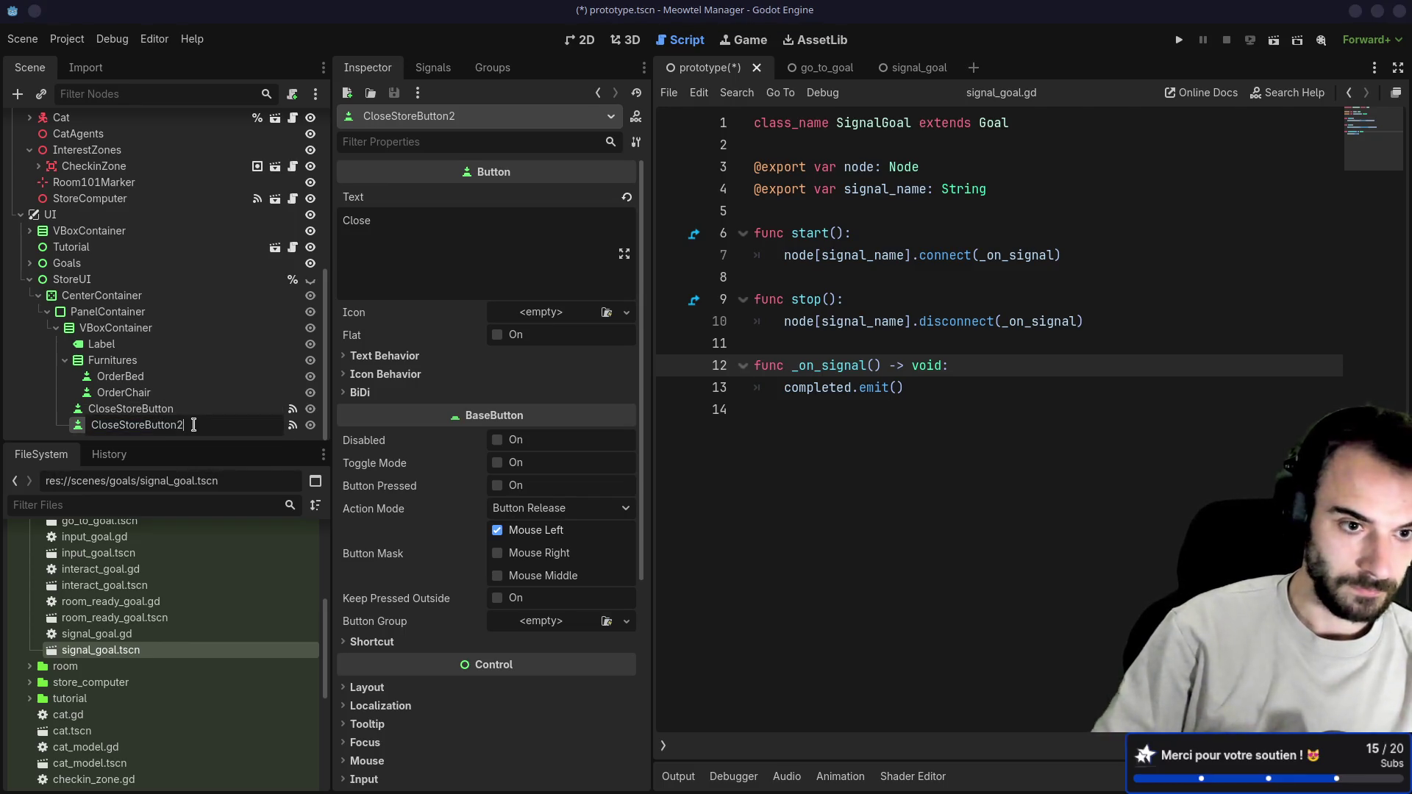
{"action": "double_click", "coordinate": [190, 410]}
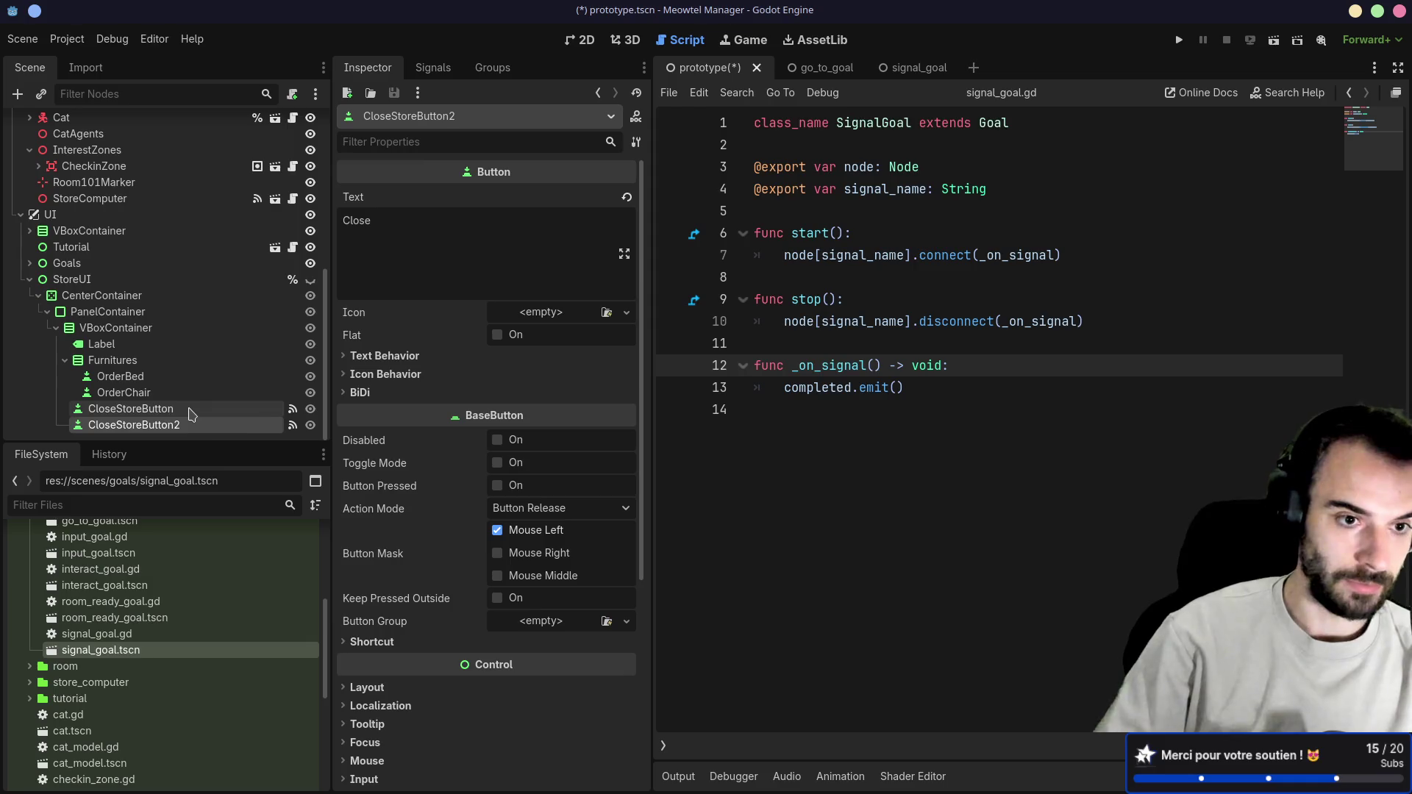
{"action": "type", "text": "MakeOrder"}
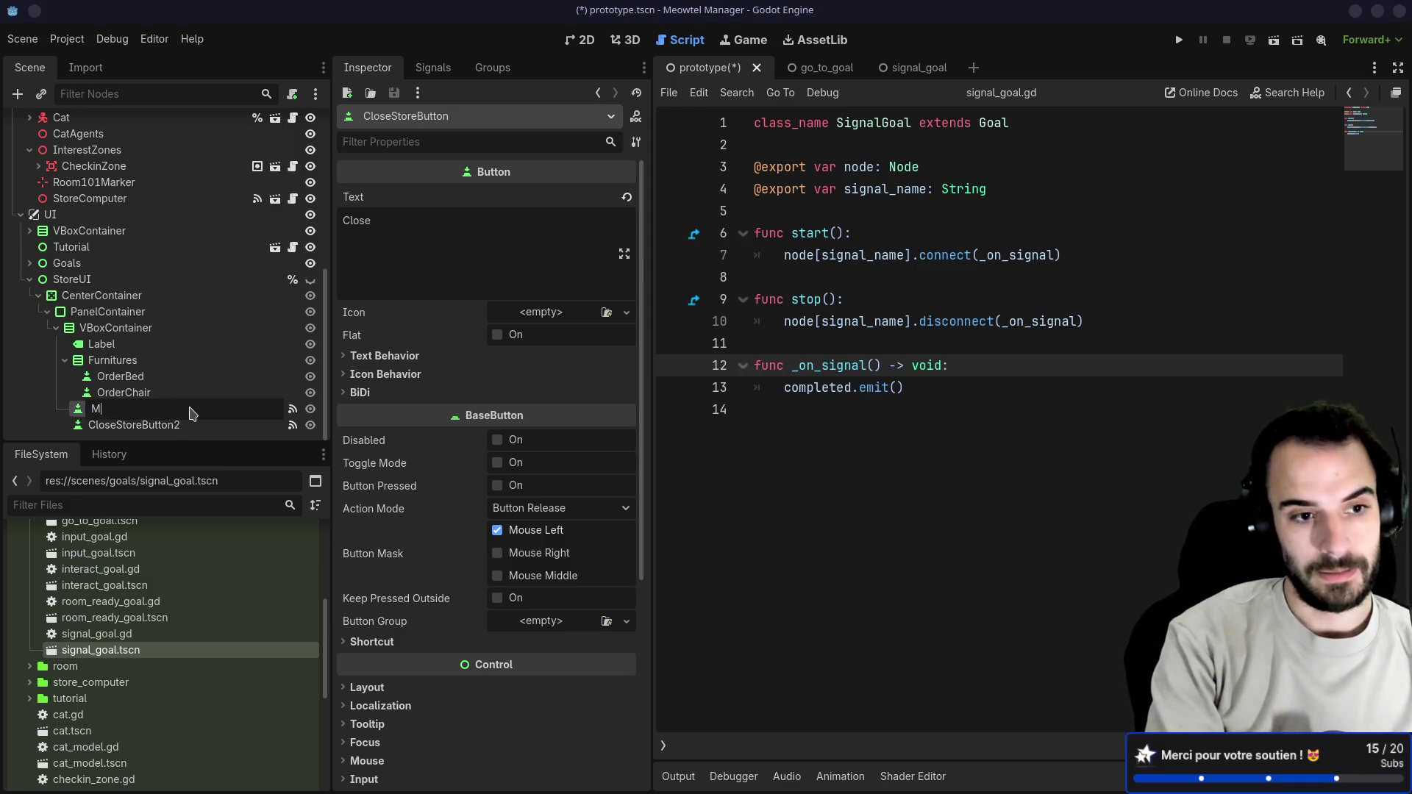
{"action": "key", "text": "Return"}
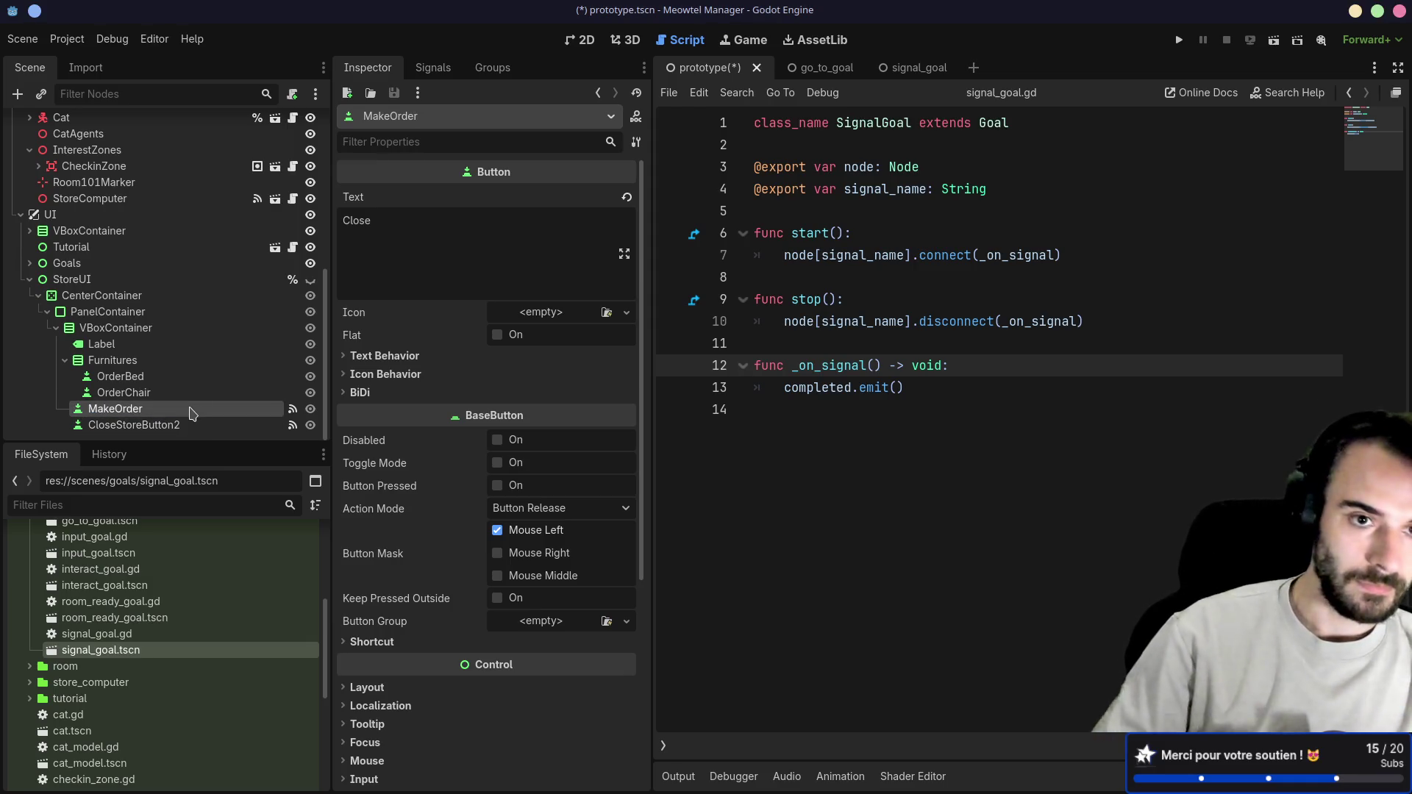
{"action": "double_click", "coordinate": [389, 224]}
{"action": "type", "text": "Make Order"}
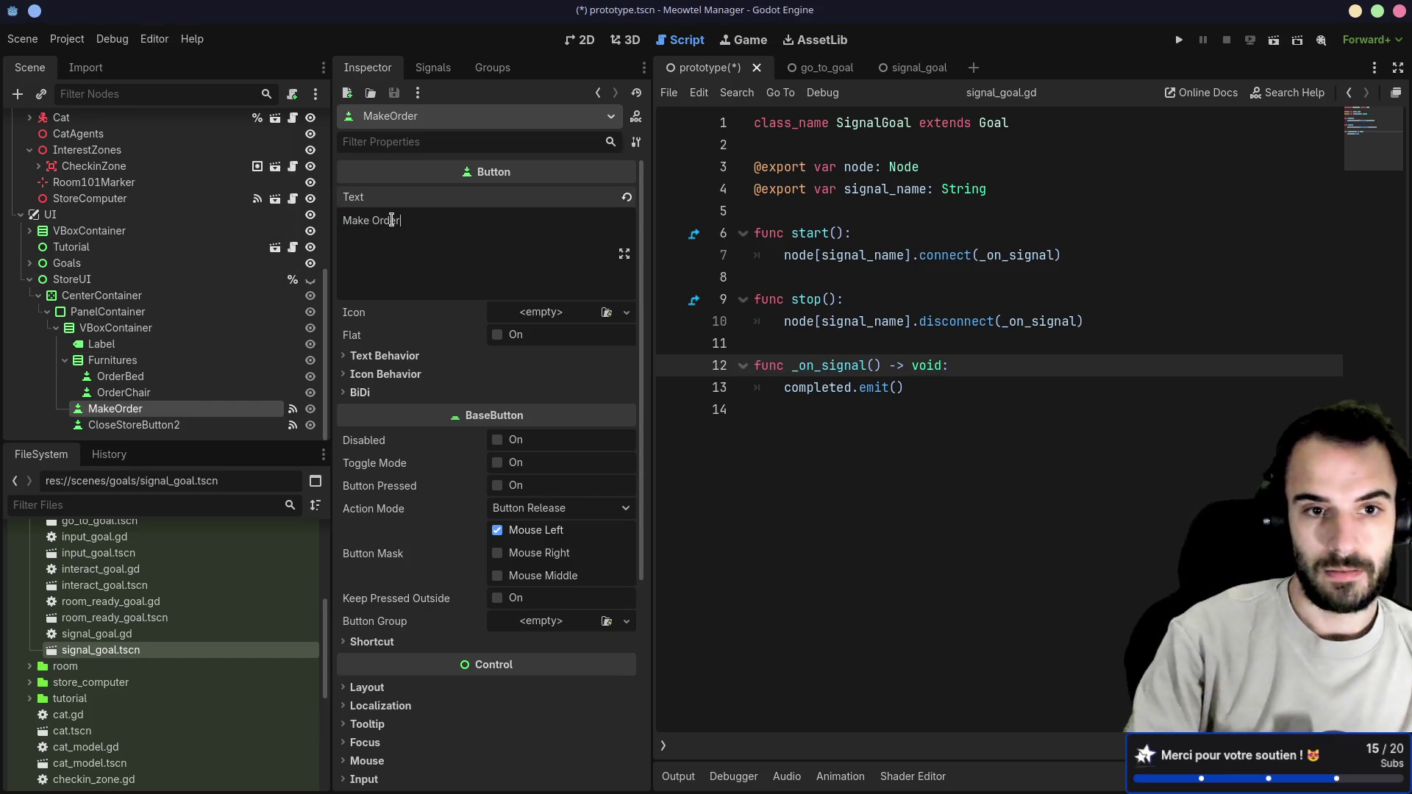
{"action": "double_click", "coordinate": [355, 220]}
{"action": "type", "text": "Send"}
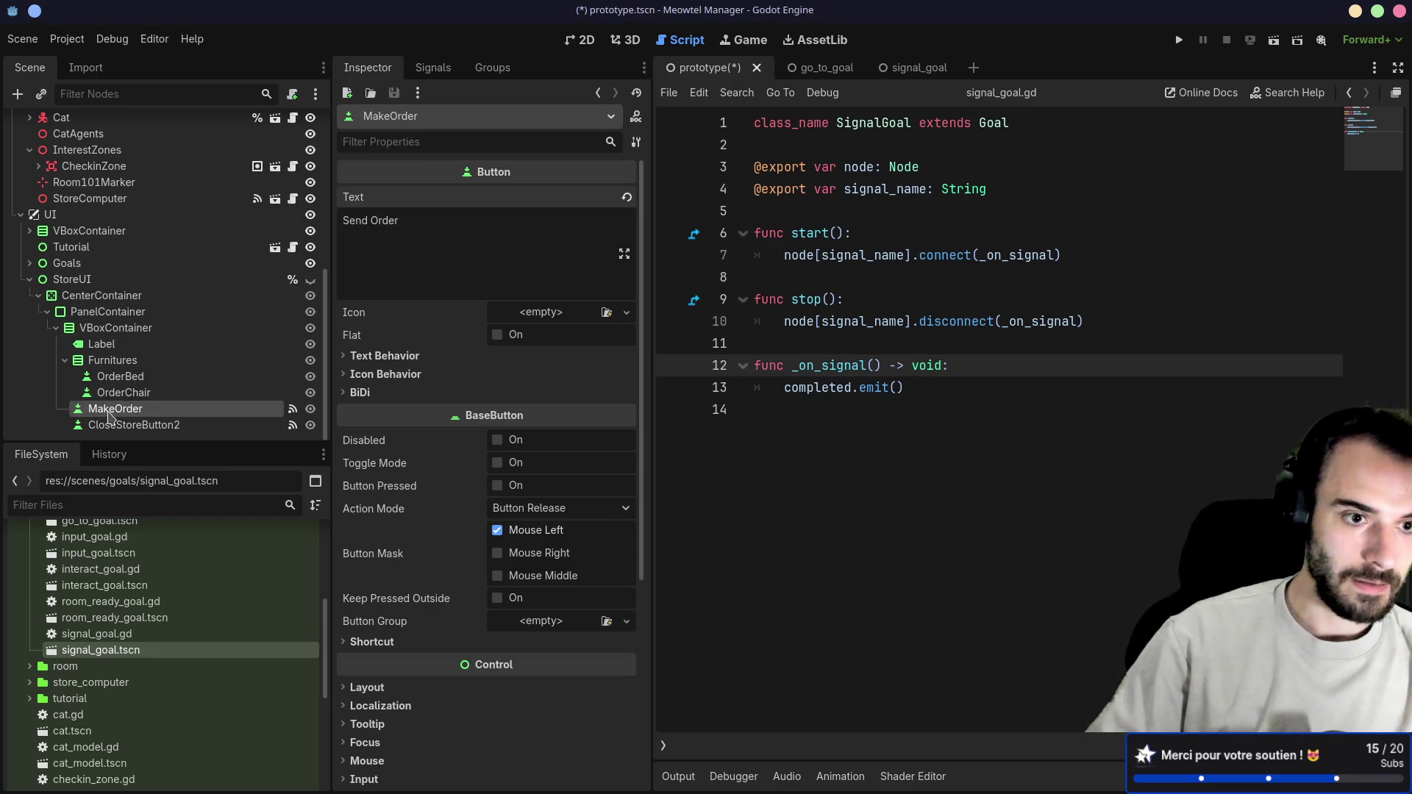
- Rename the button node to SendOrder, save the scene, and restore the editor window
{"action": "left_click", "coordinate": [110, 411]}
{"action": "key", "text": "BackSpace"}
{"action": "key", "text": "BackSpace"}
{"action": "key", "text": "BackSpace"}
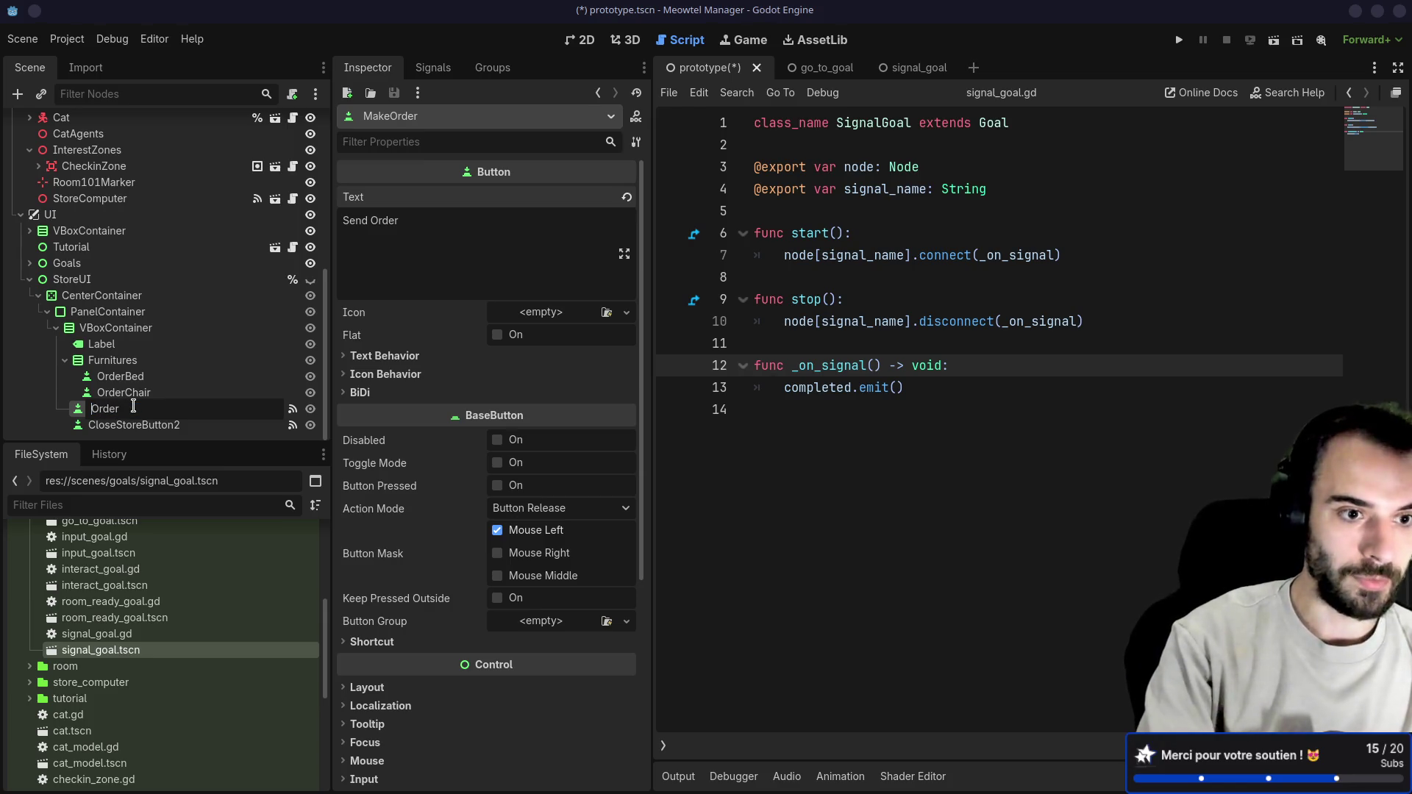
{"action": "type", "text": "Sen"}
{"action": "type", "text": "d"}
{"action": "key", "text": "Return"}
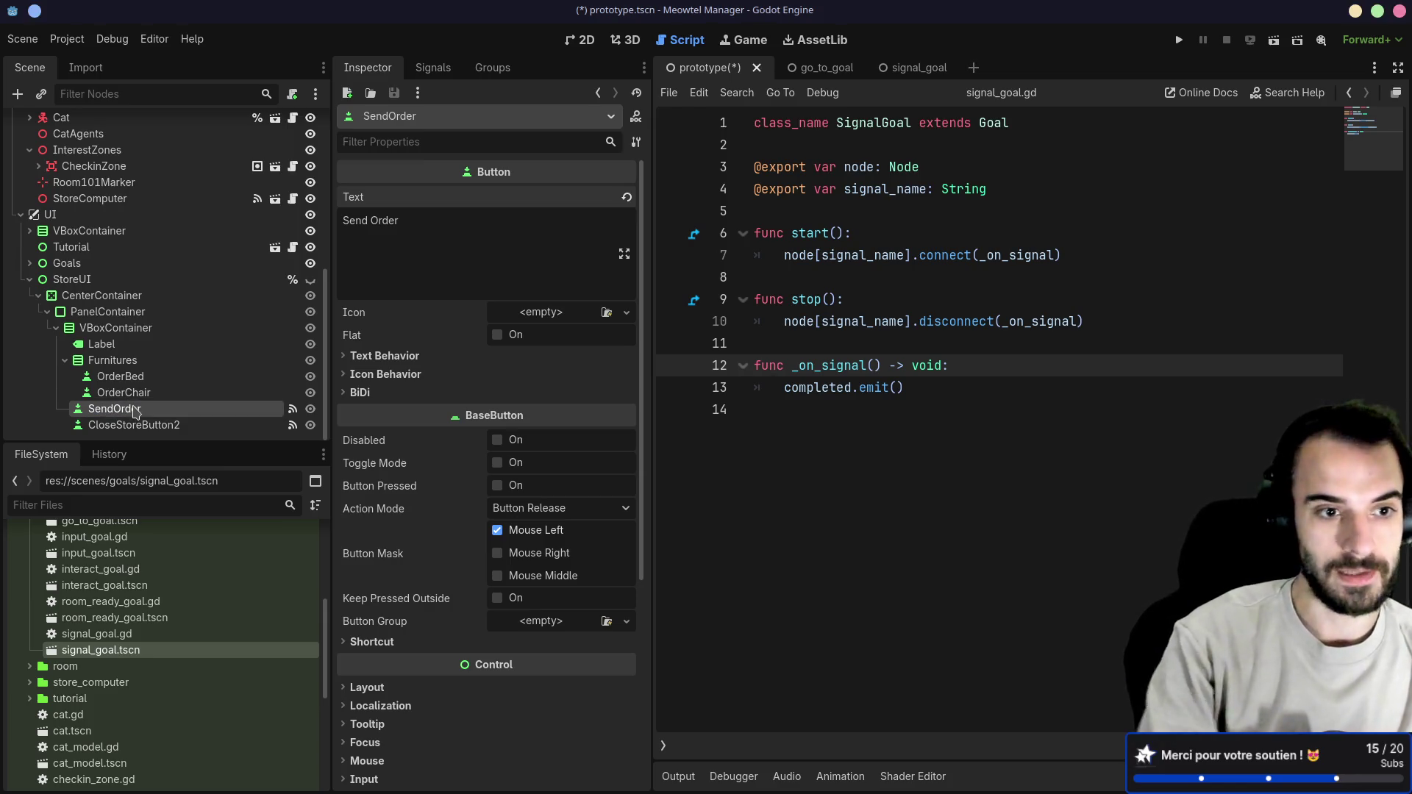
{"action": "key", "text": "ctrl+s"}
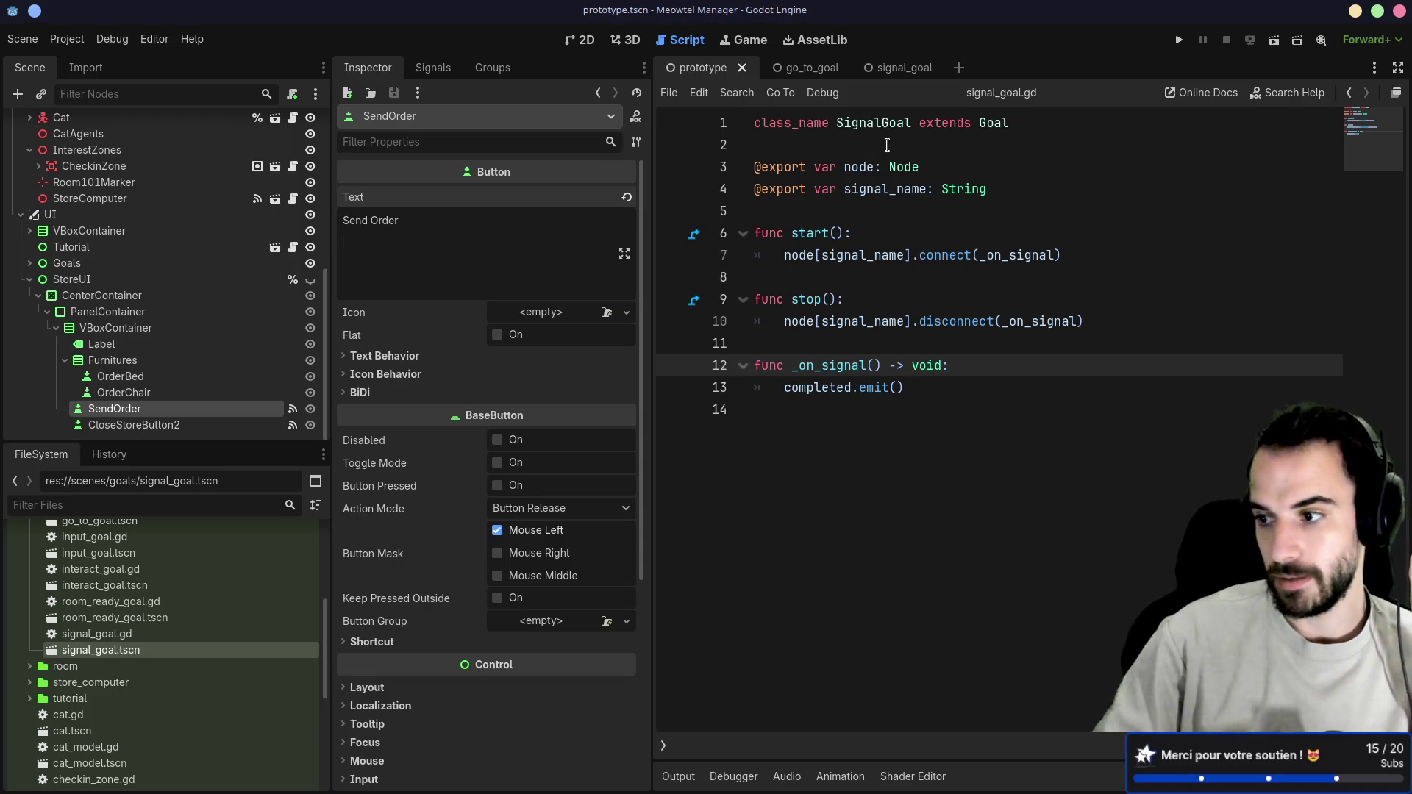
{"action": "left_click", "coordinate": [1378, 11]}
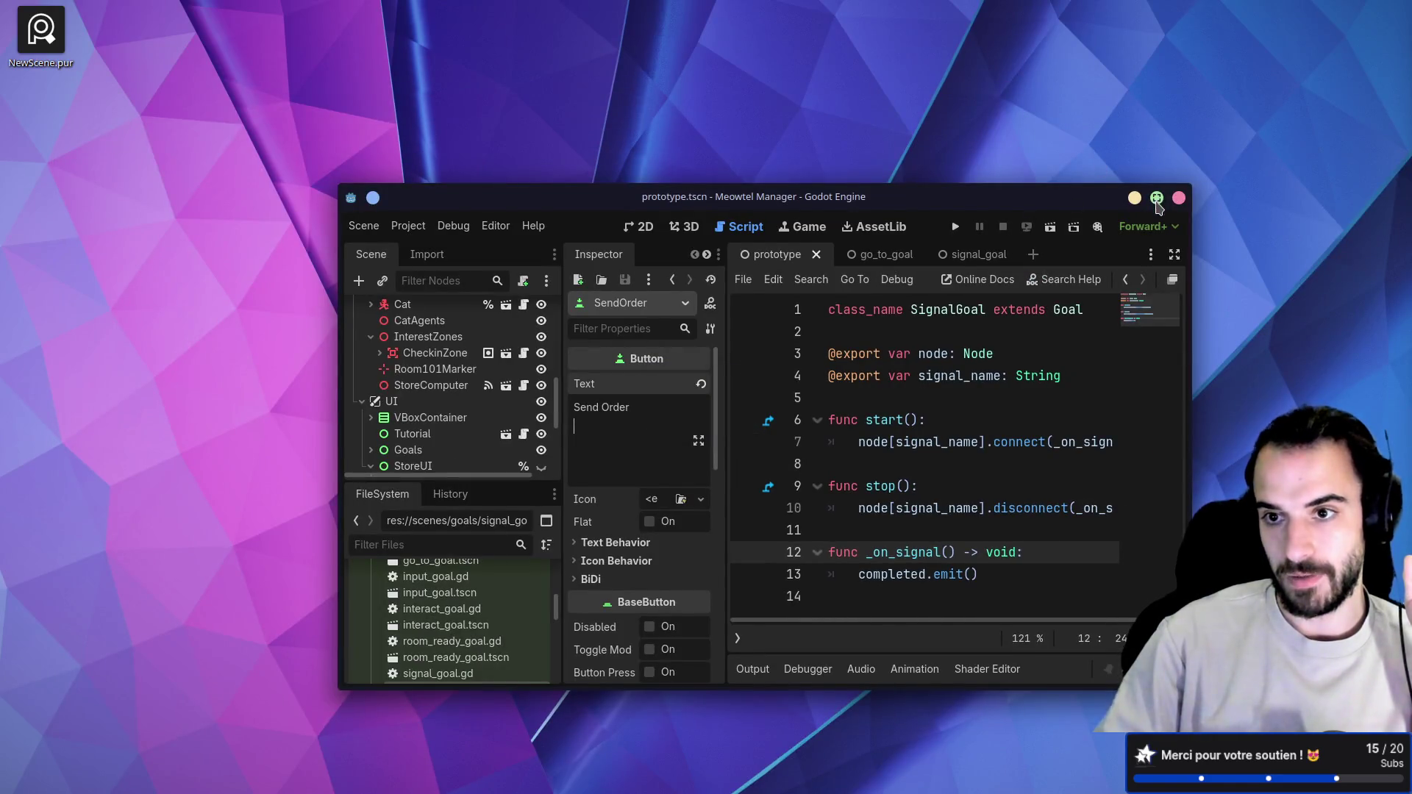
- Maximise the editor window again, then search the application launcher for 'dispaly'
{"action": "left_click_drag", "start_coordinate": [984, 212], "coordinate": [740, 389]}
{"action": "double_click", "coordinate": [740, 389]}
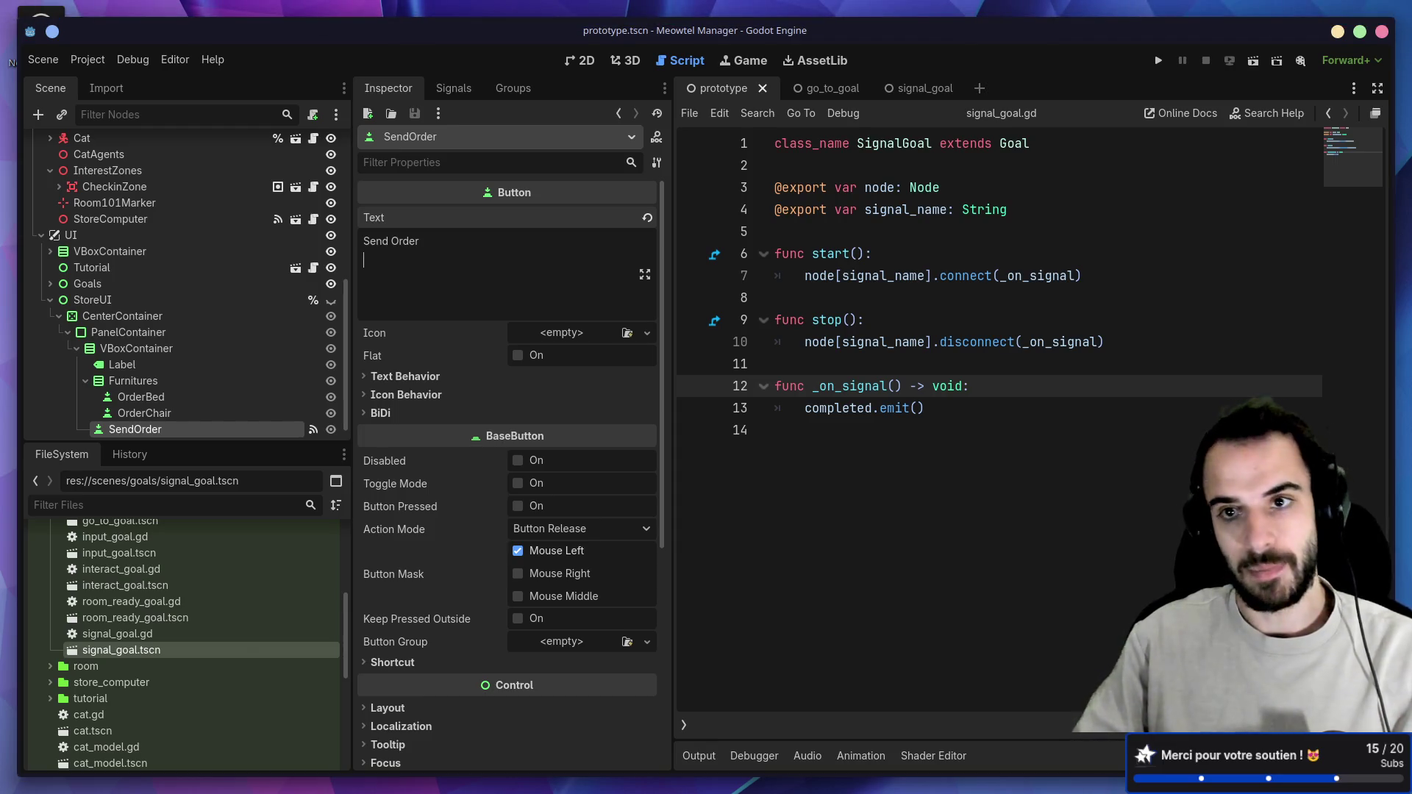
{"action": "right_click", "coordinate": [1076, 6]}
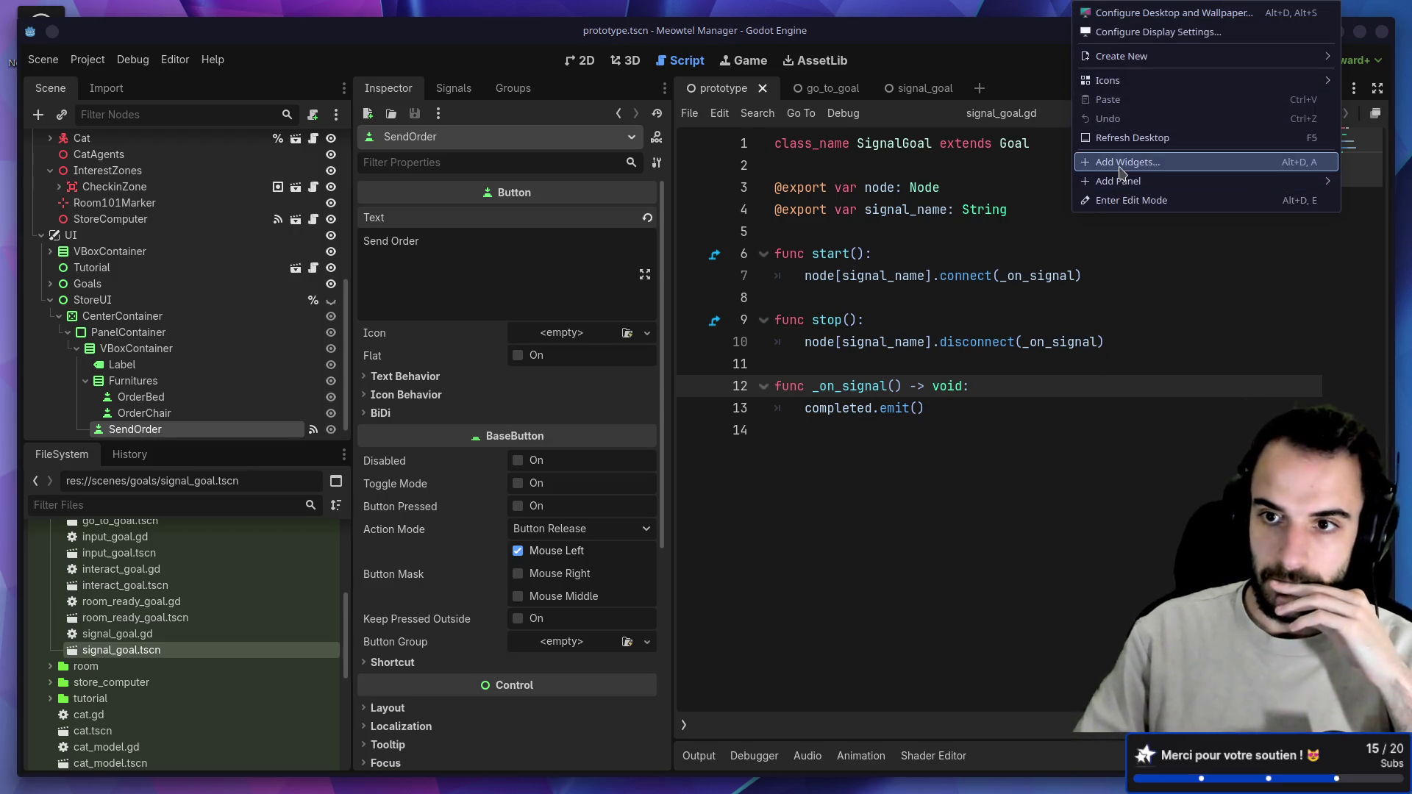
{"action": "left_click", "coordinate": [1000, 121]}
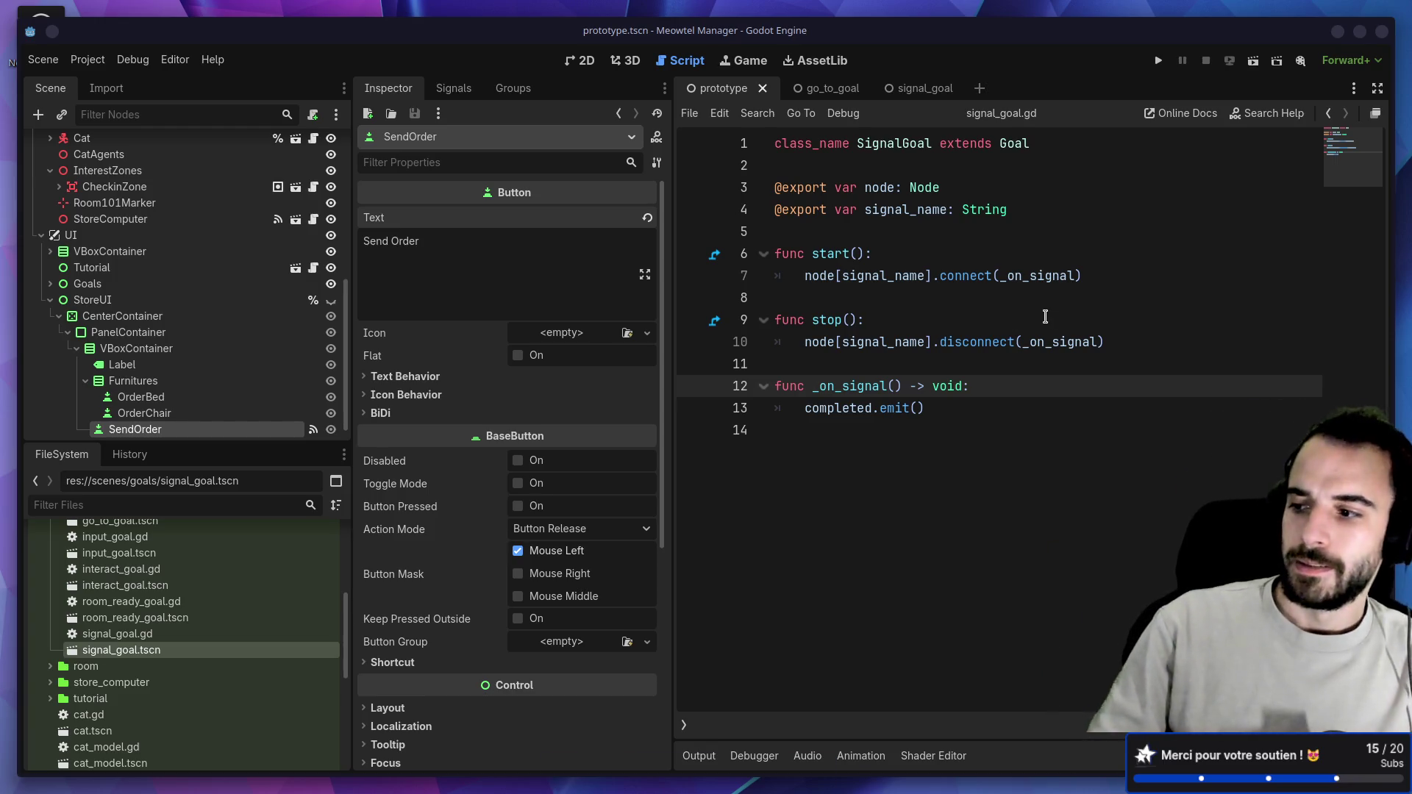
{"action": "key", "text": "super"}
{"action": "type", "text": "dispal"}
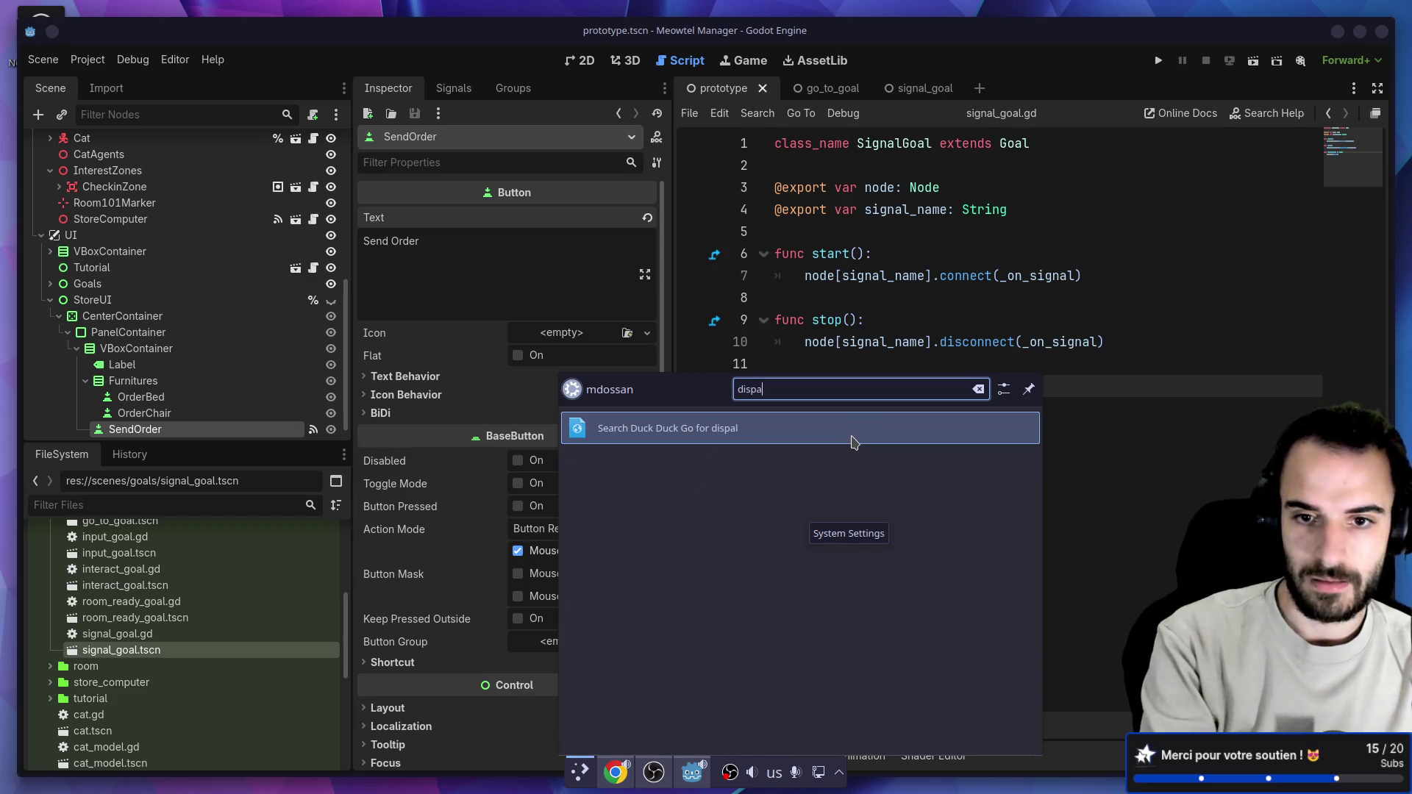
{"action": "type", "text": "y"}
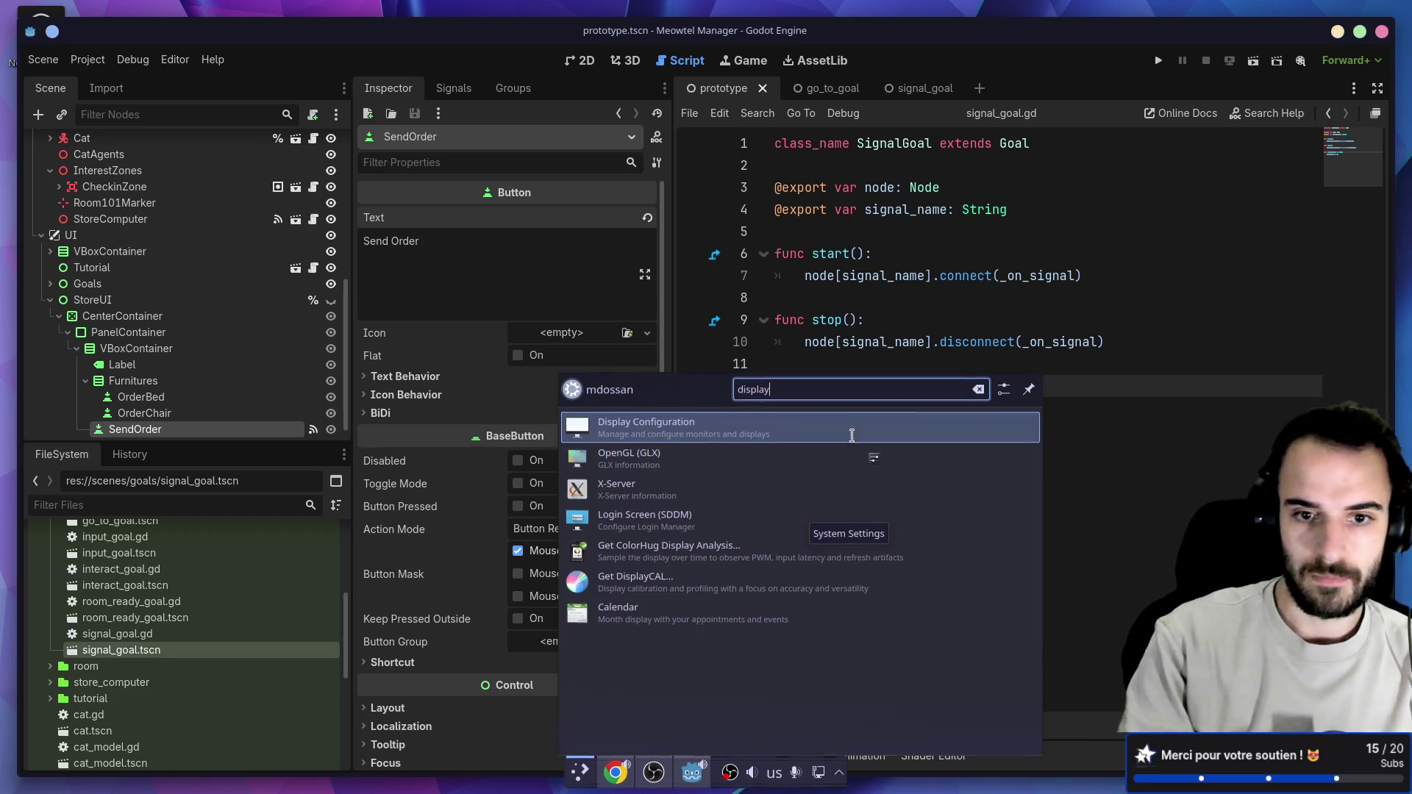
- Set the LG 27GN7 monitor refresh rate to 60 Hz, keep it, and close System Settings
{"action": "key", "text": "Return"}
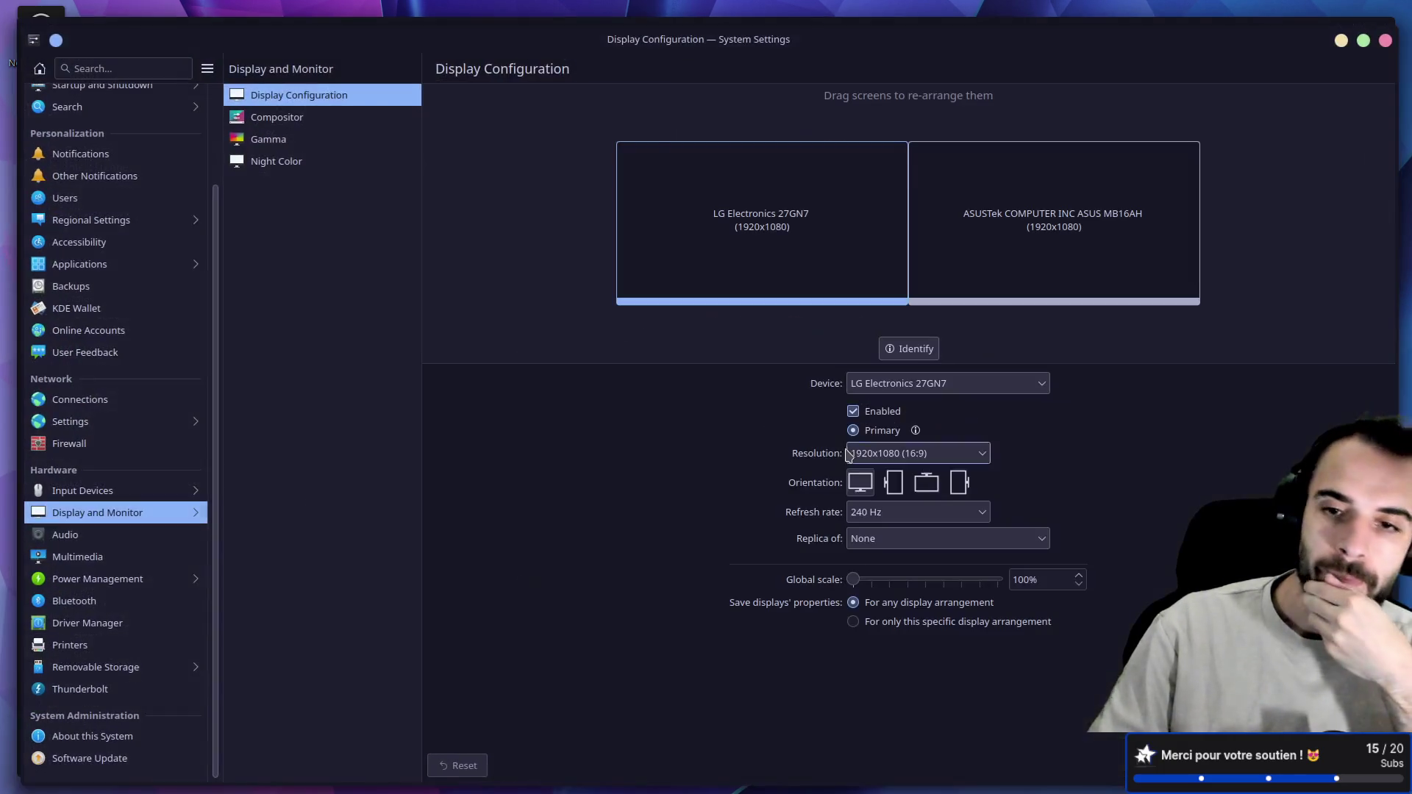
{"action": "left_click", "coordinate": [879, 513]}
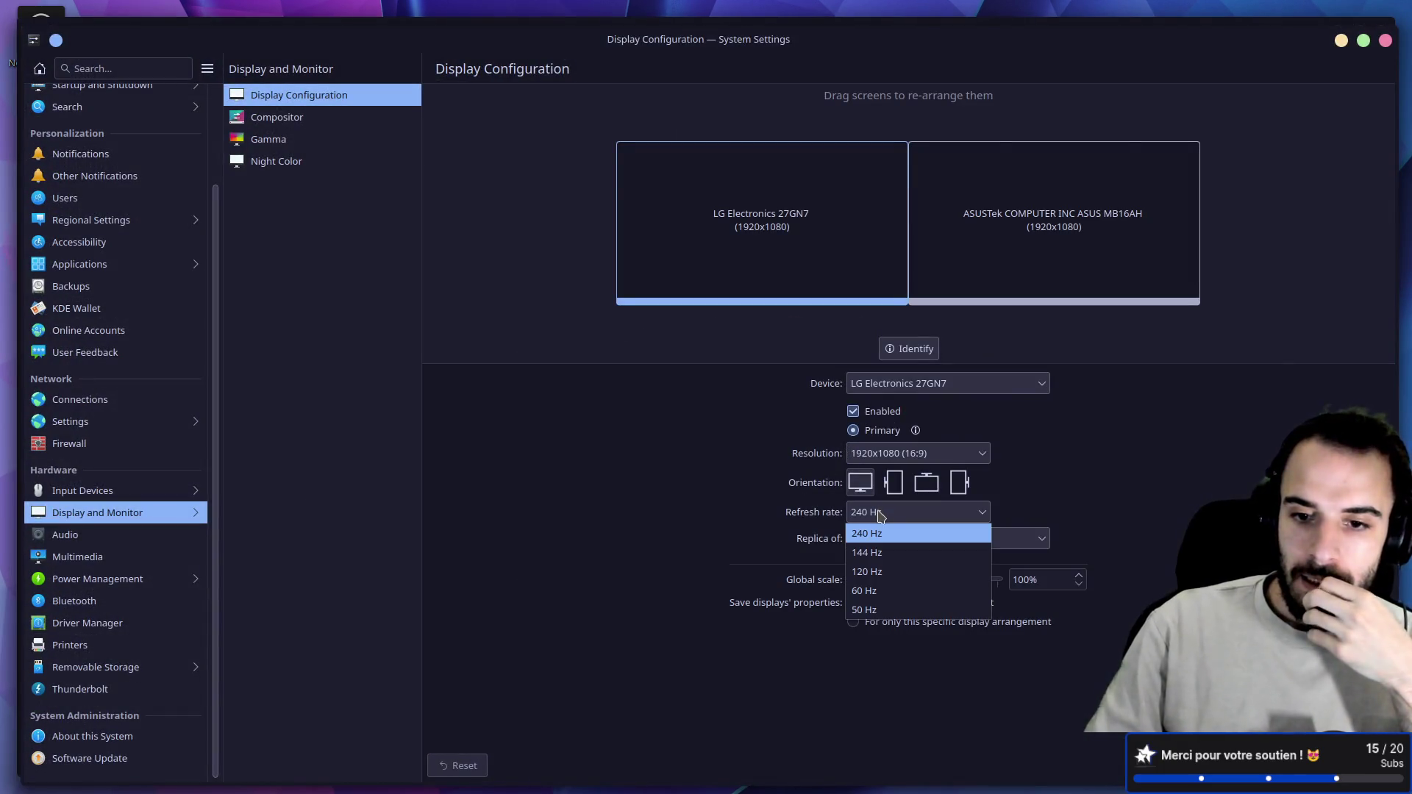
{"action": "left_click", "coordinate": [853, 602]}
{"action": "left_click", "coordinate": [854, 602]}
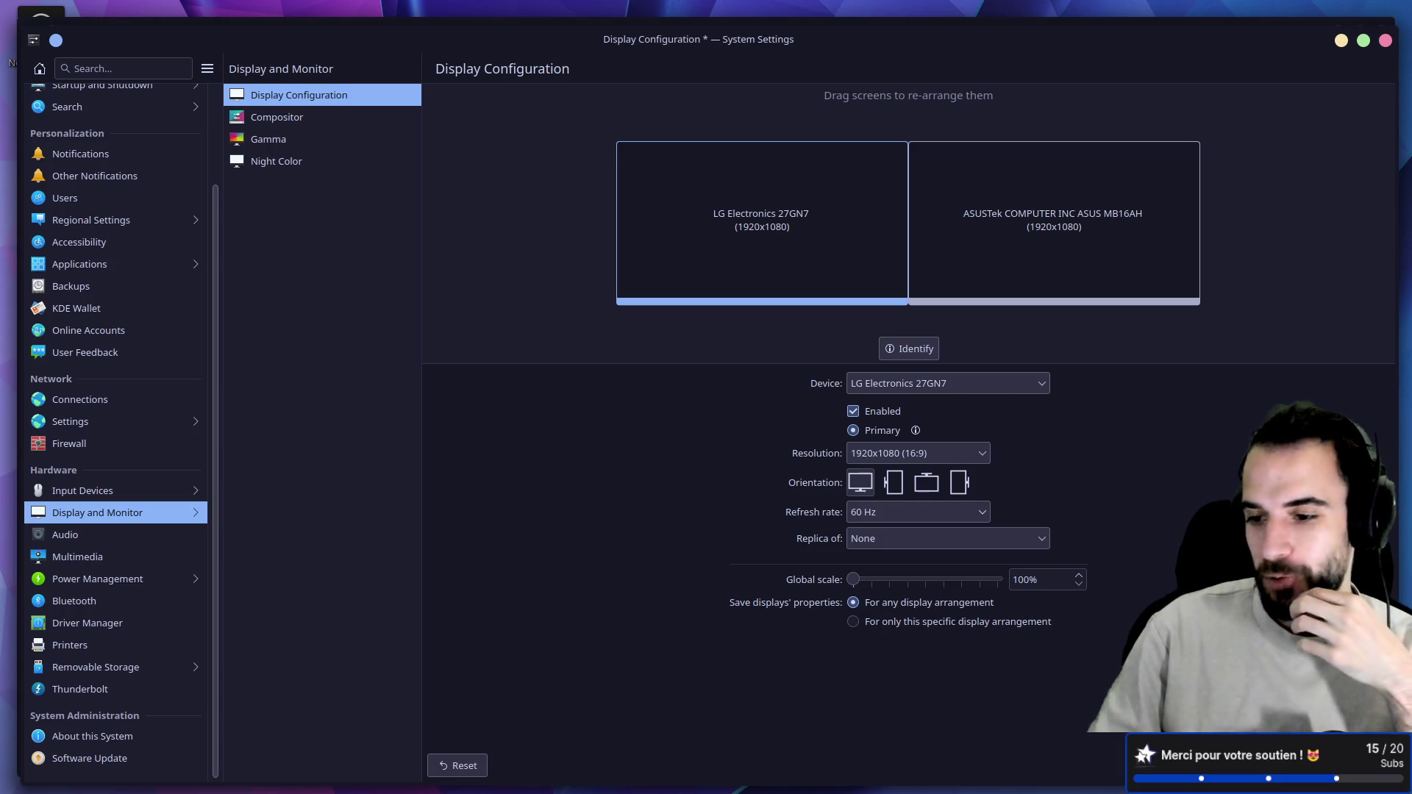
{"action": "key", "text": "ctrl+s"}
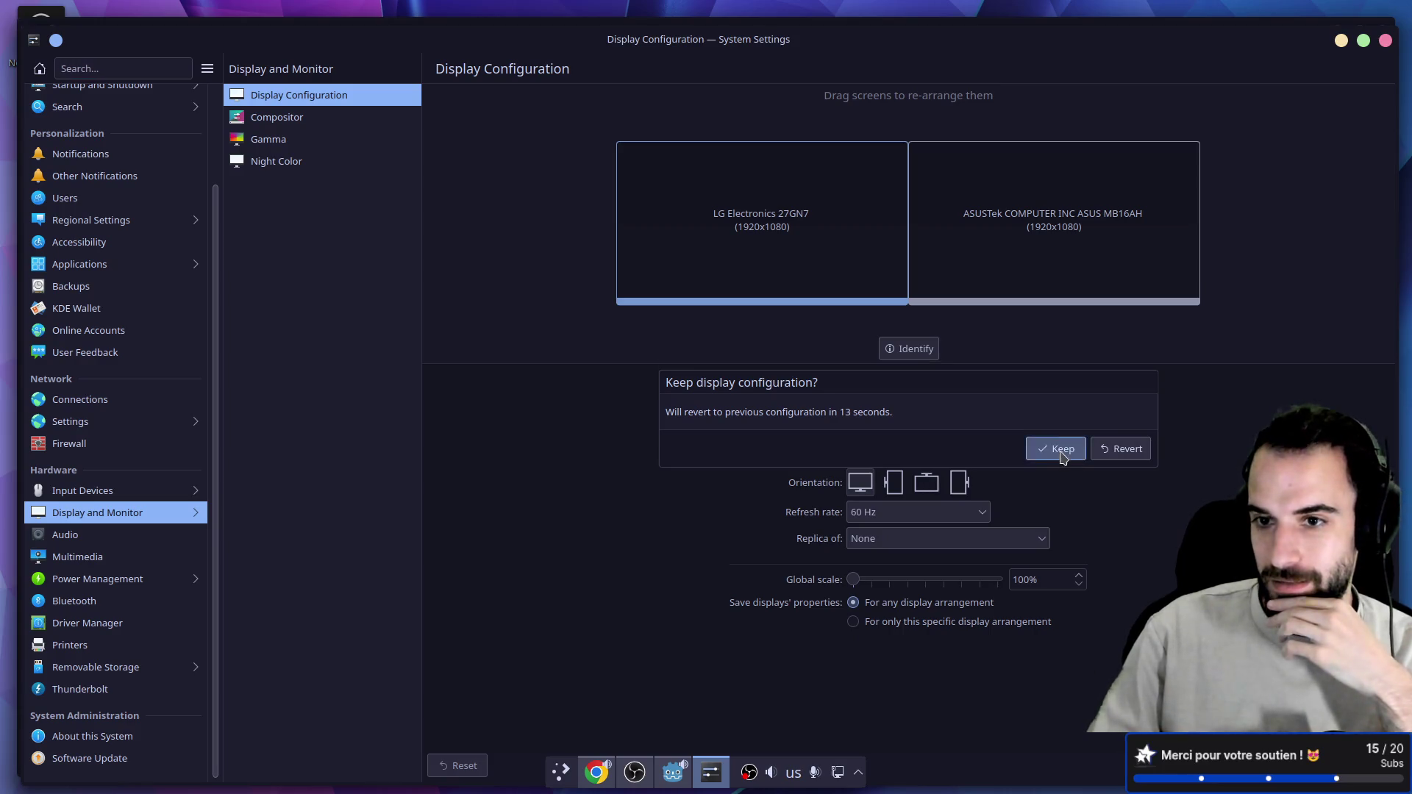
{"action": "left_click", "coordinate": [1056, 449]}
{"action": "left_click", "coordinate": [1386, 40]}
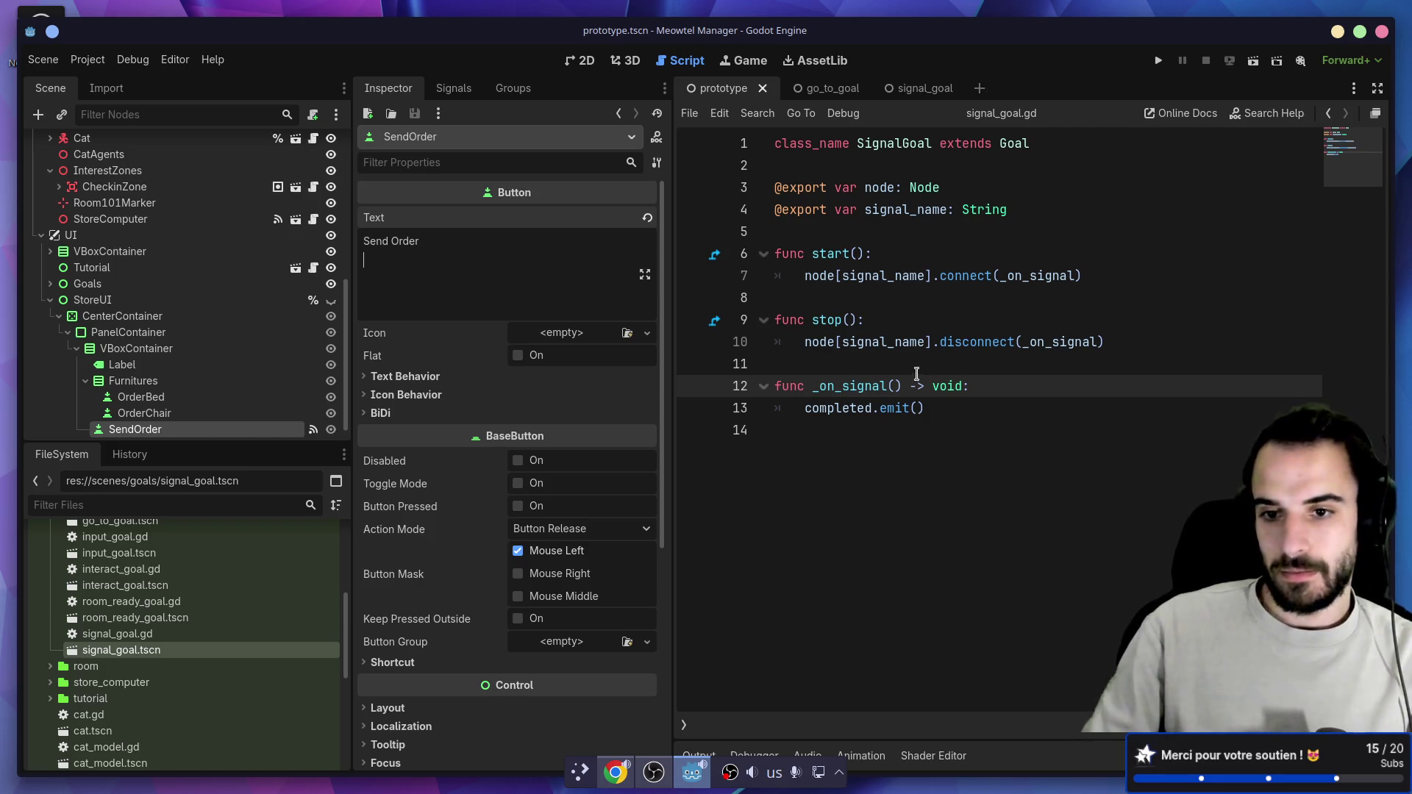
- Remove SendOrder's button_down connection to the close-store handler
{"action": "left_click", "coordinate": [917, 374]}
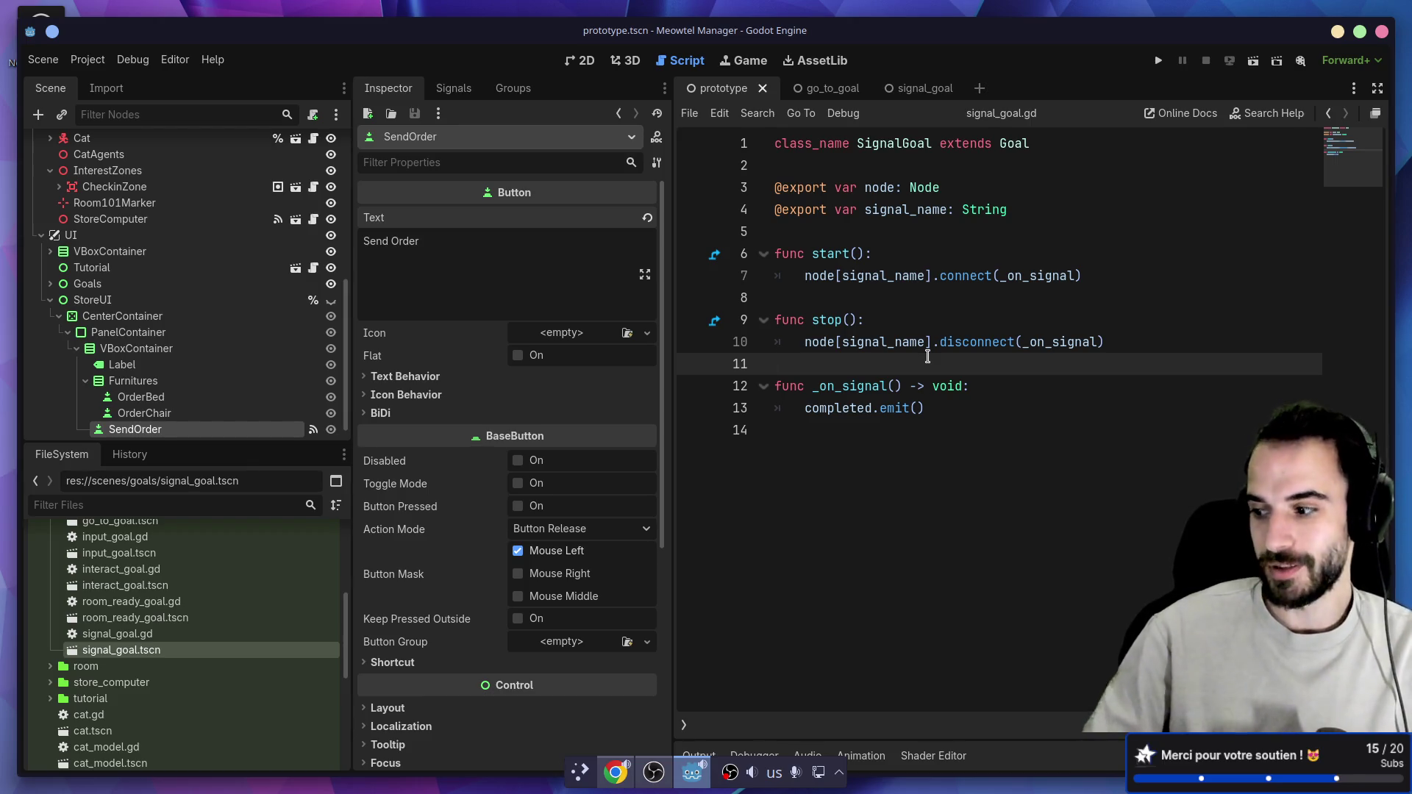
{"action": "left_click", "coordinate": [874, 429]}
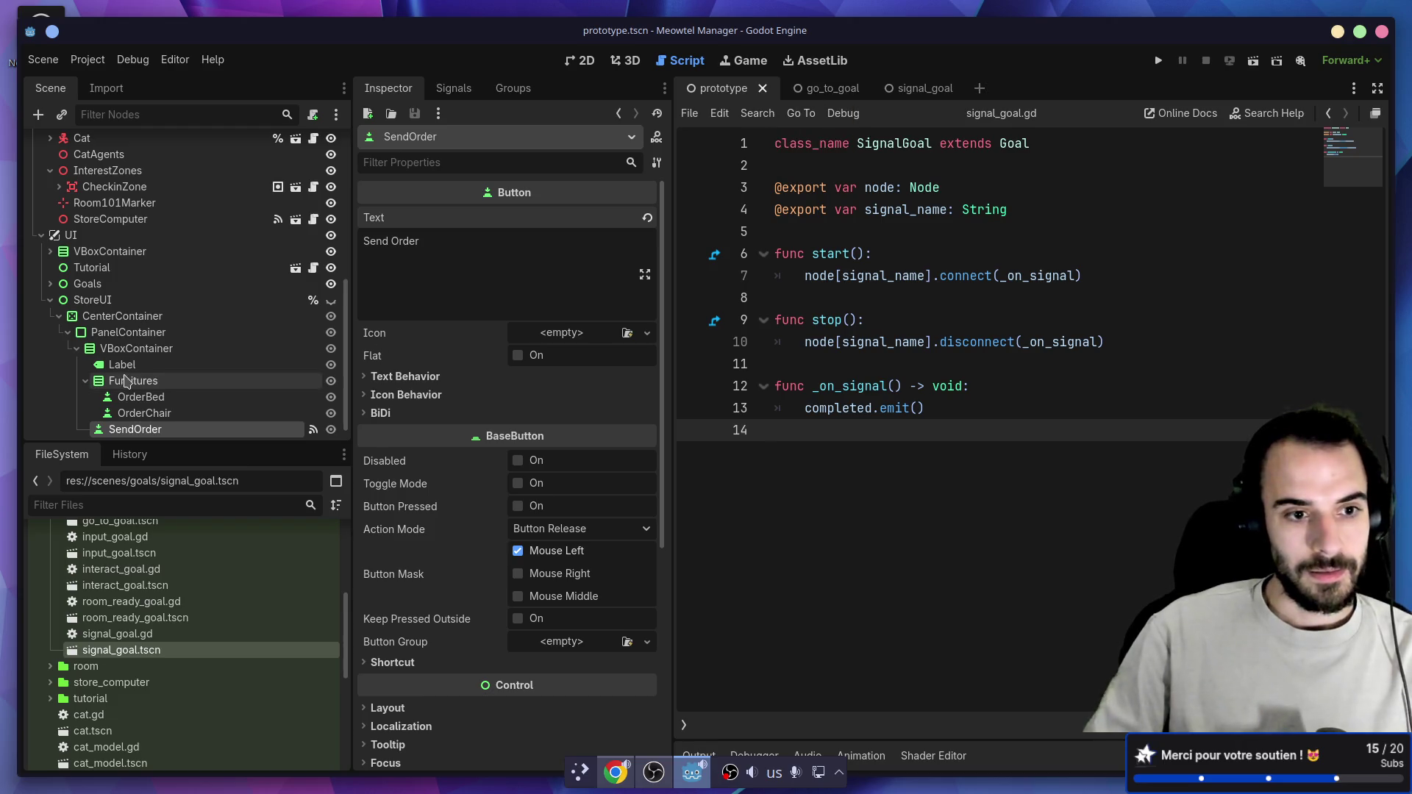
{"action": "scroll", "coordinate": [246, 379], "scroll_direction": "down", "scroll_amount": 1}
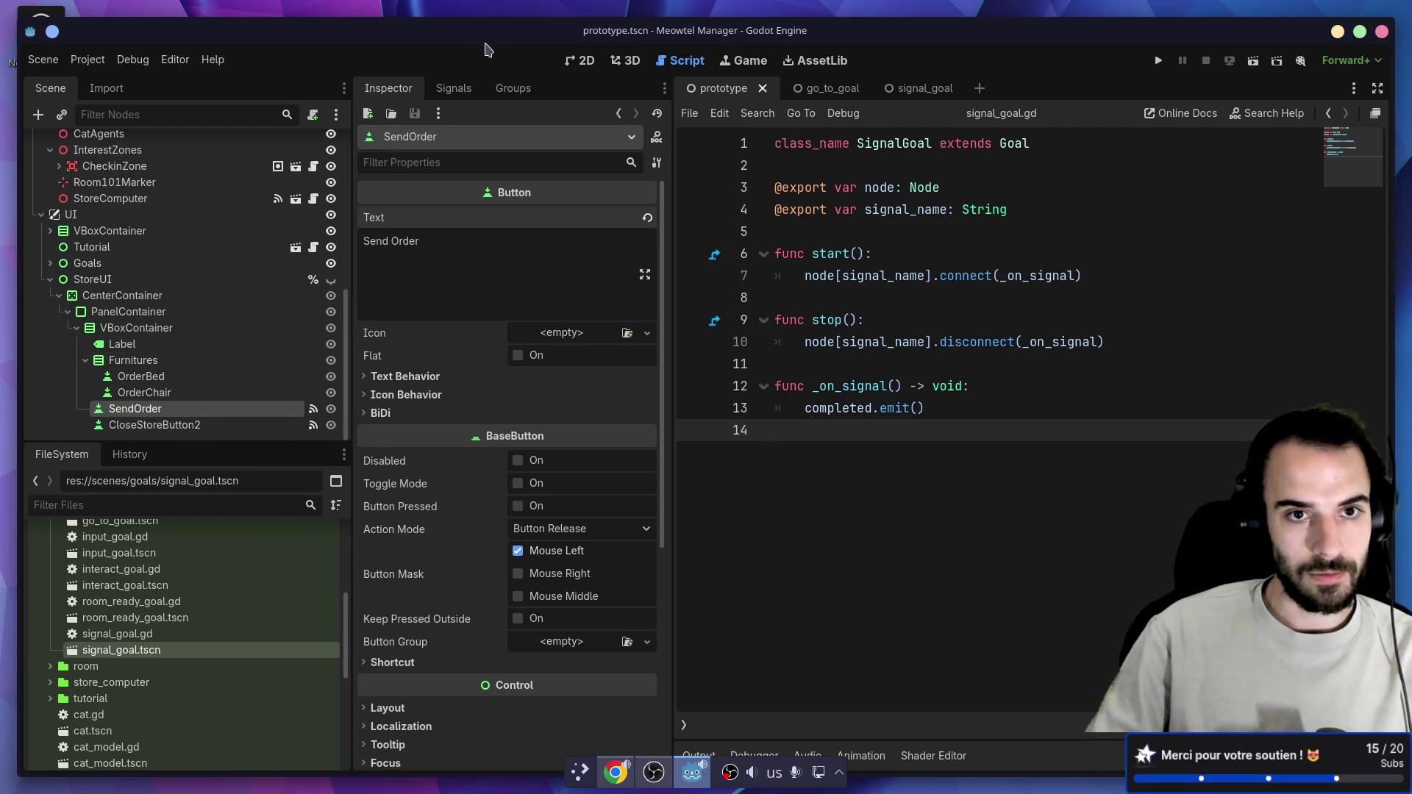
{"action": "left_click", "coordinate": [454, 89]}
{"action": "left_click", "coordinate": [486, 176]}
{"action": "key", "text": "Delete"}
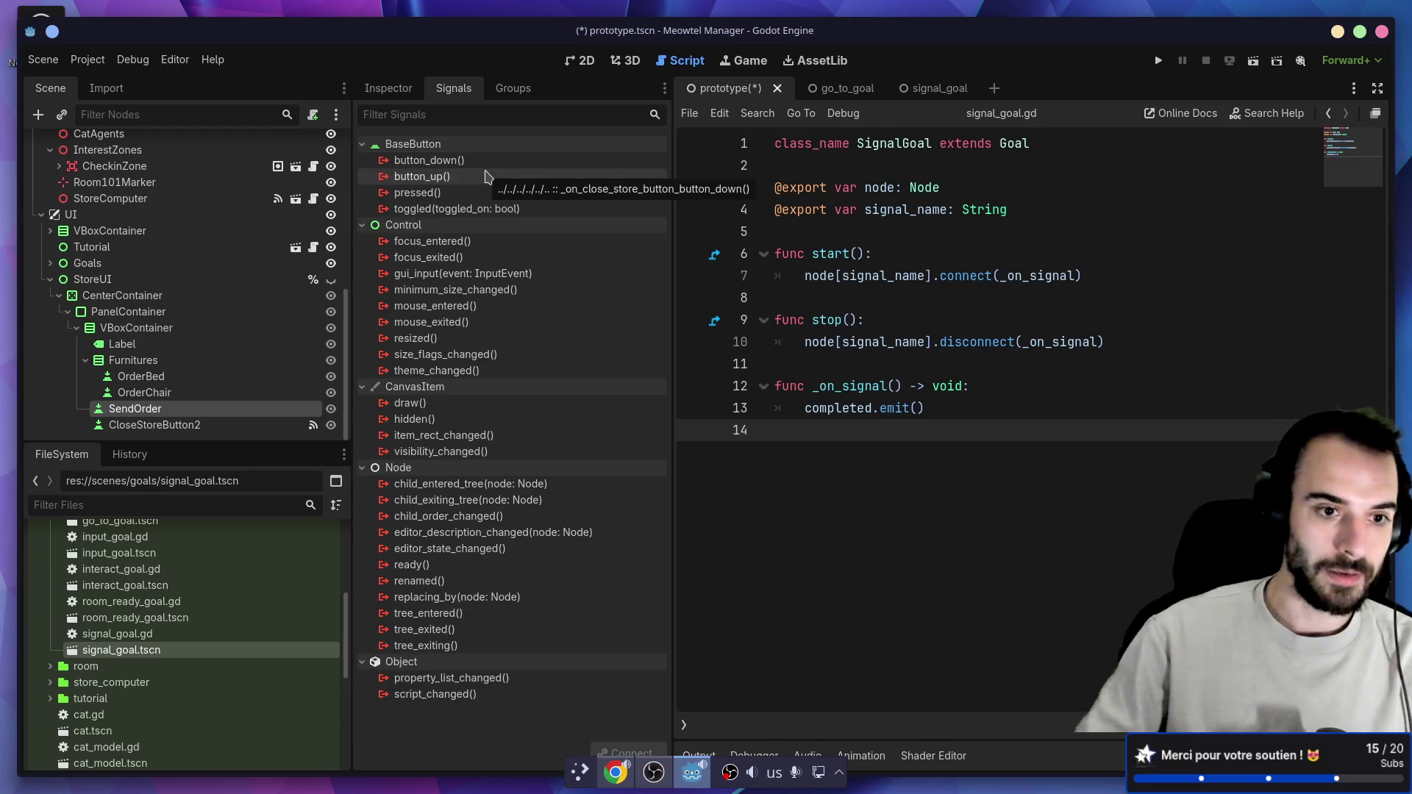
- Duplicate the OrderChairGoal node
{"action": "scroll", "coordinate": [177, 346], "scroll_direction": "up", "scroll_amount": 10}
{"action": "left_click", "coordinate": [169, 370]}
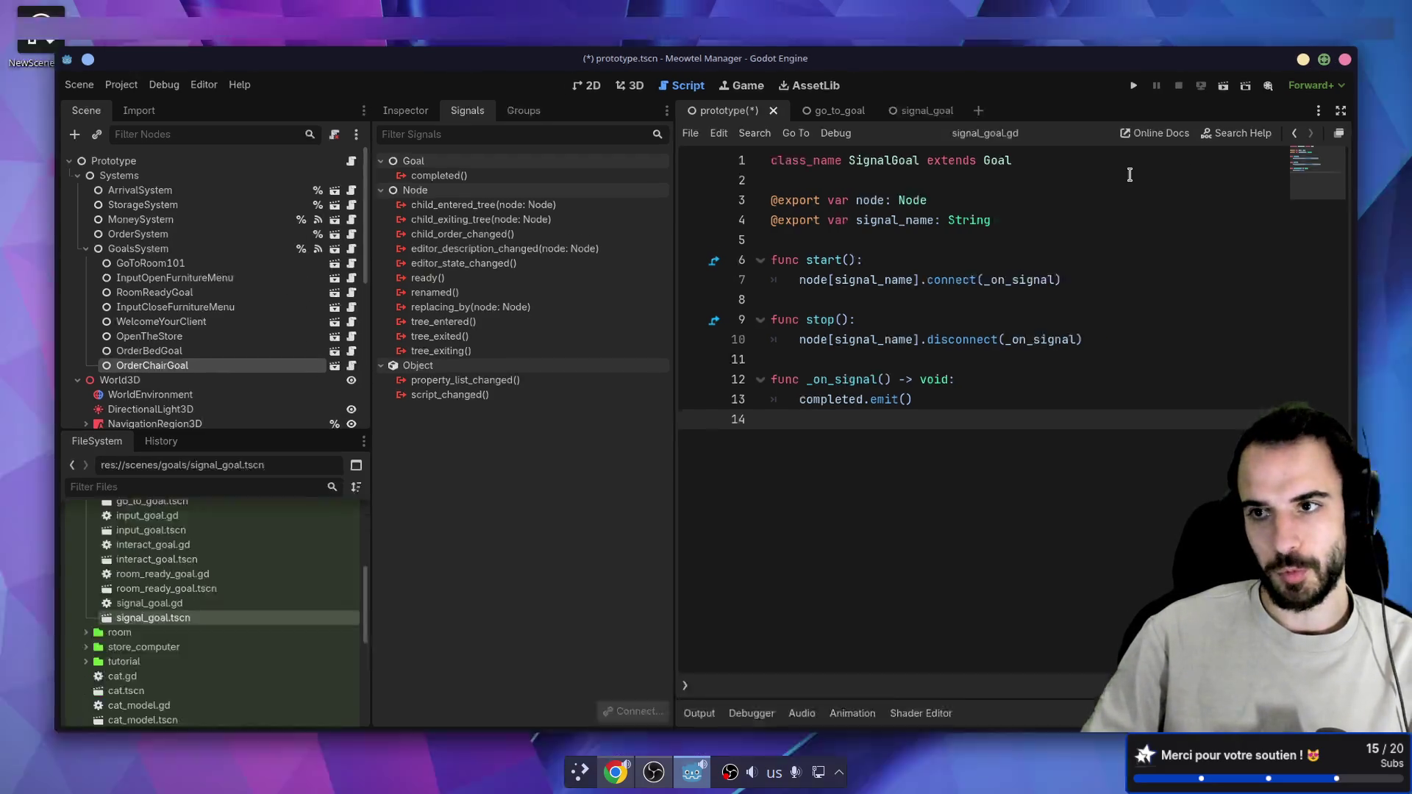
{"action": "left_click", "coordinate": [138, 364]}
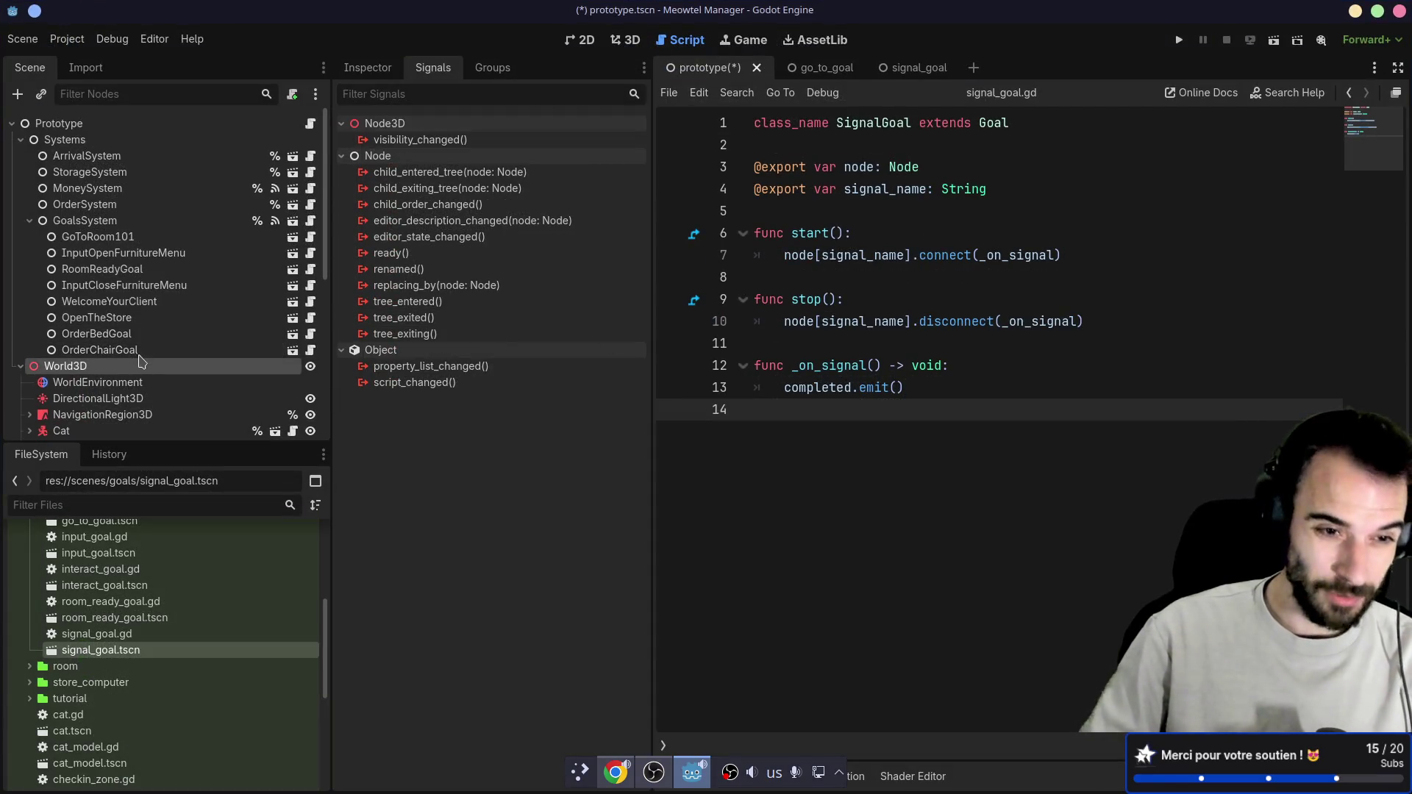
{"action": "key", "text": "ctrl+d"}
- Rename the copy to SendOrderGoal, point its Node at SendOrder, and save
{"action": "left_click", "coordinate": [138, 368]}
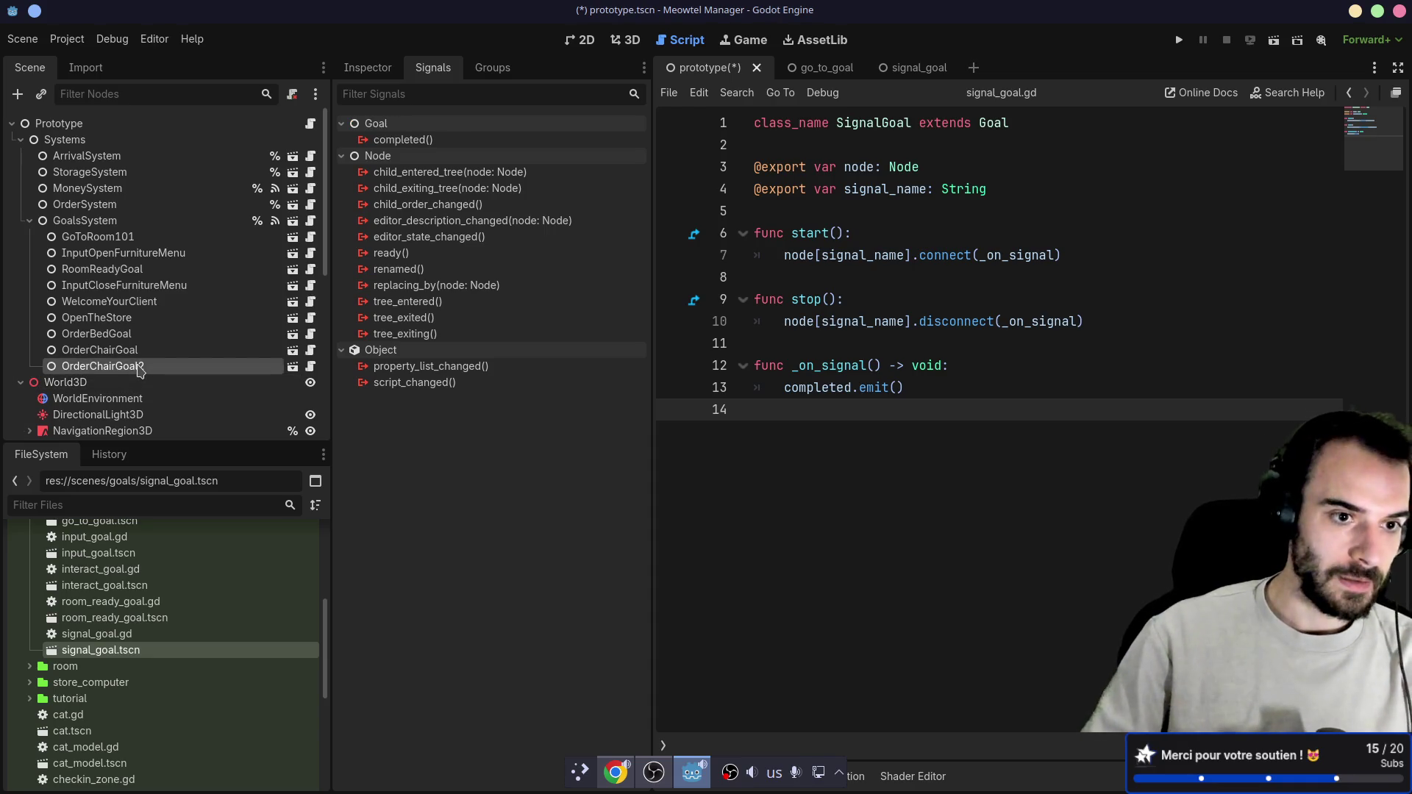
{"action": "double_click", "coordinate": [140, 367]}
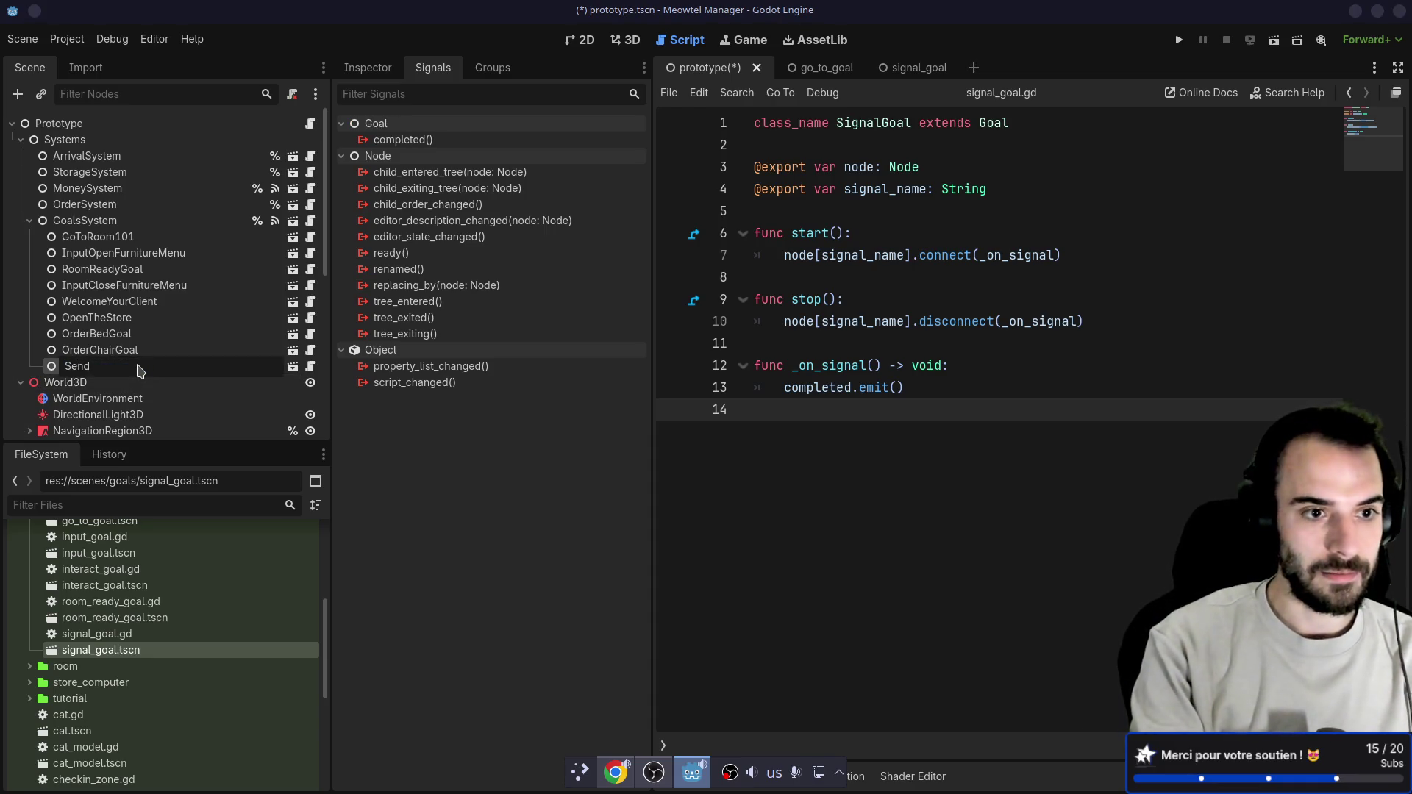
{"action": "key", "text": "Return"}
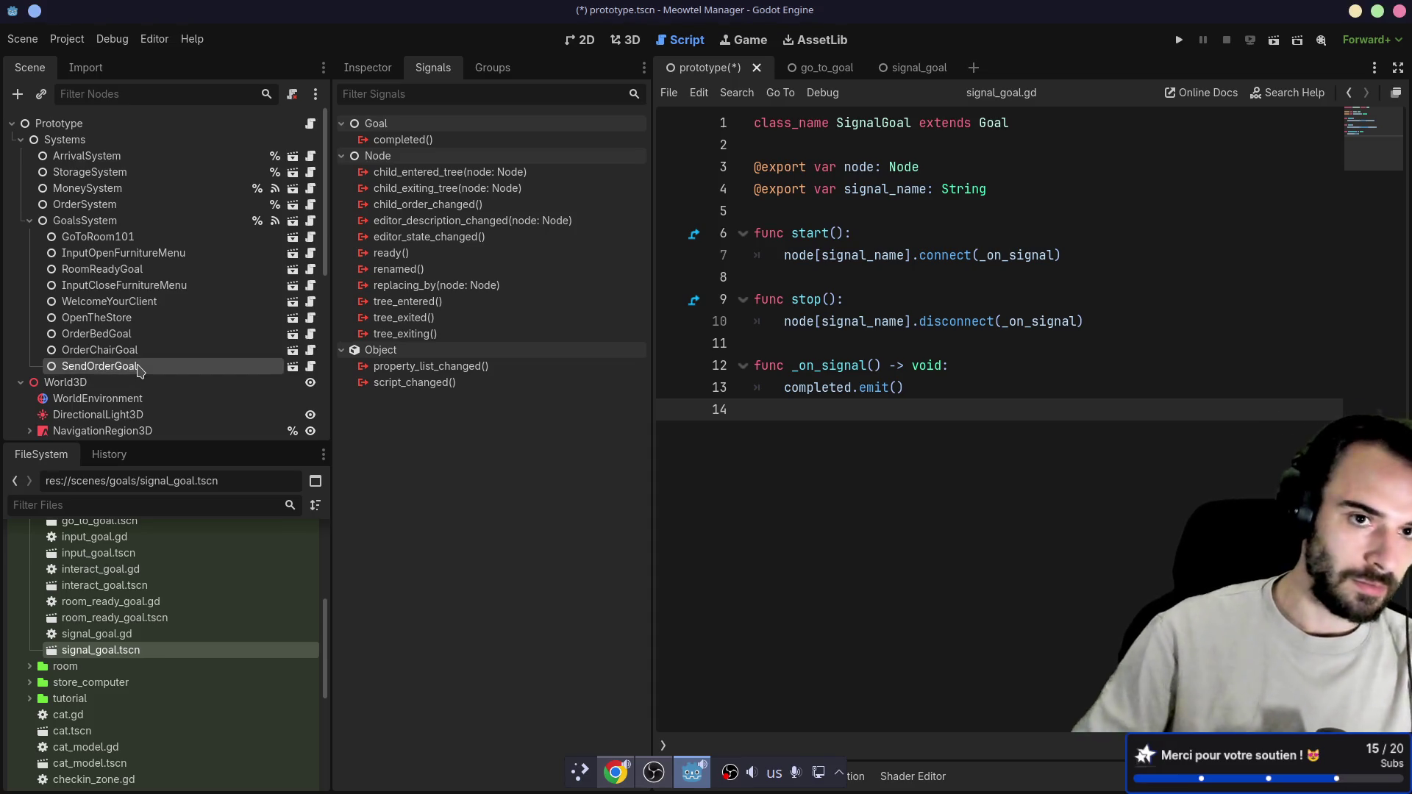
{"action": "left_click", "coordinate": [367, 67]}
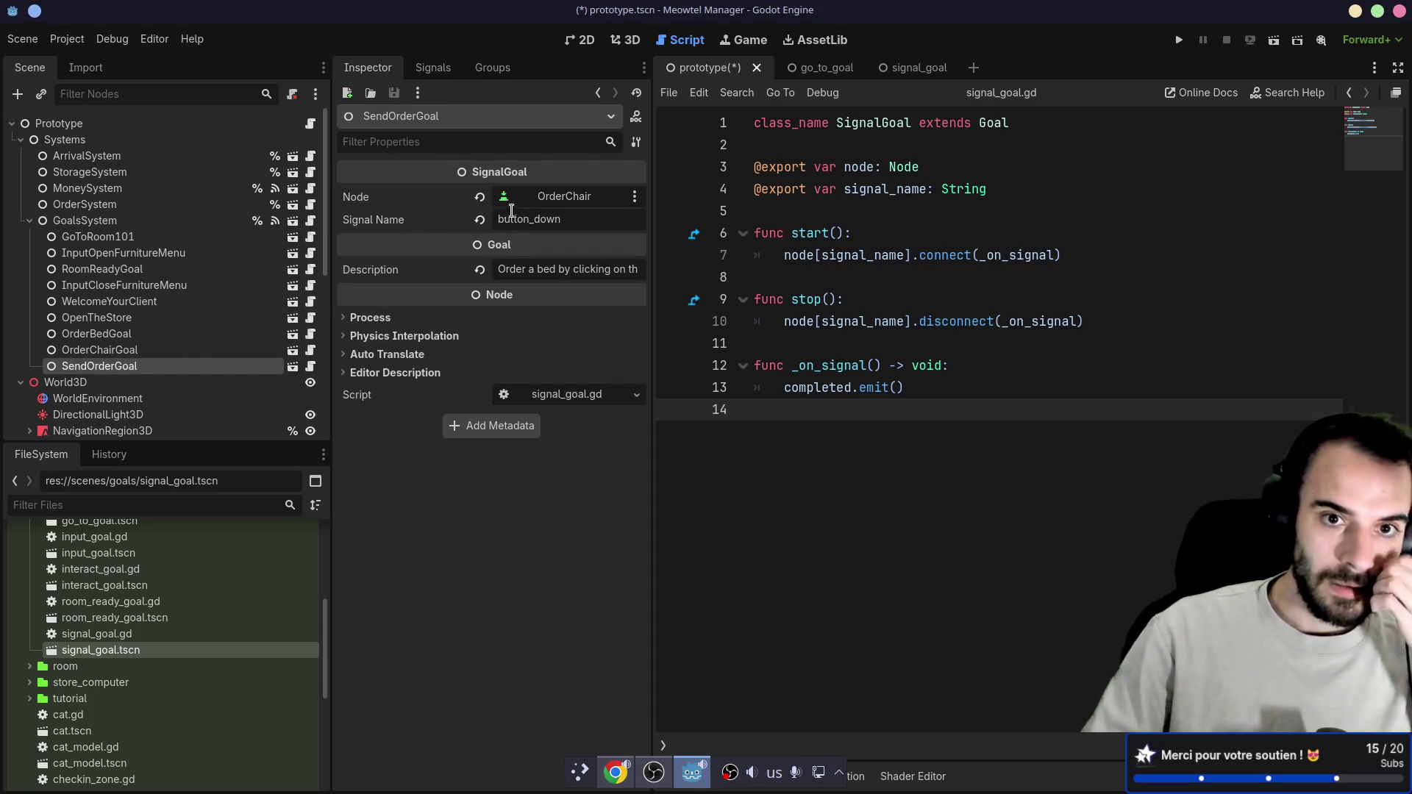
{"action": "scroll", "coordinate": [148, 309], "scroll_direction": "down", "scroll_amount": 5}
{"action": "scroll", "coordinate": [133, 677], "scroll_direction": "down", "scroll_amount": 7}
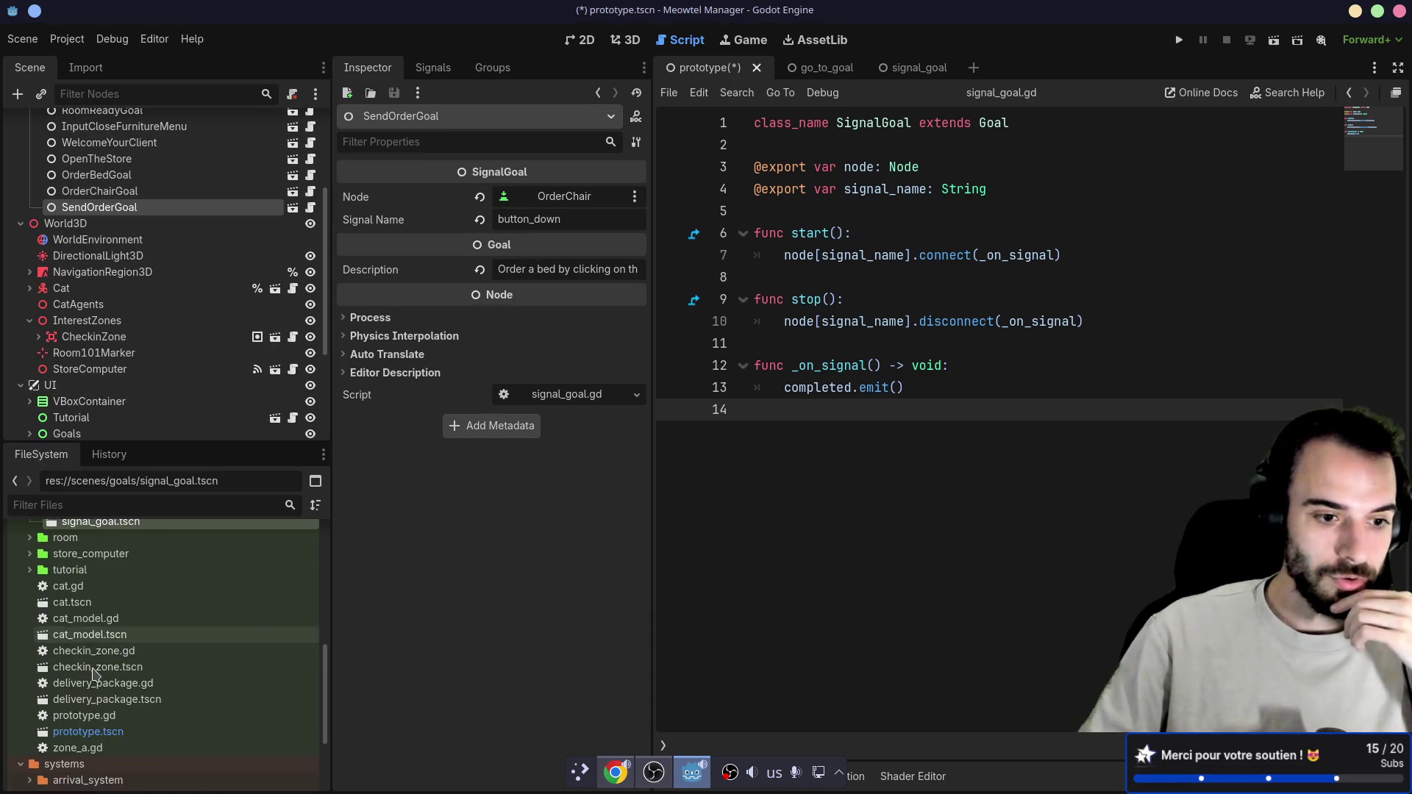
{"action": "scroll", "coordinate": [126, 728], "scroll_direction": "up", "scroll_amount": 2}
{"action": "scroll", "coordinate": [152, 363], "scroll_direction": "down", "scroll_amount": 5}
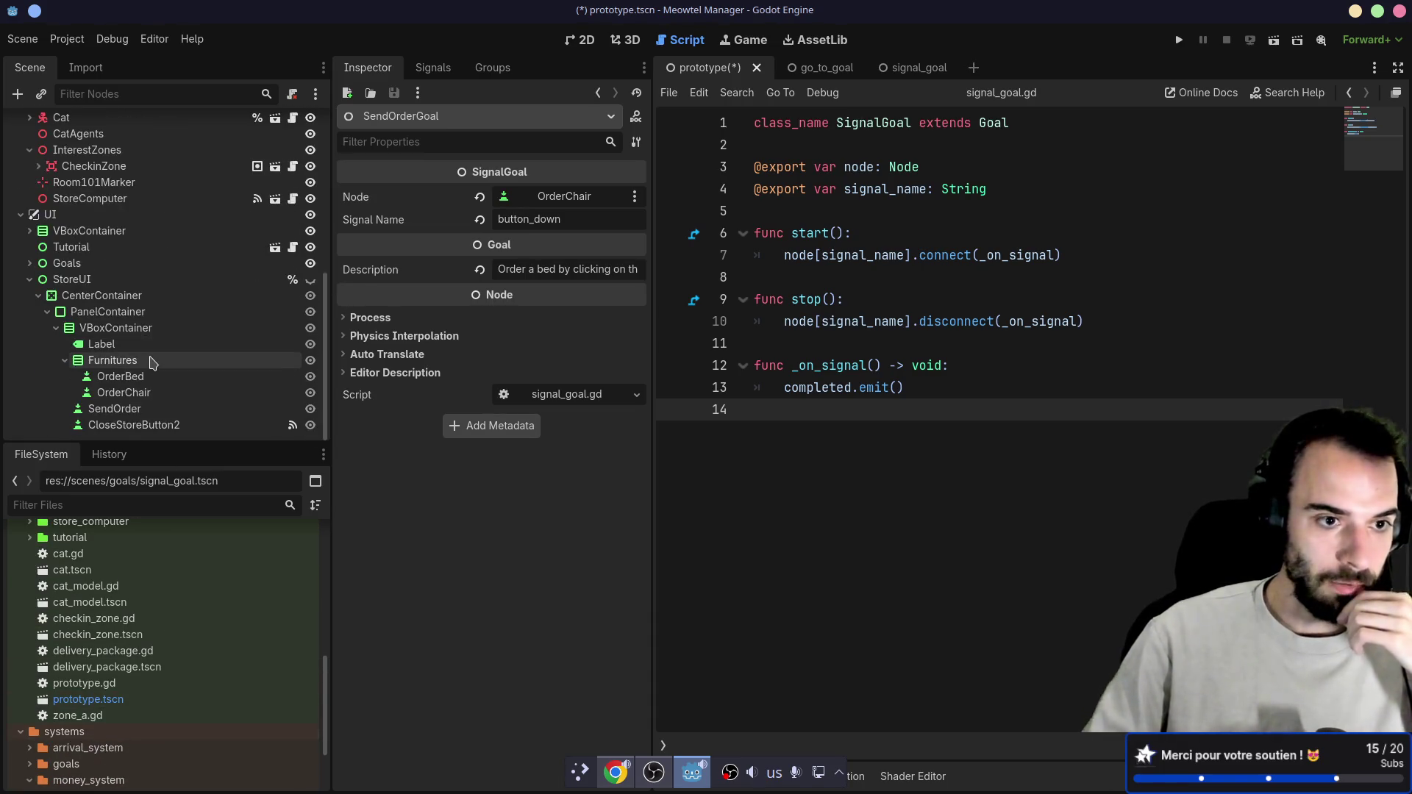
{"action": "left_click_drag", "start_coordinate": [118, 409], "coordinate": [527, 214]}
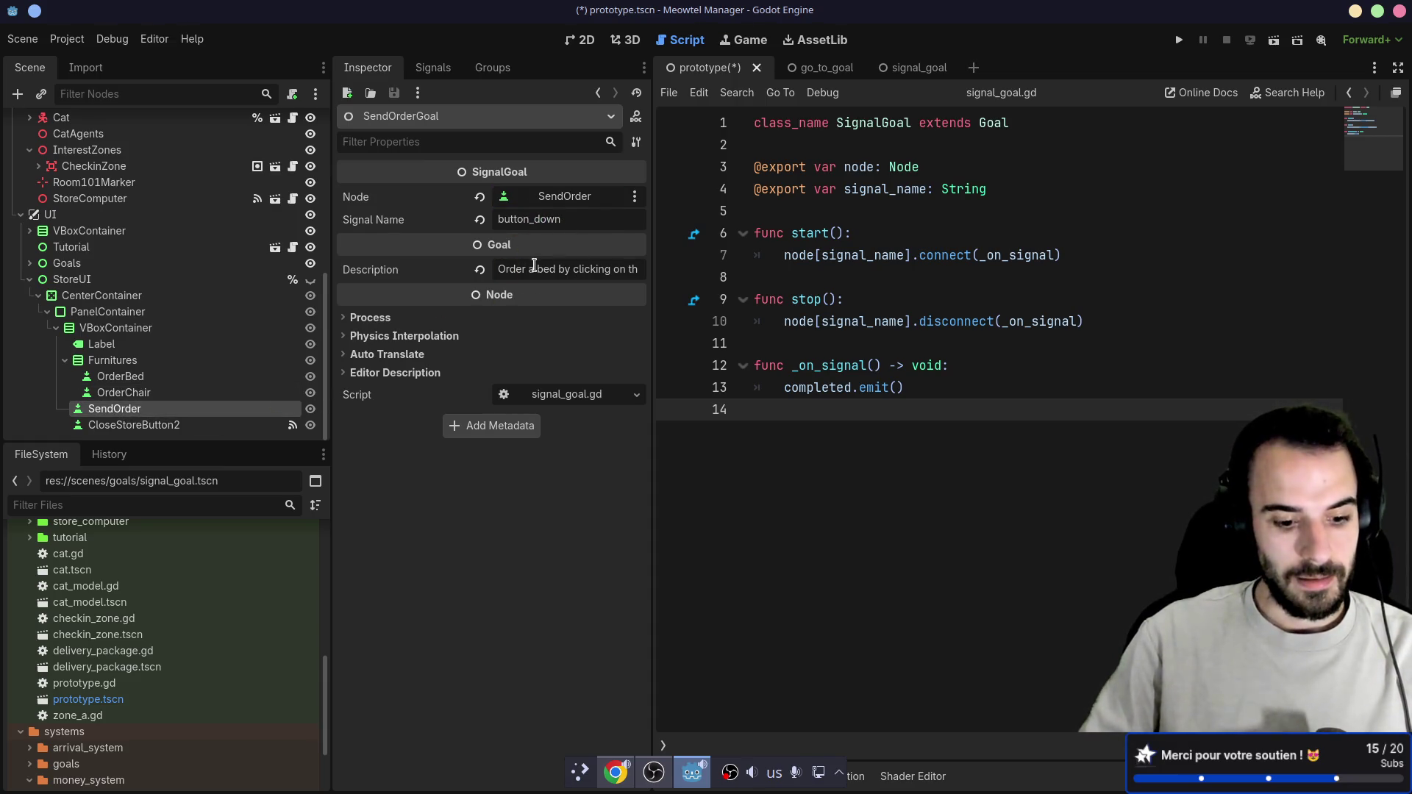
{"action": "key", "text": "ctrl+s"}
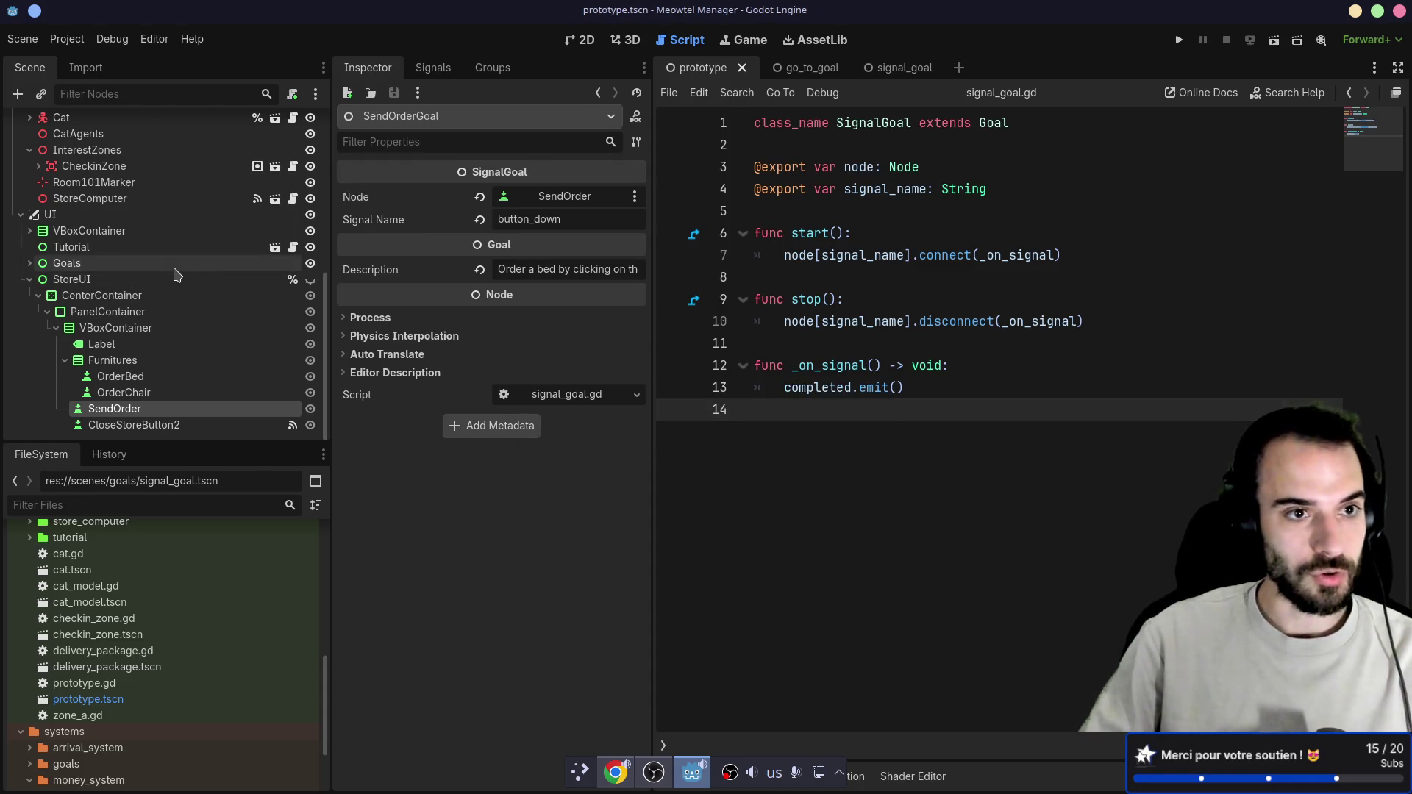
- Change OrderChairGoal's description from bed to chair, update SendOrderGoal's description, and save
{"action": "scroll", "coordinate": [174, 275], "scroll_direction": "up", "scroll_amount": 10}
{"action": "left_click", "coordinate": [170, 351]}
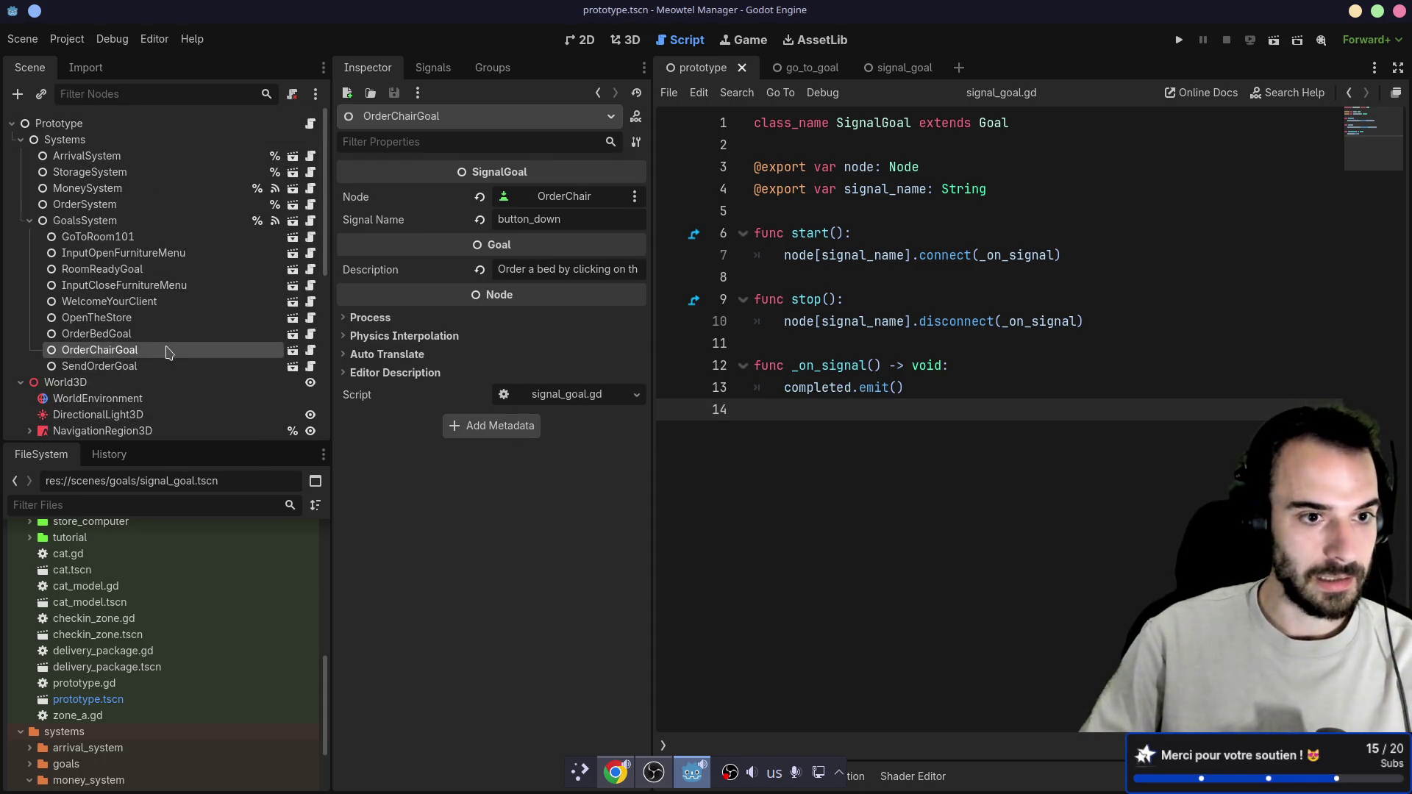
{"action": "left_click", "coordinate": [577, 265]}
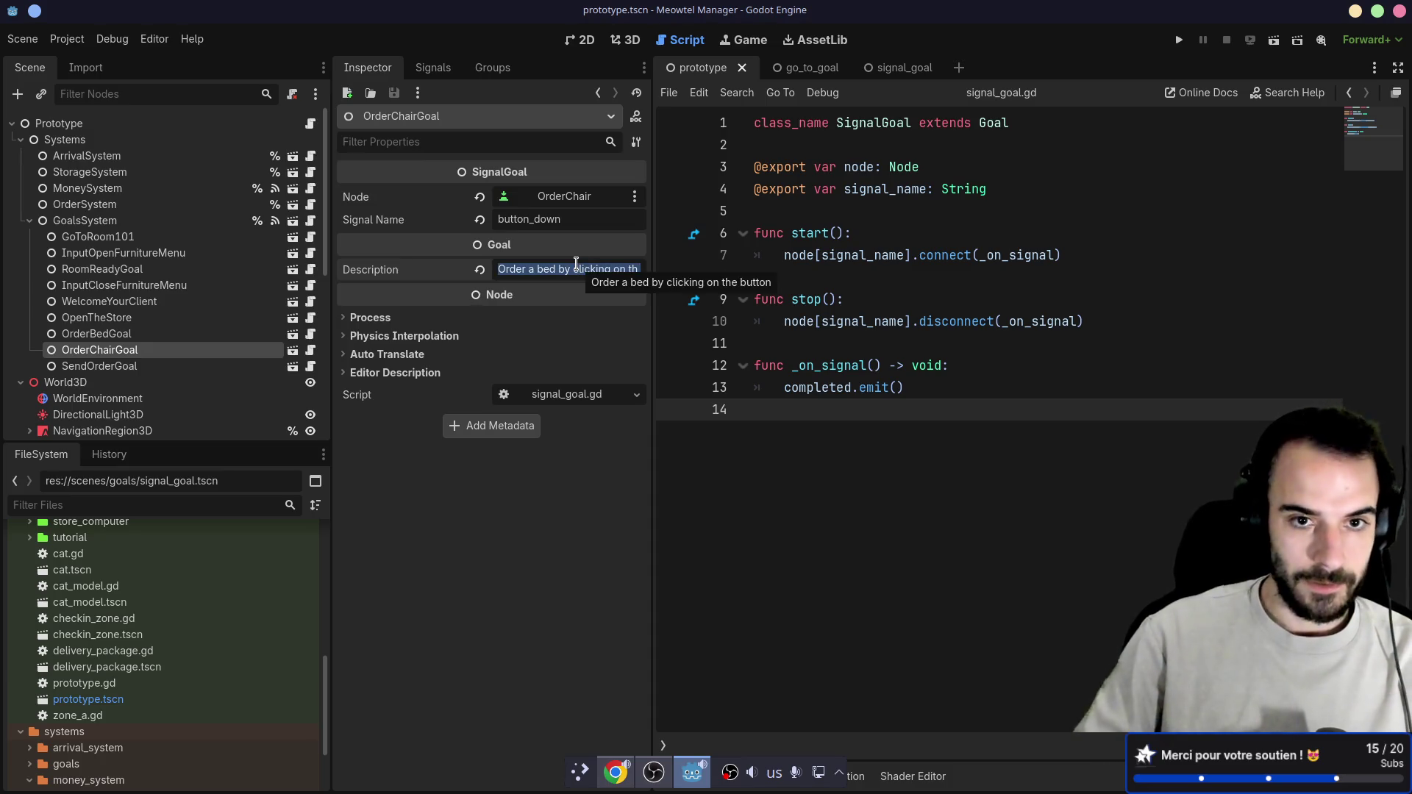
{"action": "double_click", "coordinate": [544, 269]}
{"action": "type", "text": "chair"}
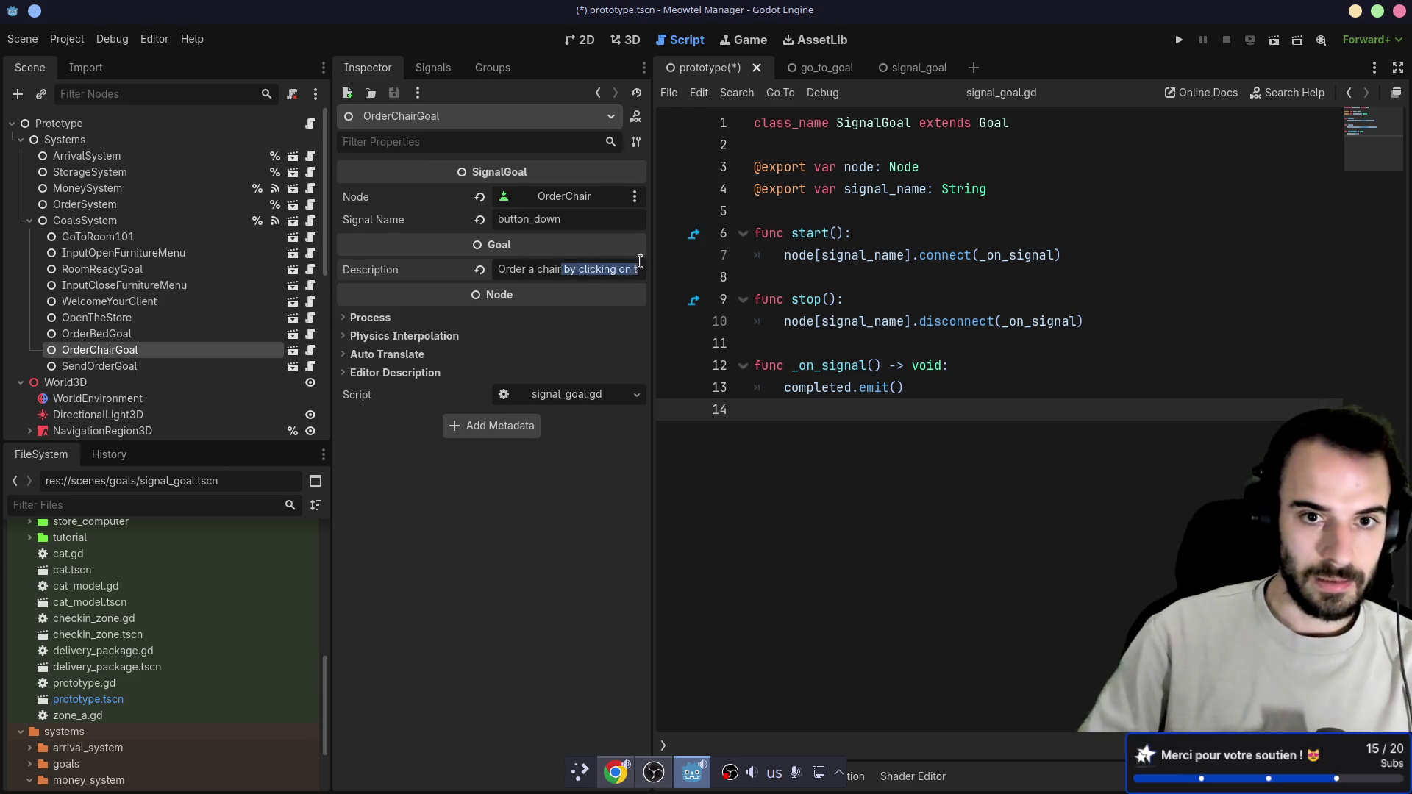
{"action": "left_click", "coordinate": [100, 366]}
{"action": "left_click", "coordinate": [576, 265]}
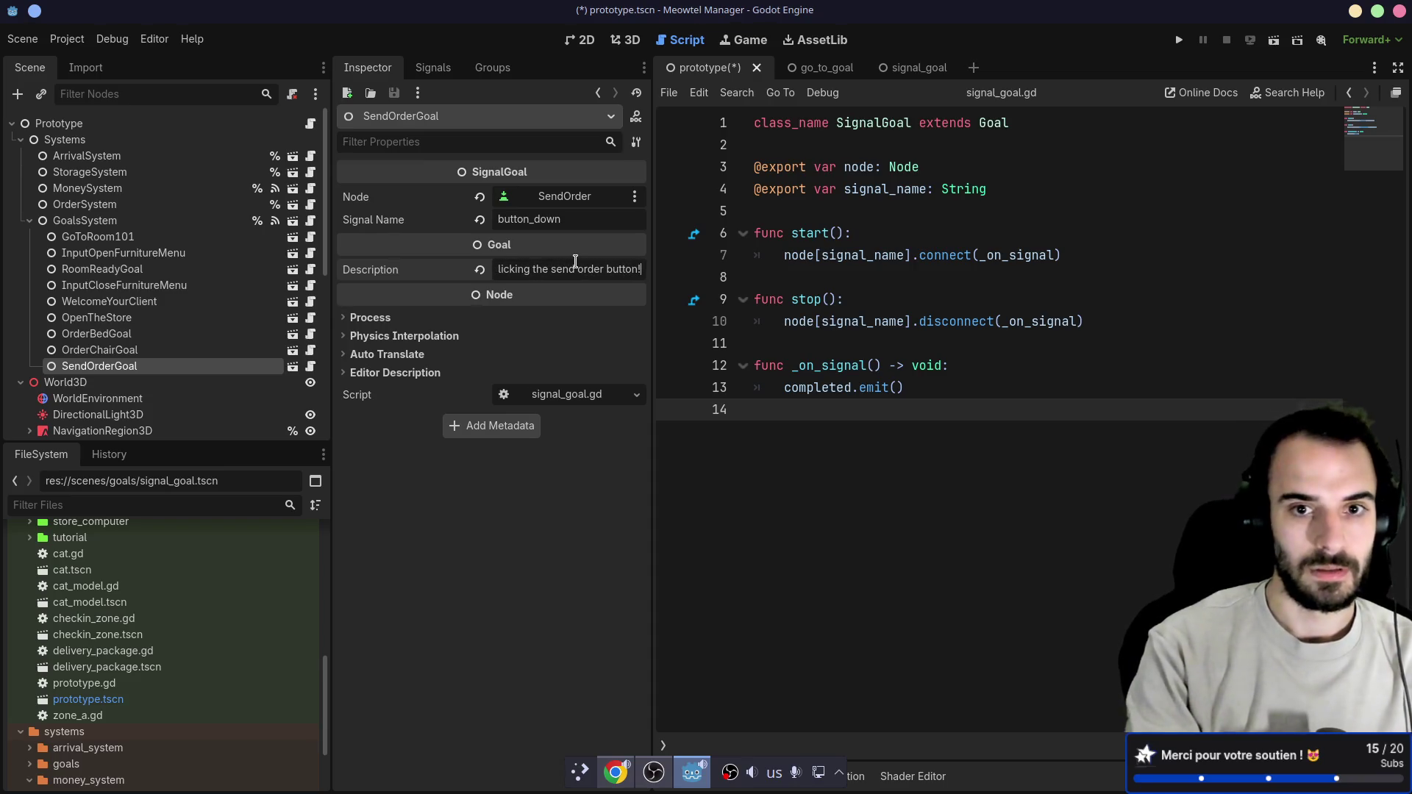
{"action": "key", "text": "ctrl+s"}
- Check the SendOrder and OrderChair button nodes' settings
{"action": "scroll", "coordinate": [230, 353], "scroll_direction": "down", "scroll_amount": 10}
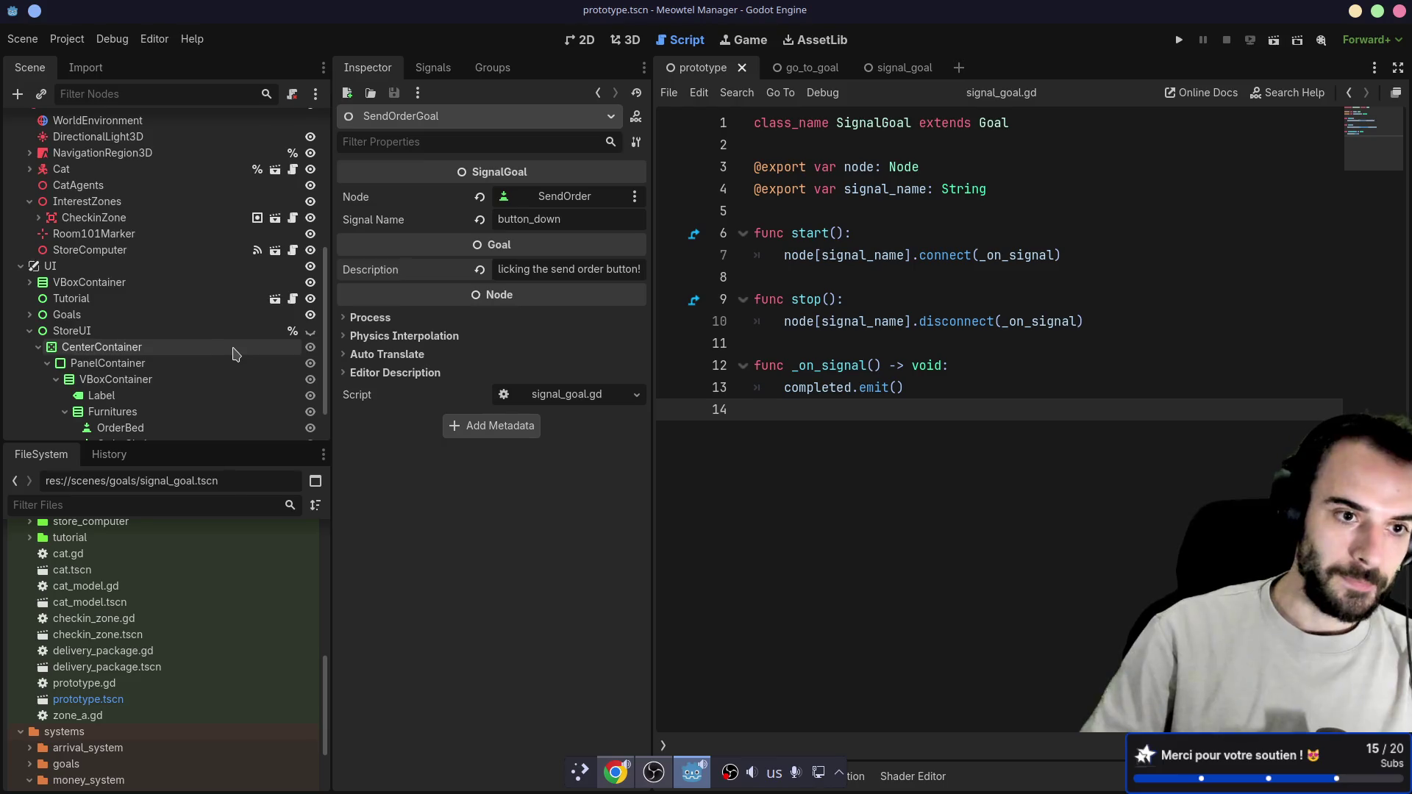
{"action": "left_click", "coordinate": [174, 408]}
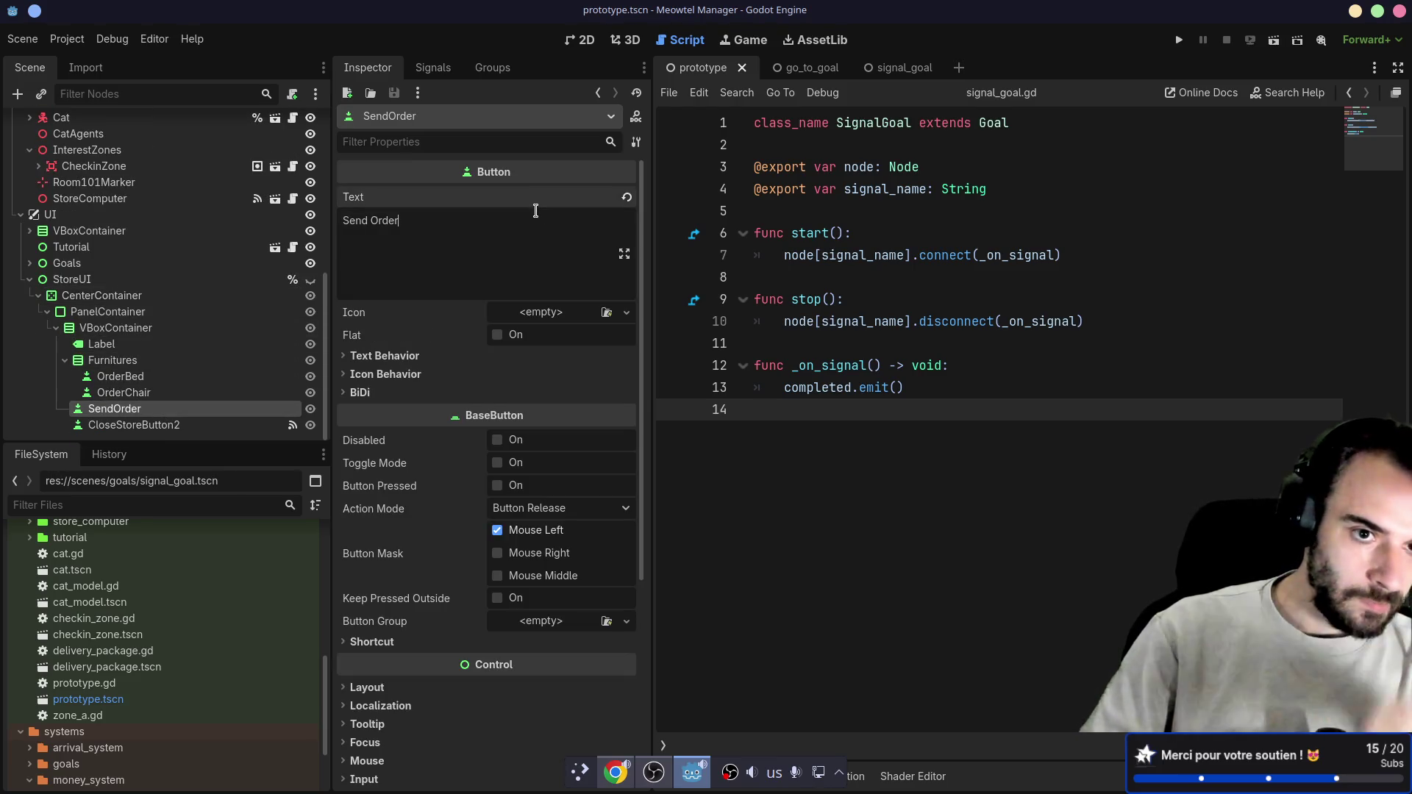
{"action": "left_click", "coordinate": [147, 392]}
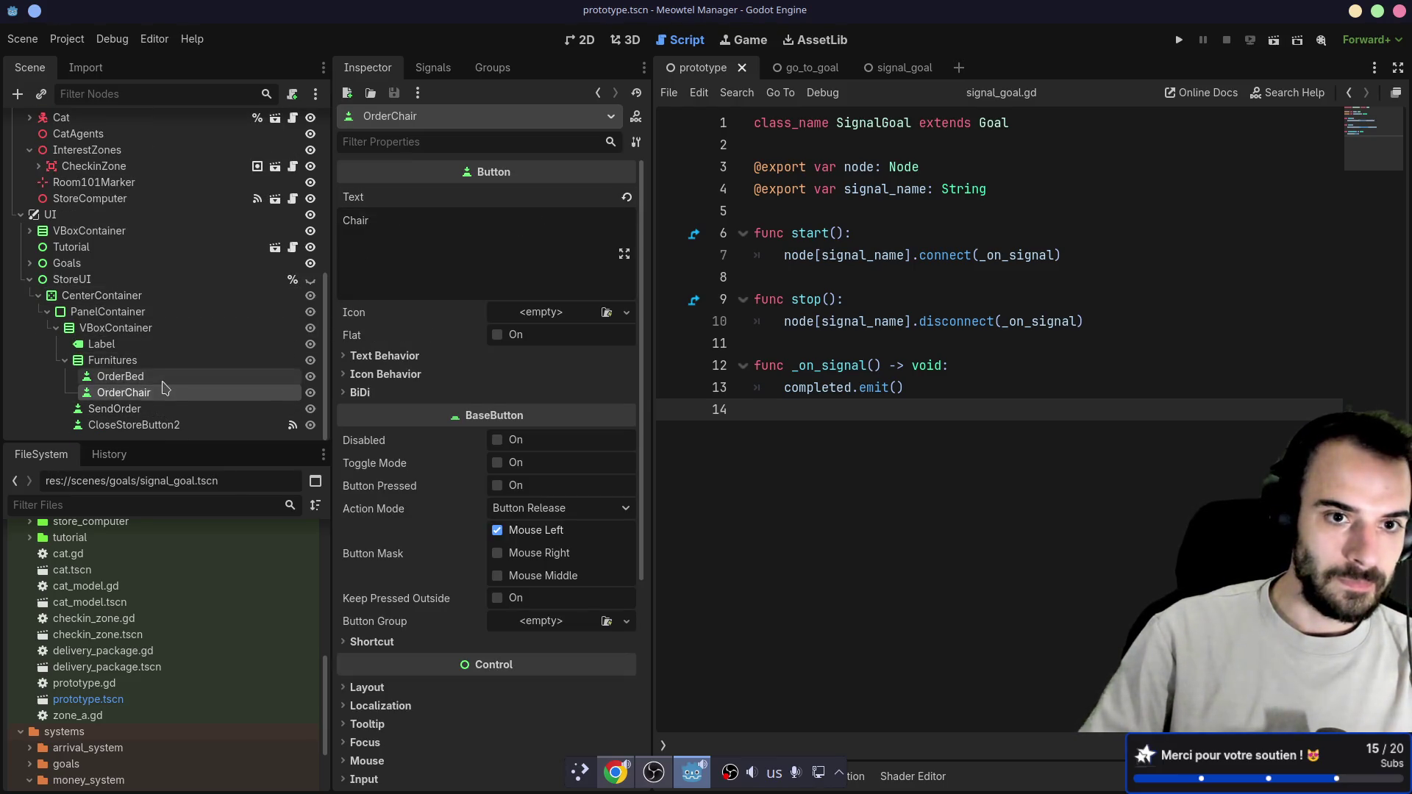
{"action": "left_click", "coordinate": [147, 409]}
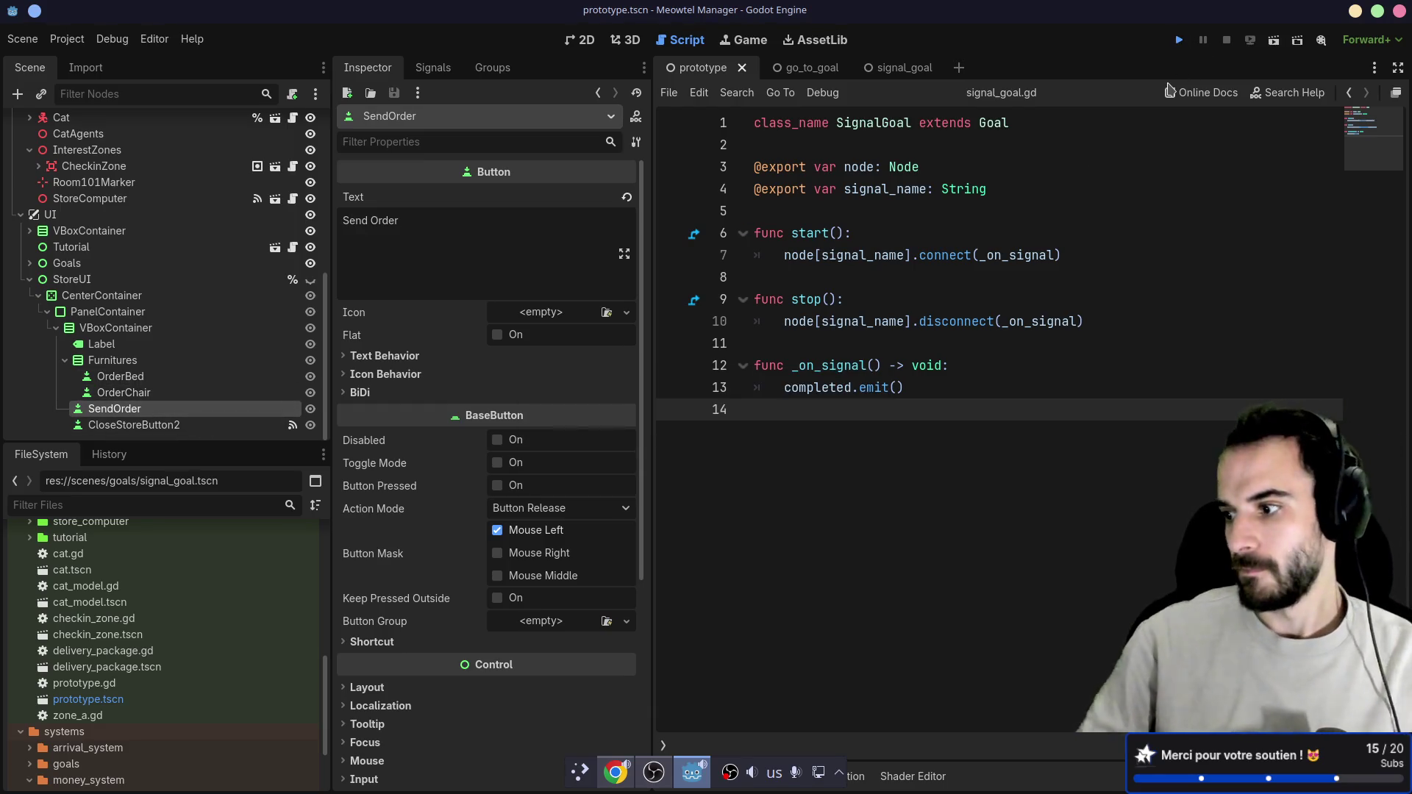
- Run the project with F5 and dismiss the controls and tutorial messages
{"action": "key", "text": "F5"}
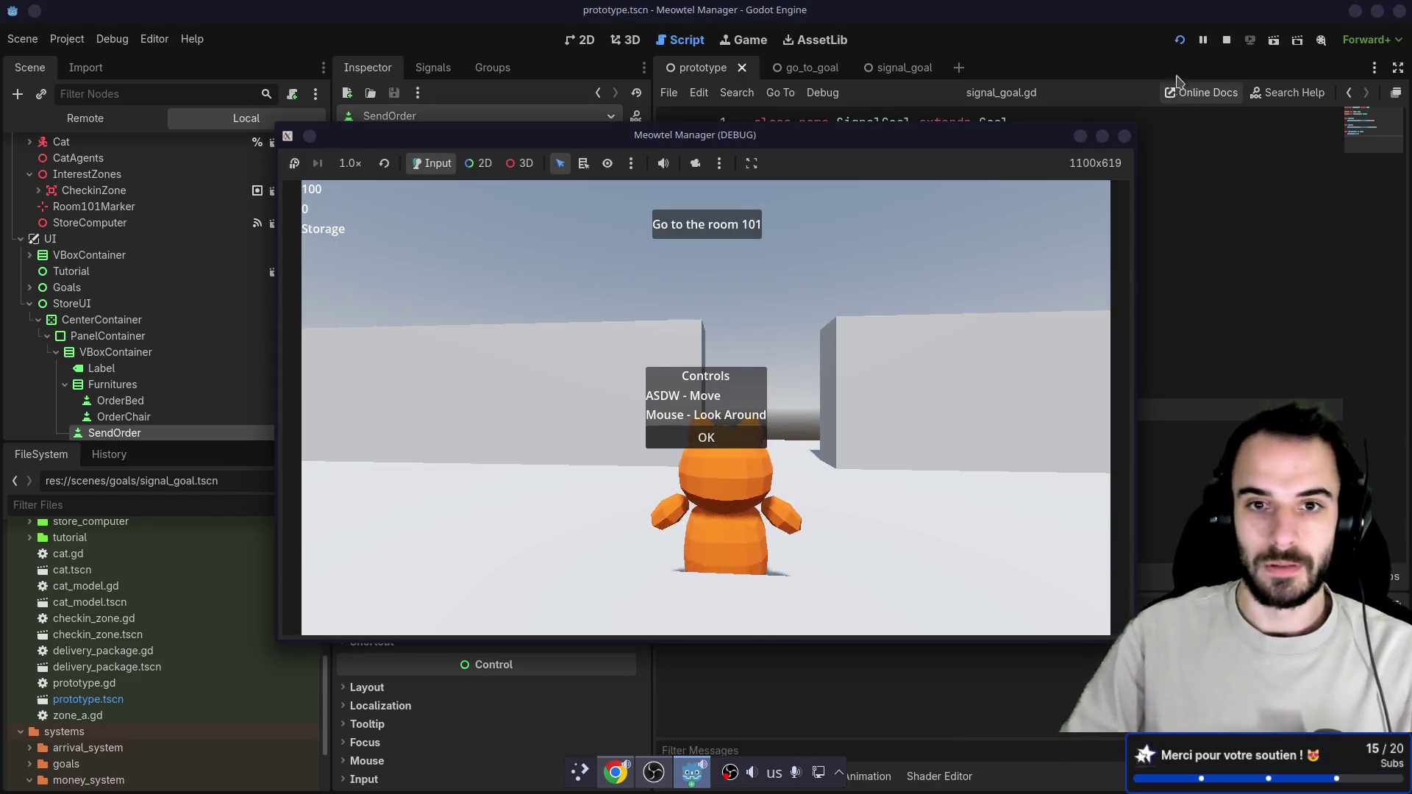
{"action": "key", "text": "w"}
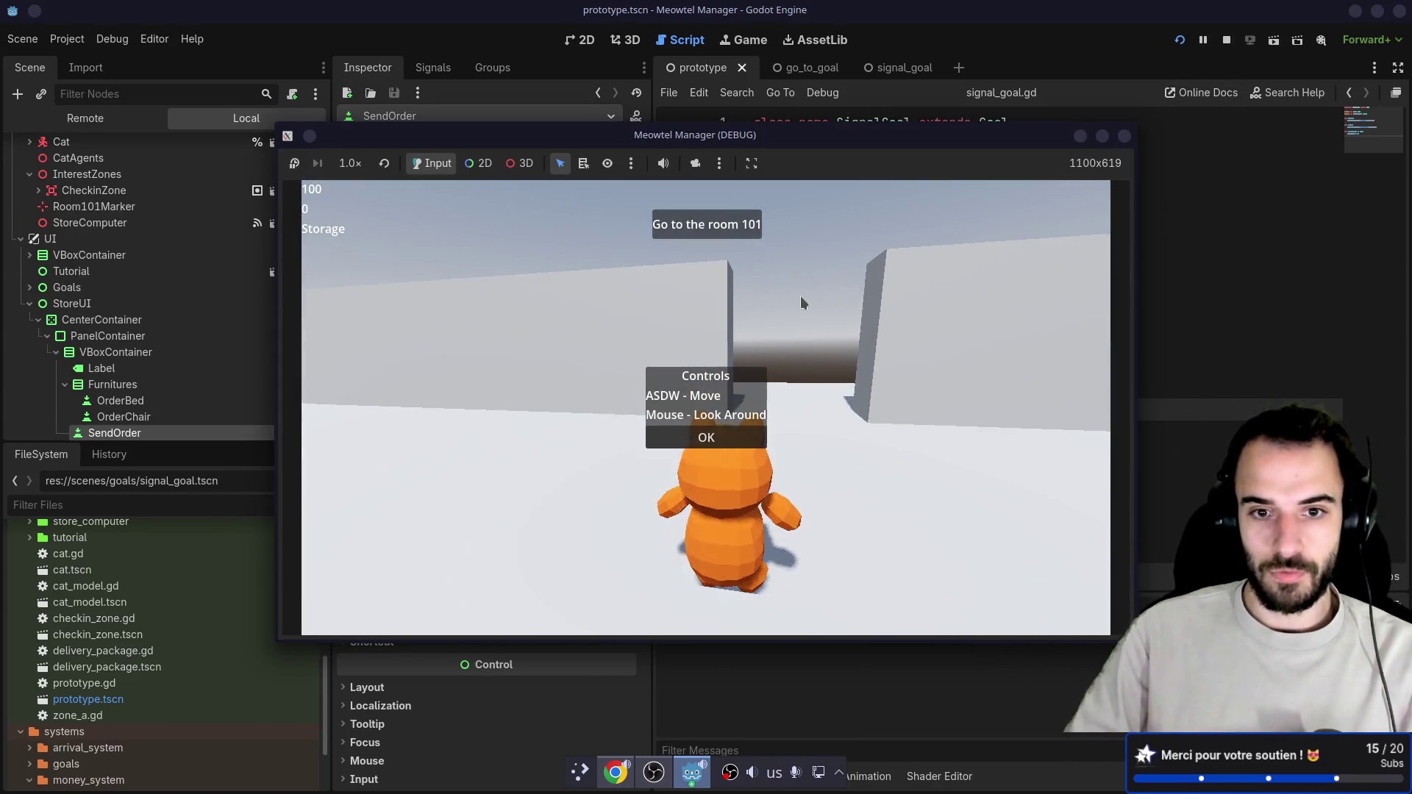
{"action": "left_click", "coordinate": [707, 438]}
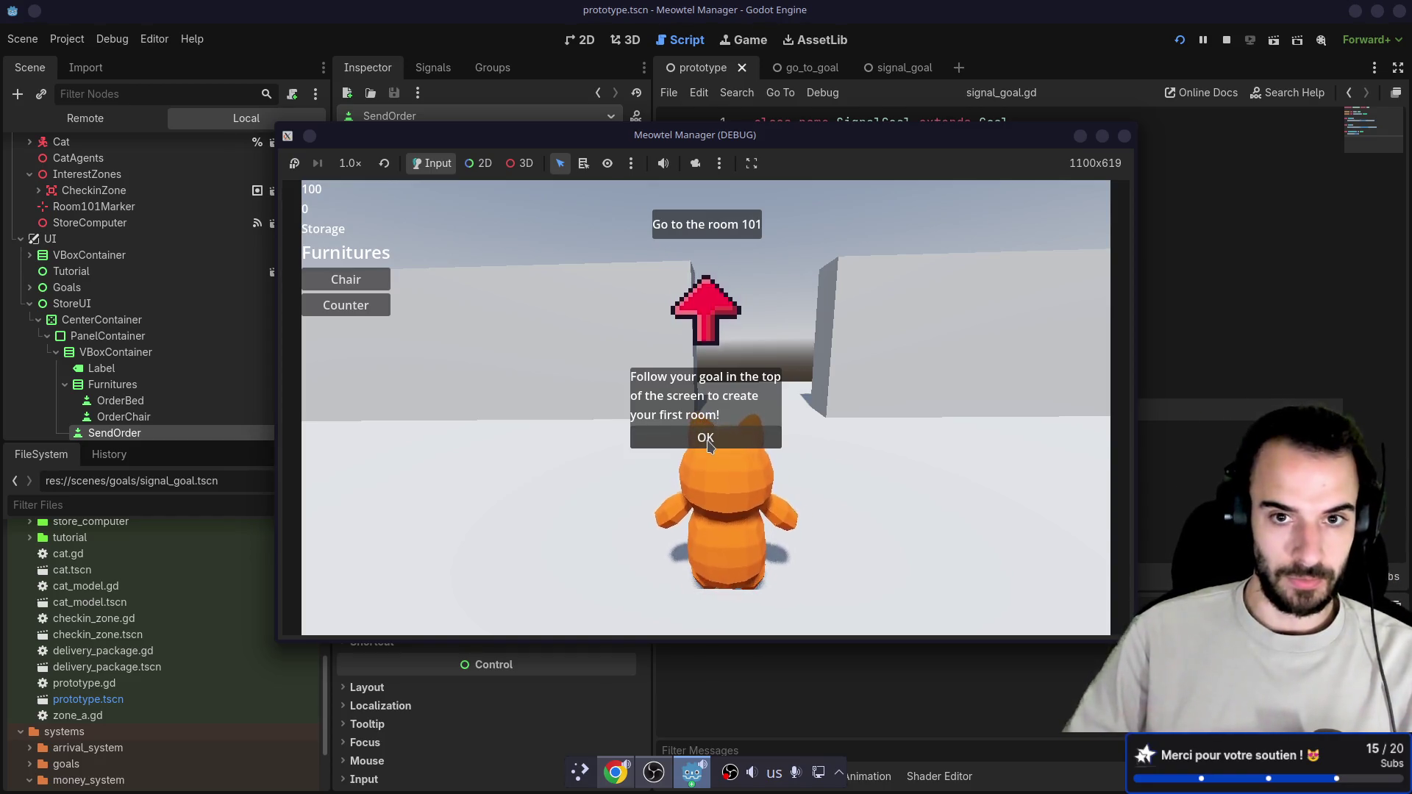
{"action": "left_click", "coordinate": [707, 438]}
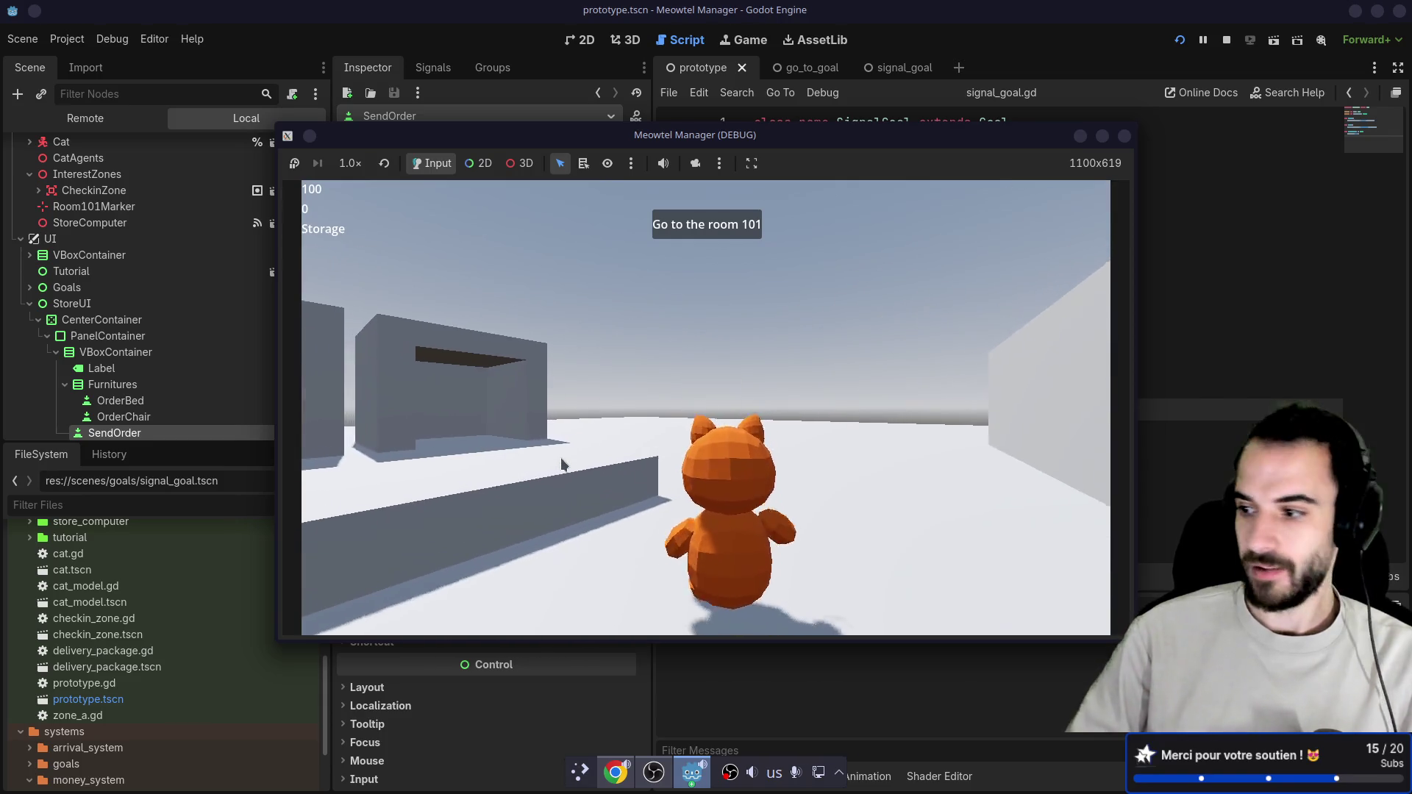
{"action": "left_click", "coordinate": [561, 458]}
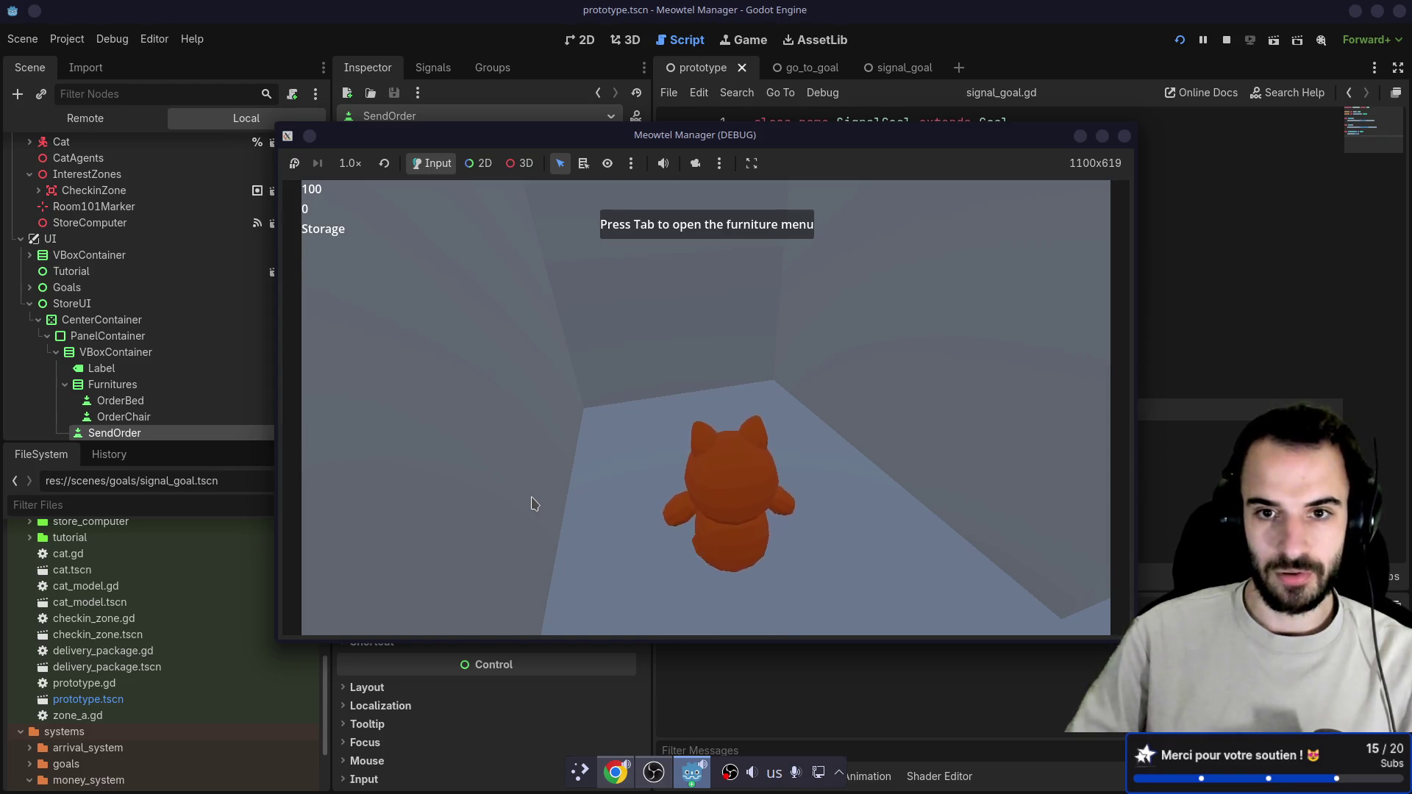
- Place a chair and a counter in the room from the in-game furniture menu
{"action": "key", "text": "Tab"}
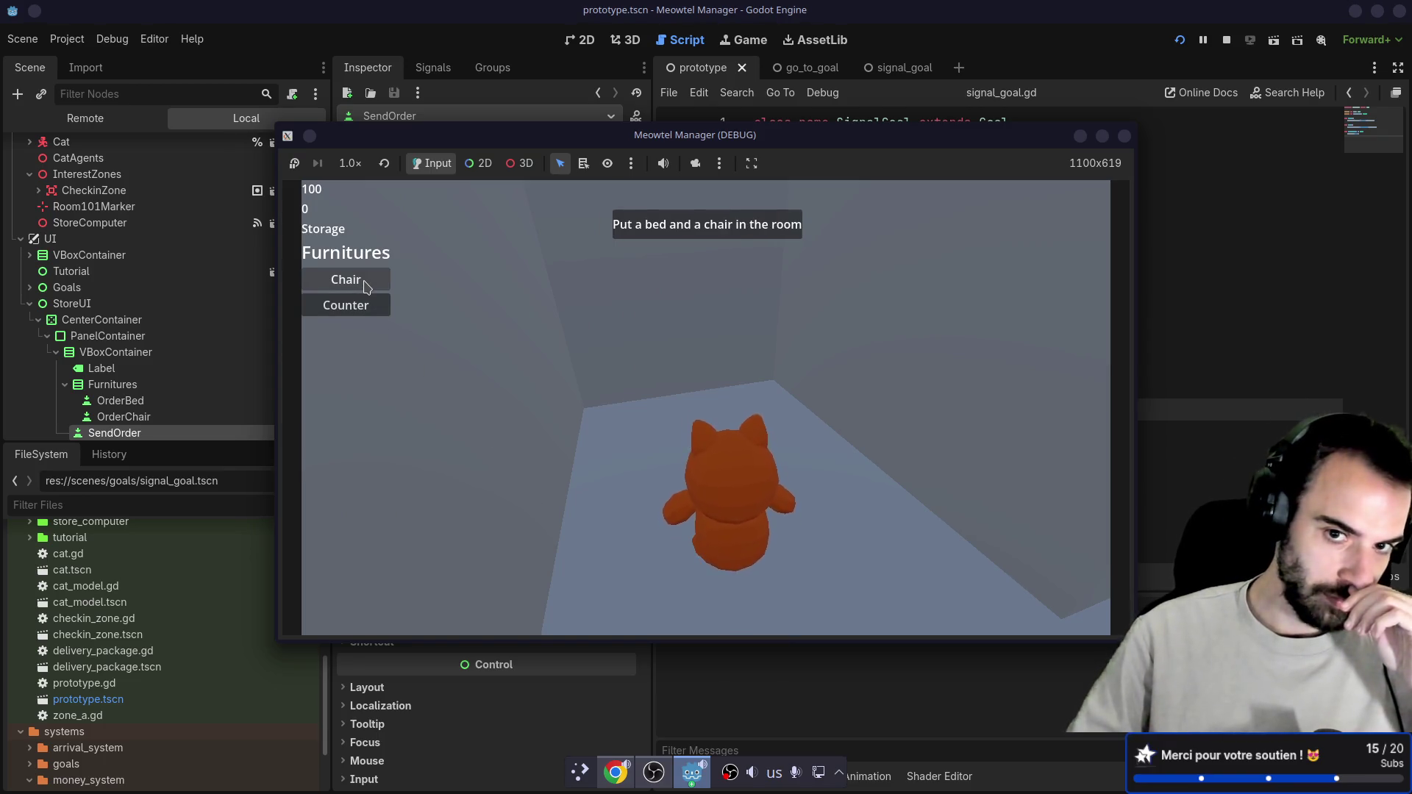
{"action": "left_click", "coordinate": [366, 286]}
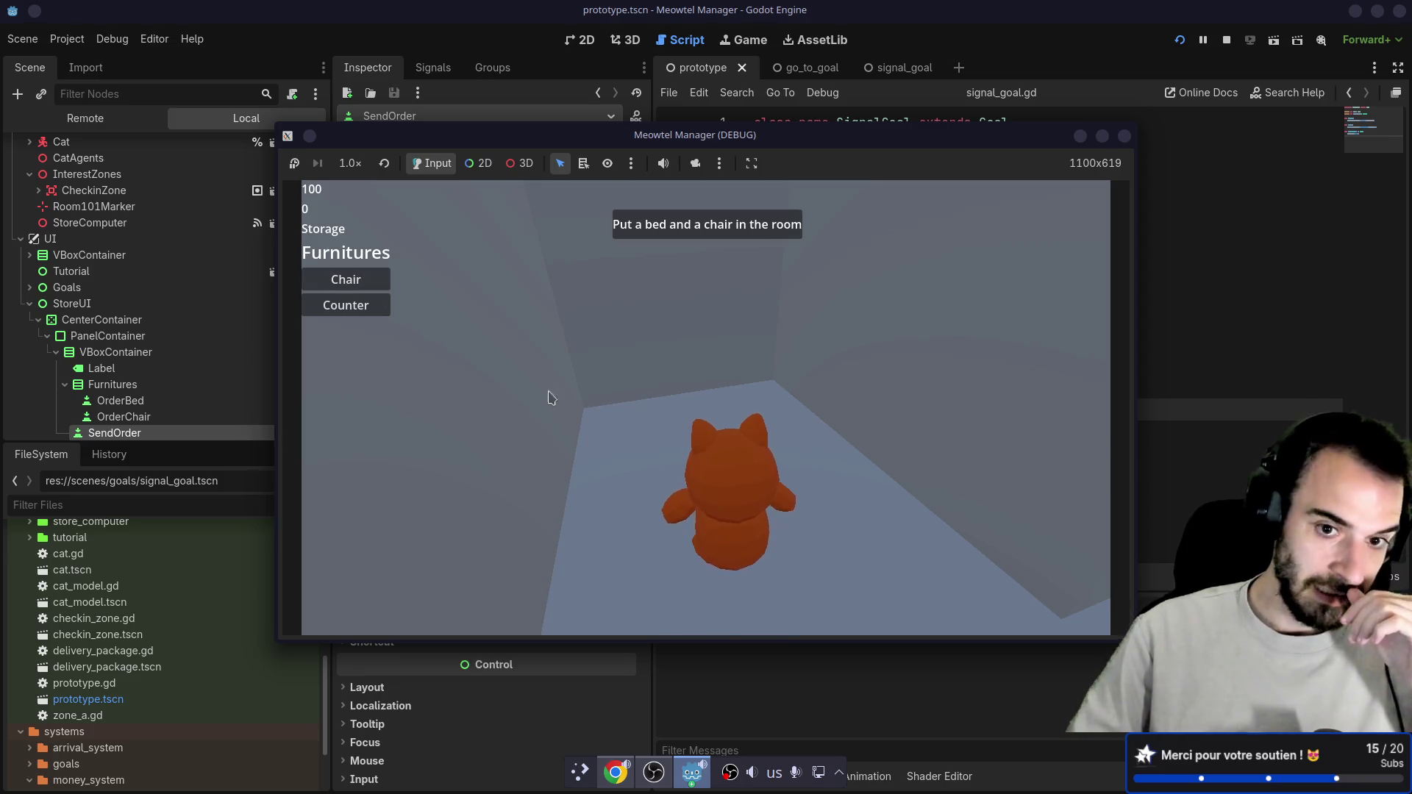
{"action": "left_click", "coordinate": [387, 309]}
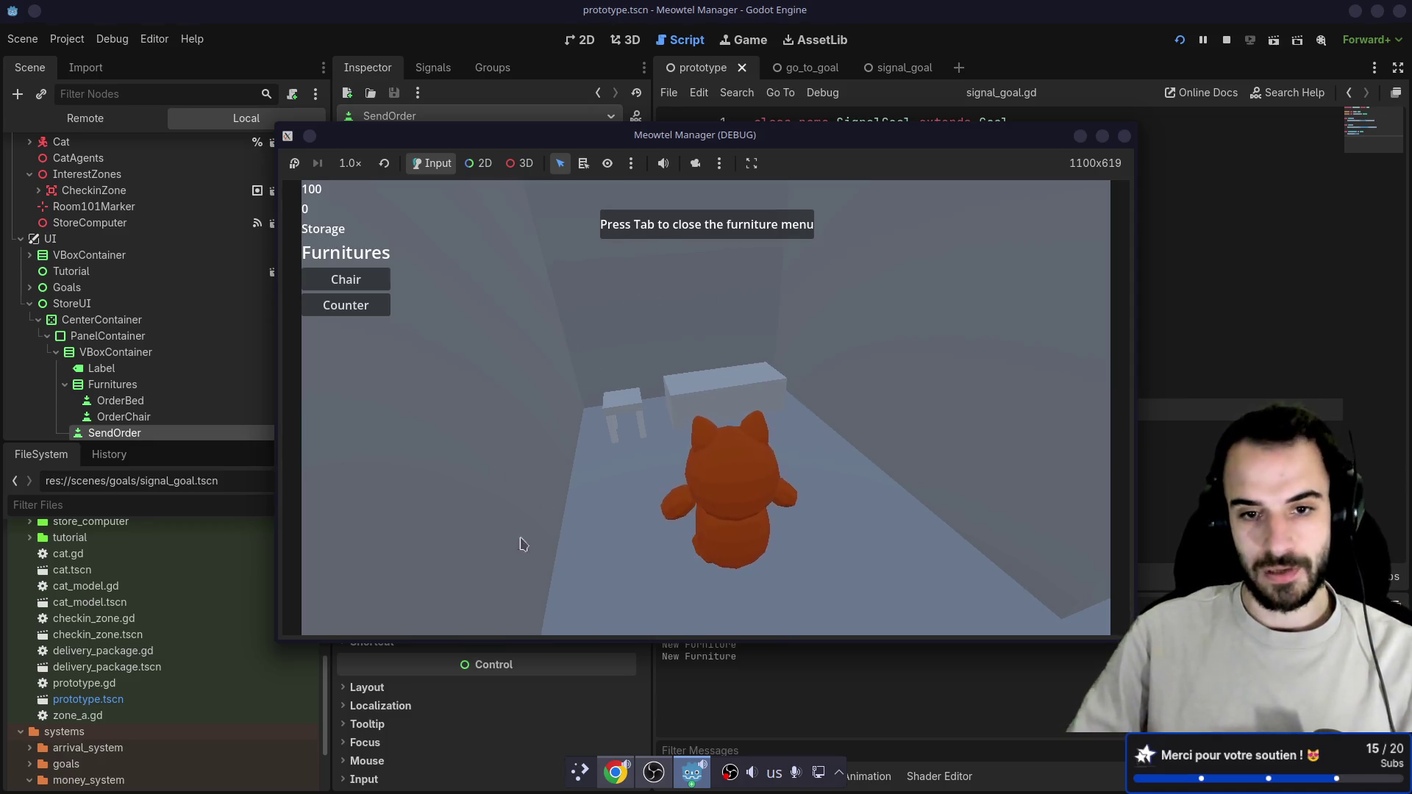
{"action": "mouse_move", "coordinate": [763, 384]}
{"action": "left_mouse_down"}
{"action": "mouse_move", "coordinate": [788, 404]}
{"action": "mouse_move", "coordinate": [784, 367]}
{"action": "left_mouse_up"}
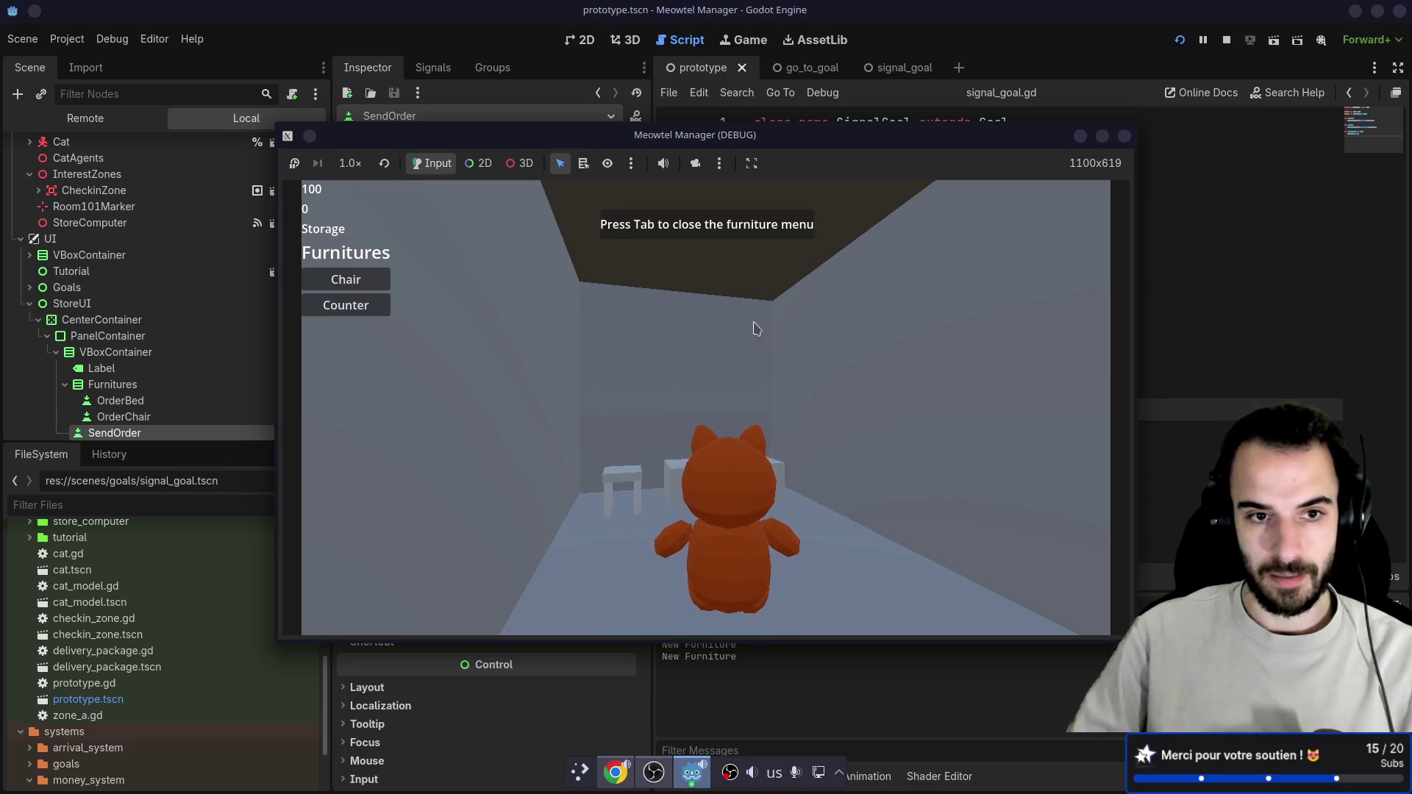
{"action": "key", "text": "Tab"}
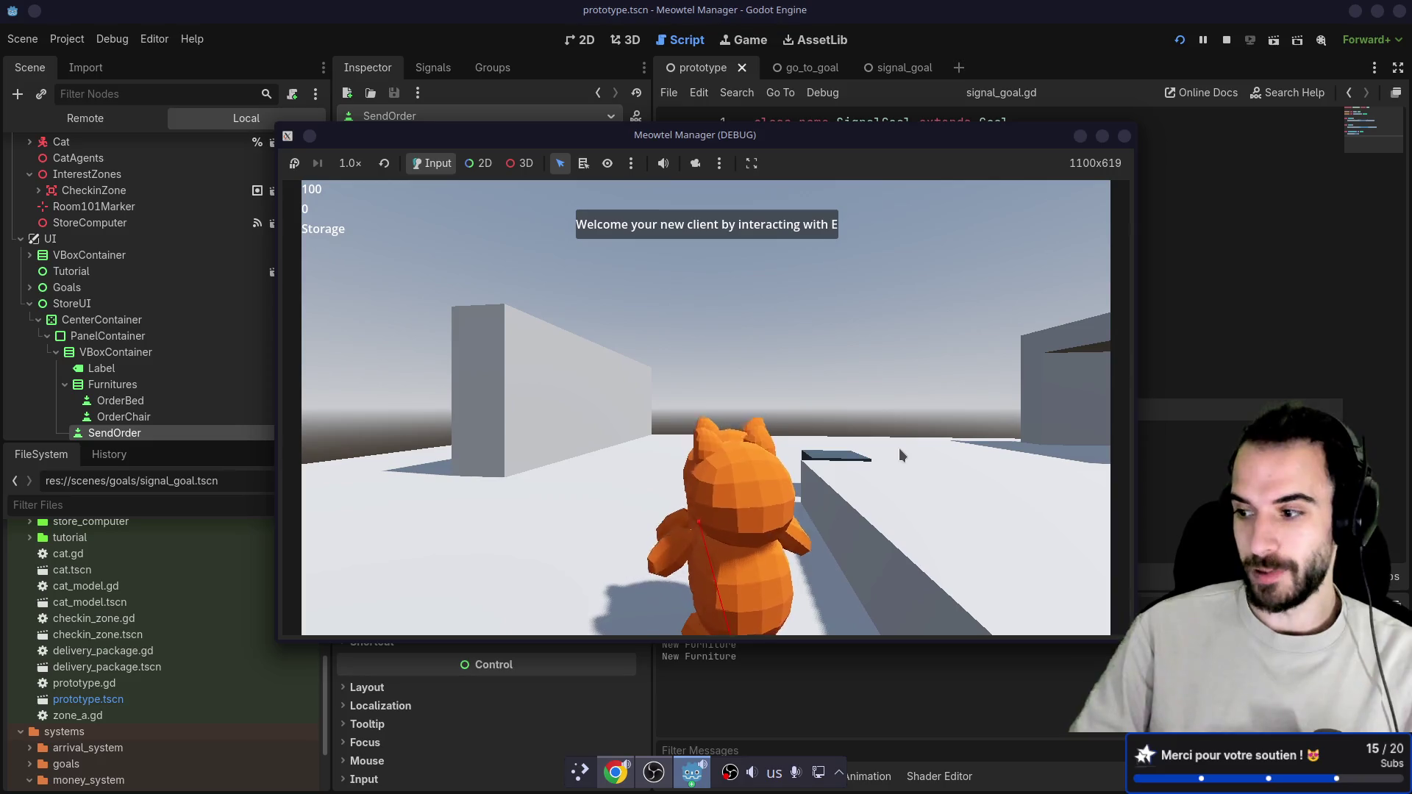
- Welcome the new client, then walk the cat to the store computer and open its panel
{"action": "key", "text": "e"}
{"action": "key", "text": "w"}
{"action": "key", "text": "s"}
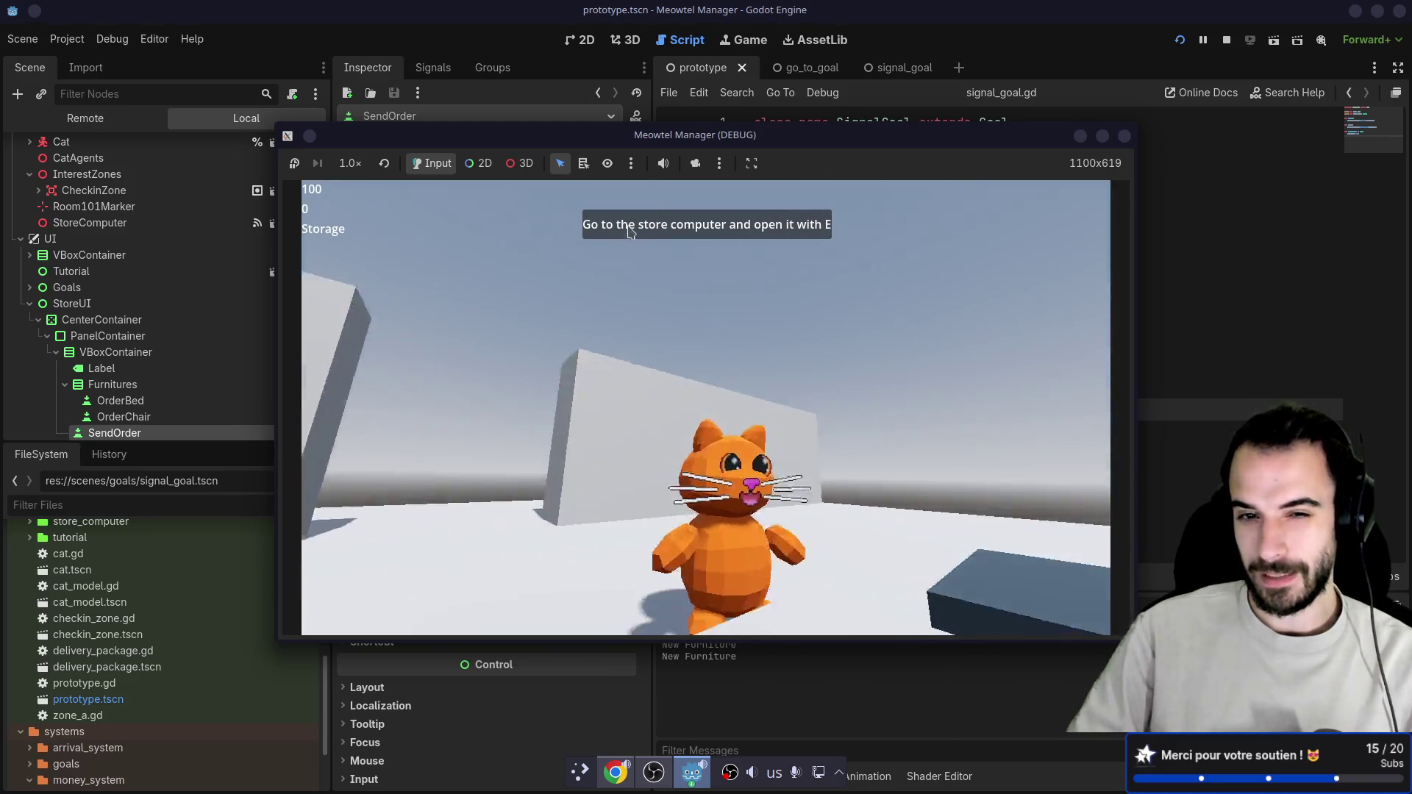
{"action": "key", "text": "w"}
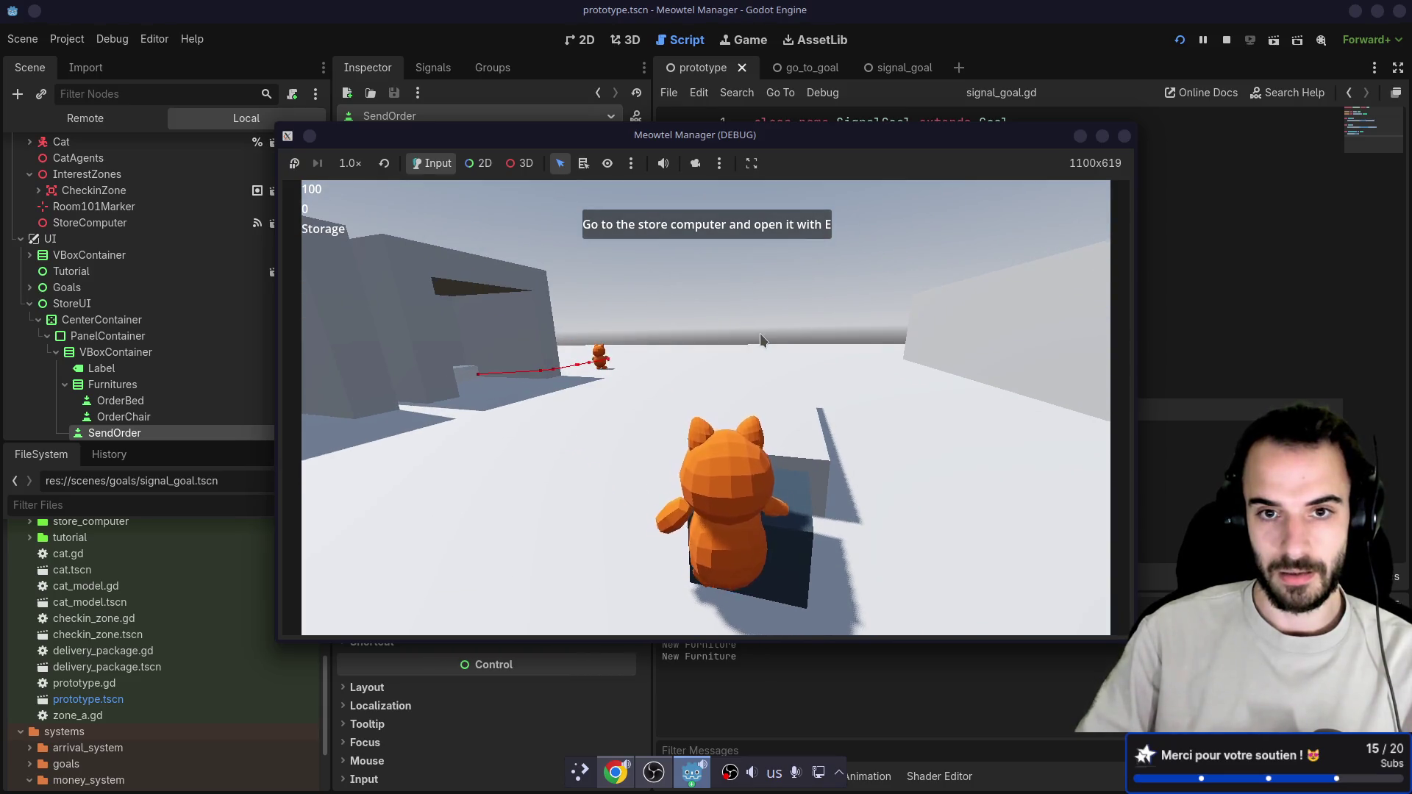
{"action": "key", "text": "e"}
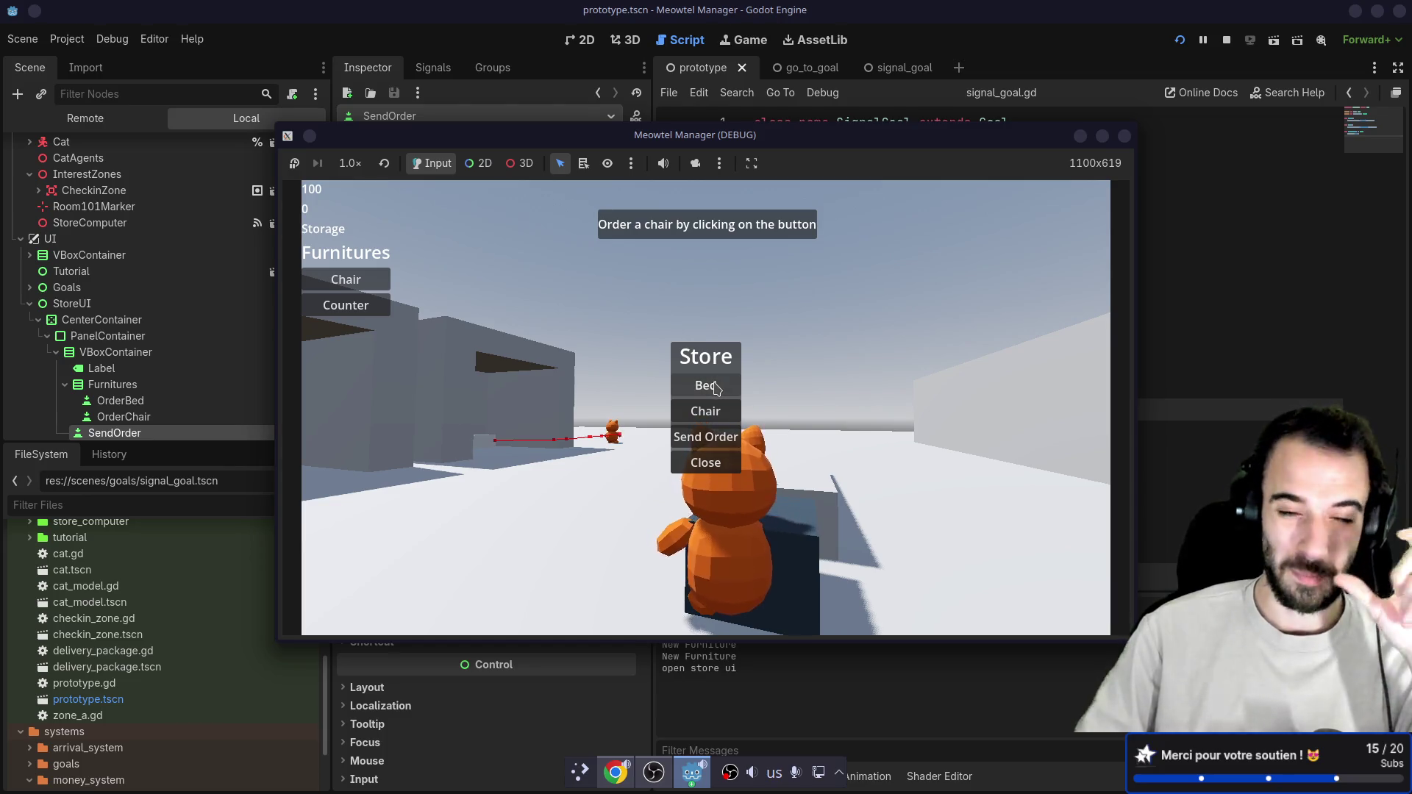
- Order a chair, send the order, close the store panel and stop the game with F8
{"action": "left_click", "coordinate": [710, 420]}
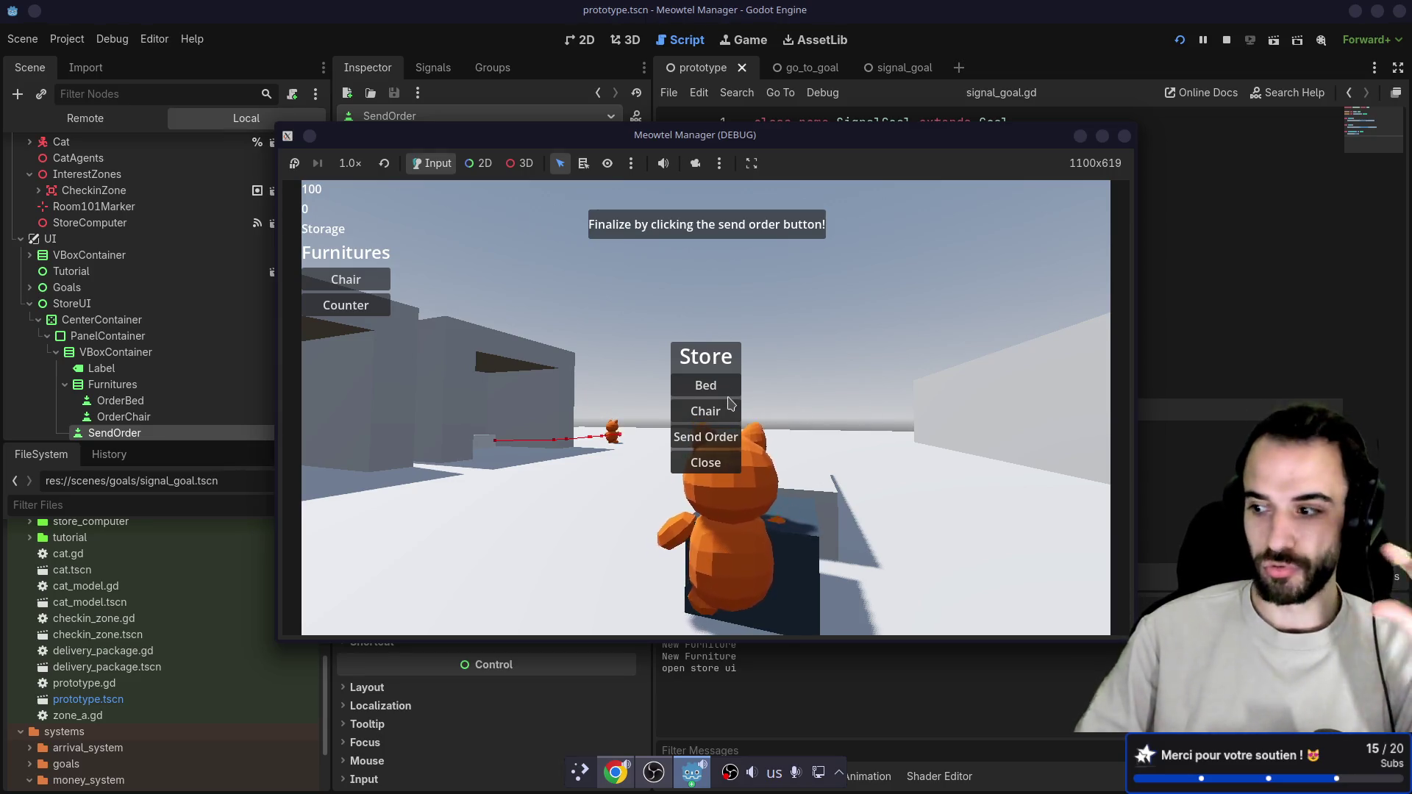
{"action": "left_click", "coordinate": [694, 440]}
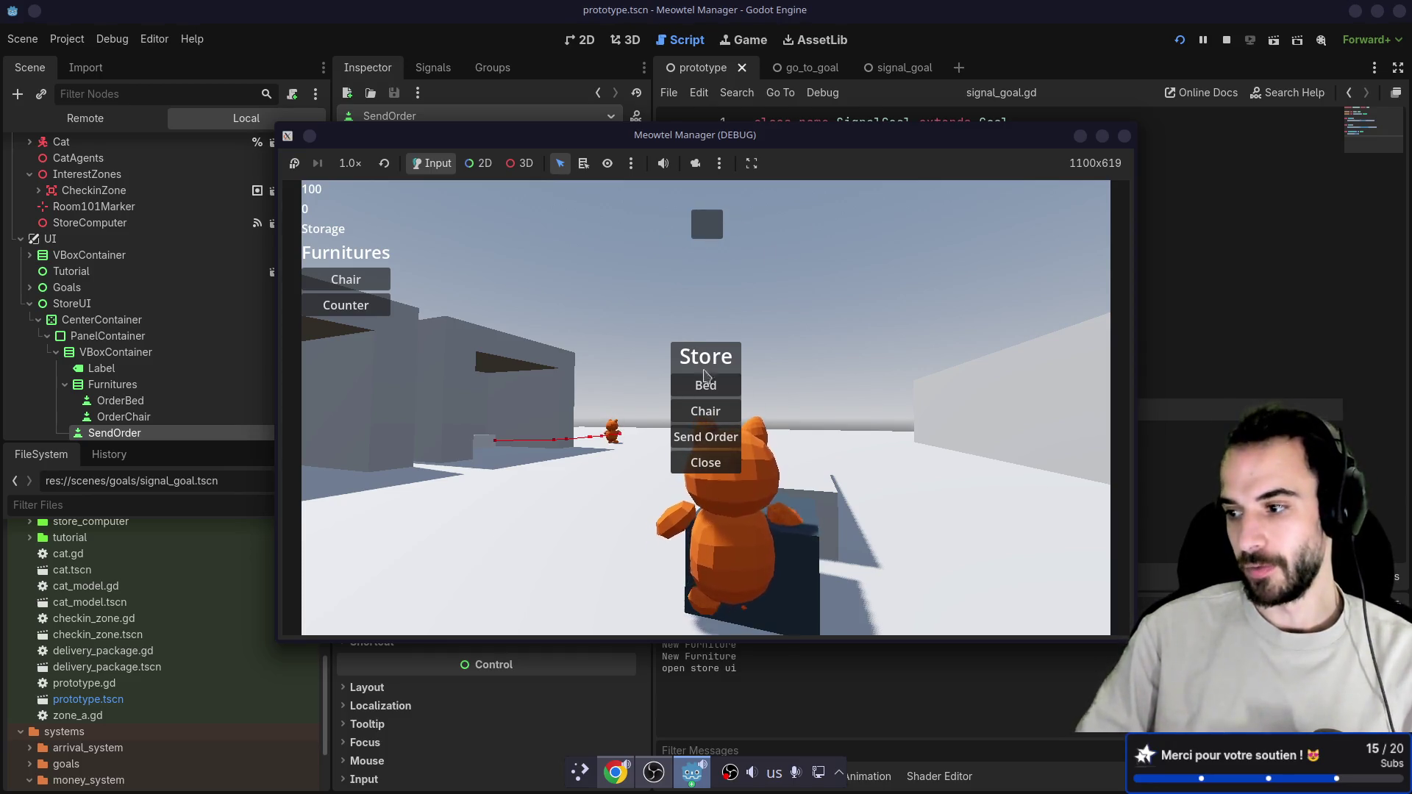
{"action": "left_click", "coordinate": [707, 463]}
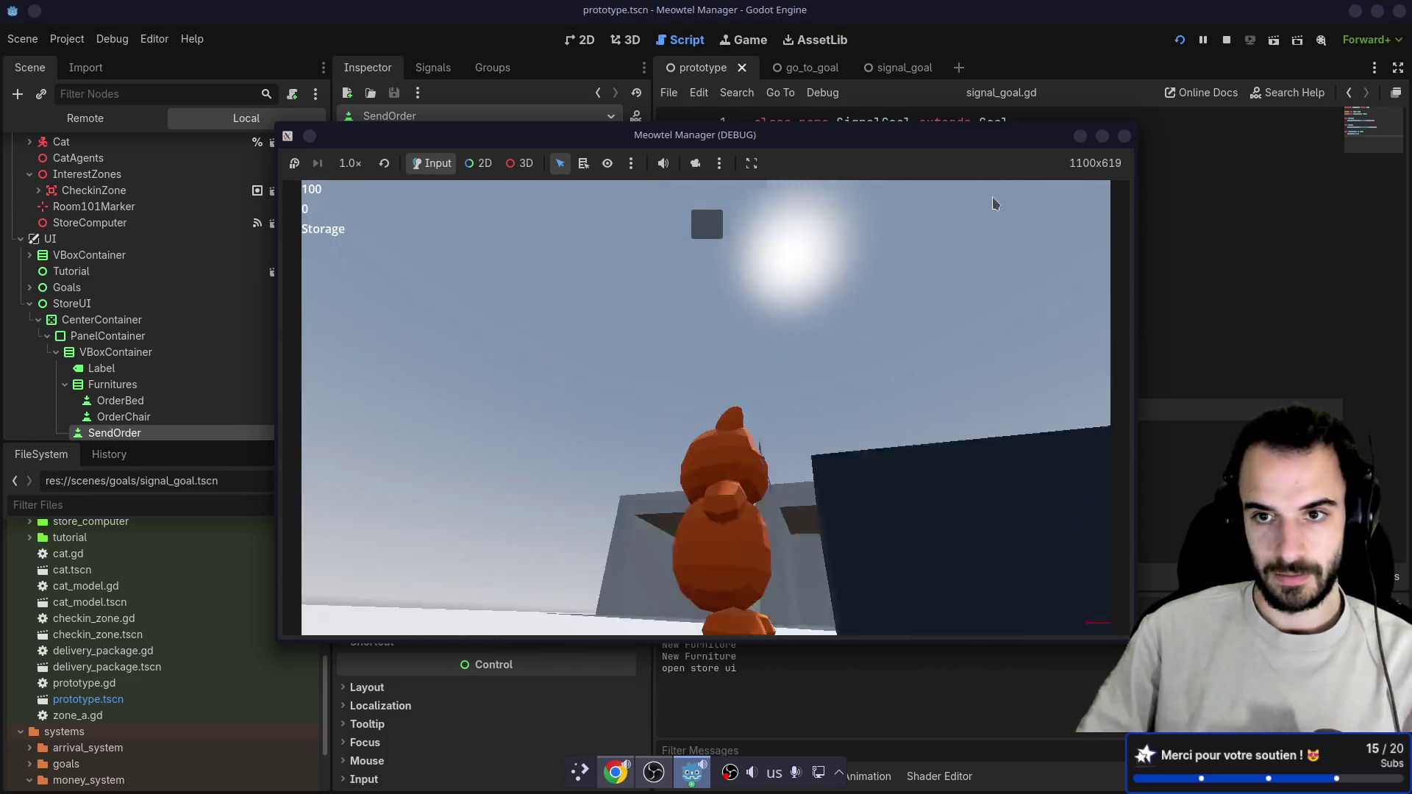
{"action": "key", "text": "F8"}
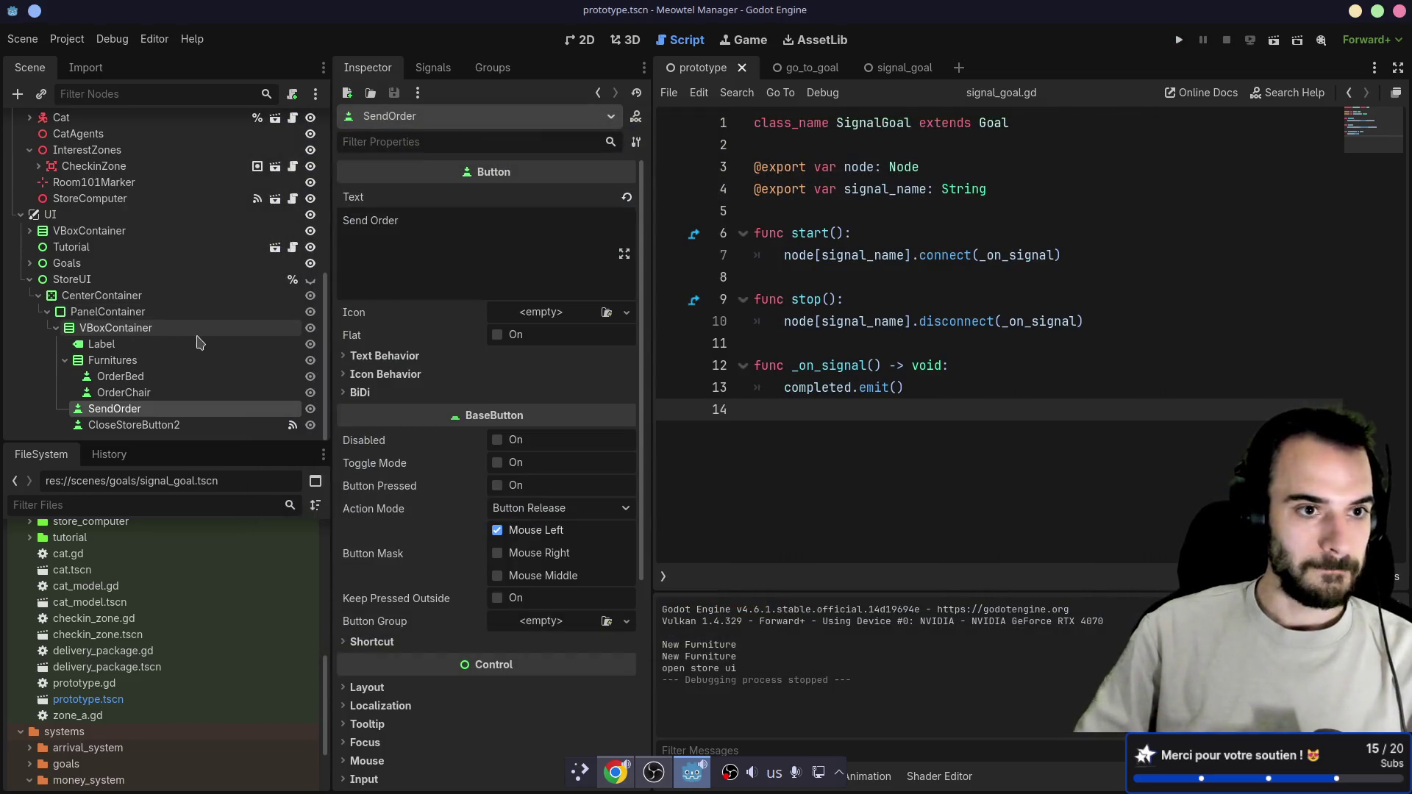
- Select SendOrderGoal under GoalsSystem in the Scene dock and duplicate it with Ctrl+D
{"action": "scroll", "coordinate": [199, 342], "scroll_direction": "up", "scroll_amount": 10}
{"action": "key", "text": "alt+Tab"}
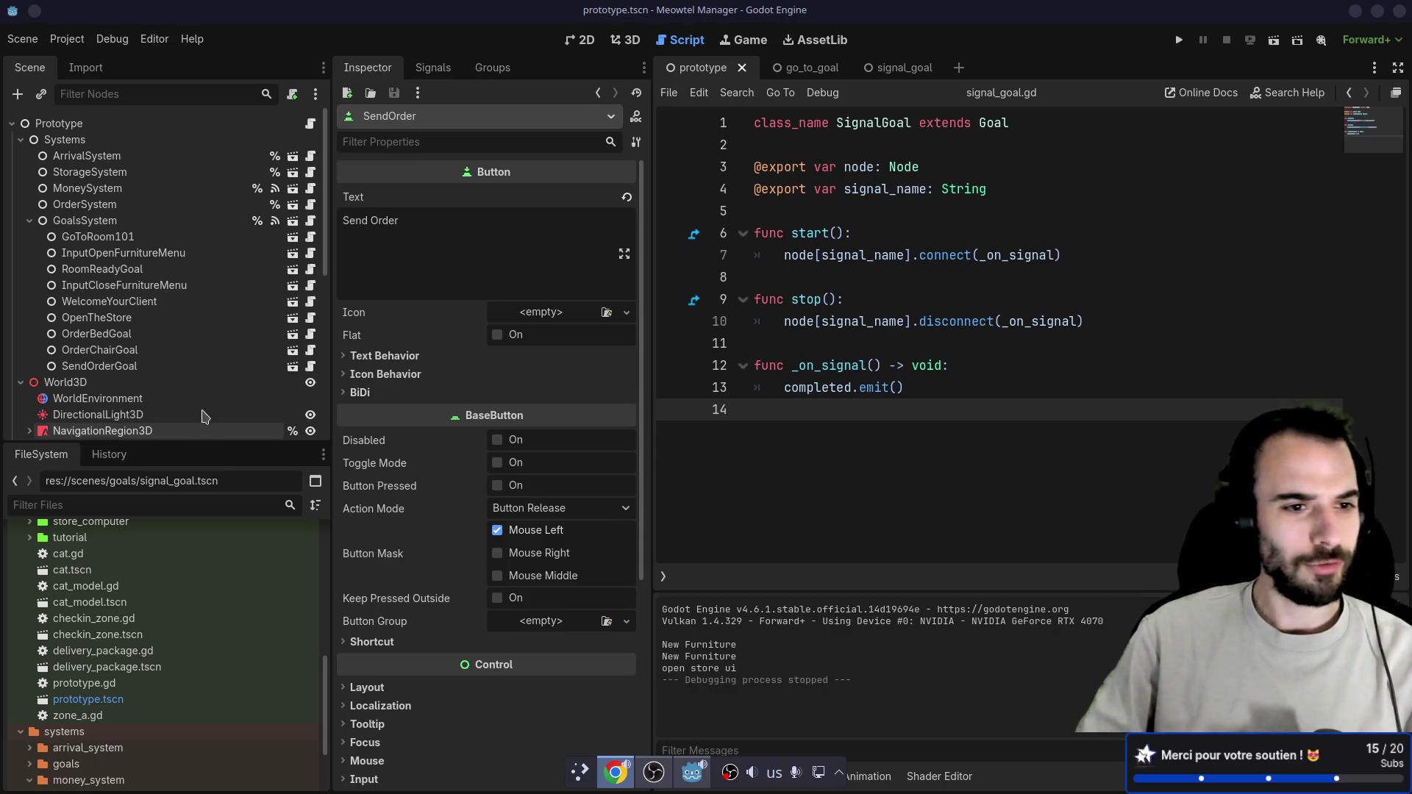
{"action": "left_click", "coordinate": [156, 367]}
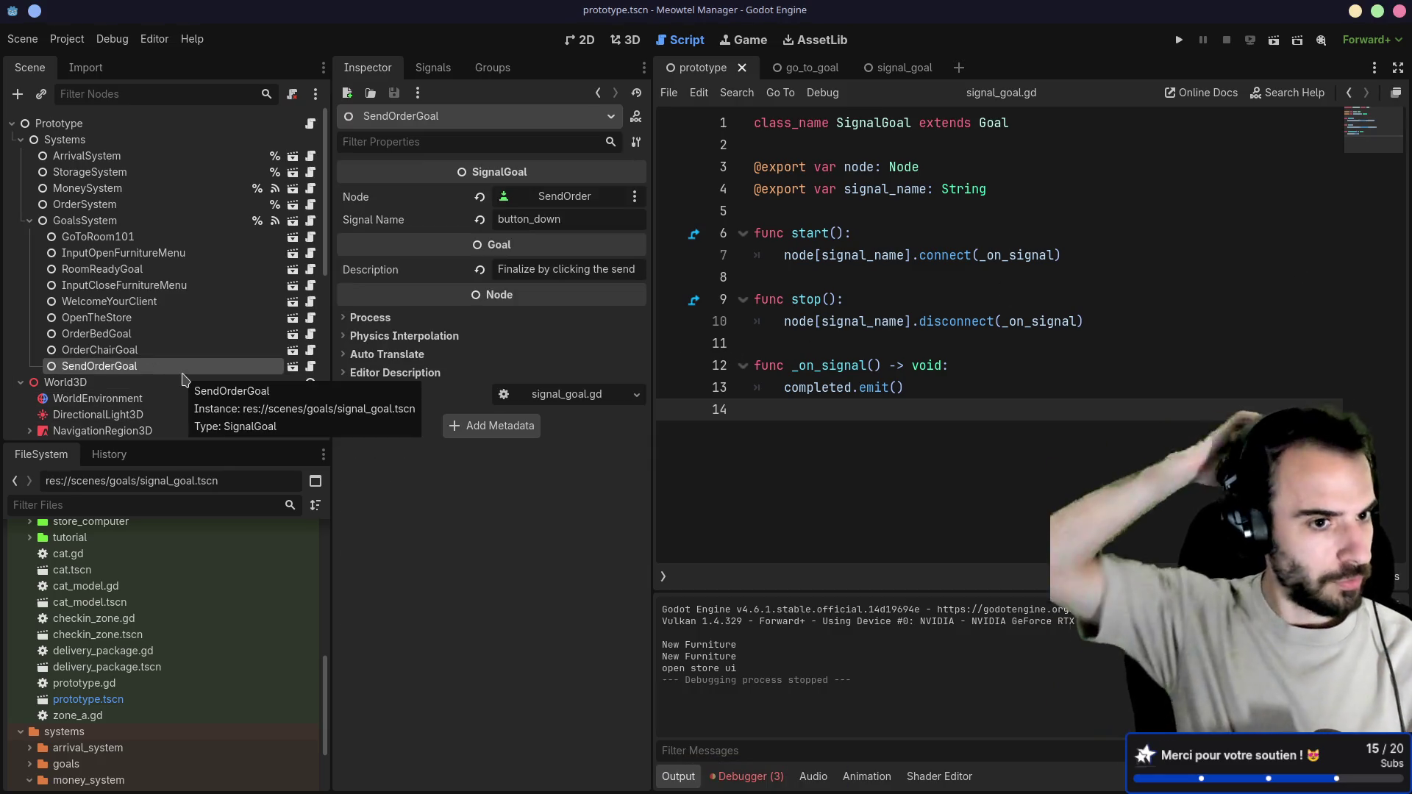
{"action": "key", "text": "ctrl+d"}
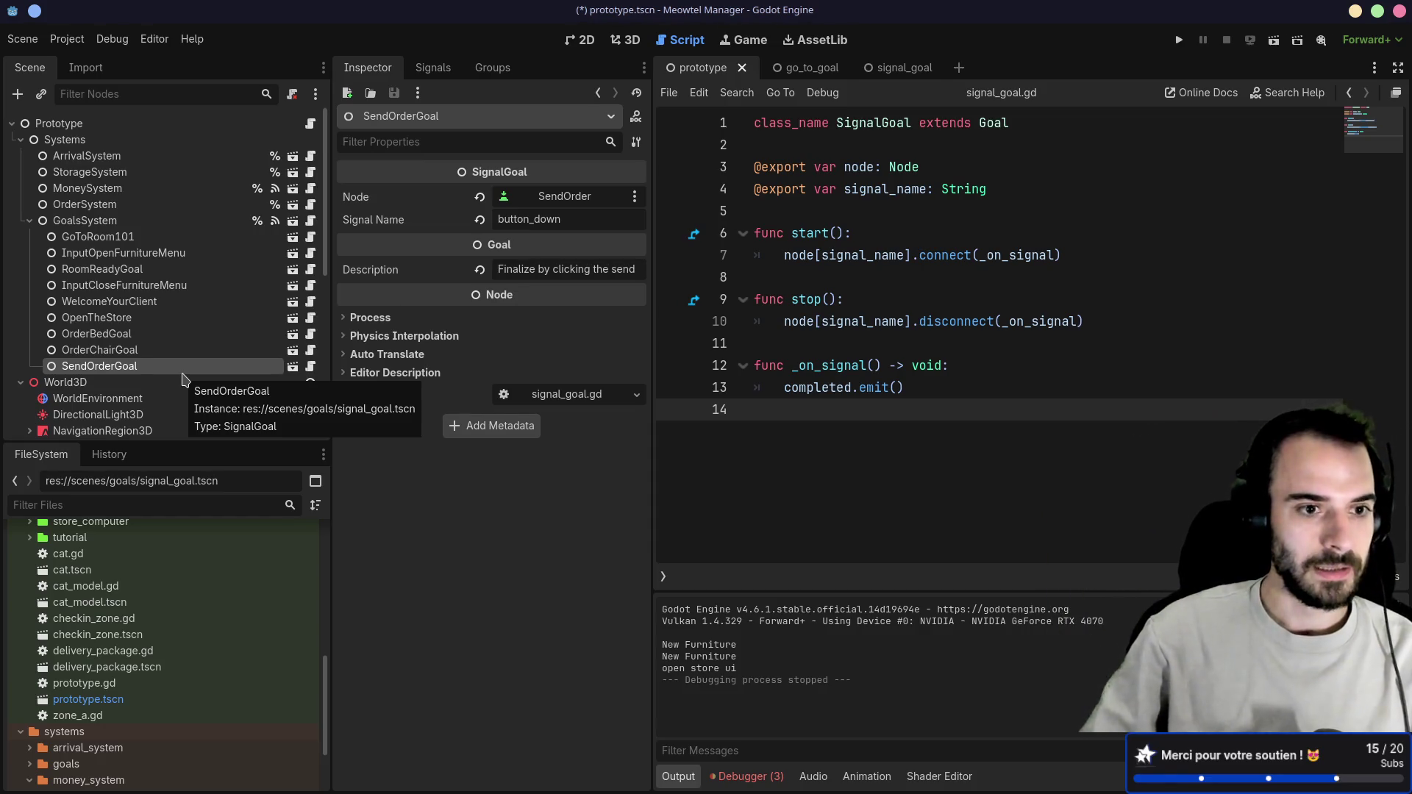
- Rename the duplicated goal node to SendOrderGoal2, then switch away from the editor
{"action": "key", "text": "F2"}
{"action": "type", "text": "StoreUI"}
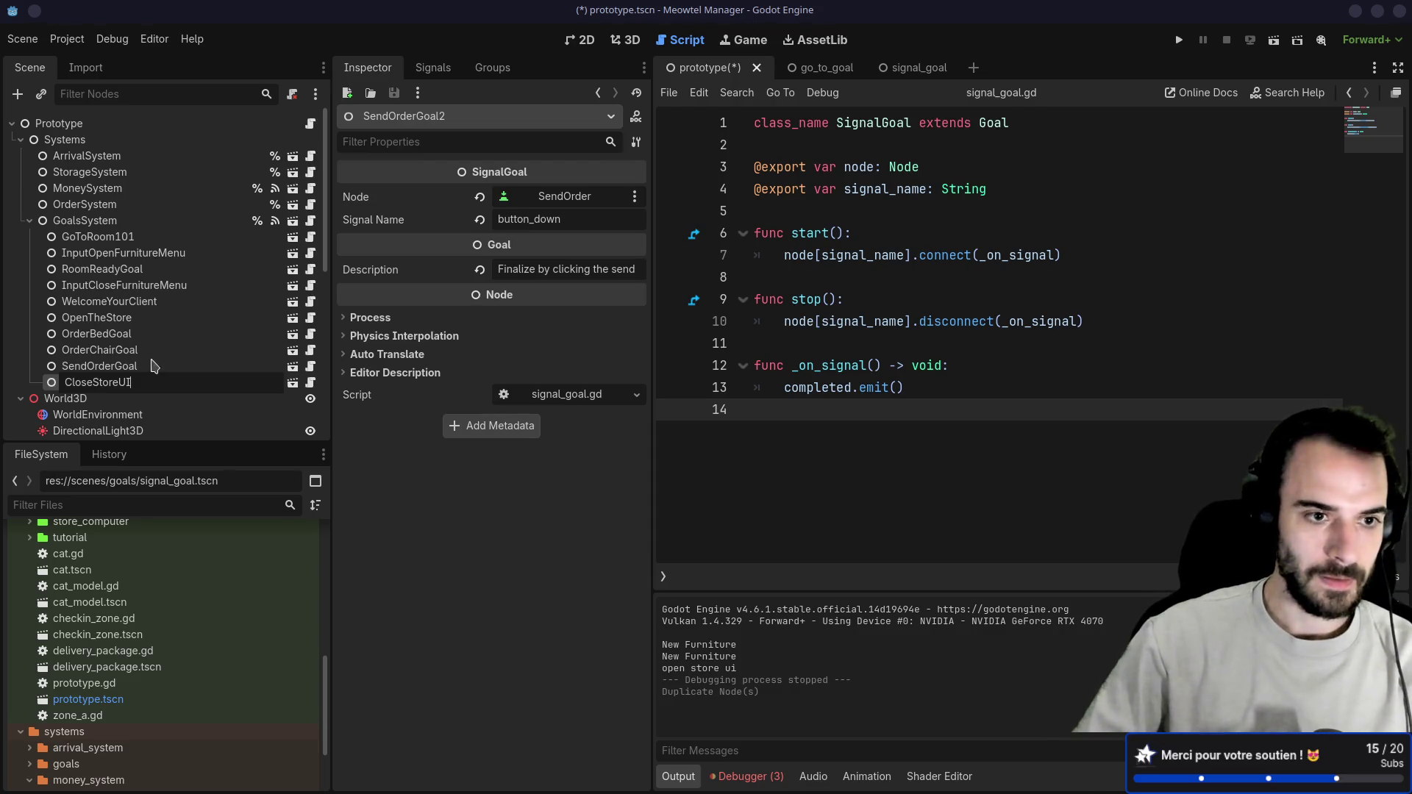
{"action": "left_click", "coordinate": [149, 383]}
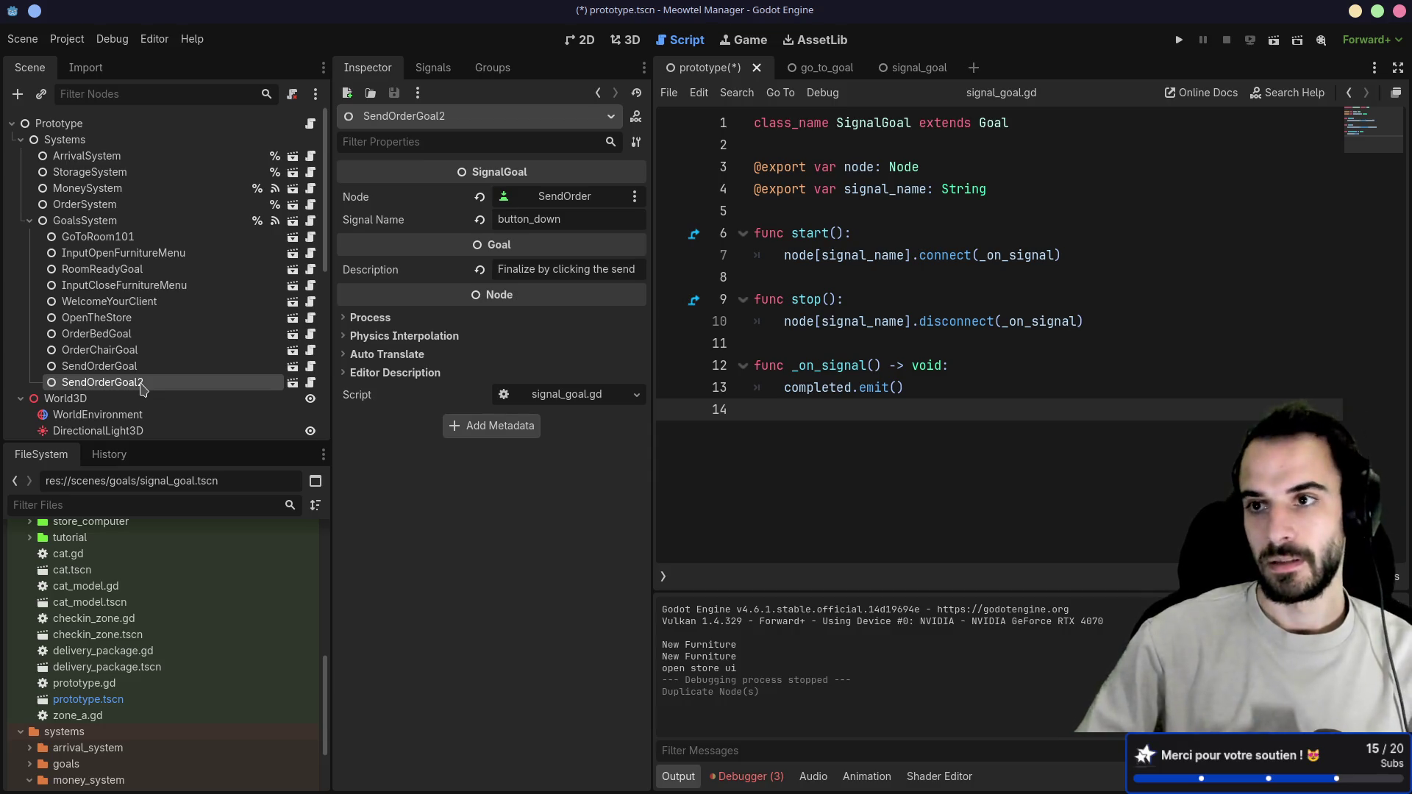
{"action": "key", "text": "alt+Tab"}
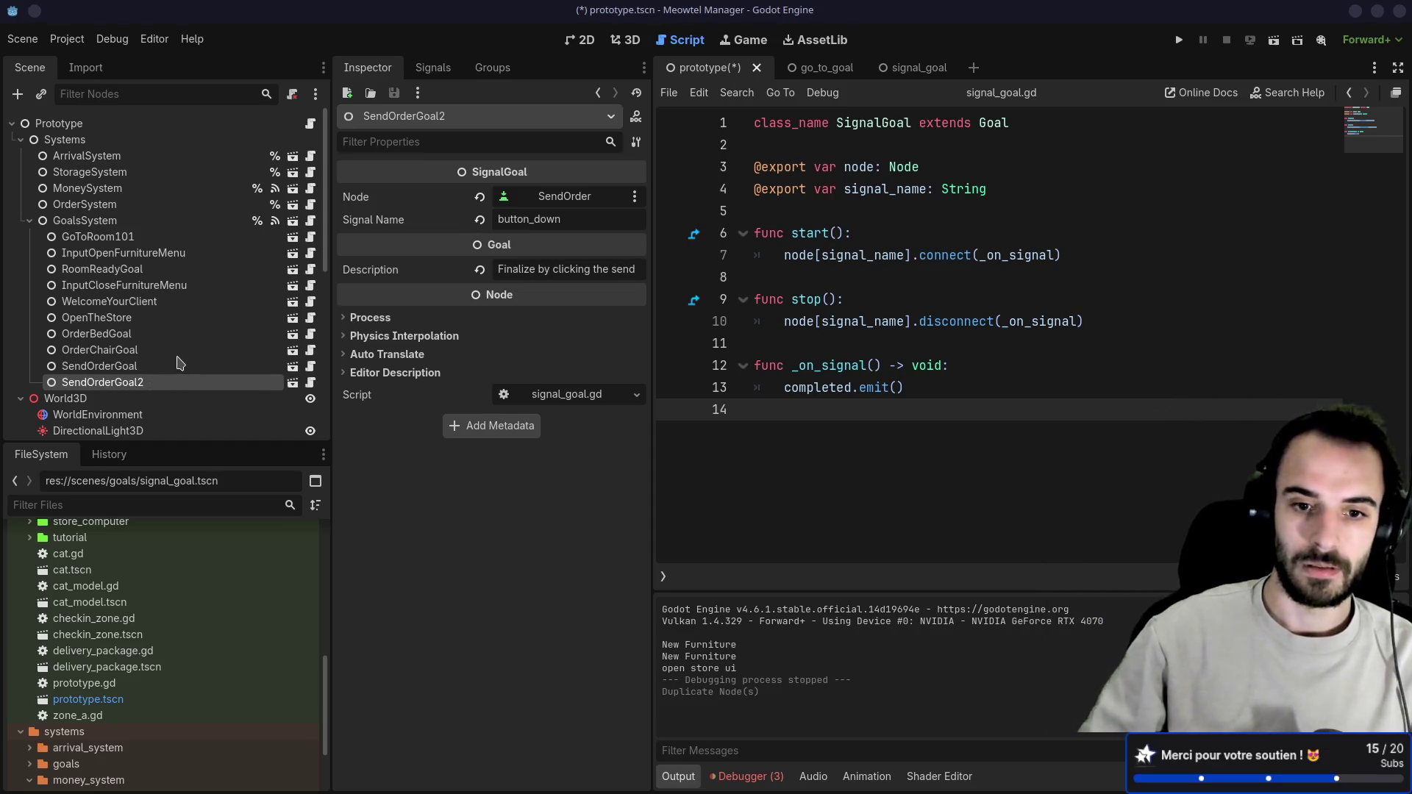
{"action": "mouse_move", "coordinate": [701, 788]}
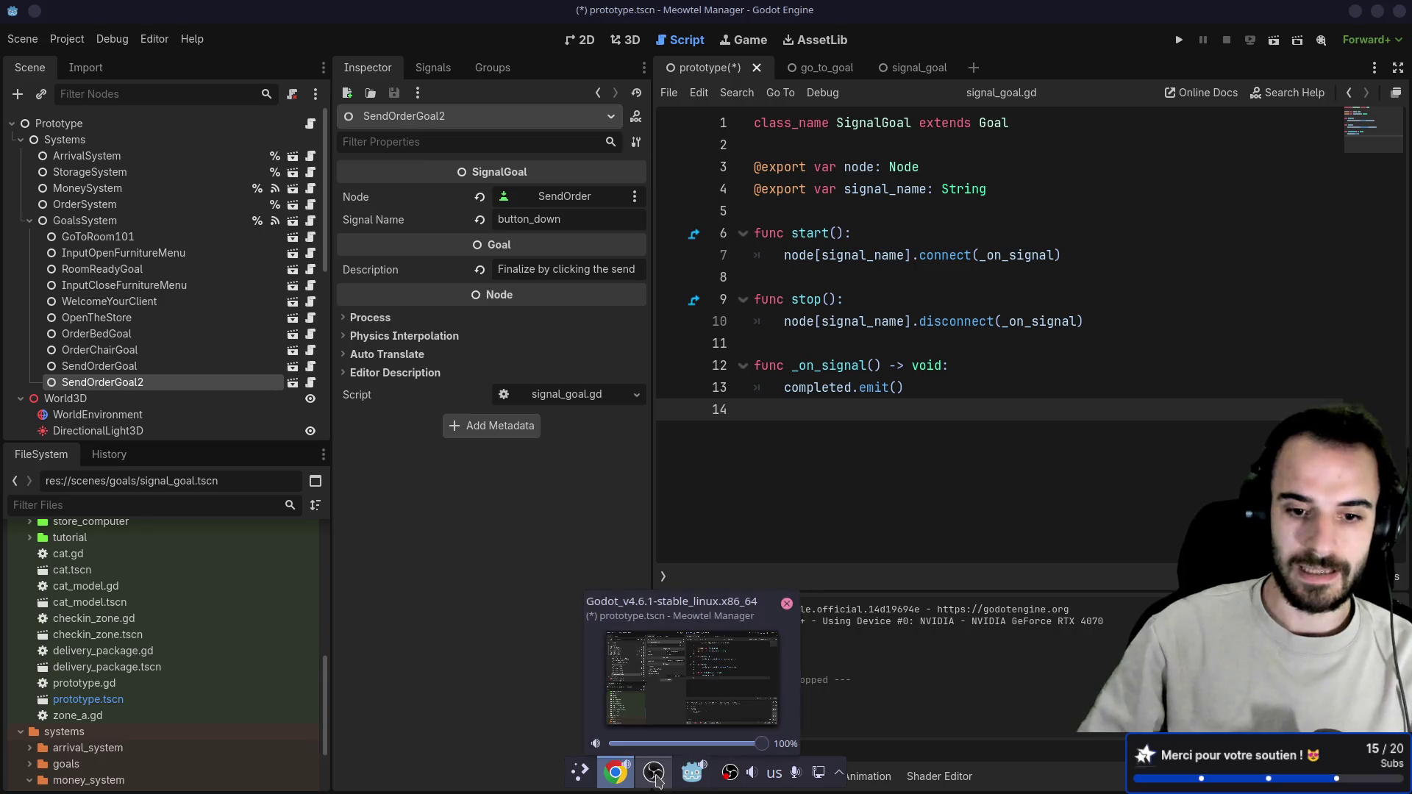
- Bring Firefox with the 'godot pass signal as exported variable' results in front of Godot
{"action": "left_click", "coordinate": [1358, 13]}
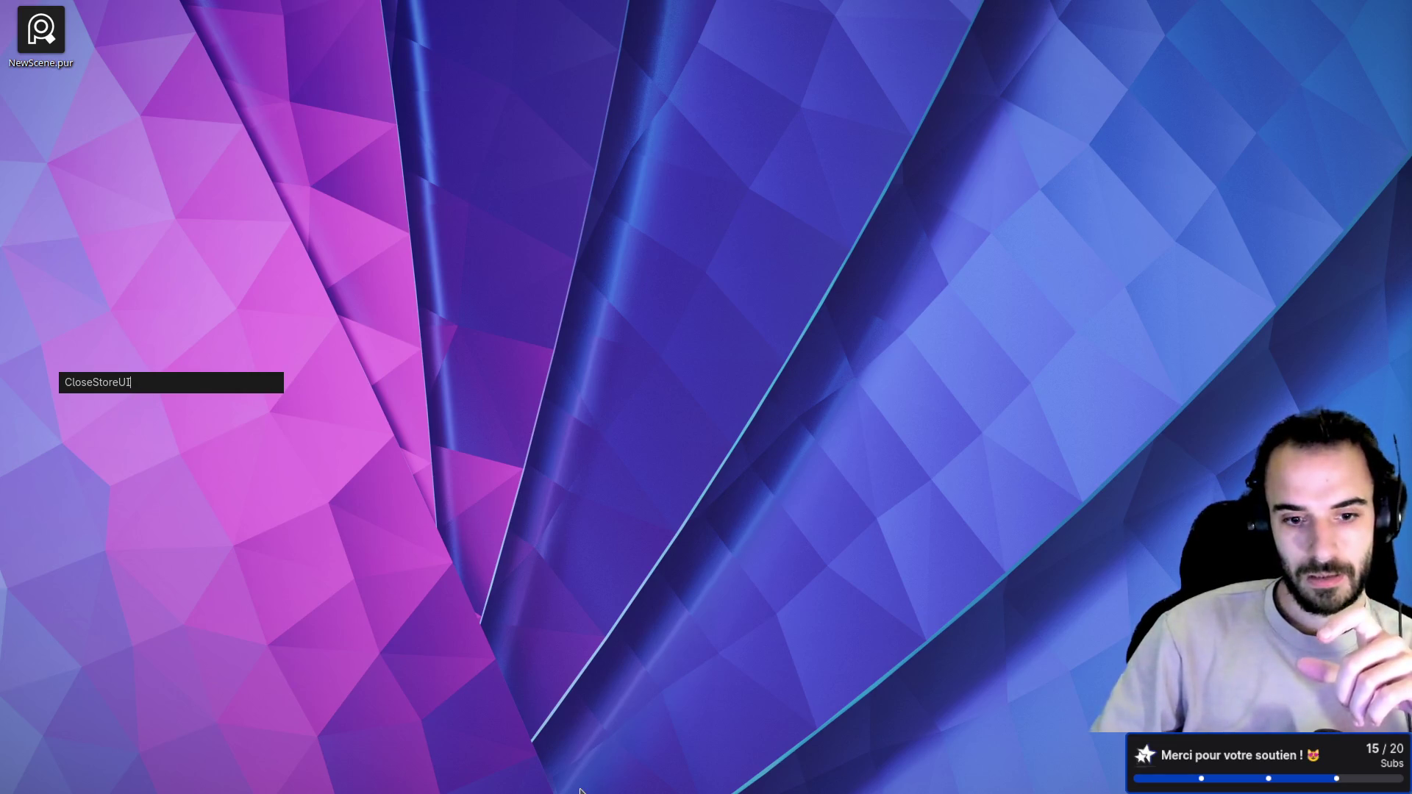
{"action": "left_click", "coordinate": [689, 774]}
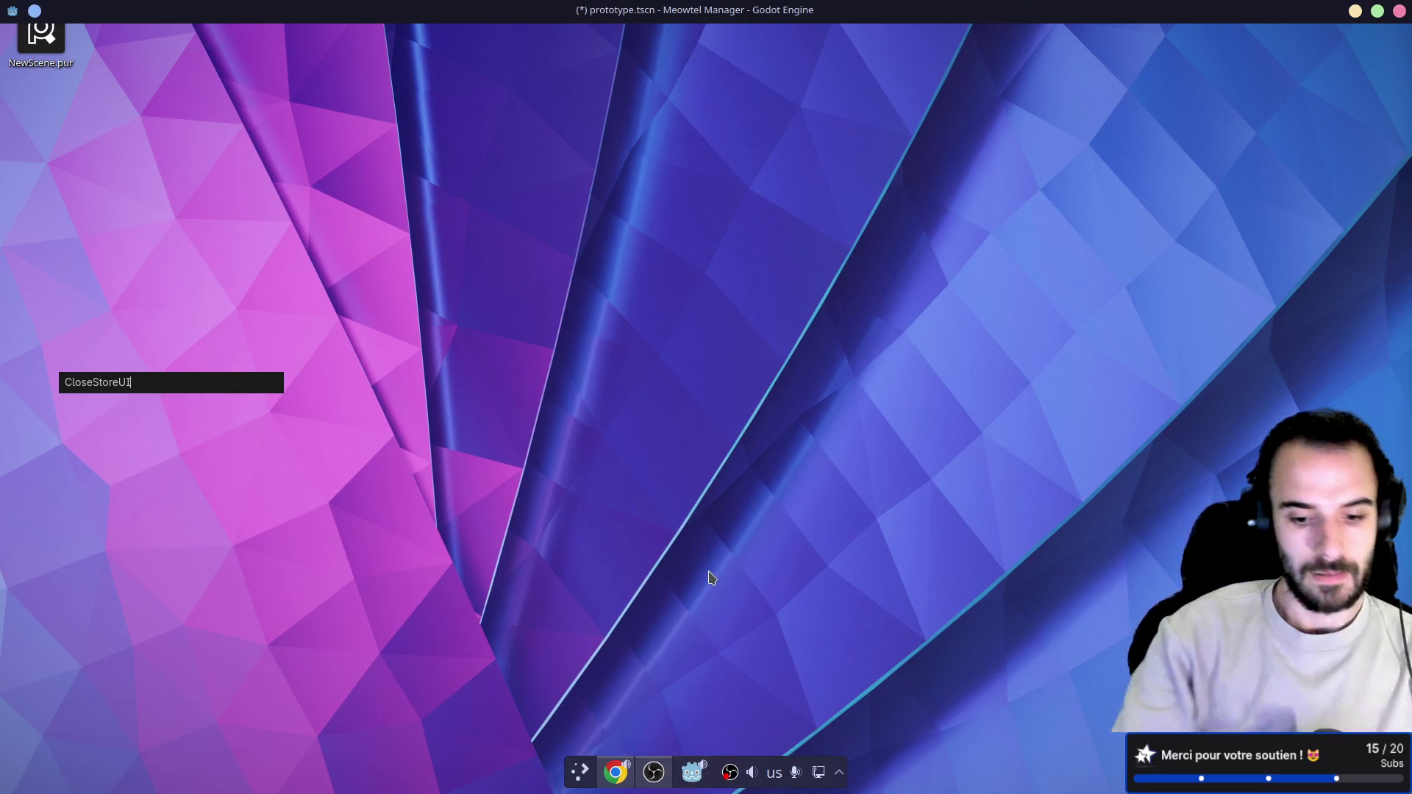
{"action": "key", "text": "alt+Tab"}
{"action": "key", "text": "ctrl+t"}
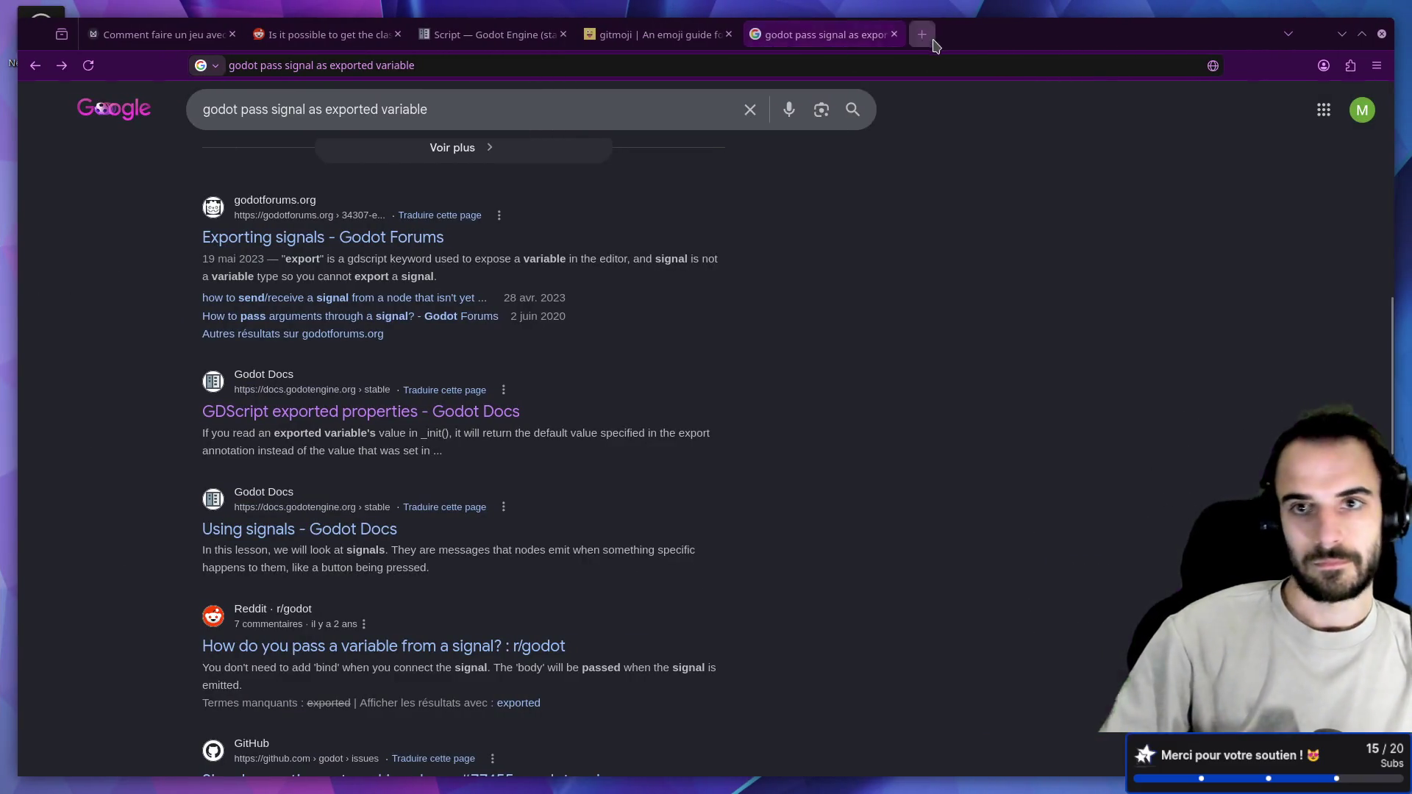
- Search Google for 'godot x11 overlay crash' and open the Godot random-crash GitHub issue
{"action": "type", "text": "godot x11"}
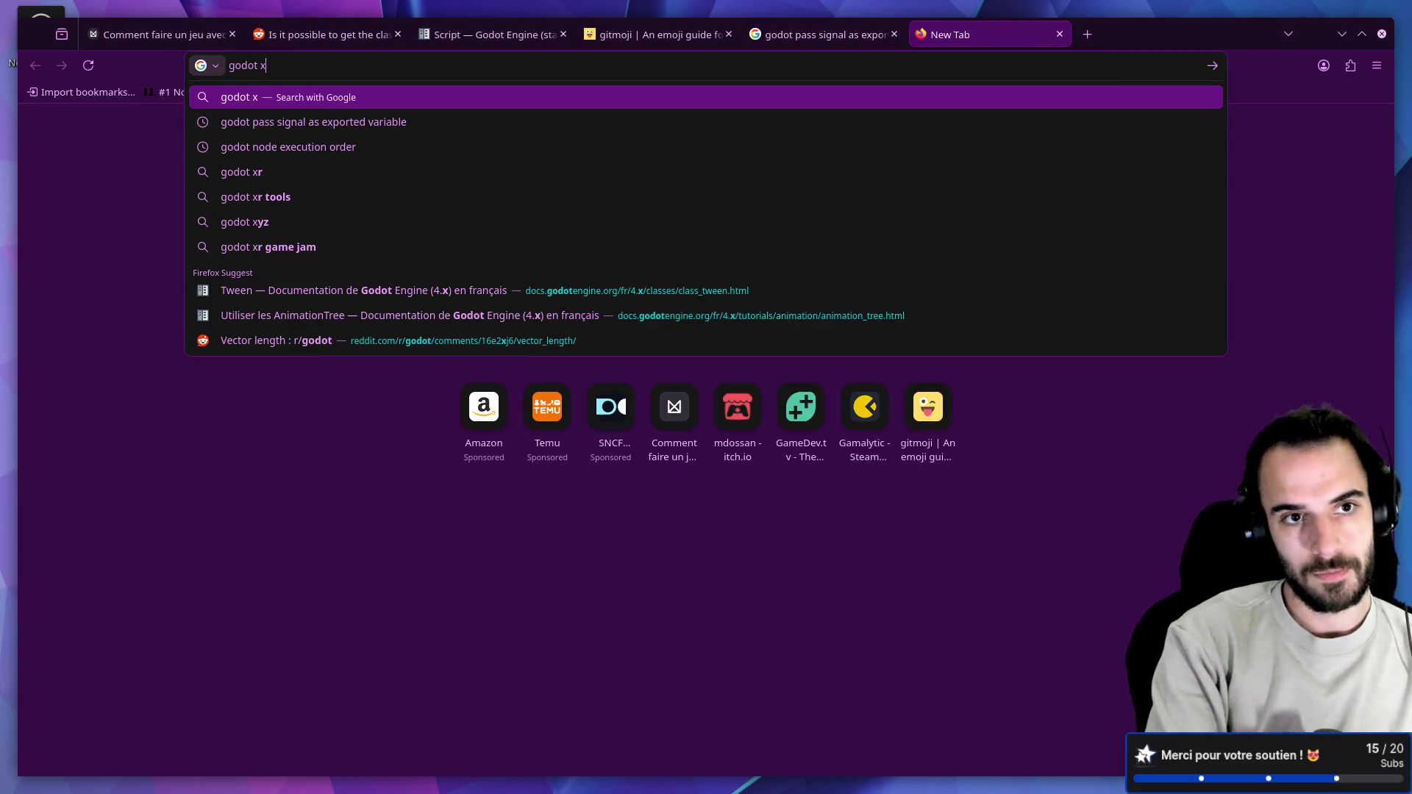
{"action": "type", "text": " overlay "}
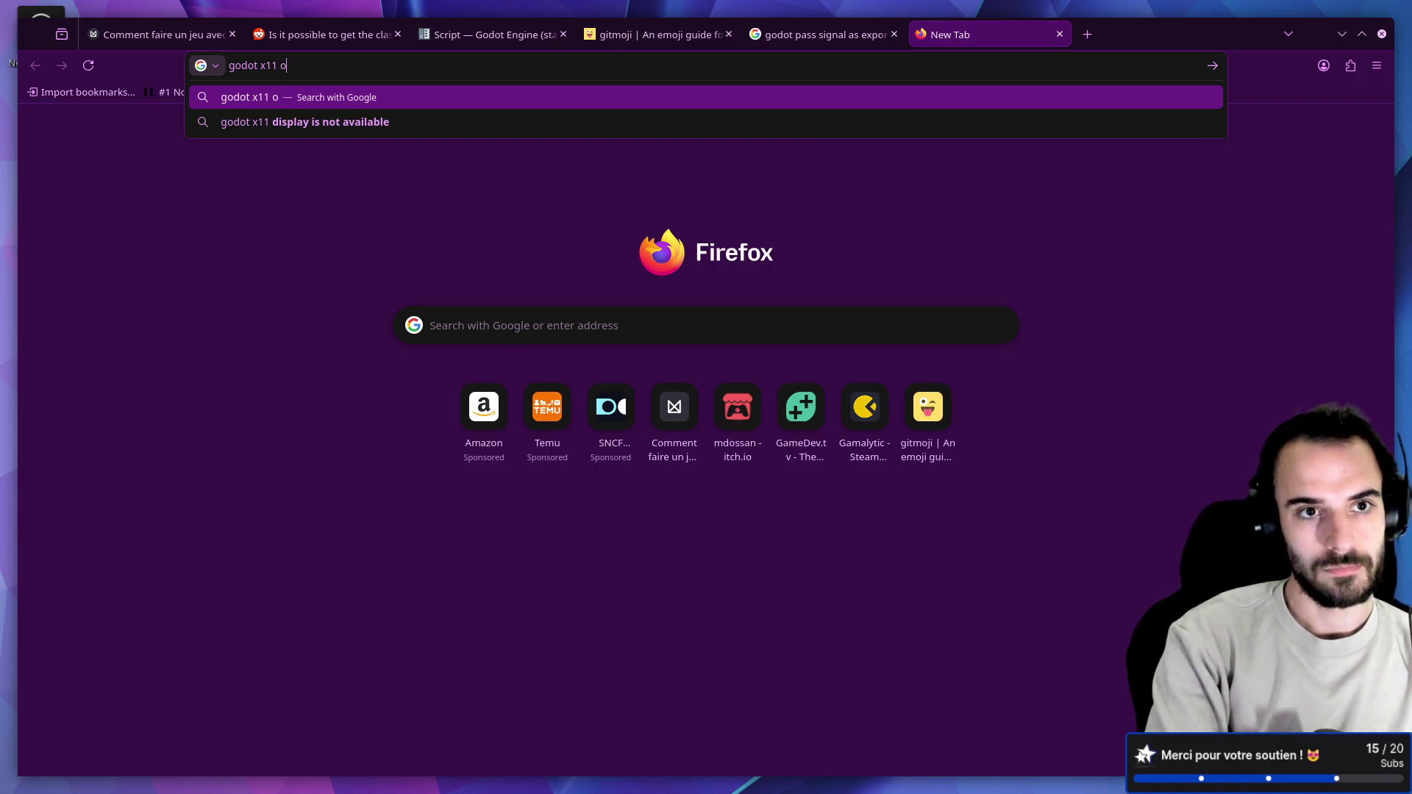
{"action": "type", "text": "crash"}
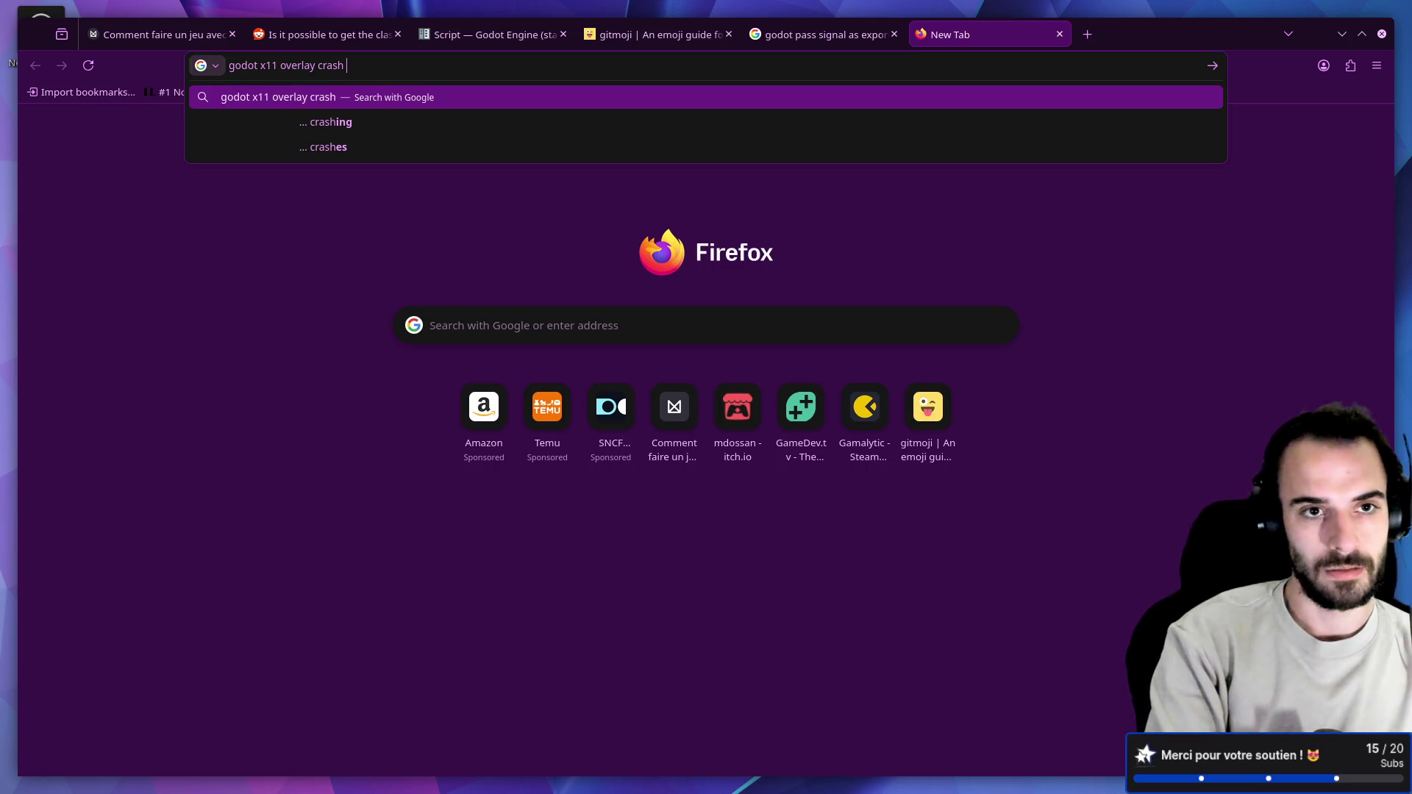
{"action": "key", "text": "Return"}
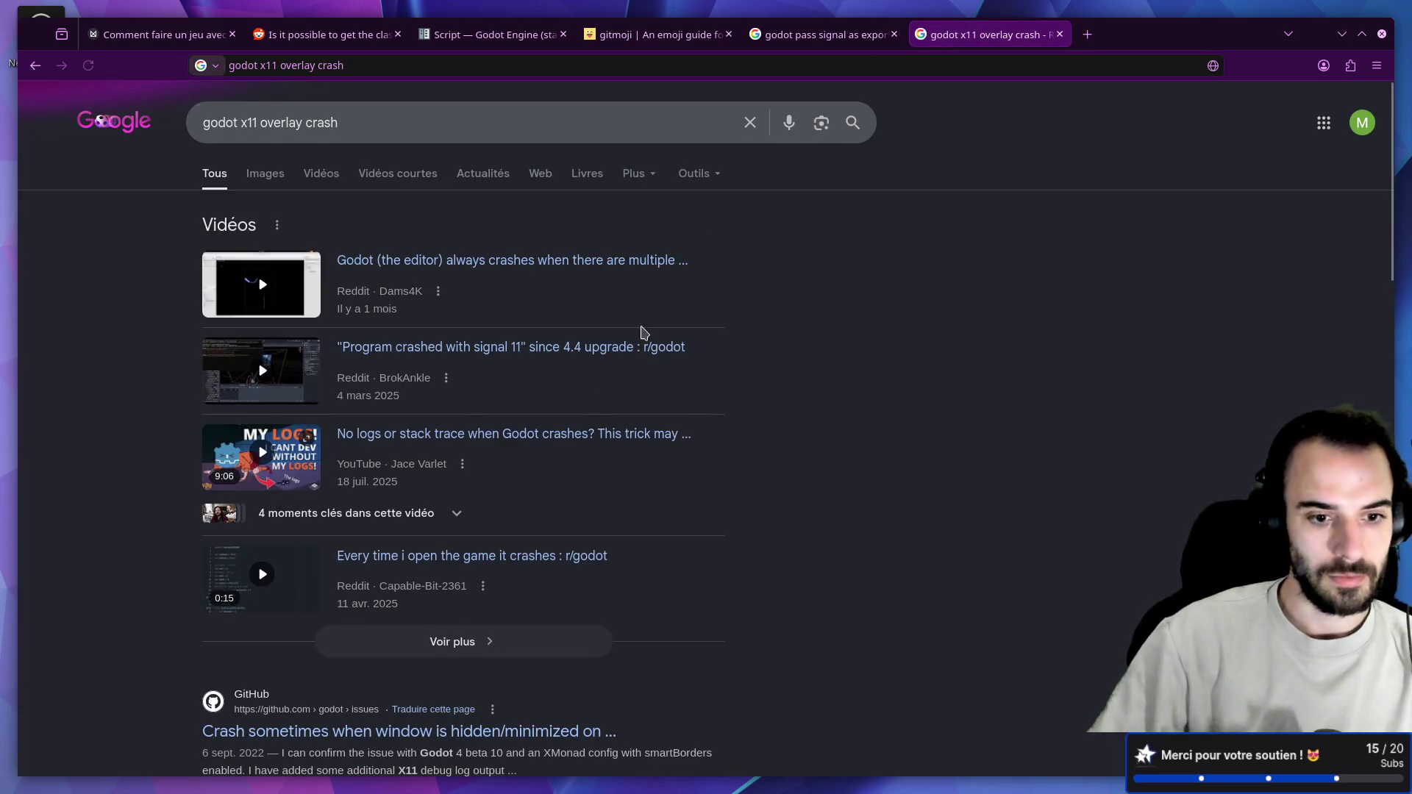
{"action": "scroll", "coordinate": [665, 289], "scroll_direction": "down", "scroll_amount": 6}
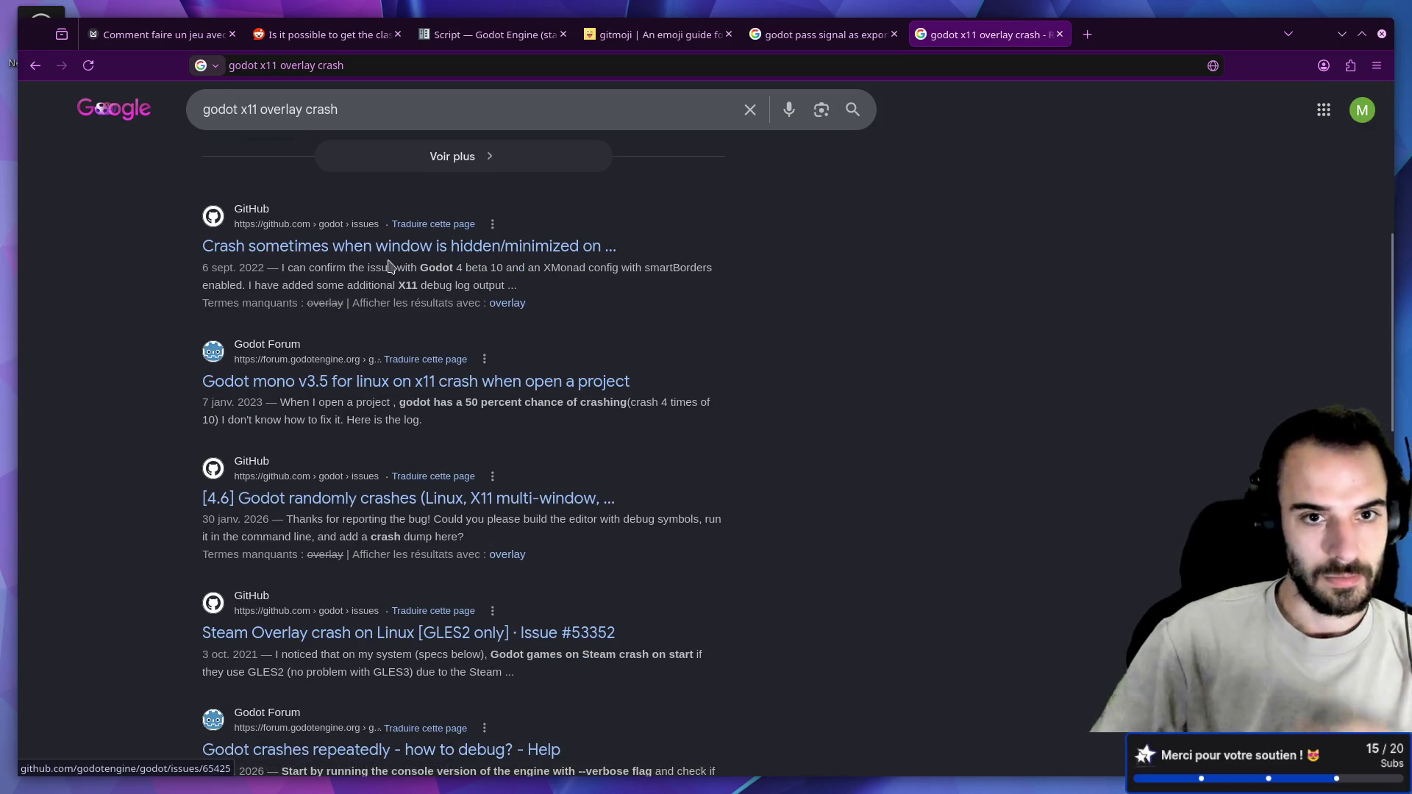
{"action": "scroll", "coordinate": [349, 379], "scroll_direction": "up", "scroll_amount": 2}
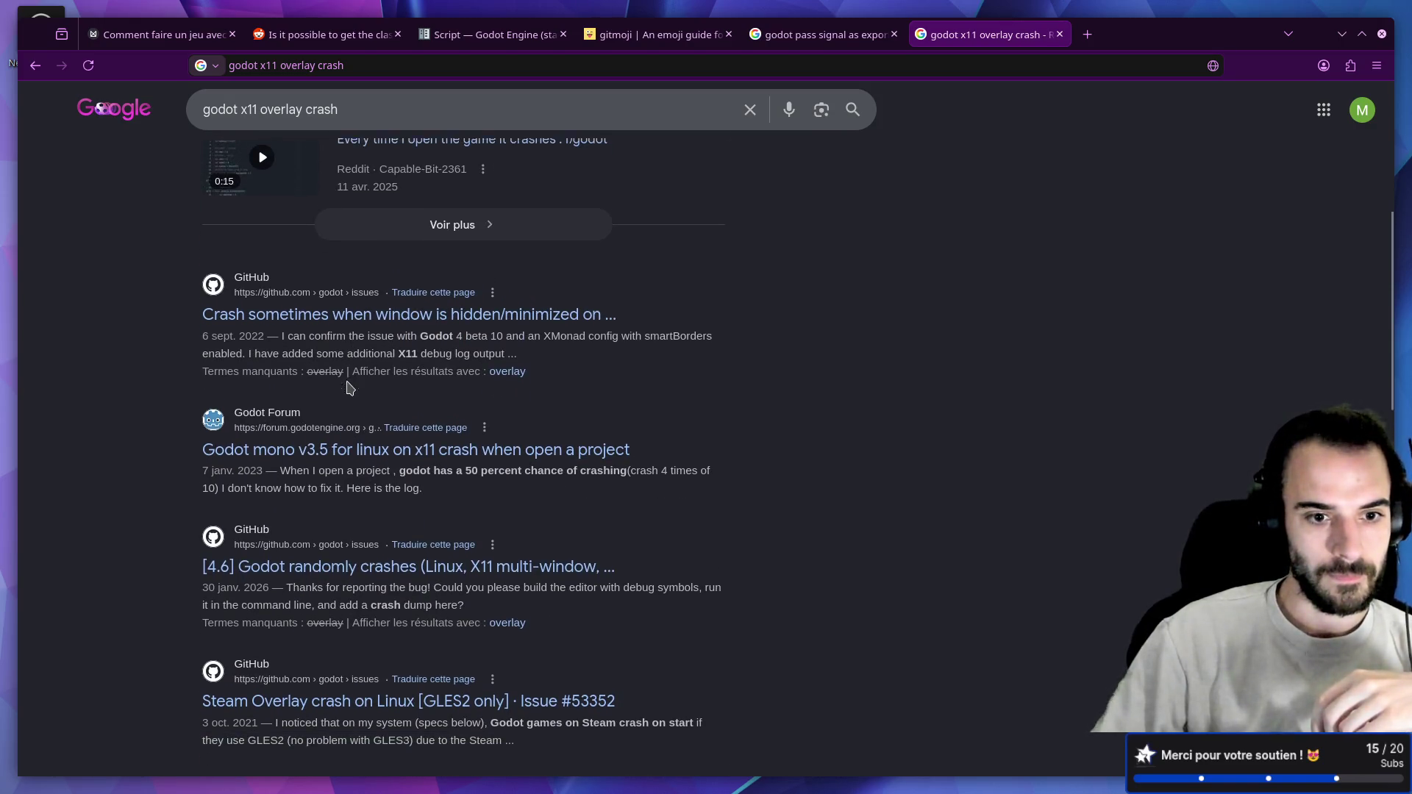
{"action": "scroll", "coordinate": [347, 385], "scroll_direction": "down", "scroll_amount": 2}
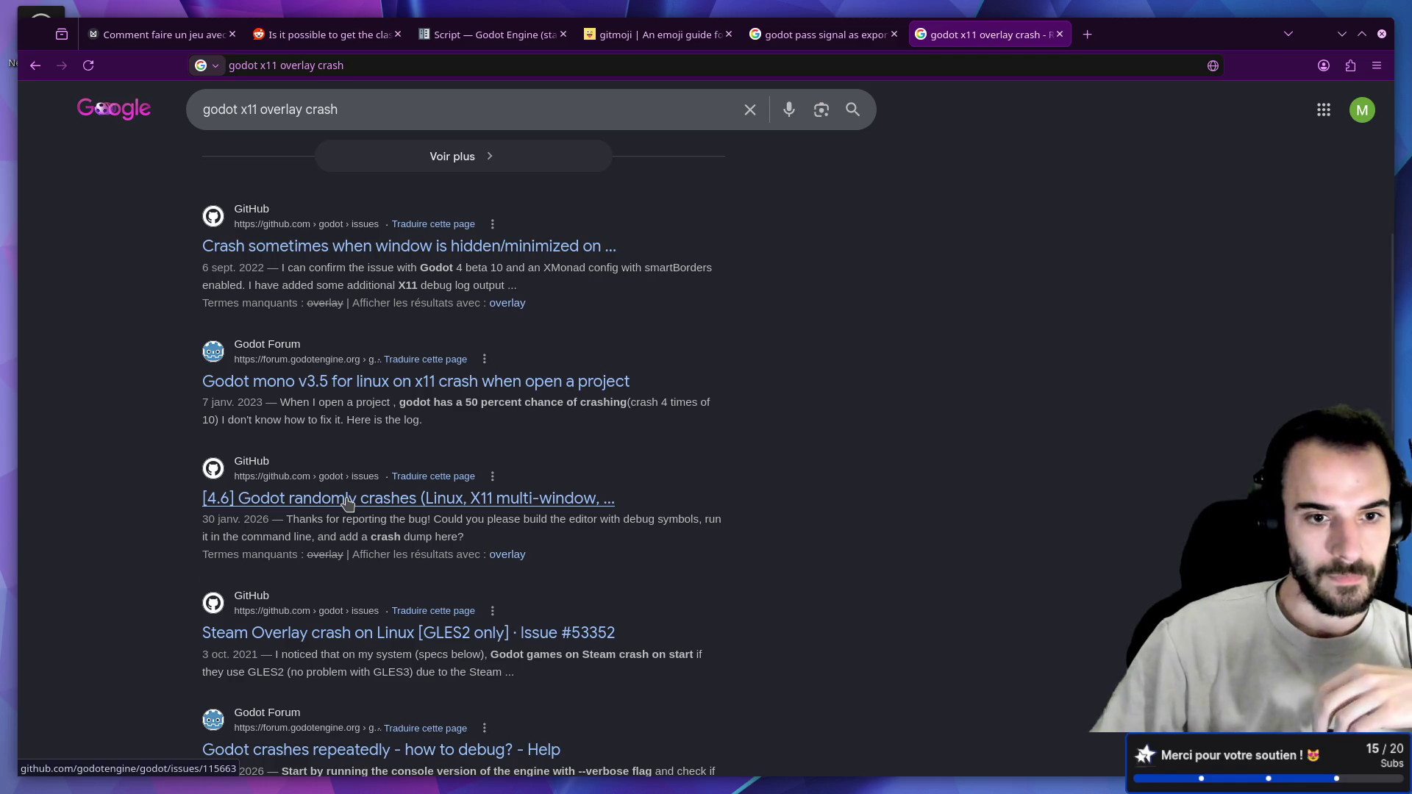
{"action": "left_click", "coordinate": [351, 499]}
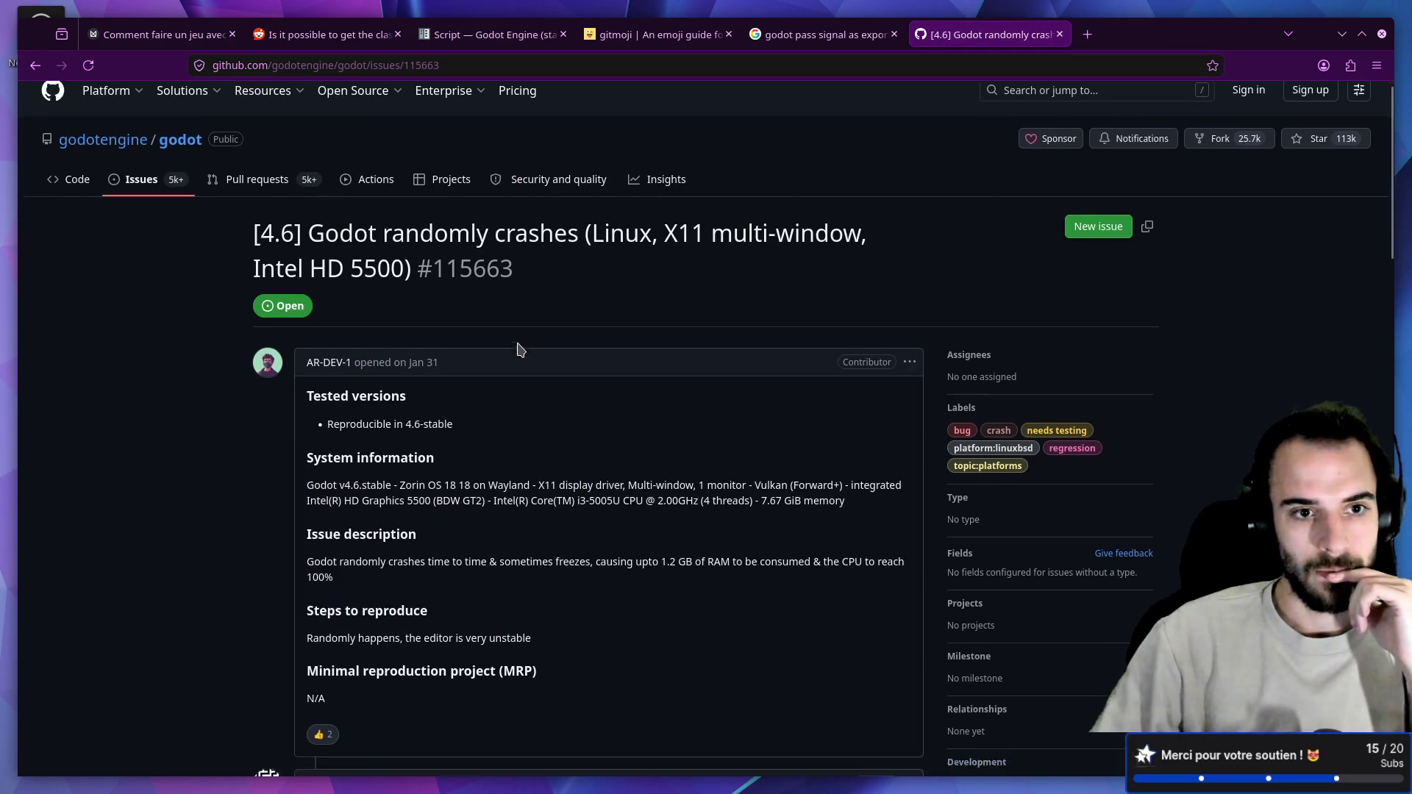
- Scroll to the Temporary Fix comment, select the Single Window Mode workaround, and return to the Godot terminal
{"action": "scroll", "coordinate": [412, 294], "scroll_direction": "down", "scroll_amount": 3}
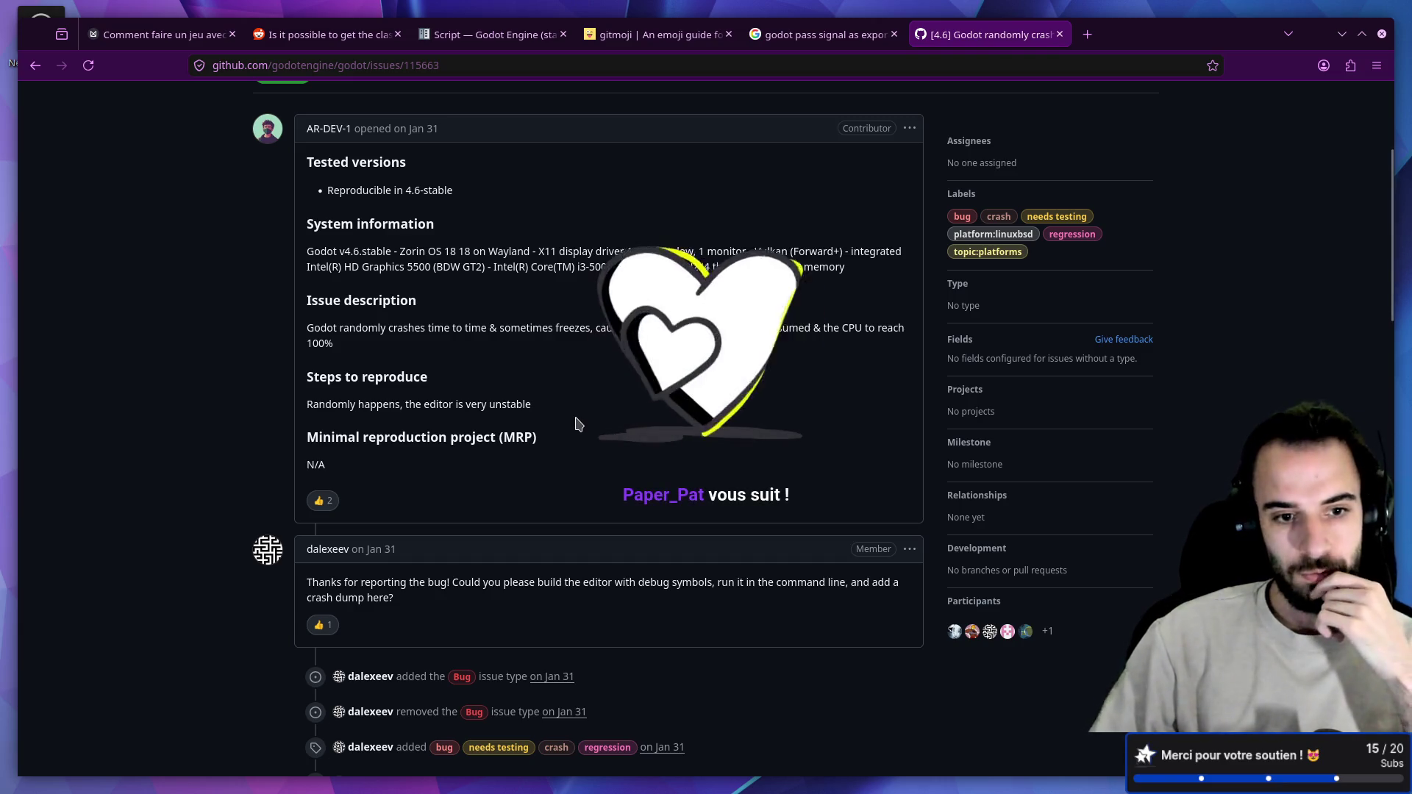
{"action": "scroll", "coordinate": [576, 426], "scroll_direction": "down", "scroll_amount": 2}
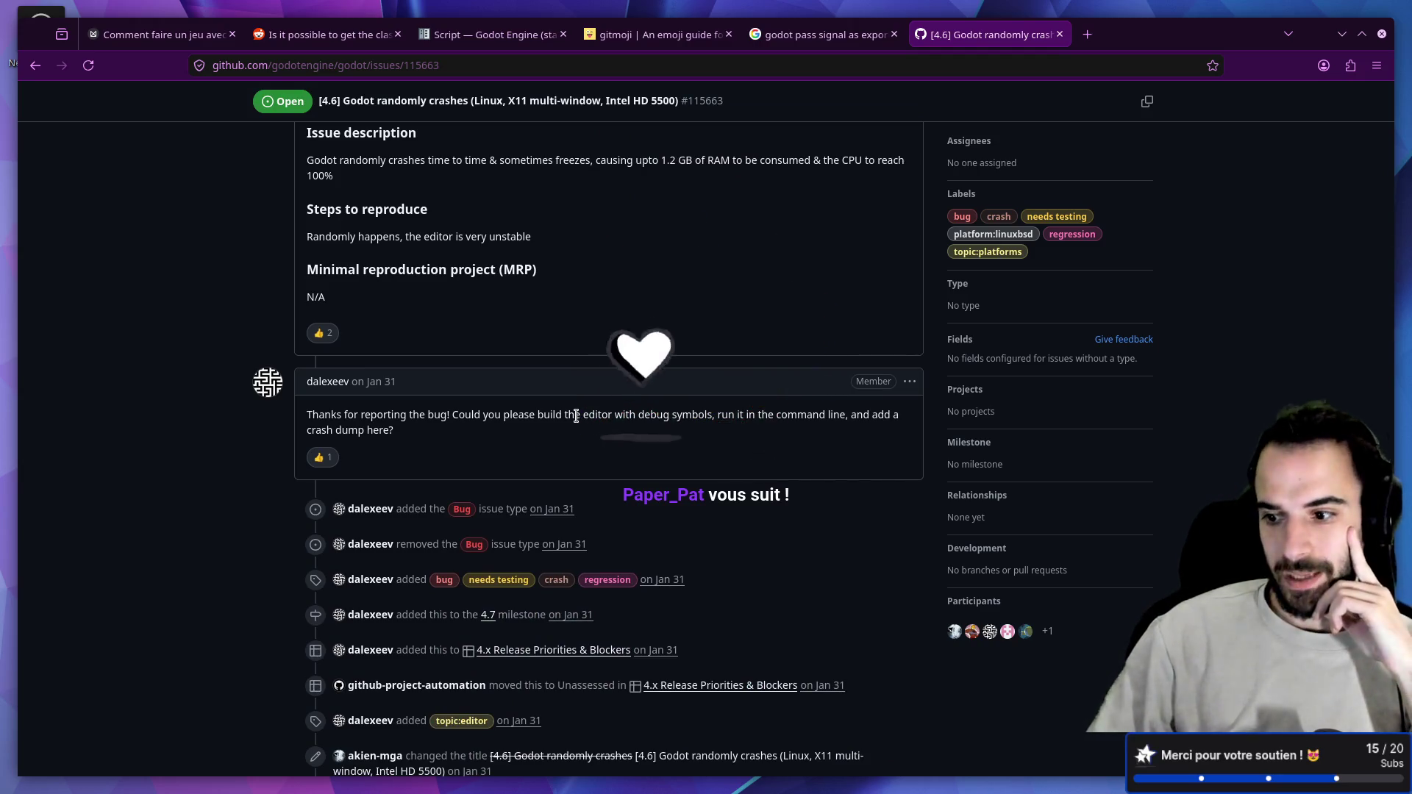
{"action": "scroll", "coordinate": [576, 415], "scroll_direction": "down", "scroll_amount": 2}
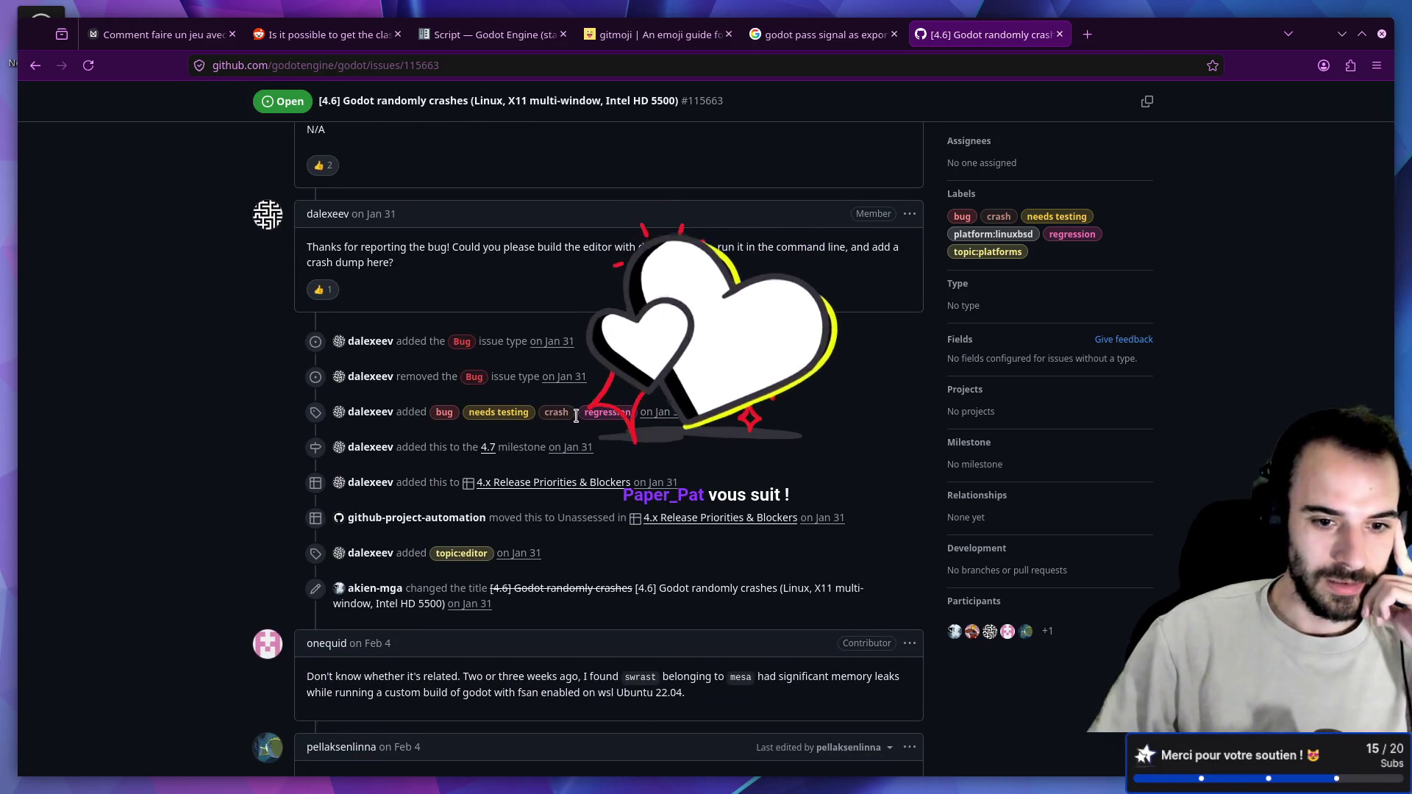
{"action": "scroll", "coordinate": [576, 418], "scroll_direction": "up", "scroll_amount": 4}
{"action": "scroll", "coordinate": [578, 422], "scroll_direction": "down", "scroll_amount": 2}
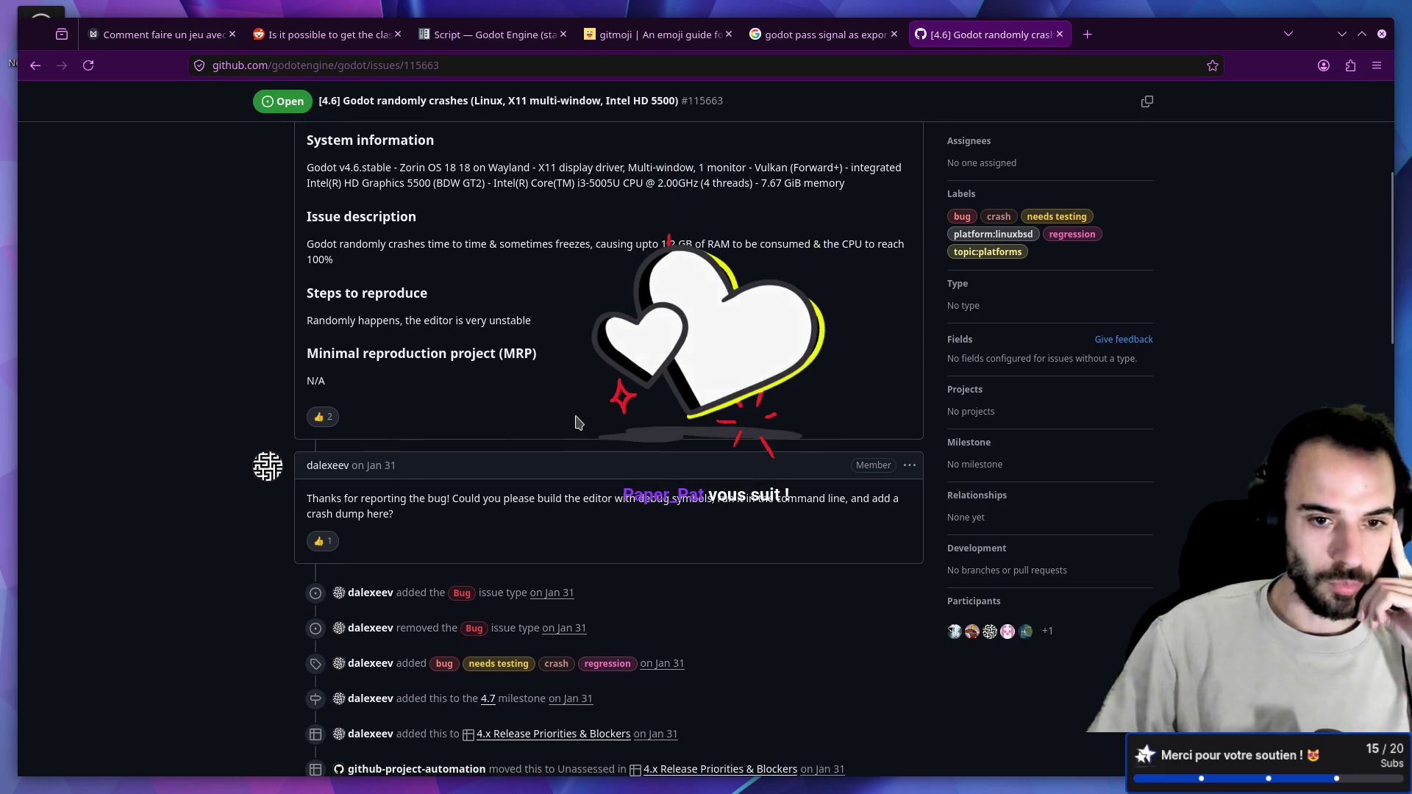
{"action": "scroll", "coordinate": [578, 421], "scroll_direction": "down", "scroll_amount": 1}
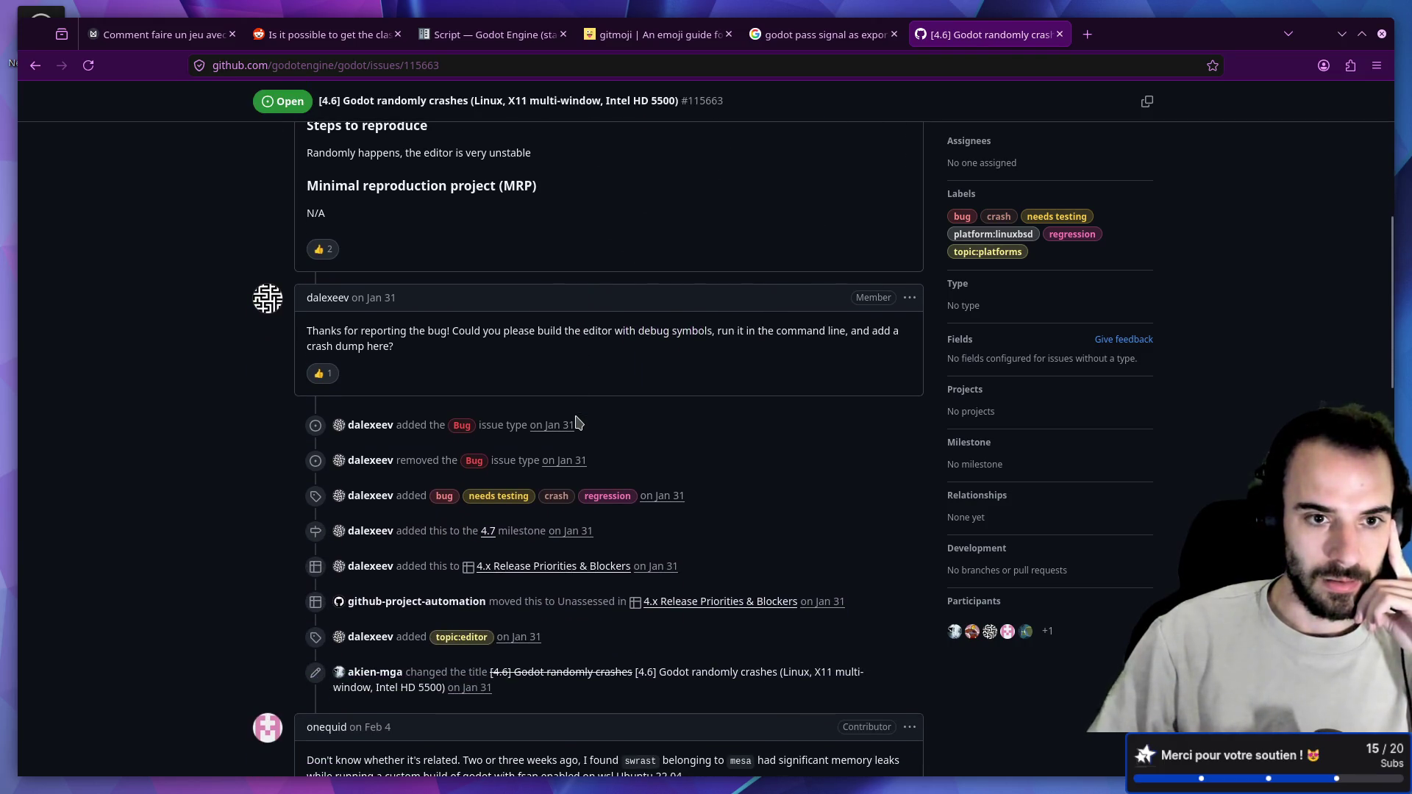
{"action": "scroll", "coordinate": [577, 421], "scroll_direction": "down", "scroll_amount": 6}
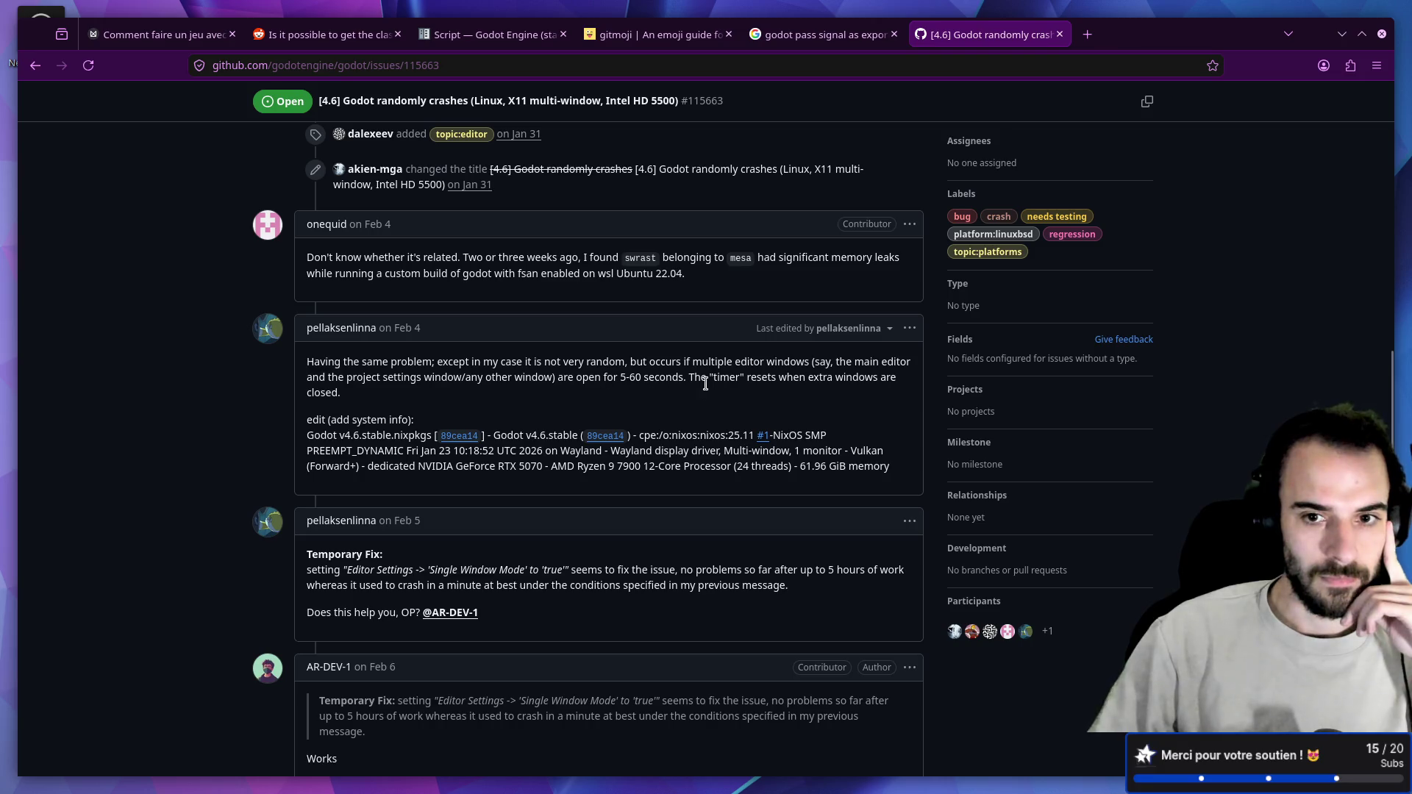
{"action": "scroll", "coordinate": [555, 418], "scroll_direction": "down", "scroll_amount": 3}
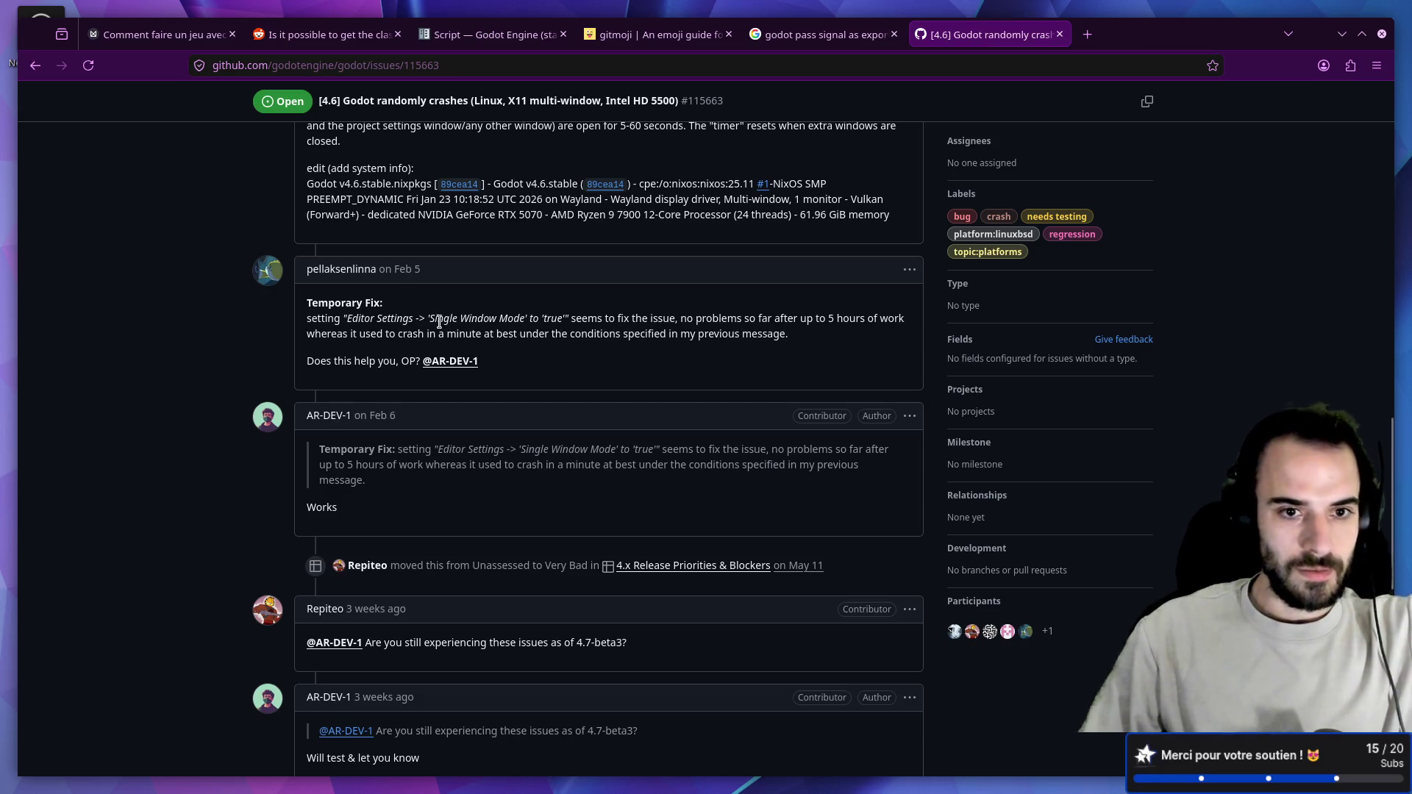
{"action": "left_click_drag", "start_coordinate": [349, 318], "coordinate": [563, 319]}
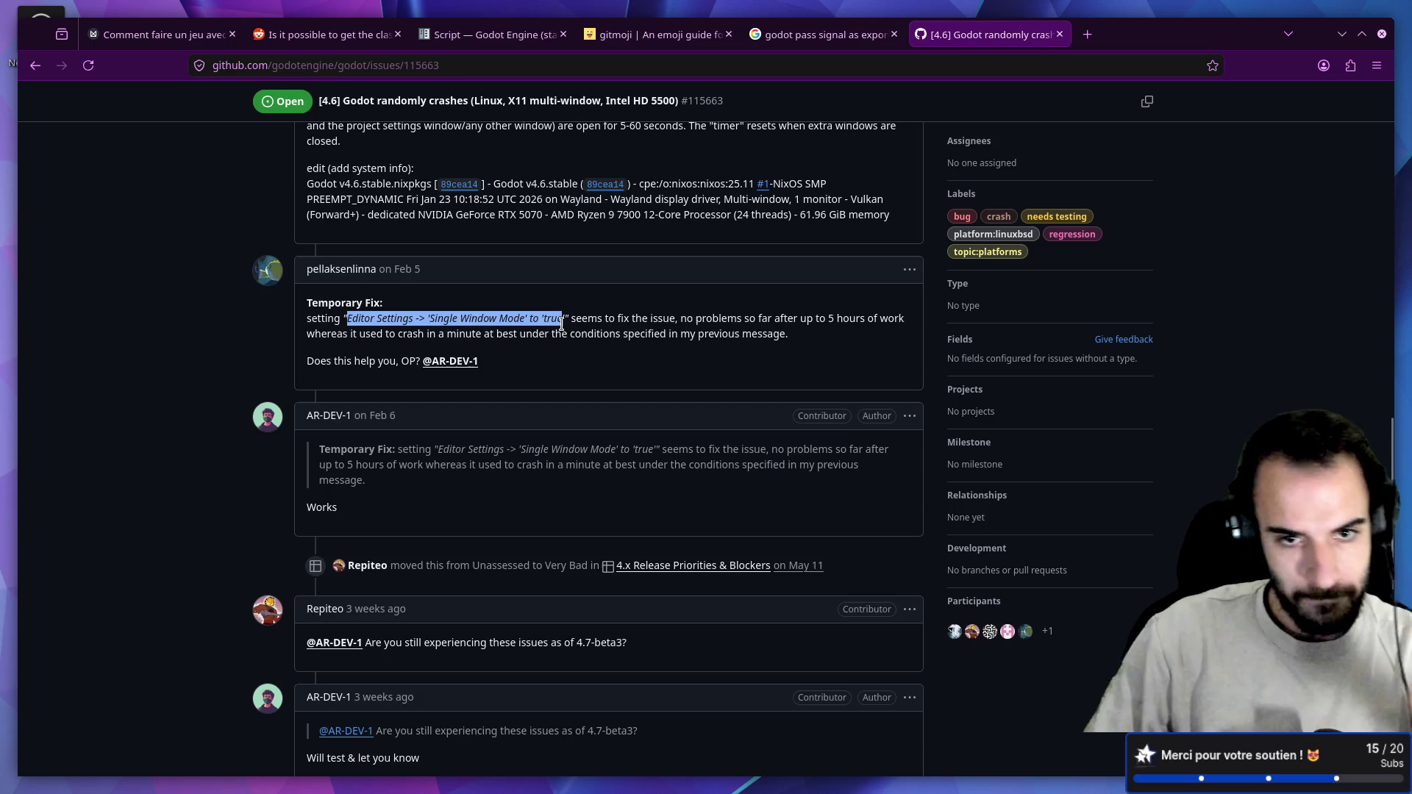
{"action": "key", "text": "alt+Tab"}
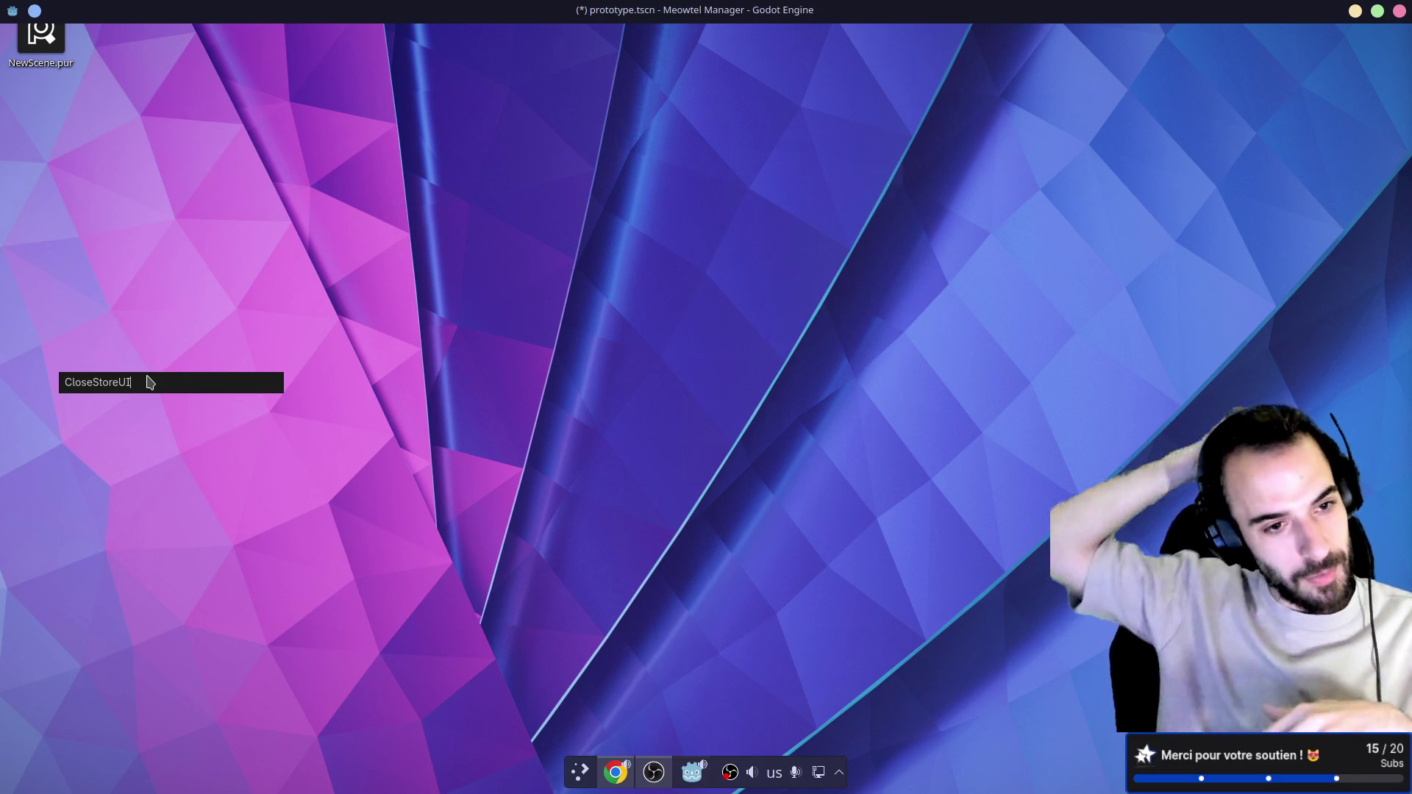
{"action": "key", "text": "alt+Tab"}
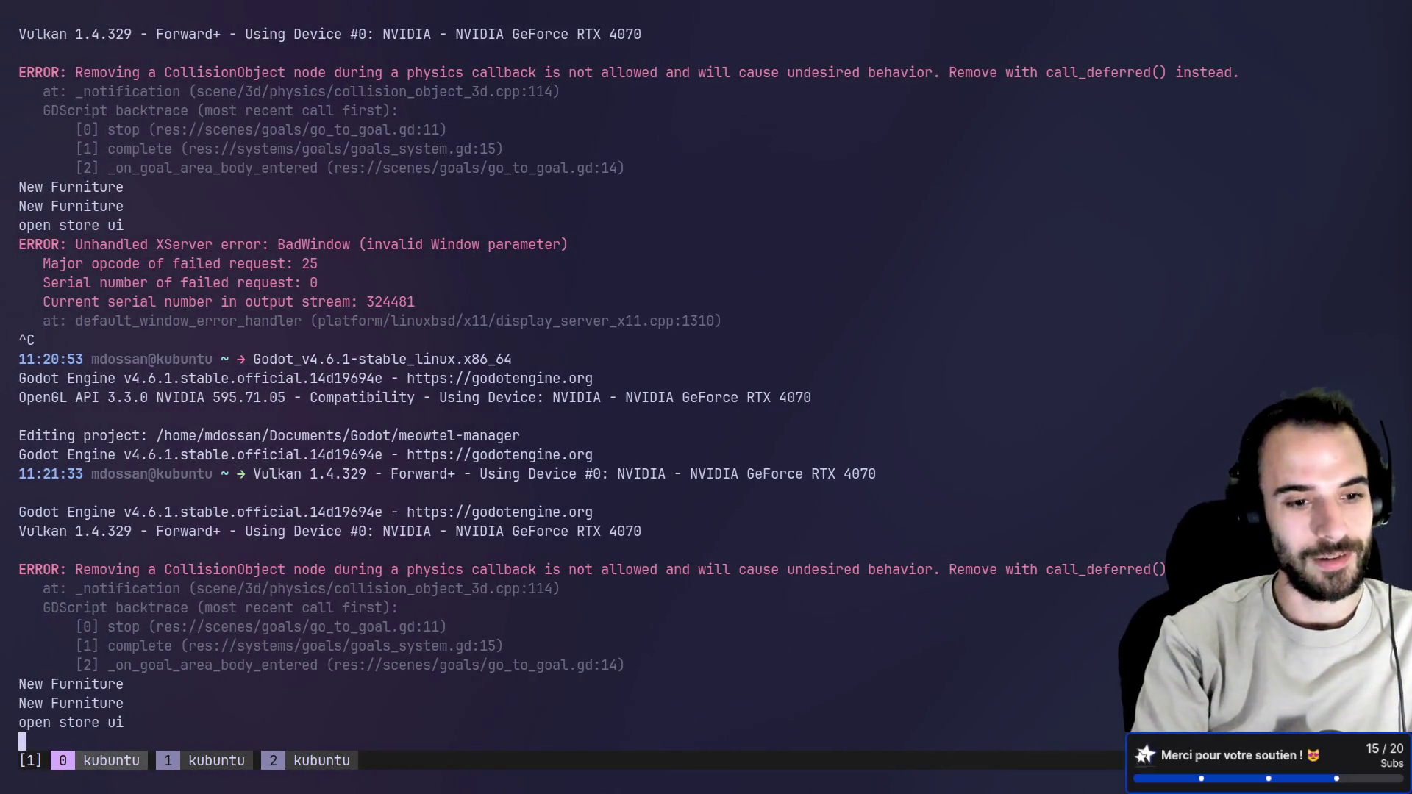
- Find the Godot process in htop by searching 'Godo' and kill it with SIGKILL
{"action": "key", "text": "ctrl+b"}
{"action": "key", "text": "w"}
{"action": "key", "text": "Down"}
{"action": "key", "text": "Down"}
{"action": "key", "text": "Return"}
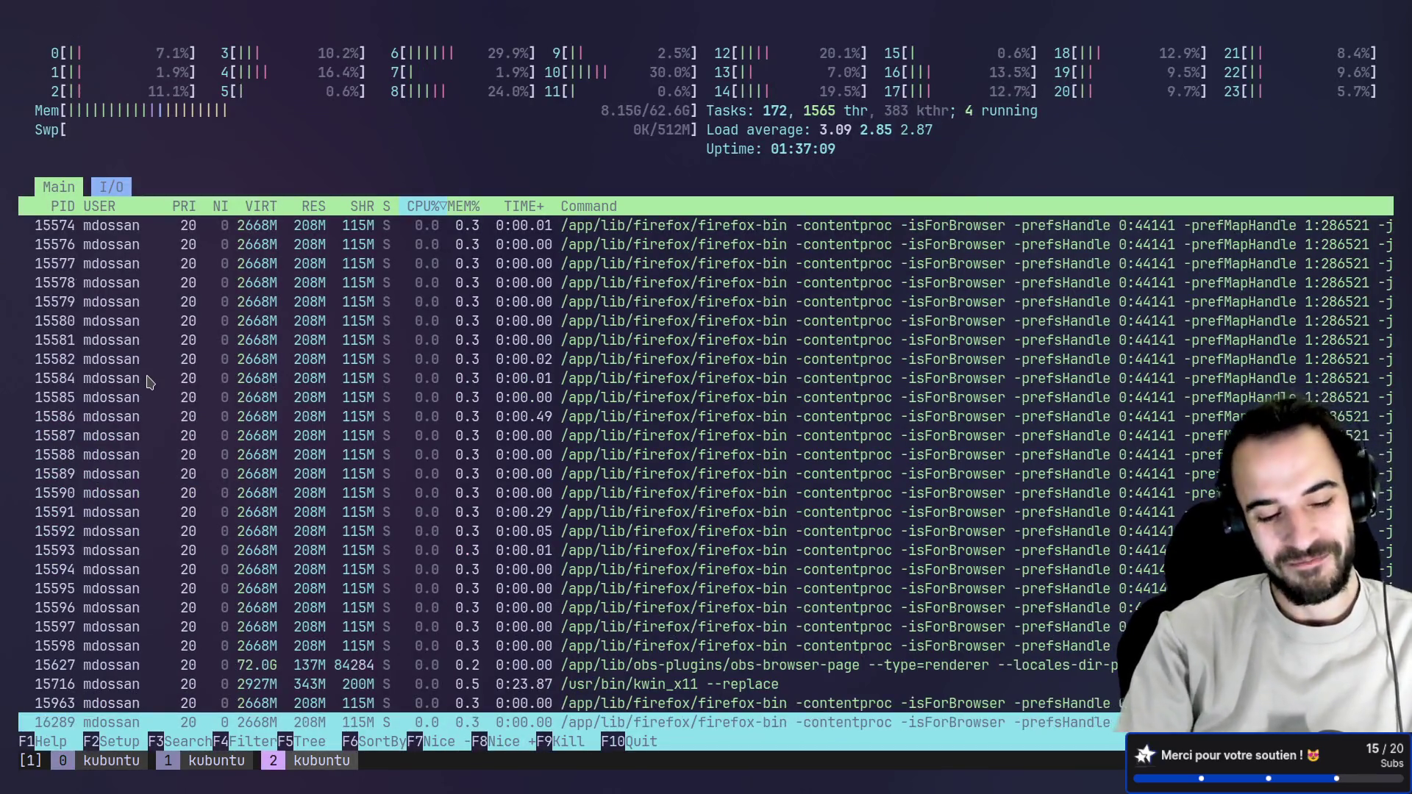
{"action": "key", "text": "F3"}
{"action": "type", "text": "Godo"}
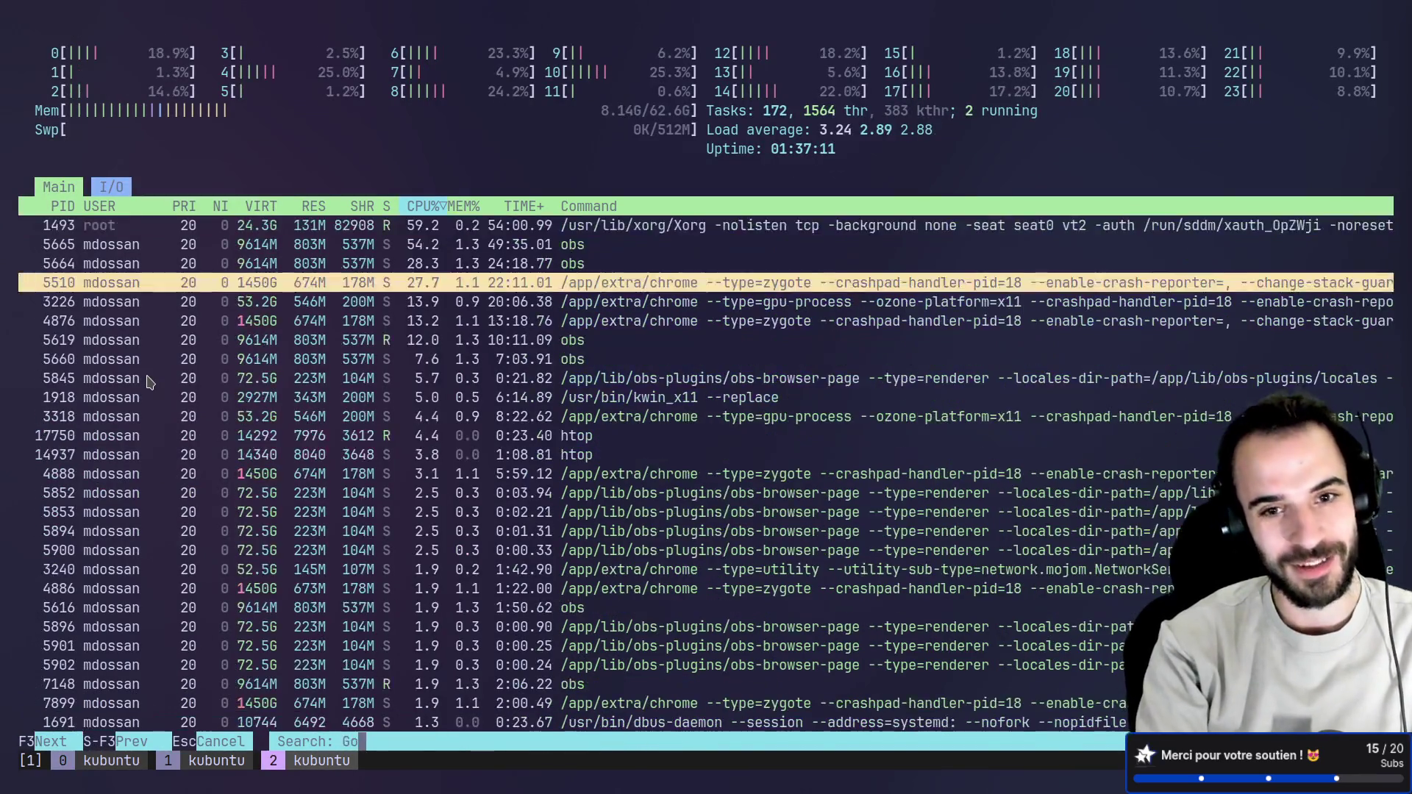
{"action": "key", "text": "Return"}
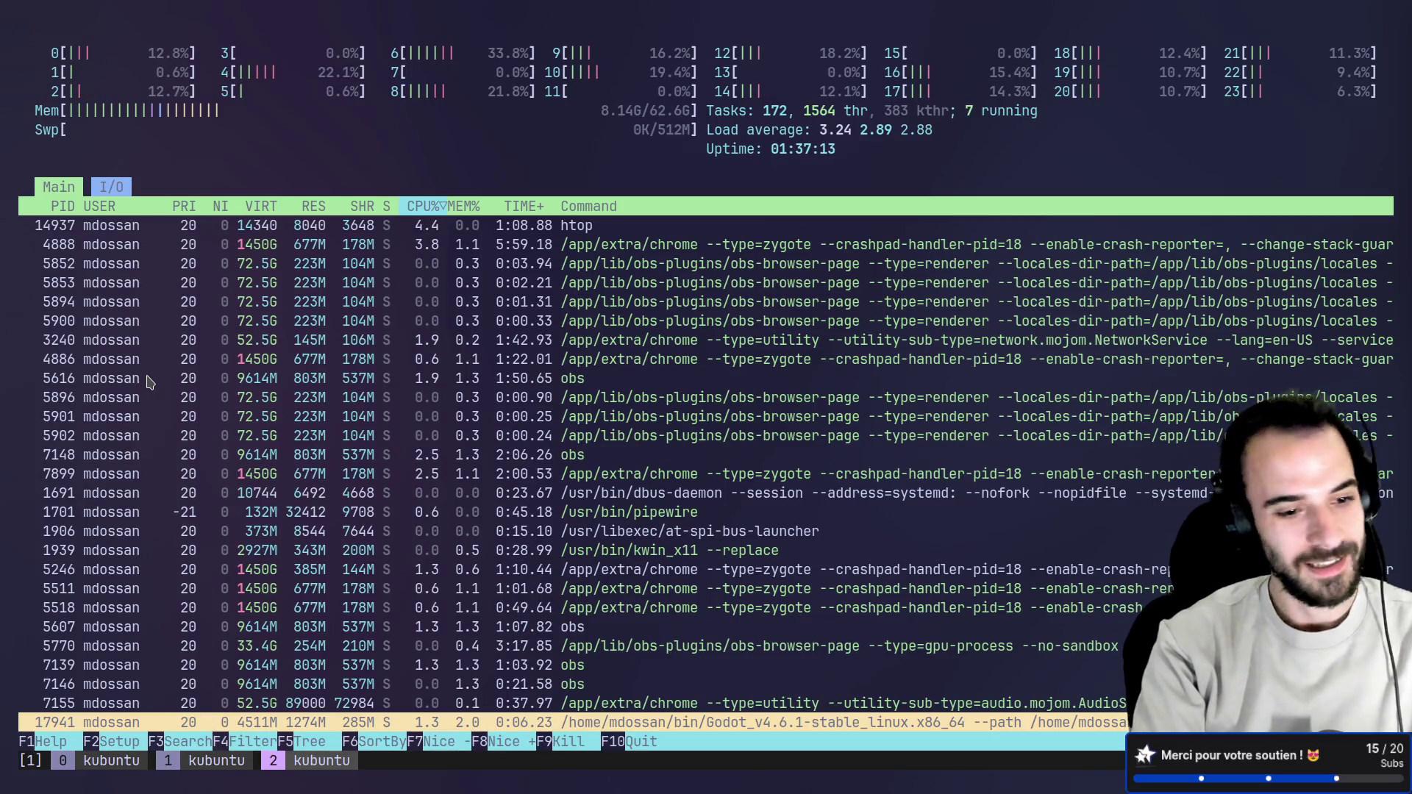
{"action": "key", "text": "F9"}
{"action": "key", "text": "9"}
{"action": "key", "text": "Up"}
{"action": "key", "text": "Up"}
{"action": "key", "text": "Up"}
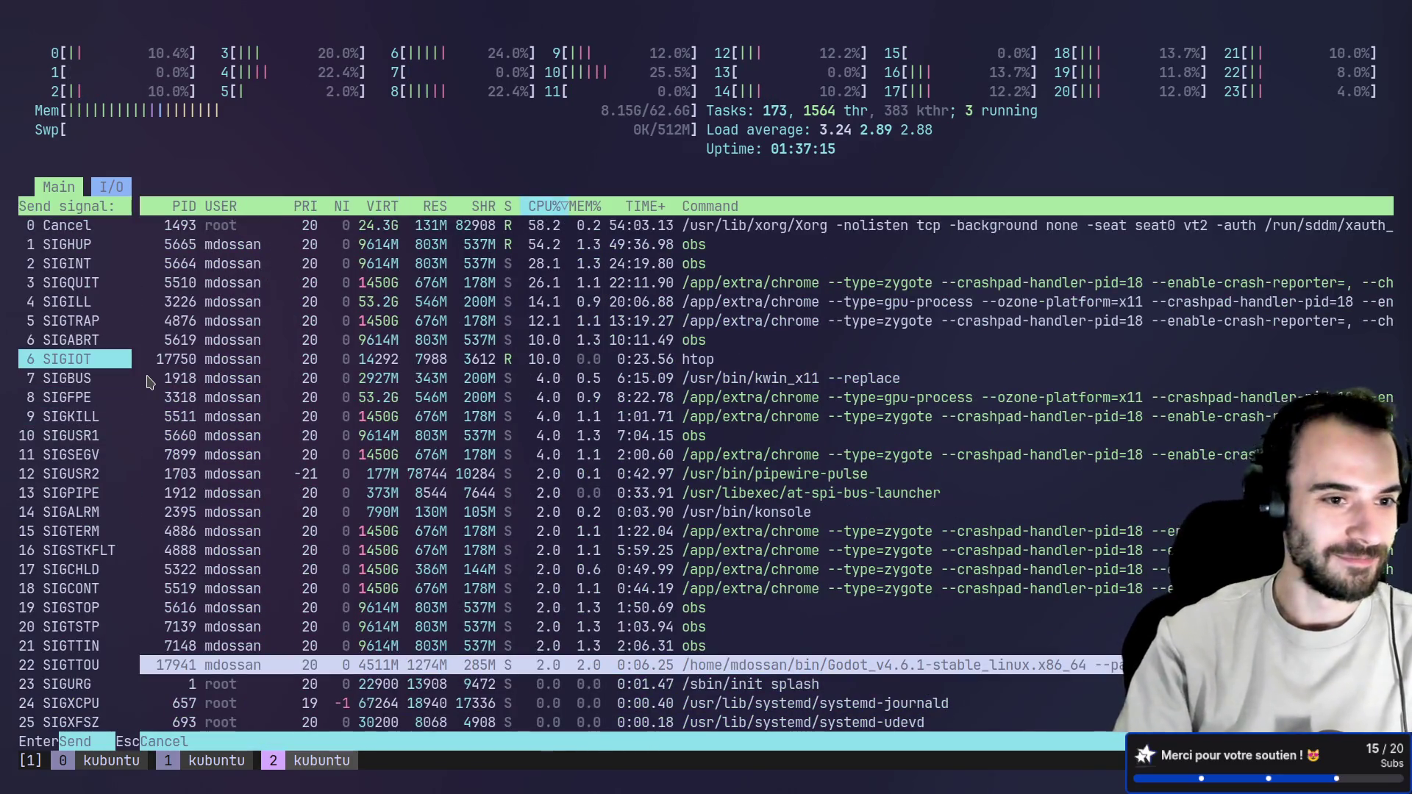
{"action": "key", "text": "Up"}
{"action": "key", "text": "Down"}
{"action": "key", "text": "Down"}
{"action": "key", "text": "Up"}
{"action": "key", "text": "Up"}
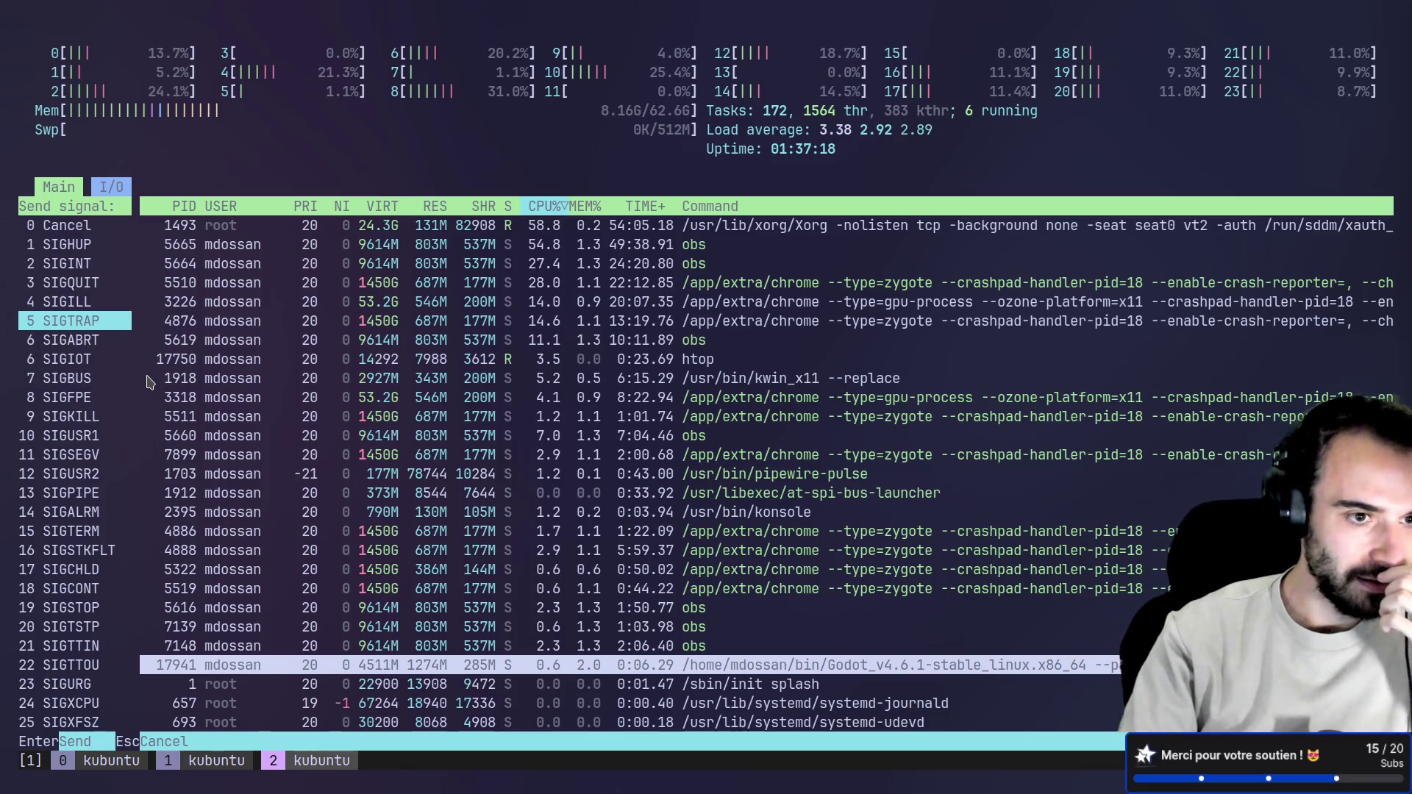
{"action": "key", "text": "Up"}
{"action": "key", "text": "Down"}
{"action": "key", "text": "Down"}
{"action": "key", "text": "Down"}
{"action": "key", "text": "Down"}
{"action": "key", "text": "Down"}
{"action": "key", "text": "Down"}
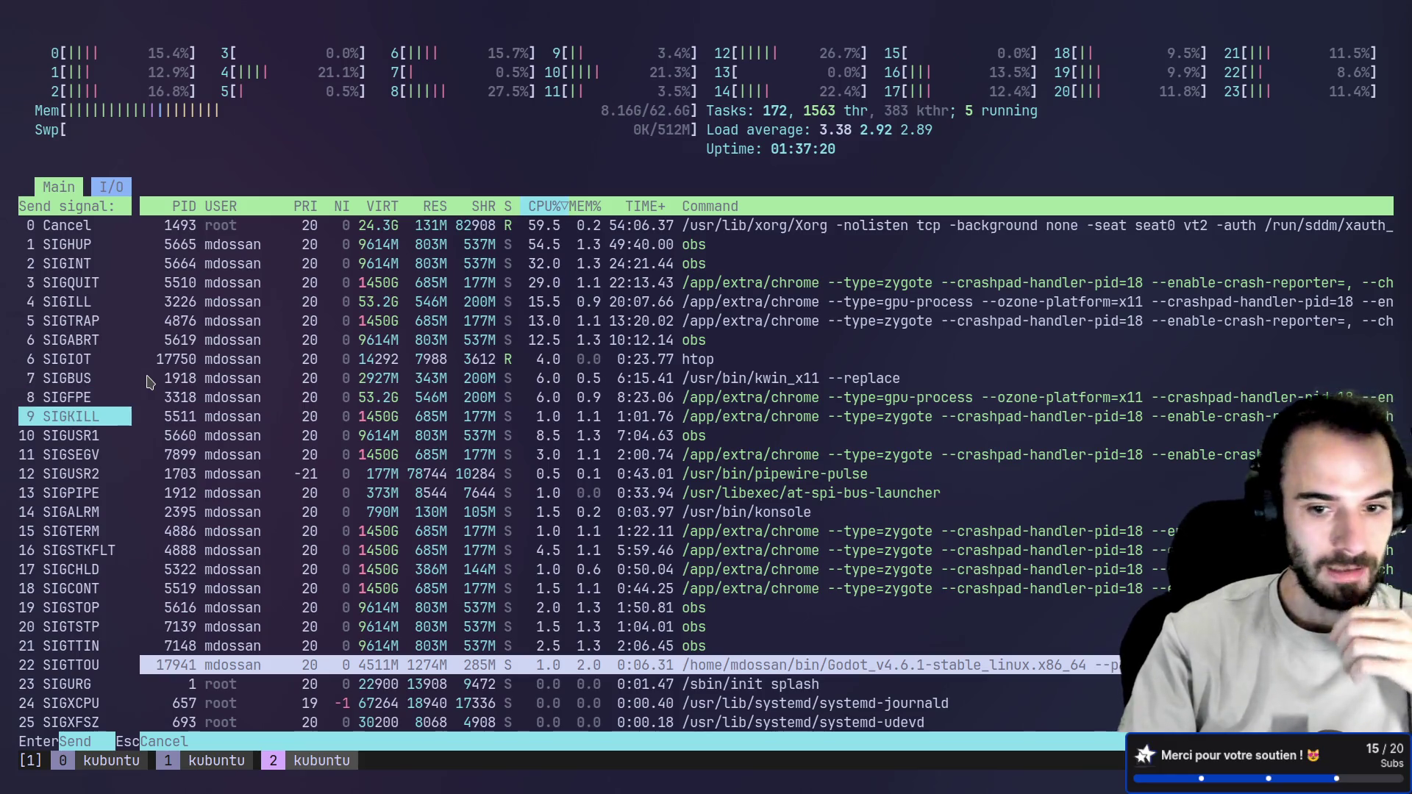
{"action": "key", "text": "Return"}
- Back in the bash window, interrupt the old command and rerun the Godot launch command
{"action": "key", "text": "ctrl+b"}
{"action": "key", "text": "w"}
{"action": "key", "text": "Up"}
{"action": "key", "text": "Up"}
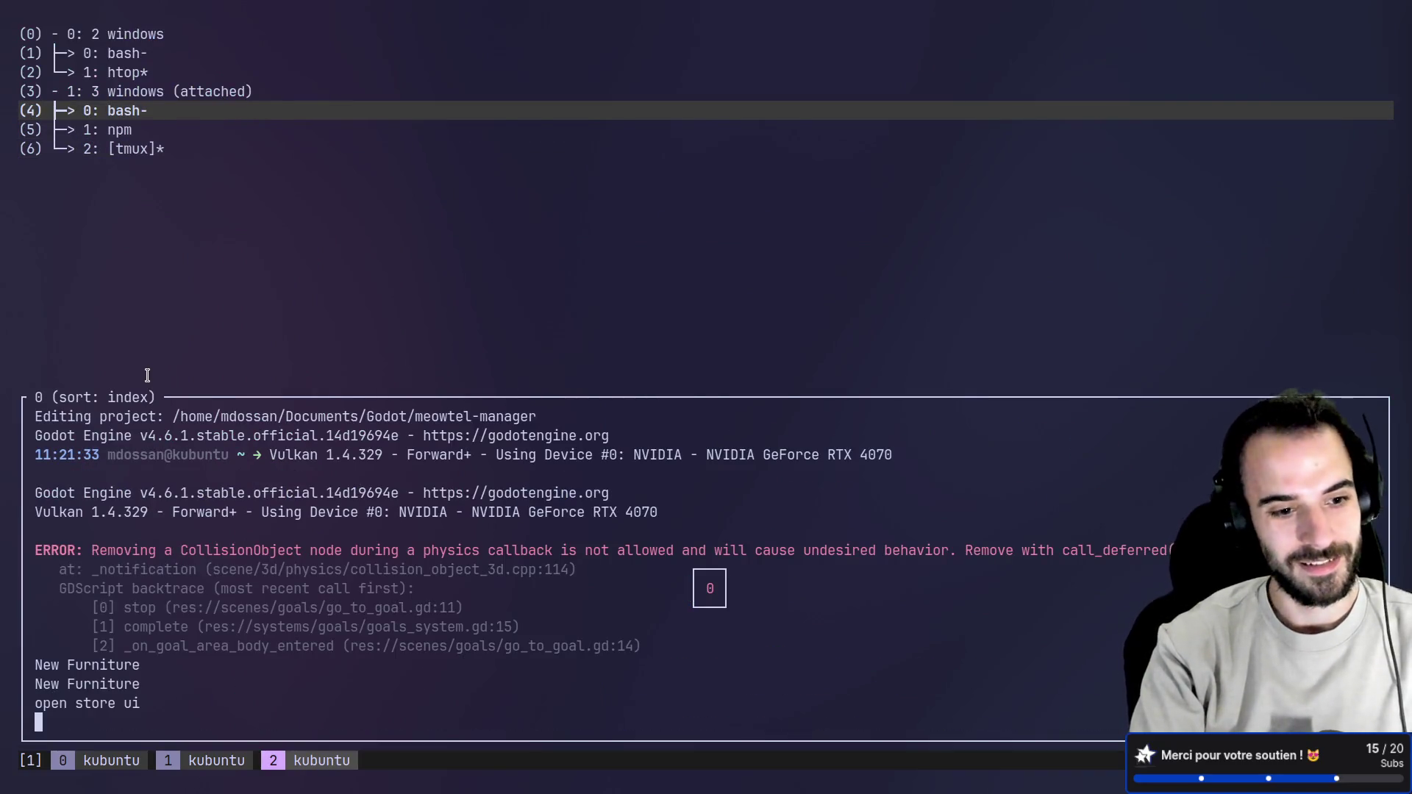
{"action": "key", "text": "Return"}
{"action": "key", "text": "ctrl+c"}
{"action": "key", "text": "Up"}
{"action": "key", "text": "Return"}
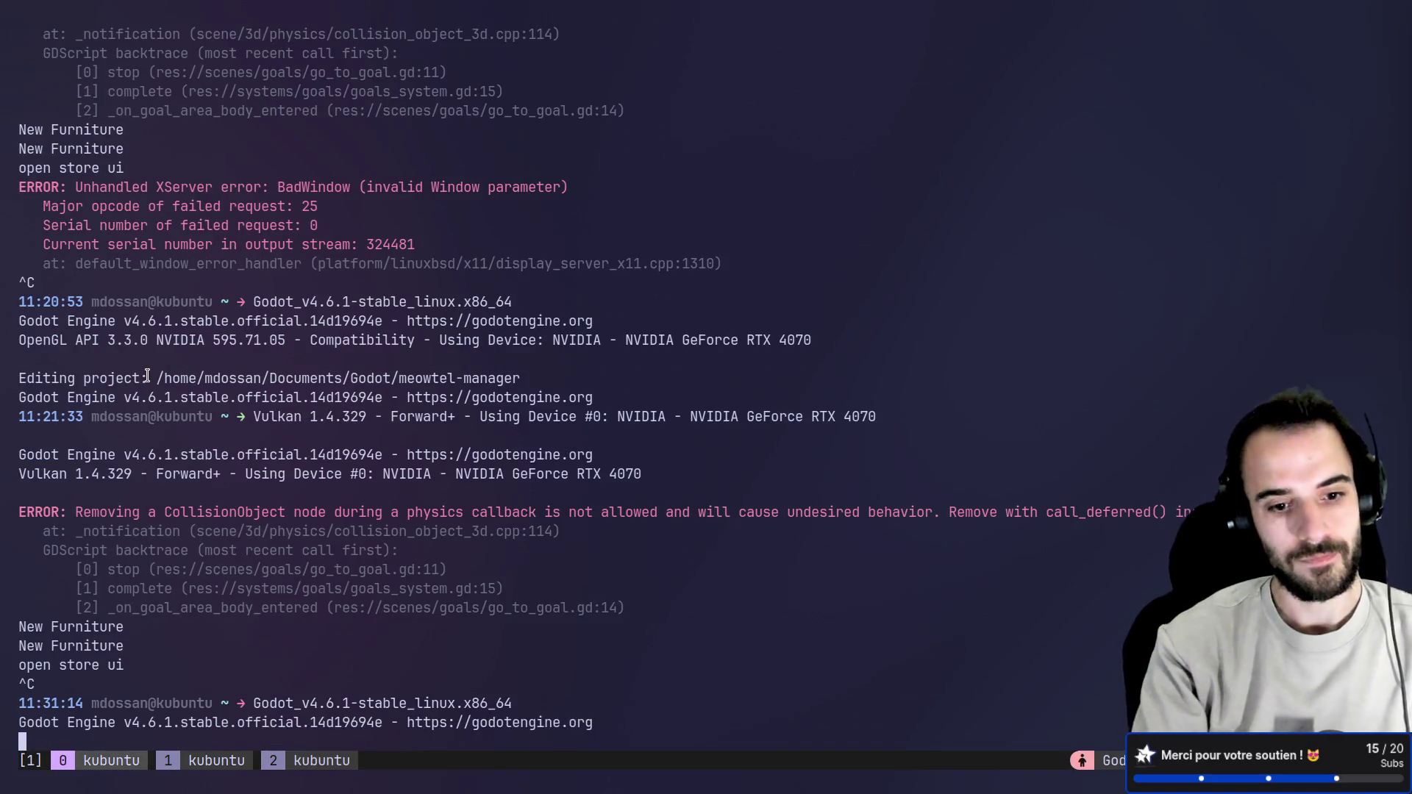
{"action": "key", "text": "alt+Tab"}
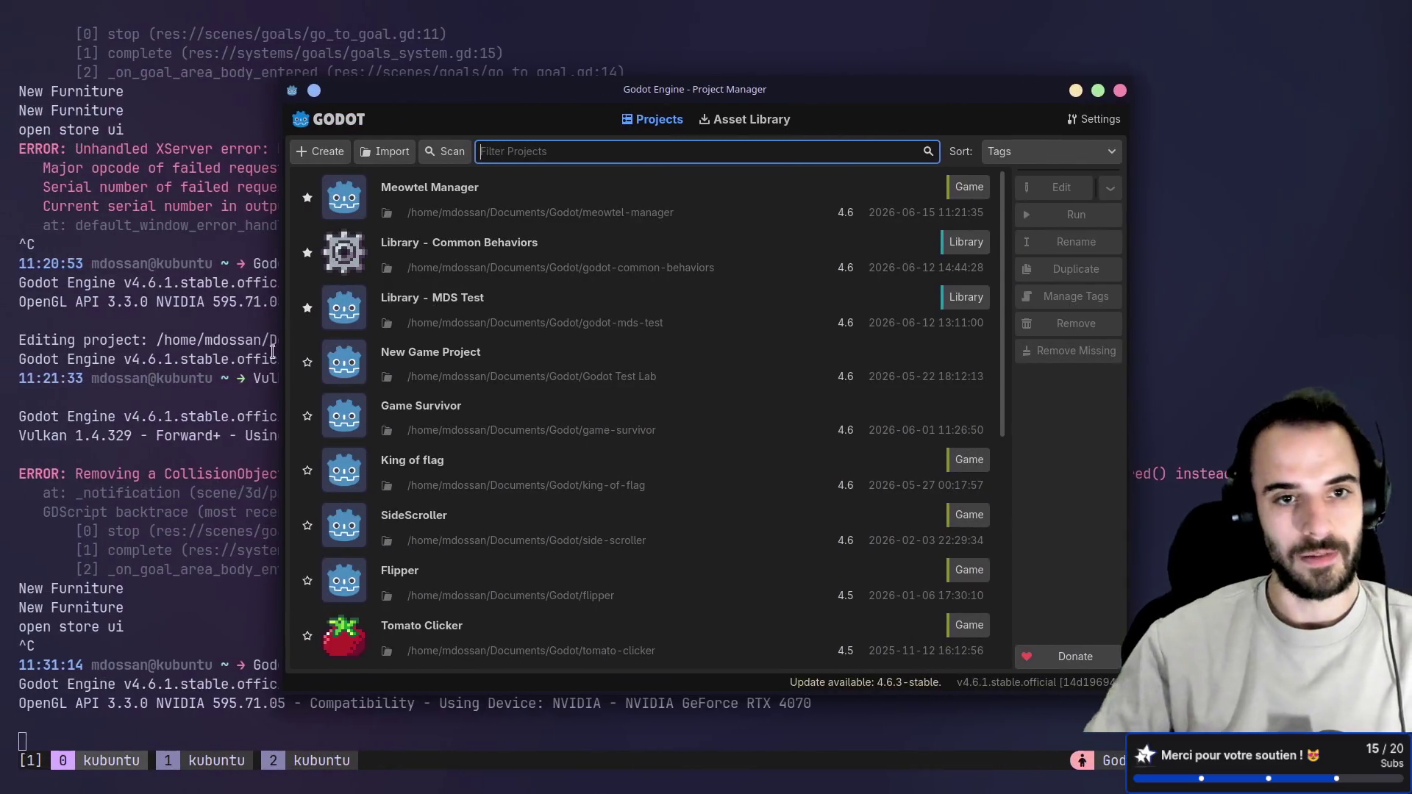
- Open the Meowtel Manager project and move its editor window to Desktop 3
{"action": "double_click", "coordinate": [469, 208]}
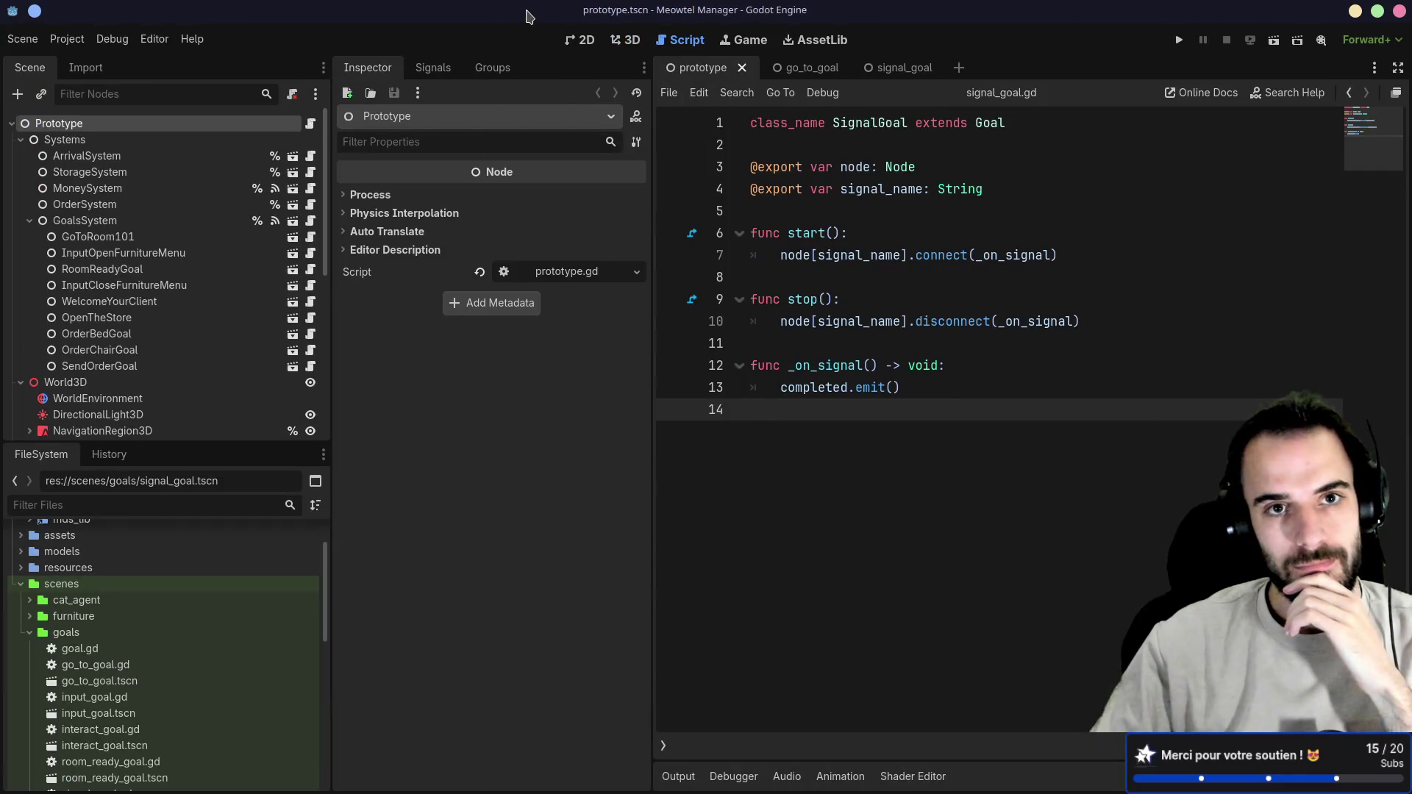
{"action": "right_click", "coordinate": [529, 17]}
{"action": "mouse_move", "coordinate": [712, 26]}
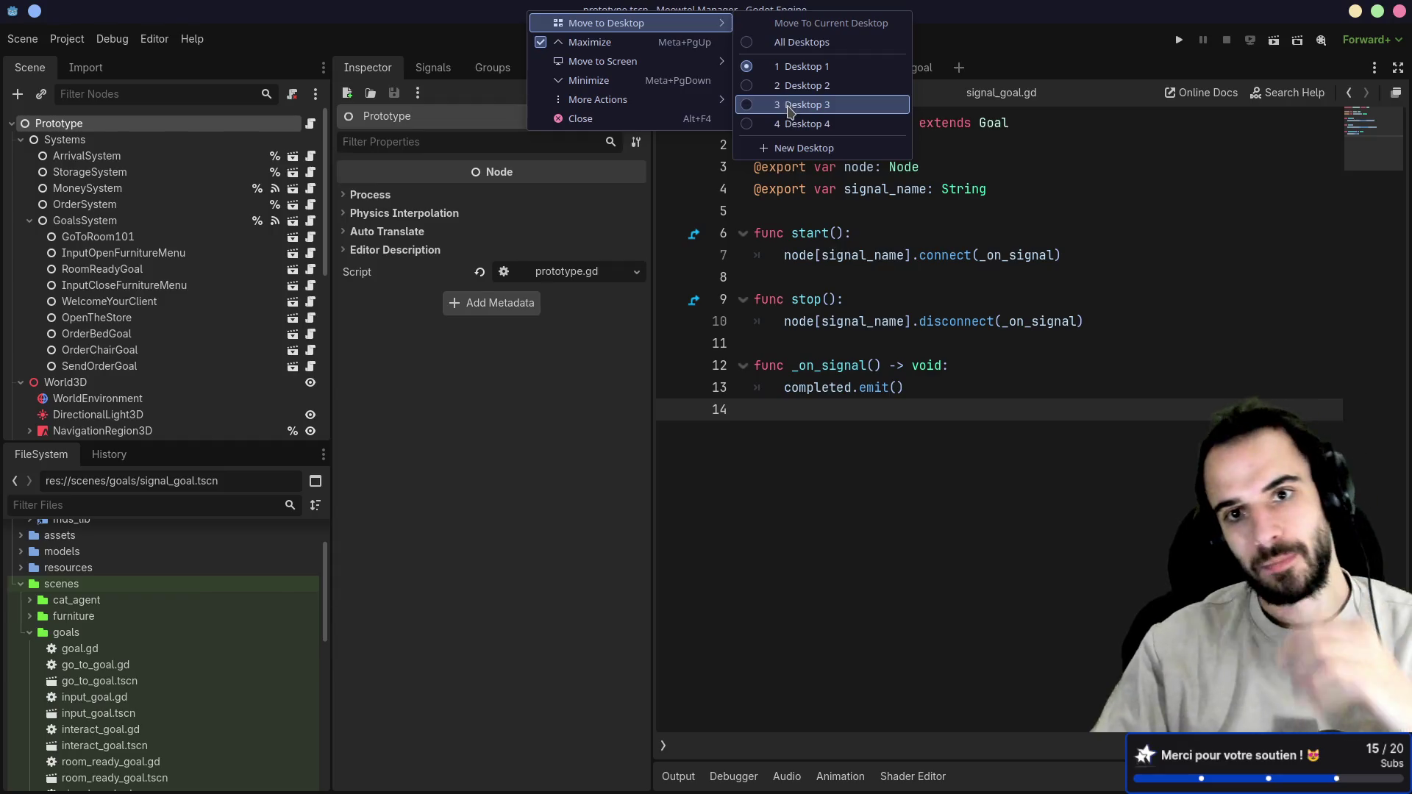
{"action": "left_click", "coordinate": [791, 109]}
- Switch to Desktop 3 where the Godot editor now sits
{"action": "key", "text": "ctrl+super+Right"}
{"action": "key", "text": "ctrl+super+Right"}
{"action": "key", "text": "ctrl+super+Left"}
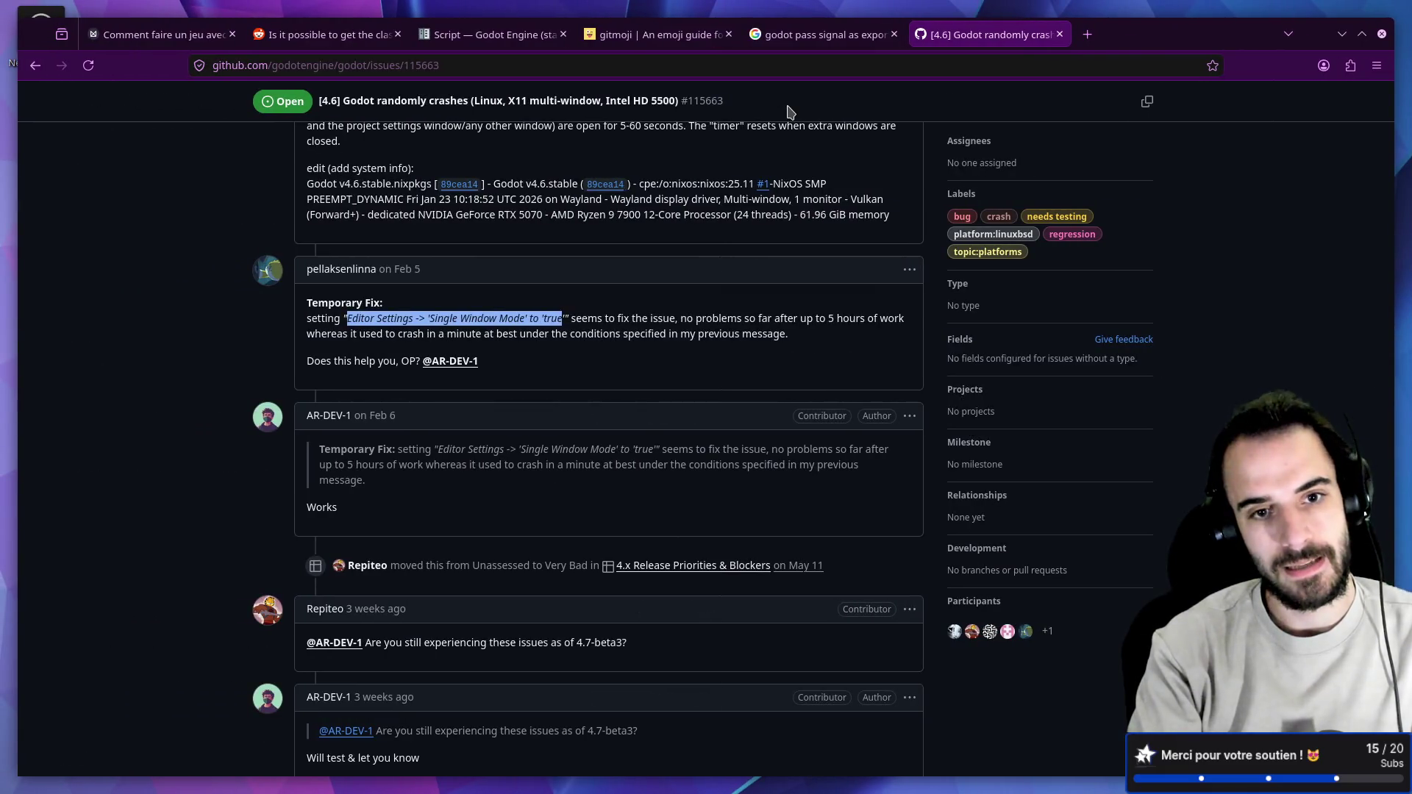
{"action": "key", "text": "ctrl+super+Right"}
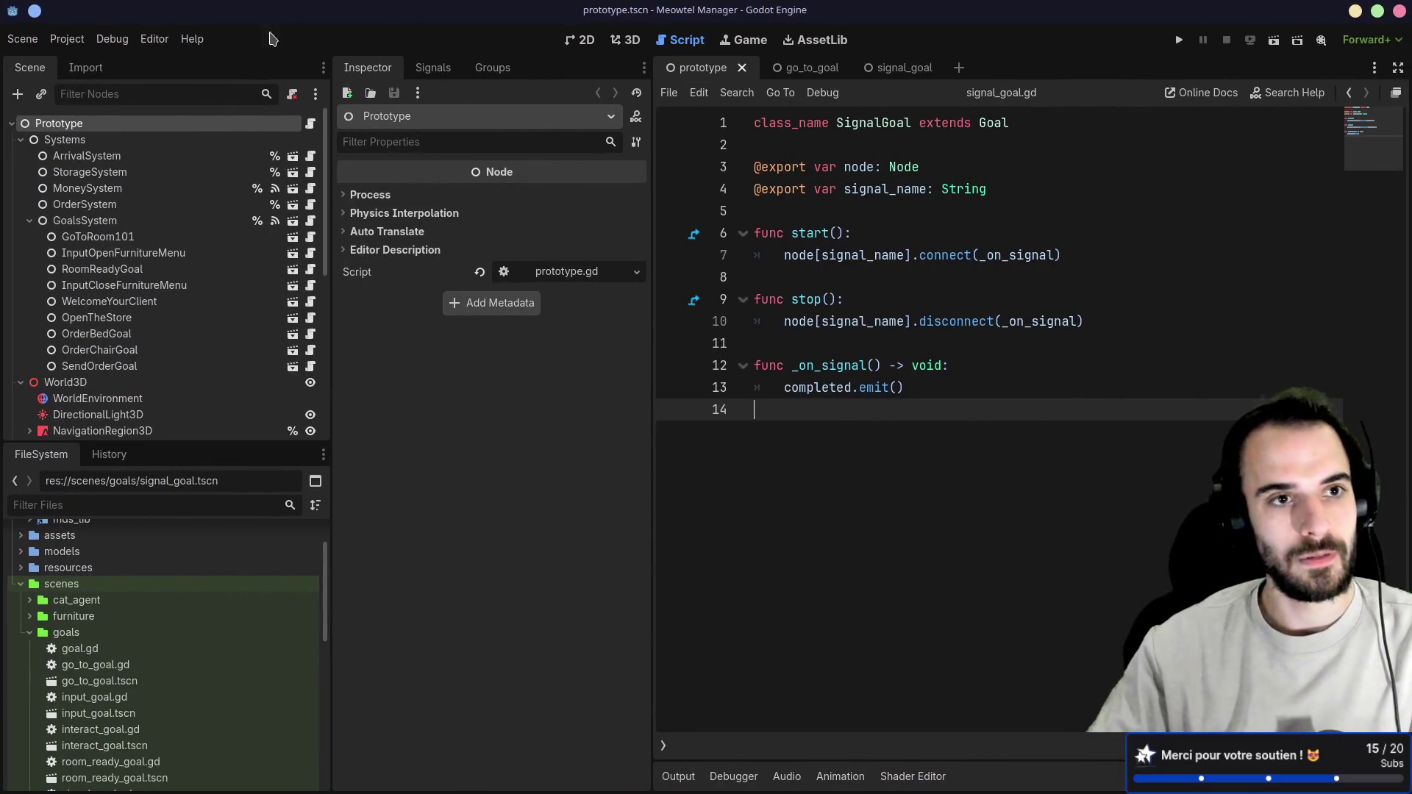
{"action": "left_click", "coordinate": [161, 40]}
- Open Editor Settings filtered by 'single' and read the Single Window Mode description
{"action": "left_click", "coordinate": [184, 61]}
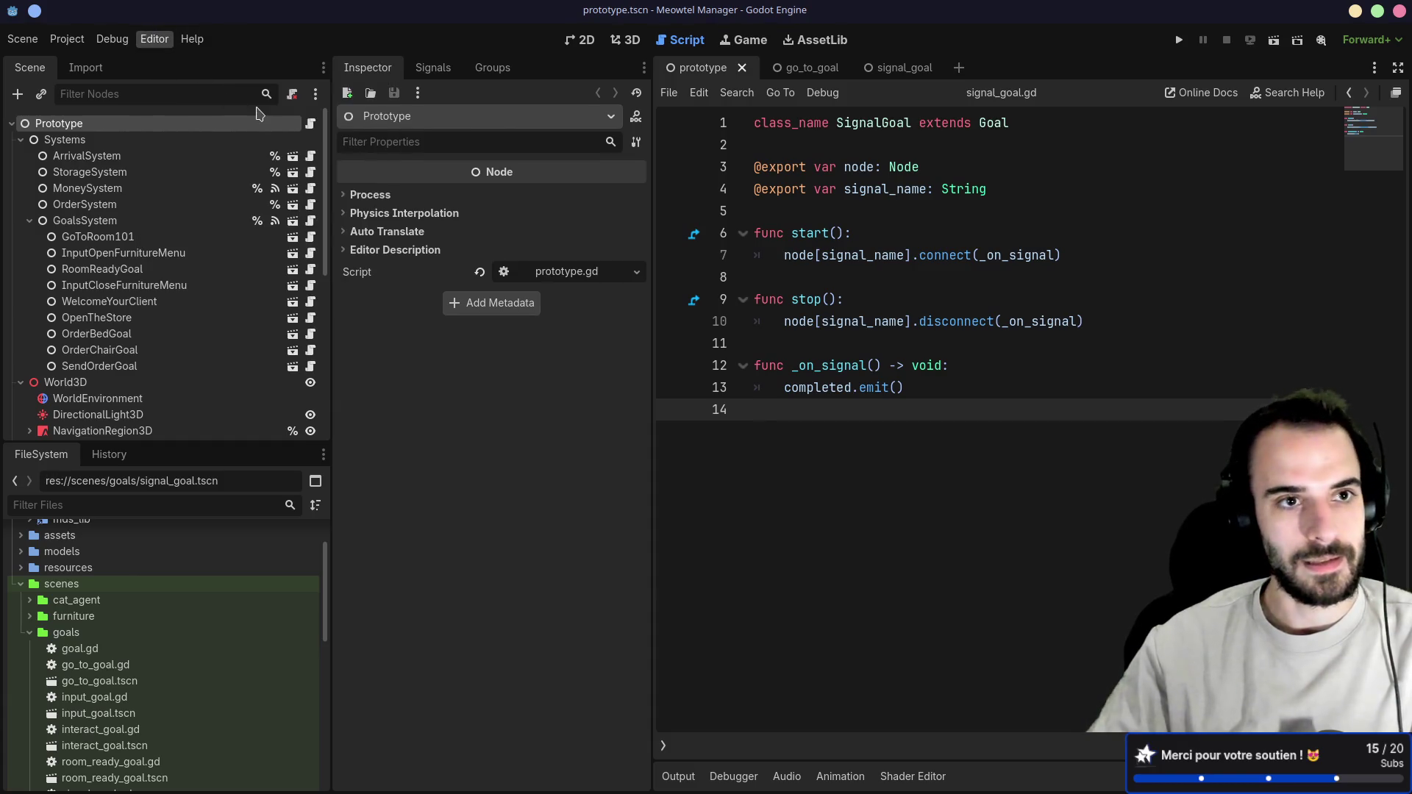
{"action": "type", "text": "single"}
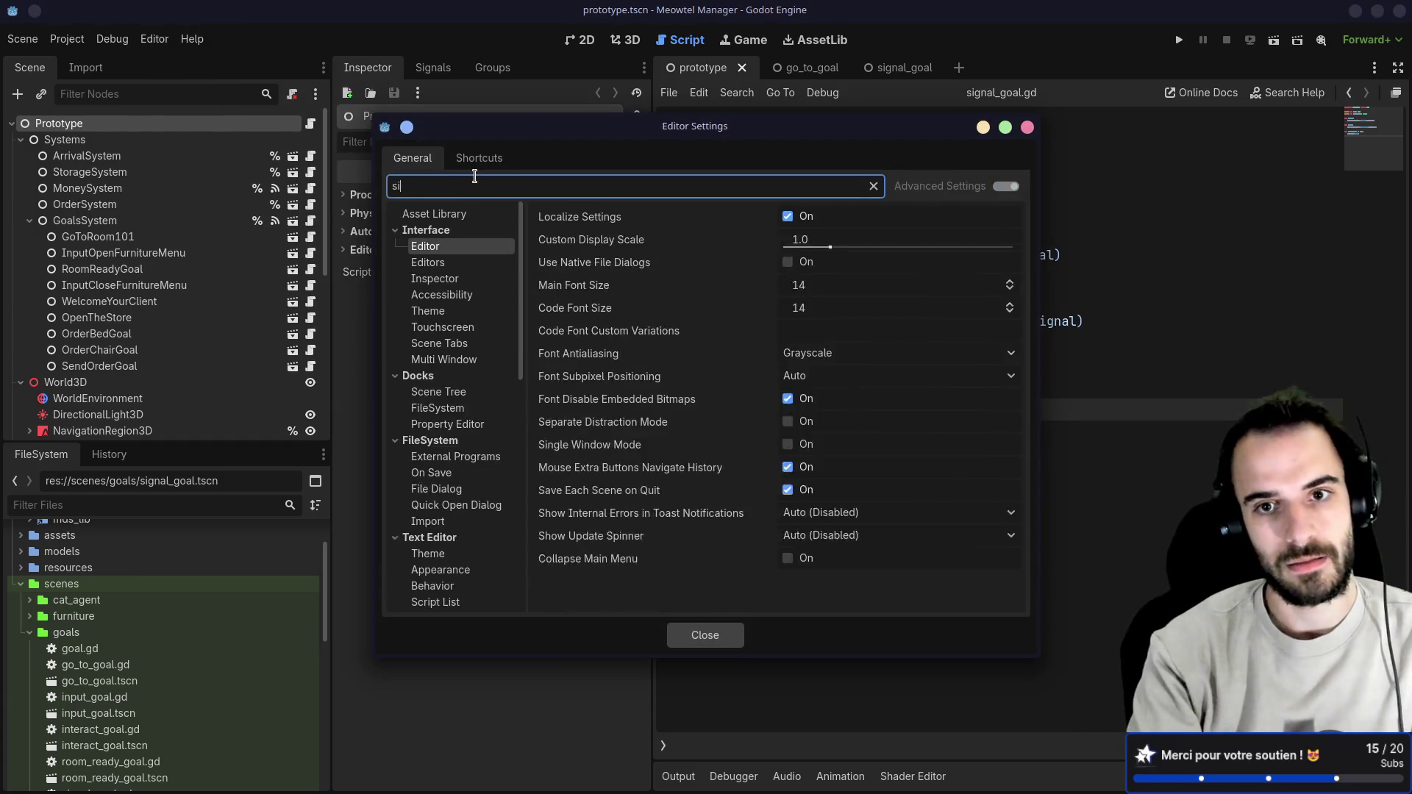
{"action": "mouse_move", "coordinate": [620, 225]}
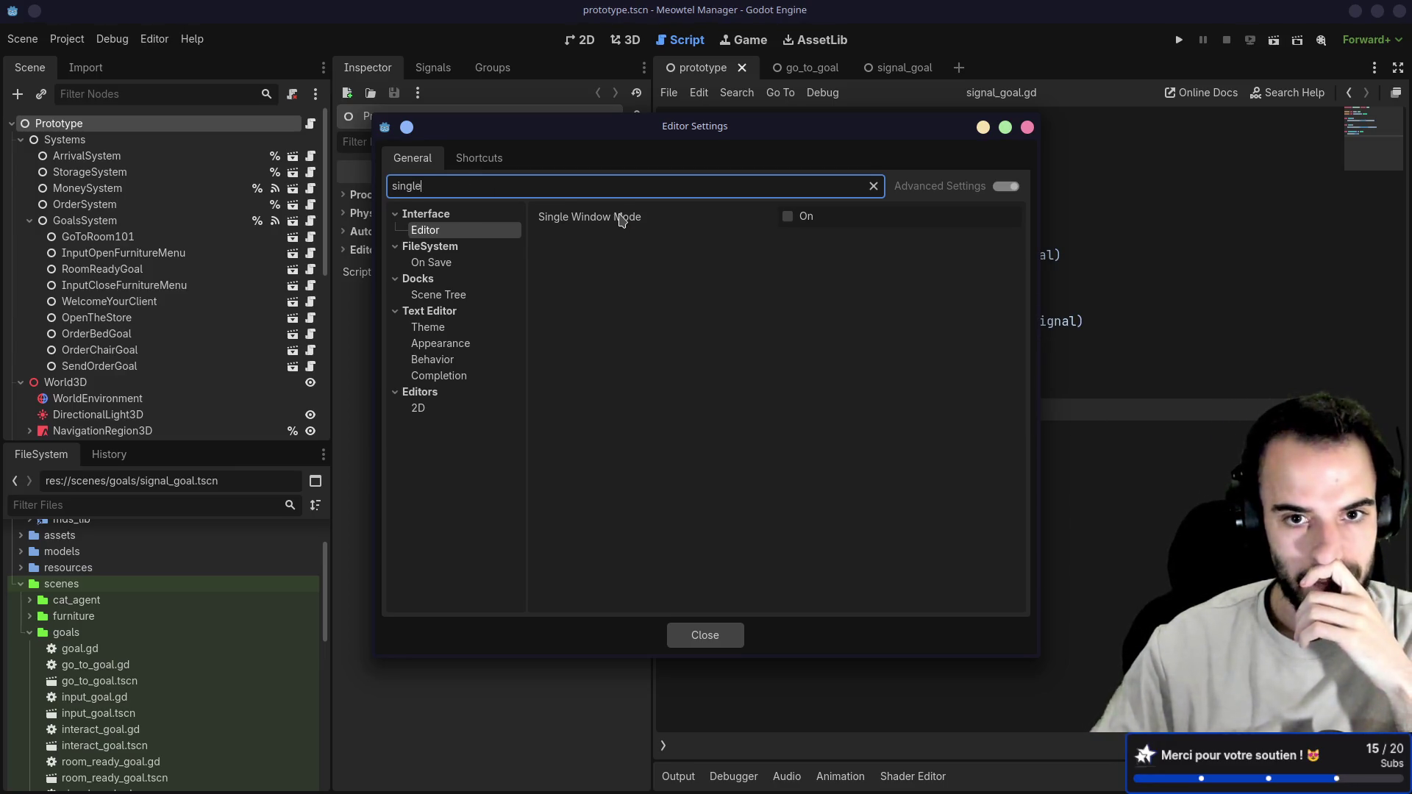
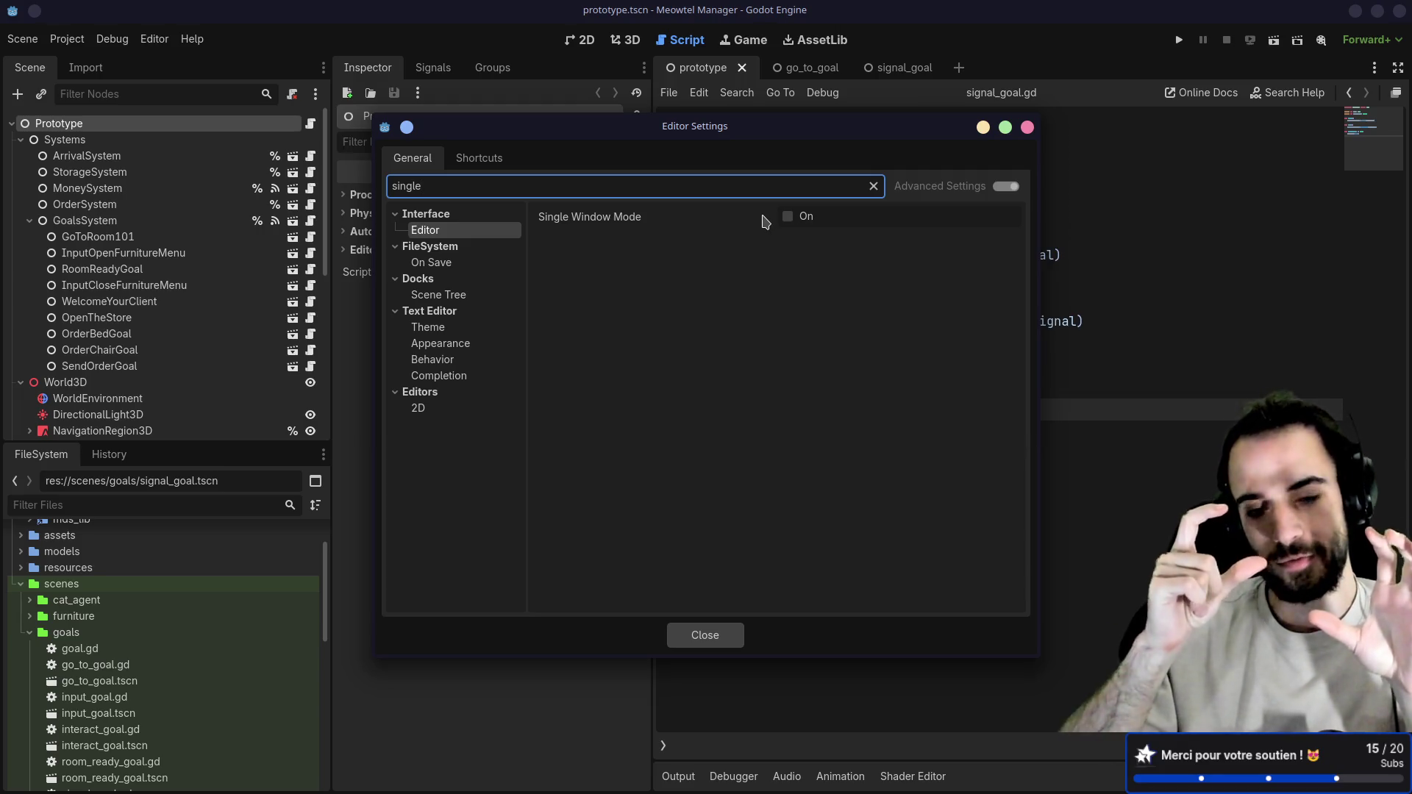
- Enable Single Window Mode and restart the editor, returning to the signal_goal script
{"action": "left_click", "coordinate": [788, 217]}
{"action": "left_click", "coordinate": [949, 592]}
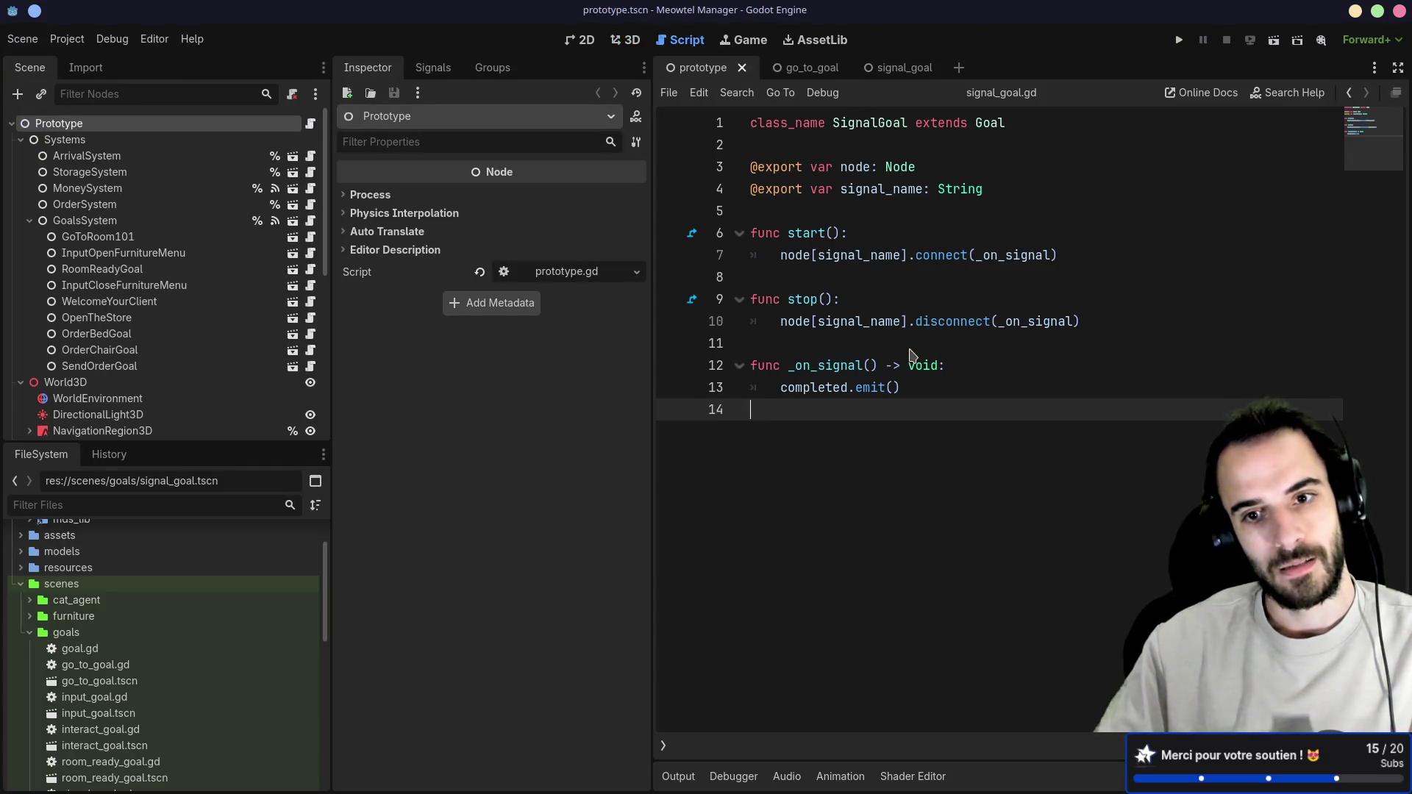
{"action": "left_click", "coordinate": [824, 365]}
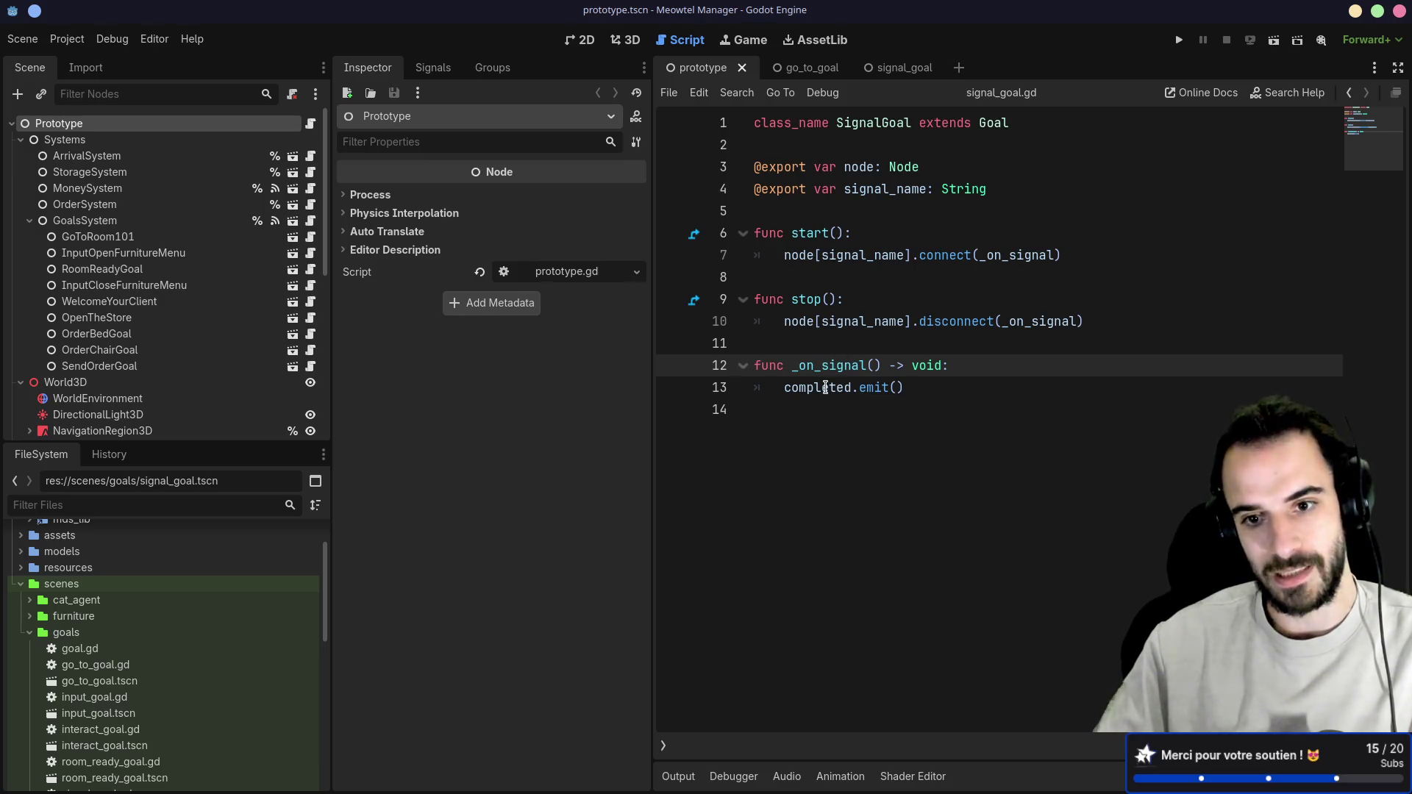
- Save the scene and select the SendOrderGoal node
{"action": "mouse_move", "coordinate": [825, 388]}
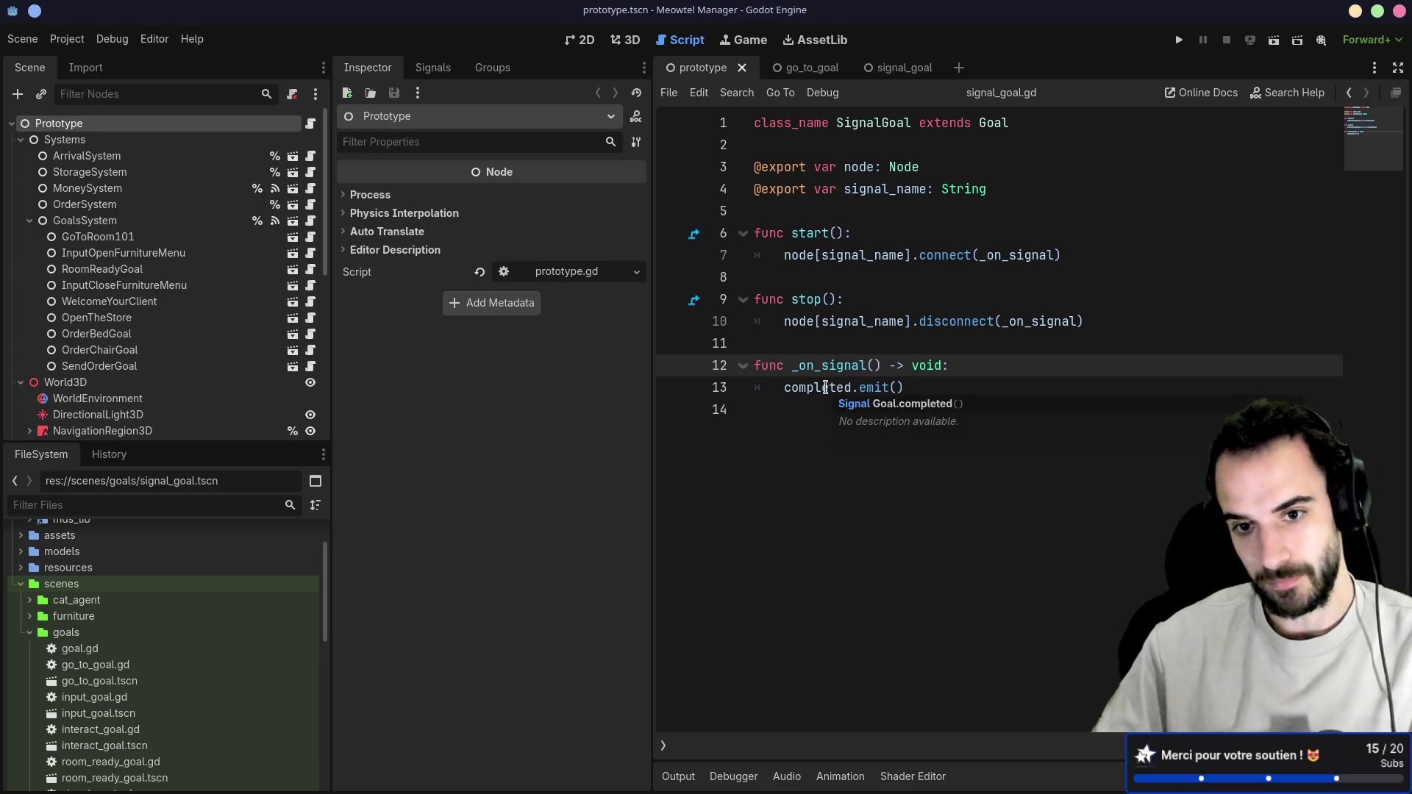
{"action": "left_click", "coordinate": [883, 279]}
{"action": "key", "text": "ctrl+s"}
{"action": "left_click", "coordinate": [107, 368]}
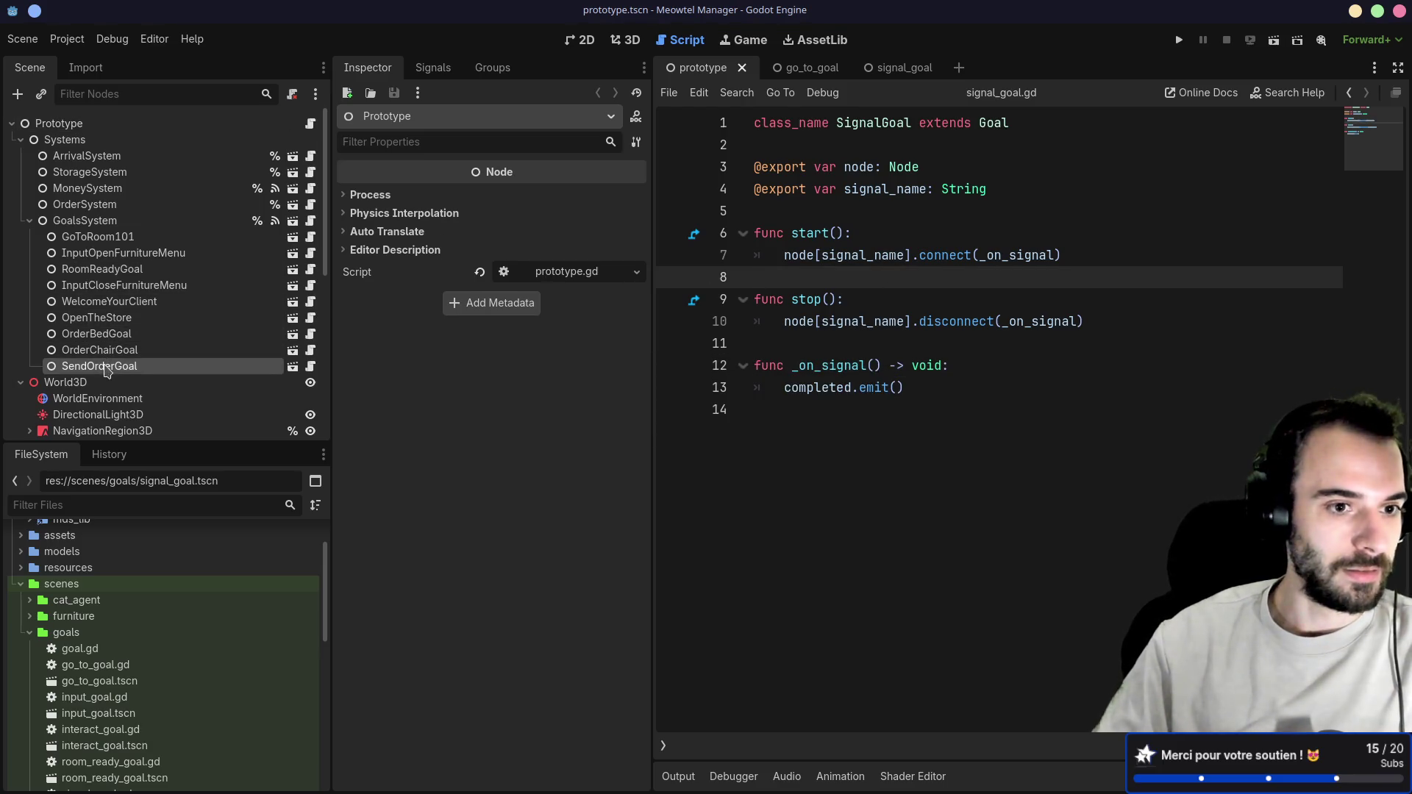
- Compare OrderChairGoal's and SendOrderGoal's properties, ending with SendOrderGoal selected
{"action": "left_click", "coordinate": [99, 350]}
{"action": "left_click", "coordinate": [143, 365]}
{"action": "left_click", "coordinate": [142, 353]}
{"action": "left_click", "coordinate": [145, 365]}
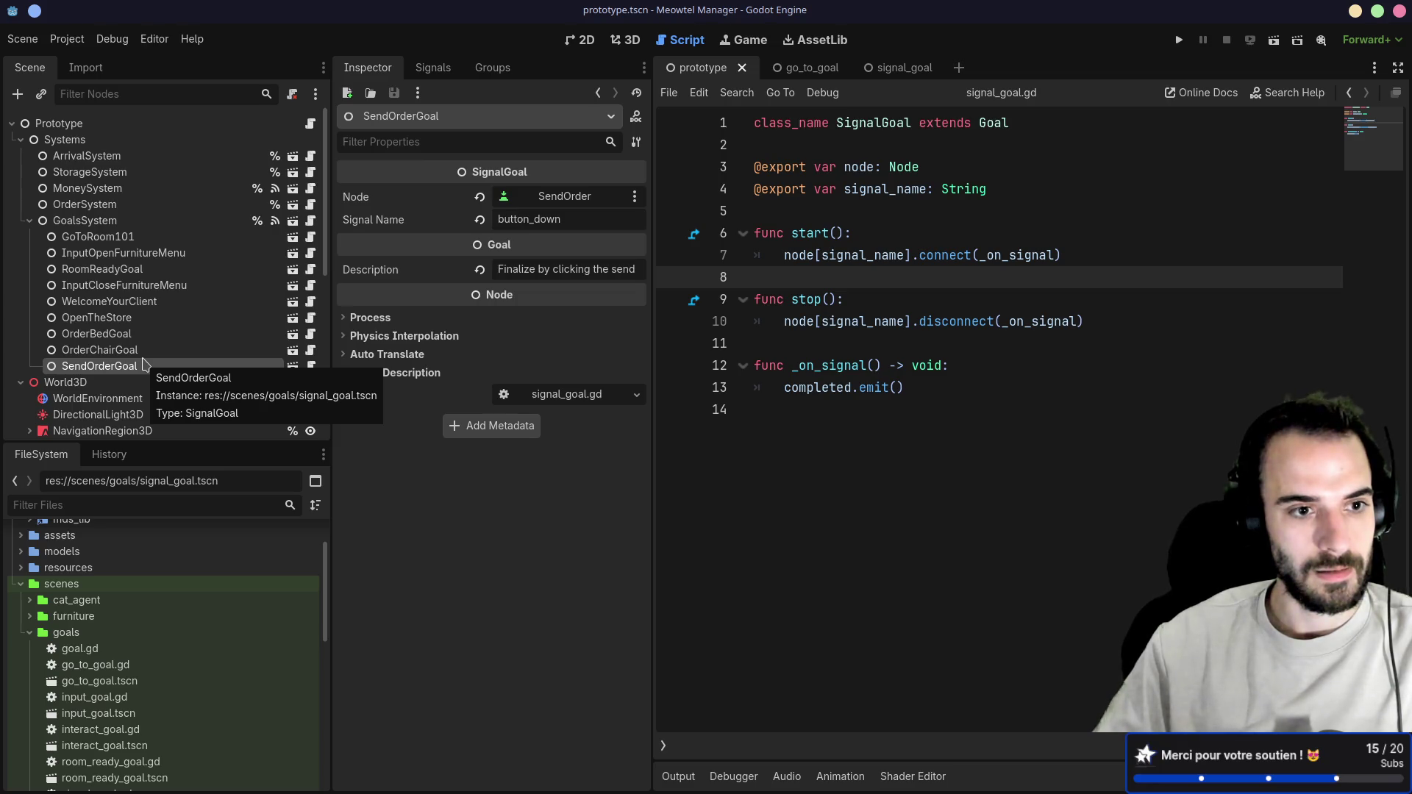
{"action": "left_click", "coordinate": [139, 350]}
{"action": "left_click", "coordinate": [139, 368]}
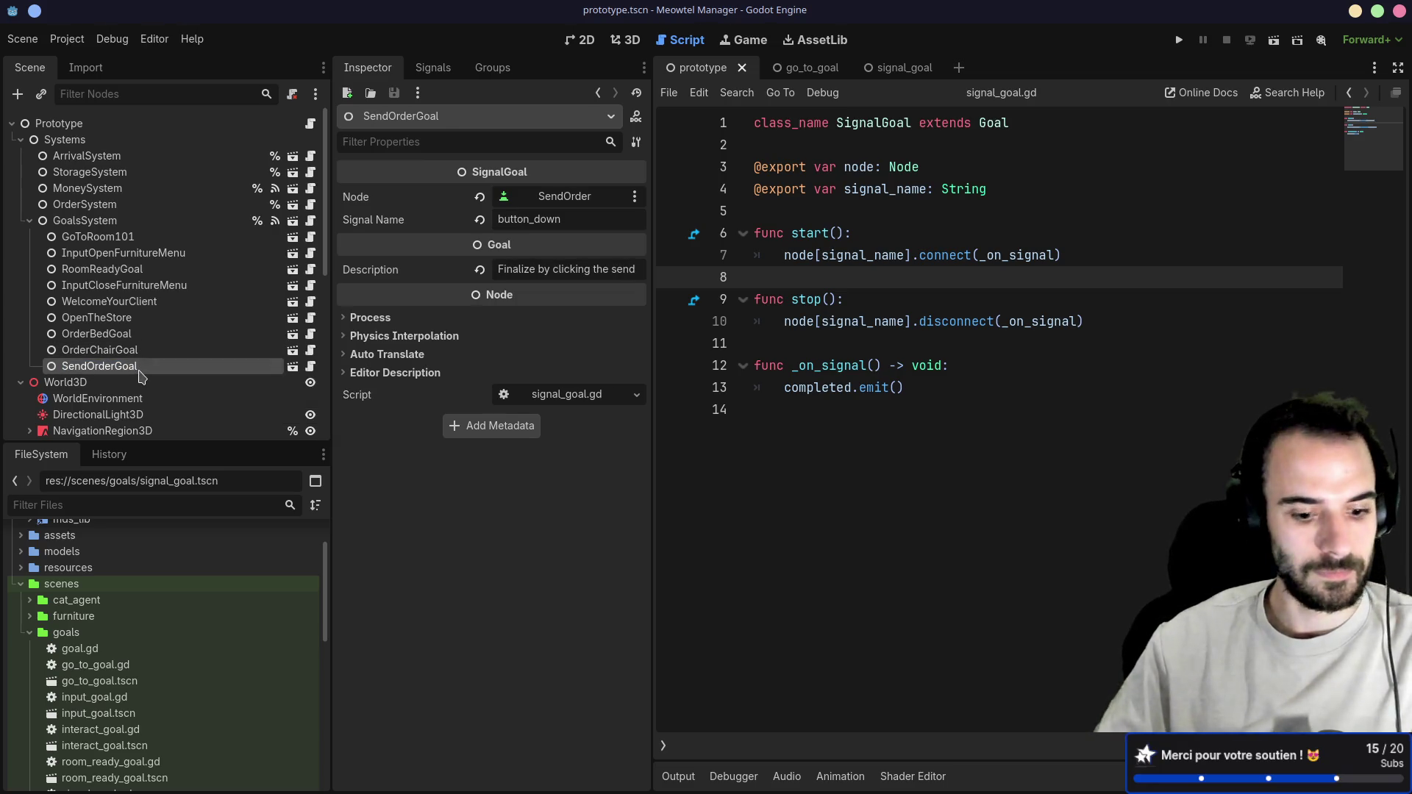
- Duplicate SendOrderGoal and rename the copy CloseStoreGoal
{"action": "key", "text": "ctrl+d"}
{"action": "left_click", "coordinate": [120, 383]}
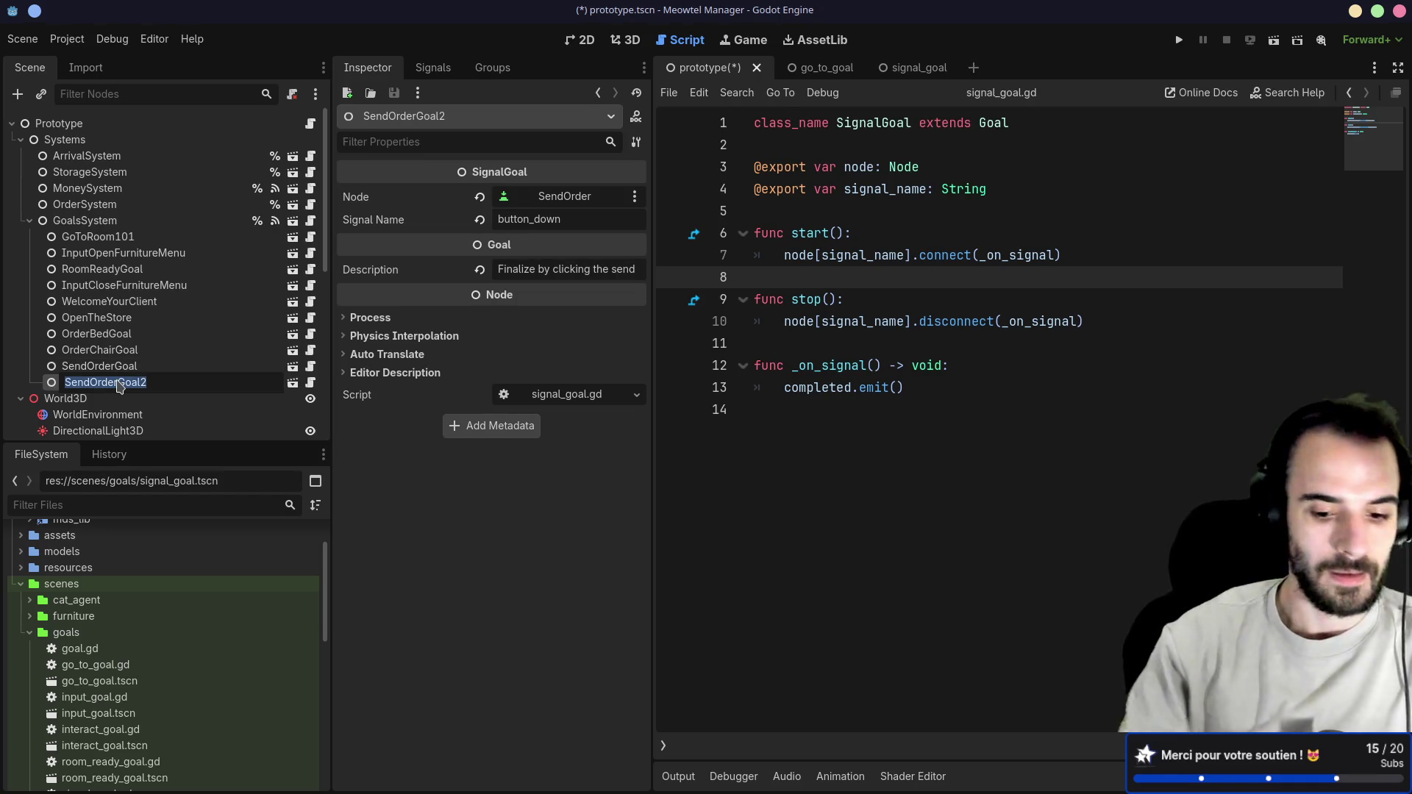
{"action": "type", "text": "CloseO"}
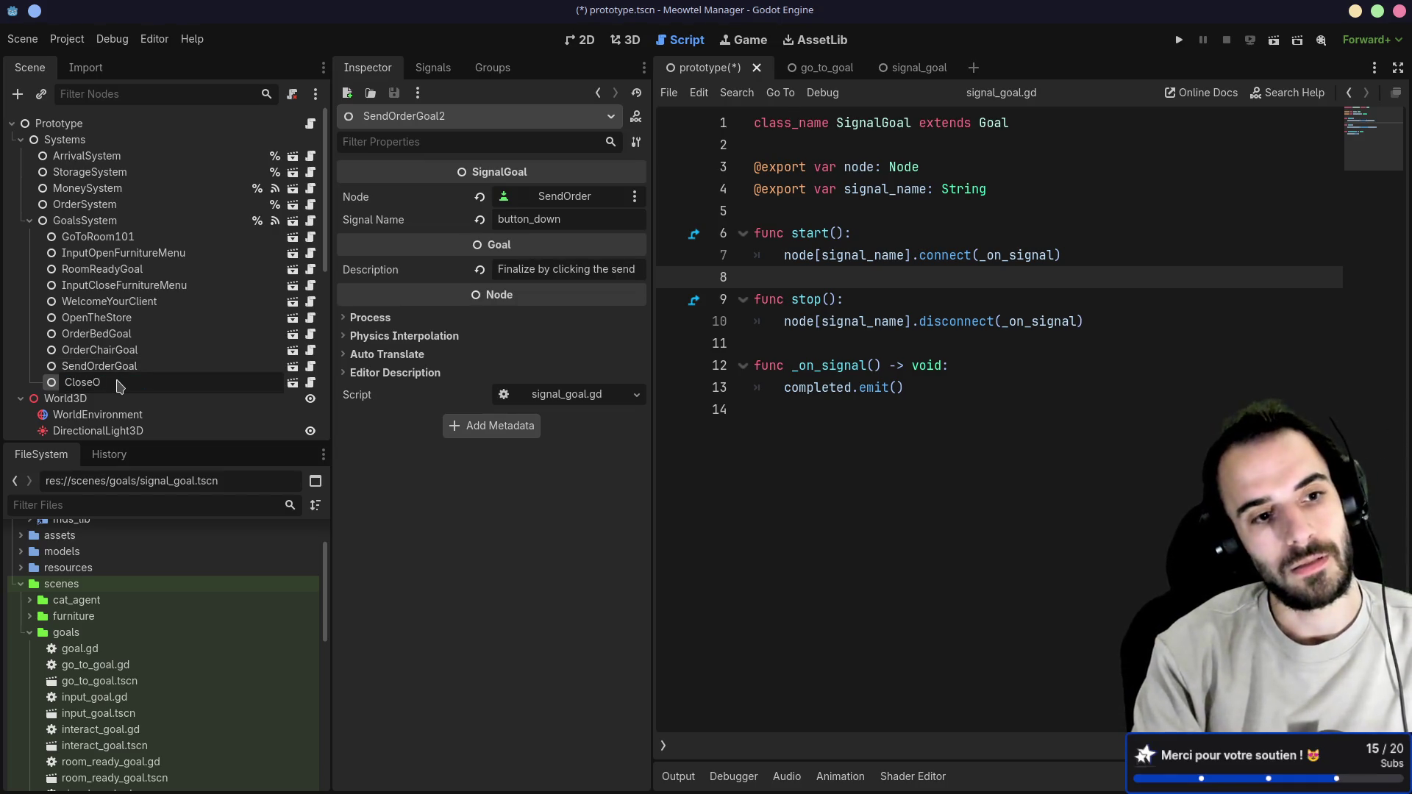
{"action": "key", "text": "BackSpace"}
{"action": "key", "text": "BackSpace"}
{"action": "type", "text": "Store"}
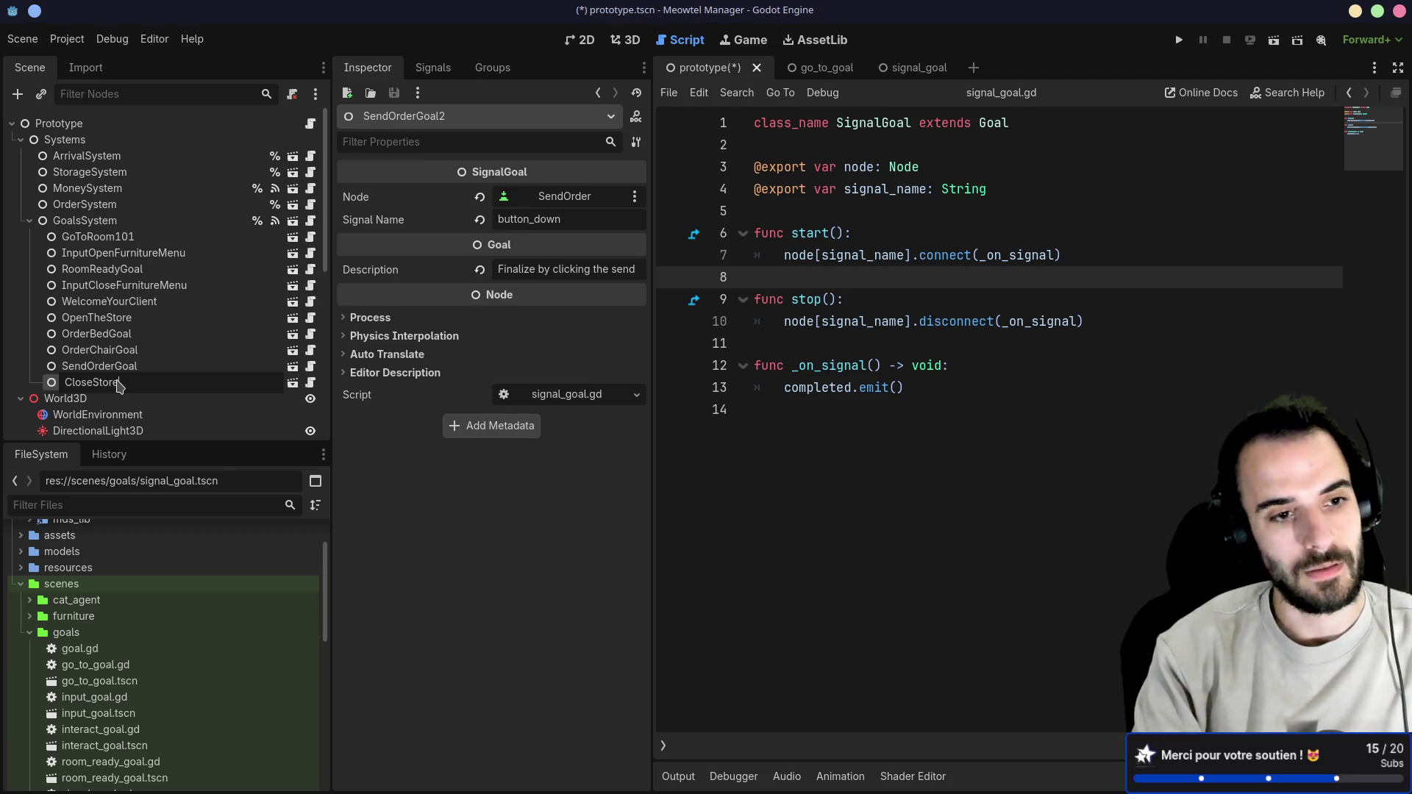
{"action": "type", "text": "Goal"}
{"action": "key", "text": "Return"}
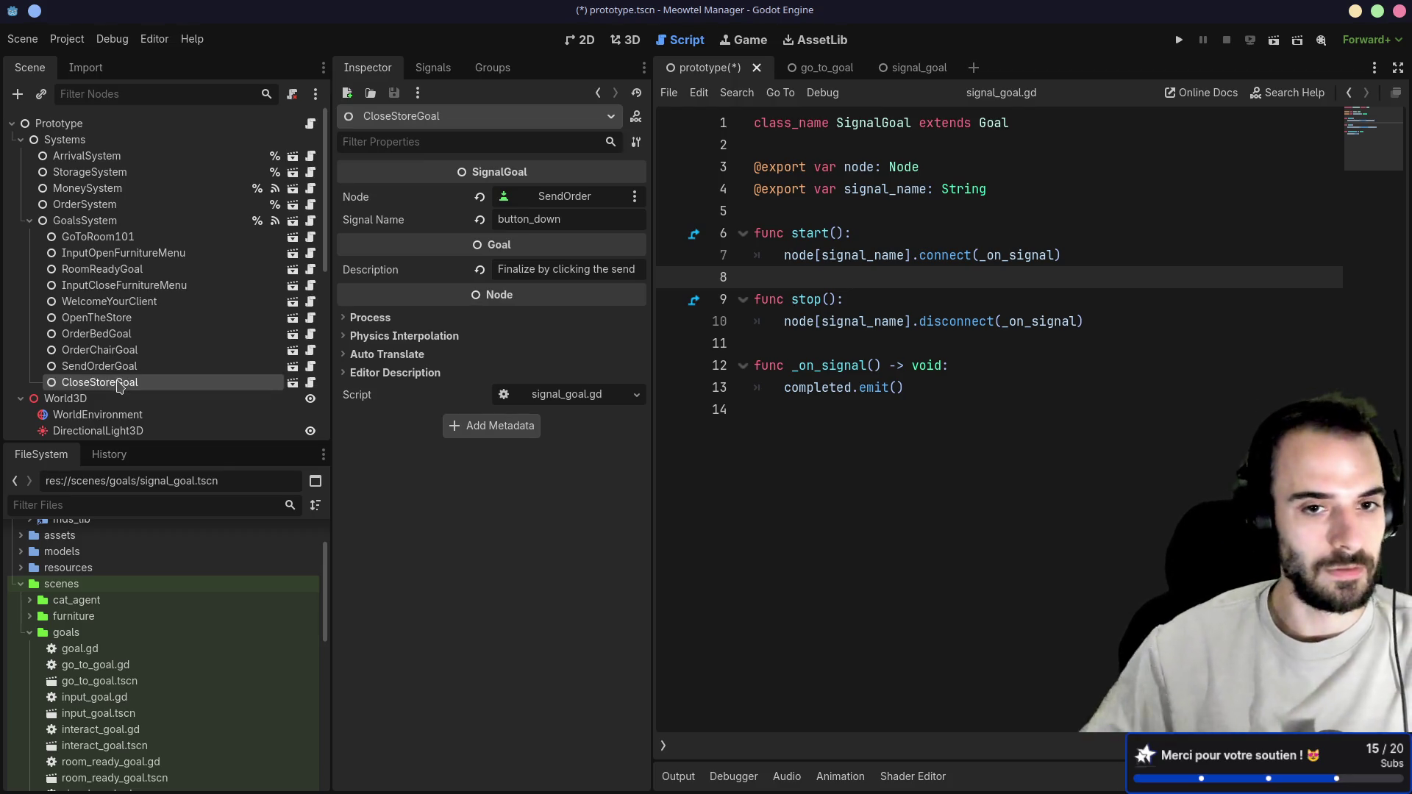
- Set CloseStoreGoal's description to 'Close the store' and save the scene
{"action": "triple_click", "coordinate": [557, 269]}
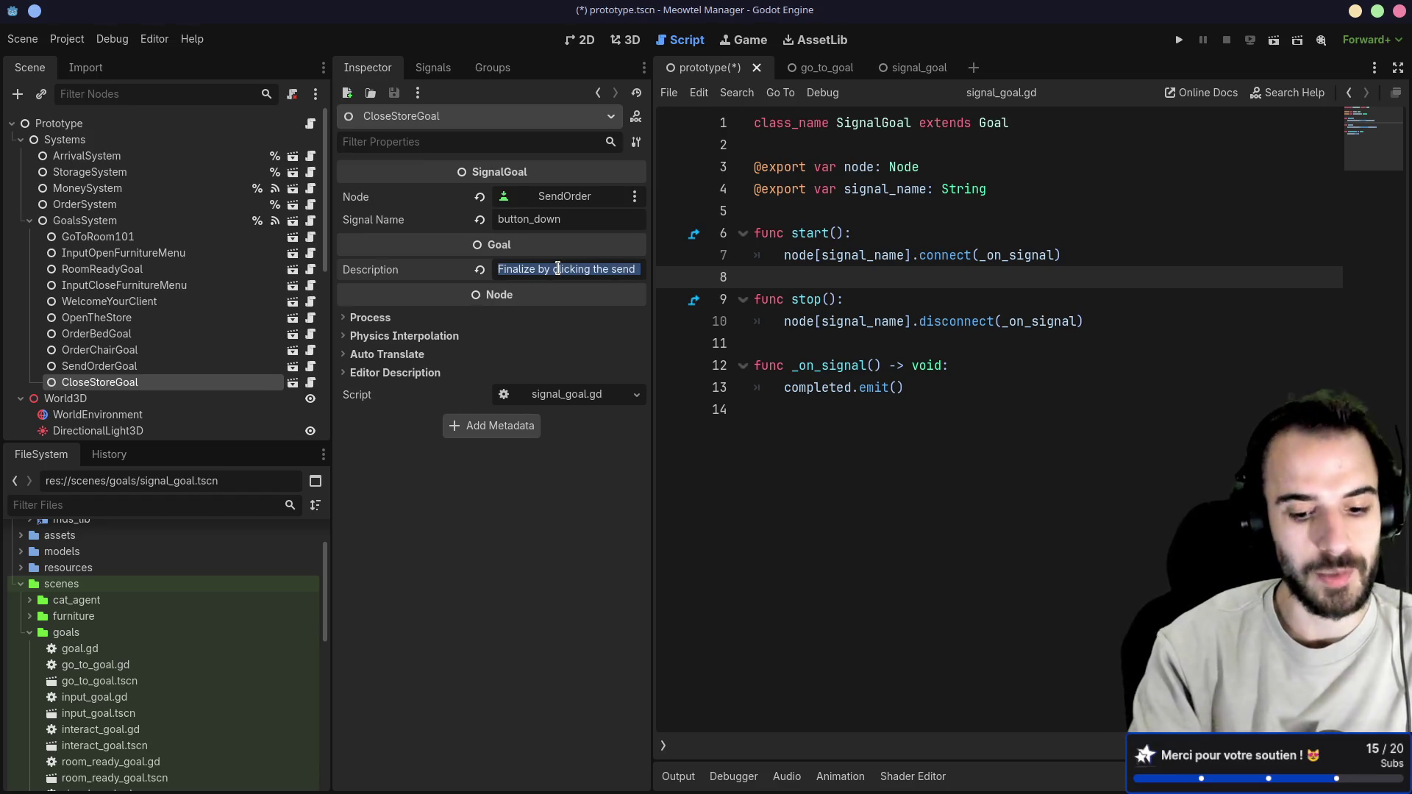
{"action": "type", "text": "Make"}
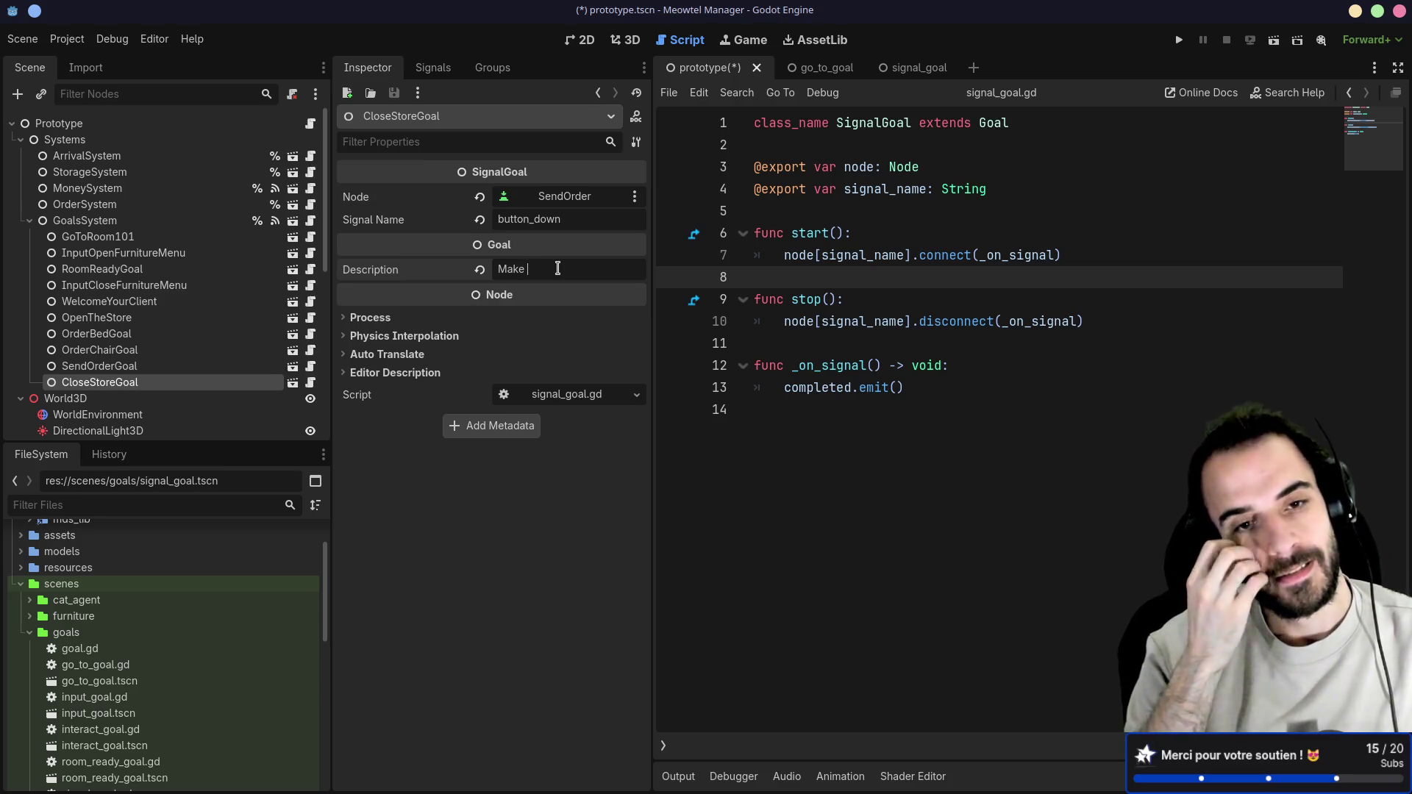
{"action": "key", "text": "BackSpace"}
{"action": "key", "text": "BackSpace"}
{"action": "key", "text": "BackSpace"}
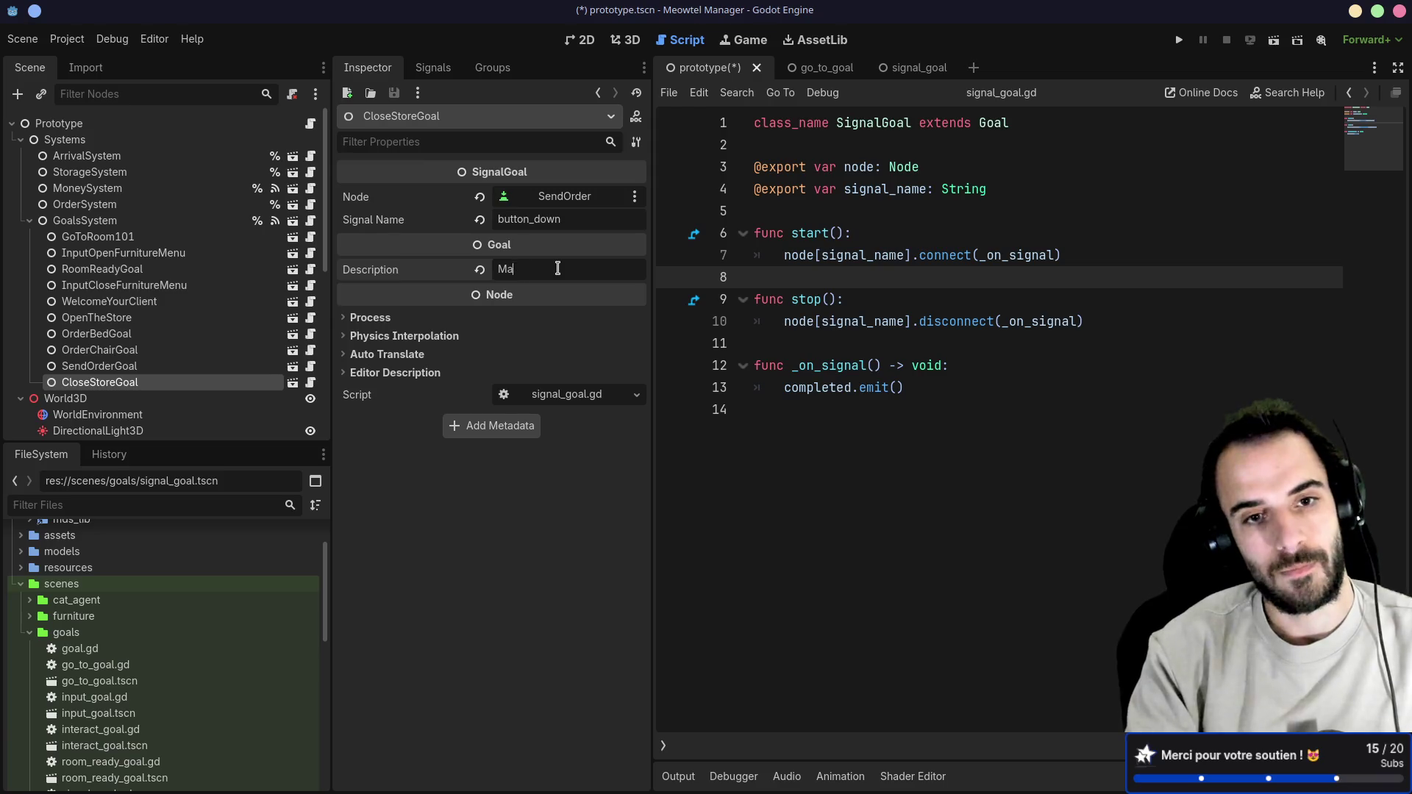
{"action": "type", "text": "Close the"}
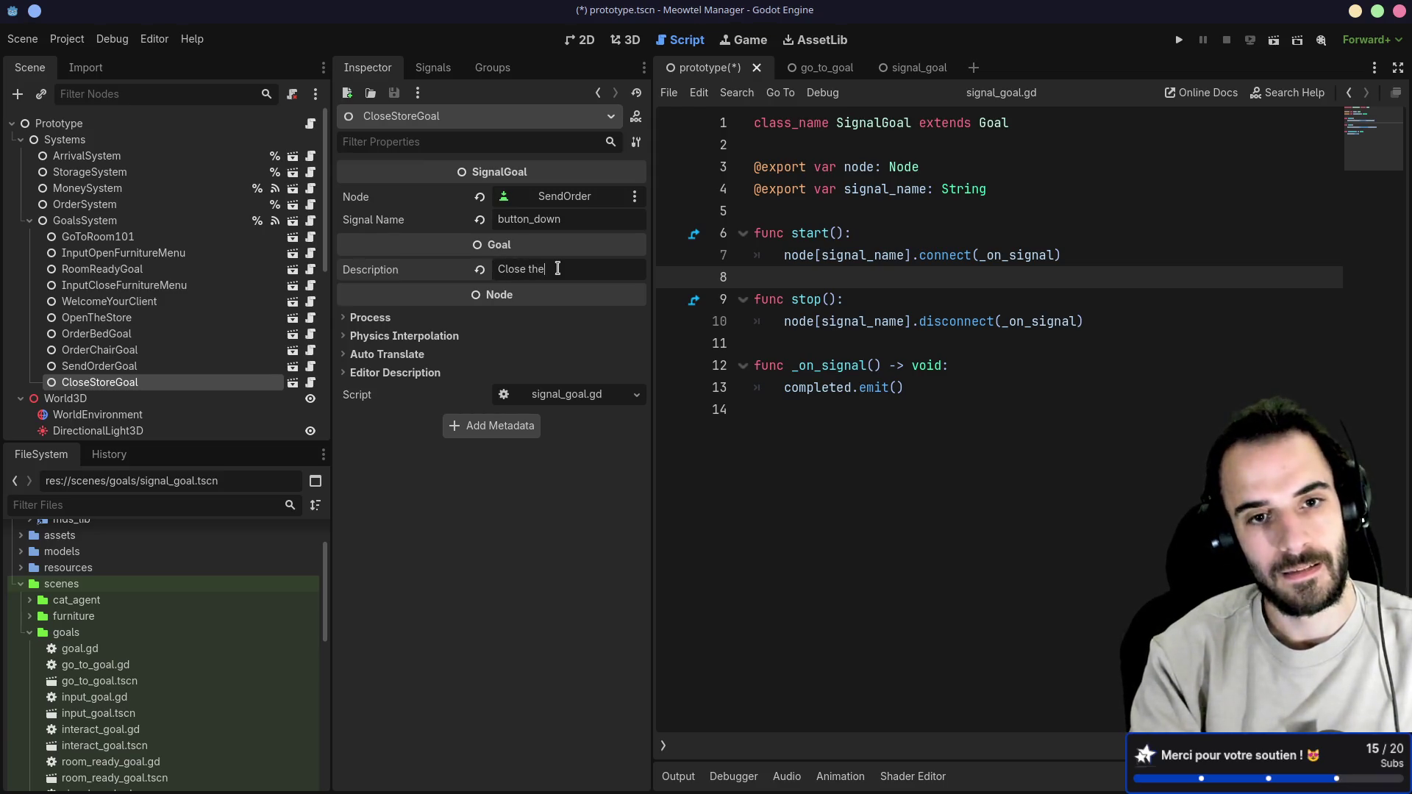
{"action": "type", "text": " store m"}
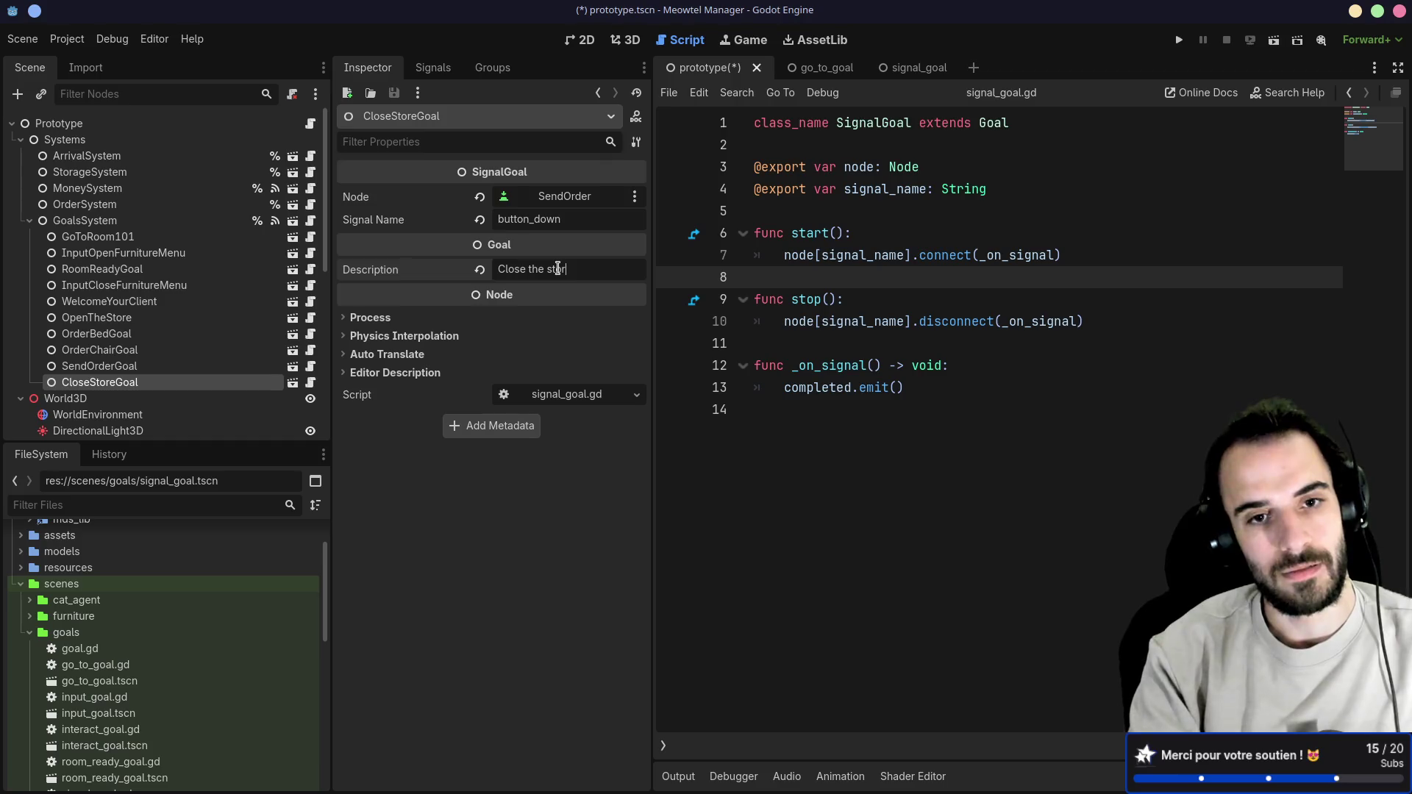
{"action": "type", "text": "o"}
{"action": "key", "text": "BackSpace"}
{"action": "key", "text": "BackSpace"}
{"action": "key", "text": "BackSpace"}
{"action": "type", "text": "computer"}
{"action": "key", "text": "BackSpace"}
{"action": "key", "text": "BackSpace"}
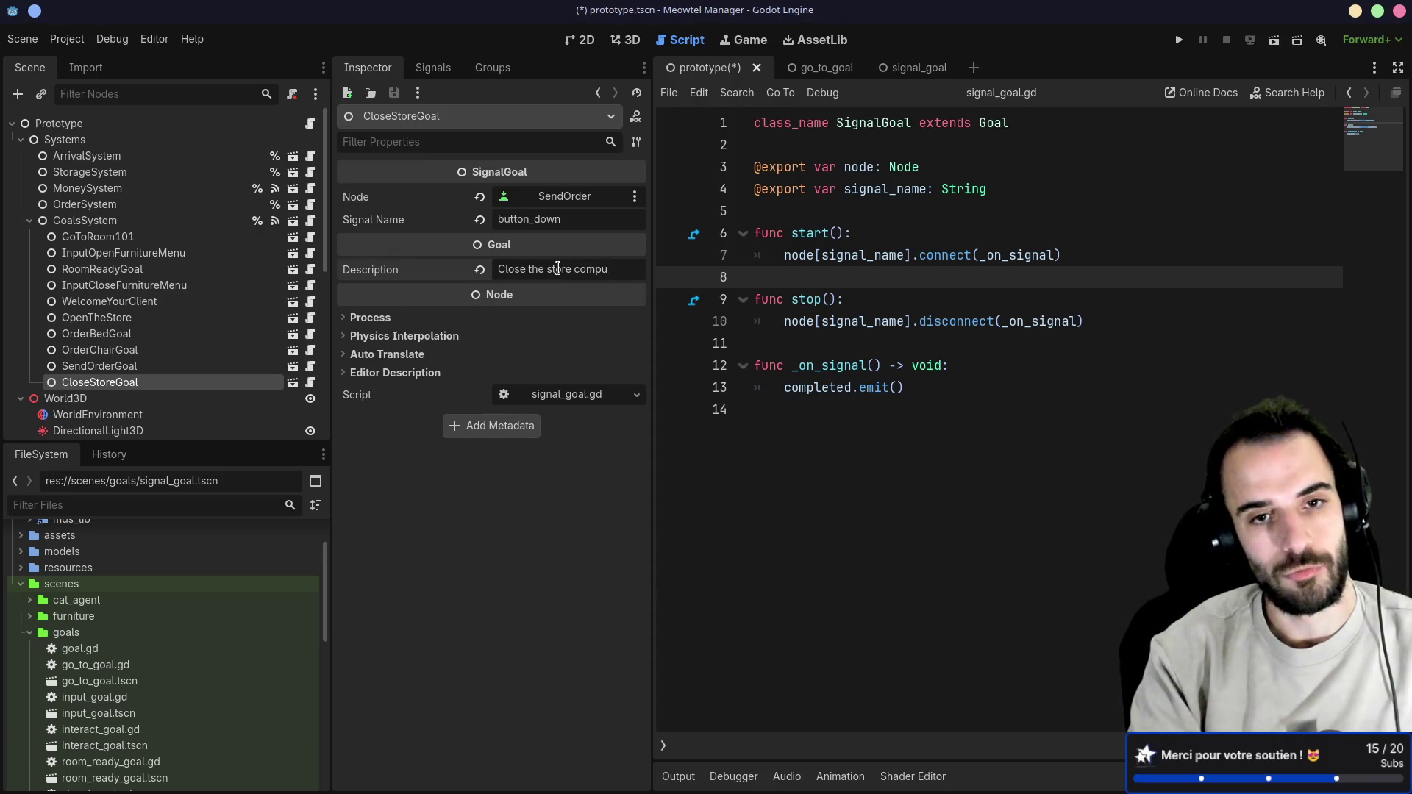
{"action": "key", "text": "BackSpace"}
{"action": "key", "text": "BackSpace"}
{"action": "key", "text": "BackSpace"}
{"action": "type", "text": "e"}
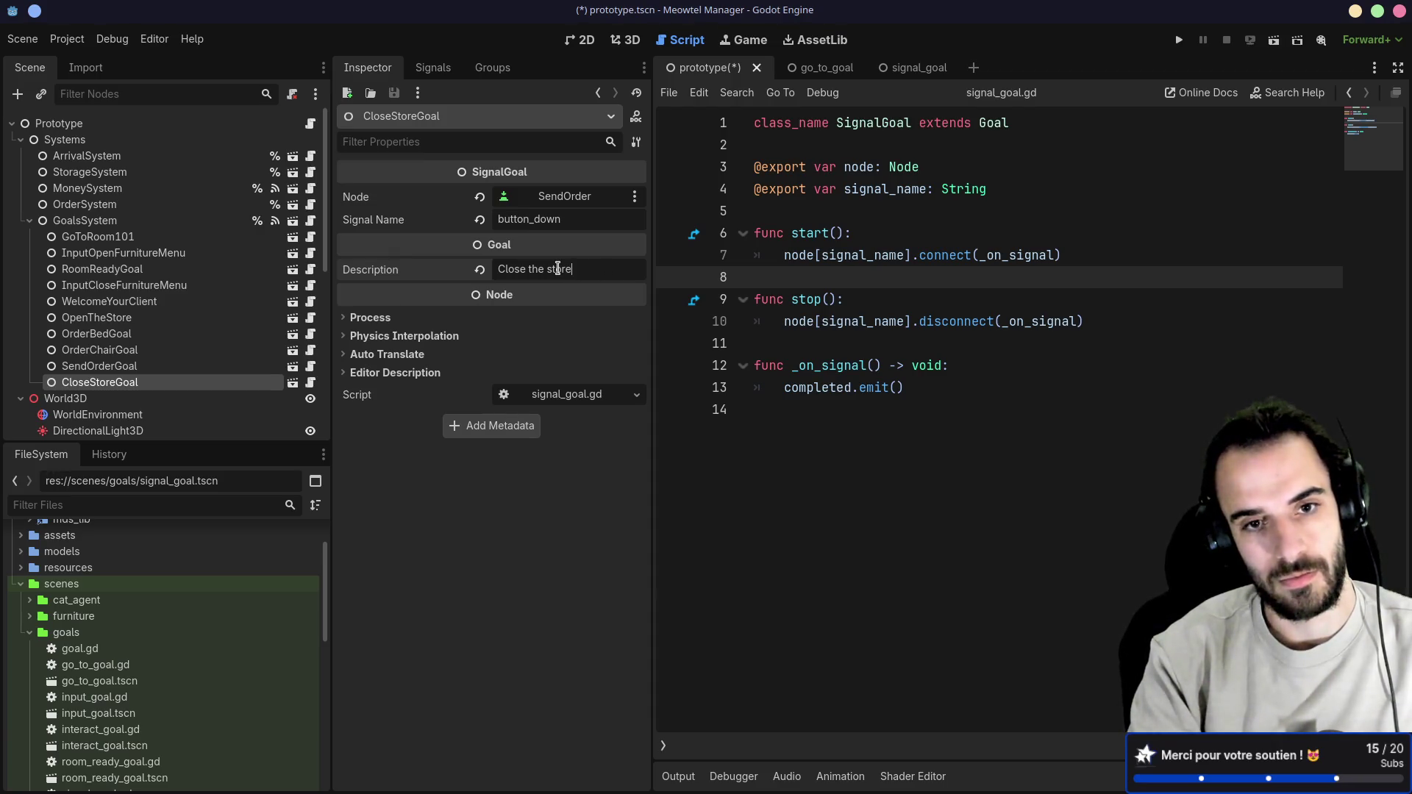
{"action": "key", "text": "BackSpace"}
{"action": "key", "text": "ctrl+s"}
{"action": "scroll", "coordinate": [171, 581], "scroll_direction": "down", "scroll_amount": 5}
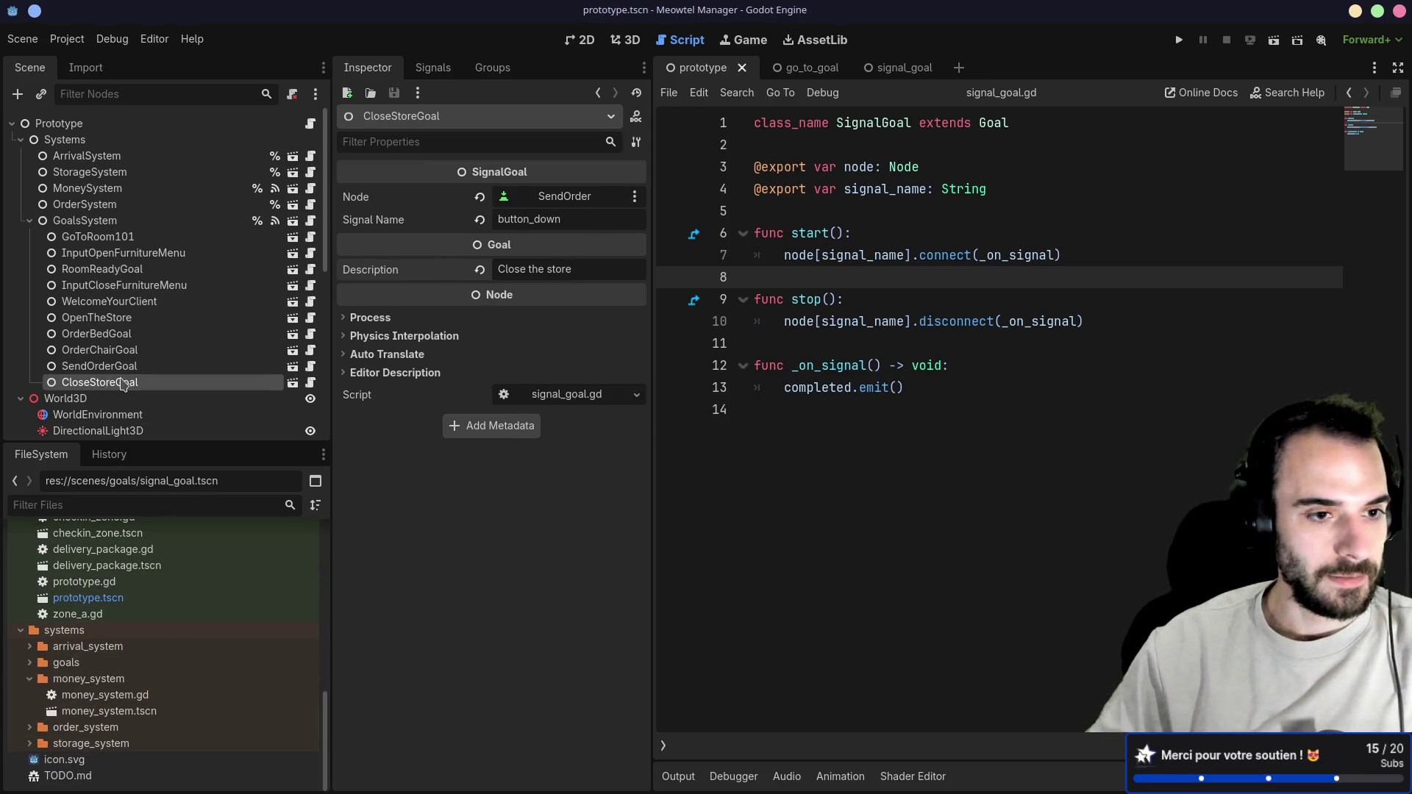
{"action": "scroll", "coordinate": [126, 394], "scroll_direction": "down", "scroll_amount": 5}
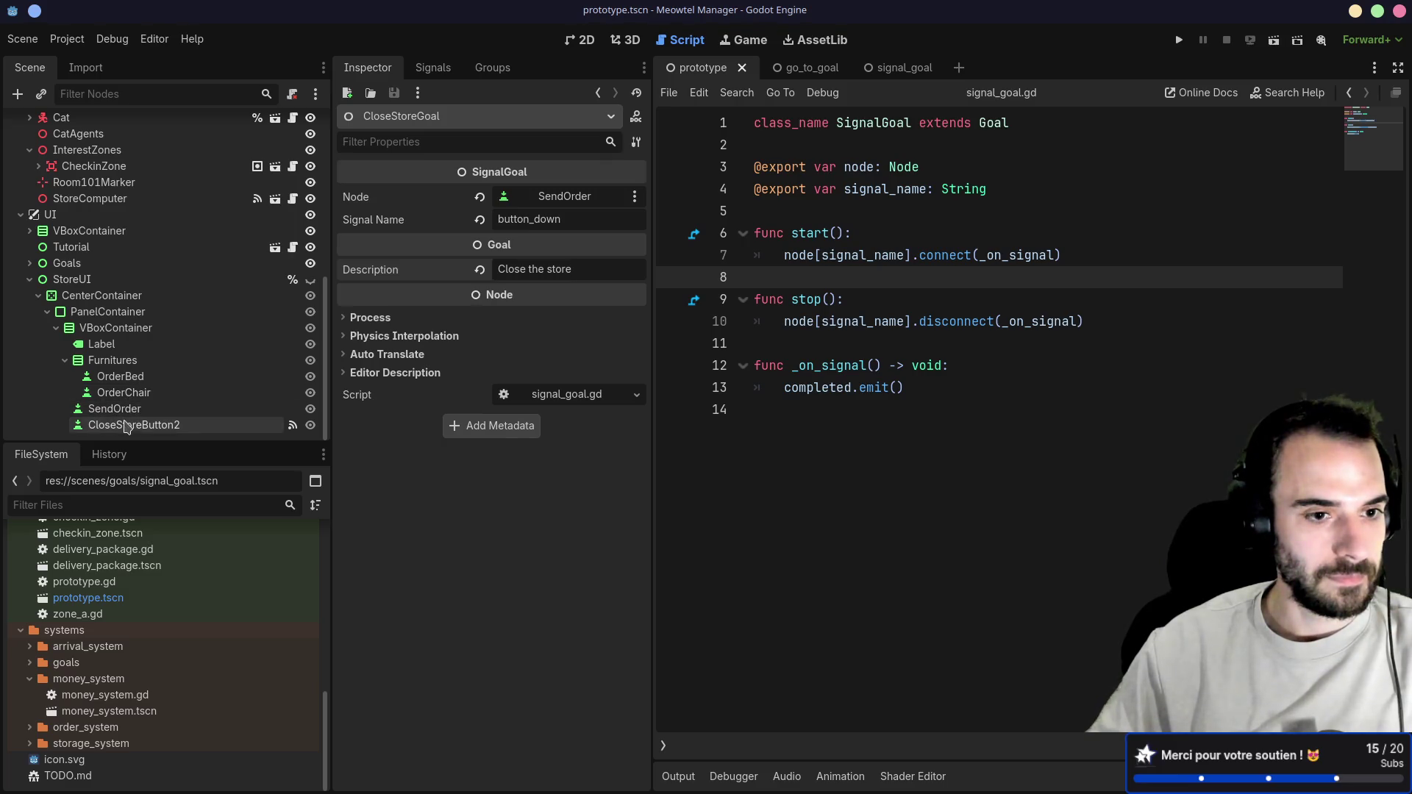
{"action": "left_click", "coordinate": [147, 426]}
{"action": "scroll", "coordinate": [118, 318], "scroll_direction": "up", "scroll_amount": 5}
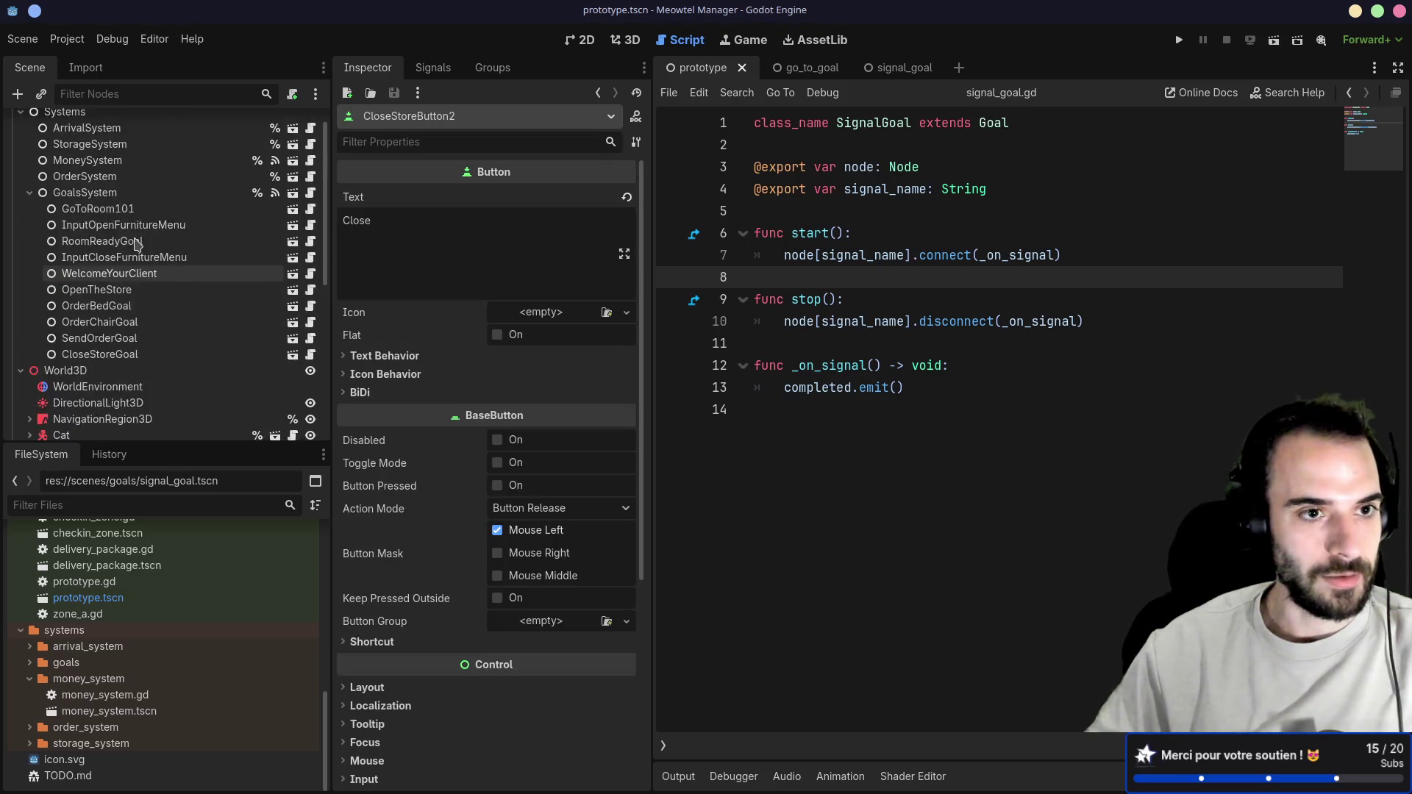
{"action": "left_click", "coordinate": [110, 382]}
{"action": "scroll", "coordinate": [176, 353], "scroll_direction": "down", "scroll_amount": 5}
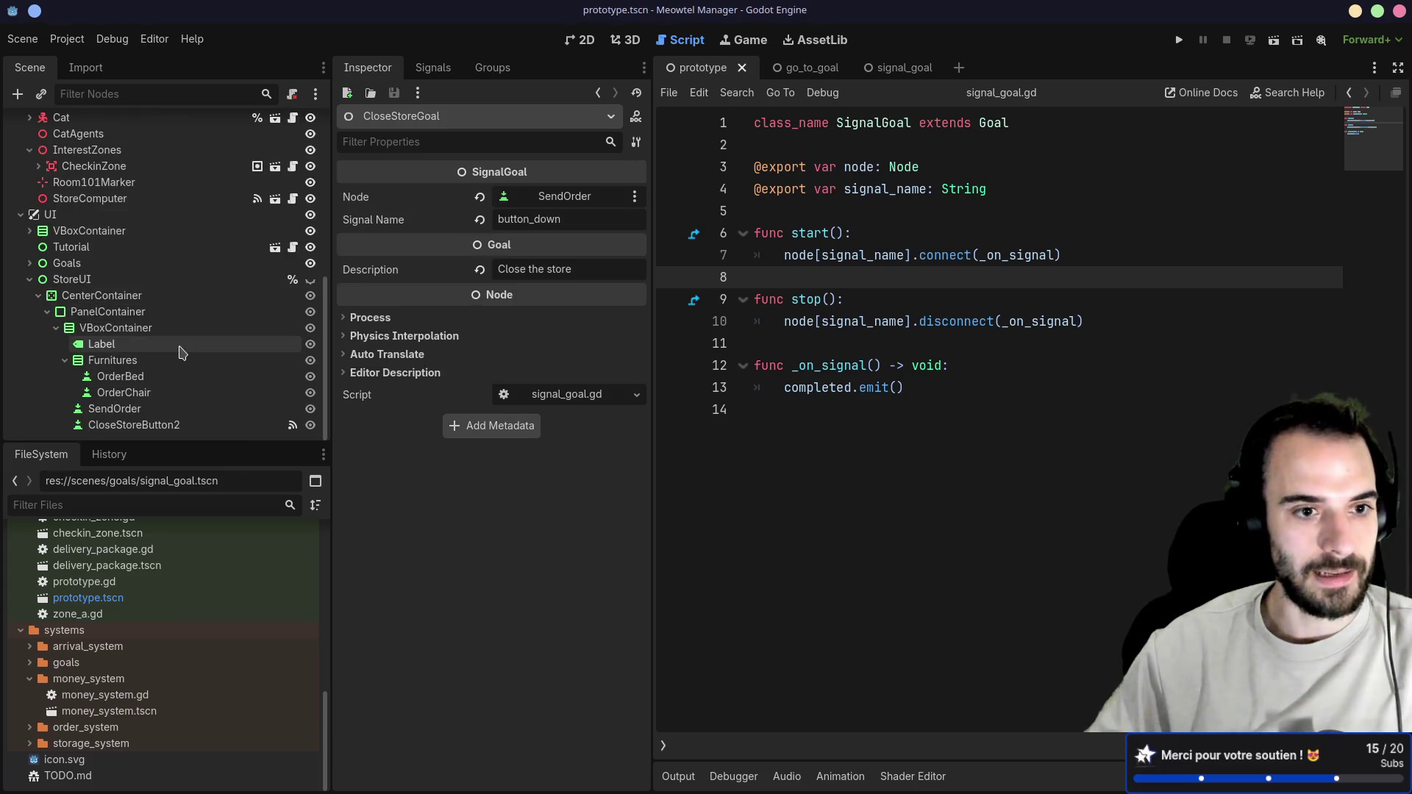
{"action": "mouse_move", "coordinate": [132, 425]}
{"action": "left_mouse_down"}
{"action": "mouse_move", "coordinate": [530, 196]}
{"action": "mouse_move", "coordinate": [567, 196]}
{"action": "left_mouse_up"}
{"action": "left_click", "coordinate": [167, 426]}
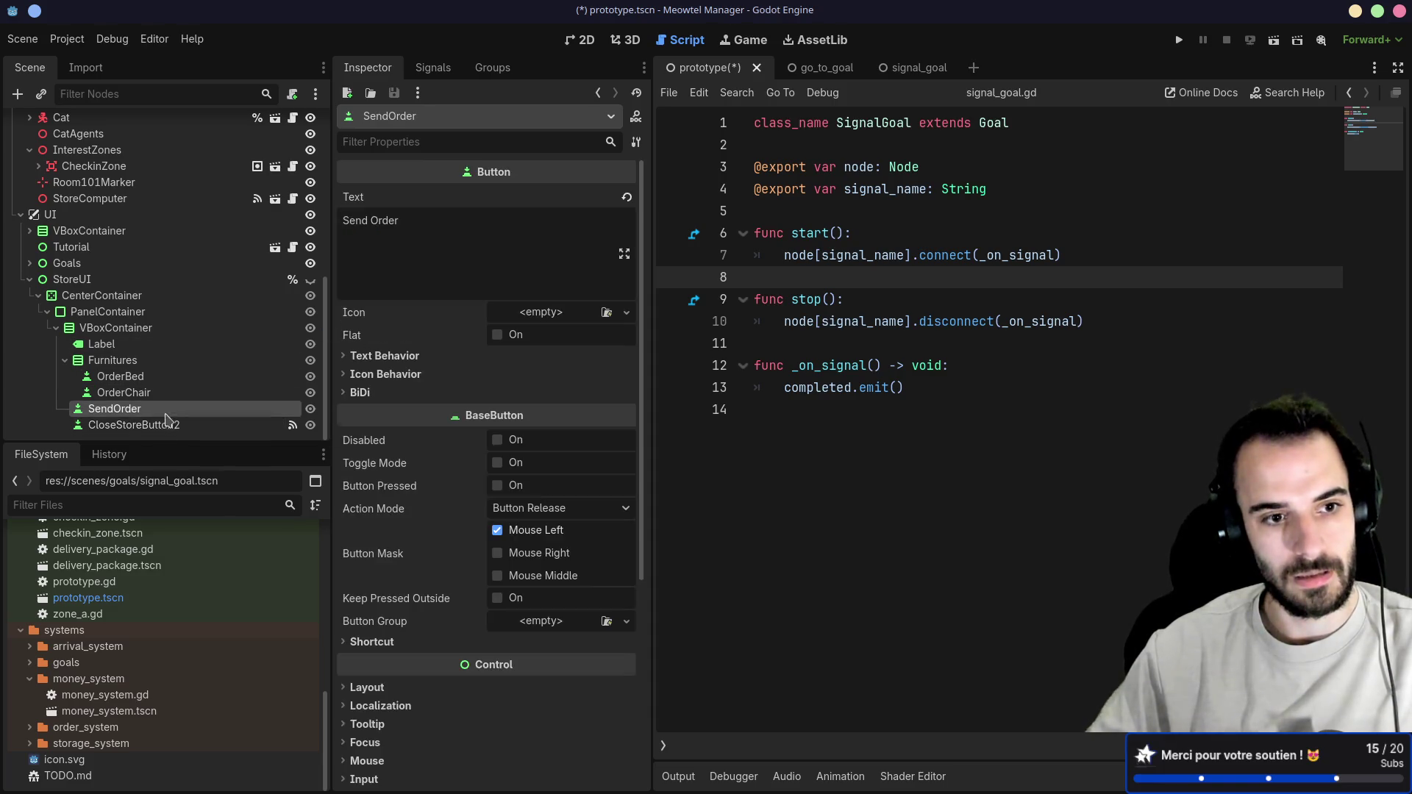
{"action": "double_click", "coordinate": [169, 425]}
{"action": "key", "text": "End"}
{"action": "key", "text": "BackSpace"}
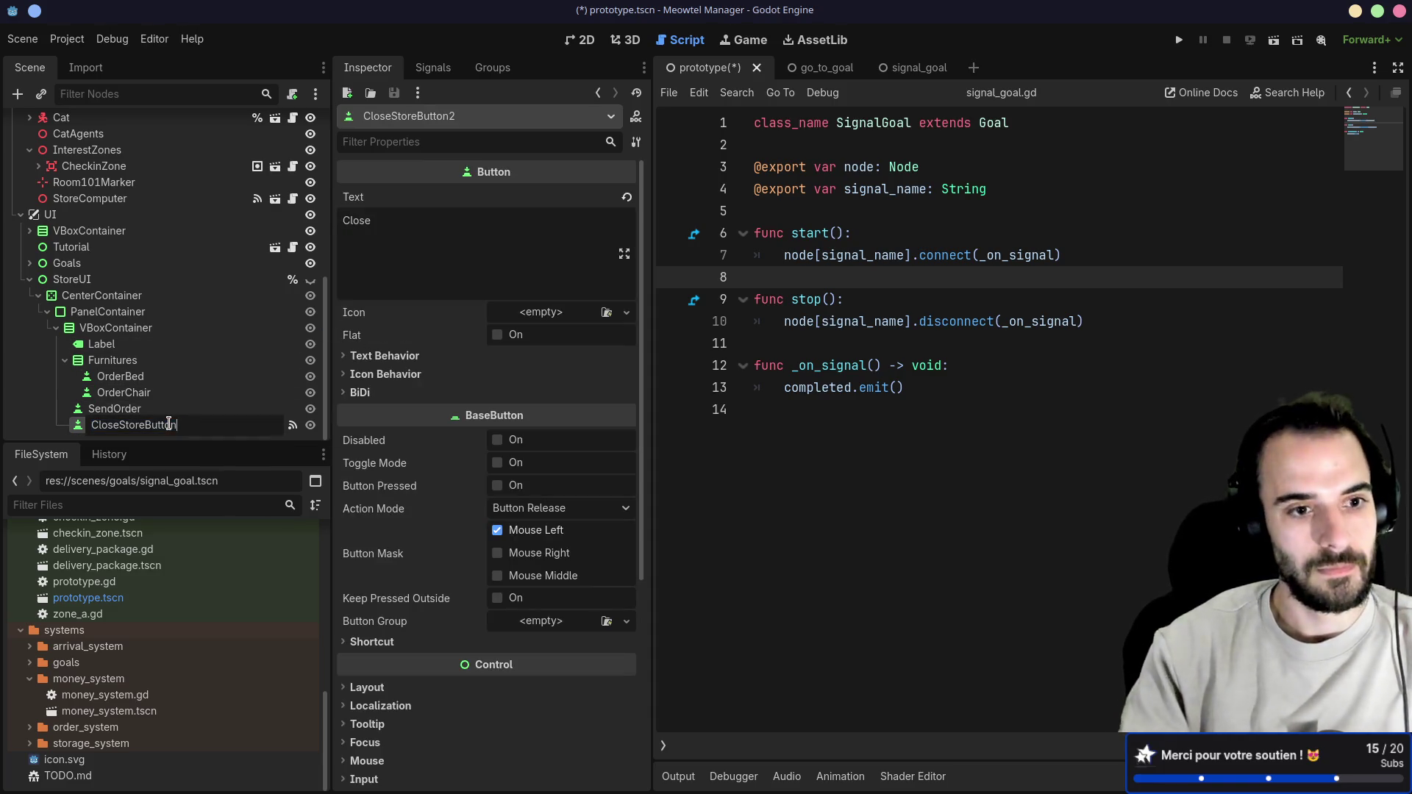
{"action": "key", "text": "Return"}
{"action": "scroll", "coordinate": [173, 250], "scroll_direction": "up", "scroll_amount": 5}
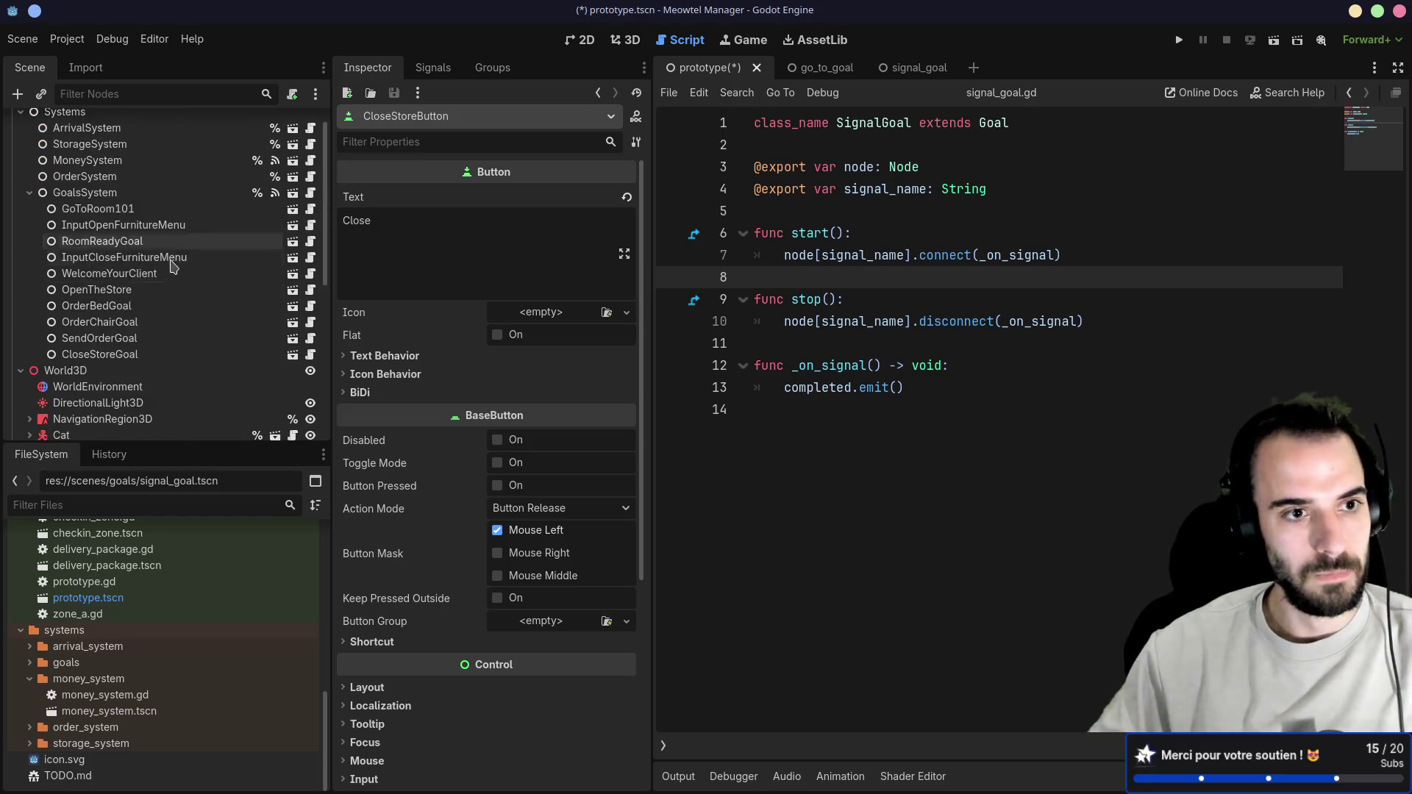
{"action": "left_click", "coordinate": [127, 356]}
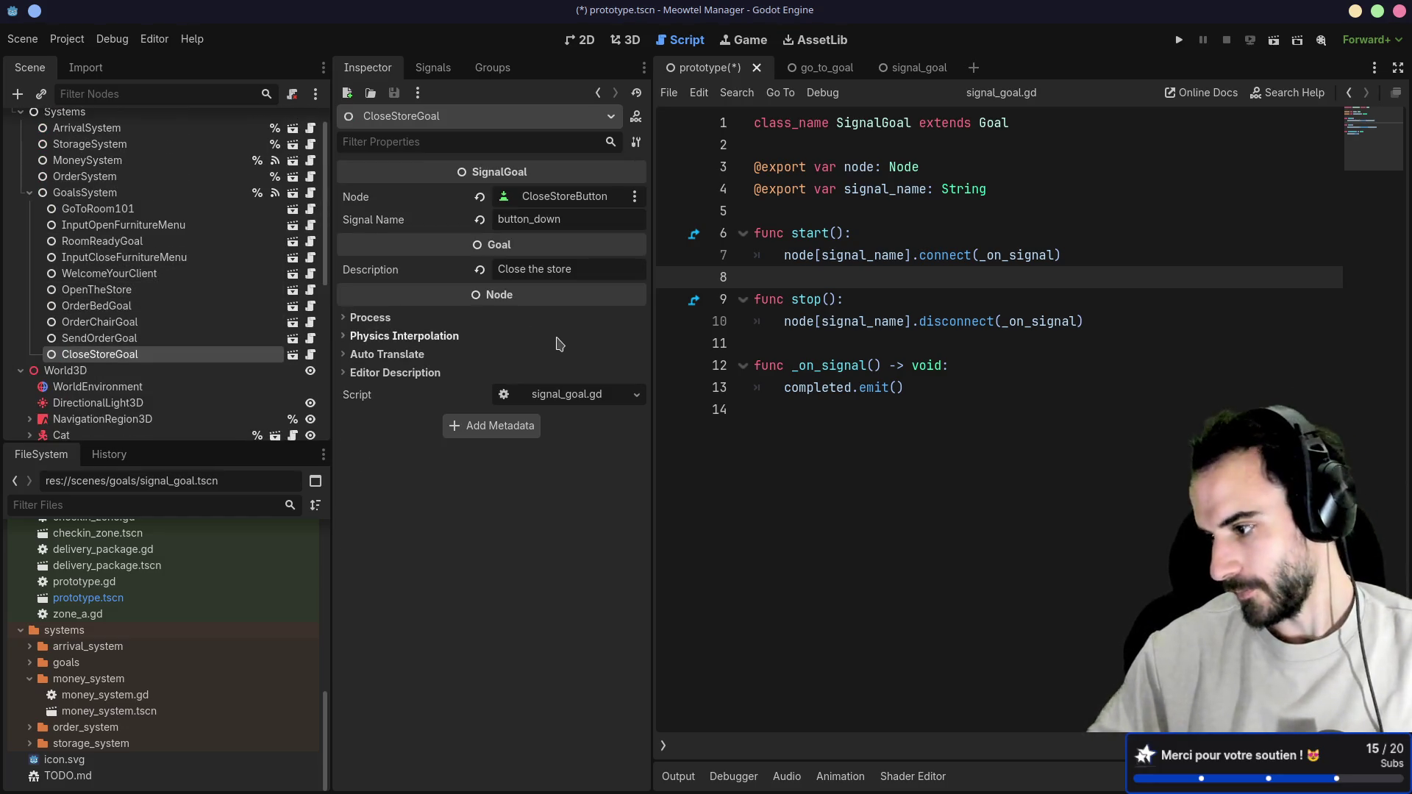
{"action": "scroll", "coordinate": [244, 344], "scroll_direction": "down", "scroll_amount": 5}
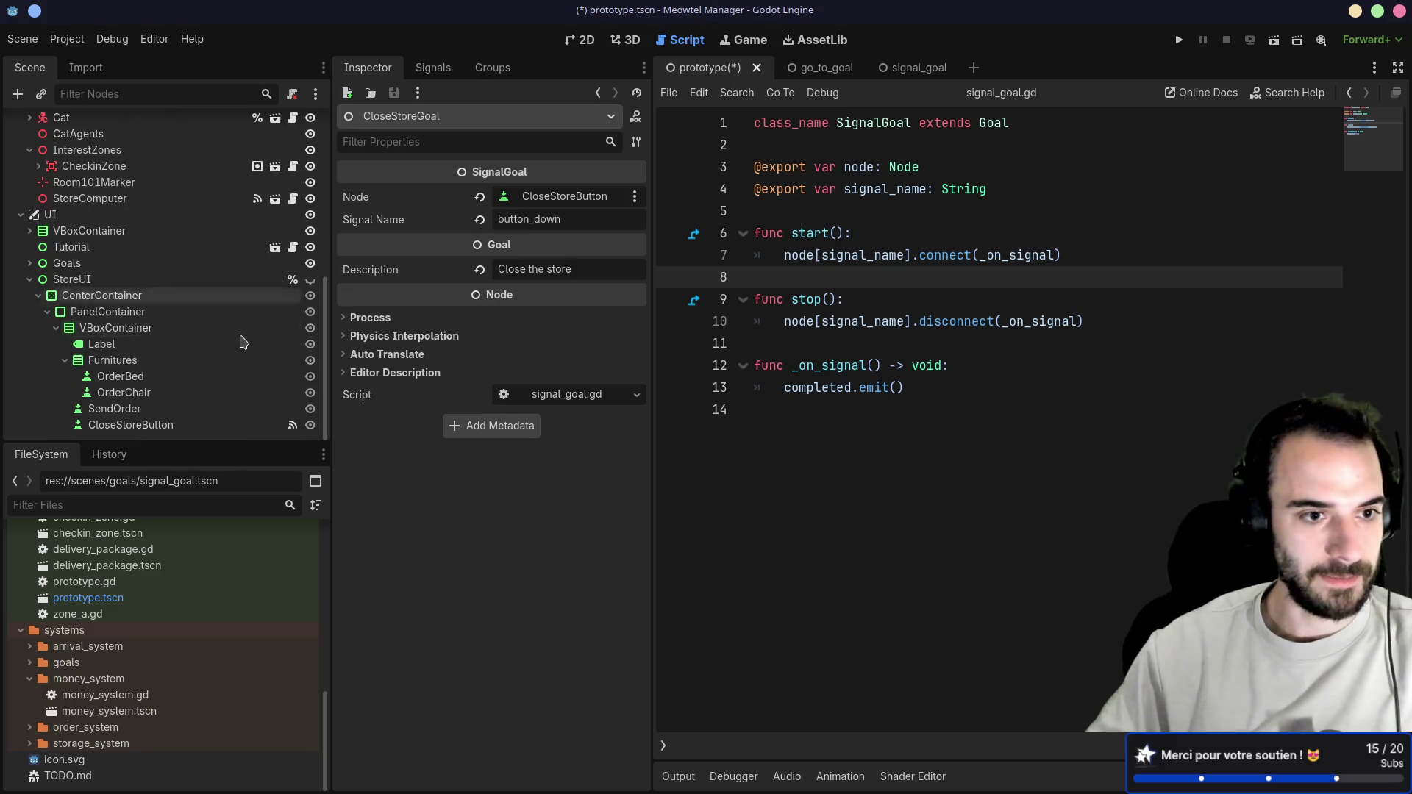
{"action": "key", "text": "ctrl+s"}
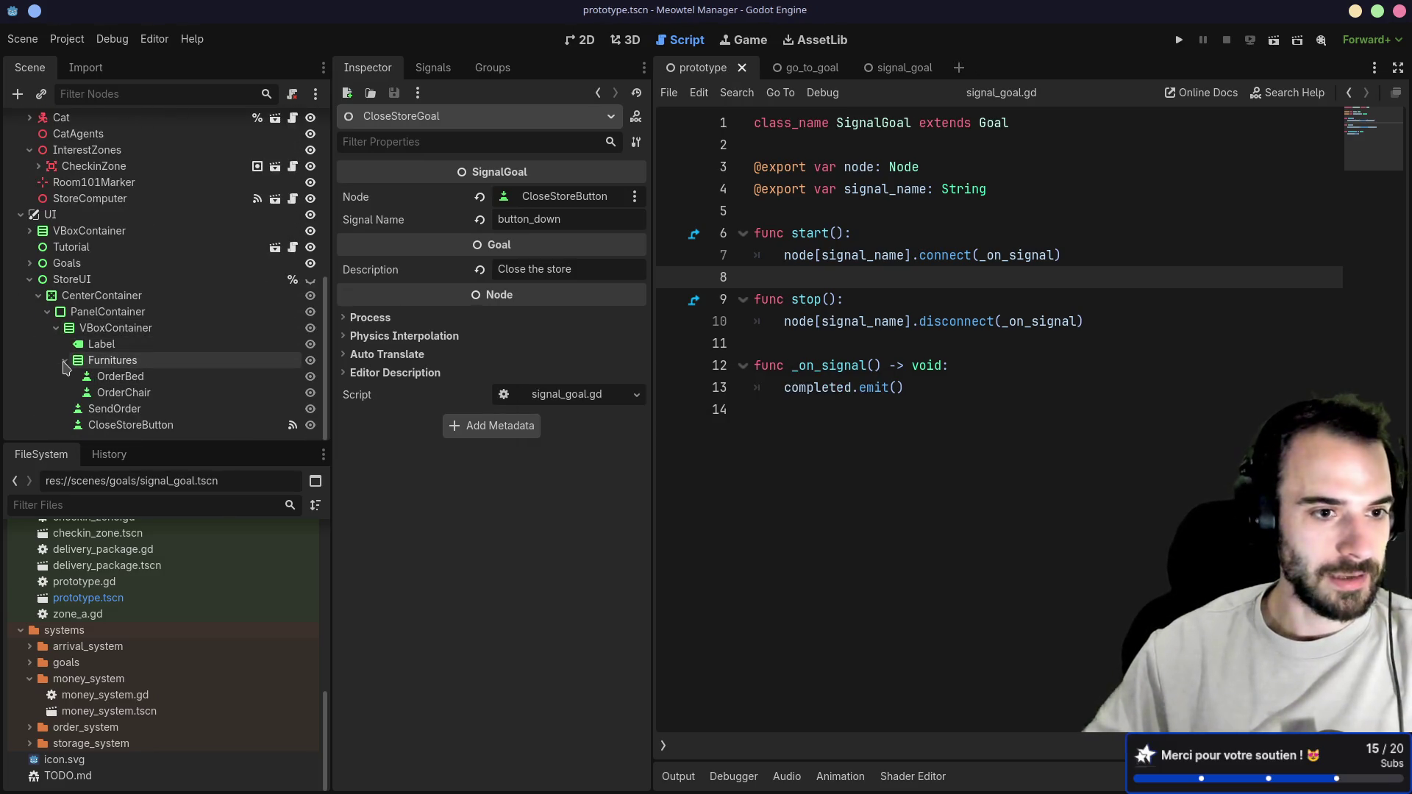
{"action": "left_click", "coordinate": [65, 360]}
{"action": "scroll", "coordinate": [70, 367], "scroll_direction": "up", "scroll_amount": 2}
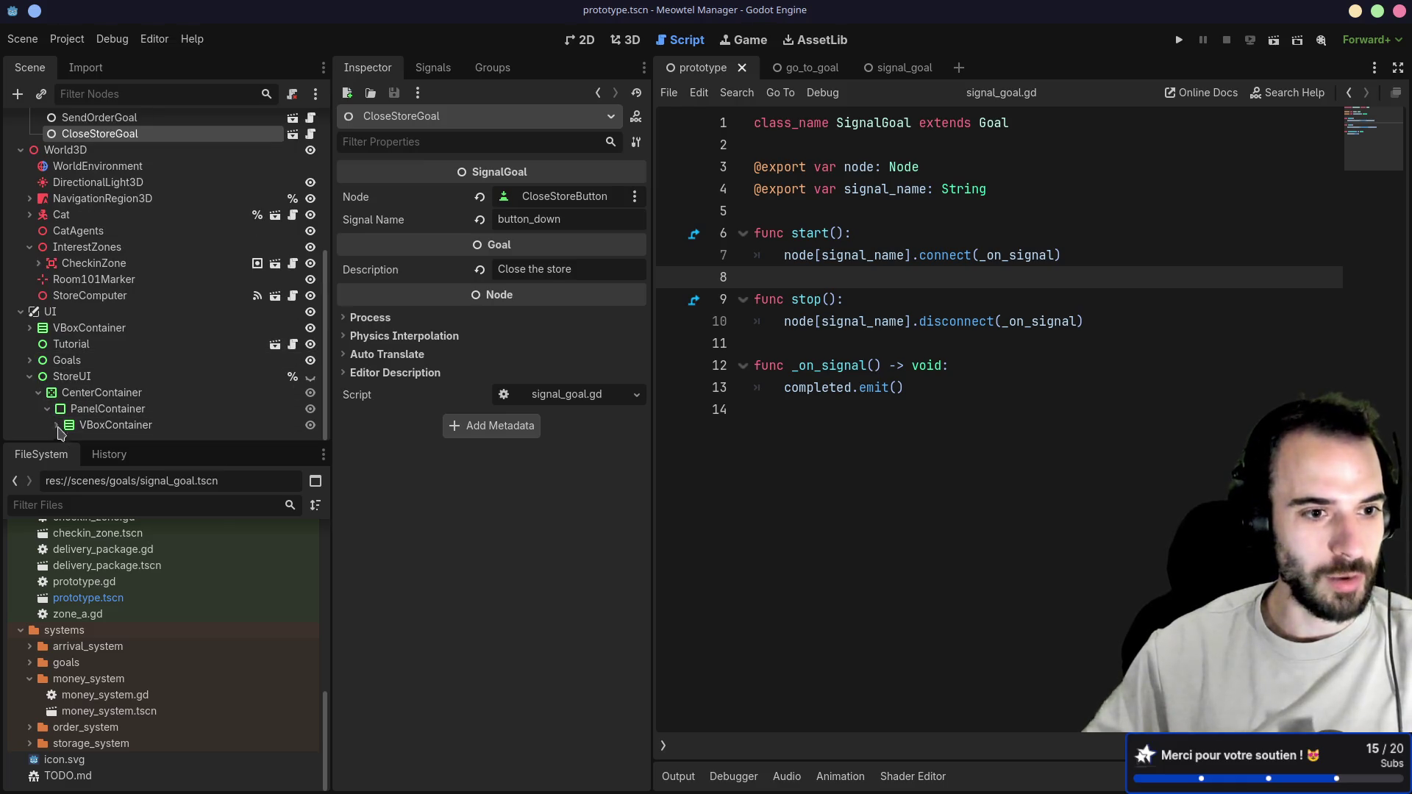
{"action": "scroll", "coordinate": [107, 401], "scroll_direction": "down", "scroll_amount": 2}
{"action": "left_click", "coordinate": [65, 392]}
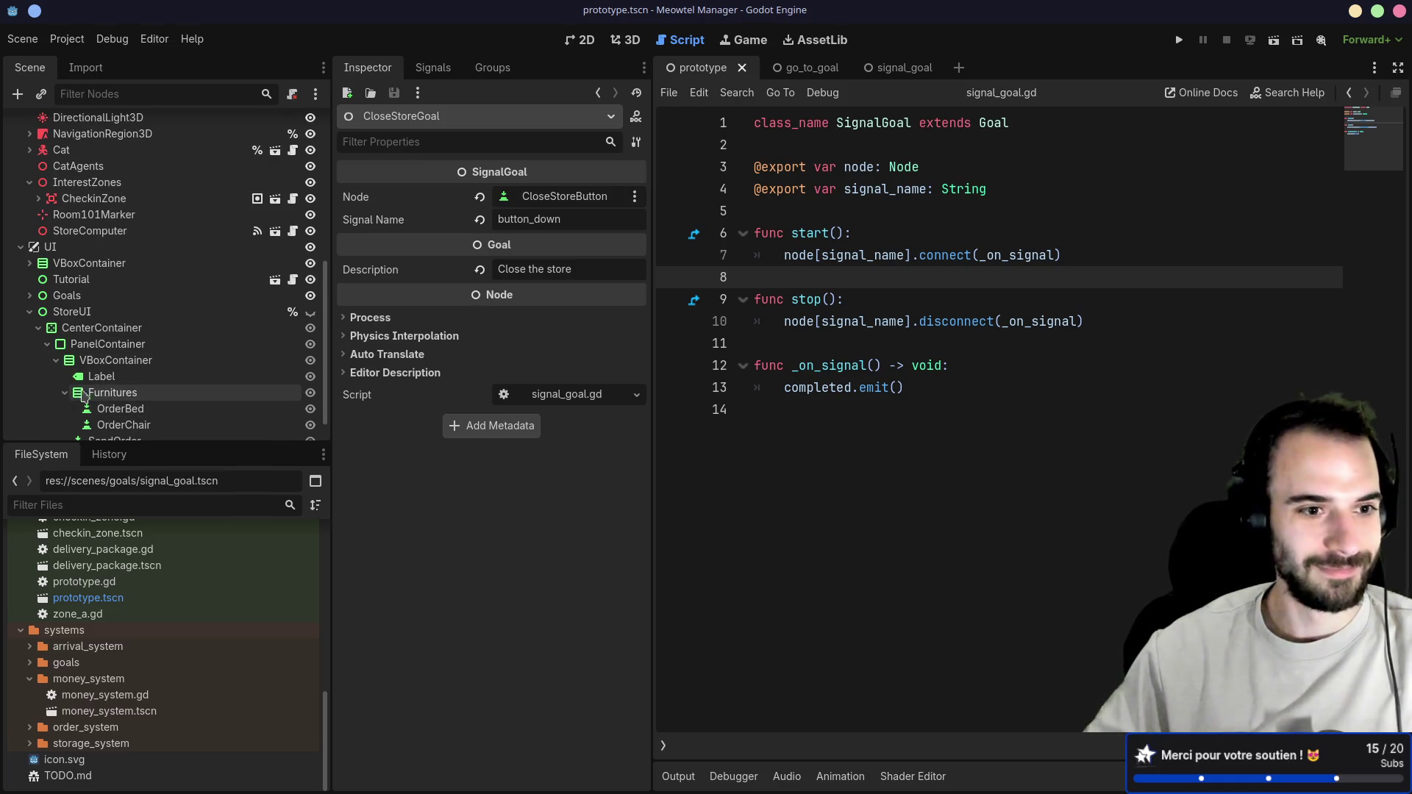
{"action": "scroll", "coordinate": [158, 335], "scroll_direction": "down", "scroll_amount": 2}
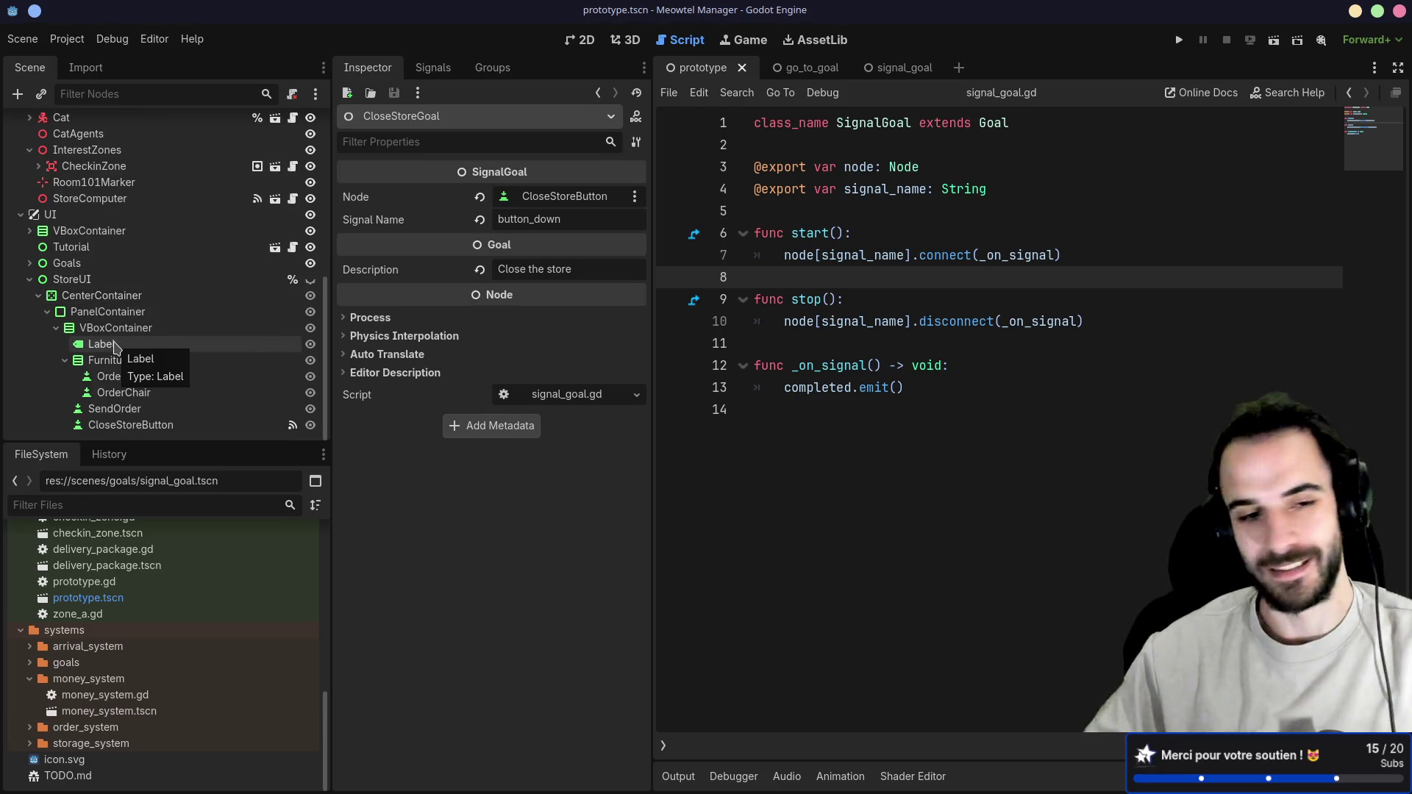
{"action": "scroll", "coordinate": [117, 340], "scroll_direction": "up", "scroll_amount": 2}
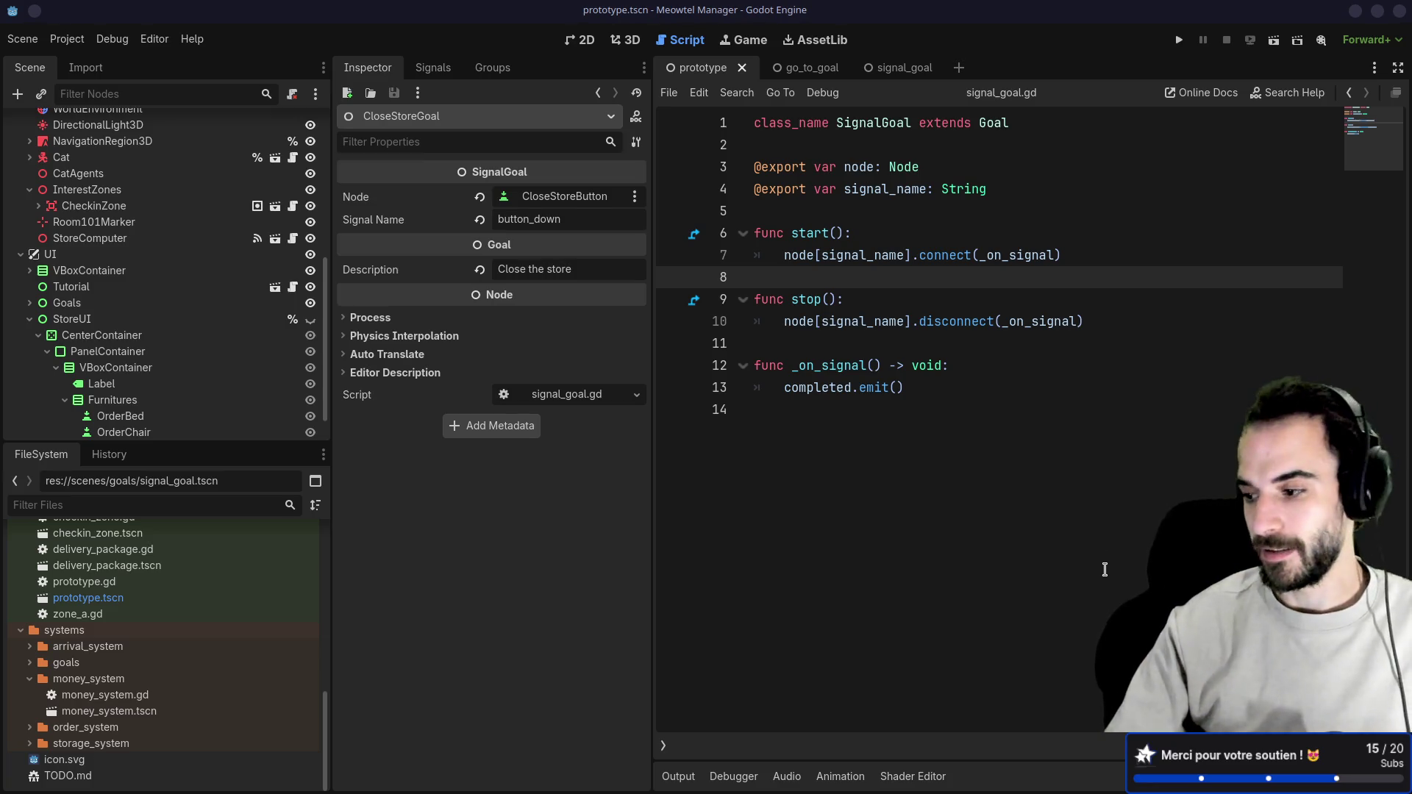
- Save the prototype scene, enlarge the scene tree panel, and launch the project
{"action": "left_click", "coordinate": [804, 352]}
{"action": "left_click", "coordinate": [767, 301]}
{"action": "left_click", "coordinate": [769, 281]}
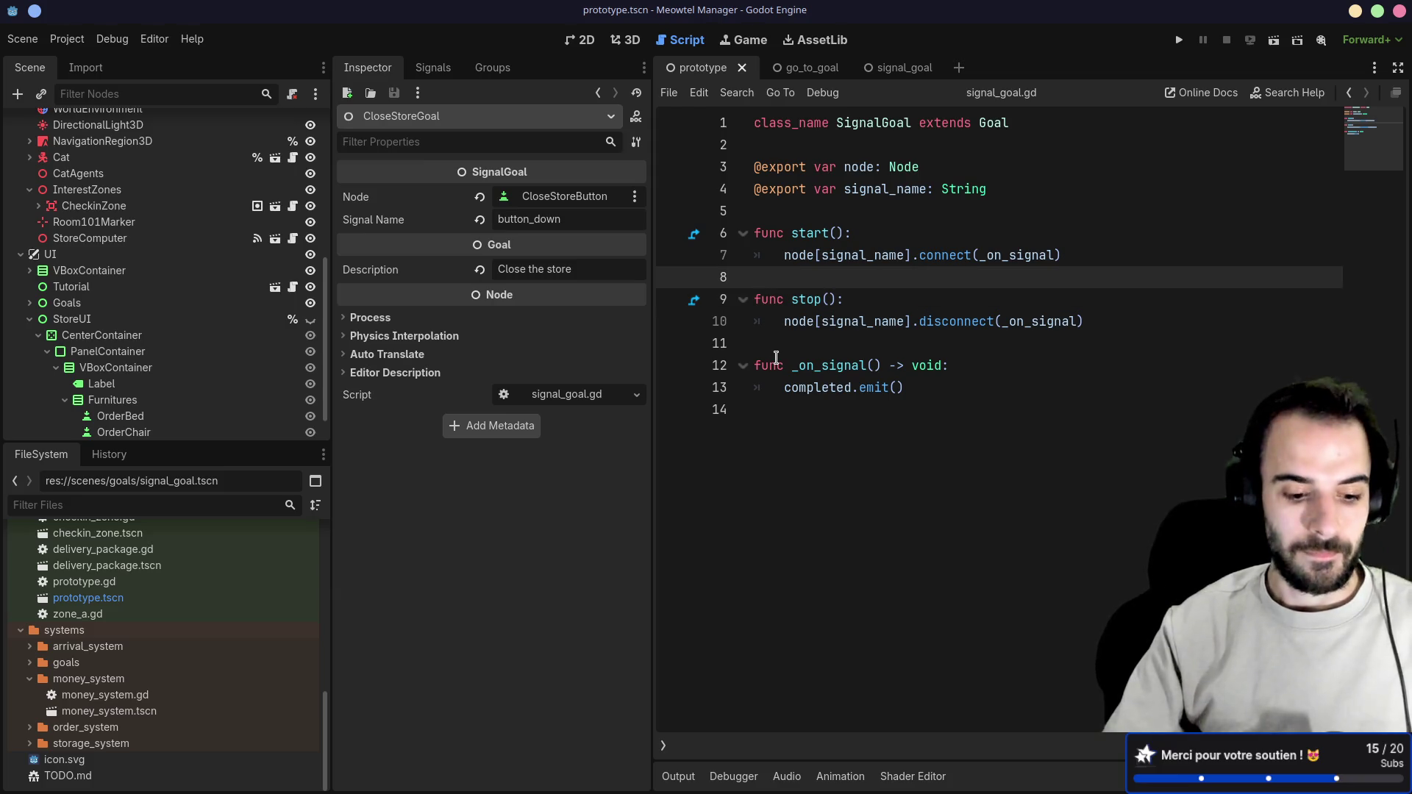
{"action": "left_click", "coordinate": [806, 300]}
{"action": "key", "text": "ctrl+s"}
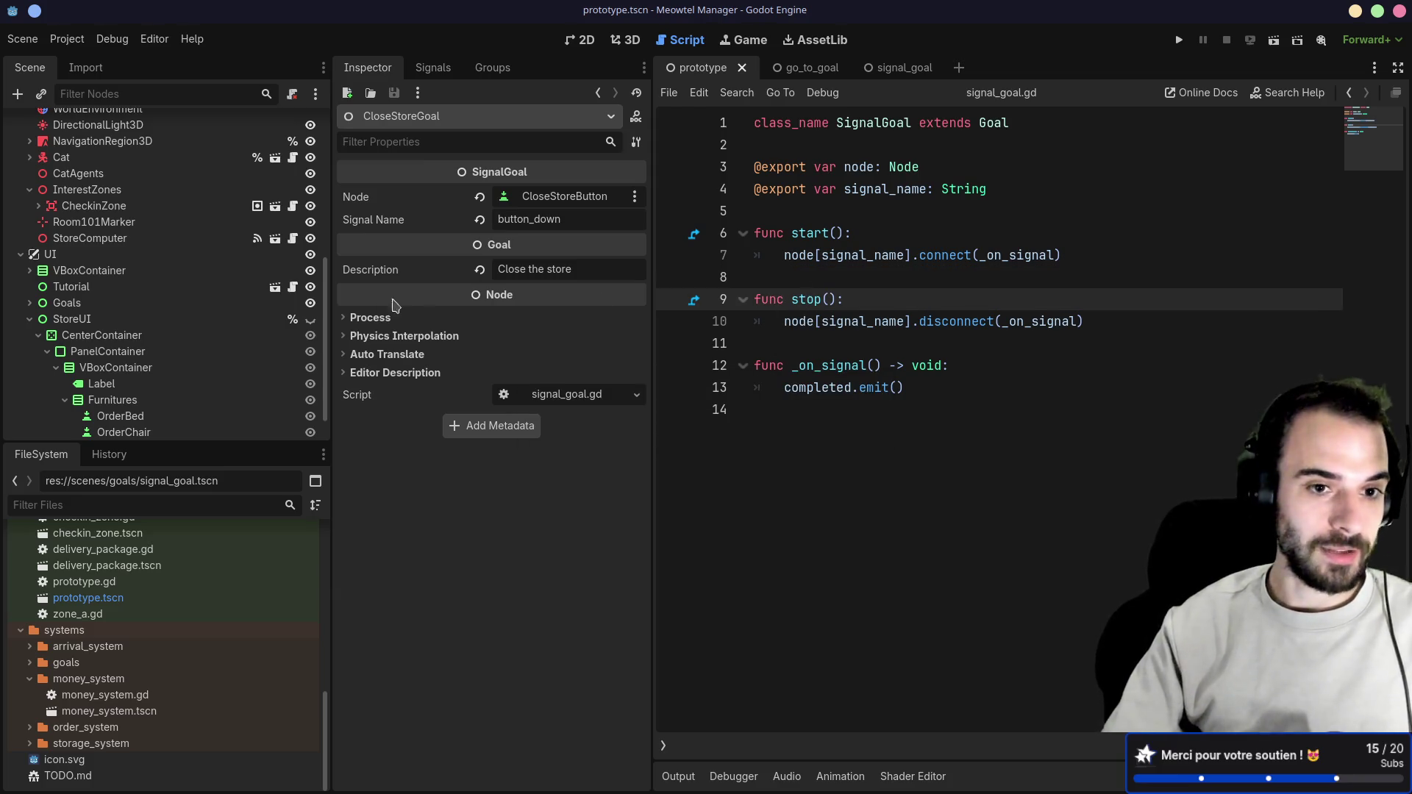
{"action": "left_click_drag", "start_coordinate": [212, 444], "coordinate": [212, 456]}
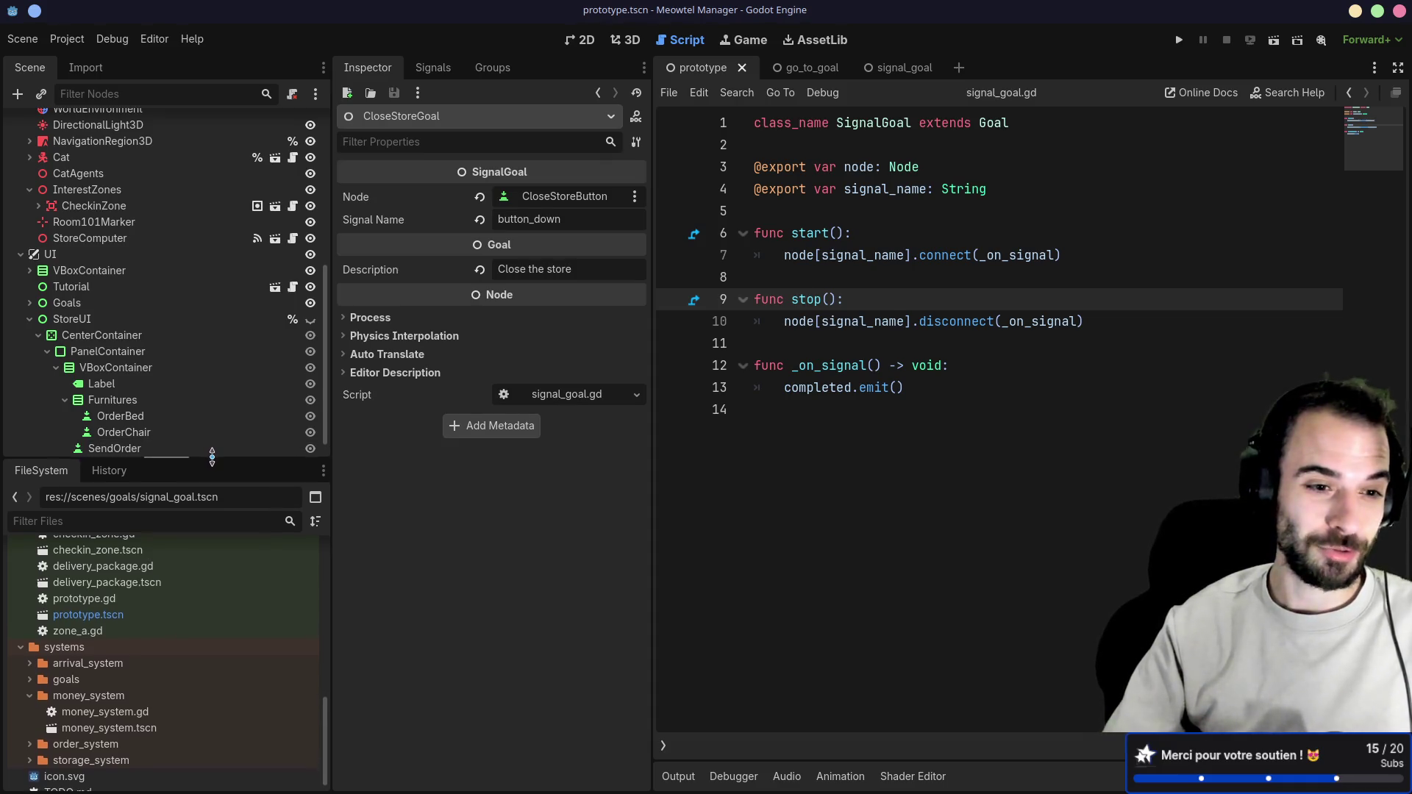
{"action": "left_click", "coordinate": [1179, 39]}
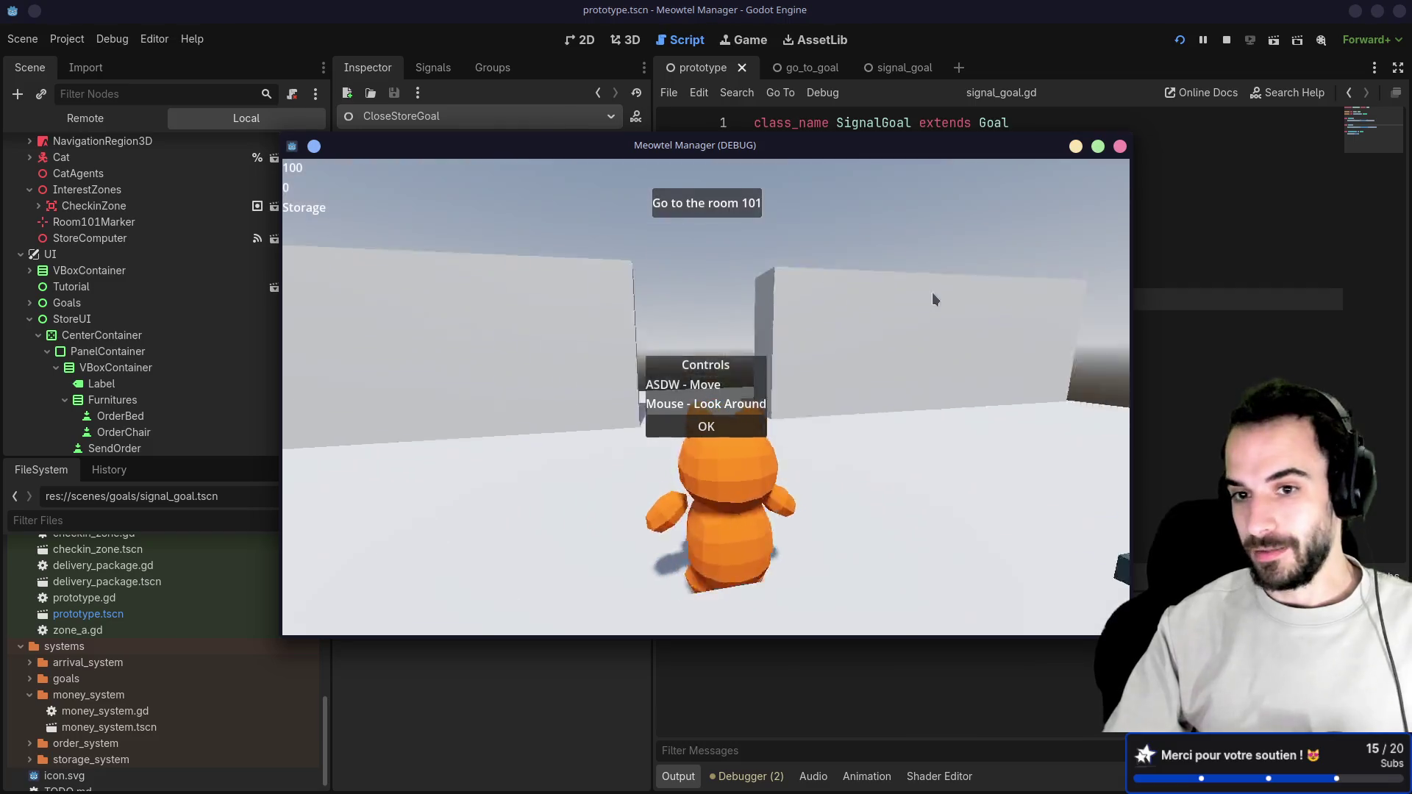
- Dismiss the controls and goal tutorial messages, then walk the cat into room 101
{"action": "left_click", "coordinate": [706, 427]}
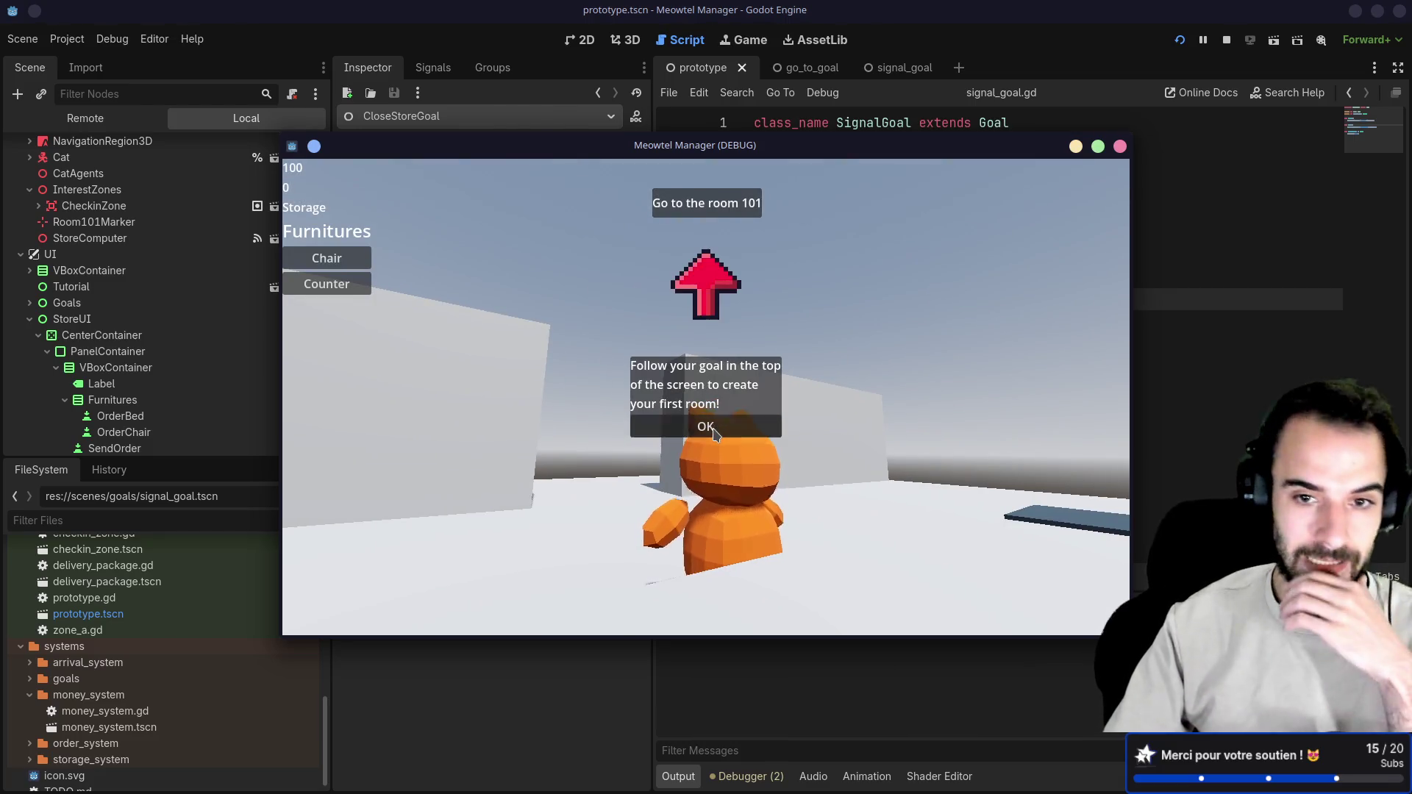
{"action": "left_click", "coordinate": [726, 390]}
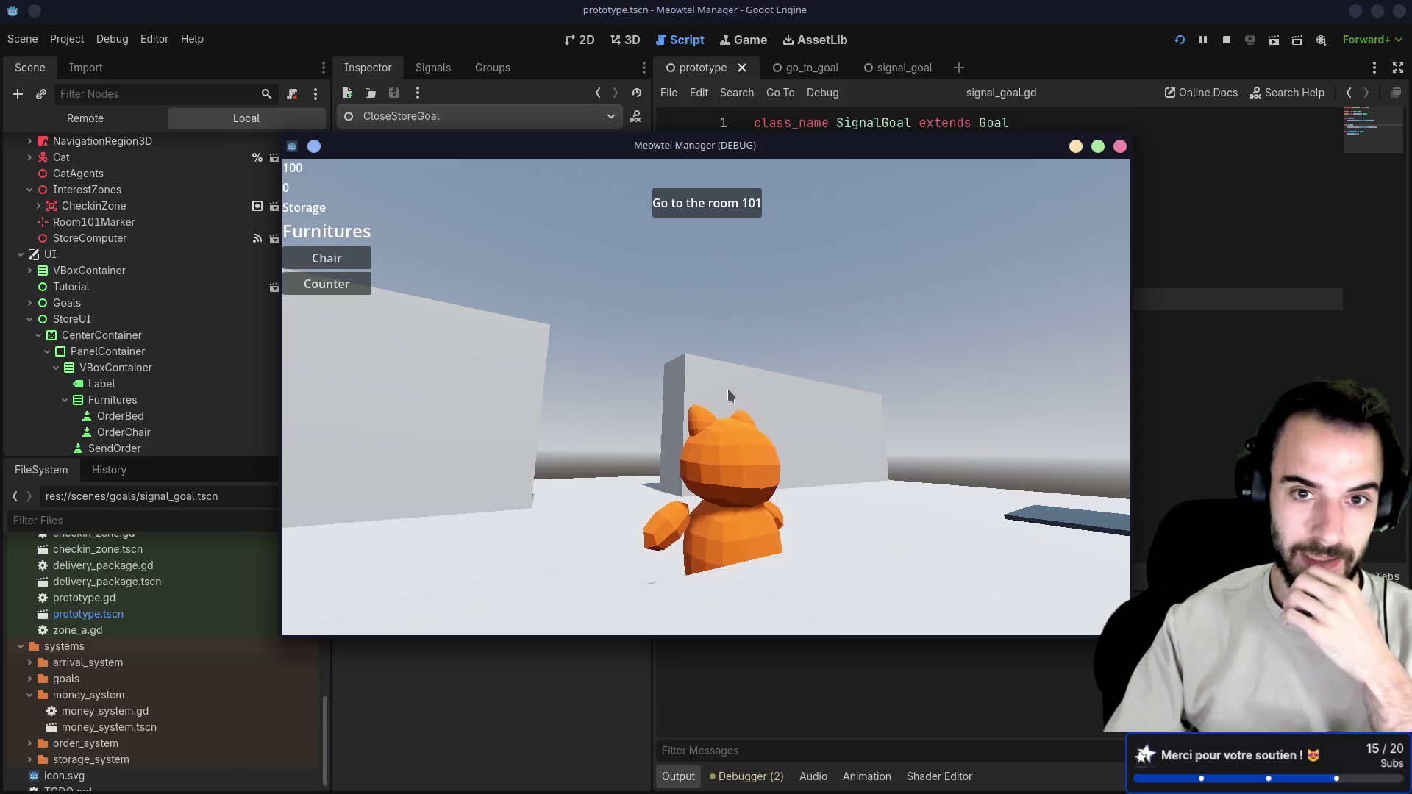
{"action": "key", "text": "w"}
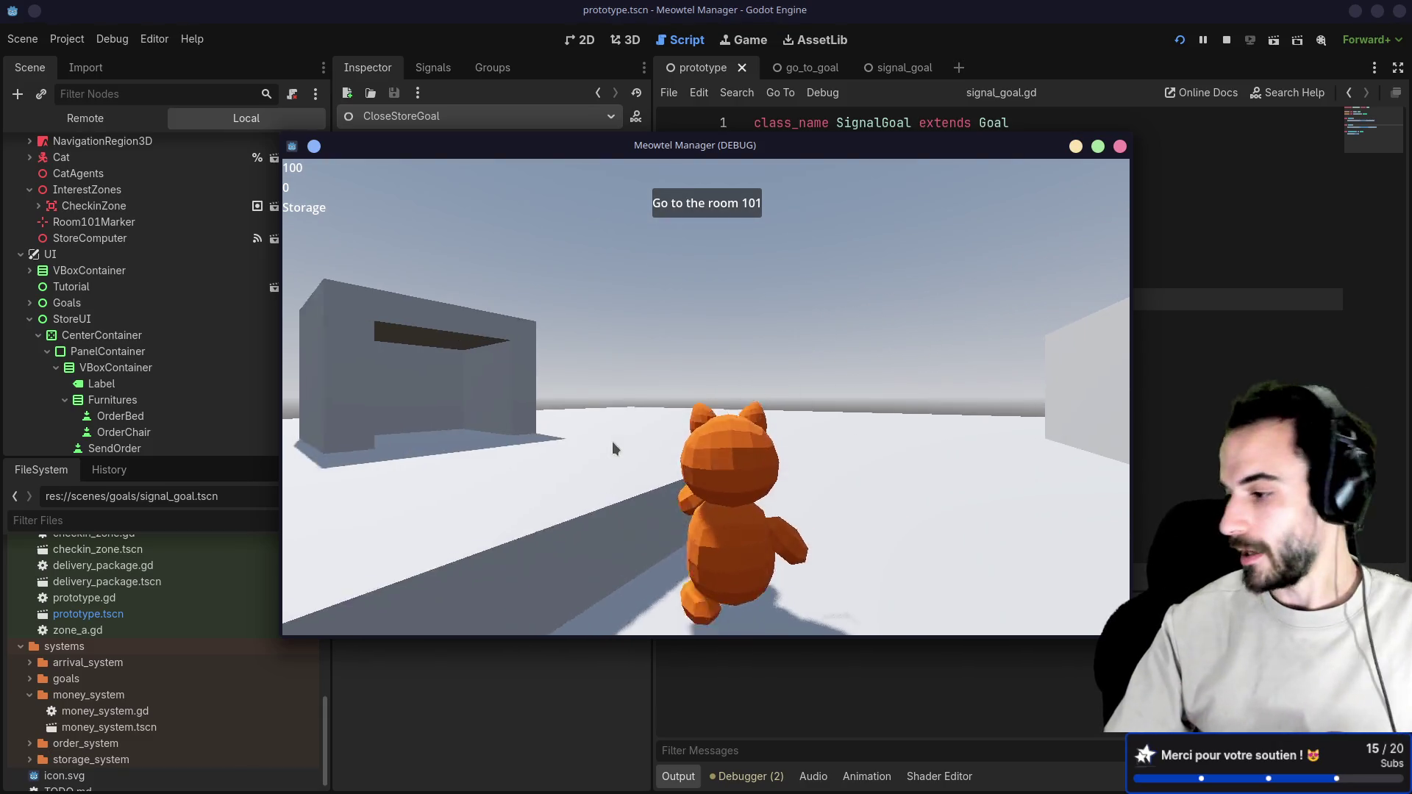
{"action": "key", "text": "w"}
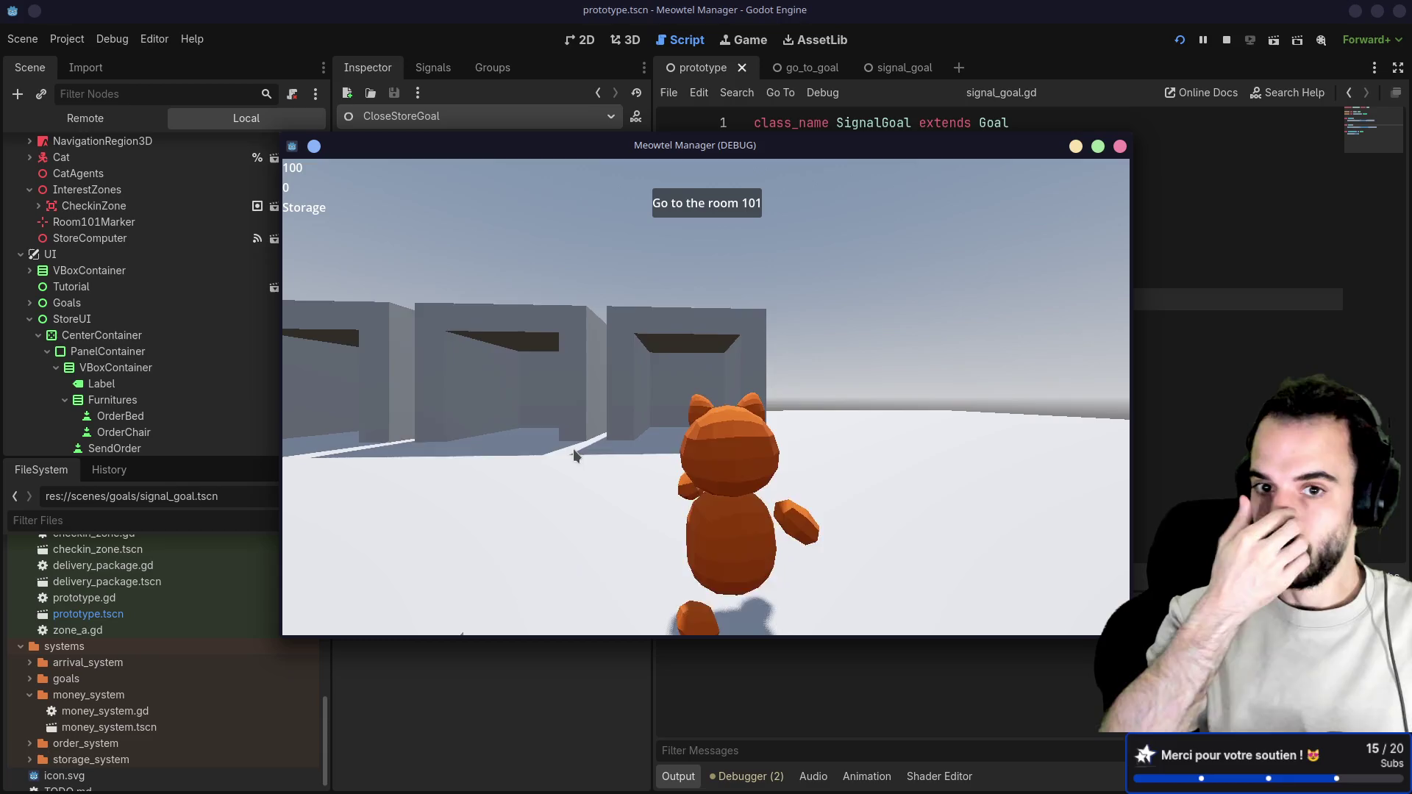
{"action": "key", "text": "w"}
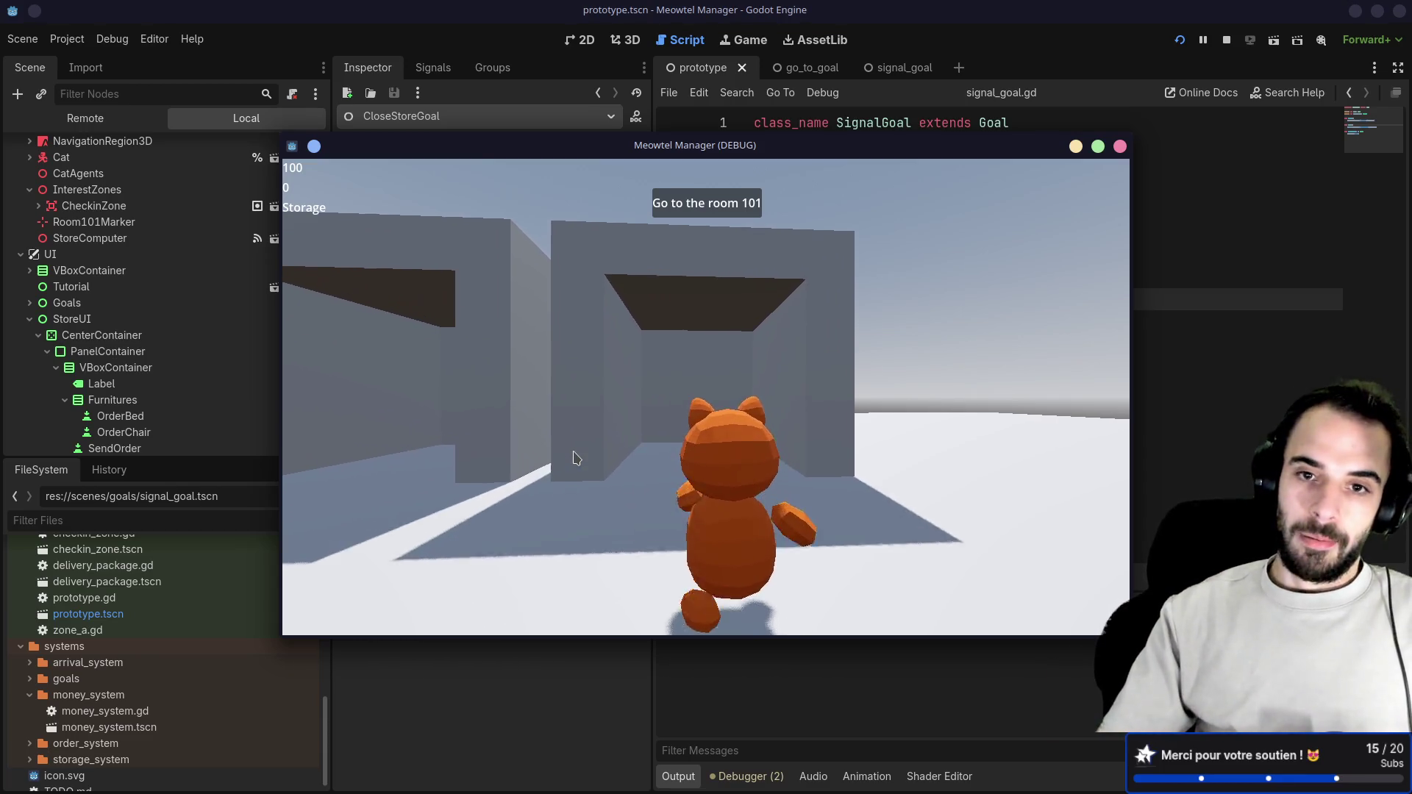
{"action": "key", "text": "w"}
- Place a Chair and a Counter in room 101
{"action": "key", "text": "Tab"}
{"action": "left_click", "coordinate": [327, 259]}
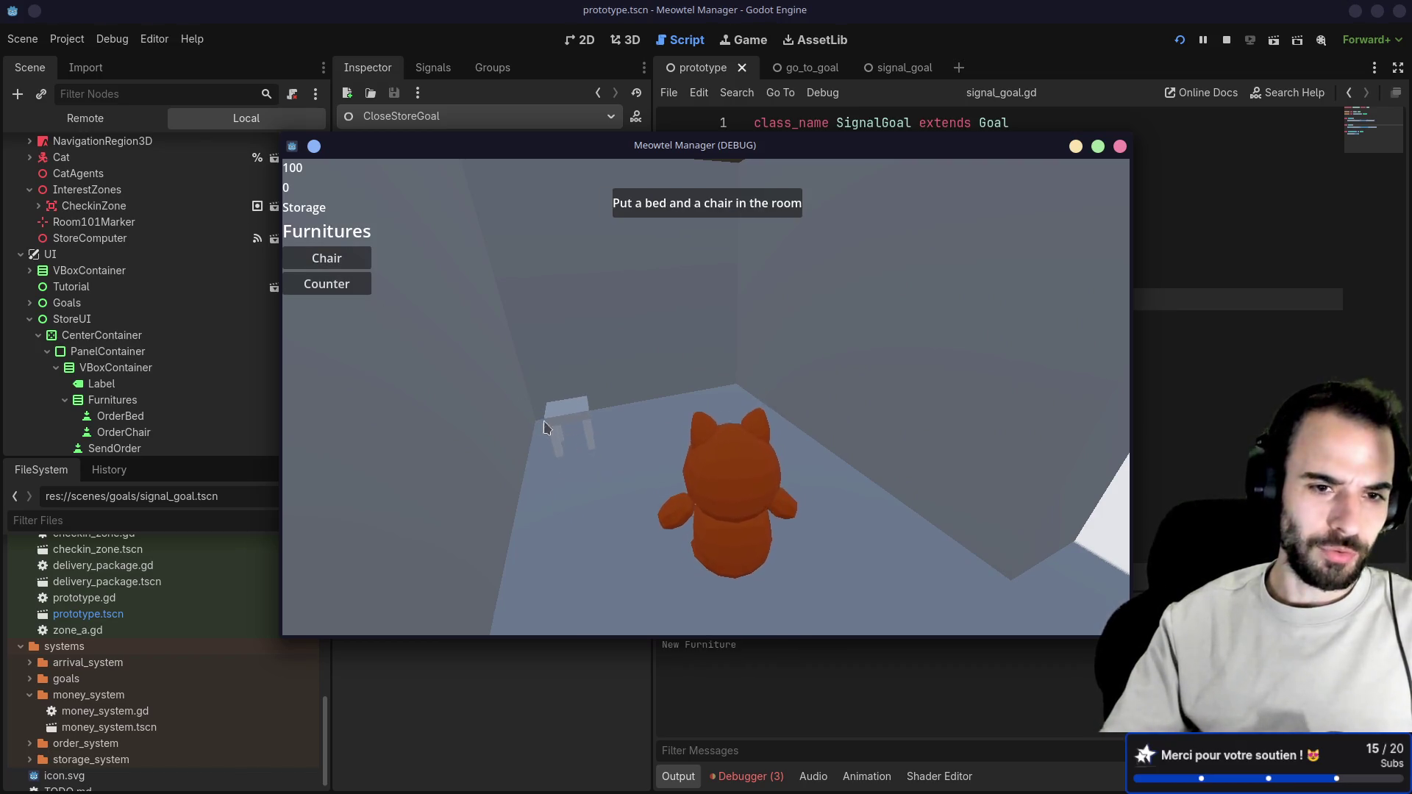
{"action": "left_click", "coordinate": [324, 291]}
{"action": "key", "text": "Tab"}
- Welcome the arriving client cat, then use the store computer to open the Store panel
{"action": "key", "text": "w"}
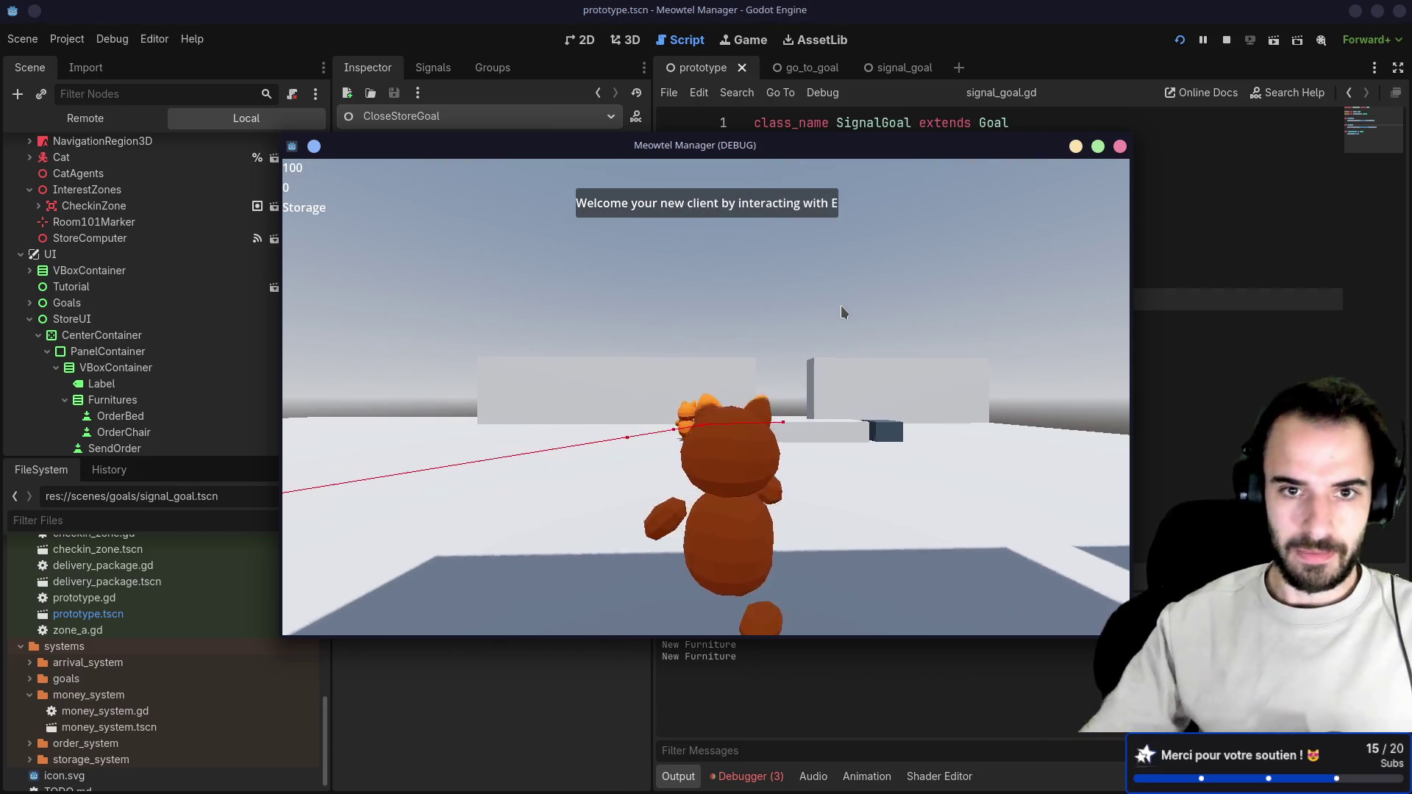
{"action": "key", "text": "w"}
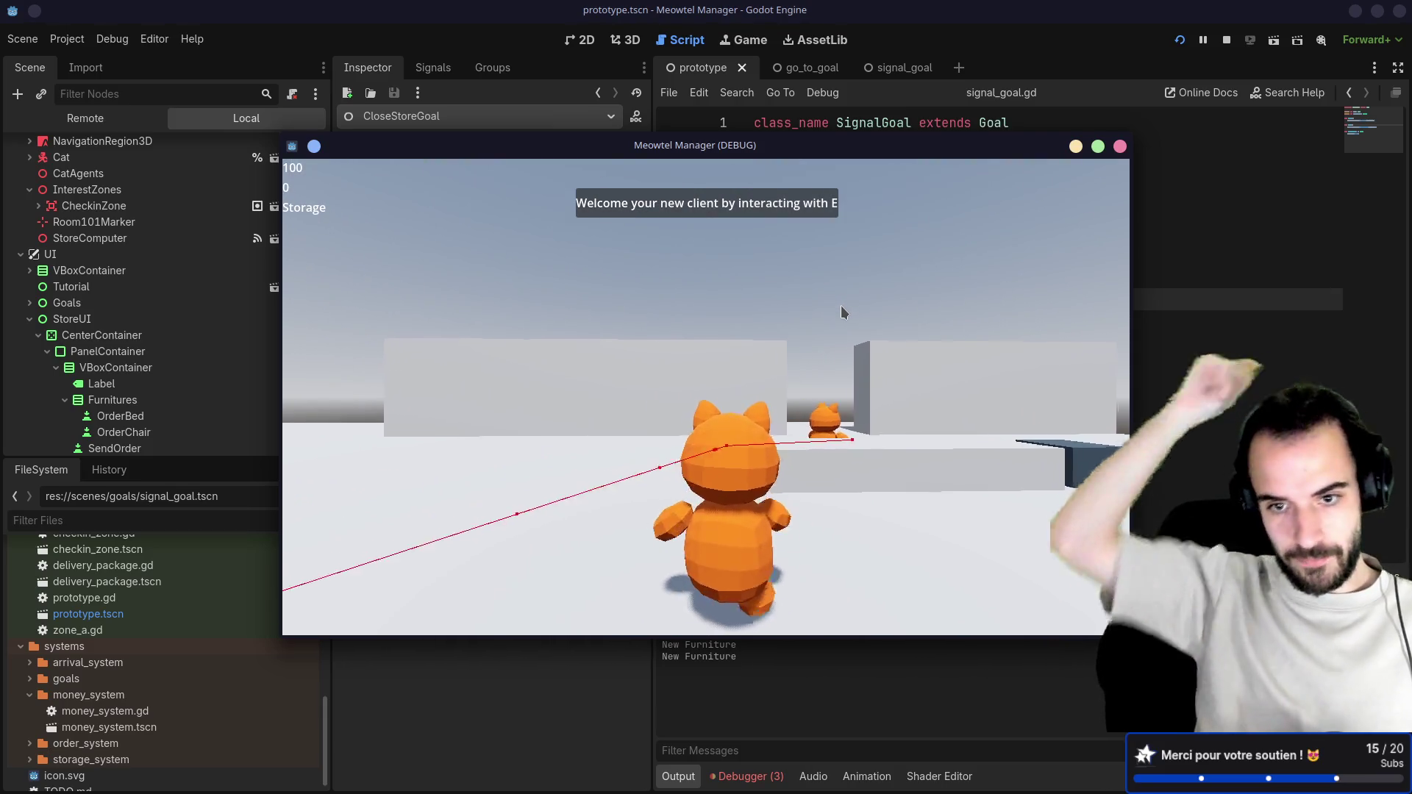
{"action": "key", "text": "d"}
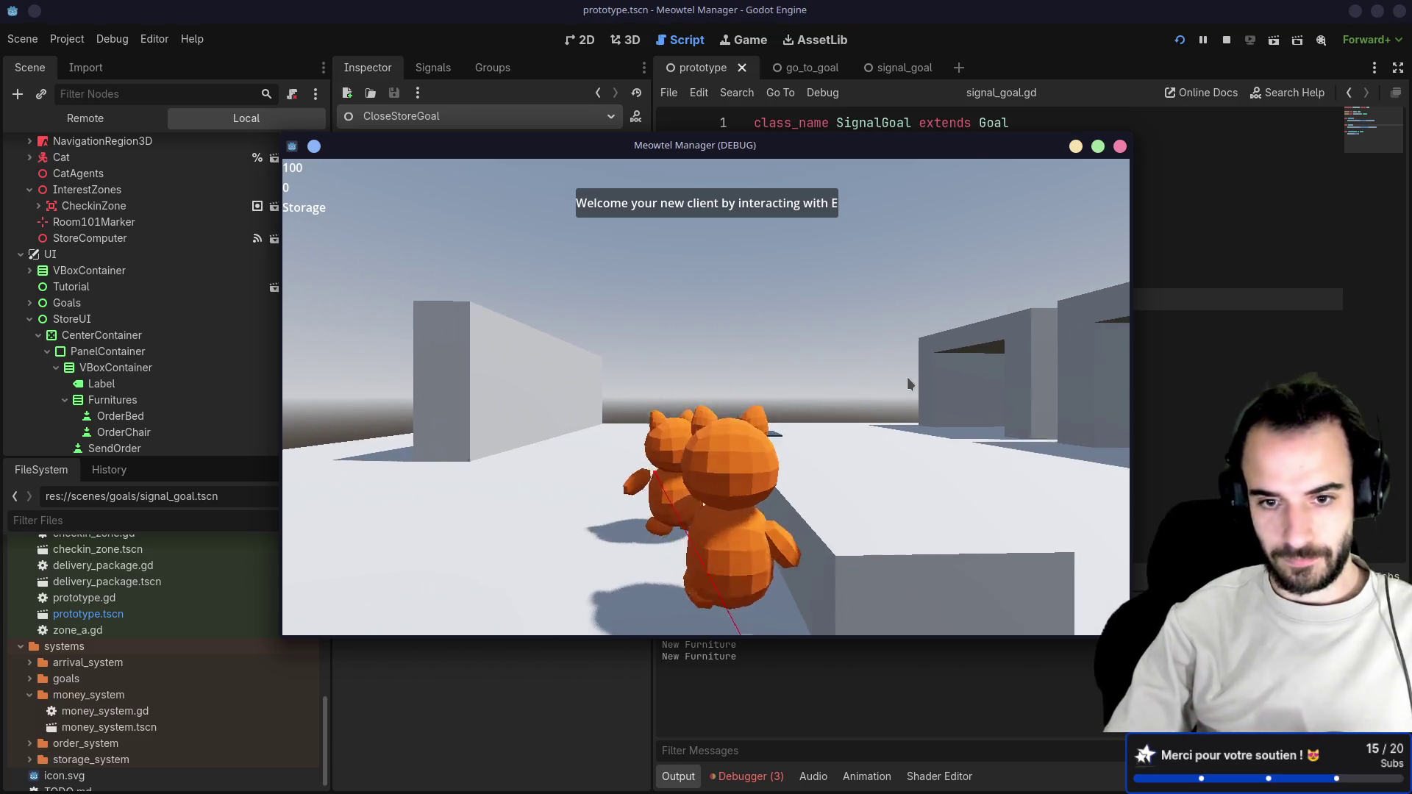
{"action": "key", "text": "e"}
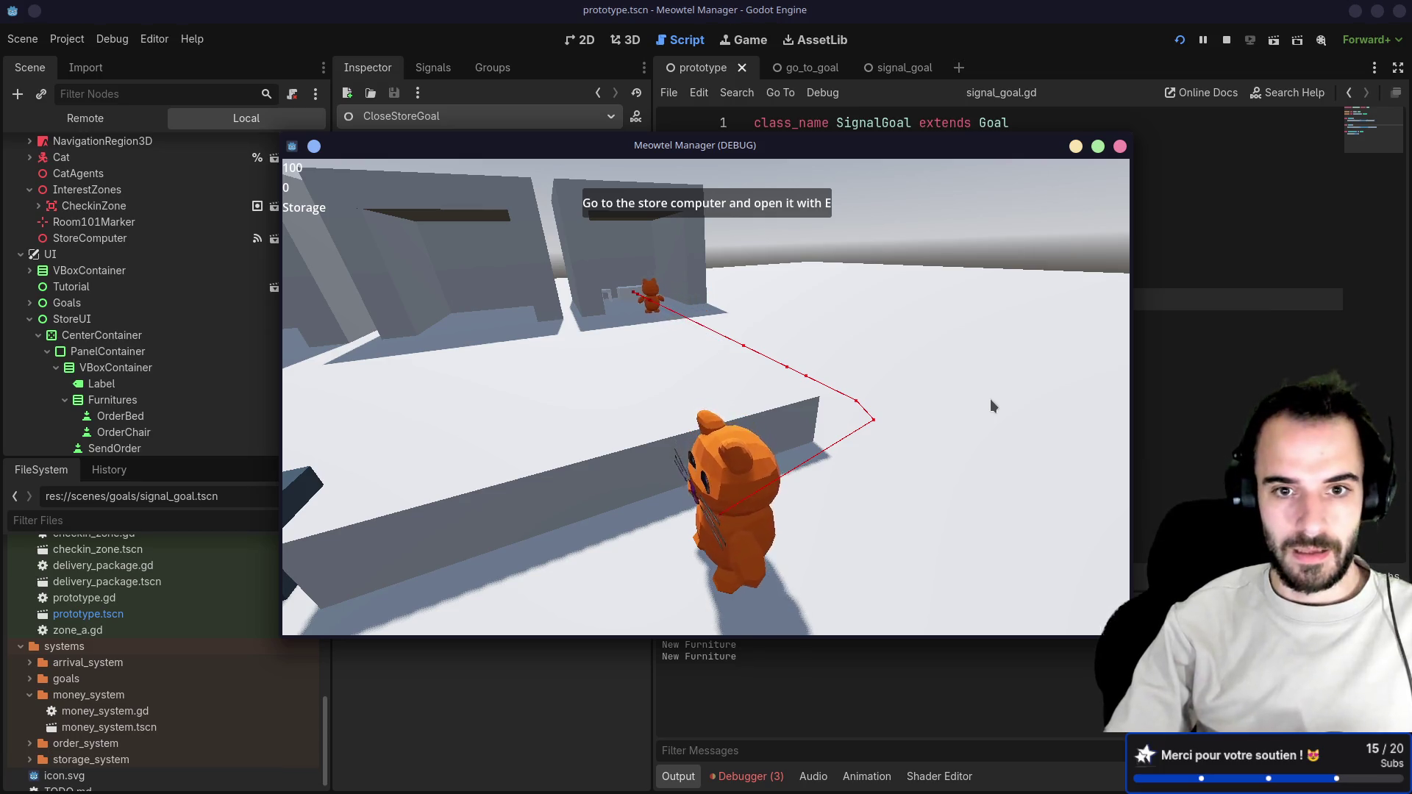
{"action": "key", "text": "a"}
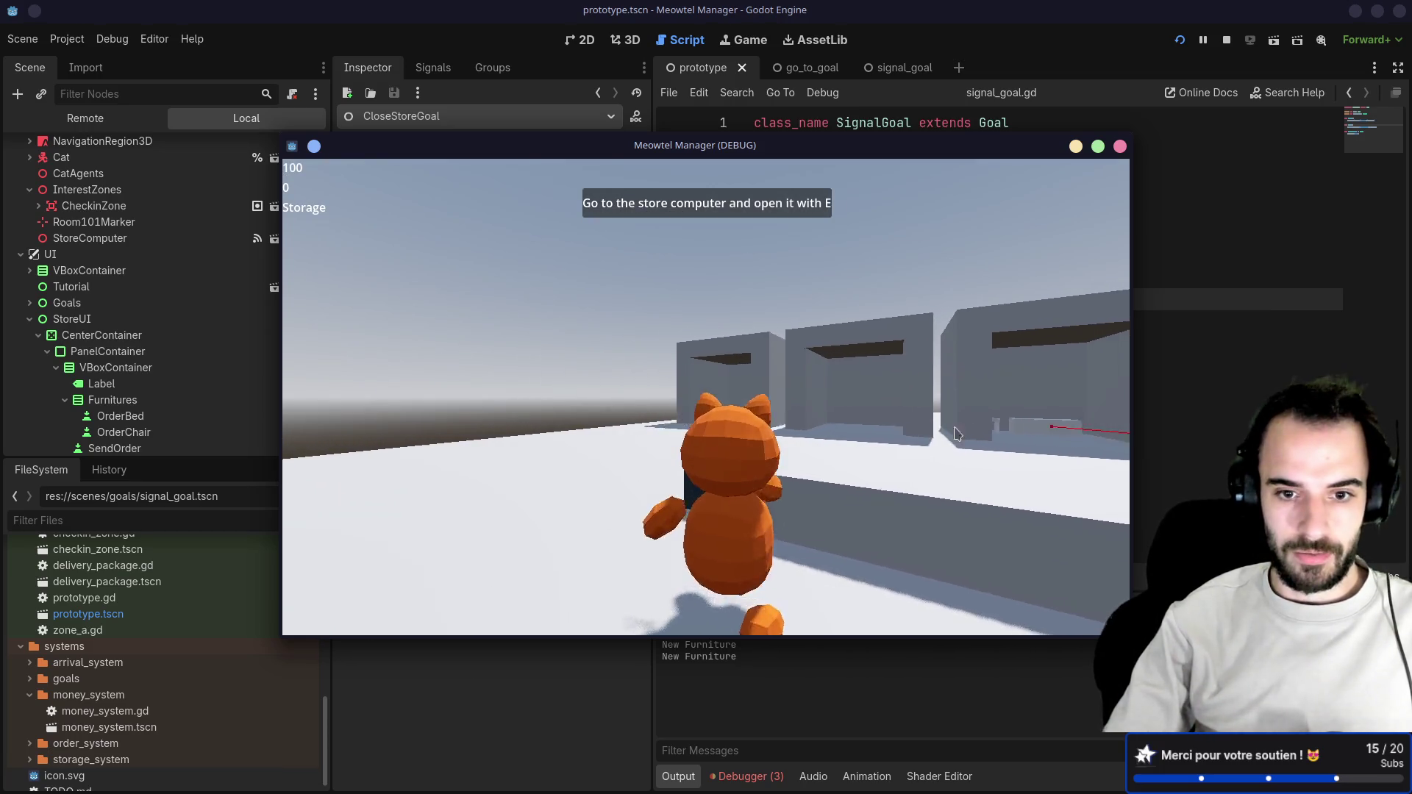
{"action": "key", "text": "e"}
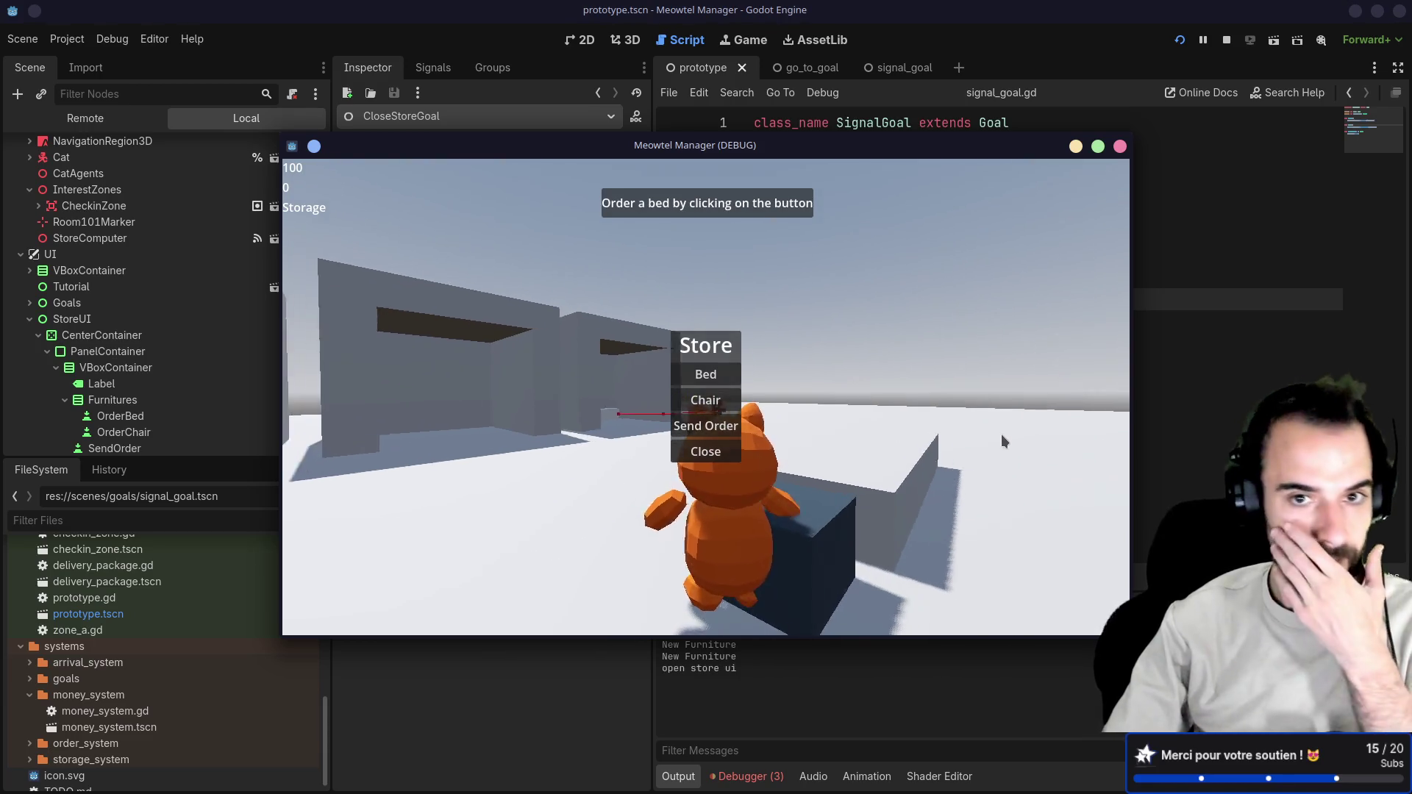
- Order a Bed and a Chair, send the order, and close the store
{"action": "left_click", "coordinate": [729, 375]}
{"action": "left_click", "coordinate": [737, 400]}
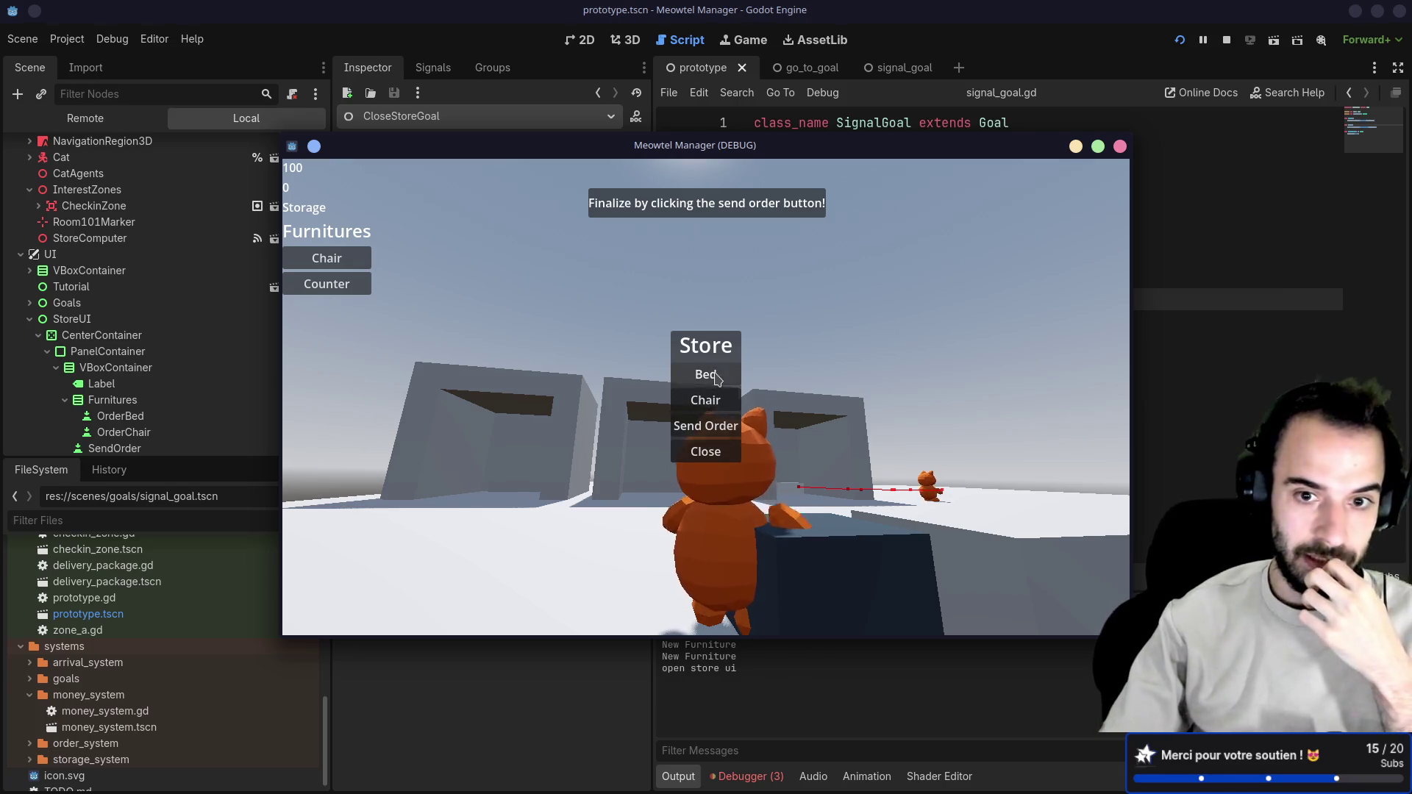
{"action": "left_click", "coordinate": [721, 460]}
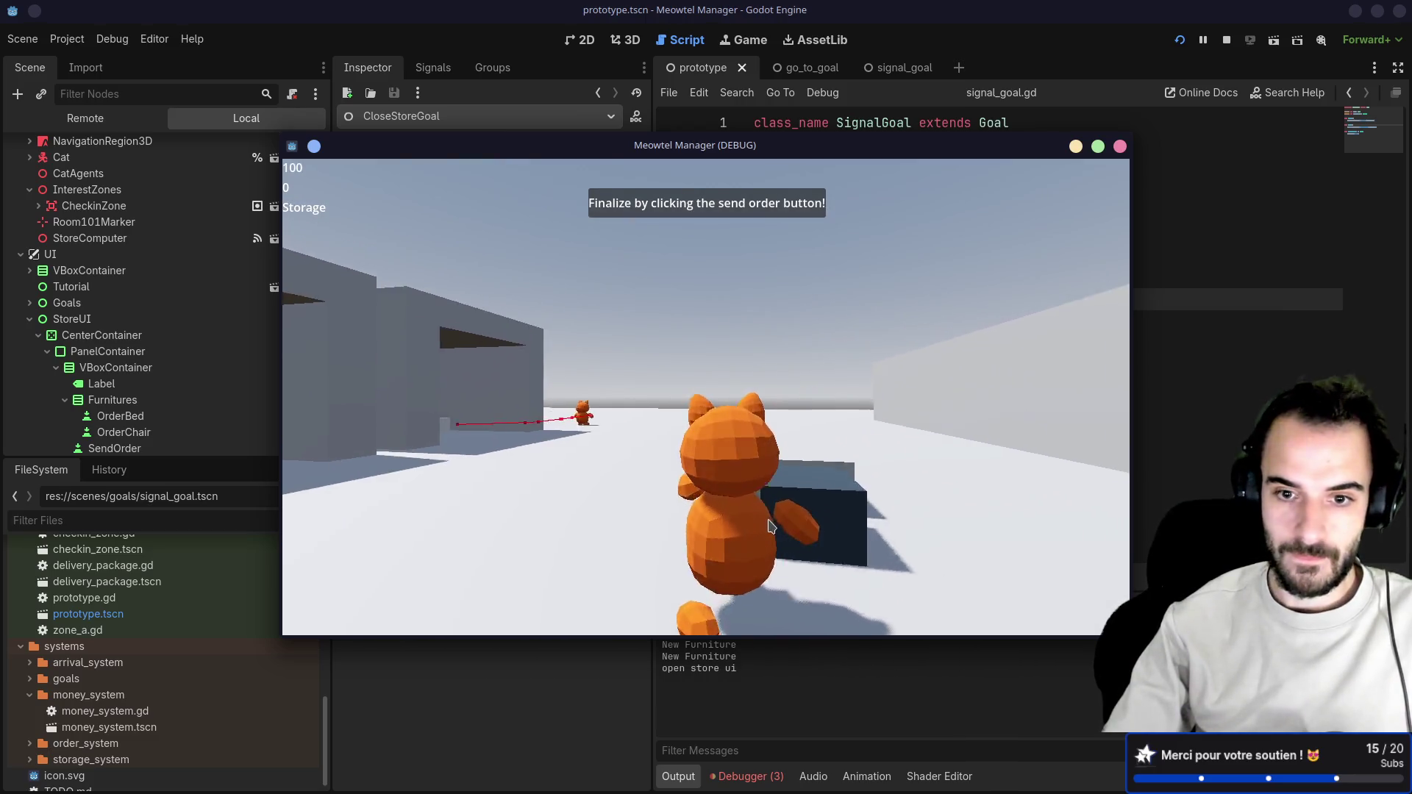
{"action": "left_click", "coordinate": [771, 526]}
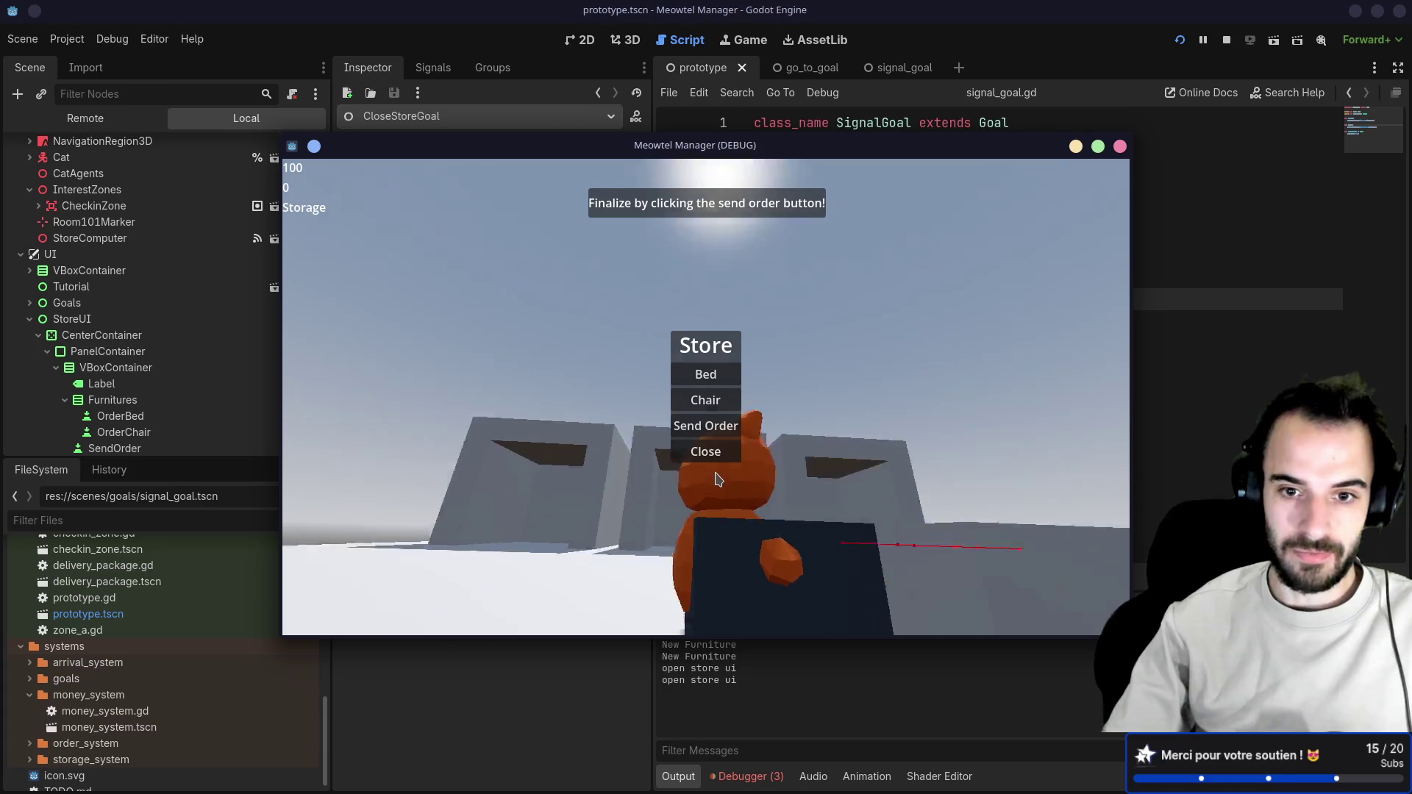
{"action": "left_click", "coordinate": [710, 427]}
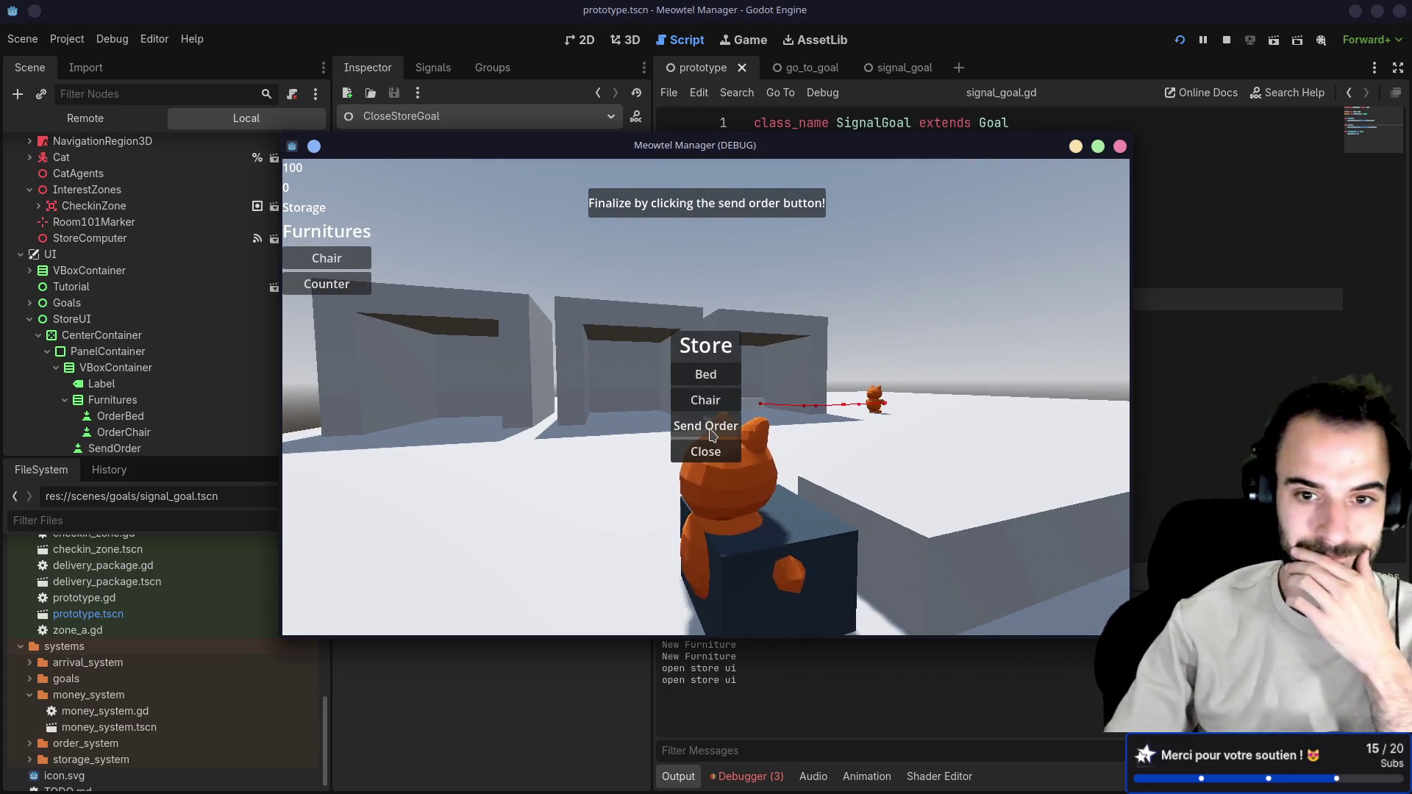
{"action": "left_click", "coordinate": [712, 430]}
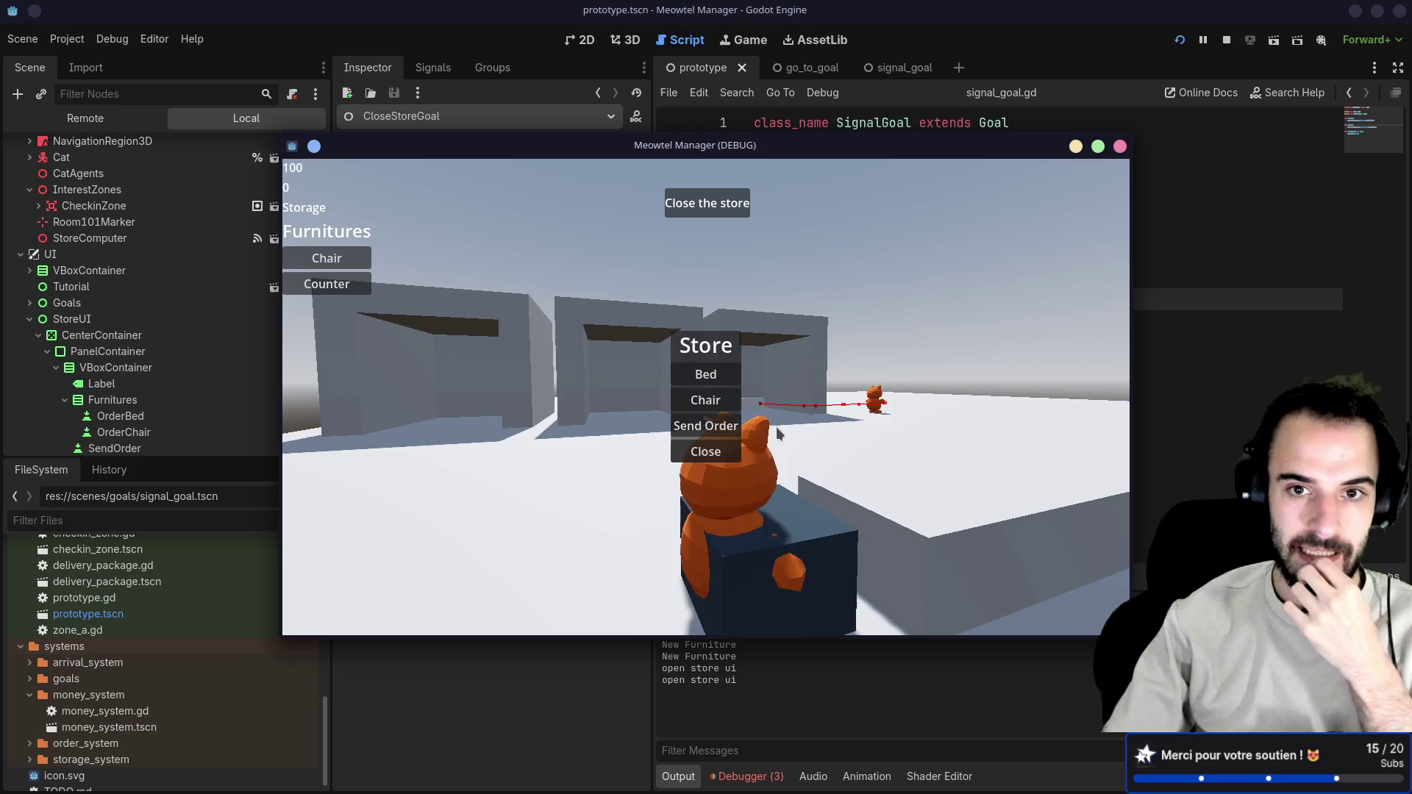
{"action": "left_click", "coordinate": [708, 452]}
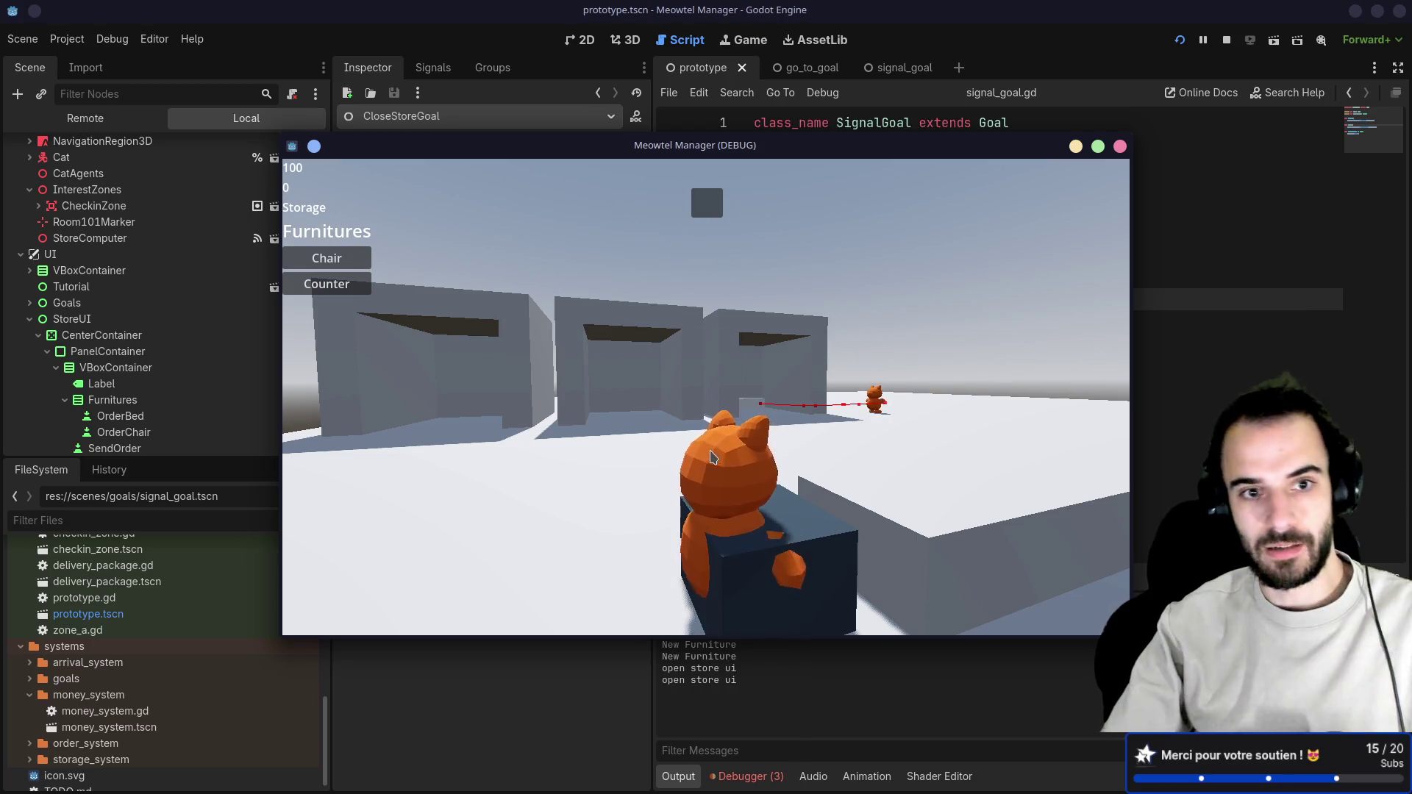
{"action": "left_click", "coordinate": [711, 456]}
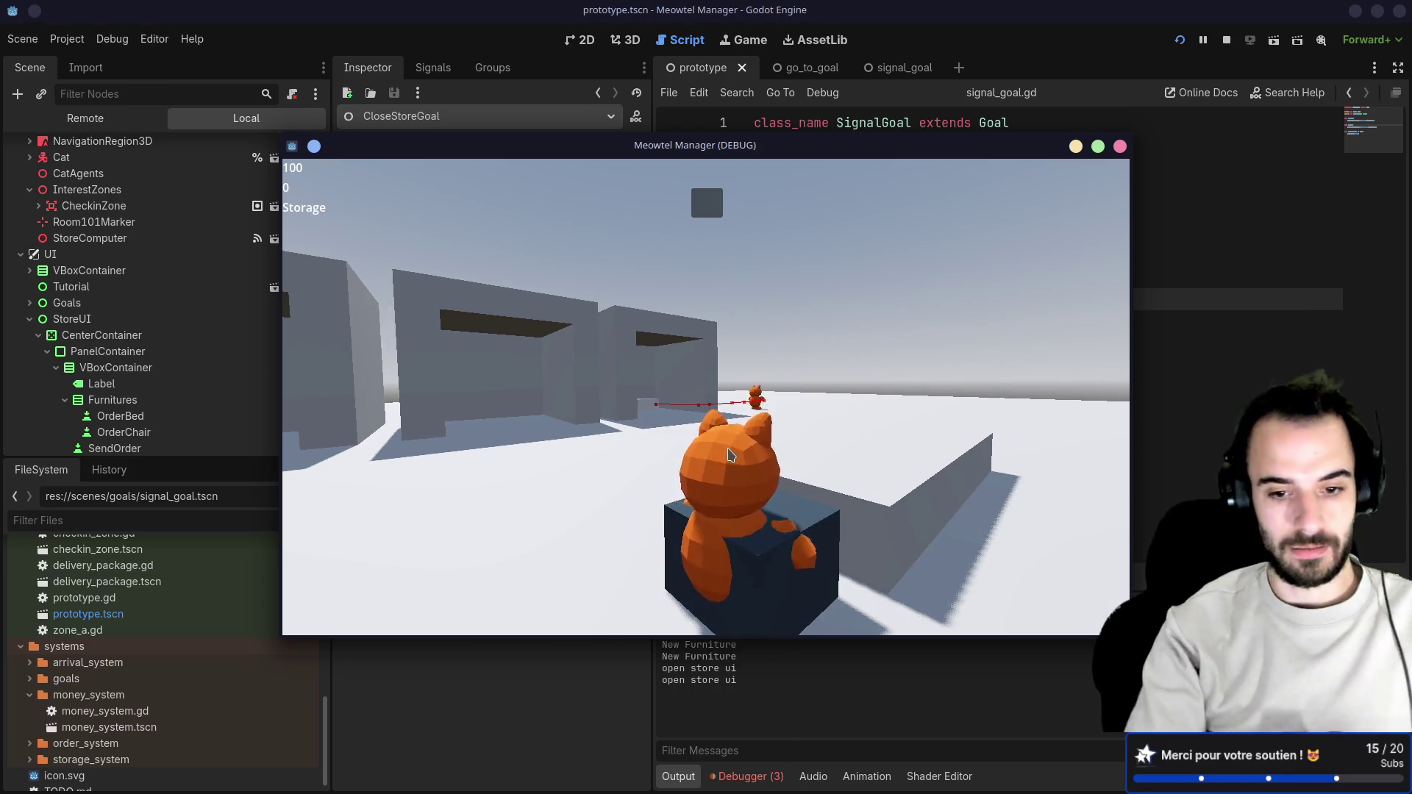
- Switch to the FigJam board and select the shop part of the flowchart
{"action": "key", "text": "alt+Tab"}
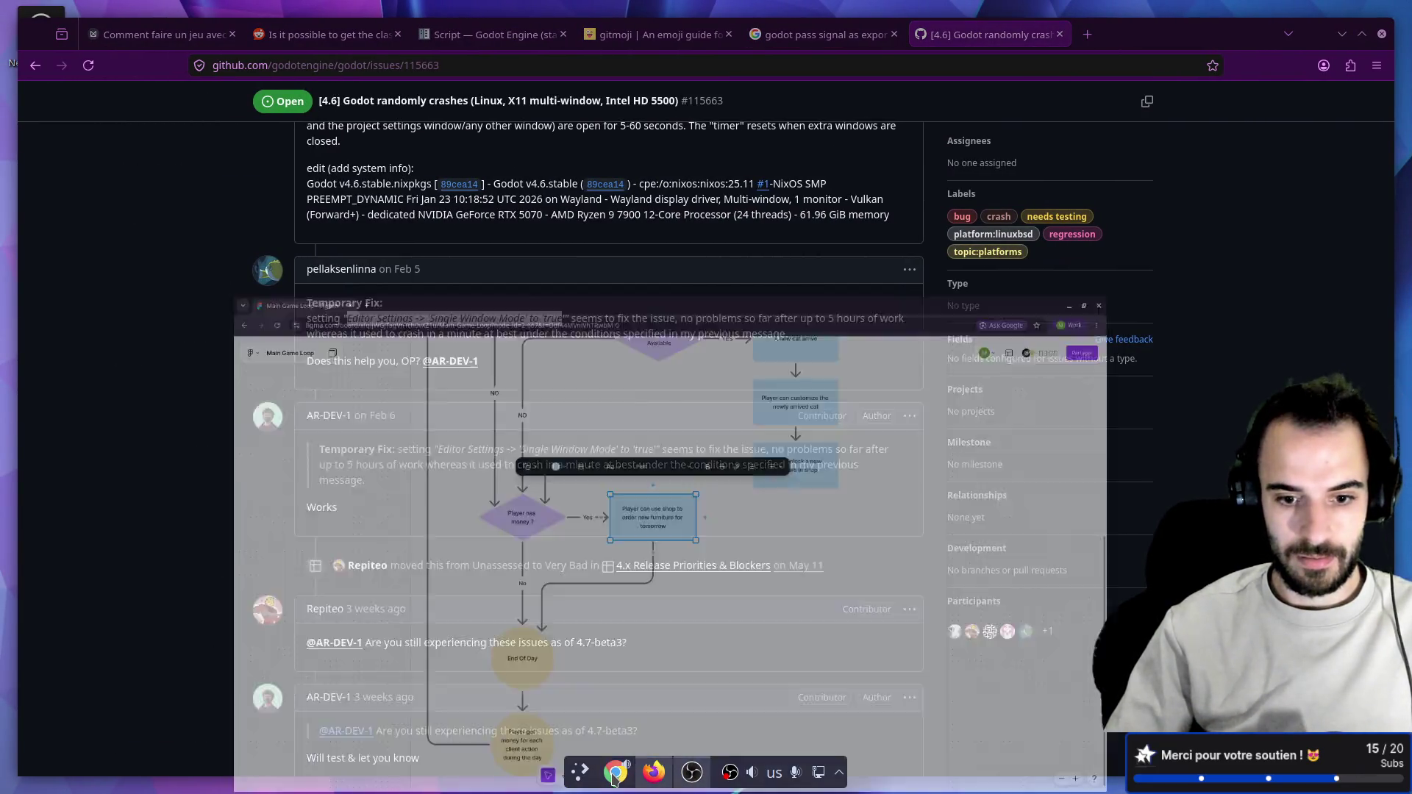
{"action": "left_click", "coordinate": [615, 774]}
{"action": "left_click", "coordinate": [693, 586]}
{"action": "left_click_drag", "start_coordinate": [345, 313], "coordinate": [784, 441]}
{"action": "left_click", "coordinate": [947, 537]}
- Bring the Player has money branch into view and select its diamond and shop box
{"action": "scroll", "coordinate": [514, 409], "scroll_direction": "up", "scroll_amount": 2}
{"action": "scroll", "coordinate": [498, 390], "scroll_direction": "down", "scroll_amount": 3}
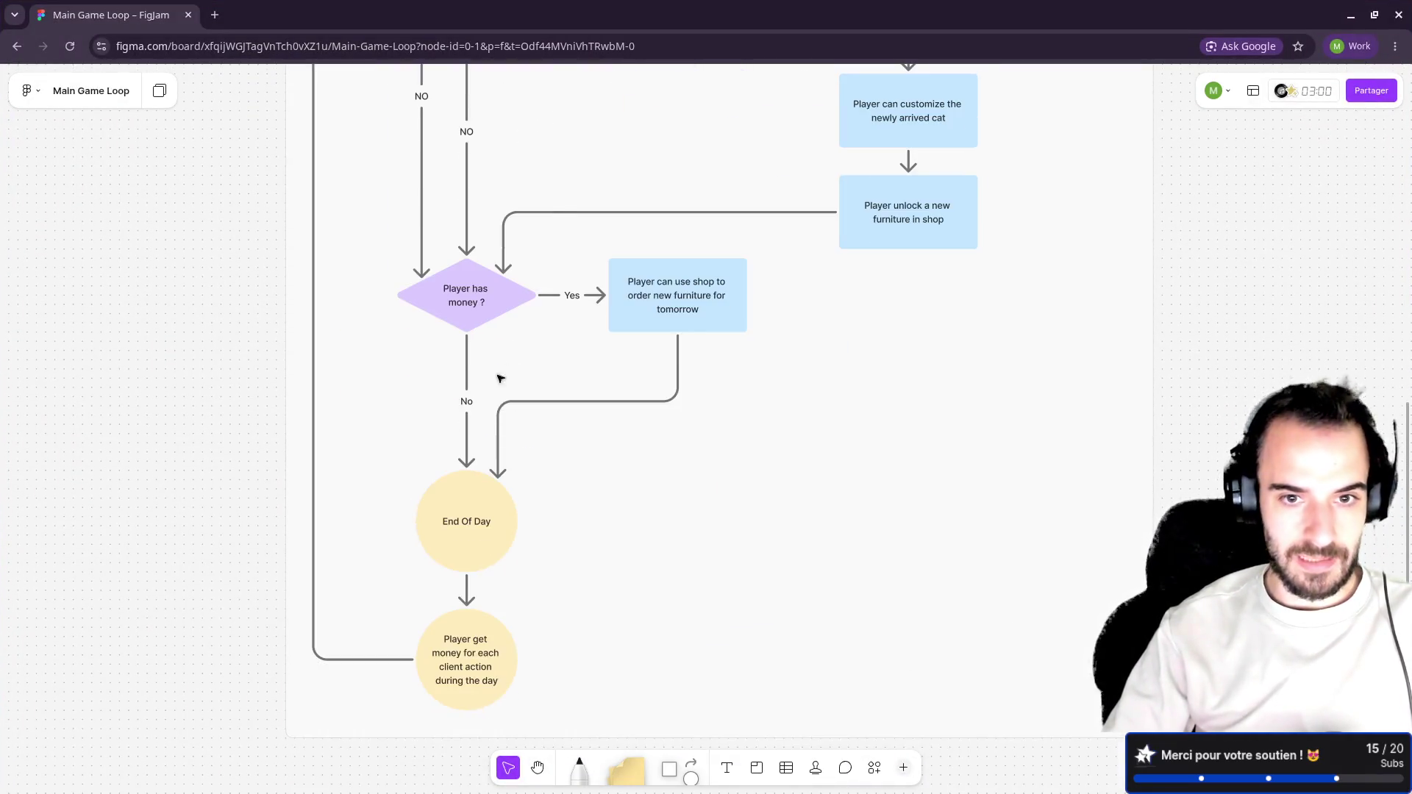
{"action": "scroll", "coordinate": [539, 334], "scroll_direction": "left", "scroll_amount": 3}
{"action": "scroll", "coordinate": [665, 331], "scroll_direction": "up", "scroll_amount": 3}
{"action": "left_click_drag", "start_coordinate": [709, 294], "coordinate": [546, 395]}
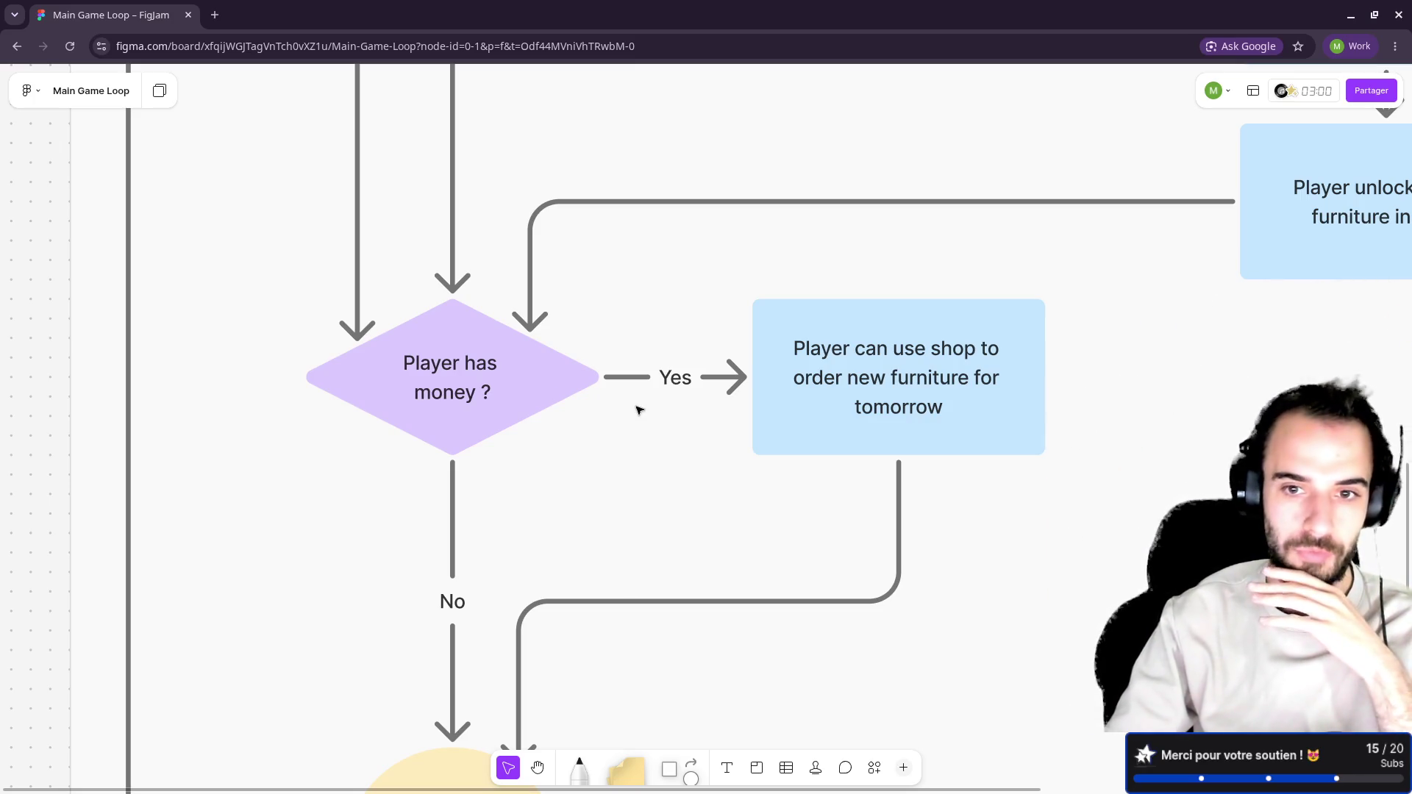
{"action": "left_click", "coordinate": [521, 401]}
{"action": "left_click", "coordinate": [895, 409]}
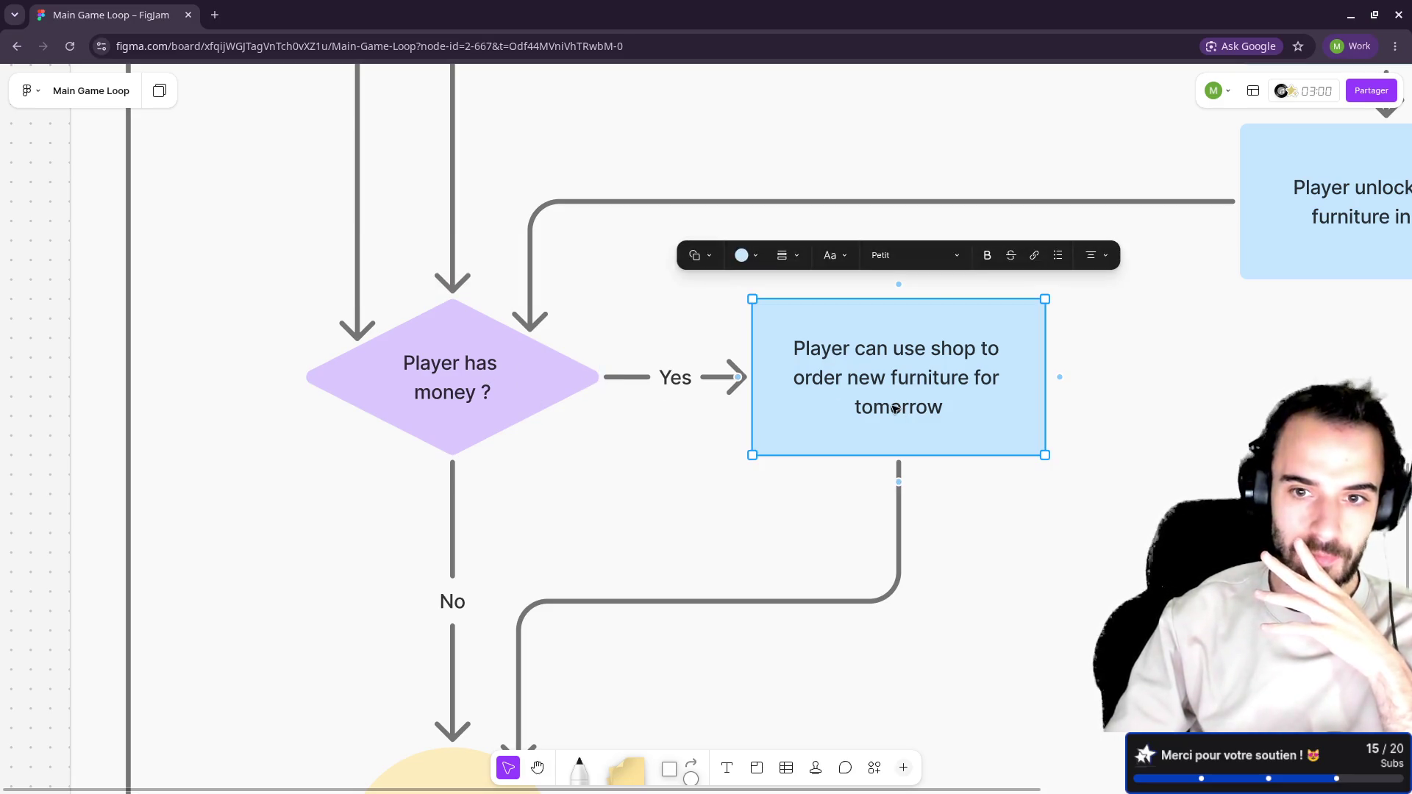
- Pan down the board to the End Of Day step and its money payout box
{"action": "scroll", "coordinate": [631, 482], "scroll_direction": "down", "scroll_amount": 1}
{"action": "scroll", "coordinate": [690, 324], "scroll_direction": "down", "scroll_amount": 4}
{"action": "scroll", "coordinate": [691, 324], "scroll_direction": "left", "scroll_amount": 2}
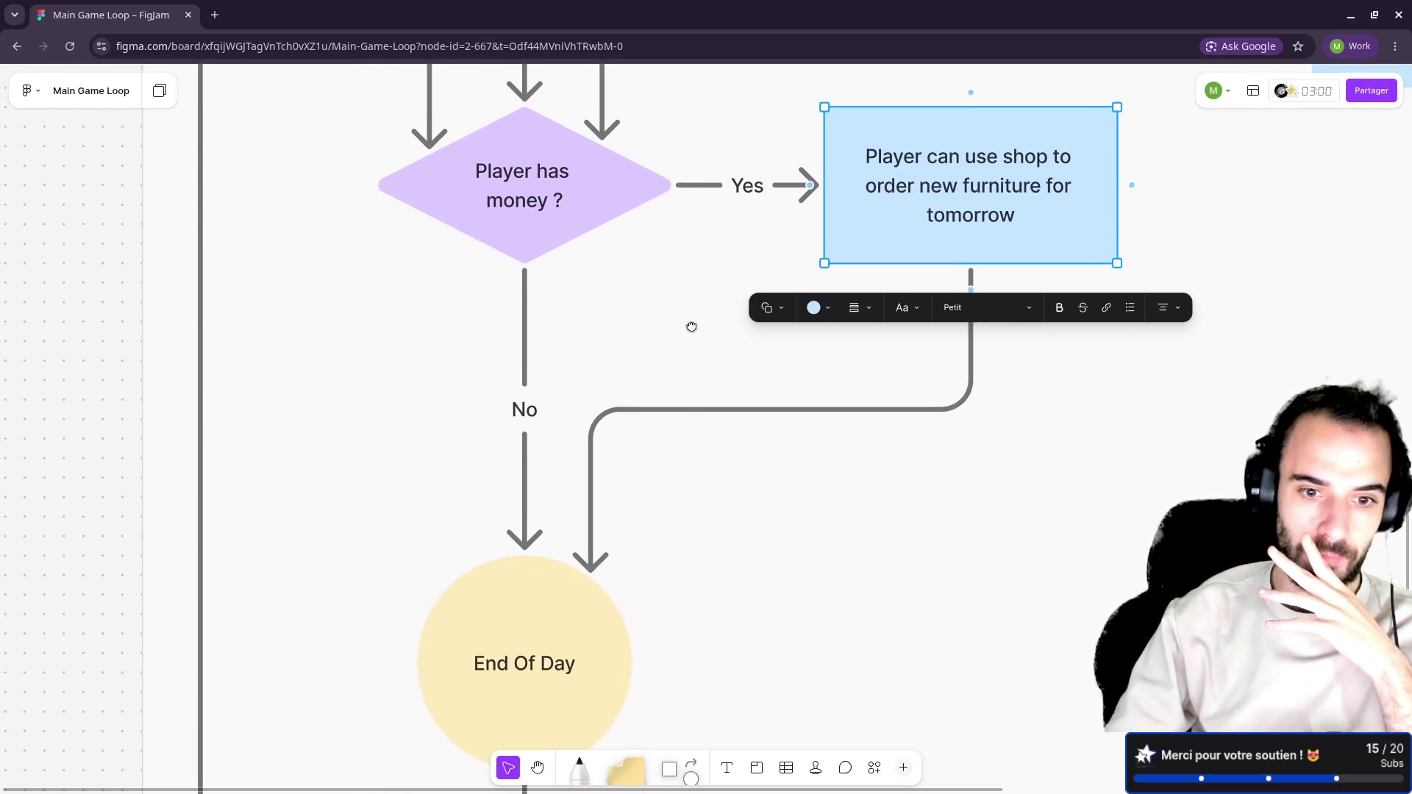
{"action": "scroll", "coordinate": [500, 402], "scroll_direction": "up", "scroll_amount": 5}
{"action": "scroll", "coordinate": [500, 402], "scroll_direction": "right", "scroll_amount": 2}
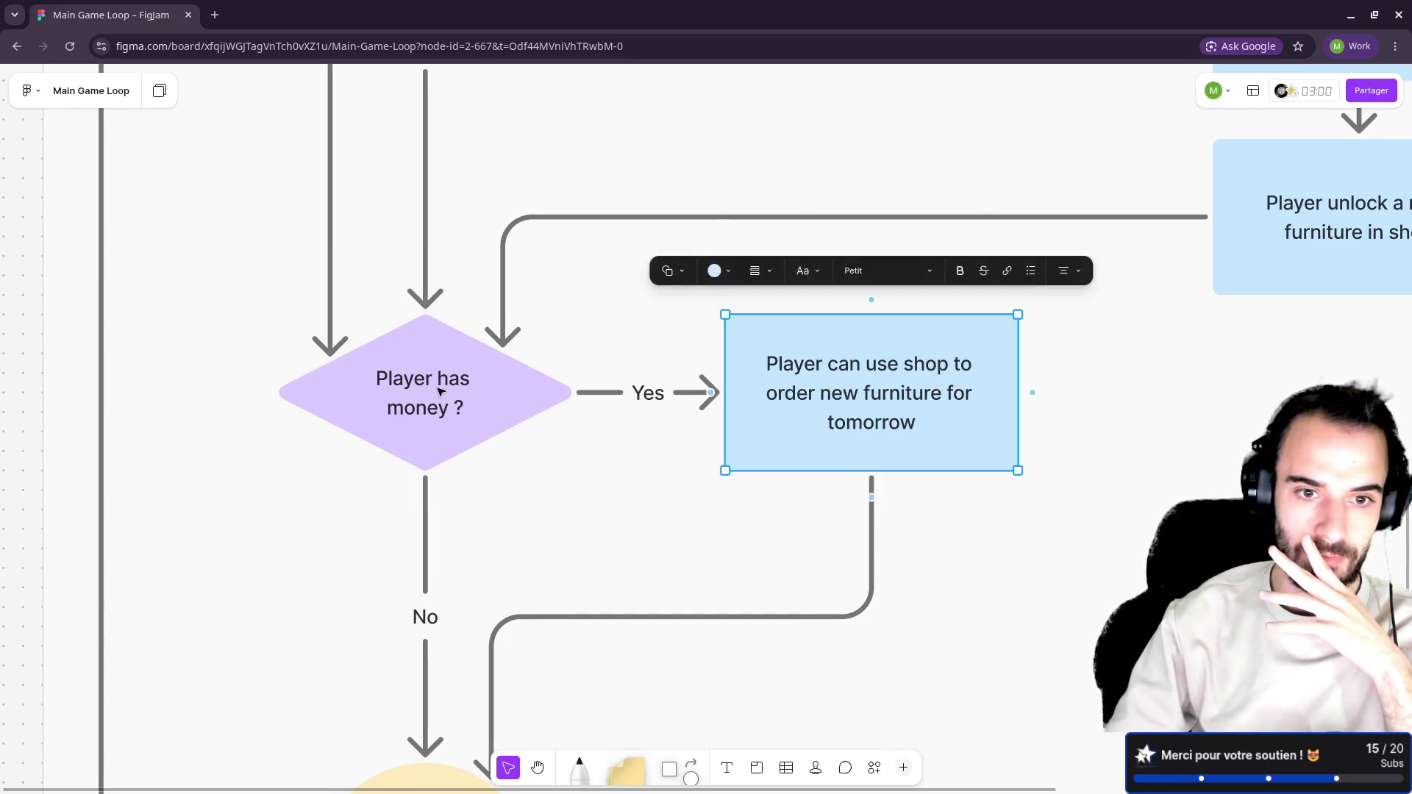
{"action": "scroll", "coordinate": [657, 371], "scroll_direction": "down", "scroll_amount": 5, "text": "ctrl"}
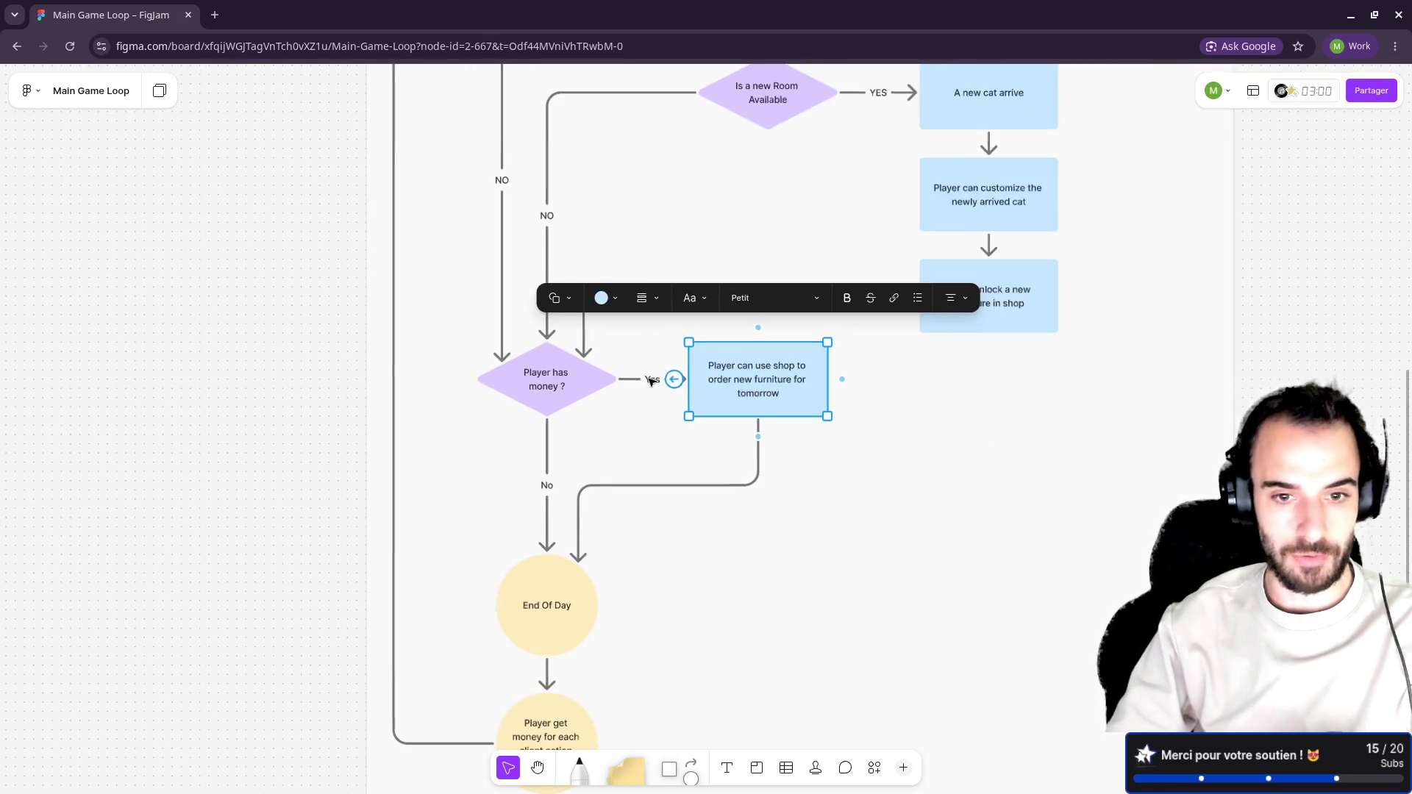
{"action": "scroll", "coordinate": [662, 371], "scroll_direction": "down", "scroll_amount": 3}
{"action": "scroll", "coordinate": [677, 372], "scroll_direction": "up", "scroll_amount": 5}
{"action": "scroll", "coordinate": [696, 374], "scroll_direction": "down", "scroll_amount": 5}
{"action": "scroll", "coordinate": [696, 374], "scroll_direction": "down", "scroll_amount": 2}
{"action": "scroll", "coordinate": [671, 483], "scroll_direction": "left", "scroll_amount": 2}
{"action": "scroll", "coordinate": [753, 476], "scroll_direction": "up", "scroll_amount": 5, "text": "ctrl"}
{"action": "mouse_move", "coordinate": [768, 472]}
{"action": "left_mouse_down"}
{"action": "mouse_move", "coordinate": [775, 297]}
{"action": "mouse_move", "coordinate": [729, 382]}
{"action": "left_mouse_up"}
{"action": "scroll", "coordinate": [766, 306], "scroll_direction": "down", "scroll_amount": 3, "text": "ctrl"}
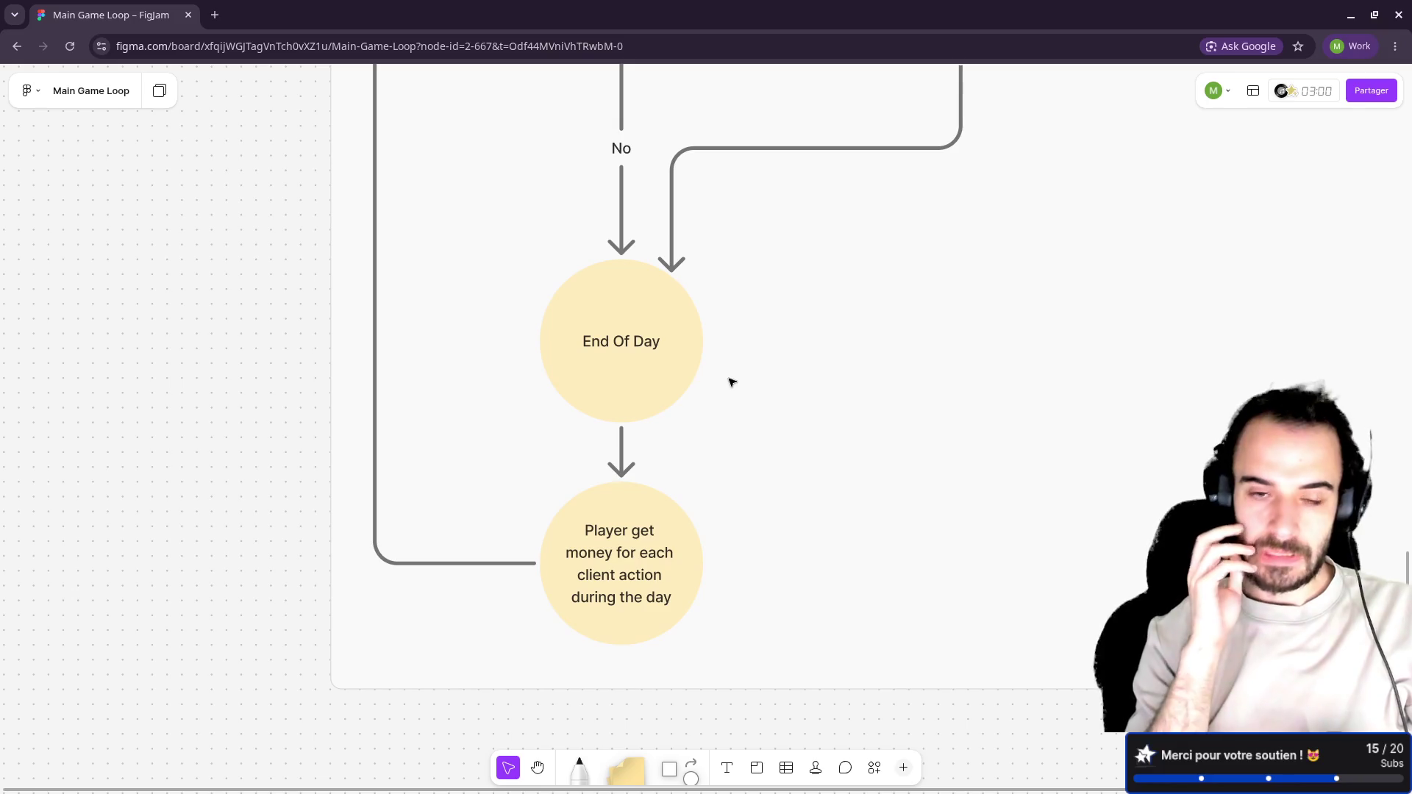
- Select the order-made-yesterday diamond and the Player receive yesterdays order box
{"action": "scroll", "coordinate": [765, 233], "scroll_direction": "up", "scroll_amount": 15}
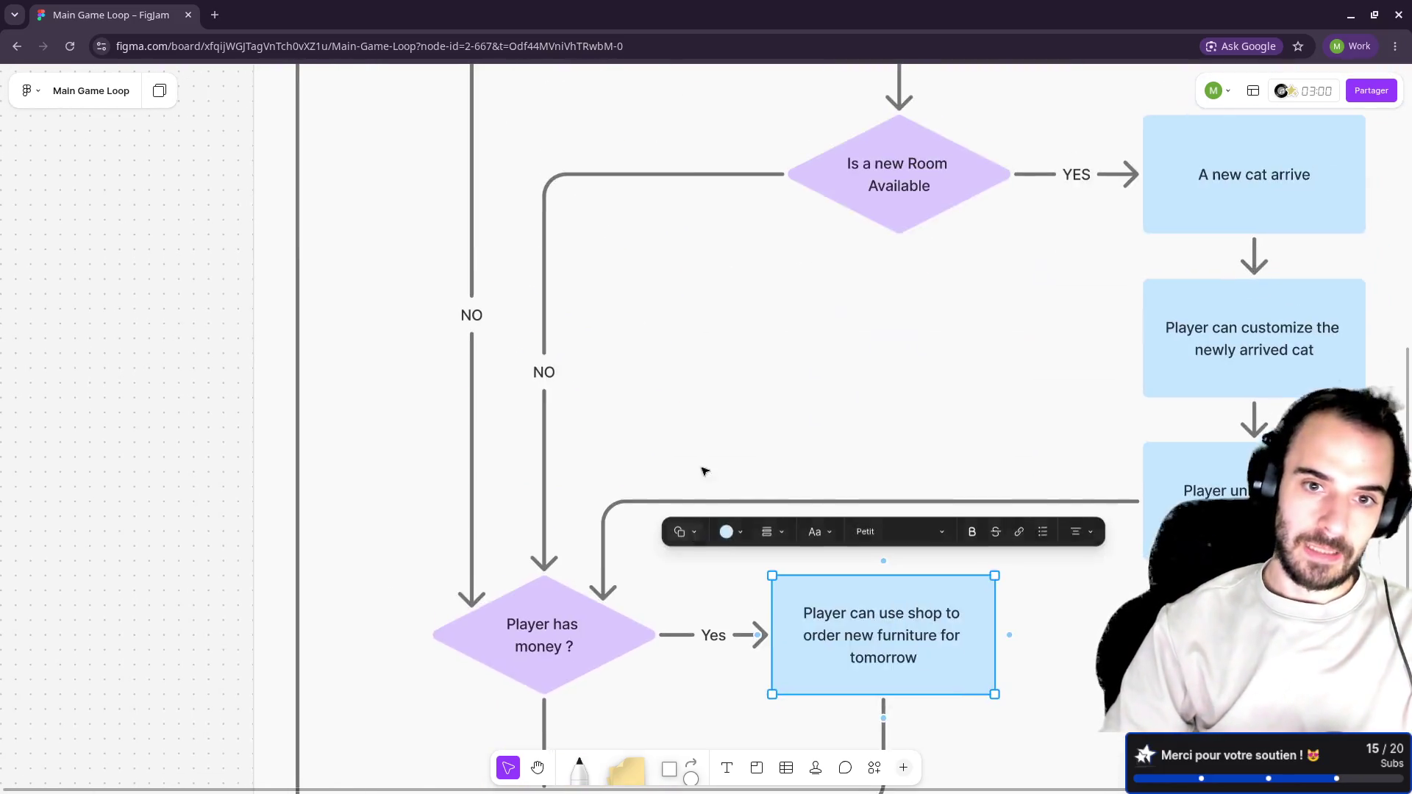
{"action": "scroll", "coordinate": [669, 226], "scroll_direction": "up", "scroll_amount": 4}
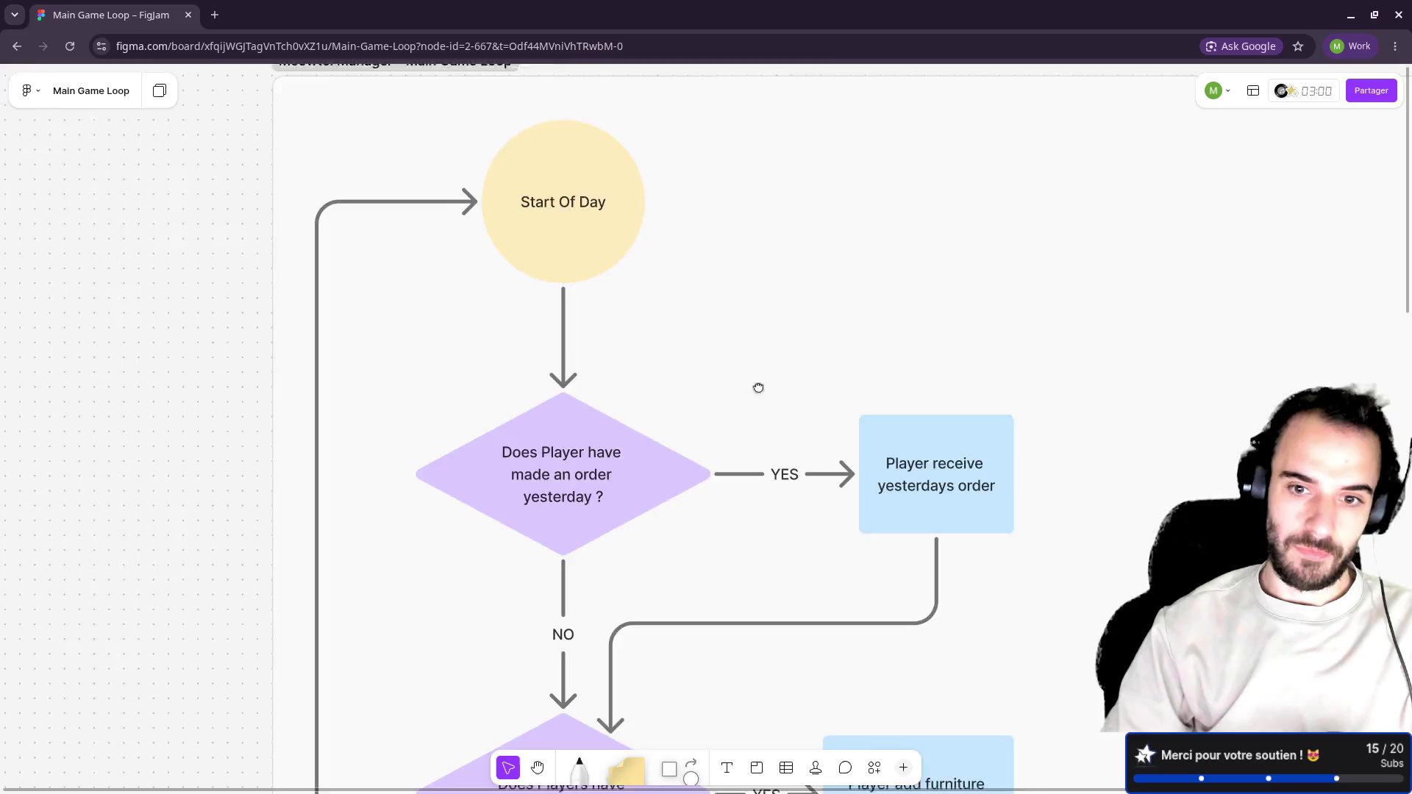
{"action": "scroll", "coordinate": [761, 396], "scroll_direction": "down", "scroll_amount": 3}
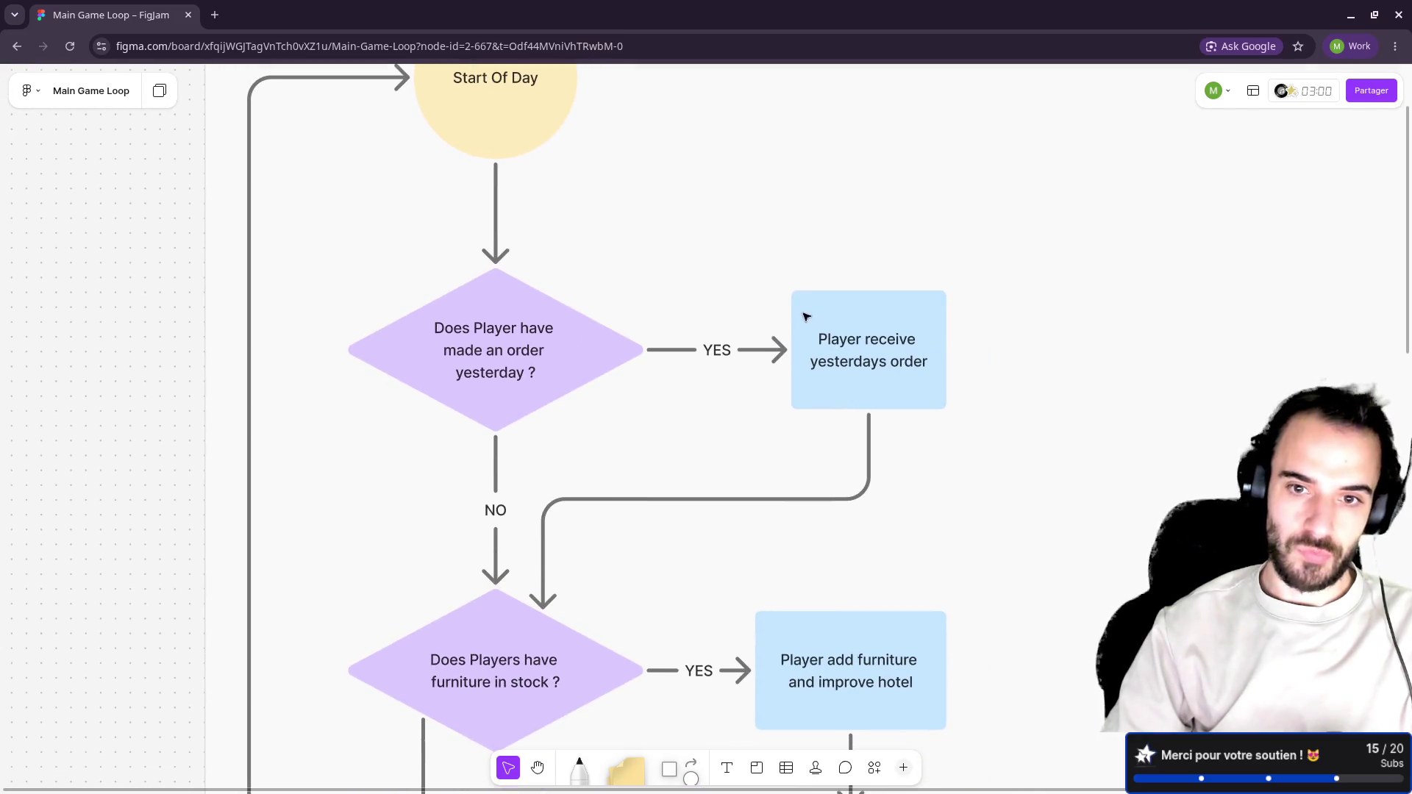
{"action": "left_click", "coordinate": [547, 337]}
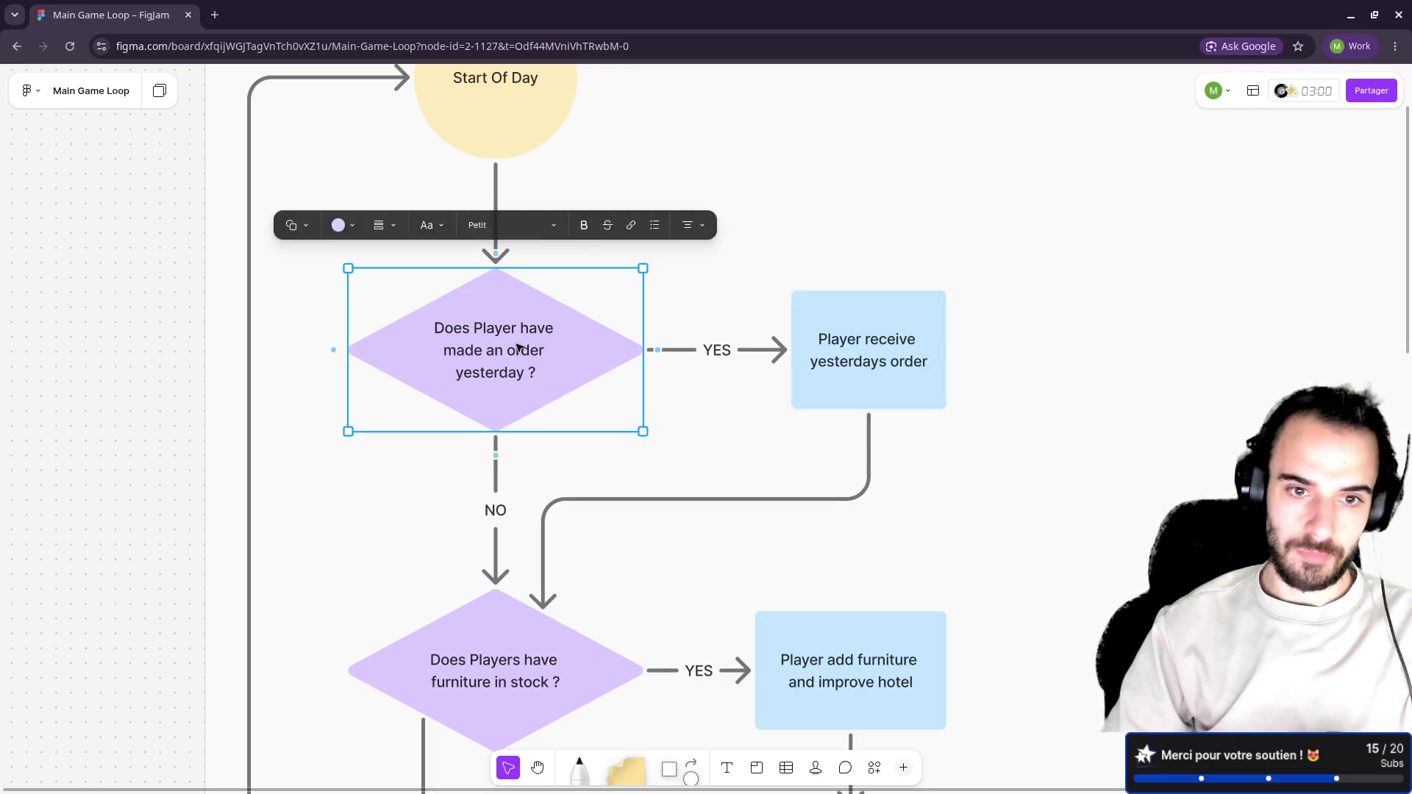
{"action": "left_click", "coordinate": [845, 352]}
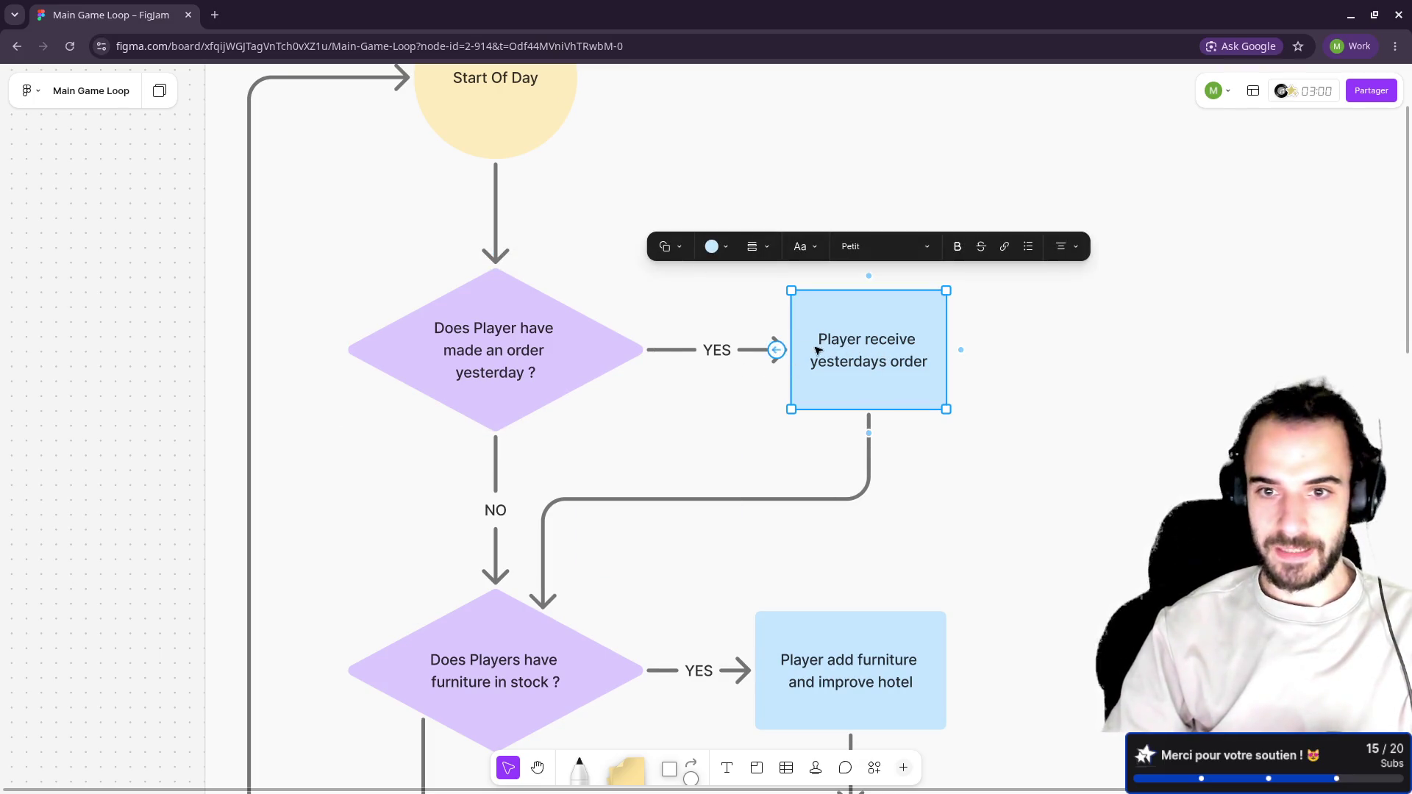
- Select the furniture-in-stock diamond, its YES arrow and the order box together
{"action": "scroll", "coordinate": [812, 478], "scroll_direction": "down", "scroll_amount": 5}
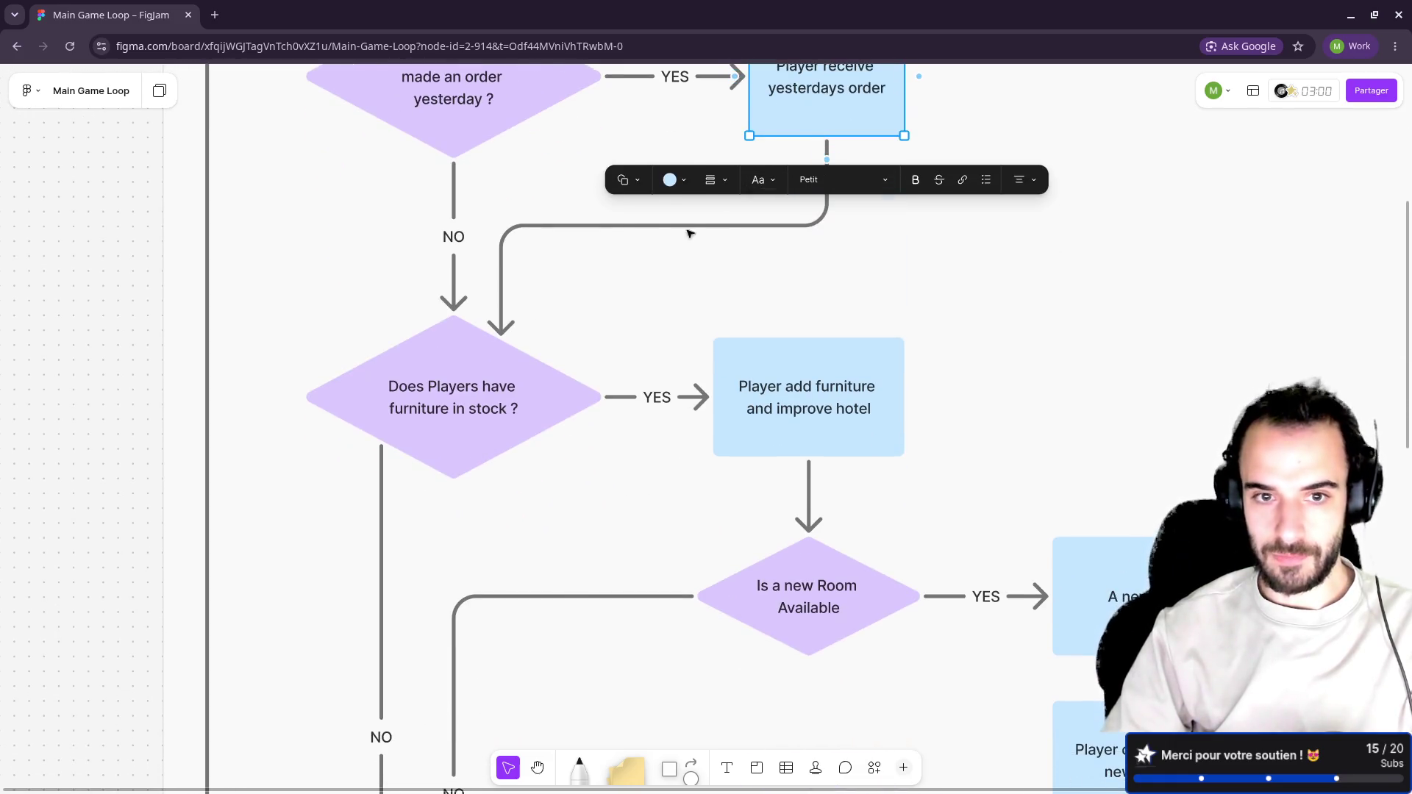
{"action": "left_click", "coordinate": [491, 373]}
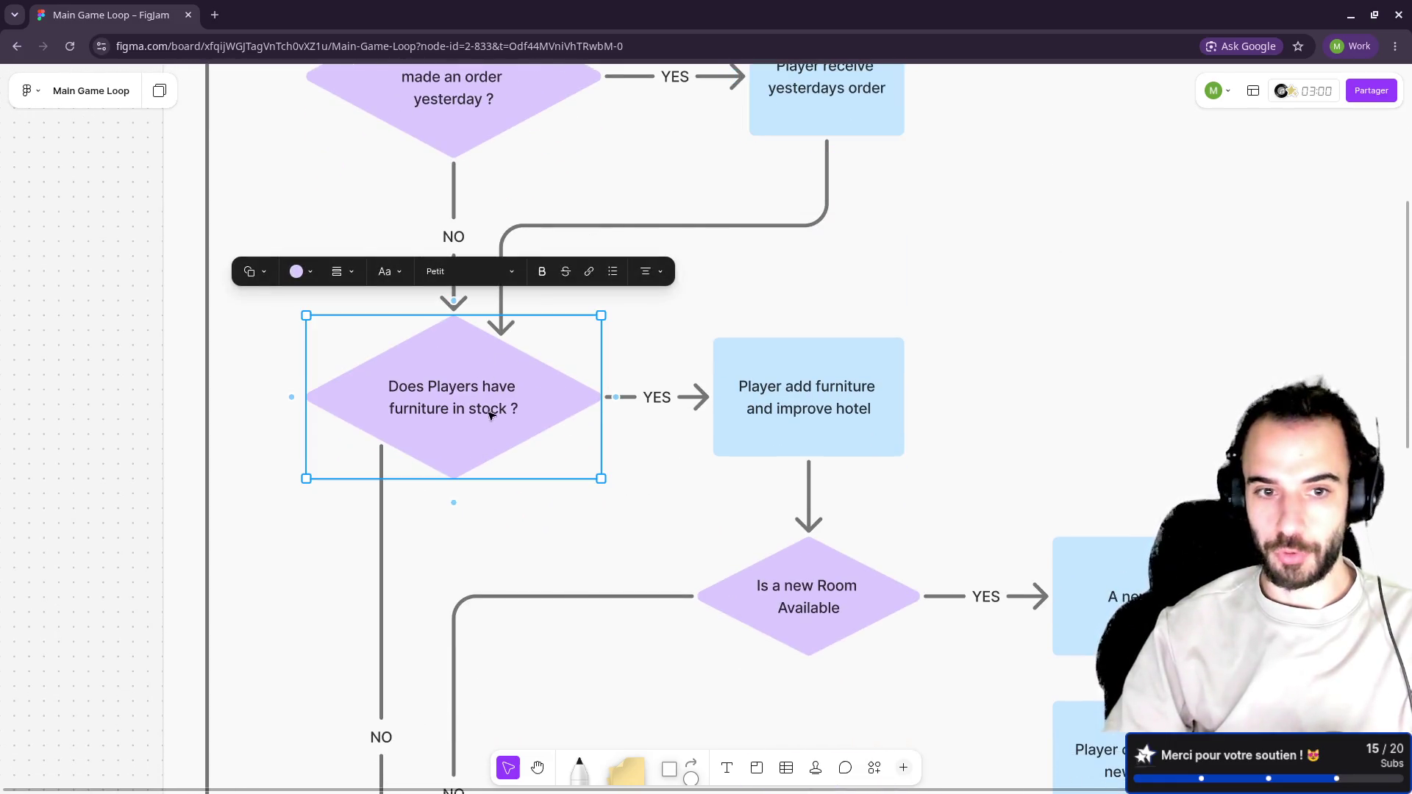
{"action": "left_click", "coordinate": [788, 400]}
{"action": "left_click", "coordinate": [495, 417]}
{"action": "left_click", "coordinate": [763, 413]}
{"action": "key", "text": "shift+Tab"}
{"action": "left_click", "coordinate": [758, 418]}
{"action": "left_click_drag", "start_coordinate": [1076, 390], "coordinate": [378, 398]}
{"action": "key", "text": "Tab"}
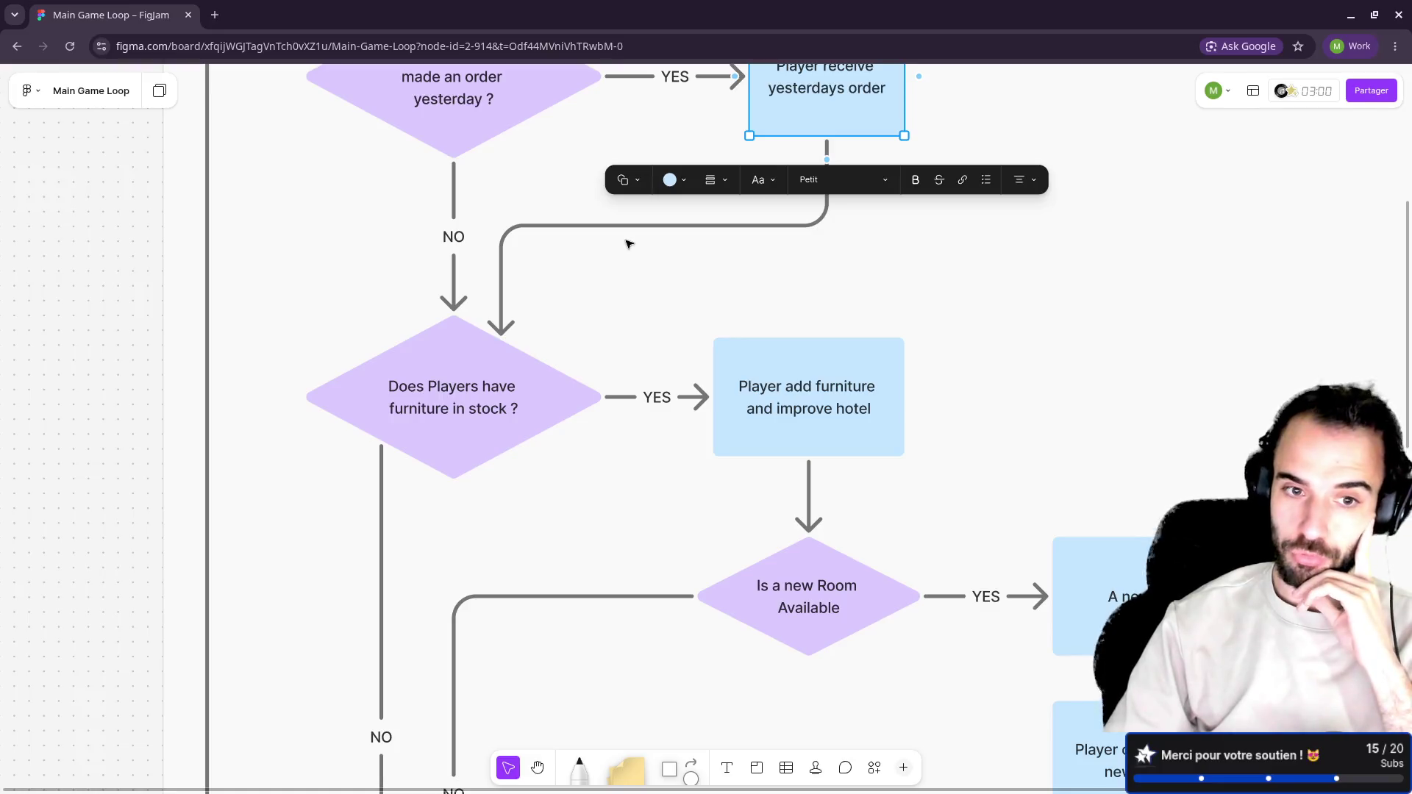
- Scan the rest of the flowchart, then close the running debug game in Godot
{"action": "scroll", "coordinate": [776, 356], "scroll_direction": "down", "scroll_amount": 2}
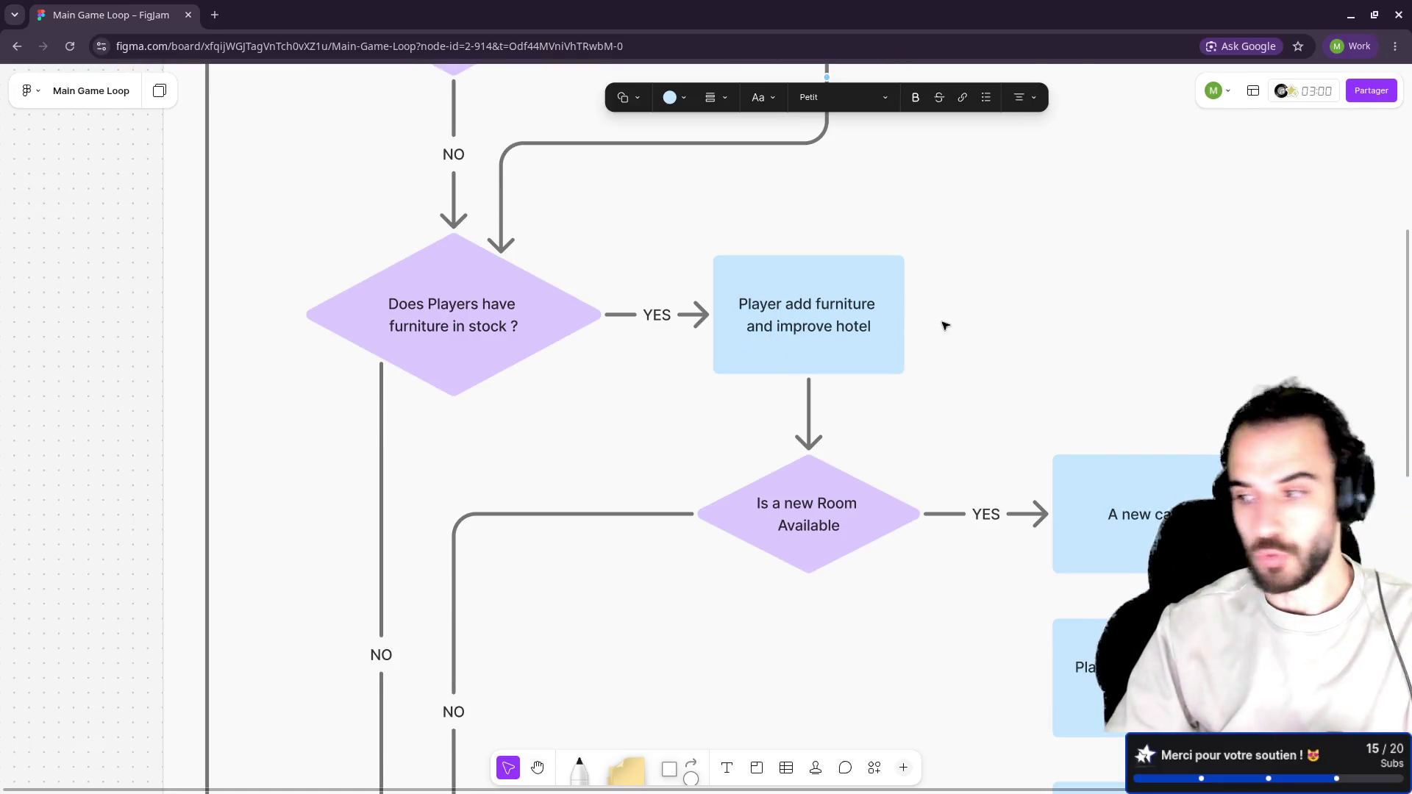
{"action": "mouse_move", "coordinate": [964, 319]}
{"action": "left_mouse_down"}
{"action": "mouse_move", "coordinate": [842, 263]}
{"action": "mouse_move", "coordinate": [780, 288]}
{"action": "left_mouse_up"}
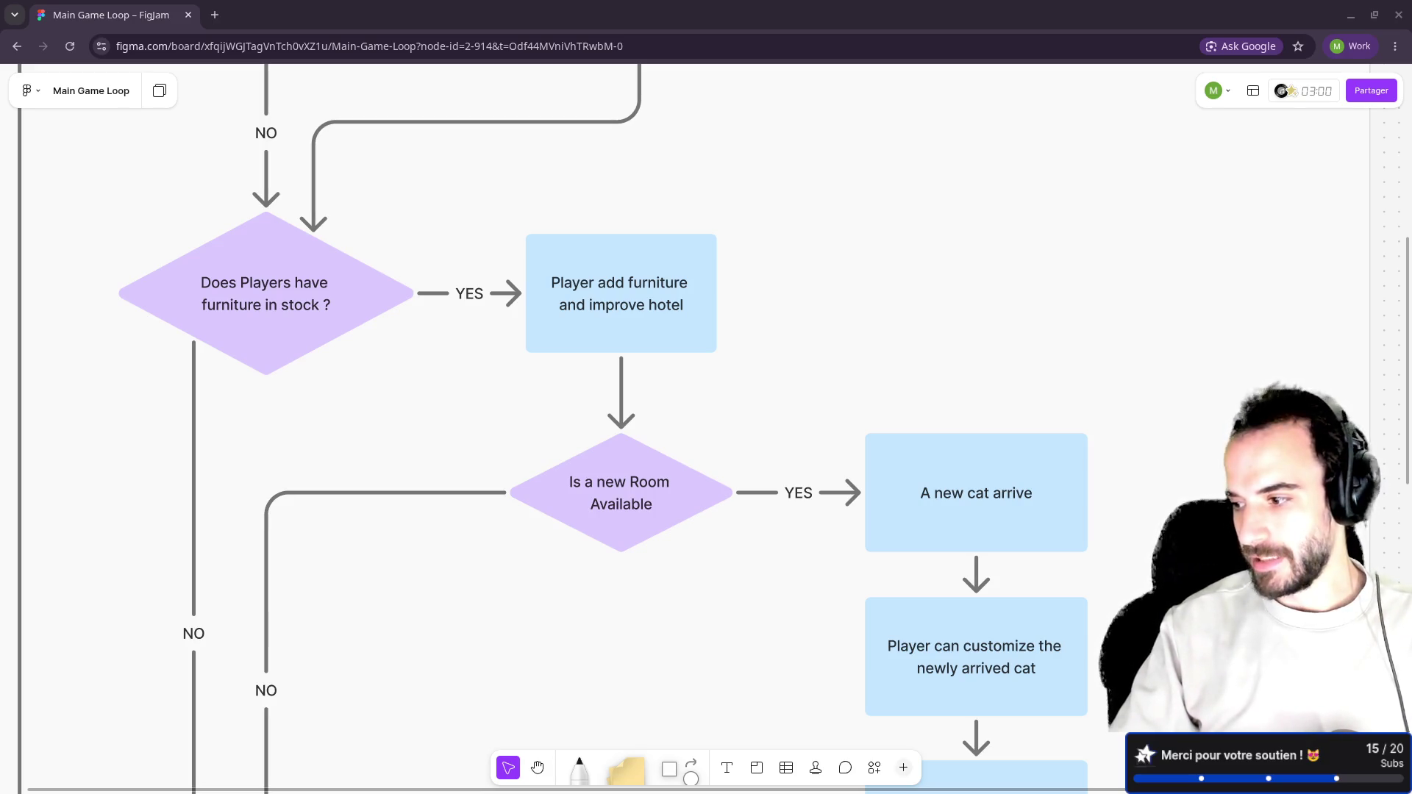
{"action": "scroll", "coordinate": [933, 313], "scroll_direction": "down", "scroll_amount": 8}
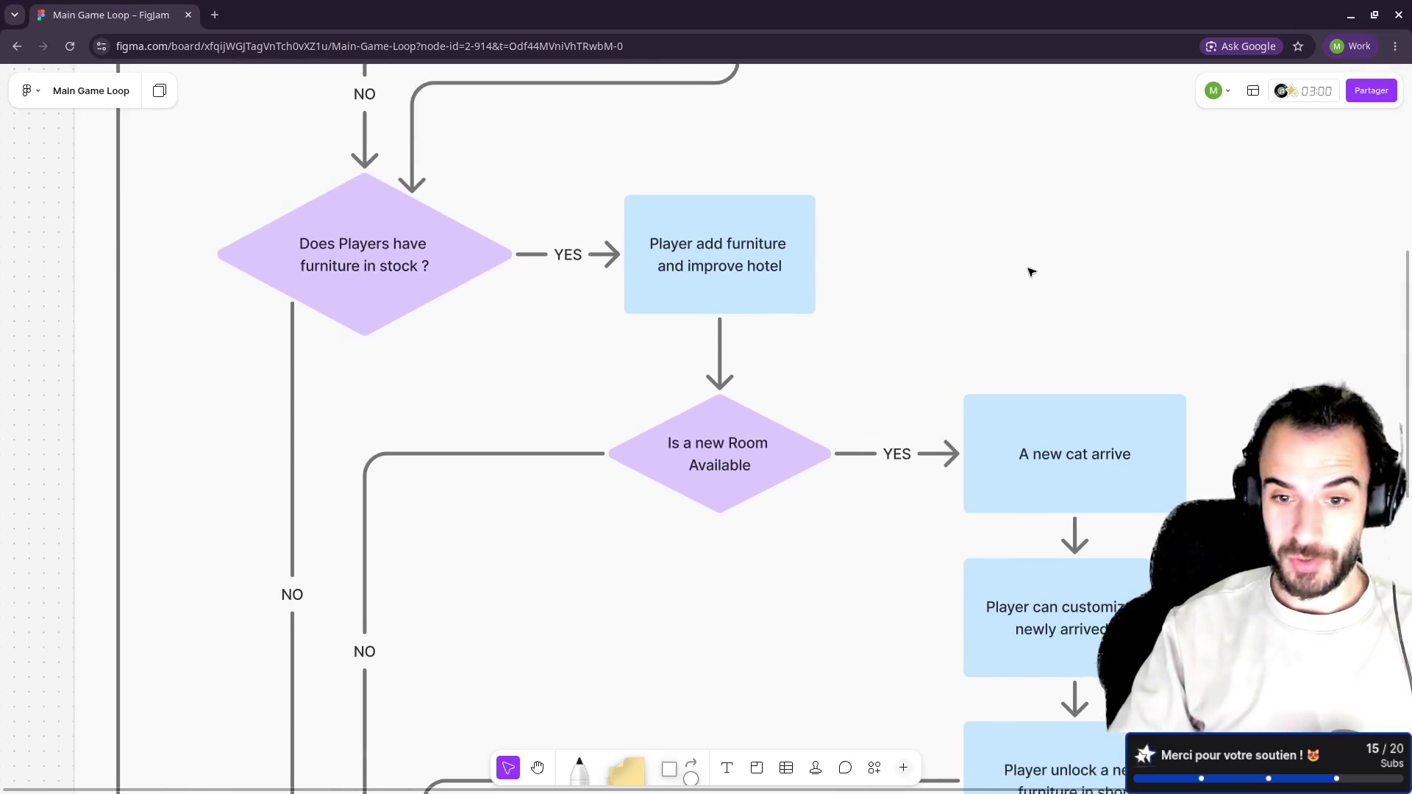
{"action": "scroll", "coordinate": [1033, 275], "scroll_direction": "down", "scroll_amount": 4}
{"action": "scroll", "coordinate": [1033, 274], "scroll_direction": "down", "scroll_amount": 3, "text": "ctrl"}
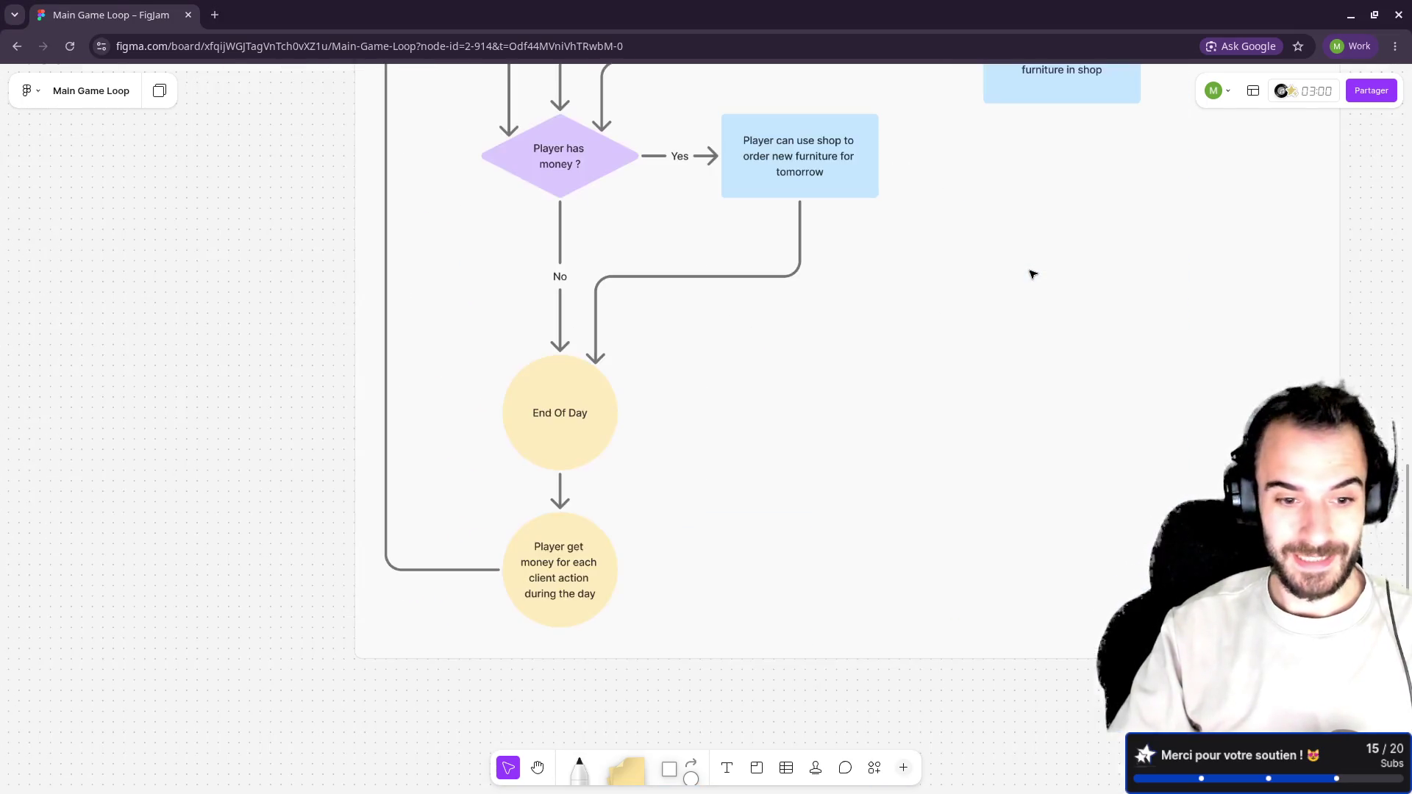
{"action": "scroll", "coordinate": [1033, 274], "scroll_direction": "up", "scroll_amount": 6}
{"action": "scroll", "coordinate": [1033, 275], "scroll_direction": "right", "scroll_amount": 2}
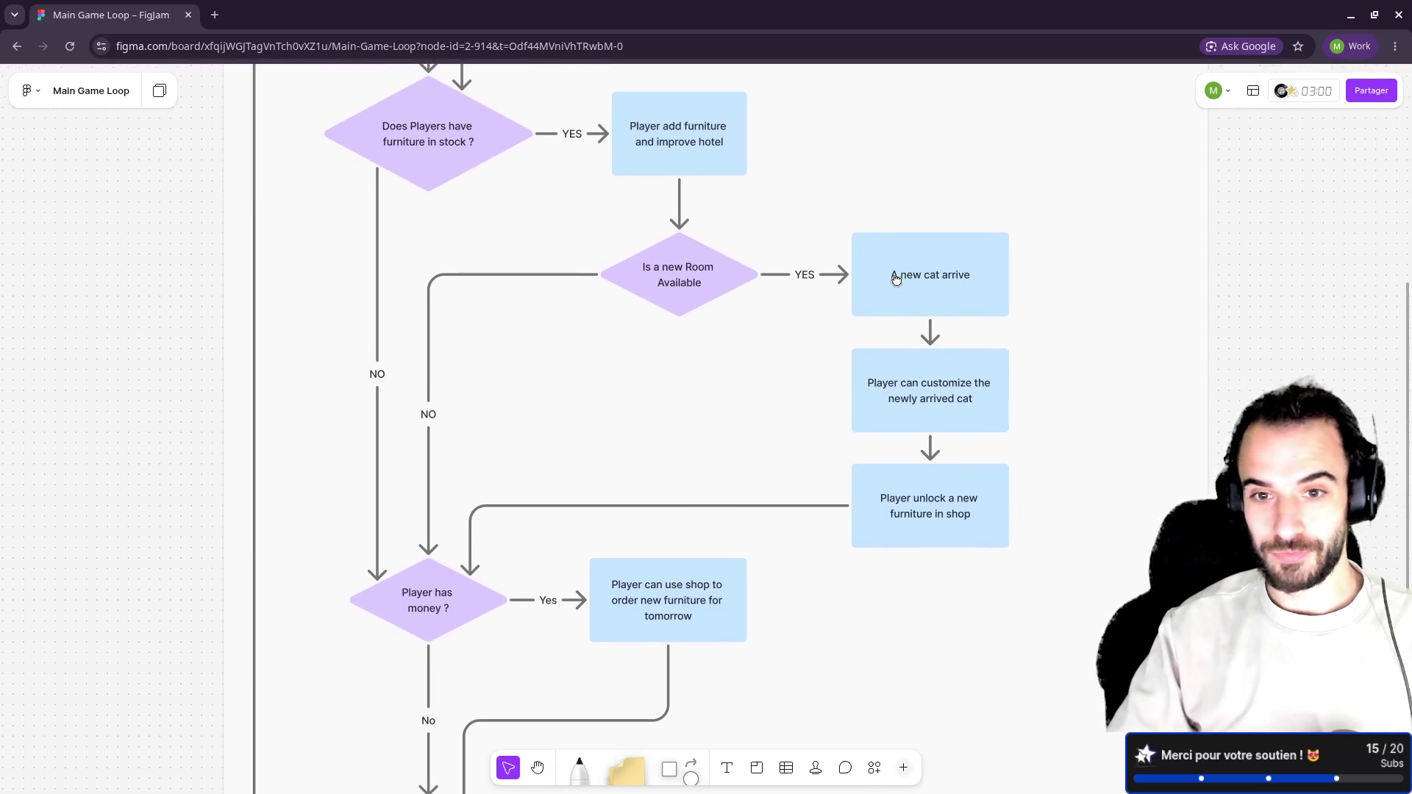
{"action": "scroll", "coordinate": [896, 288], "scroll_direction": "down", "scroll_amount": 5}
{"action": "scroll", "coordinate": [896, 287], "scroll_direction": "down", "scroll_amount": 1}
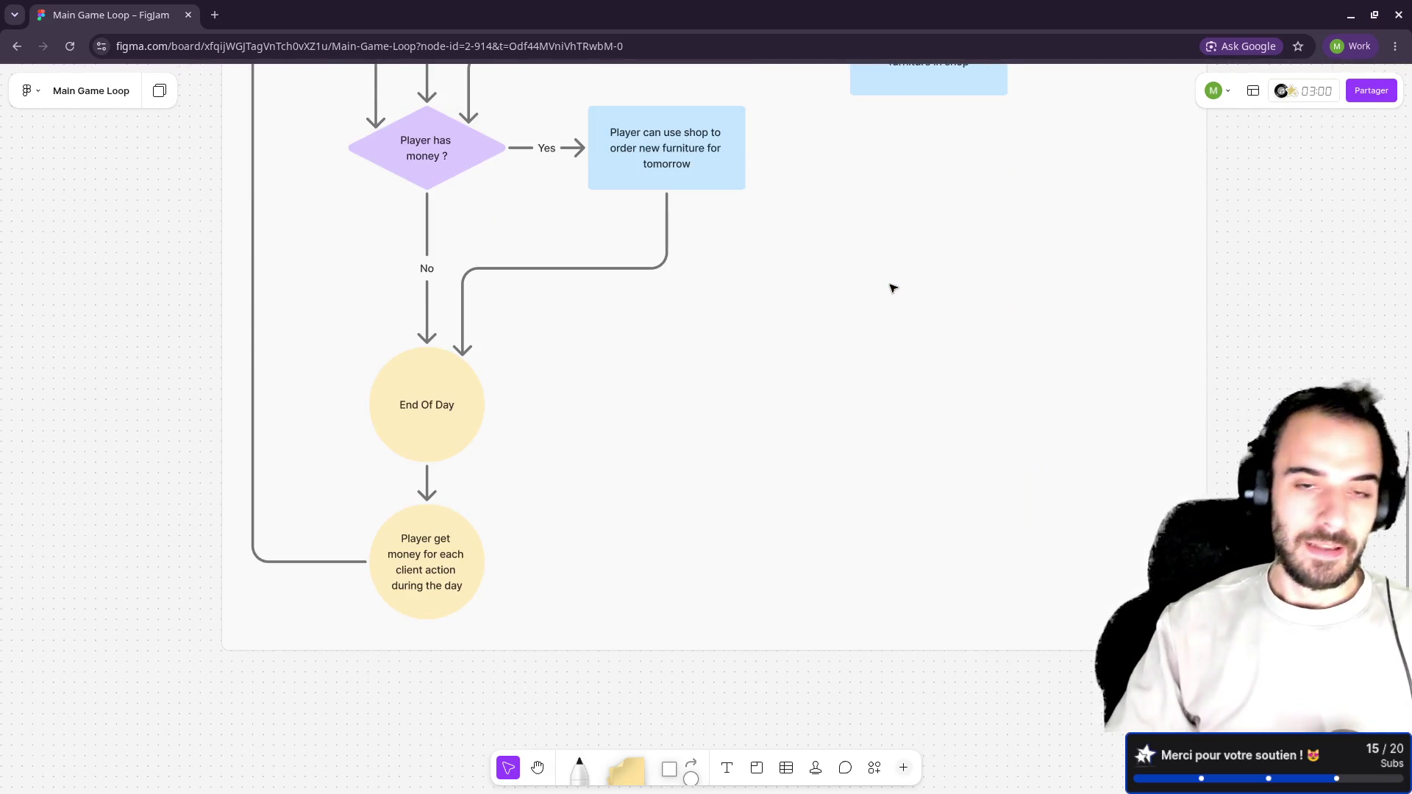
{"action": "key", "text": "ctrl+alt+Right"}
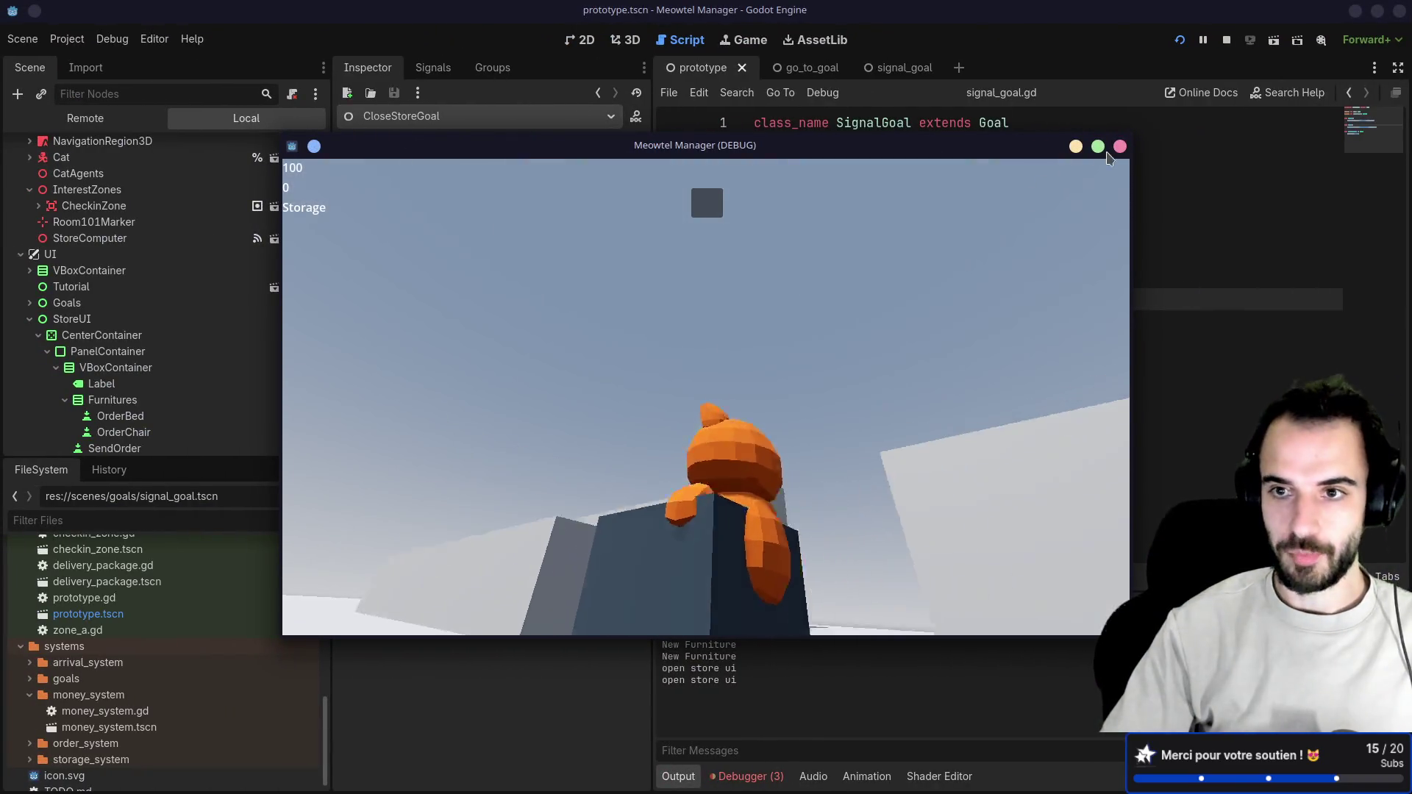
{"action": "left_click", "coordinate": [1120, 147]}
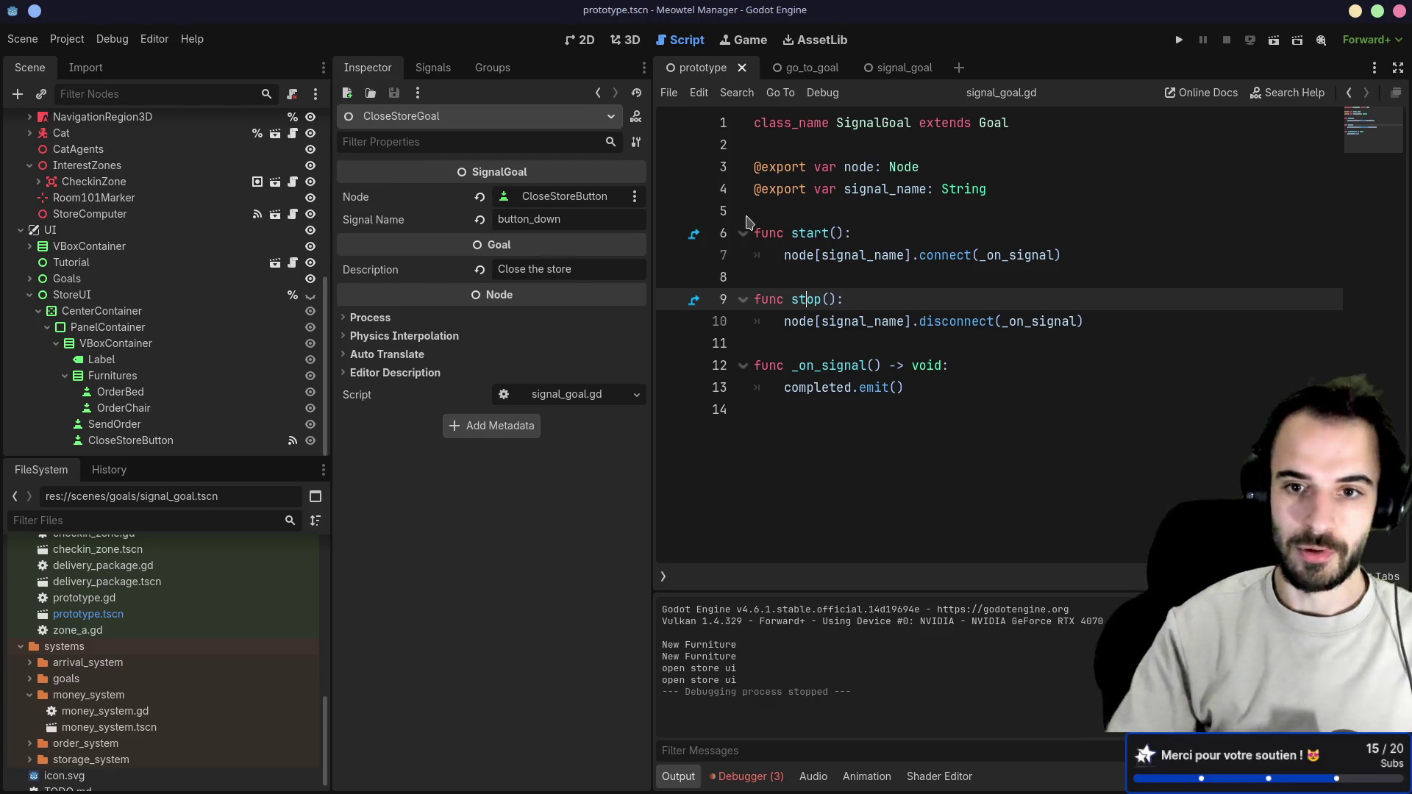
- Switch to the bash tmux window and launch lazygit in the project
{"action": "key", "text": "ctrl+alt+Left"}
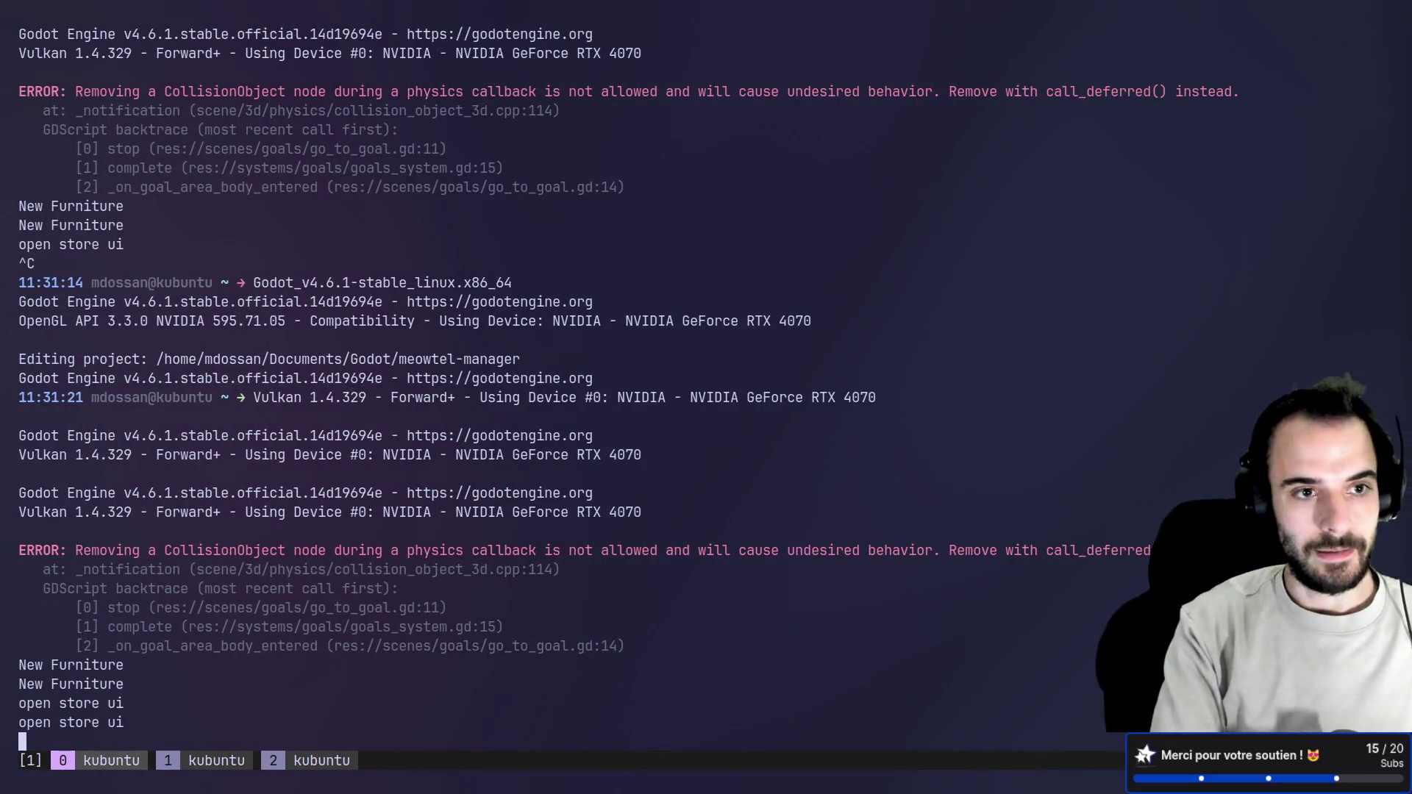
{"action": "key", "text": "ctrl+b"}
{"action": "key", "text": "w"}
{"action": "key", "text": "Up"}
{"action": "key", "text": "Up"}
{"action": "key", "text": "Up"}
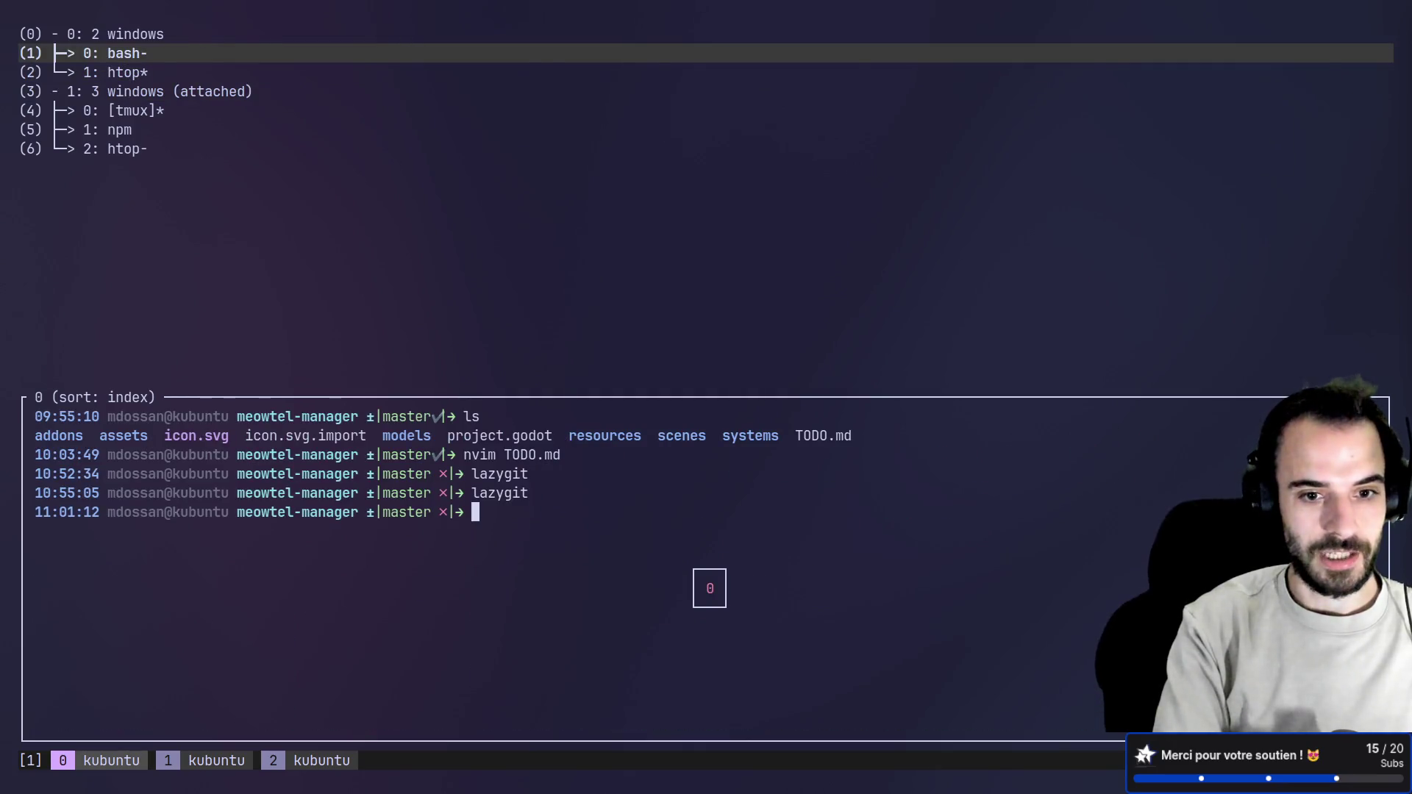
{"action": "key", "text": "Return"}
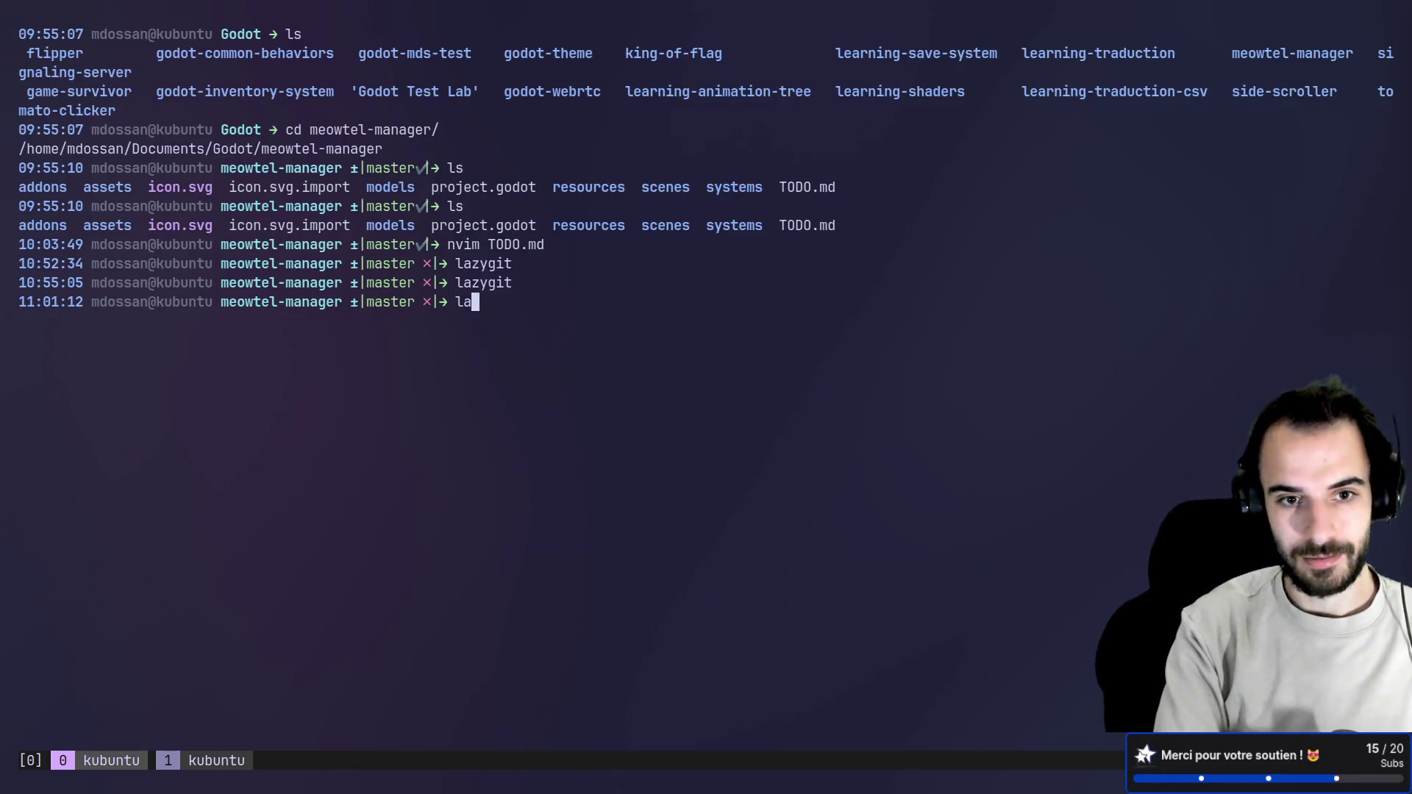
{"action": "type", "text": "zygit"}
{"action": "key", "text": "Return"}
- Review the diffs of the signal_goal files and prototype.tscn
{"action": "key", "text": "Down"}
{"action": "key", "text": "Down"}
{"action": "key", "text": "Down"}
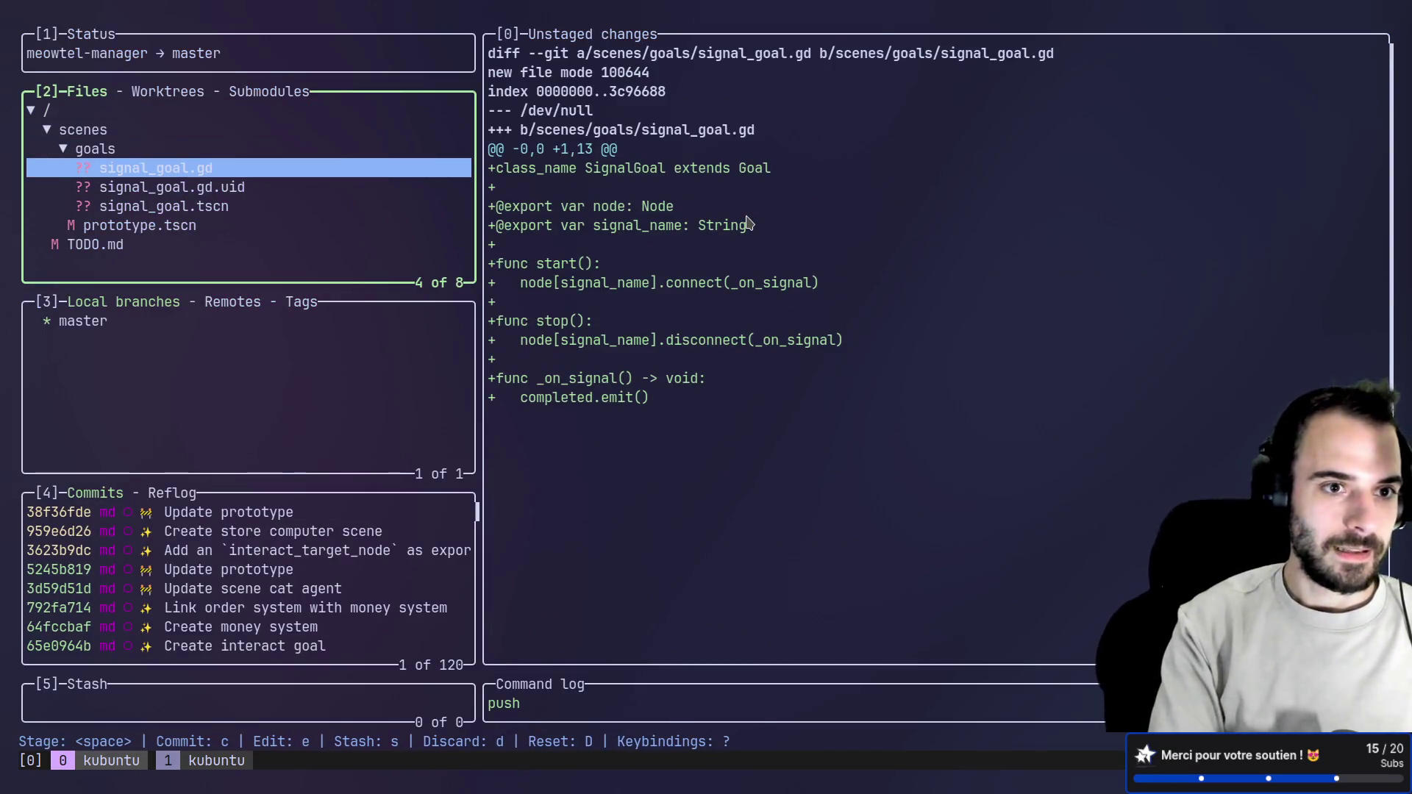
{"action": "key", "text": "Down"}
{"action": "key", "text": "Down"}
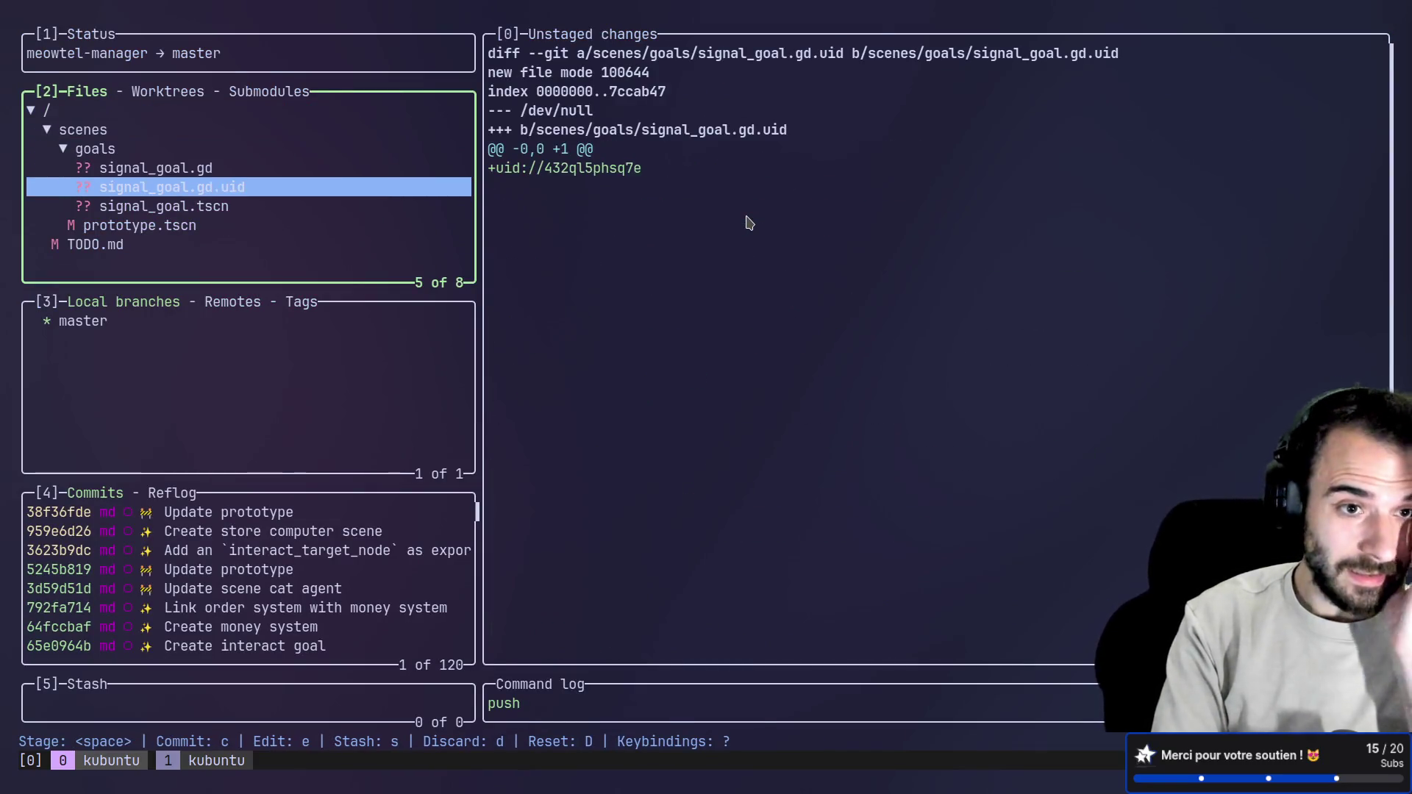
{"action": "key", "text": "Up"}
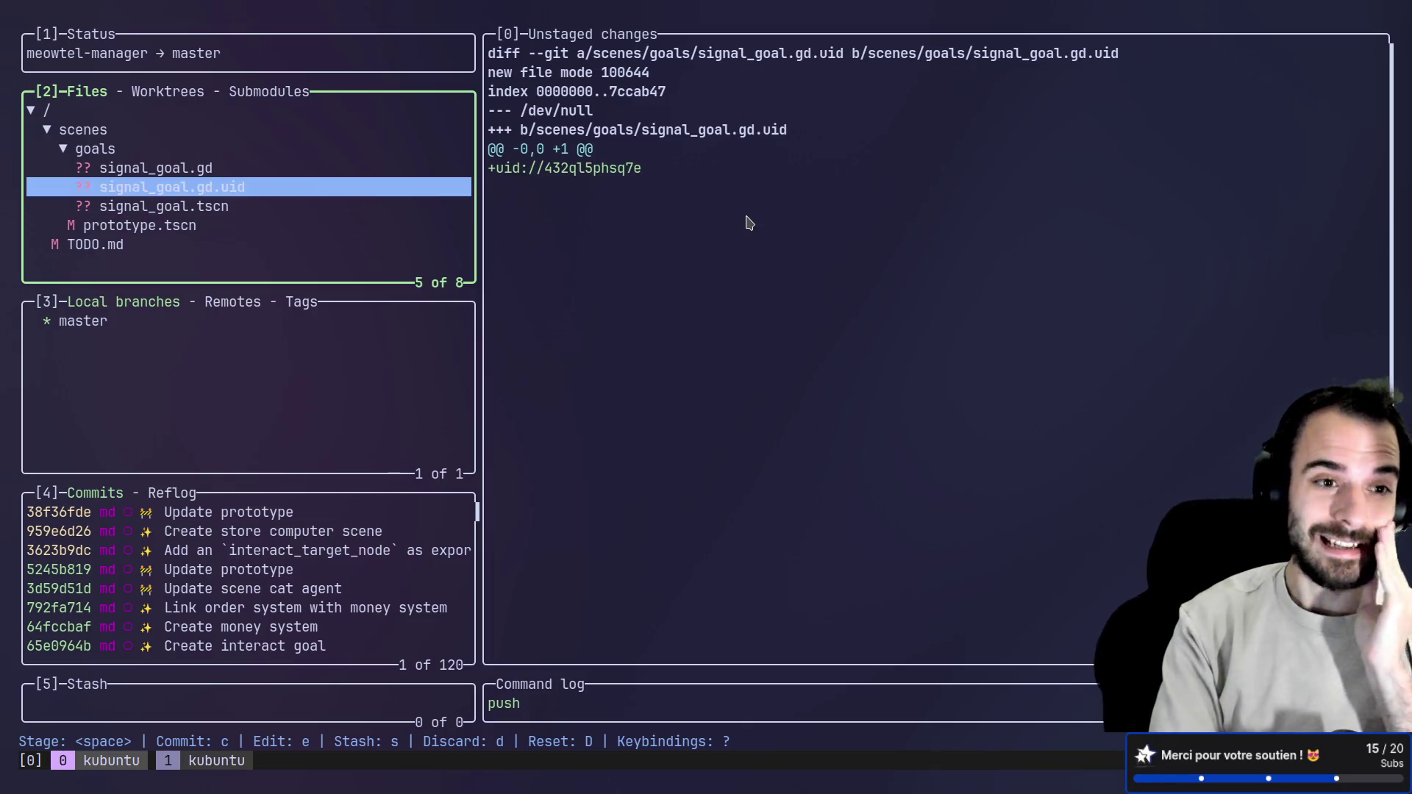
{"action": "key", "text": "Up"}
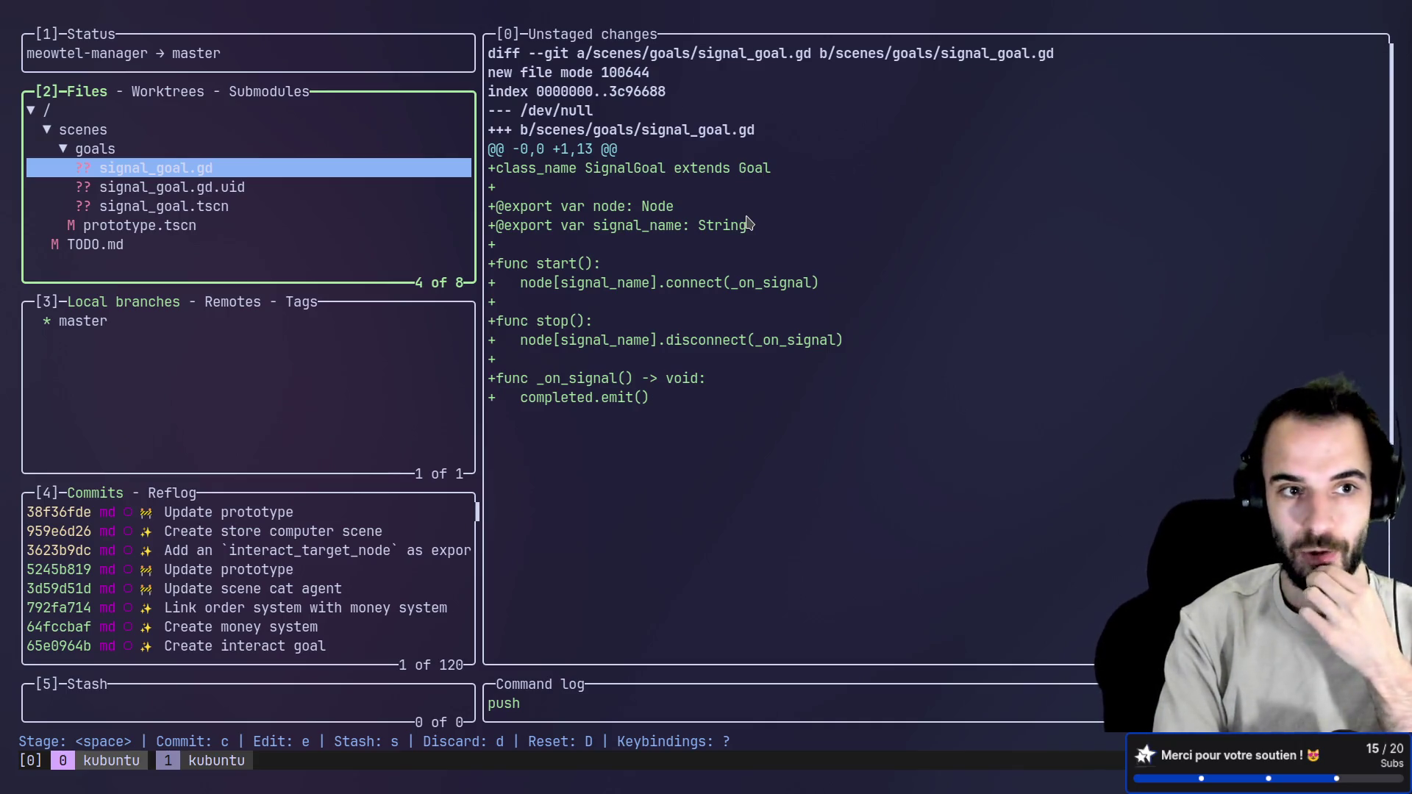
{"action": "key", "text": "Down"}
{"action": "key", "text": "Down"}
{"action": "key", "text": "Down"}
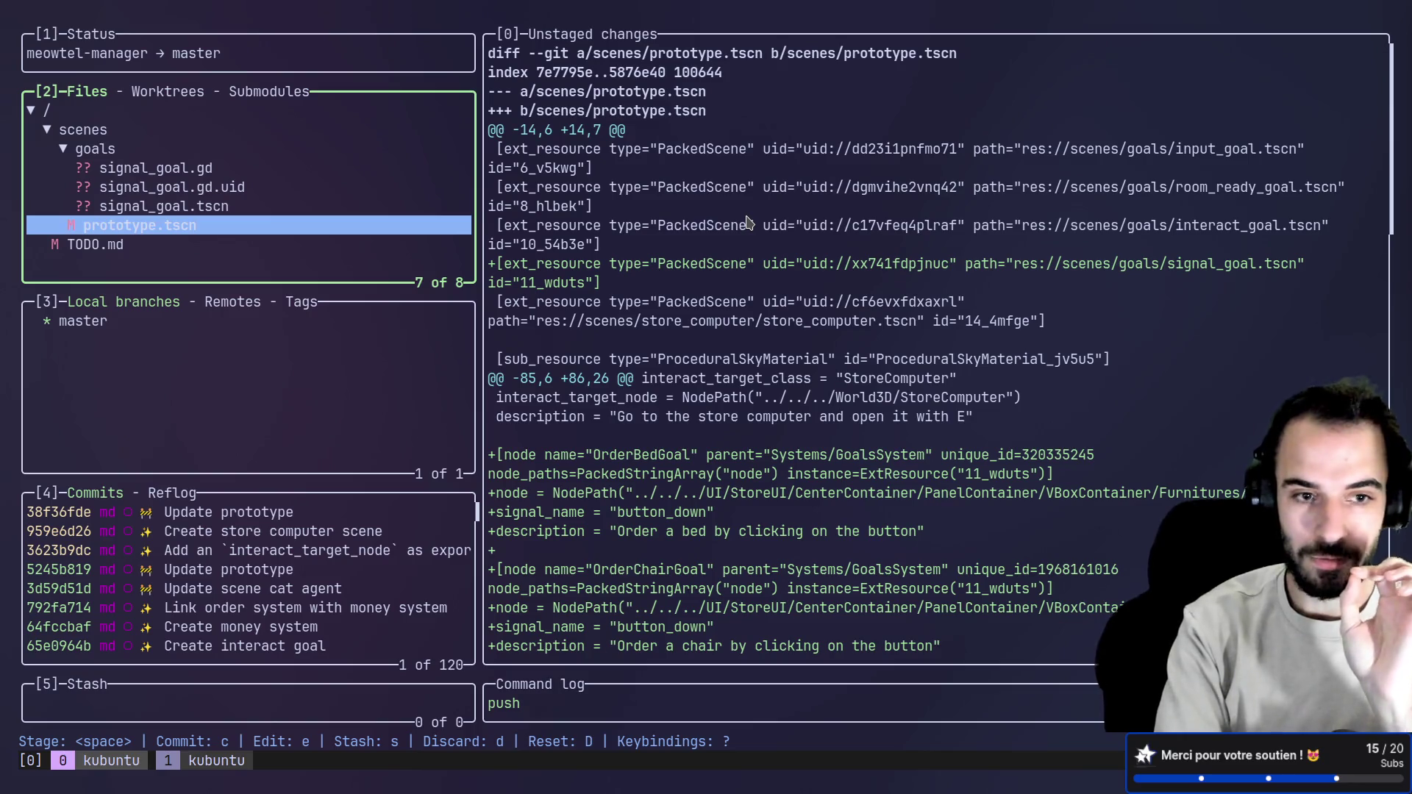
- Stage signal_goal.gd, signal_goal.gd.uid and signal_goal.tscn
{"action": "key", "text": "Up"}
{"action": "key", "text": "Up"}
{"action": "key", "text": "Up"}
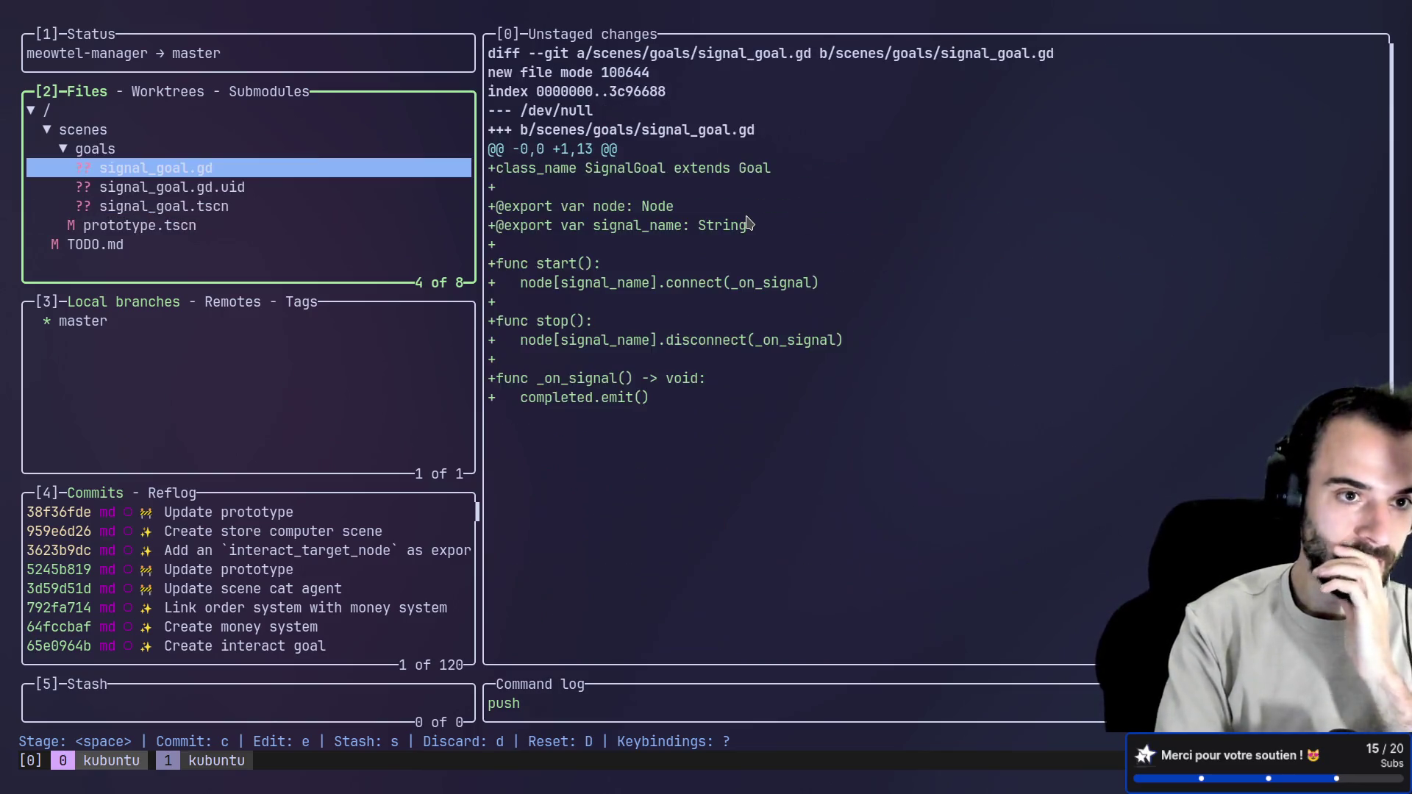
{"action": "key", "text": "space"}
{"action": "key", "text": "Down"}
{"action": "key", "text": "space"}
{"action": "key", "text": "space"}
{"action": "key", "text": "space"}
{"action": "key", "text": "Down"}
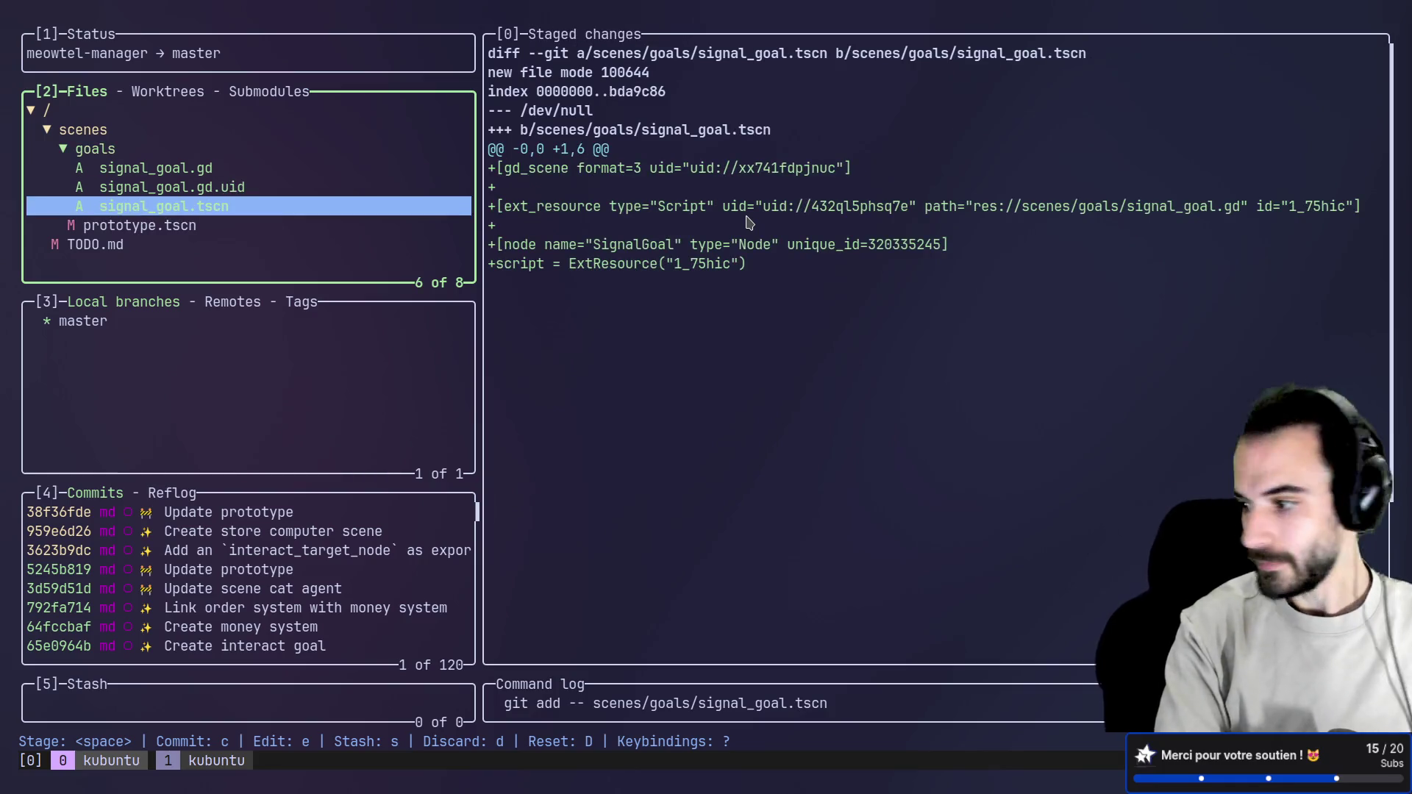
{"action": "key", "text": "alt+Tab"}
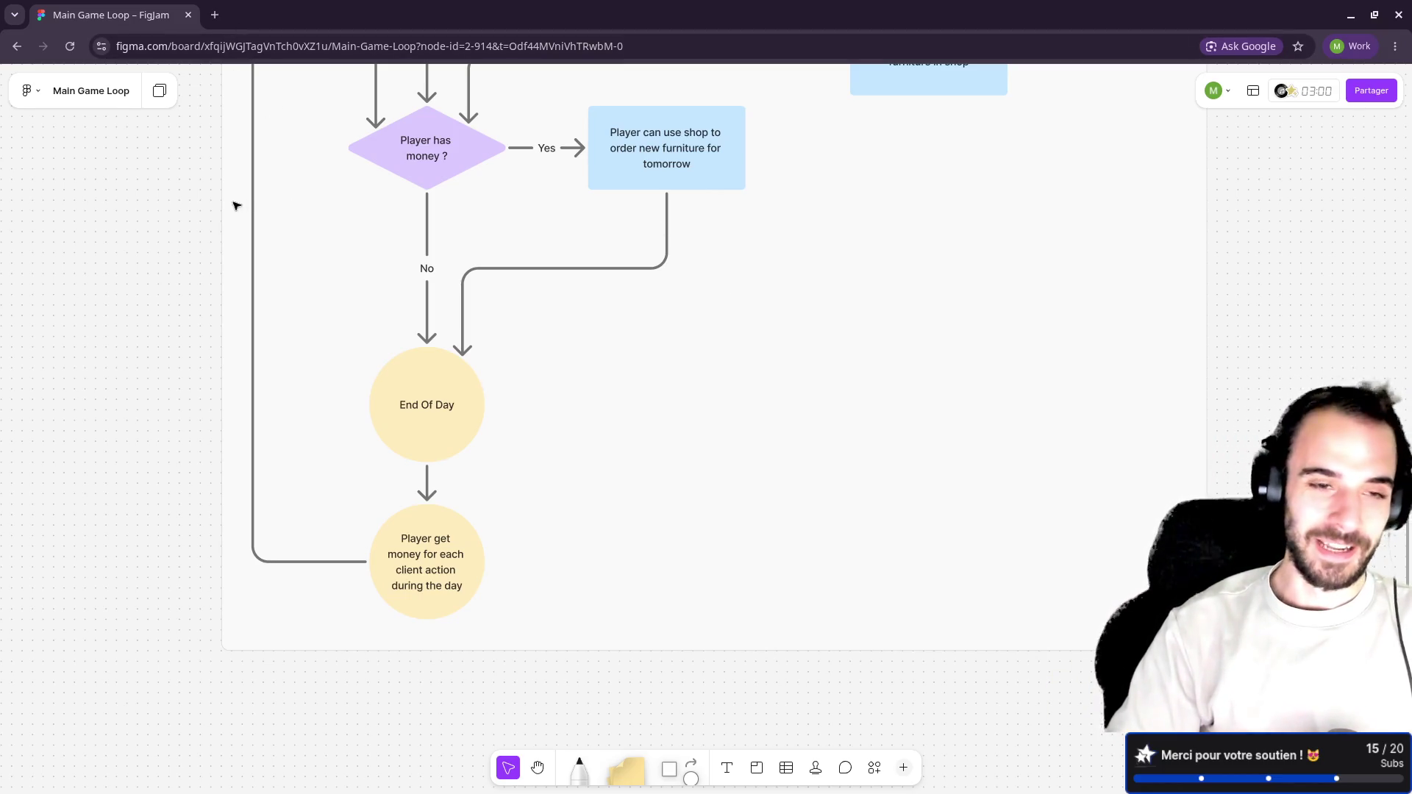
- Maximize the Godot window, then switch to the browser's gitmoji.dev guide tab
{"action": "scroll", "coordinate": [237, 206], "scroll_direction": "up", "scroll_amount": 5}
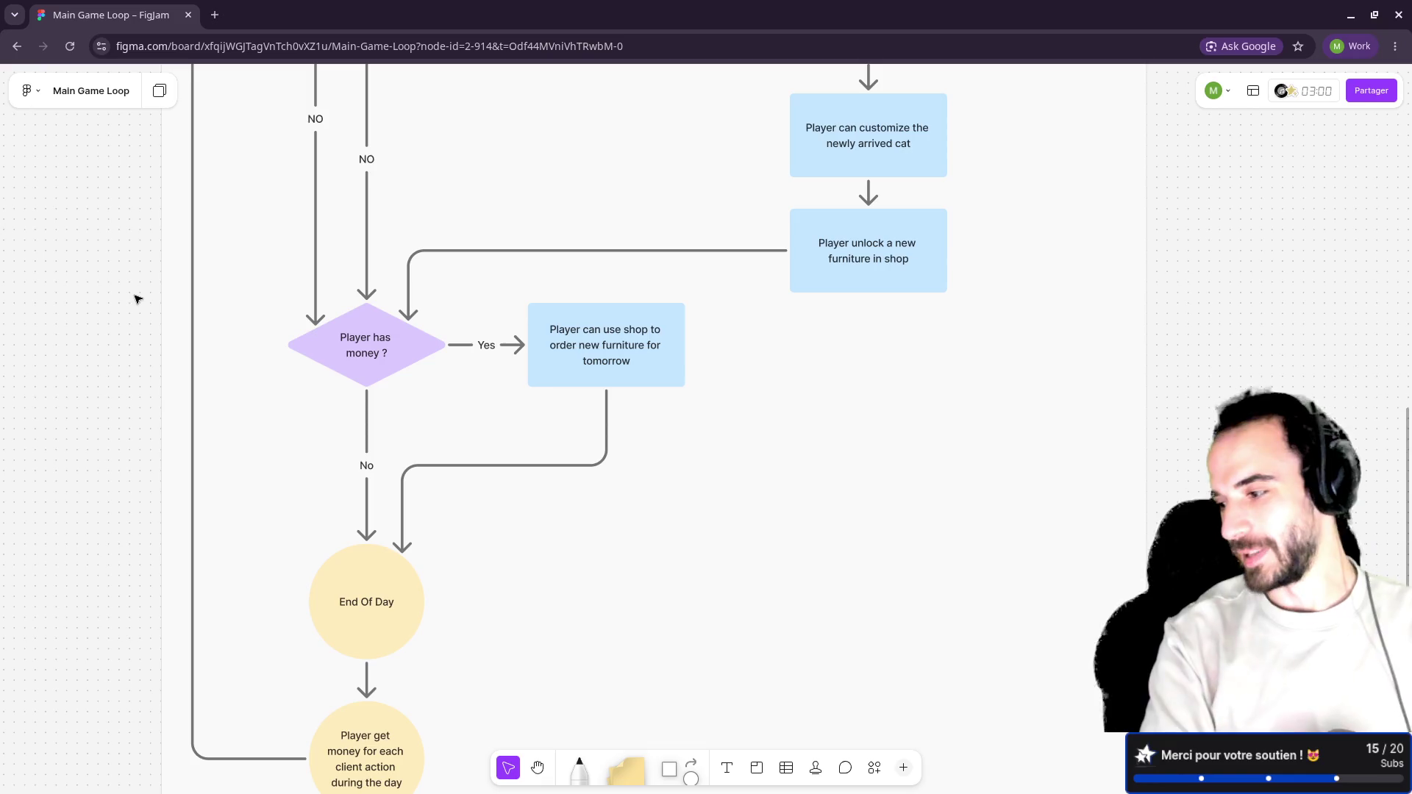
{"action": "key", "text": "alt+Tab"}
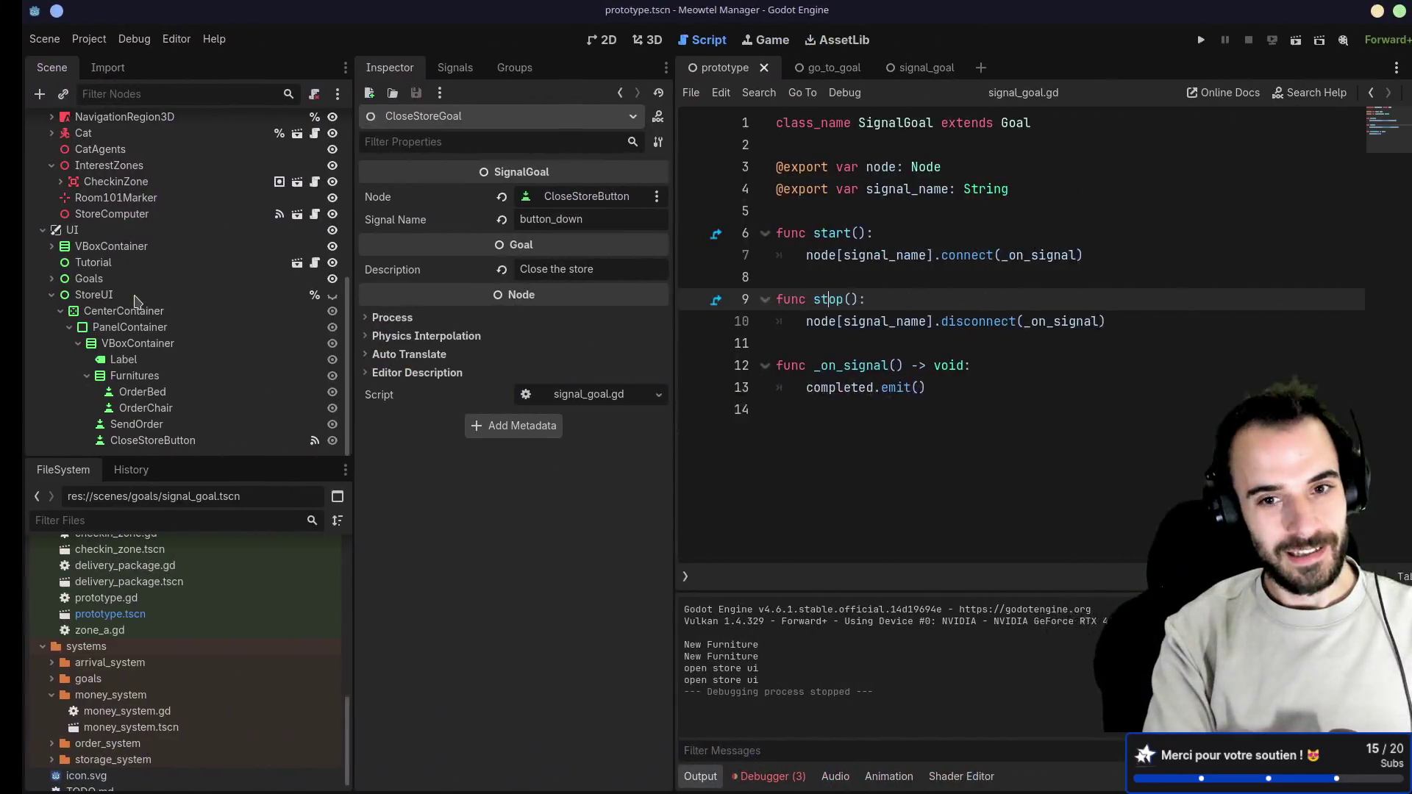
{"action": "key", "text": "super+Up"}
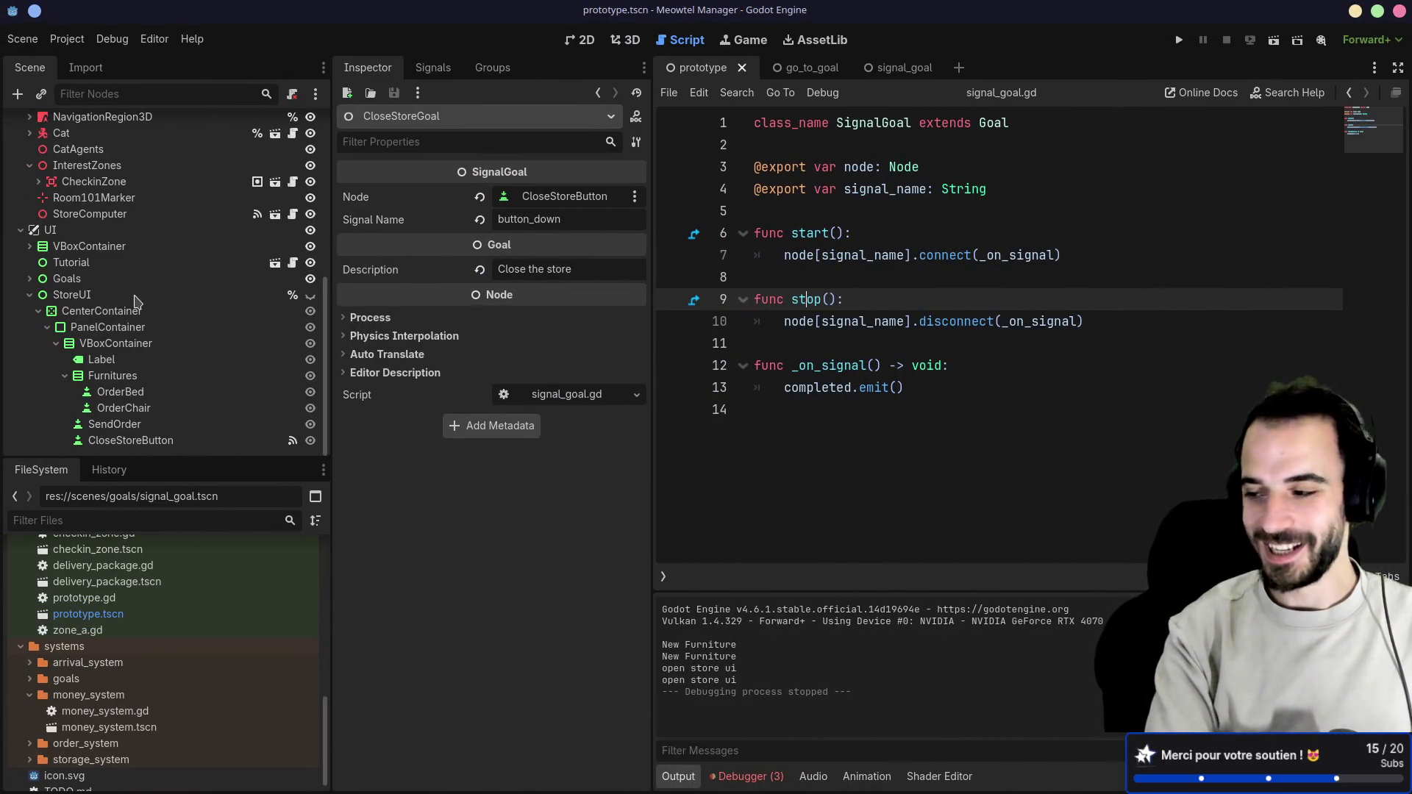
{"action": "key", "text": "alt+Tab"}
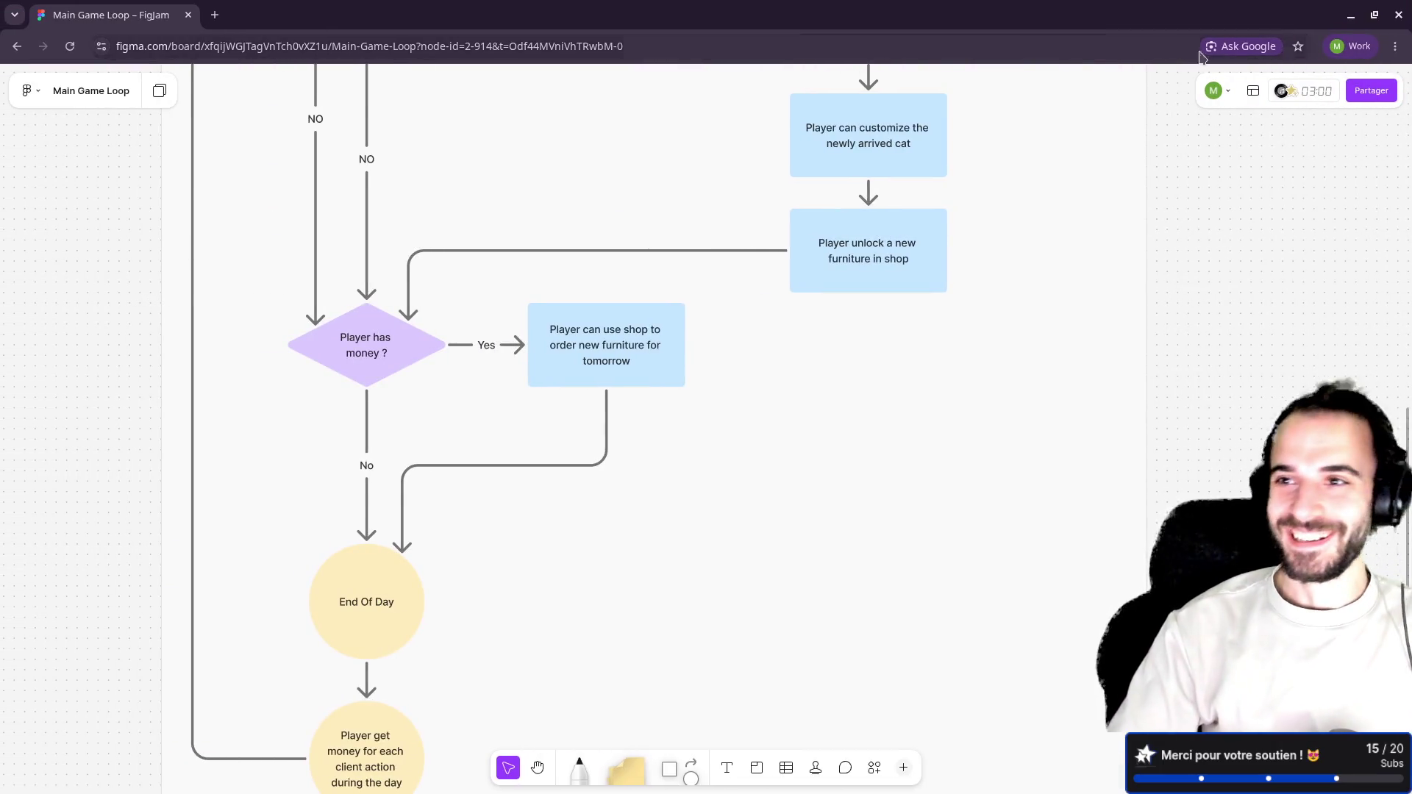
{"action": "key", "text": "alt+Tab"}
{"action": "left_click", "coordinate": [647, 34]}
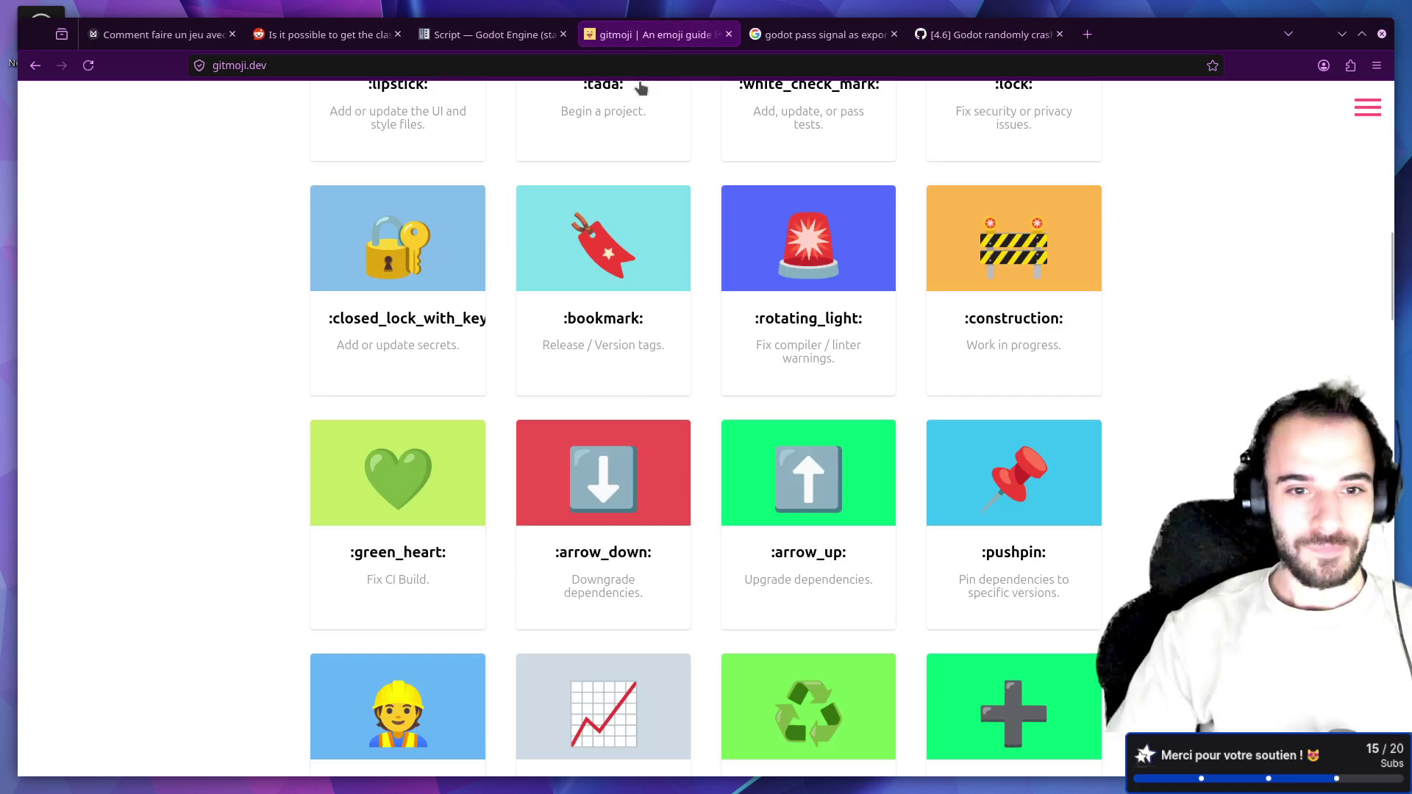
- Commit the signal goal files in lazygit as '✨ Create signal goal'
{"action": "scroll", "coordinate": [660, 385], "scroll_direction": "up", "scroll_amount": 8}
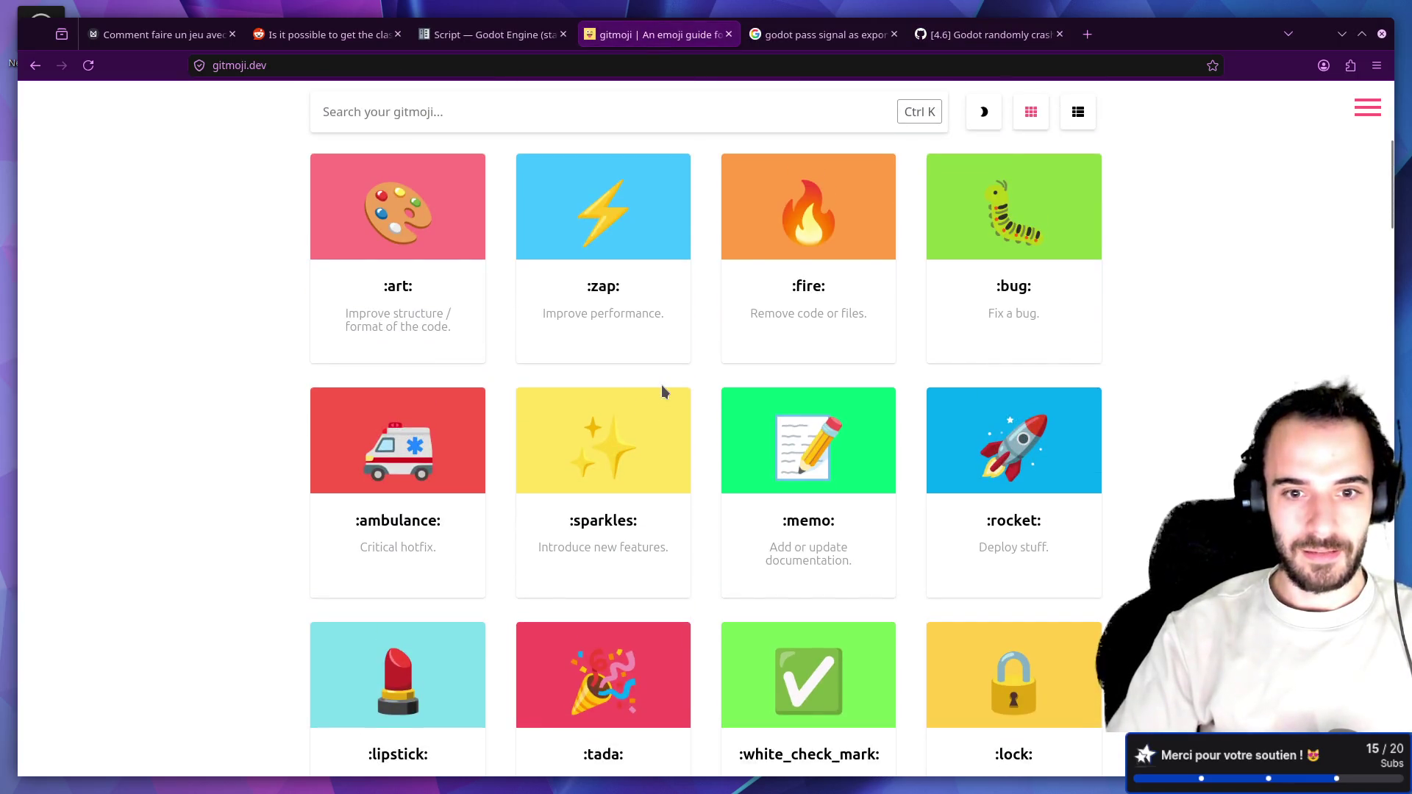
{"action": "left_click", "coordinate": [618, 441]}
{"action": "key", "text": "alt+Tab"}
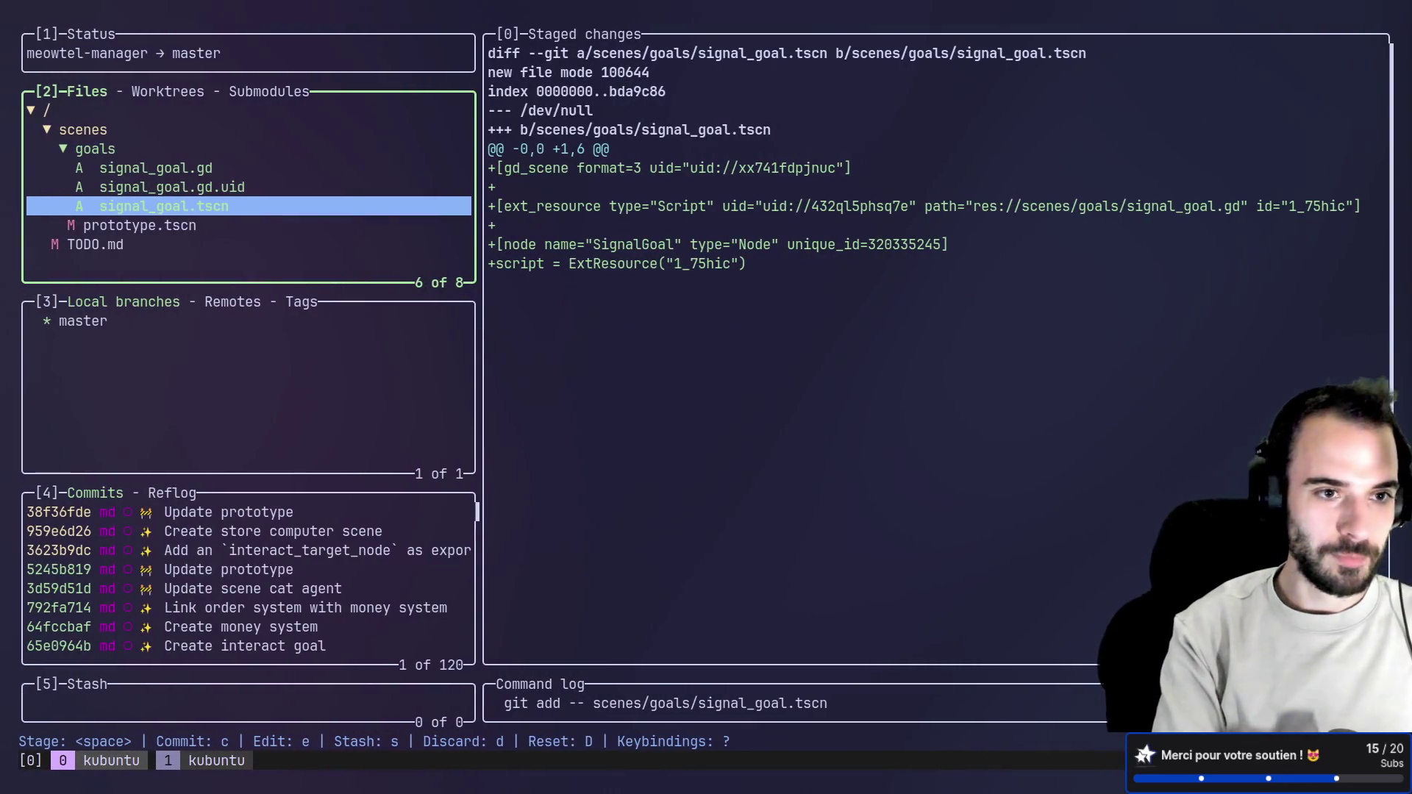
{"action": "key", "text": "c"}
{"action": "key", "text": "ctrl+shift+v"}
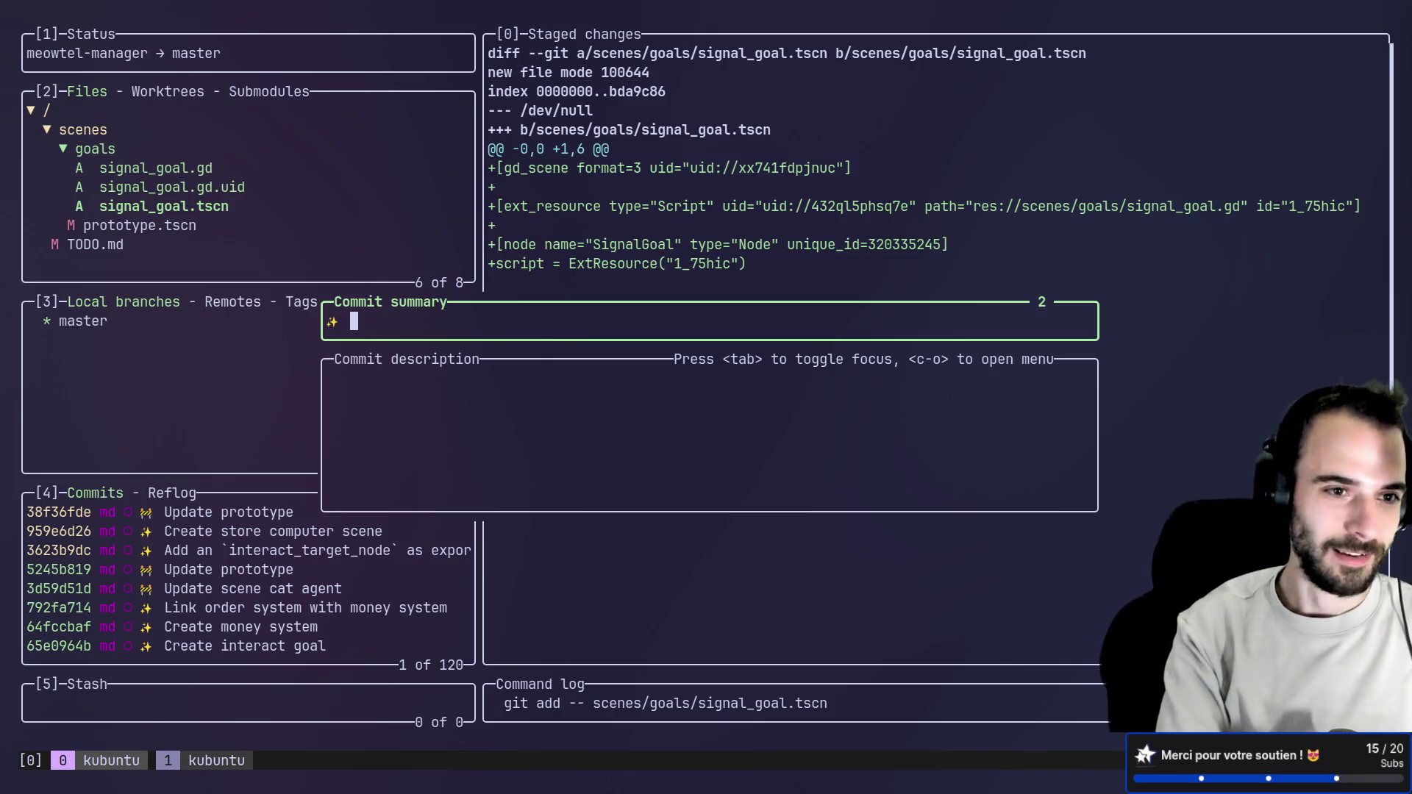
{"action": "type", "text": "Create signal go"}
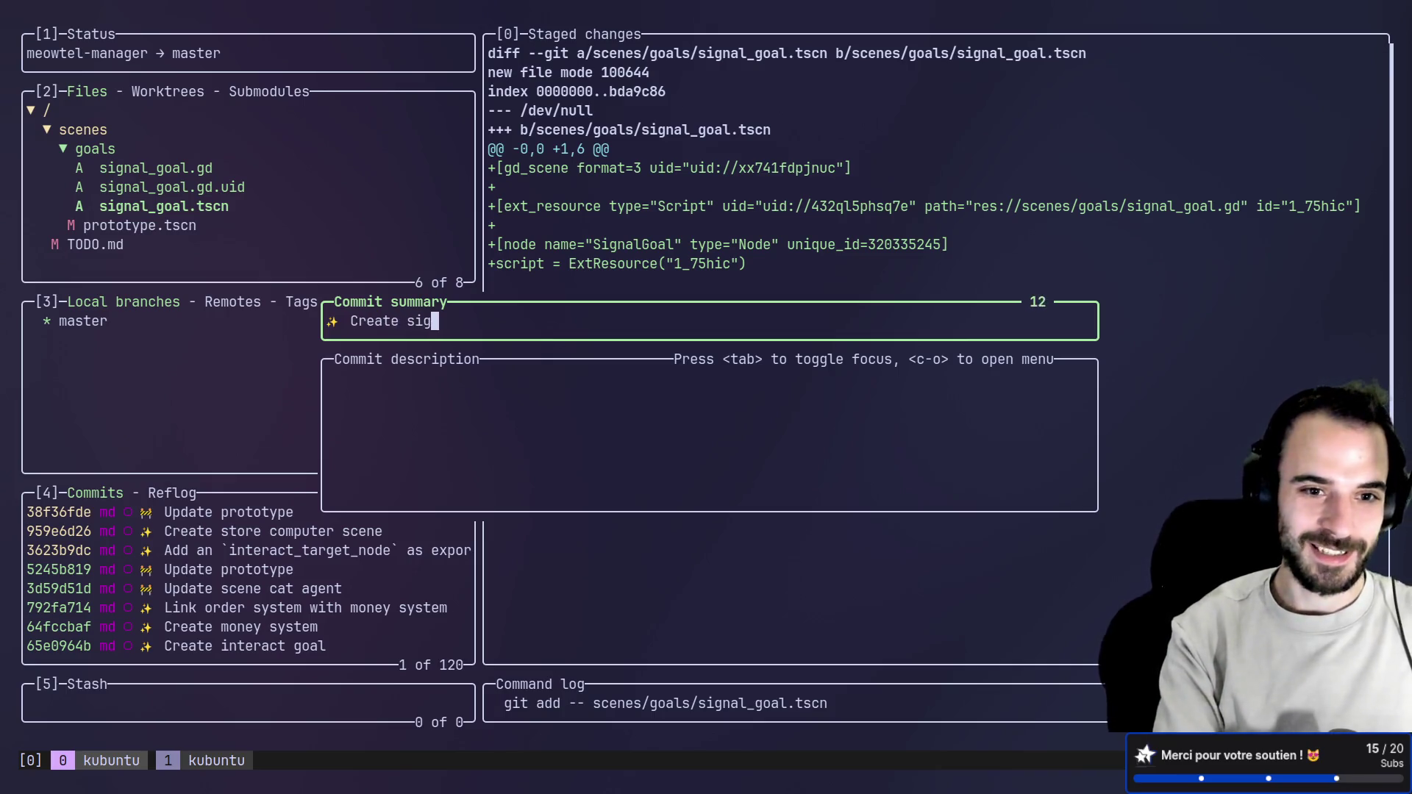
{"action": "type", "text": "al"}
{"action": "key", "text": "Return"}
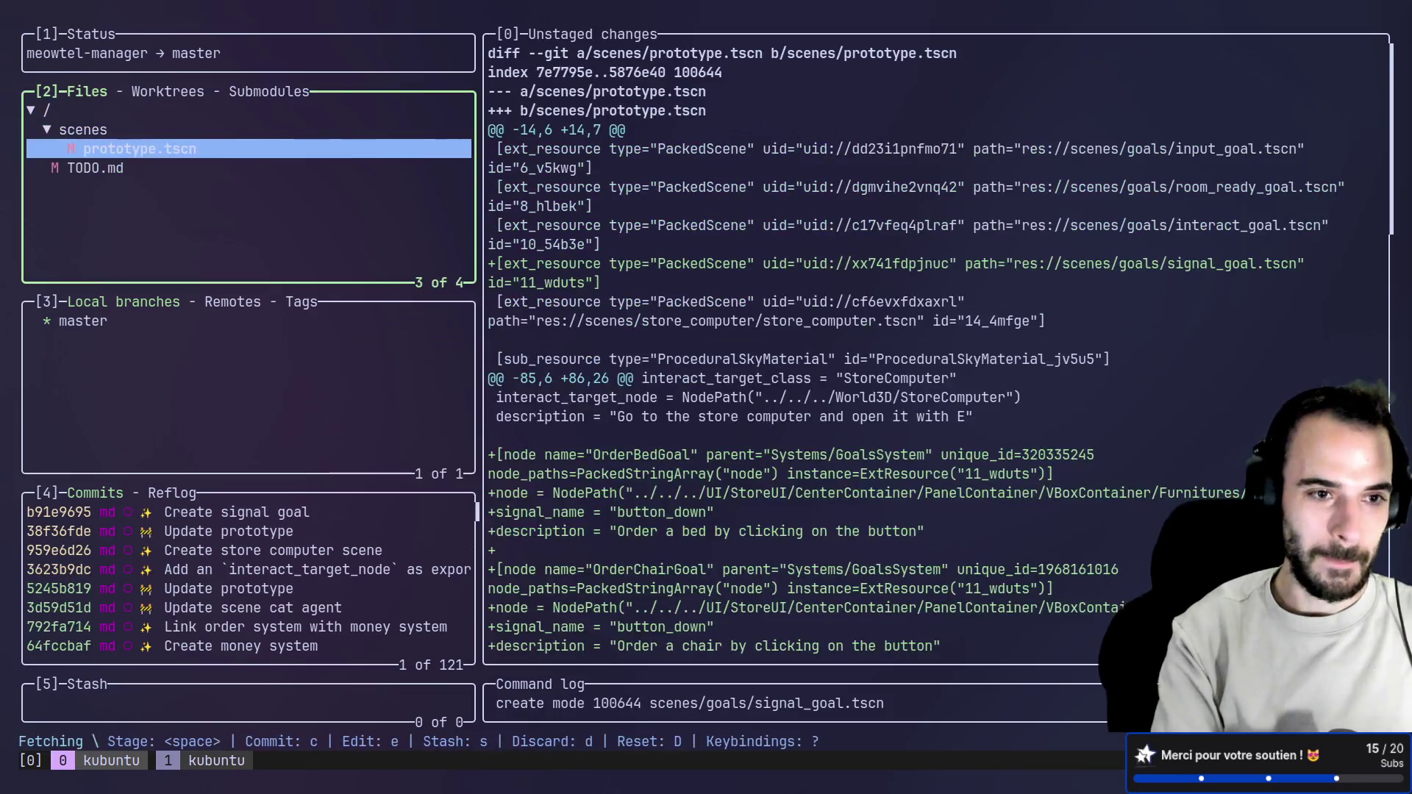
- Stage prototype.tscn and commit it as '🚧 Update prototype'
{"action": "key", "text": "space"}
{"action": "key", "text": "alt+Tab"}
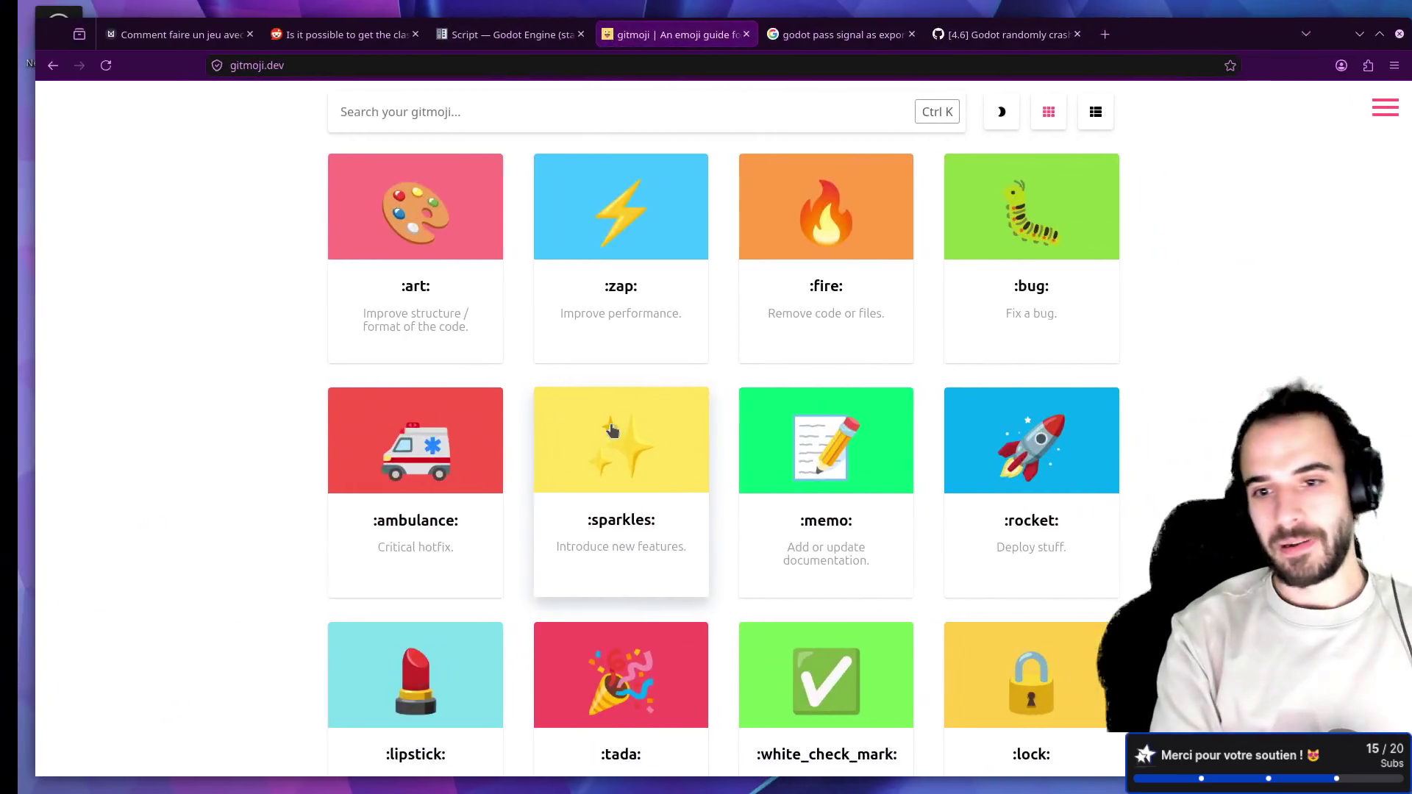
{"action": "scroll", "coordinate": [696, 416], "scroll_direction": "down", "scroll_amount": 8}
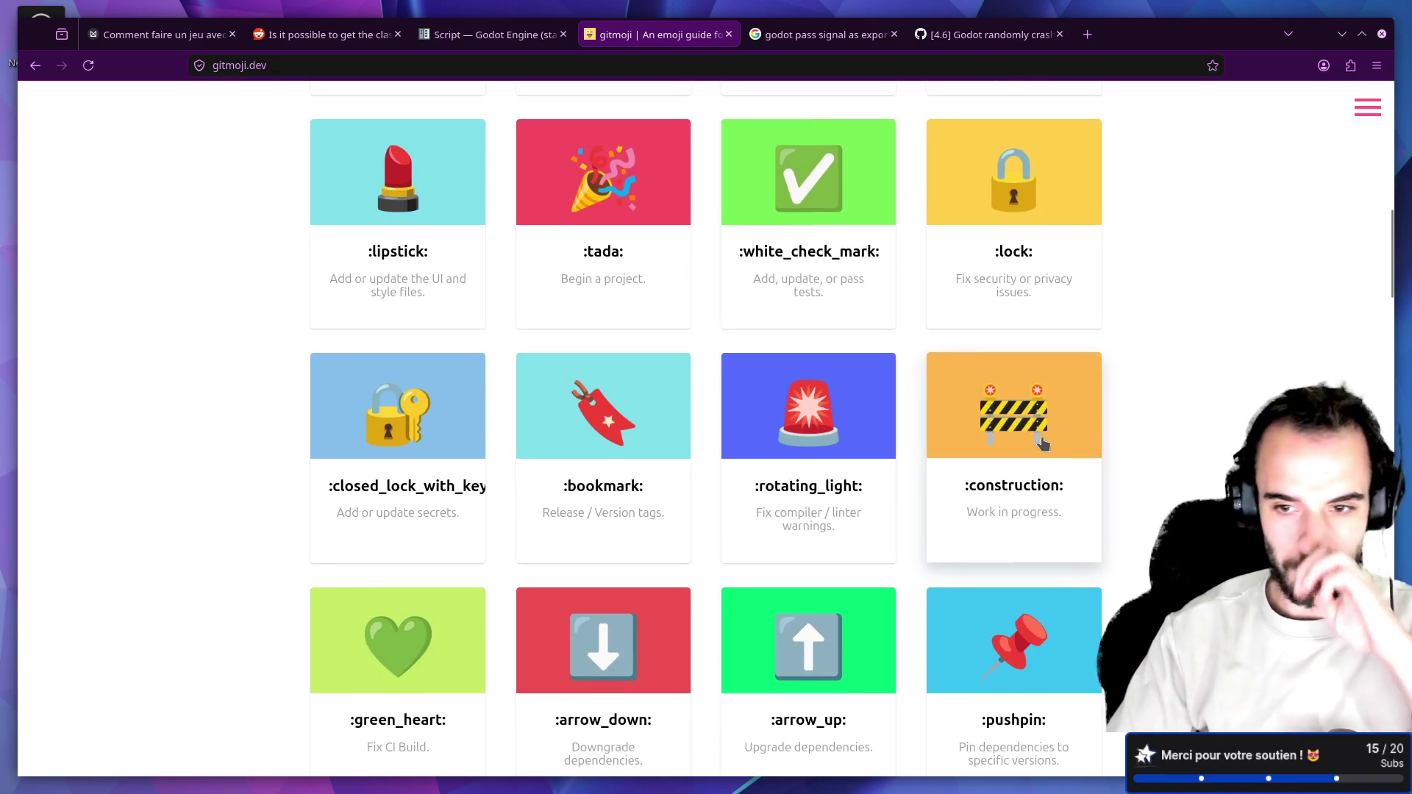
{"action": "left_click", "coordinate": [1018, 434]}
{"action": "key", "text": "alt+Tab"}
{"action": "key", "text": "c"}
{"action": "key", "text": "ctrl+shift+v"}
{"action": "type", "text": "P"}
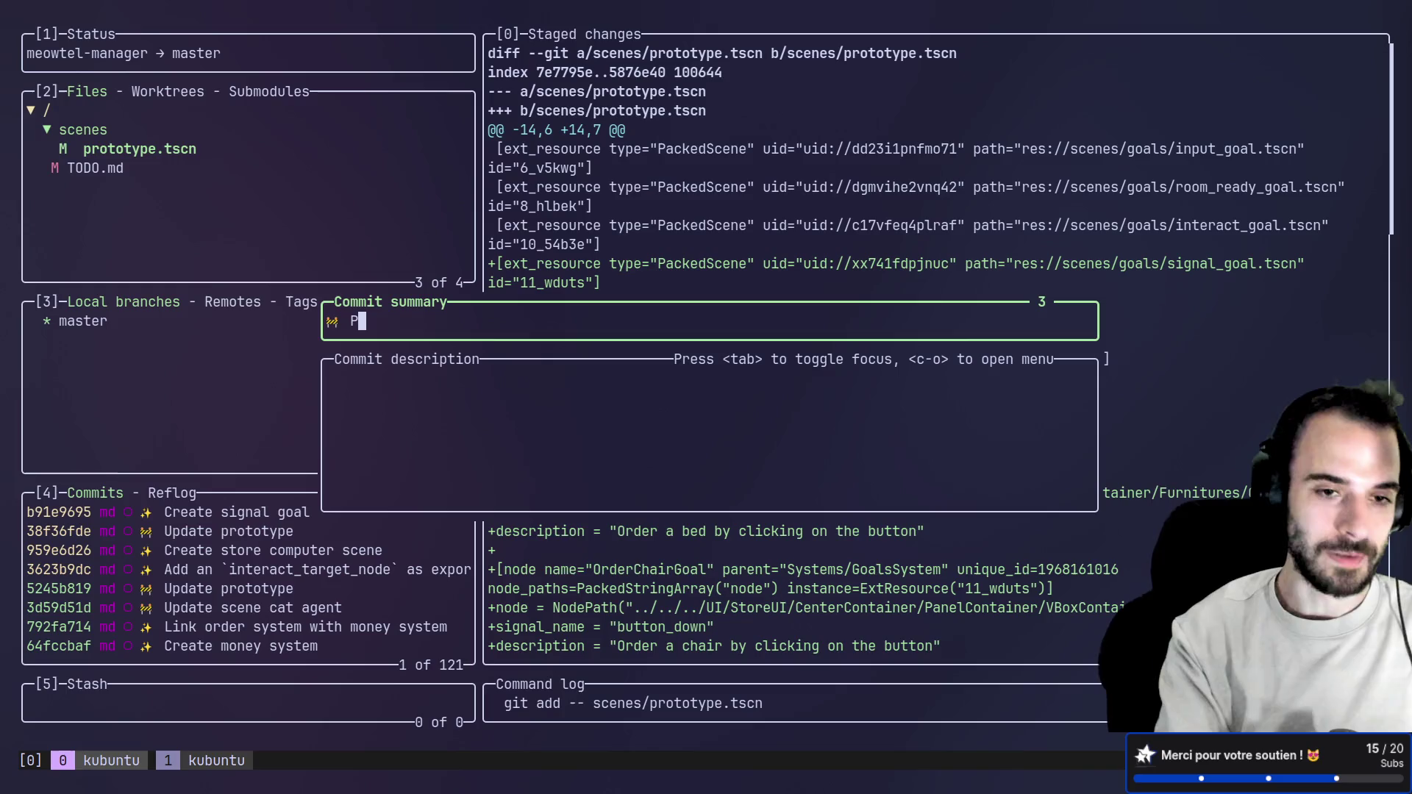
{"action": "key", "text": "BackSpace"}
{"action": "type", "text": "Update prototype"}
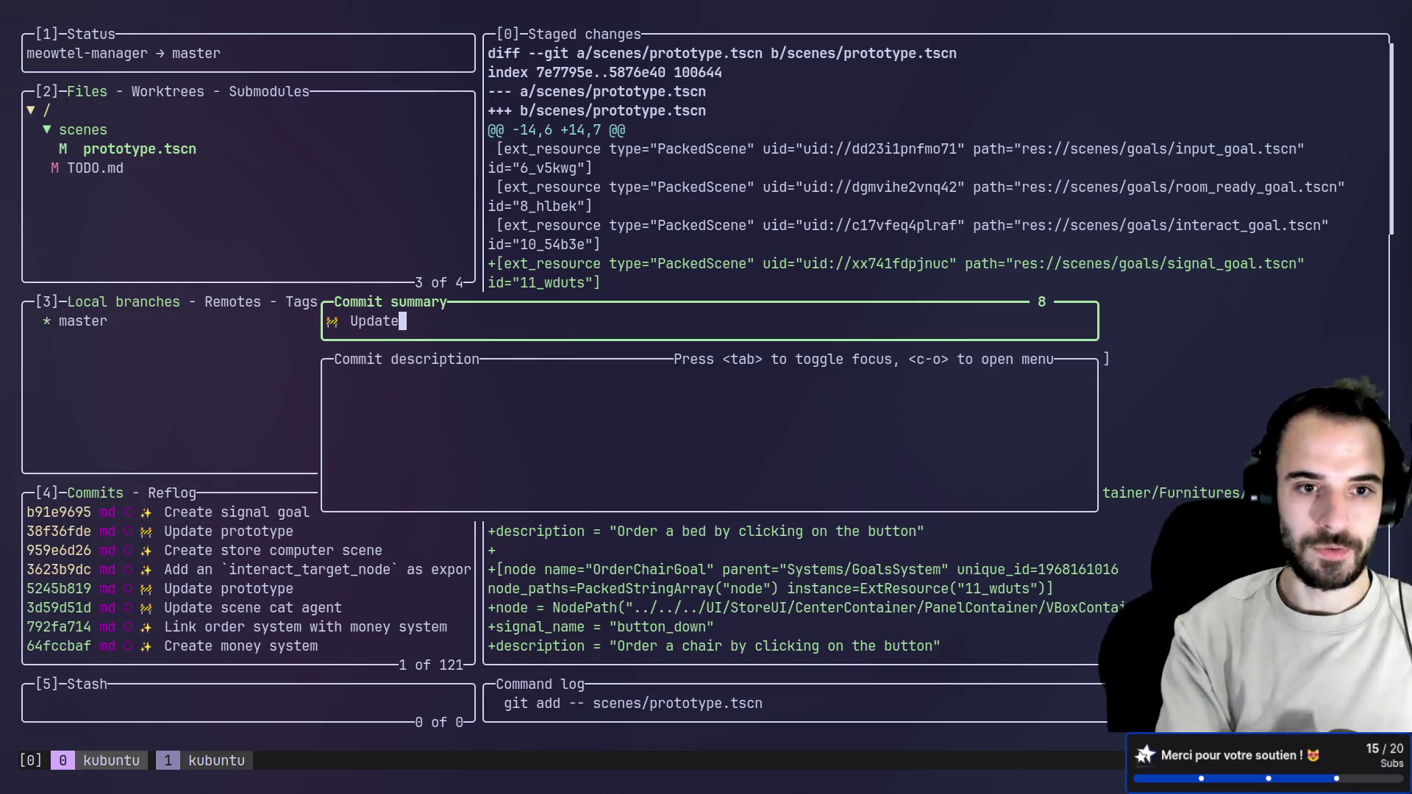
{"action": "key", "text": "Return"}
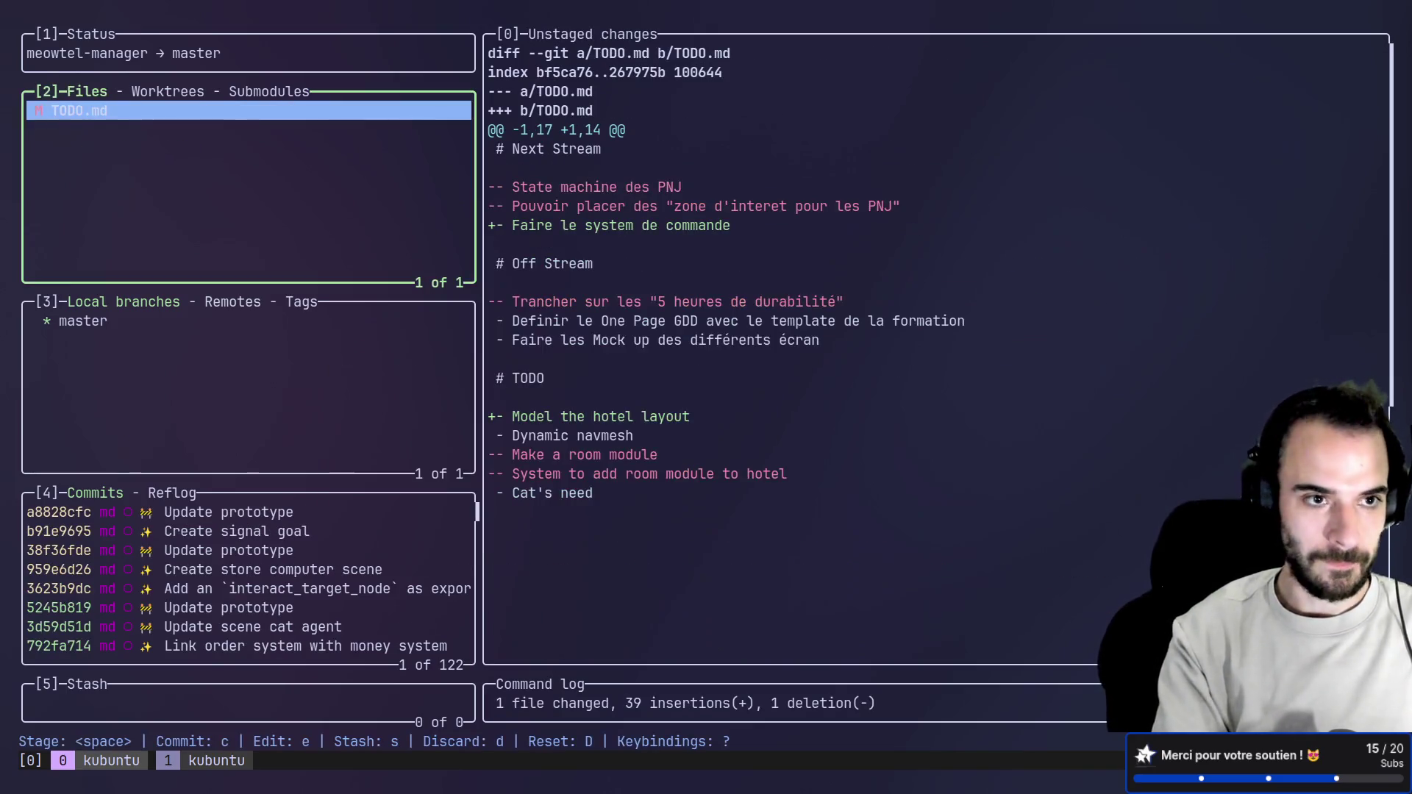
- Quit lazygit, fold the InterestZones and StoreUI branches in Godot's Scene dock, then bring up Milanote
{"action": "key", "text": "q"}
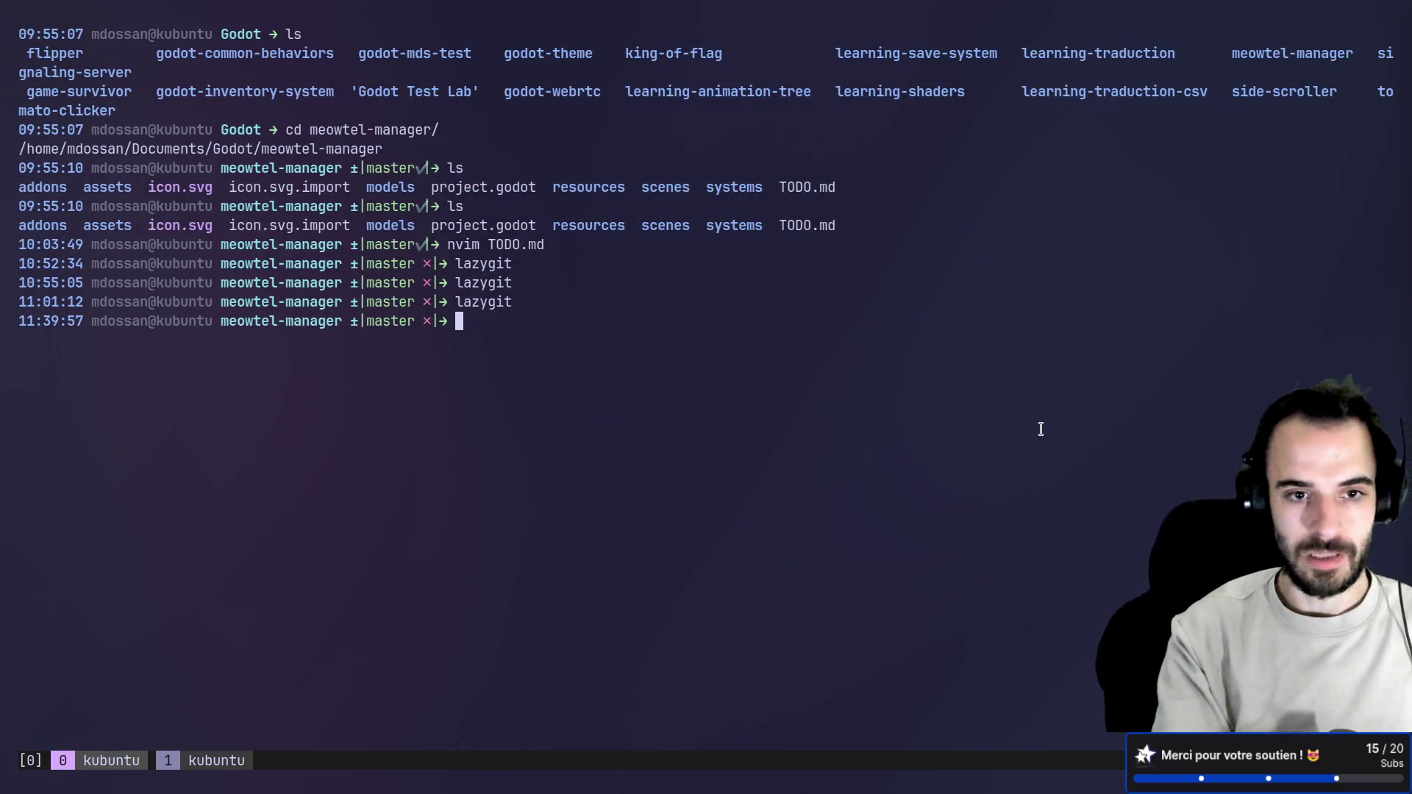
{"action": "key", "text": "alt+Tab"}
{"action": "key", "text": "alt+Tab"}
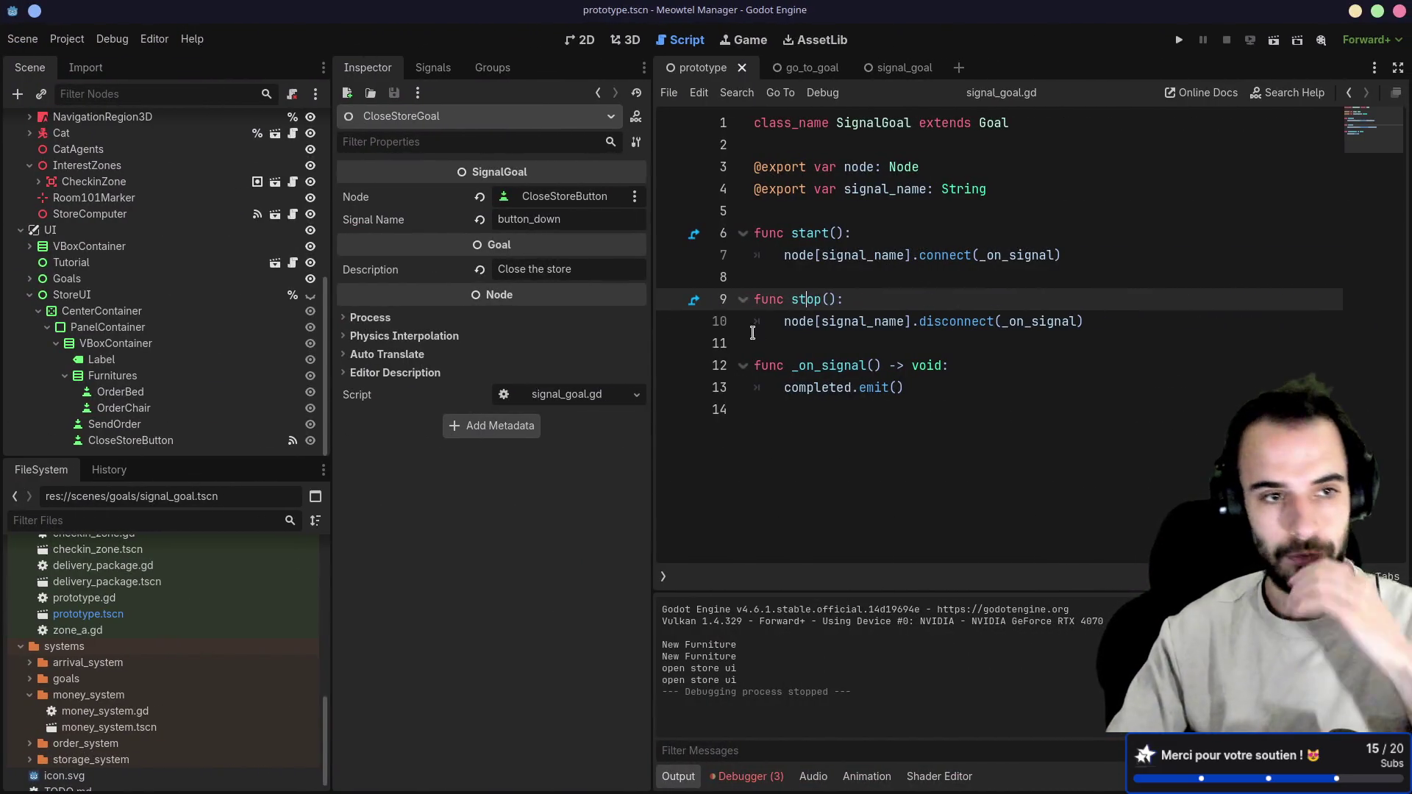
{"action": "scroll", "coordinate": [144, 248], "scroll_direction": "up", "scroll_amount": 2}
{"action": "scroll", "coordinate": [144, 248], "scroll_direction": "up", "scroll_amount": 2}
{"action": "scroll", "coordinate": [40, 250], "scroll_direction": "up", "scroll_amount": 5}
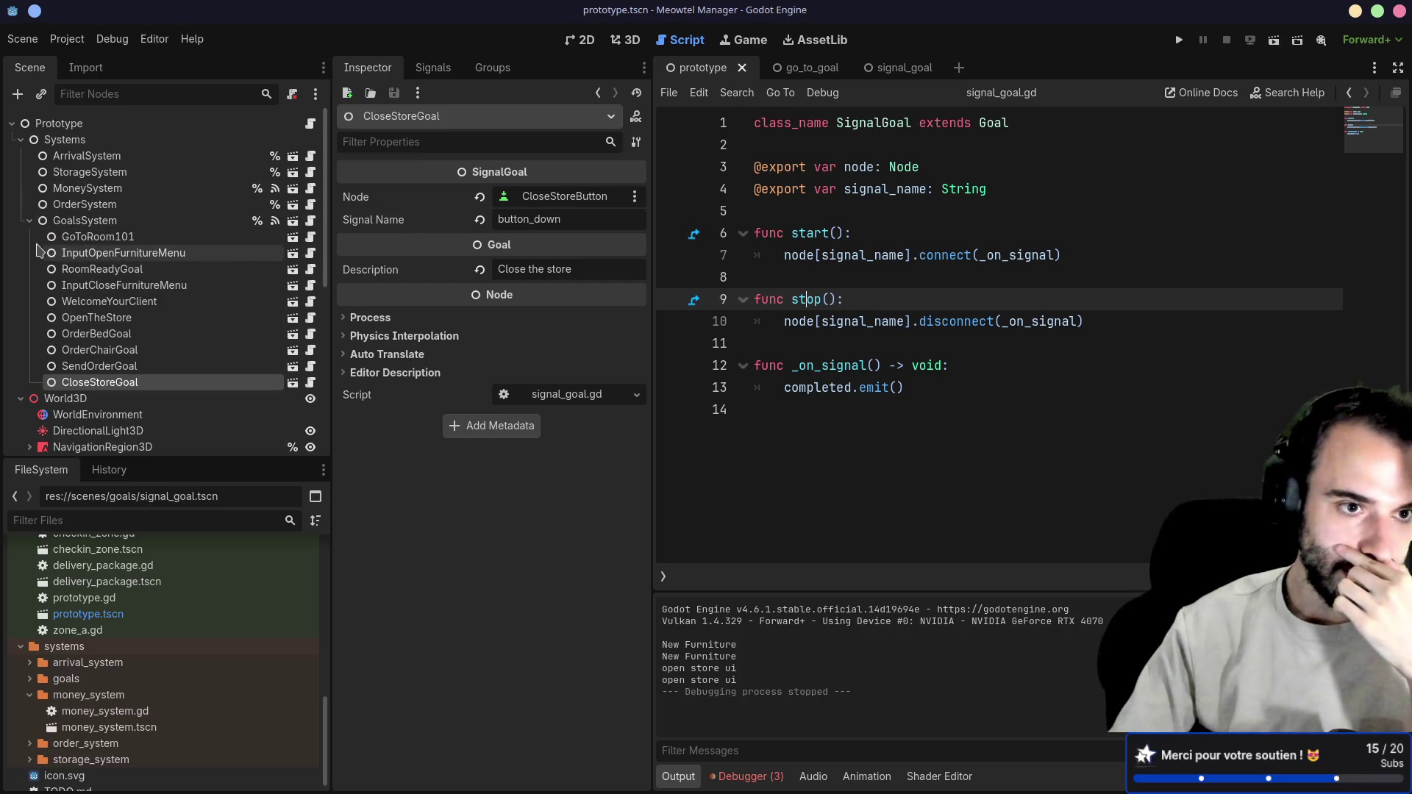
{"action": "scroll", "coordinate": [103, 302], "scroll_direction": "down", "scroll_amount": 10}
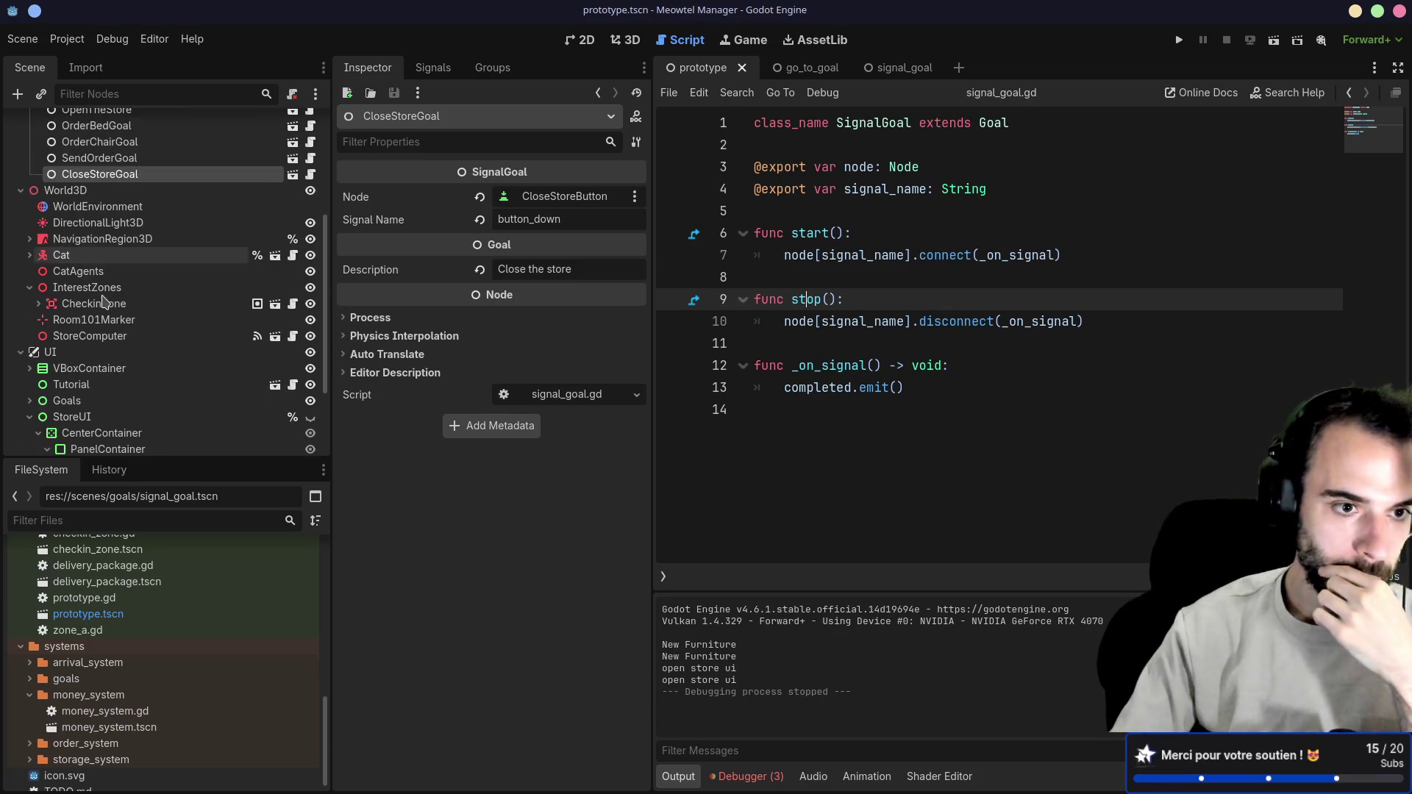
{"action": "scroll", "coordinate": [103, 301], "scroll_direction": "down", "scroll_amount": 2}
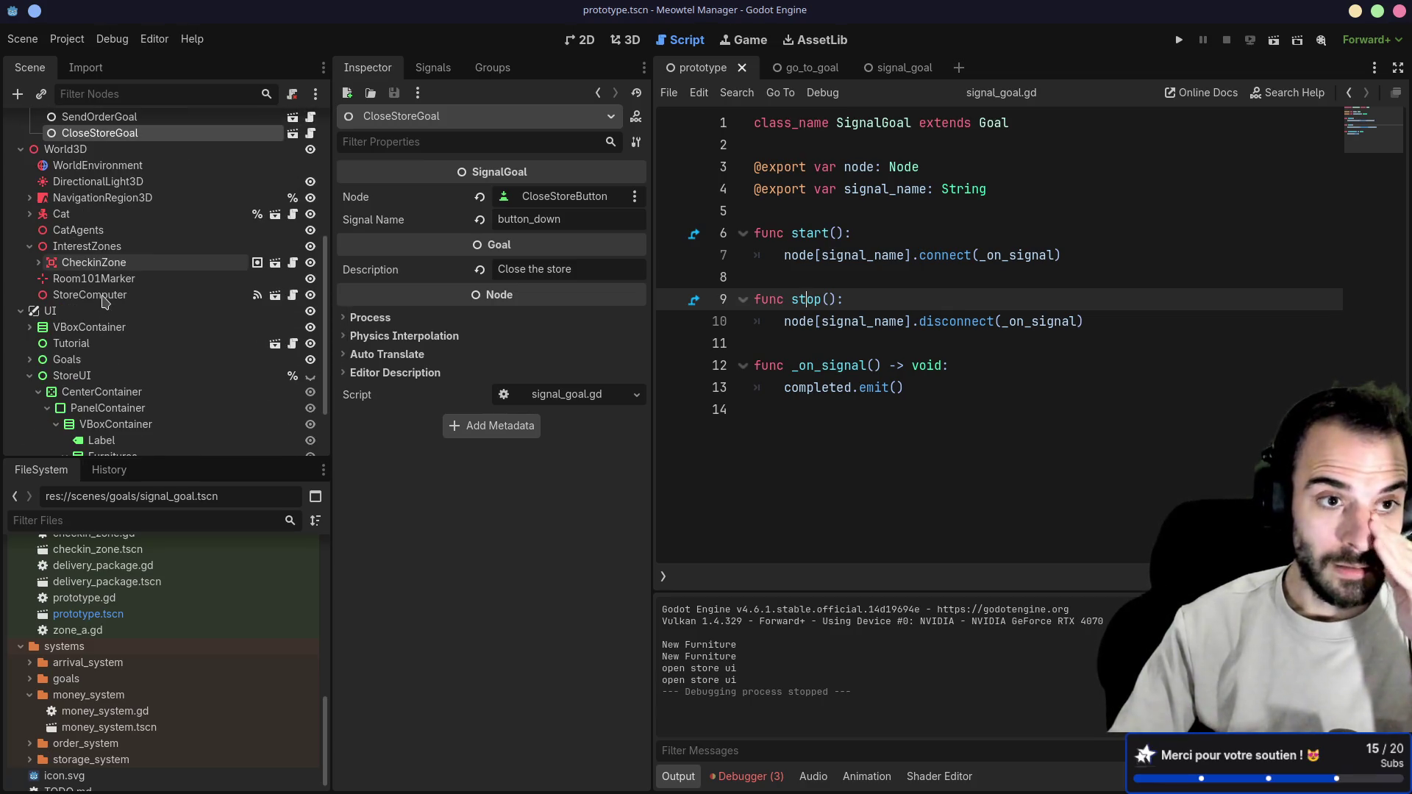
{"action": "left_click", "coordinate": [29, 247]}
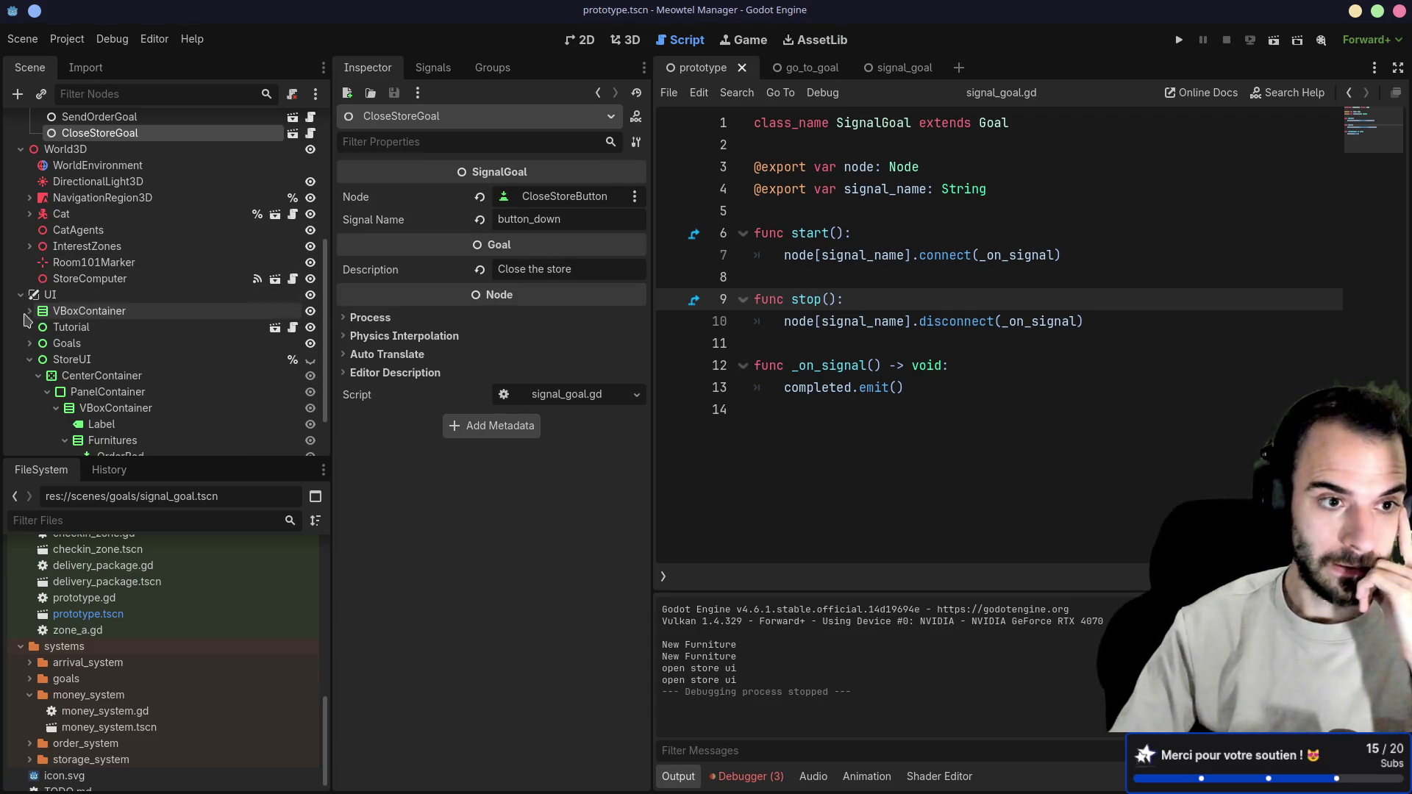
{"action": "left_click", "coordinate": [29, 360]}
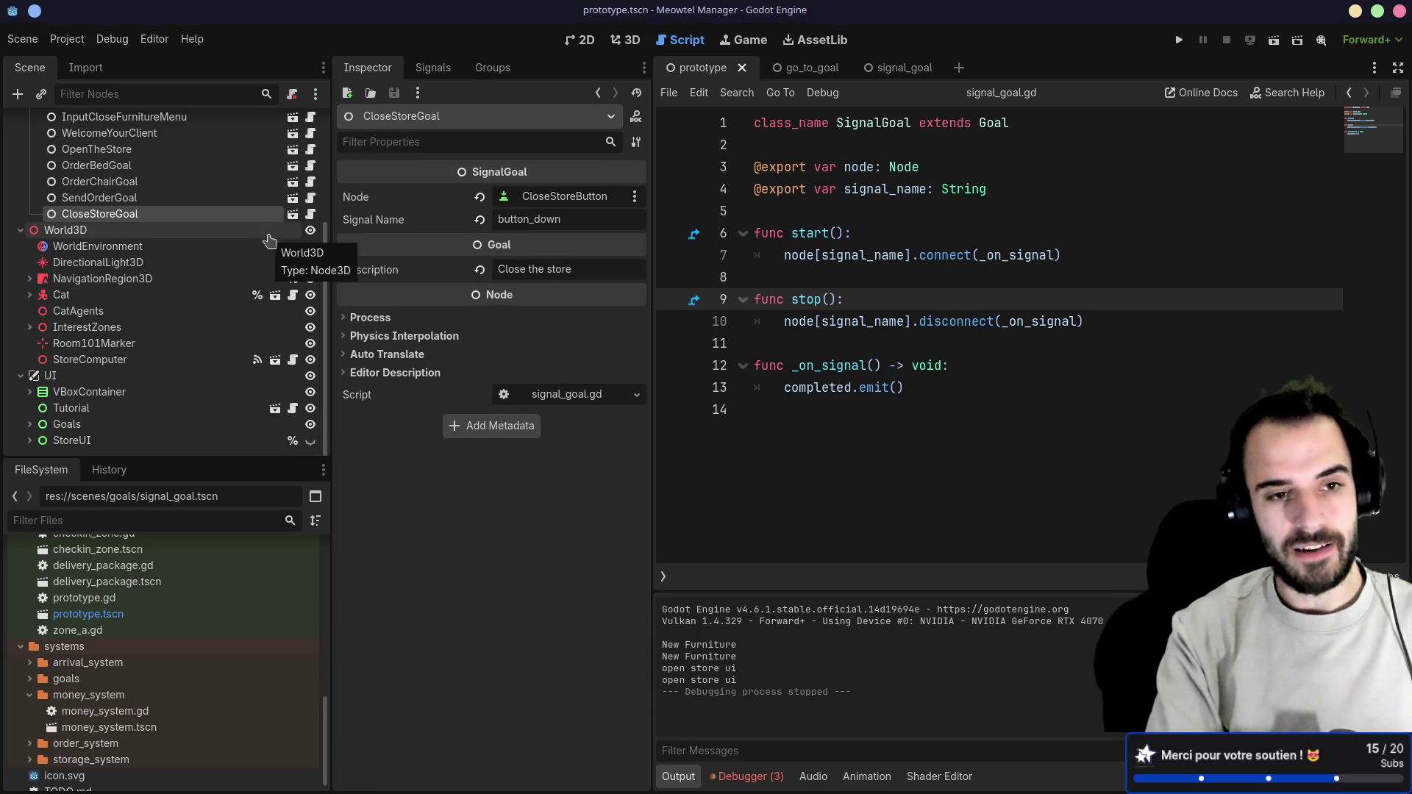
{"action": "key", "text": "alt+Tab"}
{"action": "key", "text": "ctrl+1"}
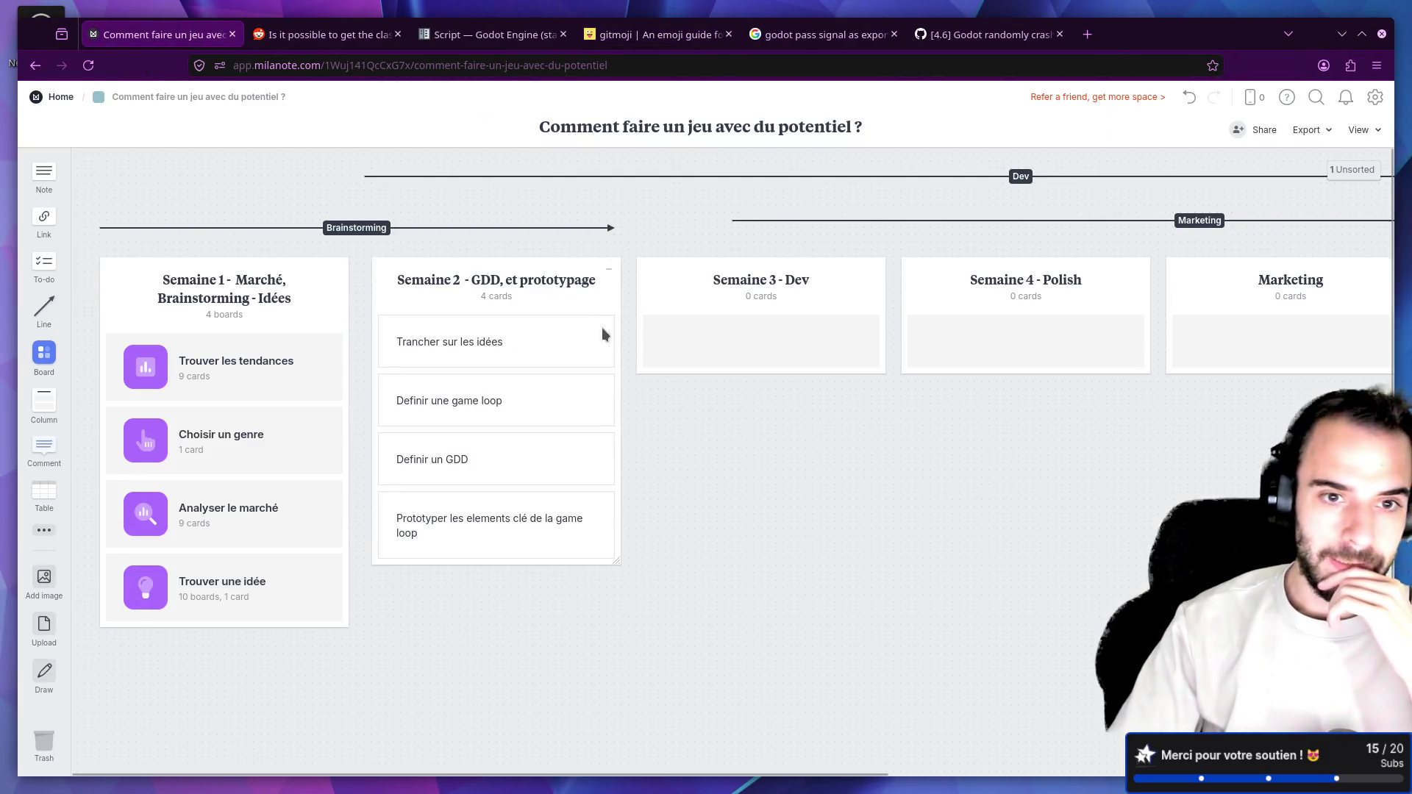
- Go through the Trouver une idée board into the Meowtel Manager board
{"action": "left_click", "coordinate": [249, 584]}
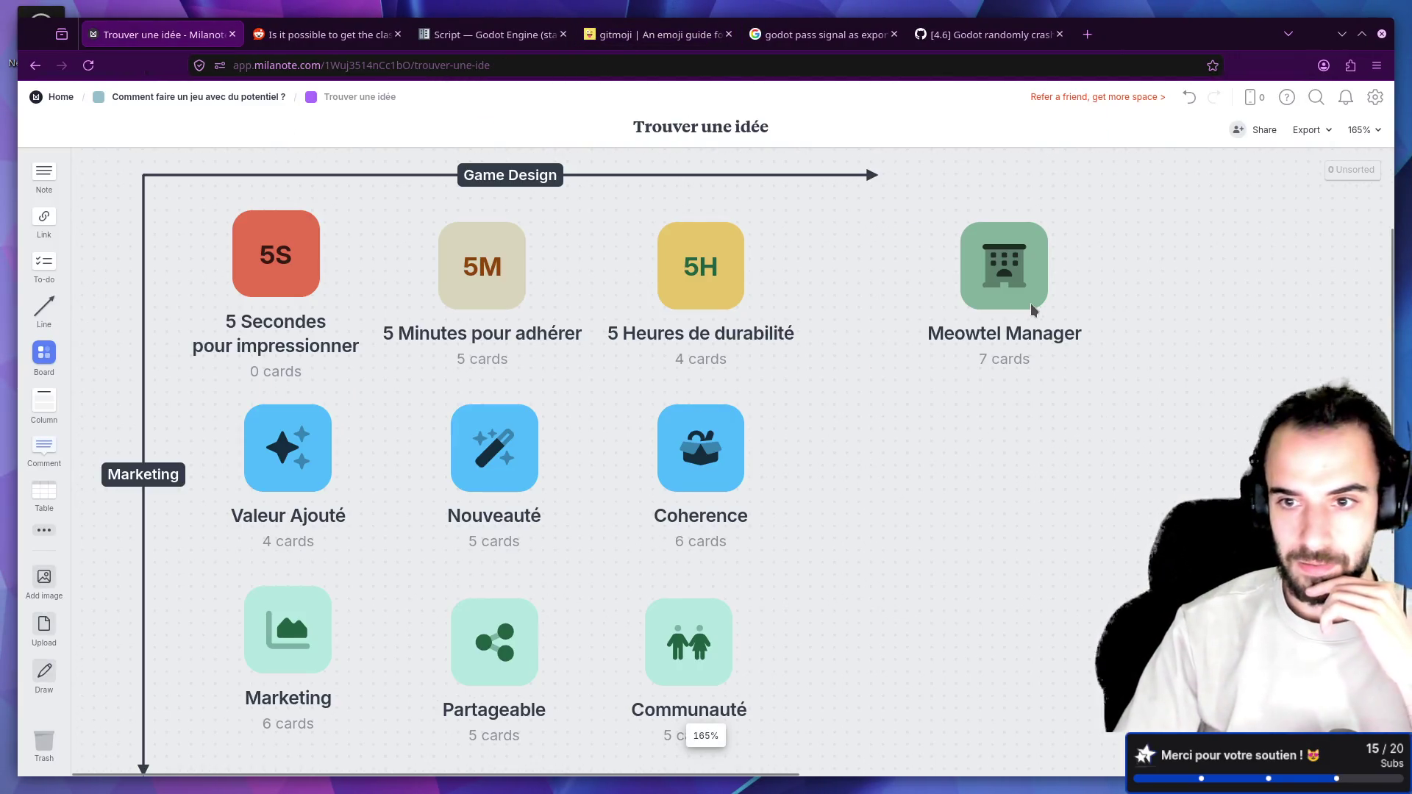
{"action": "left_click", "coordinate": [1033, 309]}
{"action": "type", "text": "SendOrderGoal2"}
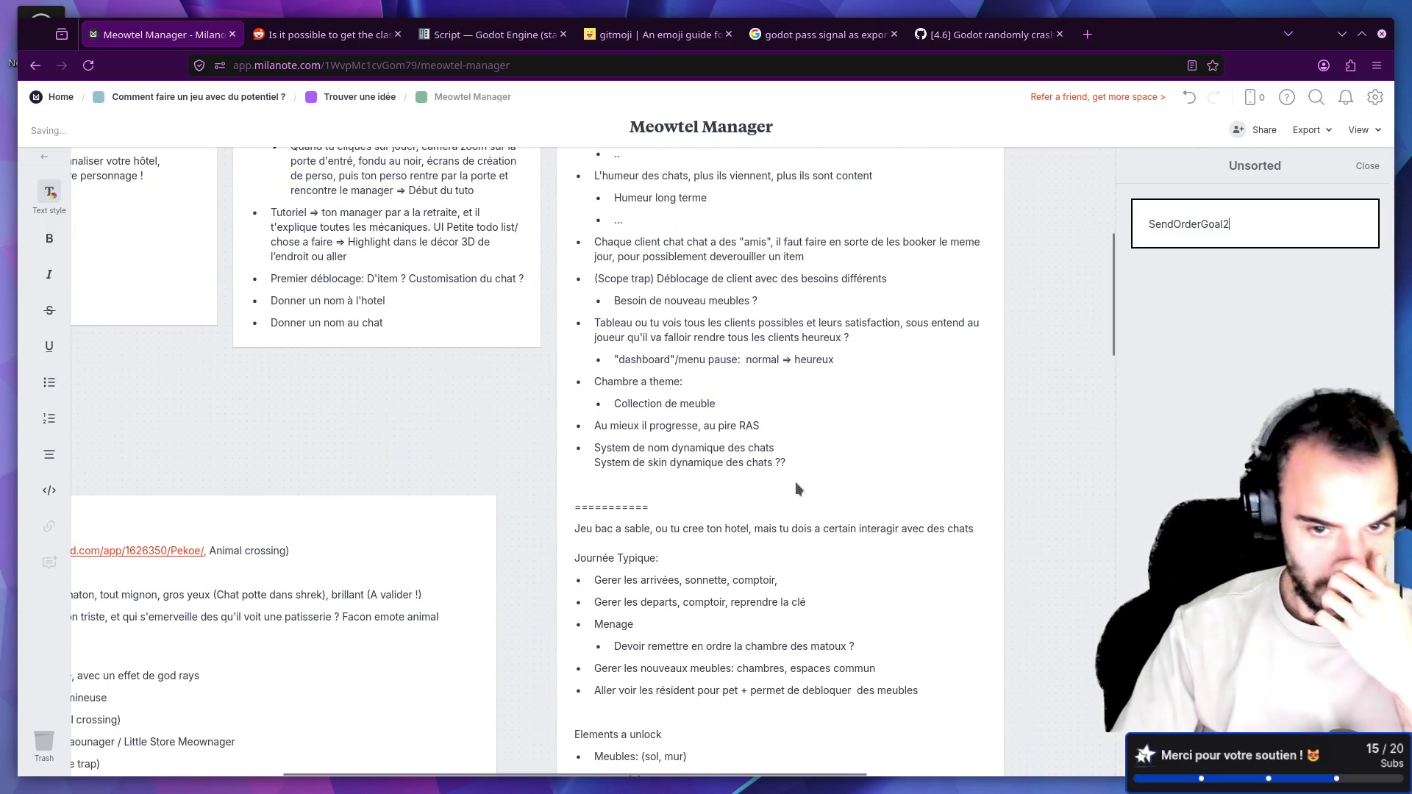
{"action": "scroll", "coordinate": [795, 492], "scroll_direction": "down", "scroll_amount": 2}
{"action": "key", "text": "ctrl+a"}
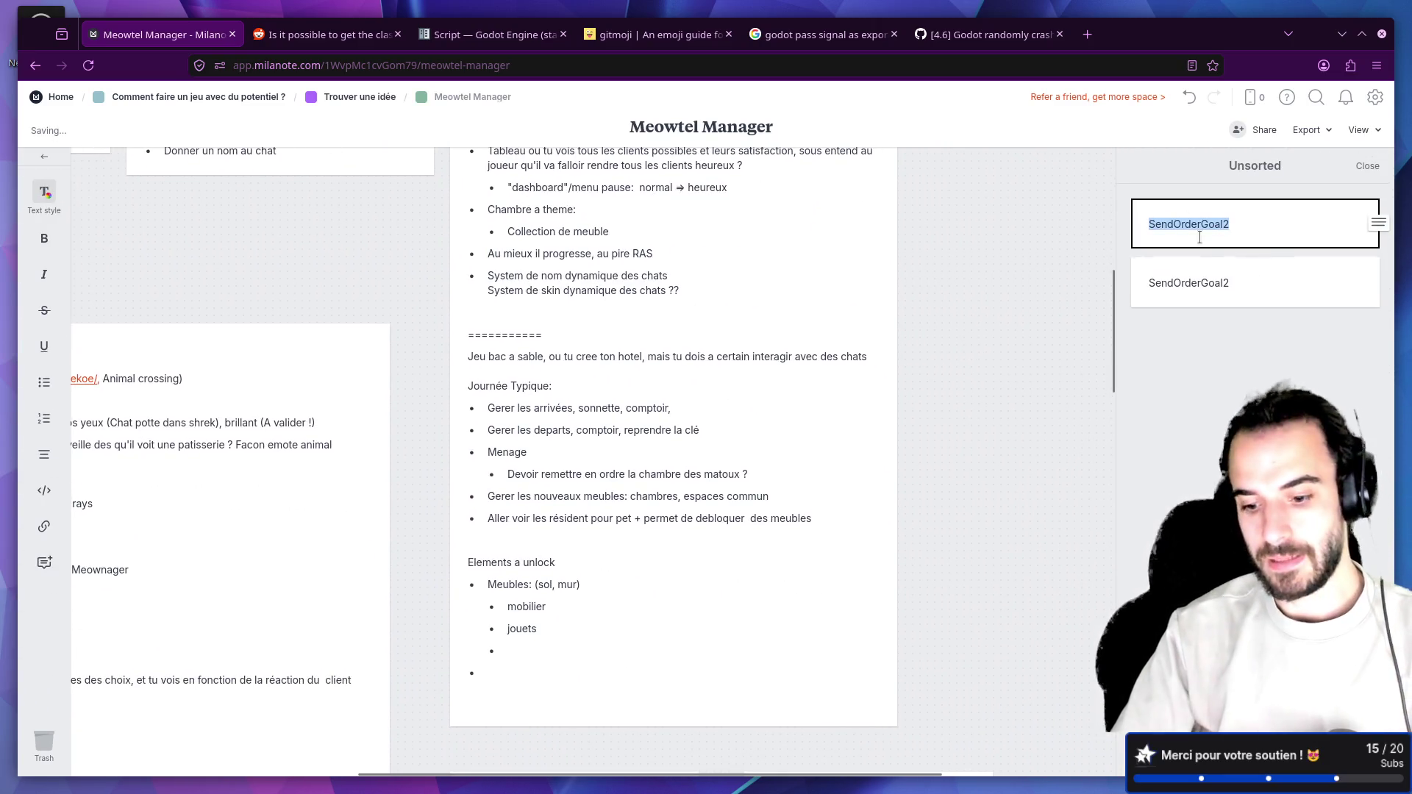
- Remove the stray SendOrderGoal2 notes from the Meowtel Manager board
{"action": "key", "text": "F12"}
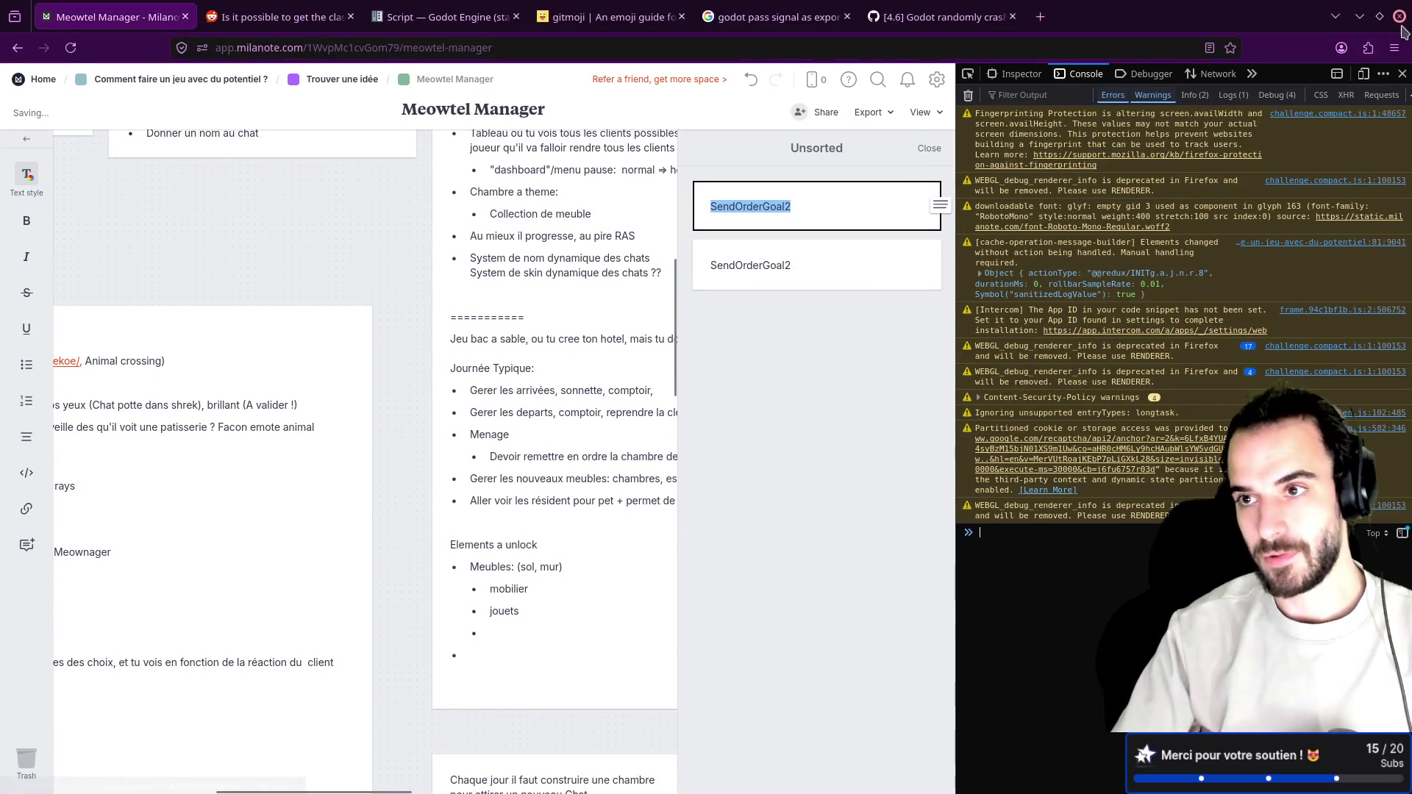
{"action": "left_click", "coordinate": [1380, 16]}
{"action": "left_click", "coordinate": [1385, 92]}
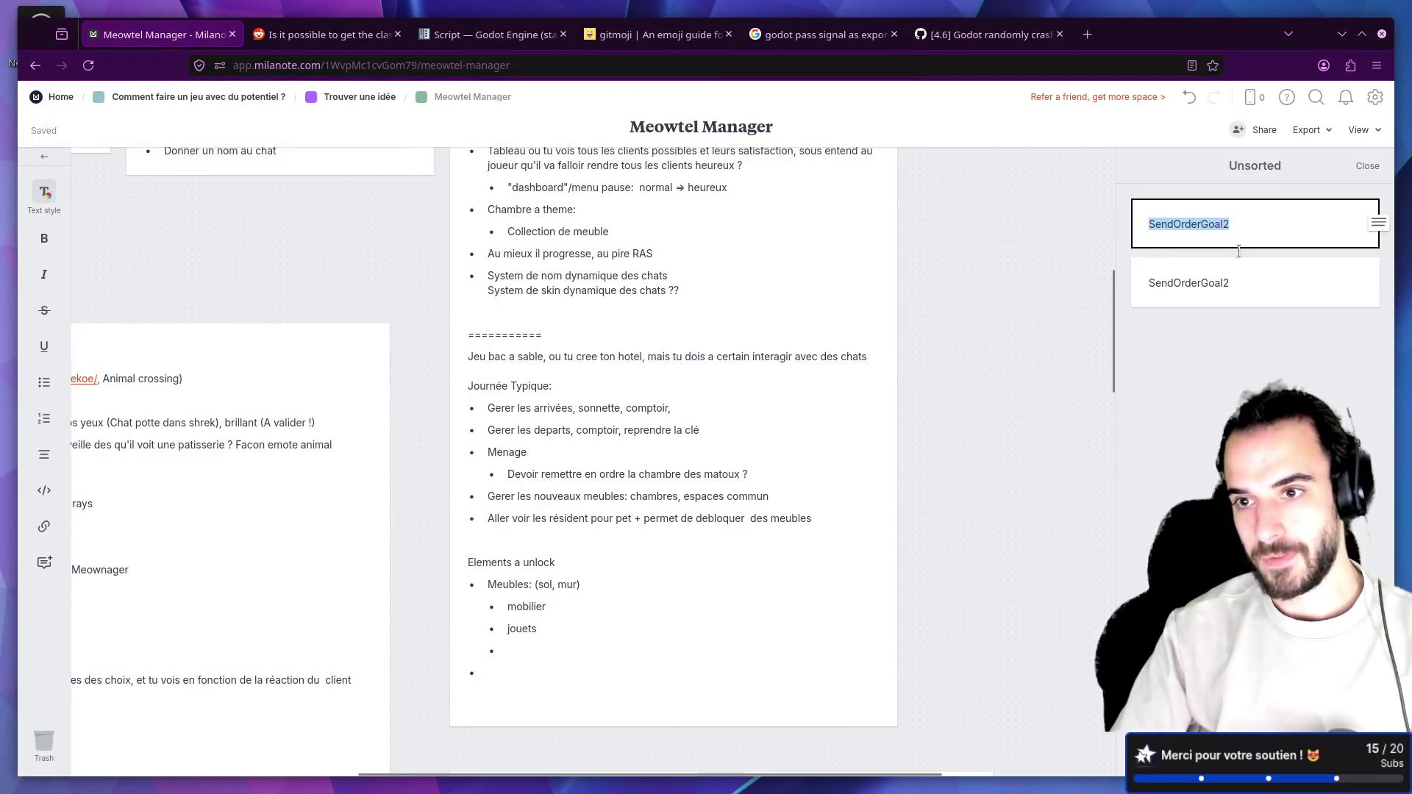
{"action": "key", "text": "BackSpace"}
{"action": "left_click", "coordinate": [1243, 287]}
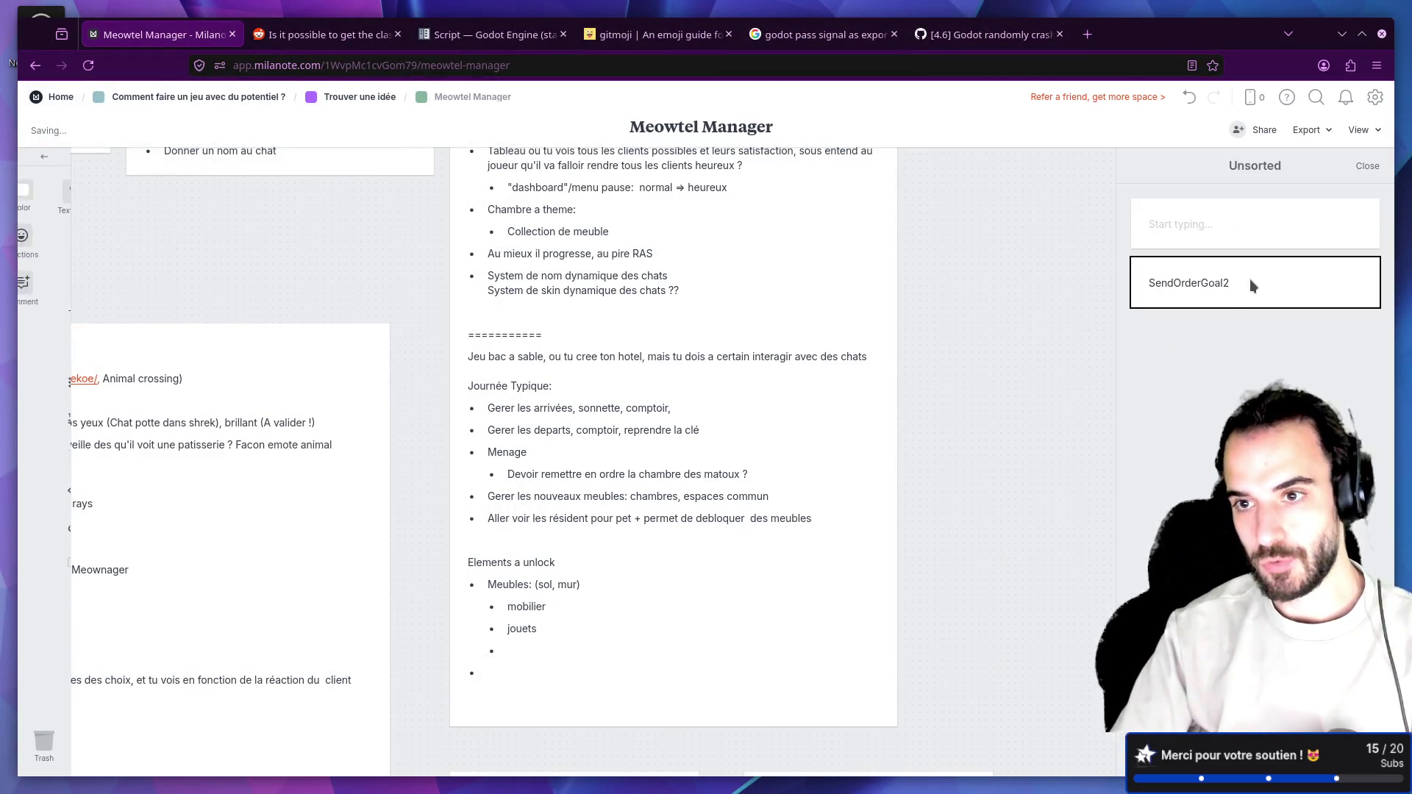
{"action": "key", "text": "Delete"}
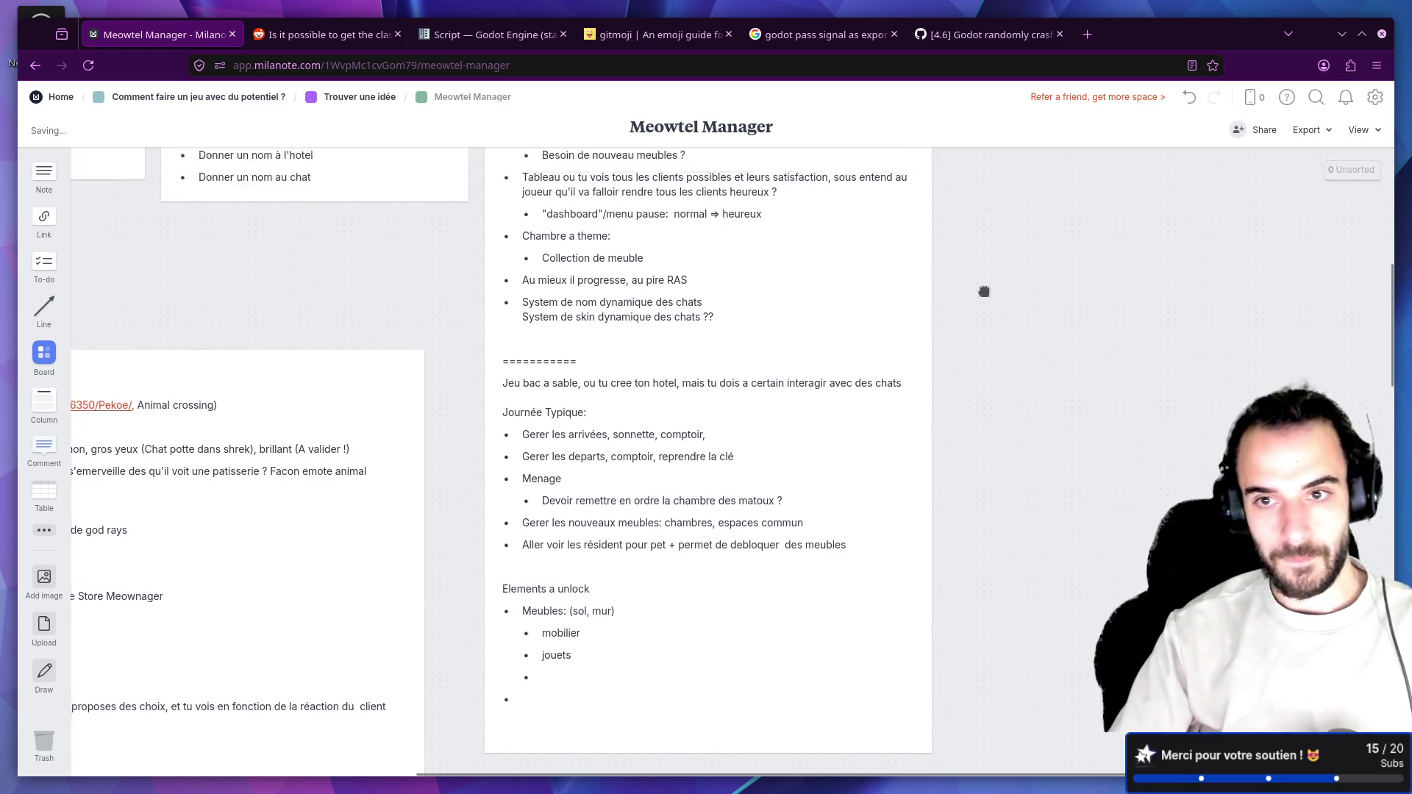
{"action": "scroll", "coordinate": [982, 269], "scroll_direction": "up", "scroll_amount": 10}
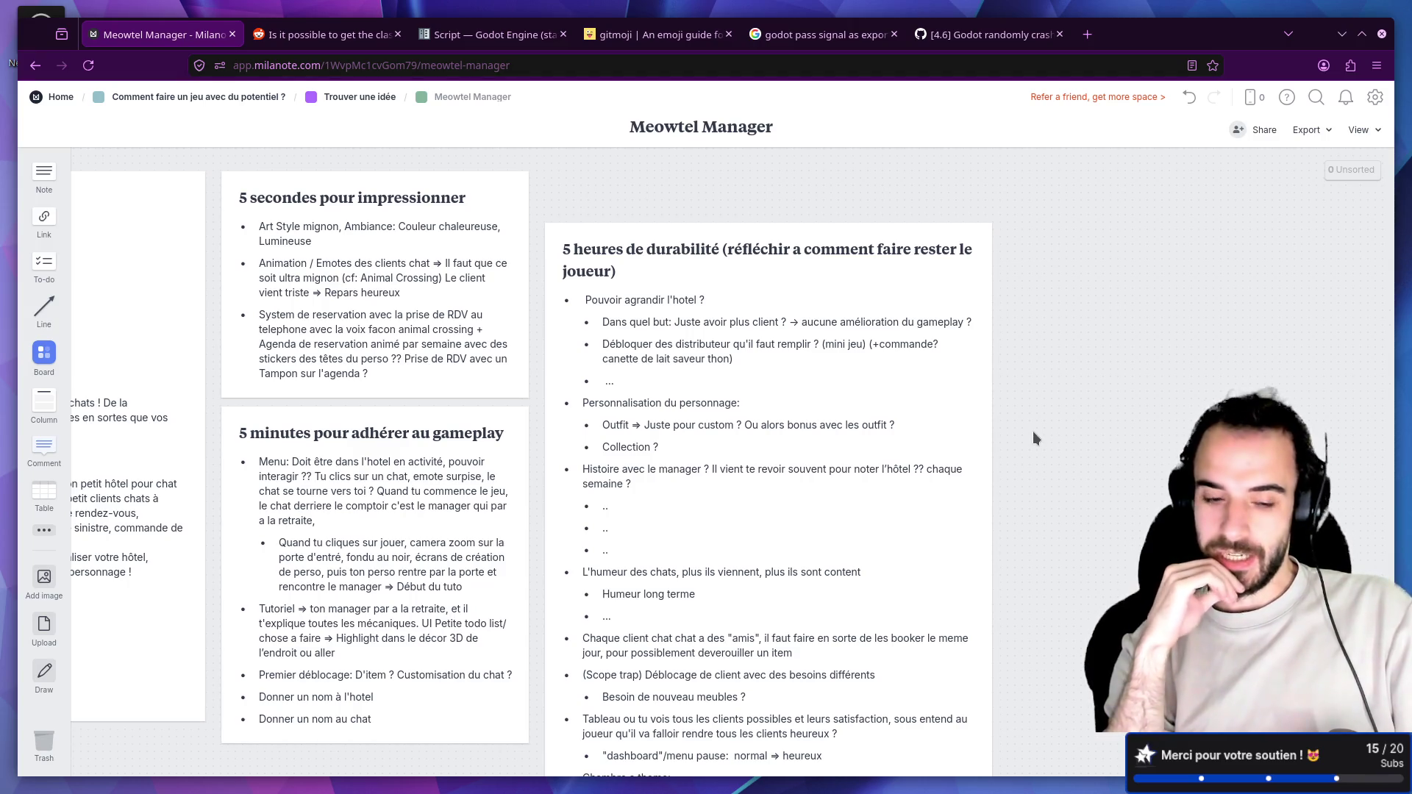
- Pan the board to reveal the Game Design Brief card beside the 5 secondes/minutes/heures notes
{"action": "left_click_drag", "start_coordinate": [603, 216], "coordinate": [904, 223]}
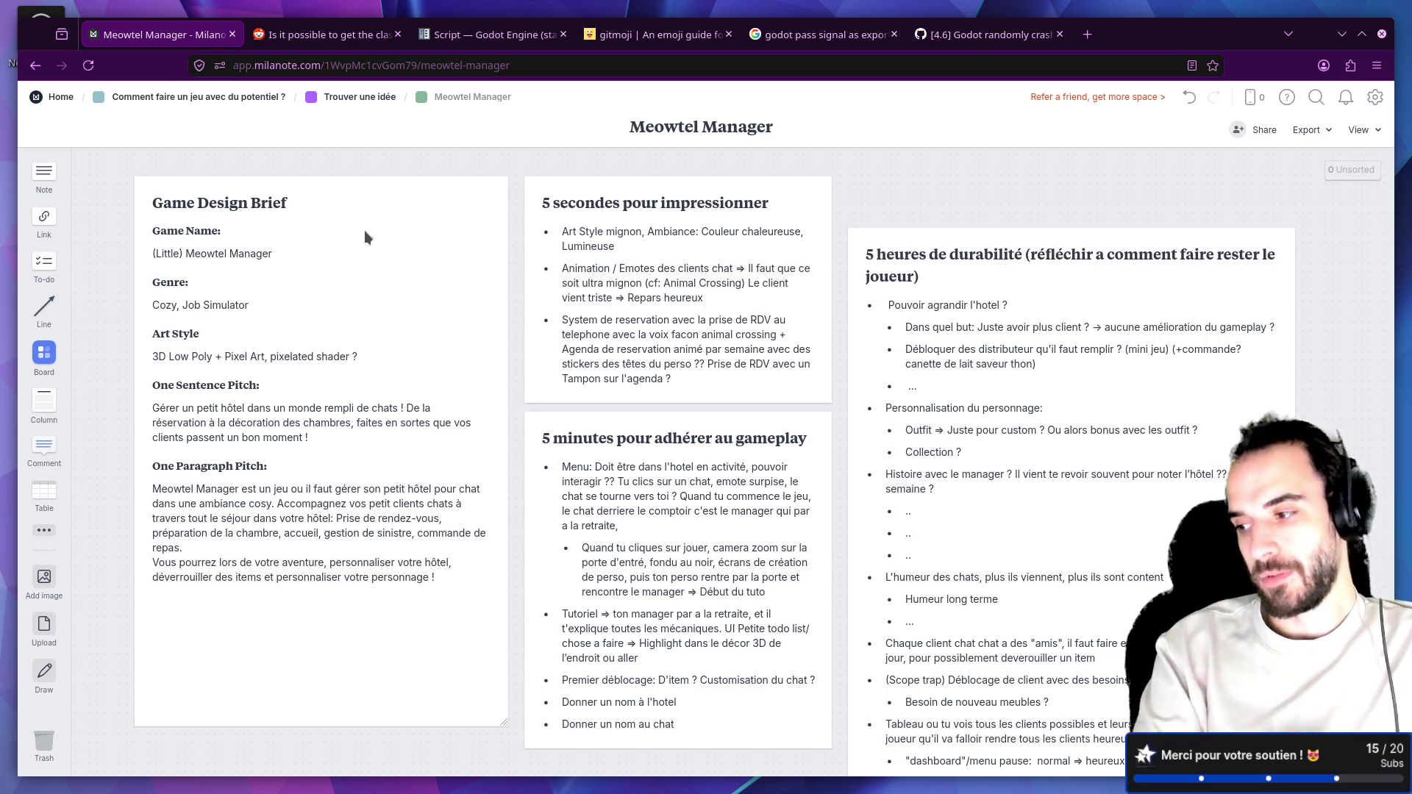
{"action": "key", "text": "alt+Tab"}
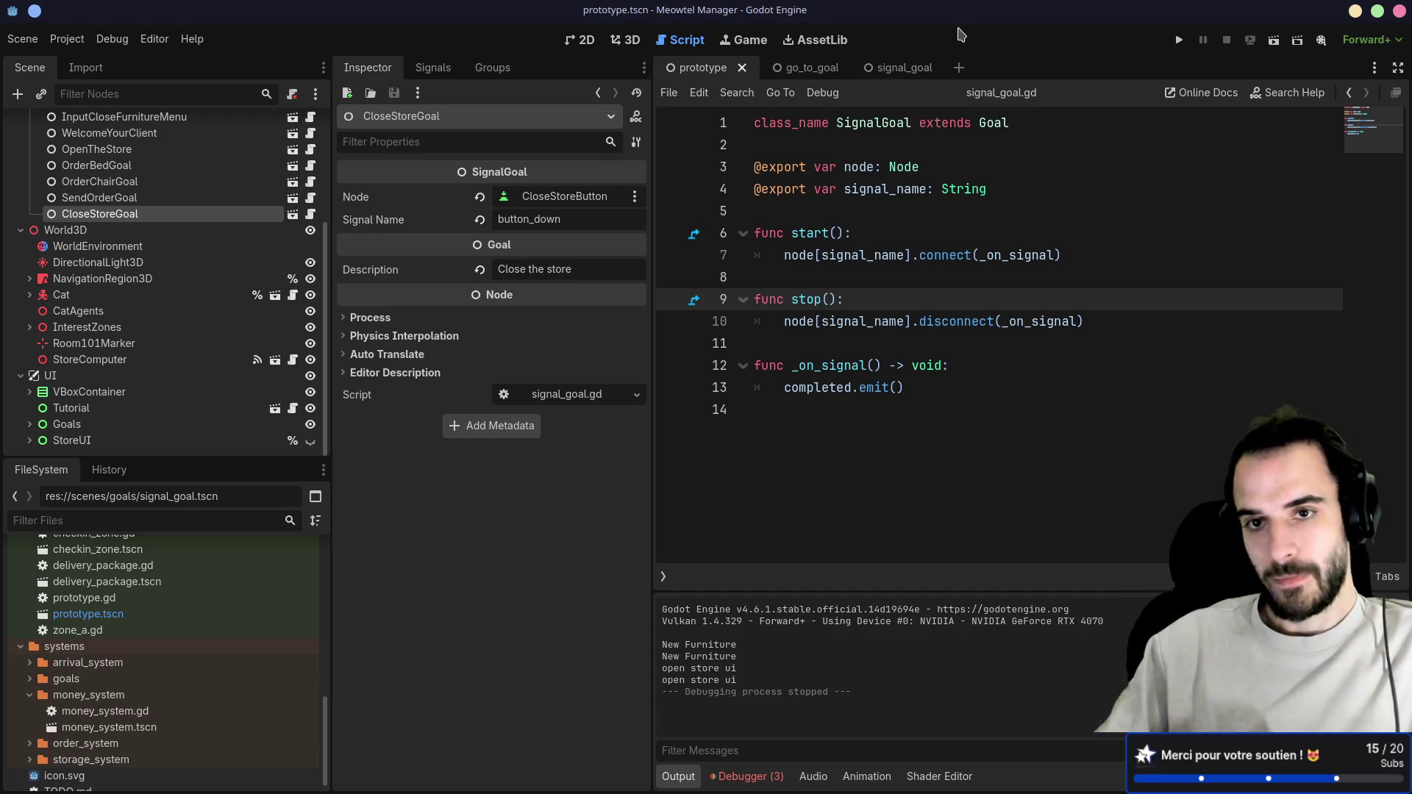
{"action": "key", "text": "super+2"}
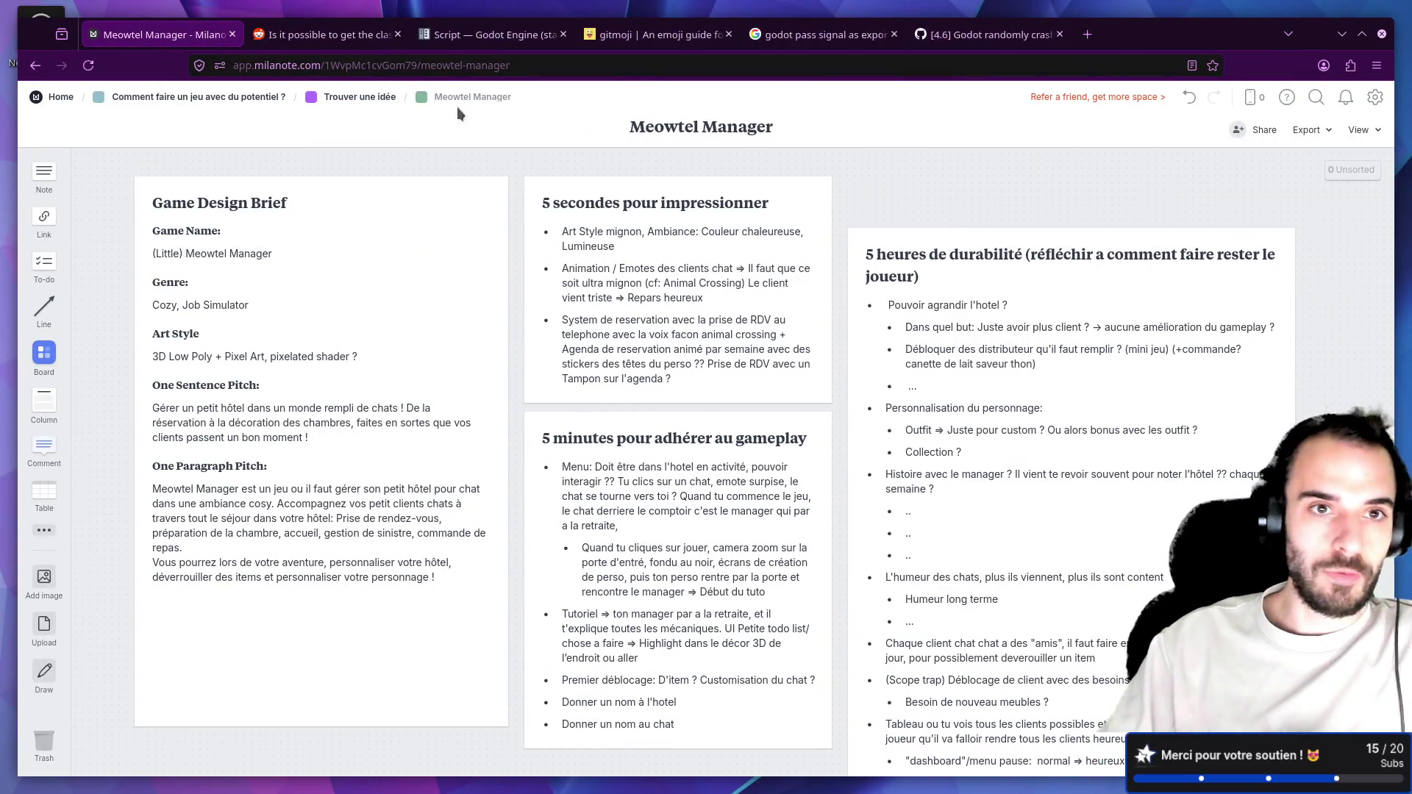
- On the FigJam Main Game Loop board, nudge the 'Player can customize the newly arrived cat' step
{"action": "mouse_move", "coordinate": [649, 793]}
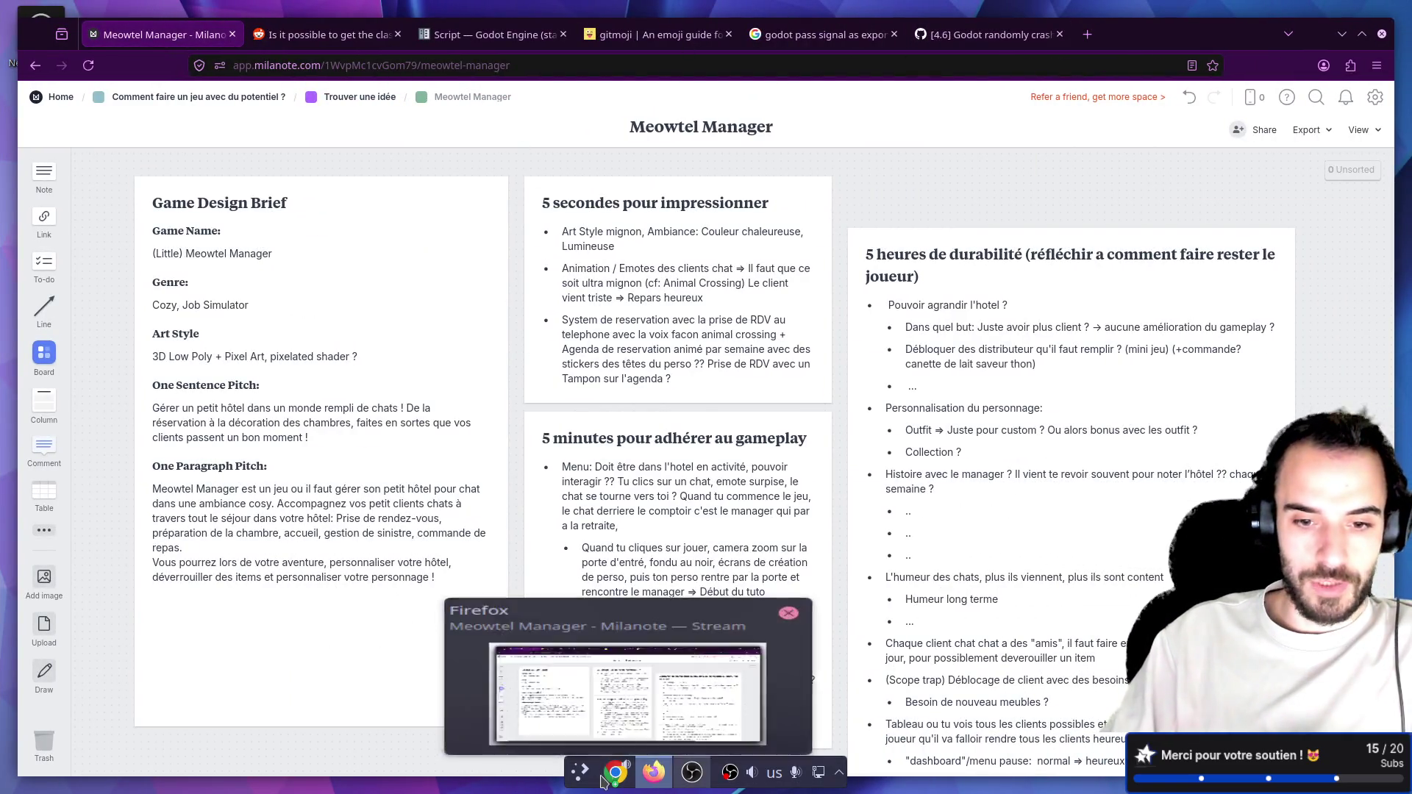
{"action": "left_click", "coordinate": [615, 772]}
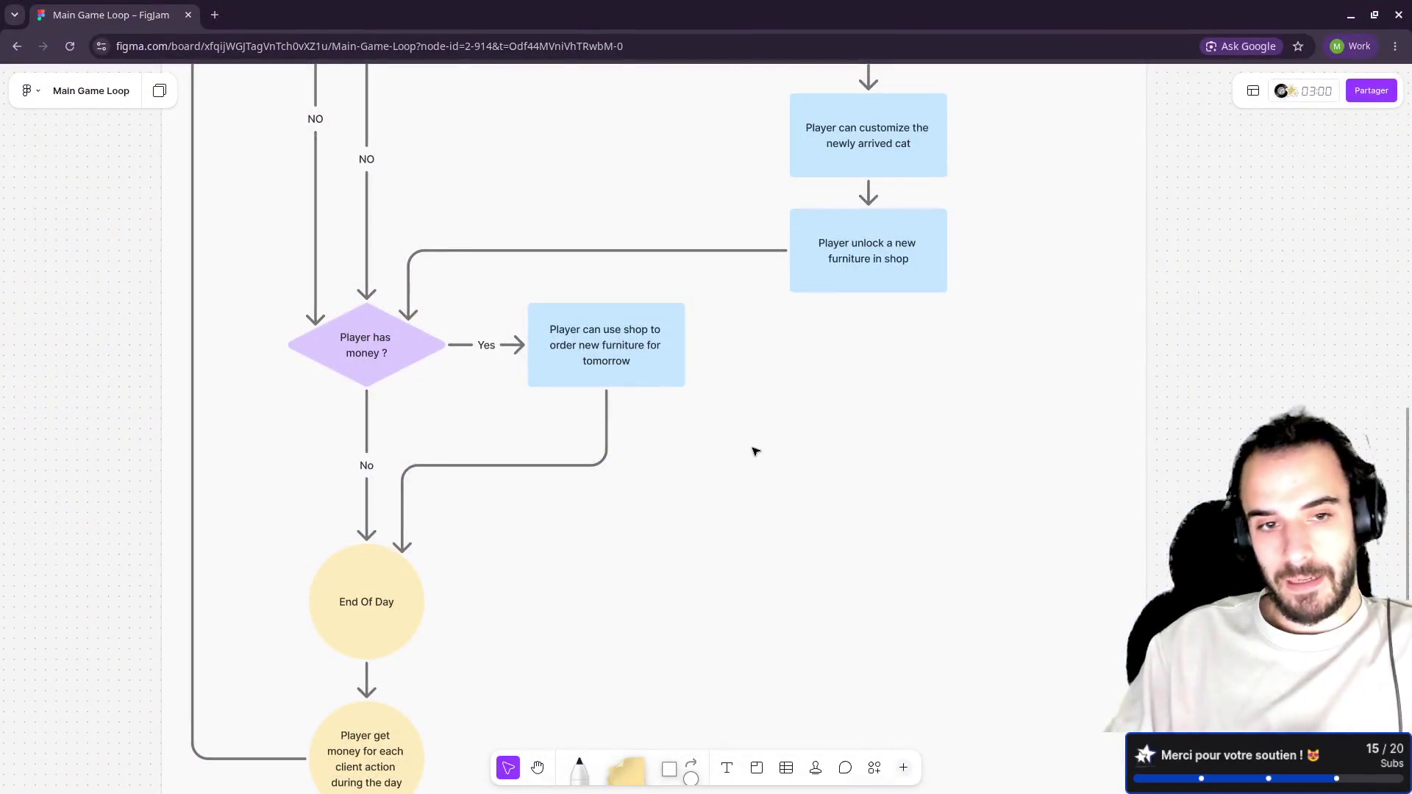
{"action": "left_click", "coordinate": [757, 449]}
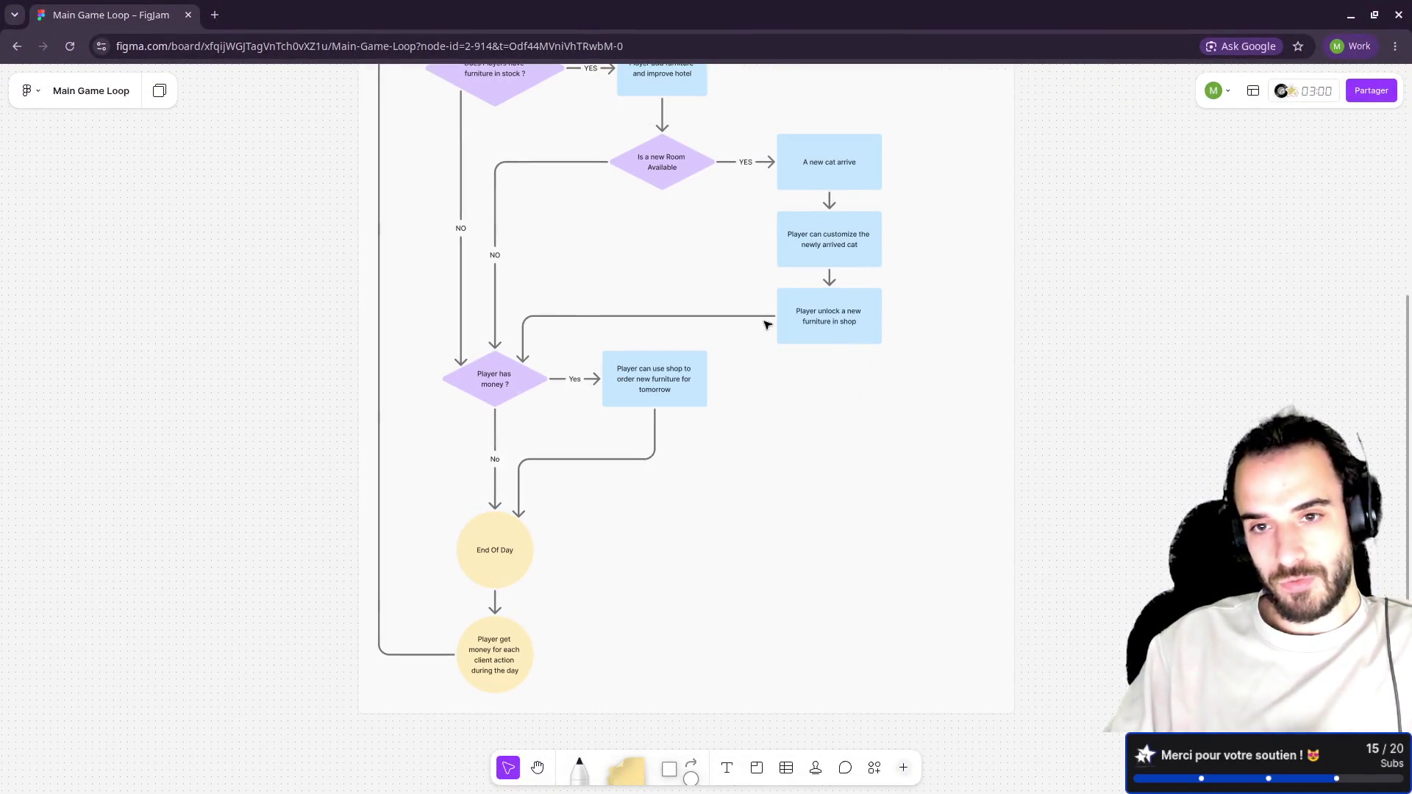
{"action": "scroll", "coordinate": [773, 350], "scroll_direction": "up", "scroll_amount": 3}
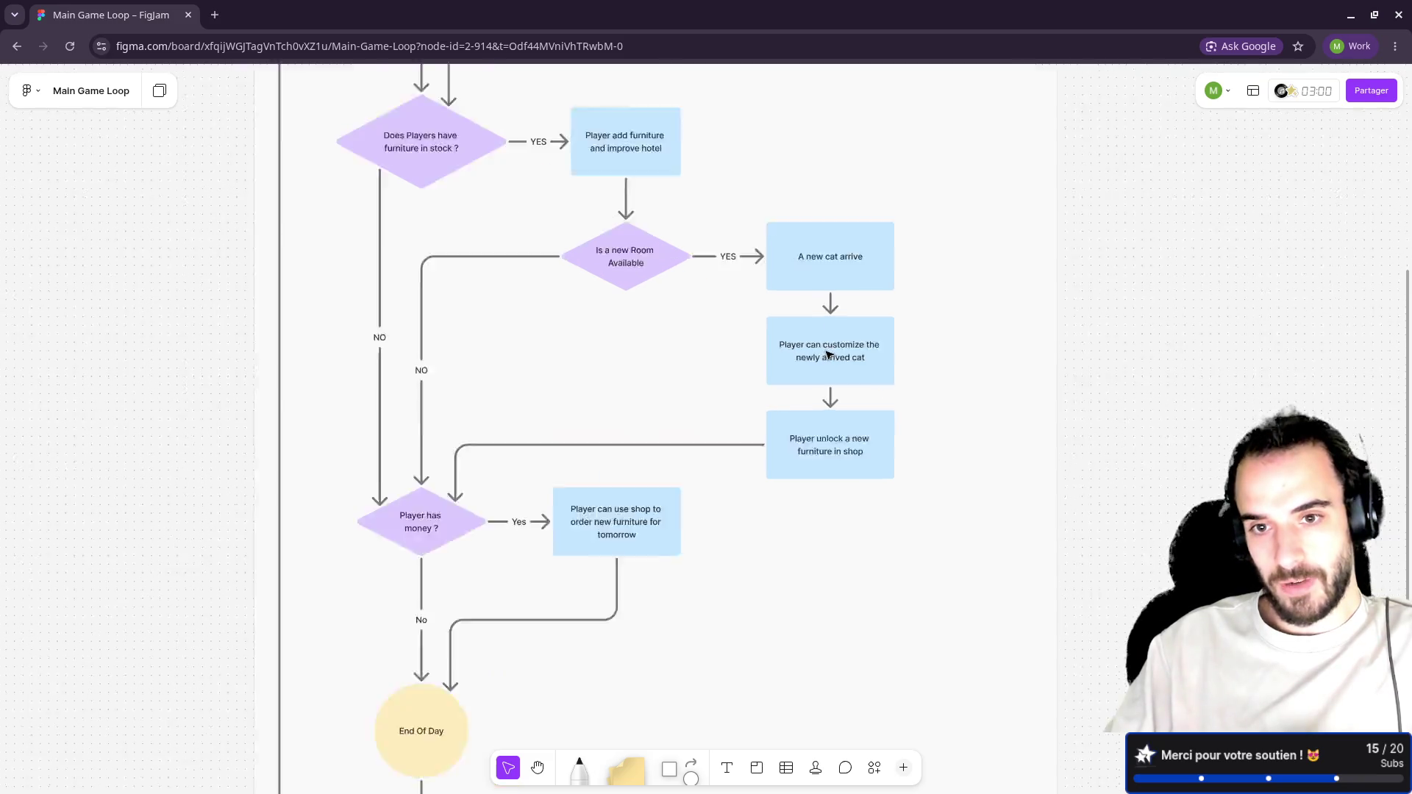
{"action": "scroll", "coordinate": [829, 355], "scroll_direction": "up", "scroll_amount": 5}
{"action": "left_click", "coordinate": [801, 372]}
{"action": "mouse_move", "coordinate": [899, 413]}
{"action": "left_mouse_down"}
{"action": "mouse_move", "coordinate": [863, 378]}
{"action": "mouse_move", "coordinate": [902, 382]}
{"action": "mouse_move", "coordinate": [893, 341]}
{"action": "mouse_move", "coordinate": [807, 368]}
{"action": "mouse_move", "coordinate": [822, 365]}
{"action": "left_mouse_up"}
- Pan and zoom to centre the Main Game Loop flowchart
{"action": "scroll", "coordinate": [439, 413], "scroll_direction": "down", "scroll_amount": 5}
{"action": "scroll", "coordinate": [444, 413], "scroll_direction": "up", "scroll_amount": 2}
{"action": "scroll", "coordinate": [438, 412], "scroll_direction": "down", "scroll_amount": 2}
{"action": "left_click_drag", "start_coordinate": [73, 375], "coordinate": [281, 351]}
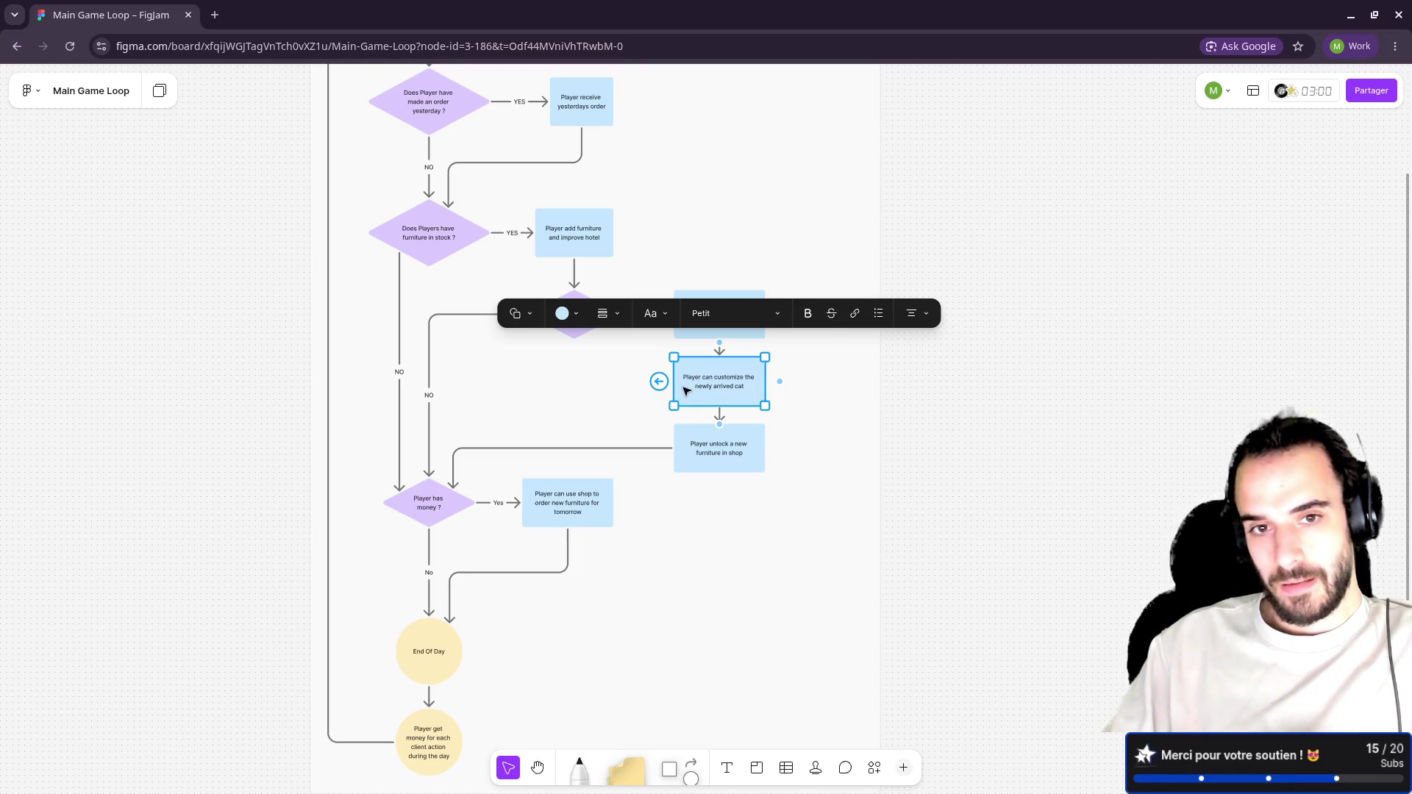
{"action": "scroll", "coordinate": [252, 404], "scroll_direction": "up", "scroll_amount": 5}
{"action": "scroll", "coordinate": [581, 420], "scroll_direction": "down", "scroll_amount": 3}
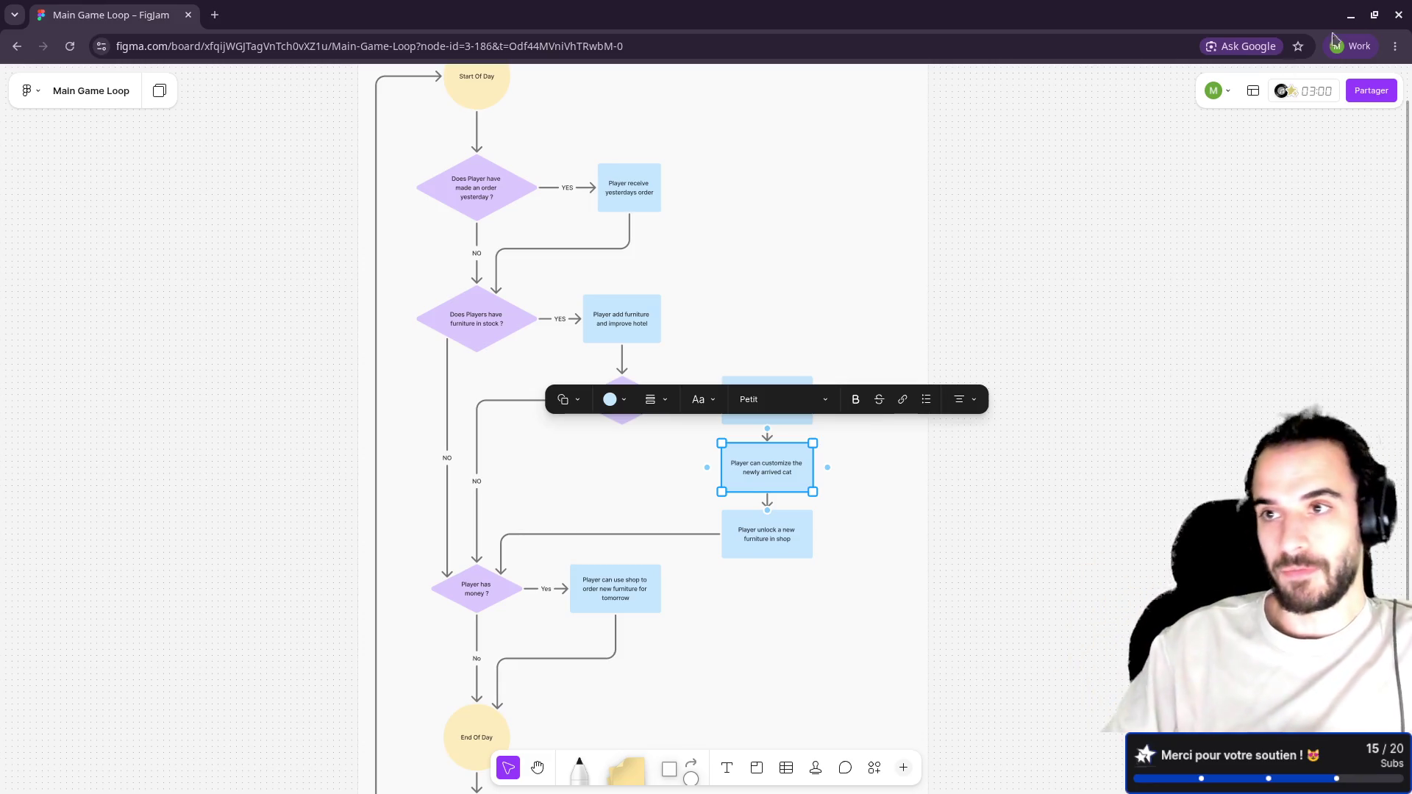
{"action": "key", "text": "ctrl+alt+Right"}
- Run the prototype, dismiss the controls popup and walk the cat forward toward the rooms
{"action": "key", "text": "F5"}
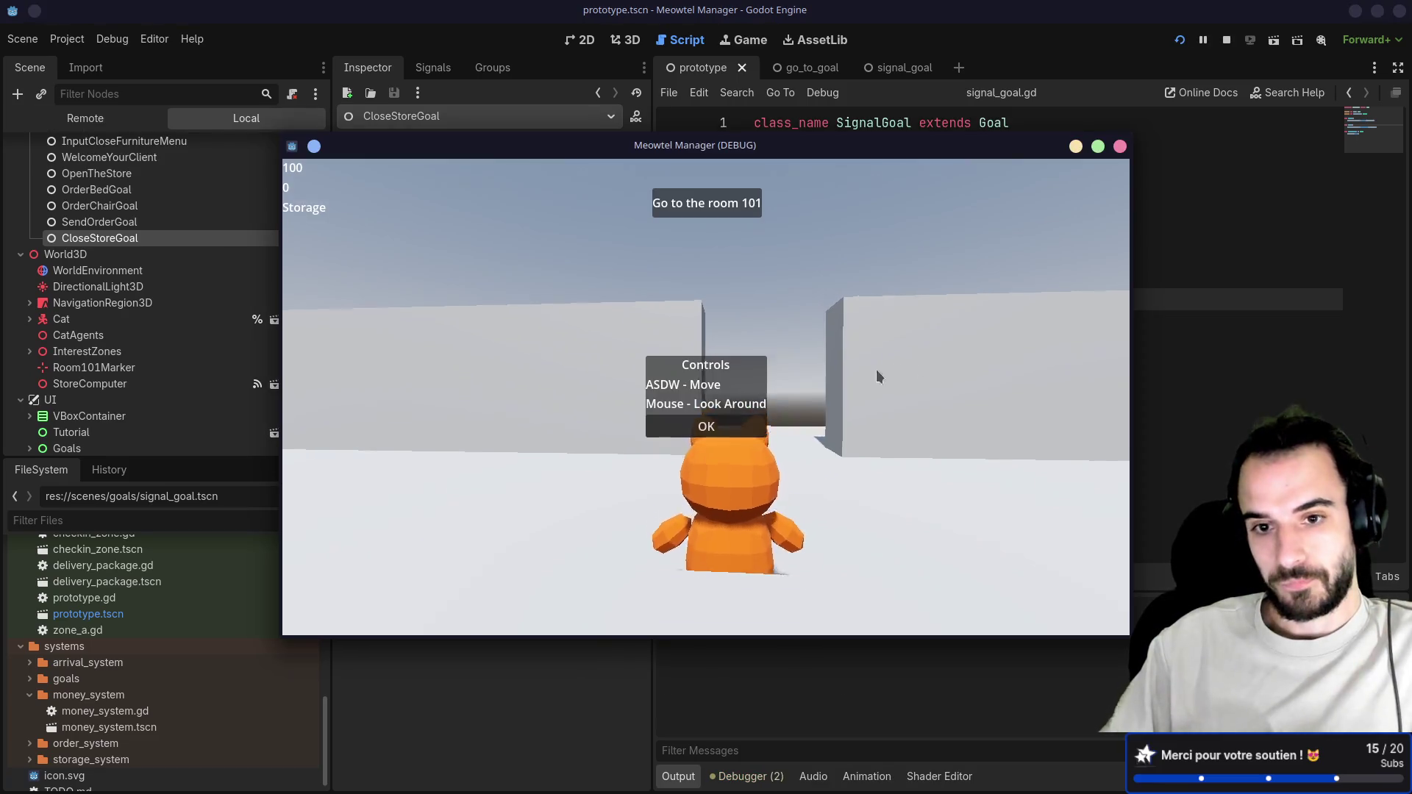
{"action": "key", "text": "Return"}
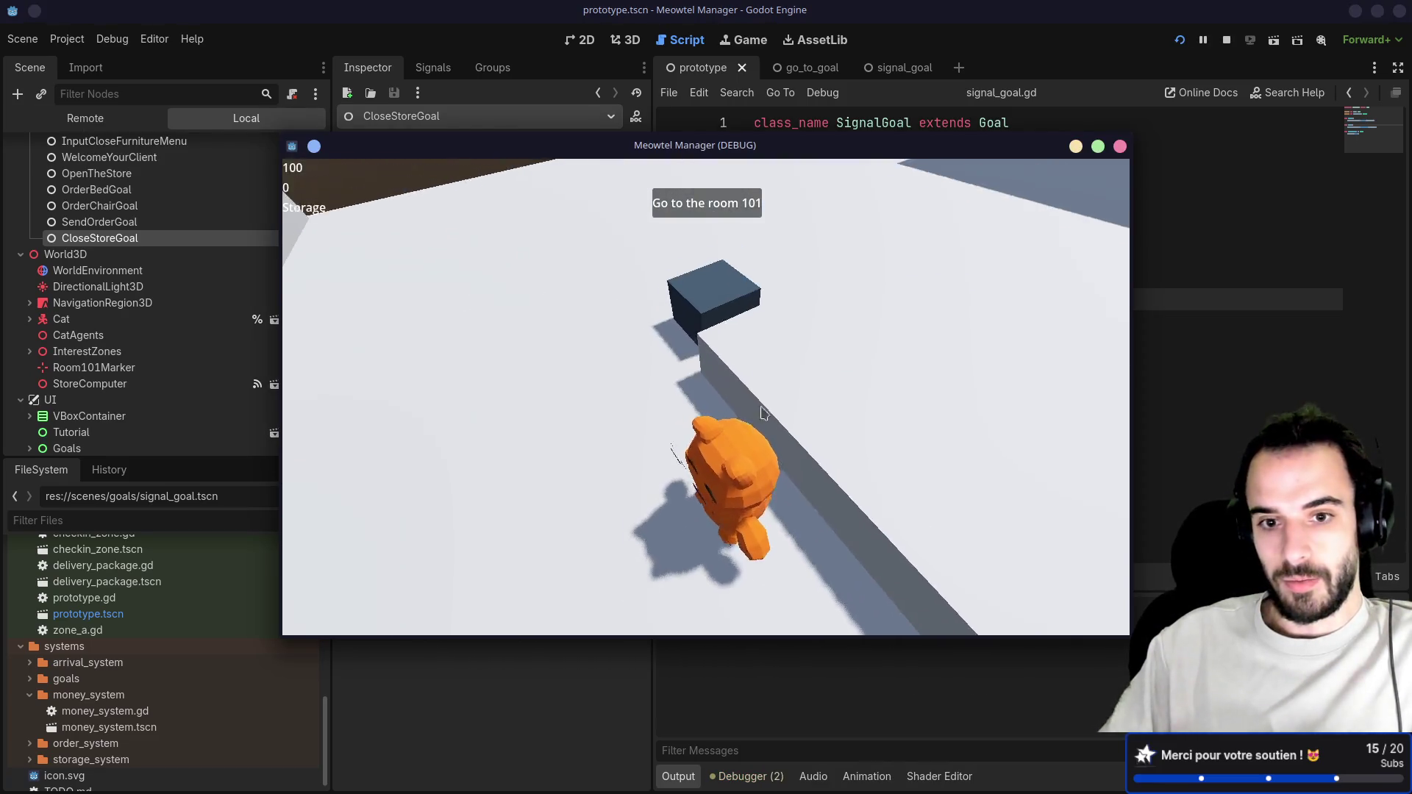
{"action": "key", "text": "w"}
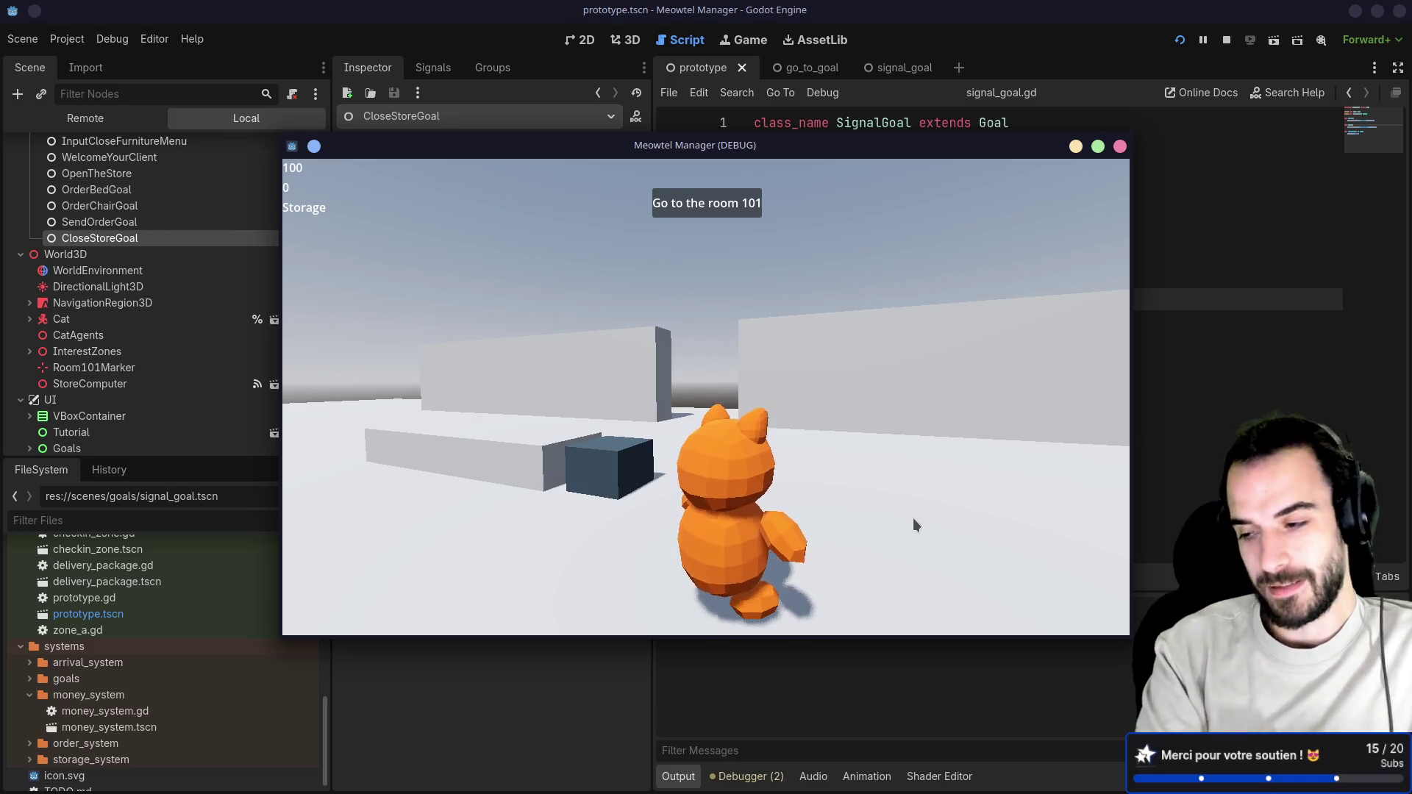
{"action": "key", "text": "ctrl+alt+Left"}
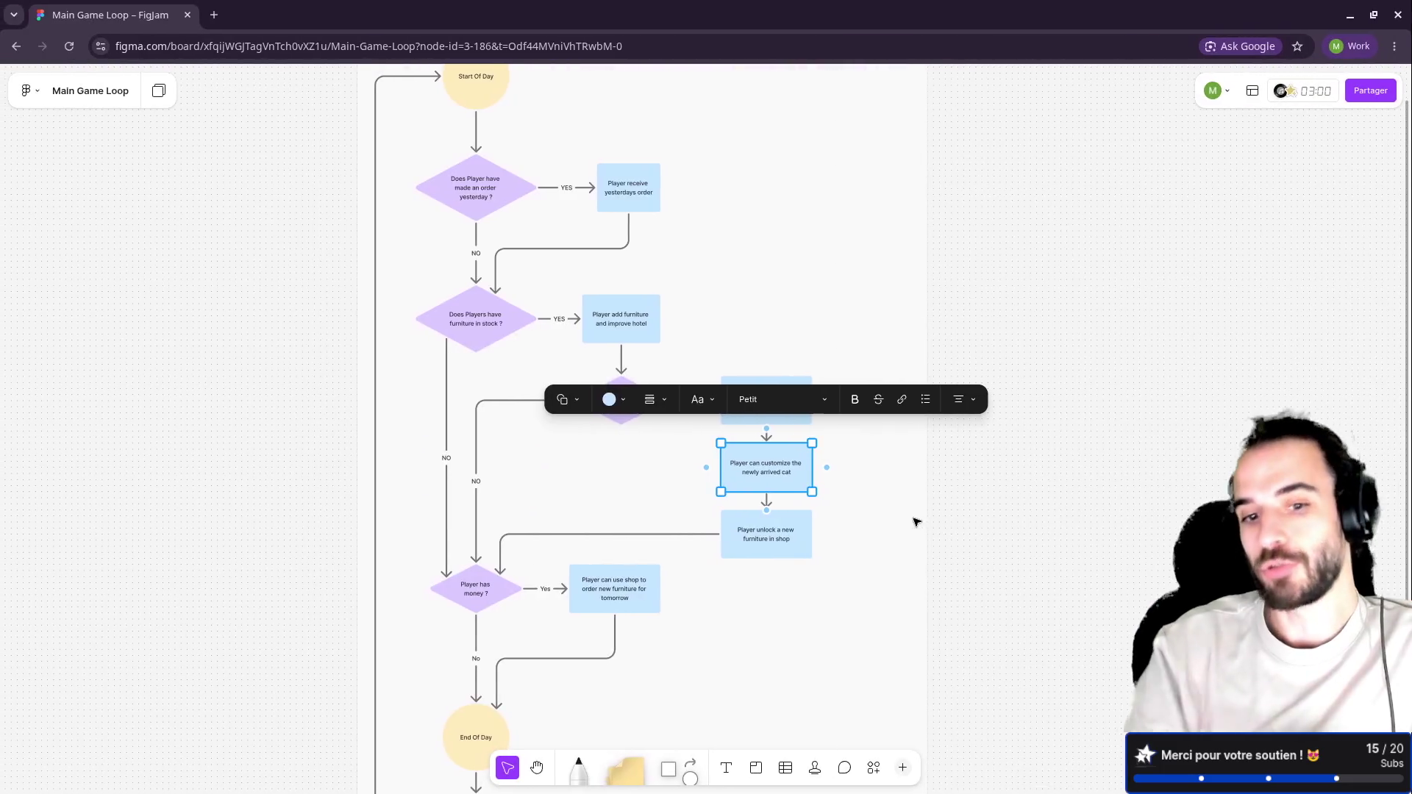
- Survey the whole Main Game Loop flowchart, briefly selecting the end-of-day money circle
{"action": "scroll", "coordinate": [770, 438], "scroll_direction": "down", "scroll_amount": 5}
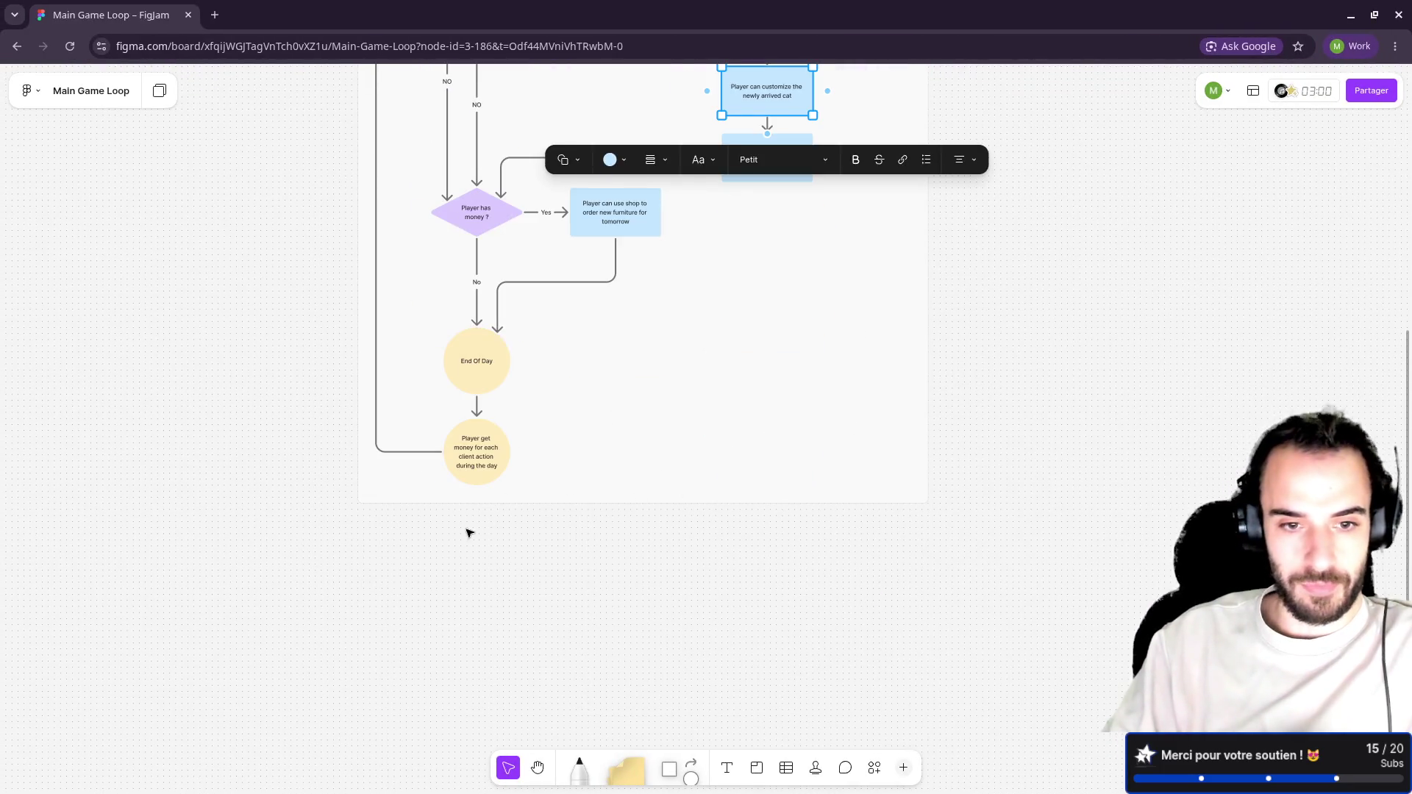
{"action": "scroll", "coordinate": [565, 474], "scroll_direction": "left", "scroll_amount": 3}
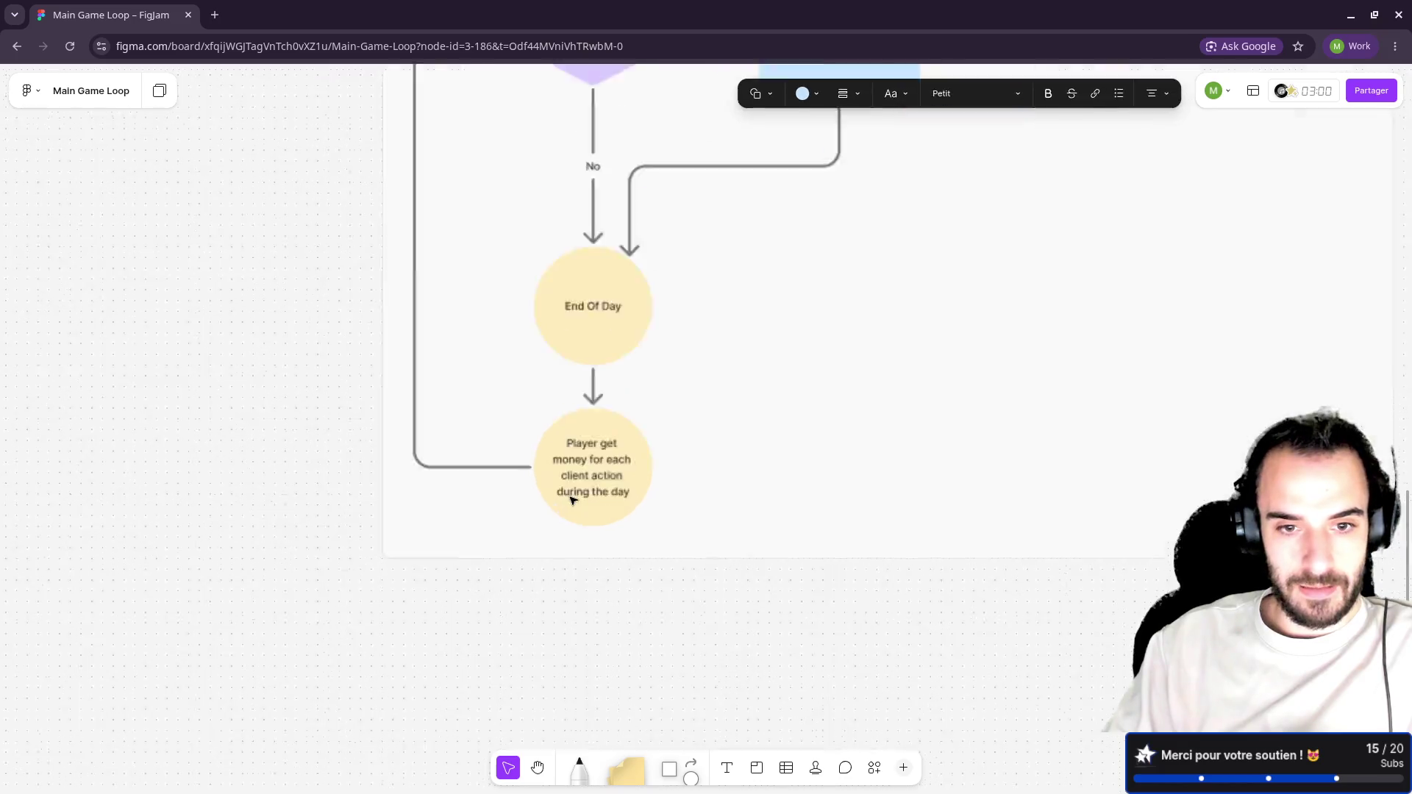
{"action": "scroll", "coordinate": [570, 495], "scroll_direction": "up", "scroll_amount": 5}
{"action": "left_click", "coordinate": [647, 404]}
{"action": "scroll", "coordinate": [647, 412], "scroll_direction": "down", "scroll_amount": 2}
{"action": "scroll", "coordinate": [648, 412], "scroll_direction": "down", "scroll_amount": 3}
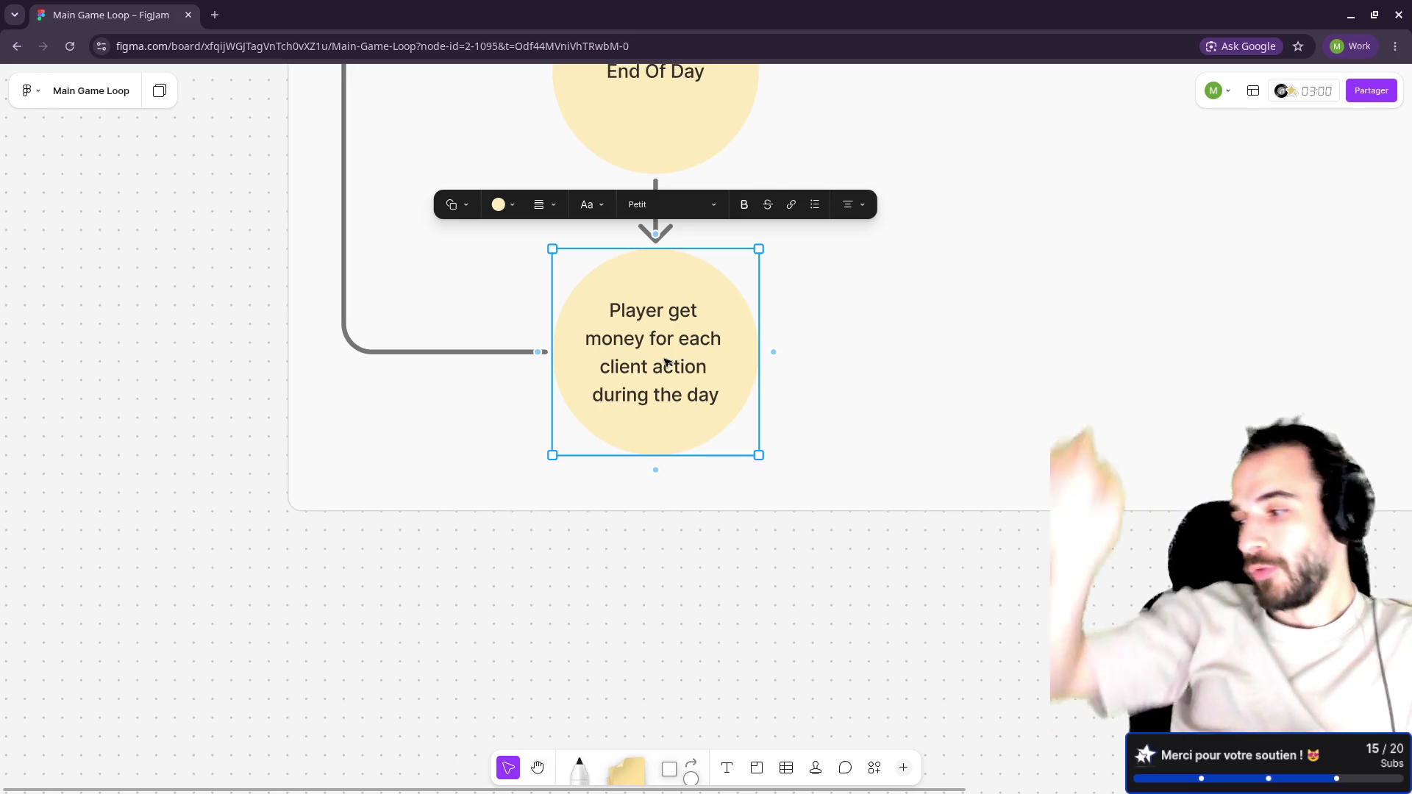
{"action": "scroll", "coordinate": [683, 346], "scroll_direction": "down", "scroll_amount": 5}
{"action": "scroll", "coordinate": [712, 473], "scroll_direction": "up", "scroll_amount": 3}
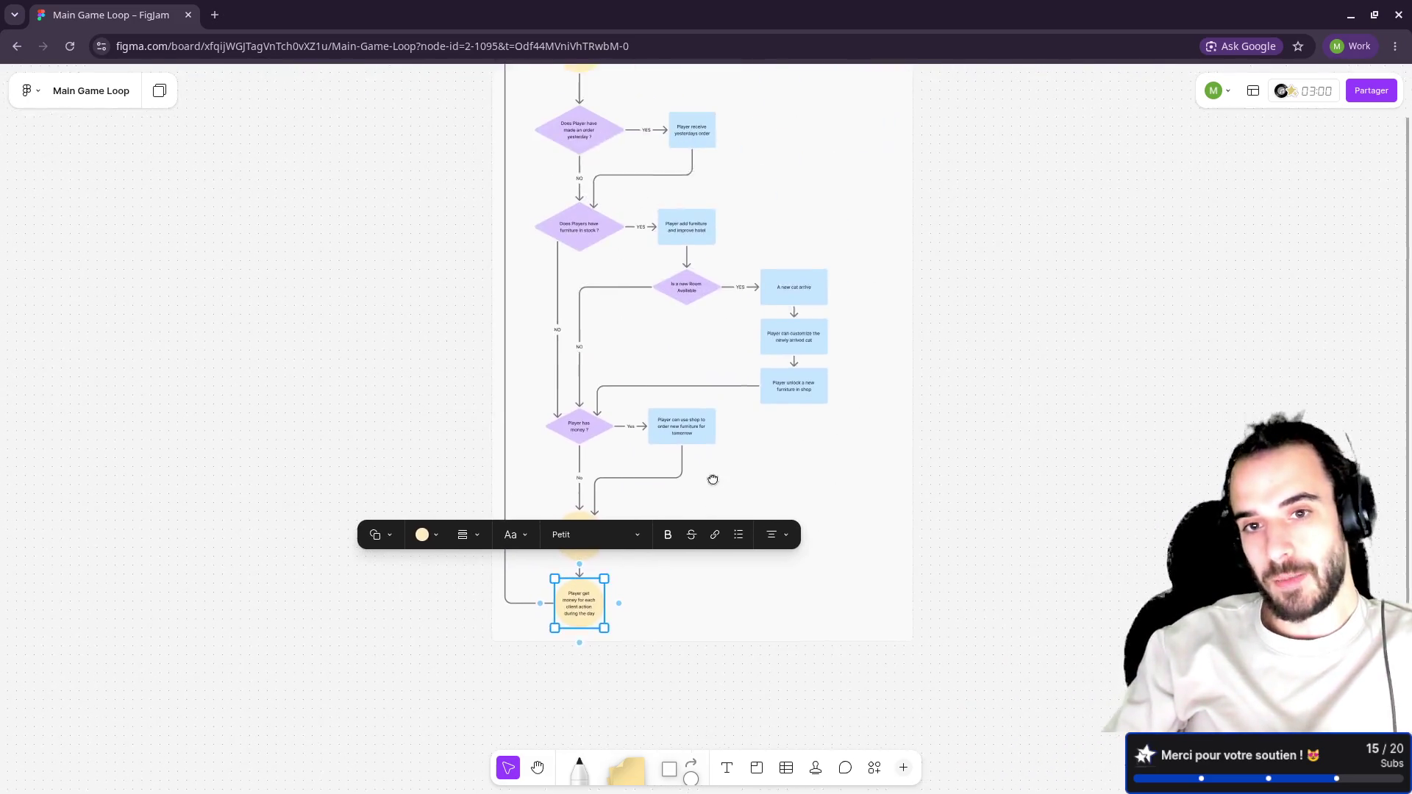
{"action": "left_click", "coordinate": [379, 515]}
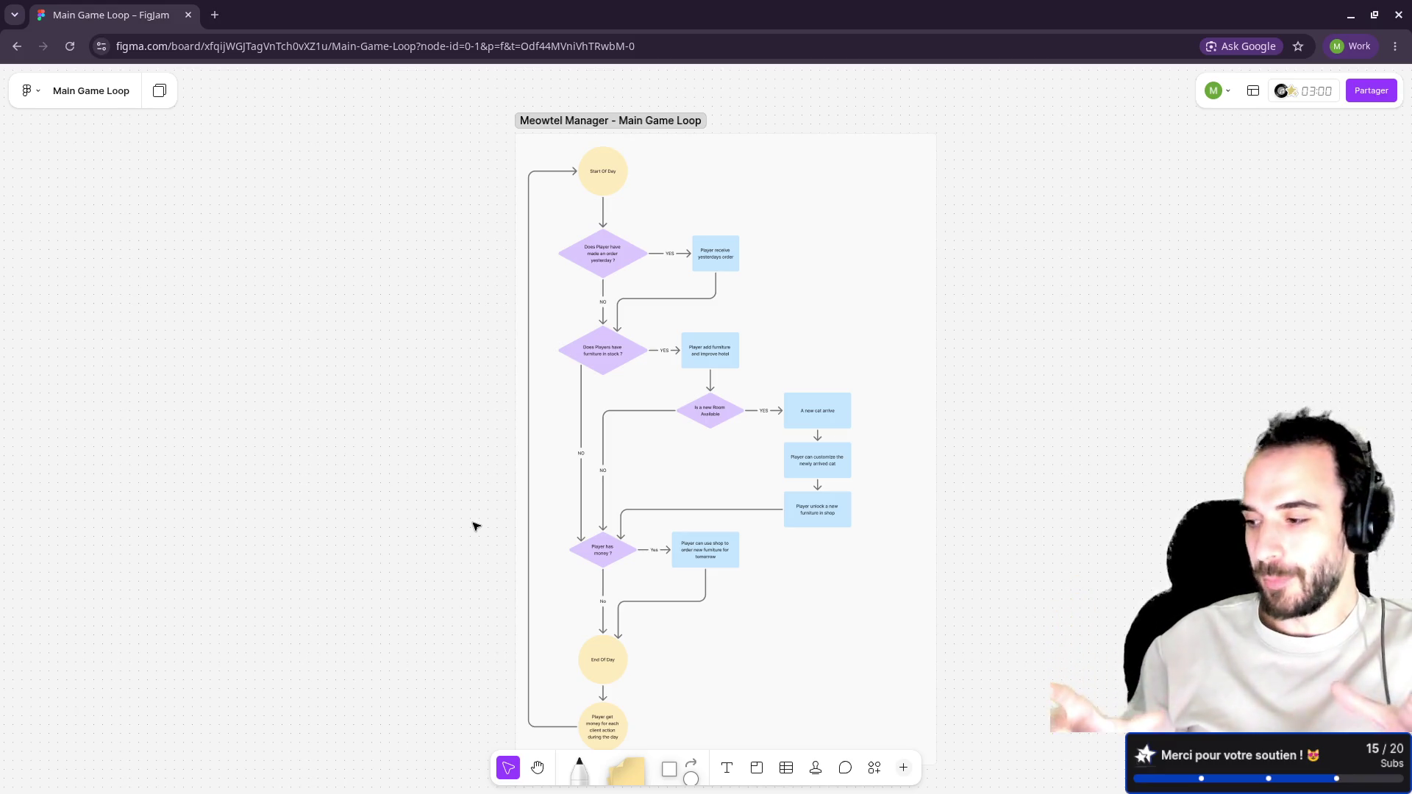
{"action": "scroll", "coordinate": [688, 471], "scroll_direction": "down", "scroll_amount": 1}
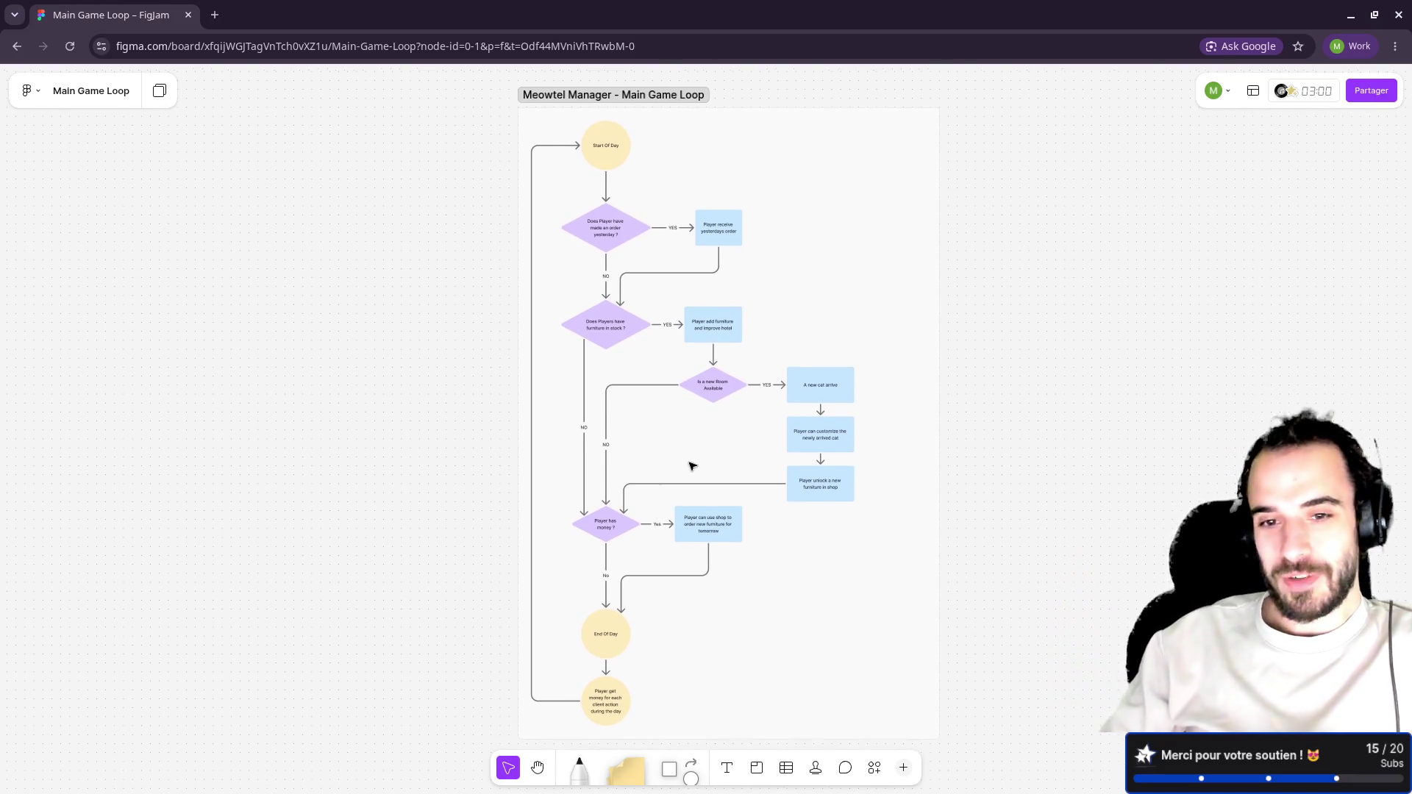
{"action": "key", "text": "alt+Tab"}
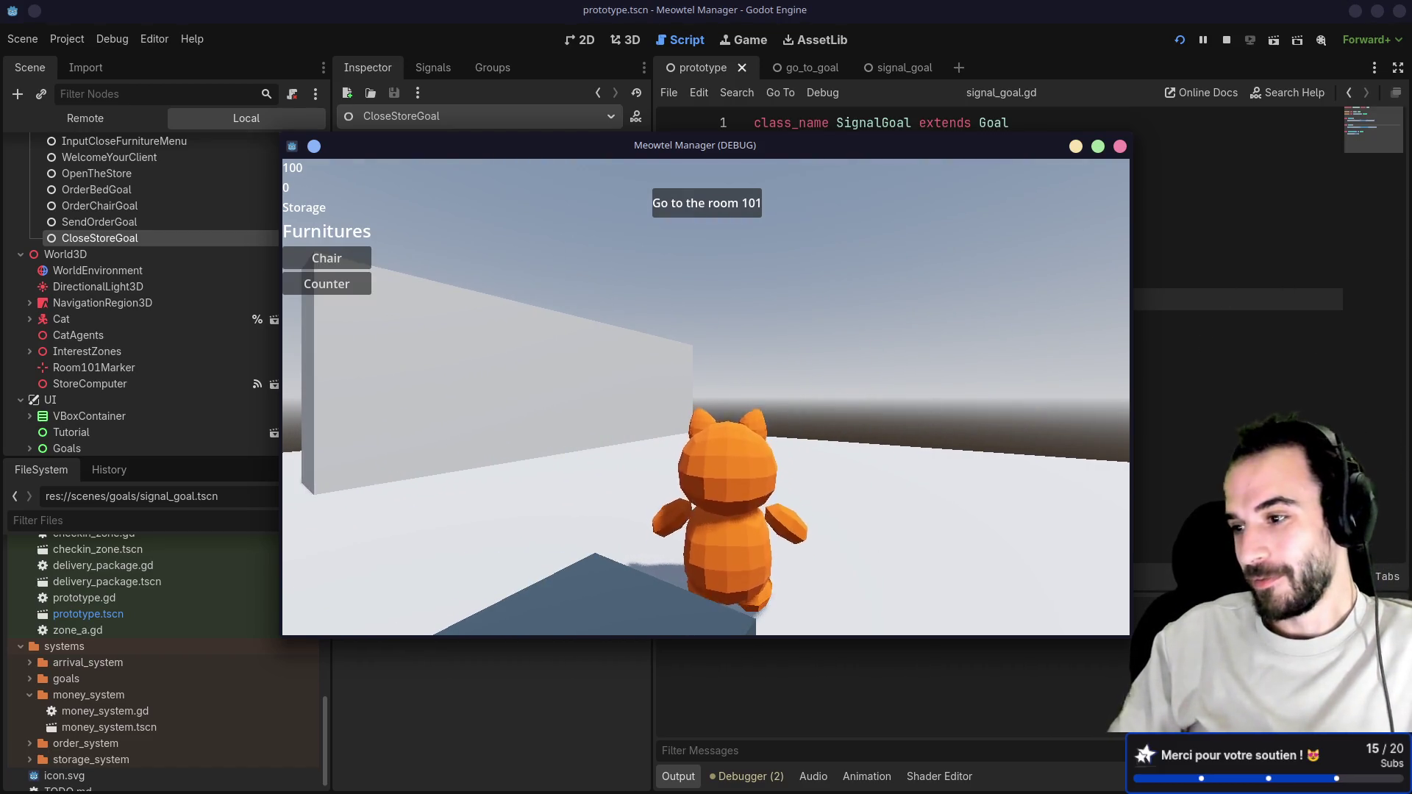
- Stop the game and show NavigationRegion3D's rooms in the 3D view
{"action": "key", "text": "F8"}
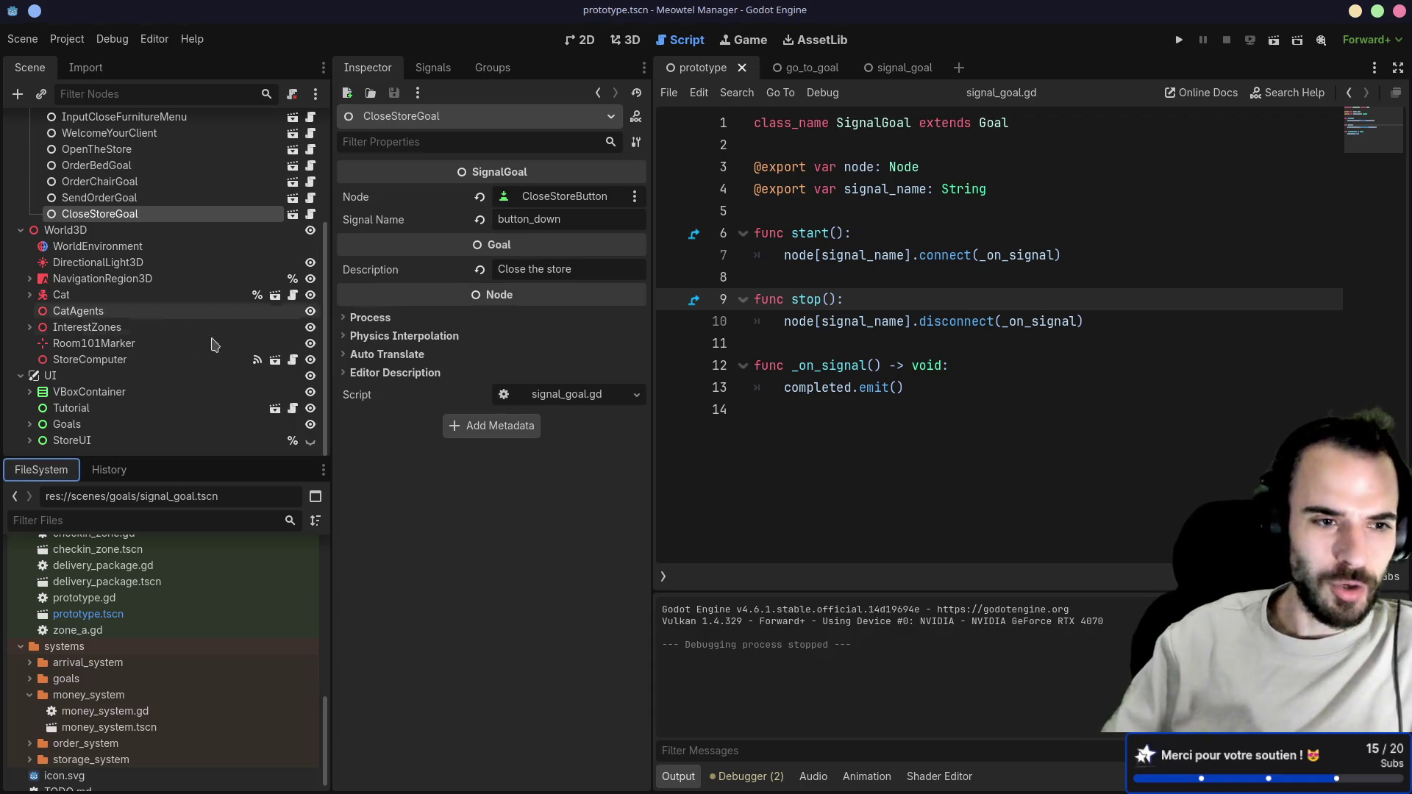
{"action": "left_click", "coordinate": [30, 328]}
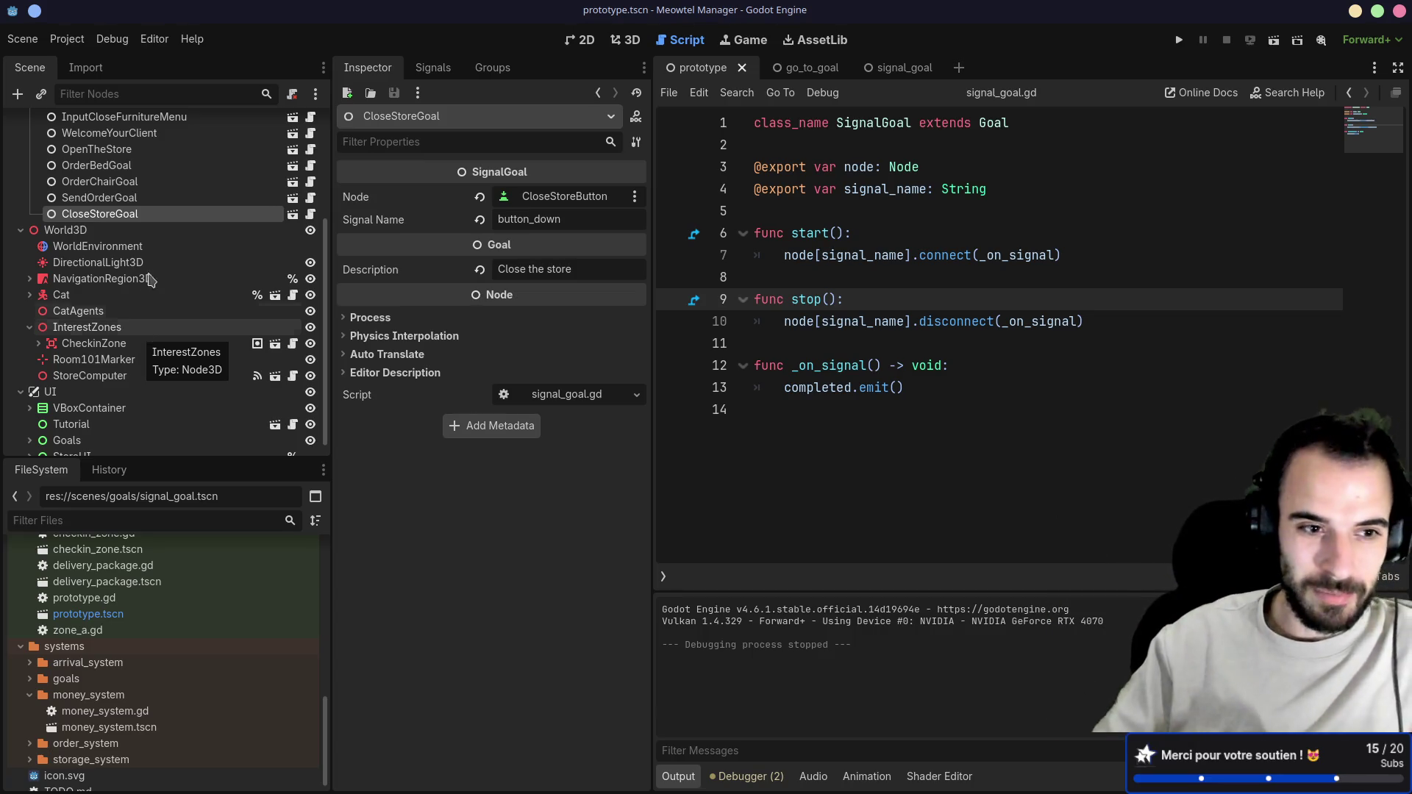
{"action": "left_click", "coordinate": [29, 328]}
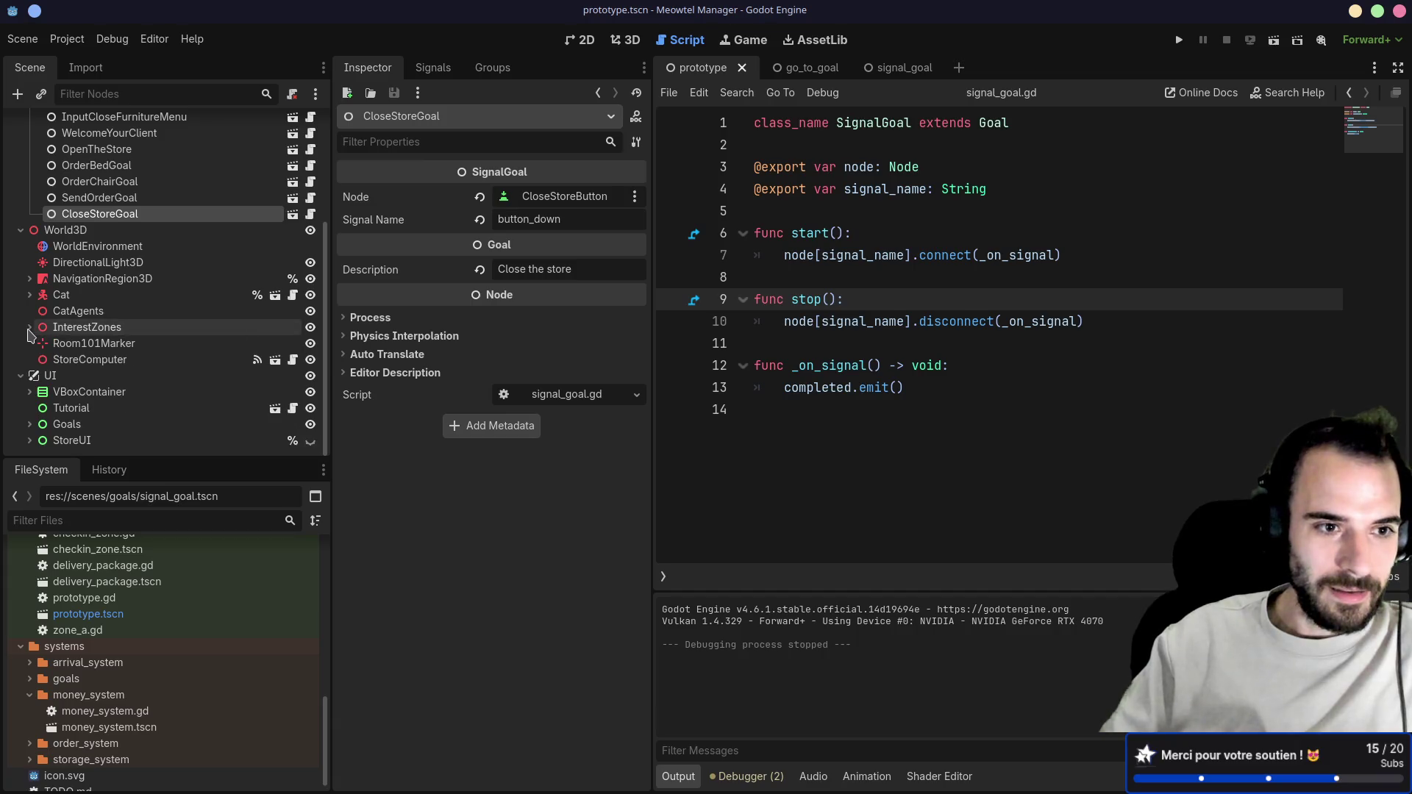
{"action": "left_click", "coordinate": [30, 278]}
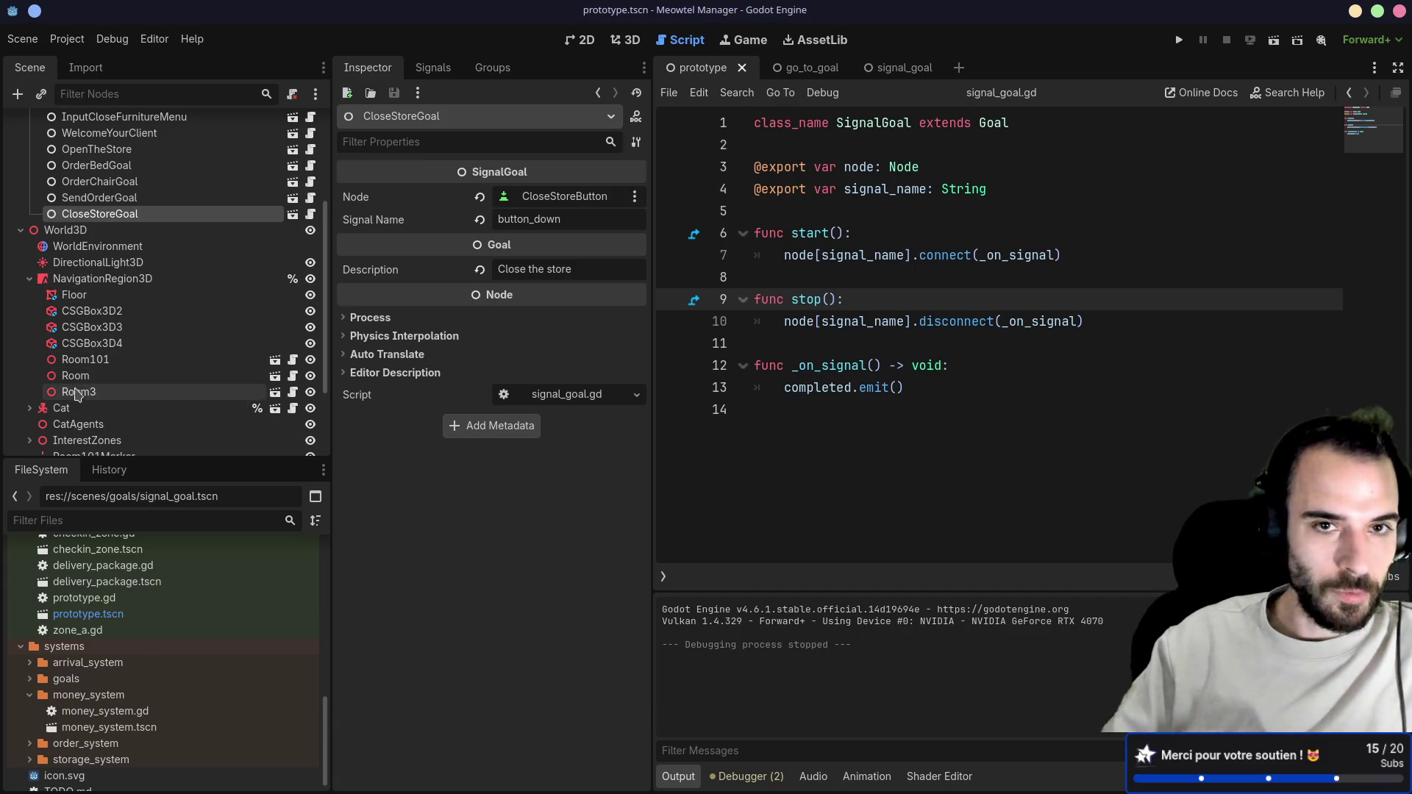
{"action": "left_click", "coordinate": [586, 41]}
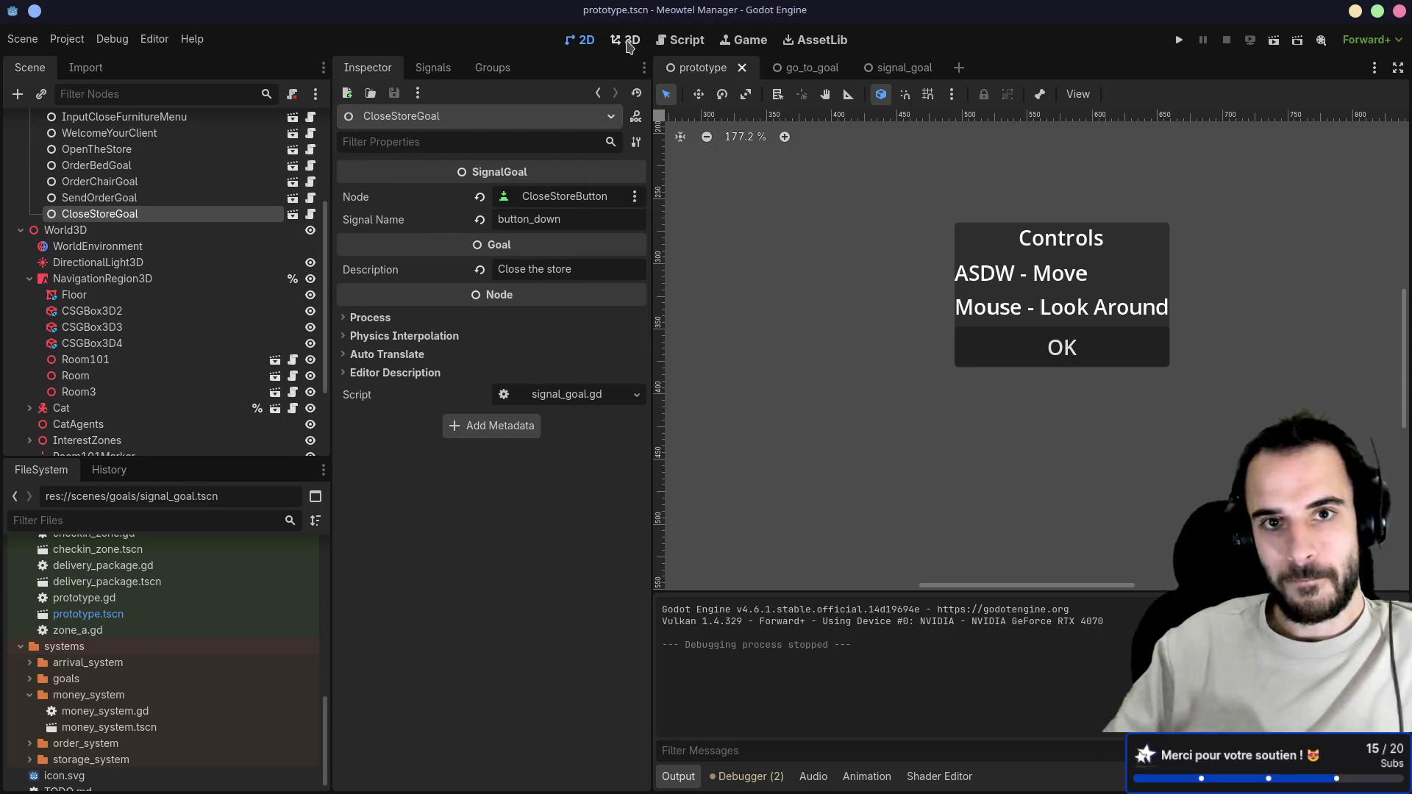
{"action": "left_click", "coordinate": [625, 40]}
{"action": "left_click_drag", "start_coordinate": [1013, 171], "coordinate": [1008, 176]}
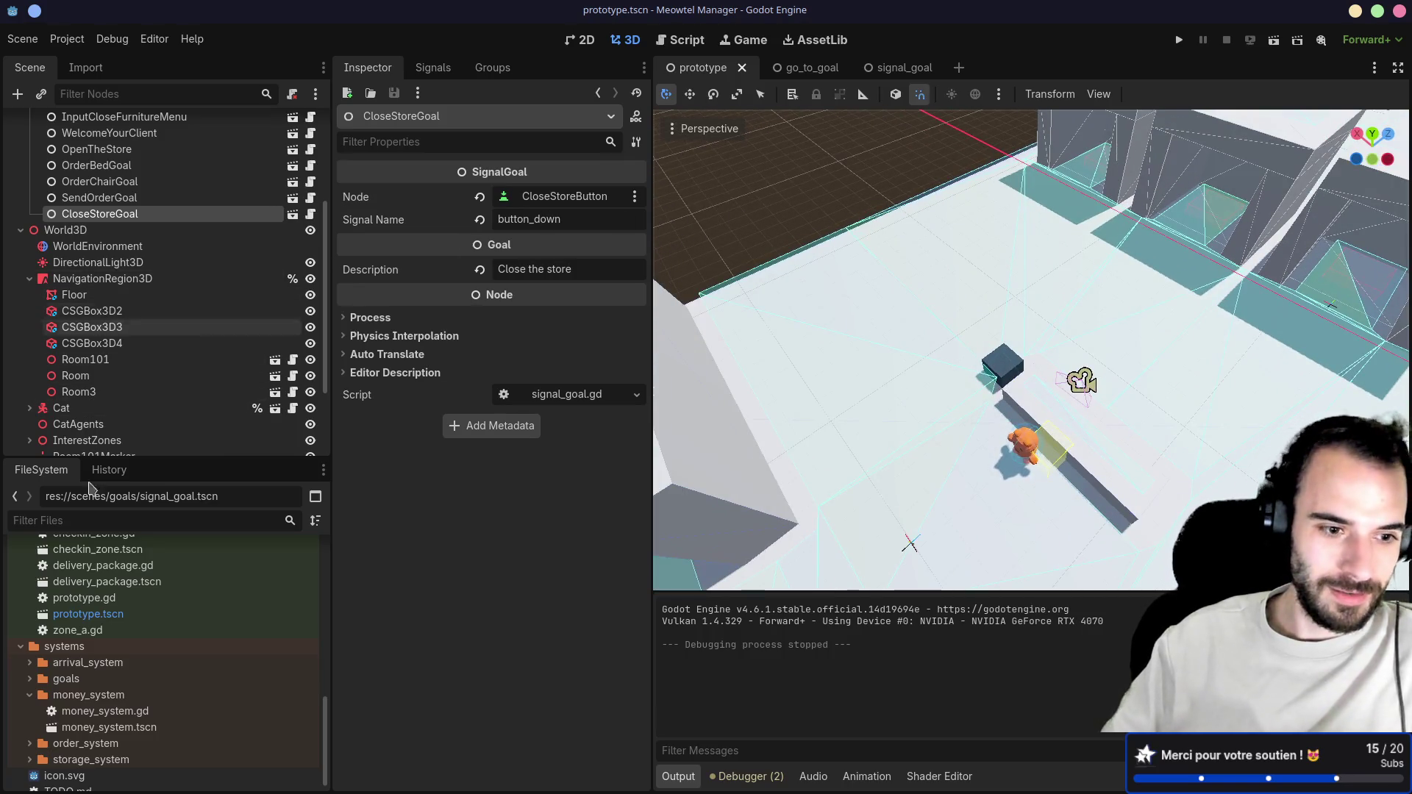
- Filter the FileSystem by 'room' and drop room.tscn into the 3D scene
{"action": "left_click", "coordinate": [84, 522]}
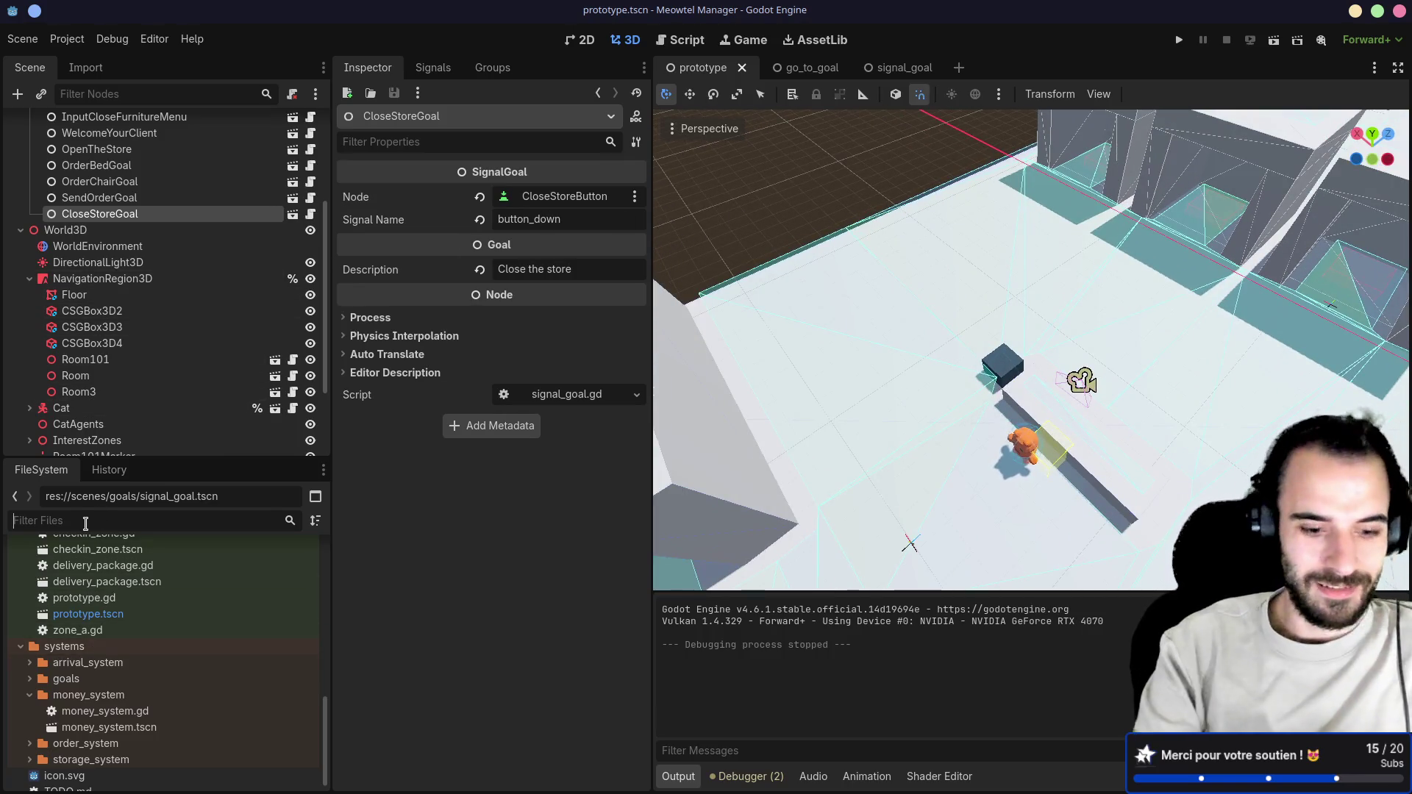
{"action": "type", "text": "room"}
{"action": "mouse_move", "coordinate": [86, 728]}
{"action": "left_mouse_down"}
{"action": "mouse_move", "coordinate": [805, 367]}
{"action": "mouse_move", "coordinate": [878, 300]}
{"action": "left_mouse_up"}
- Place the new Room: move it, rotate about 125 degrees, slide it left and lower it slightly
{"action": "key", "text": "f"}
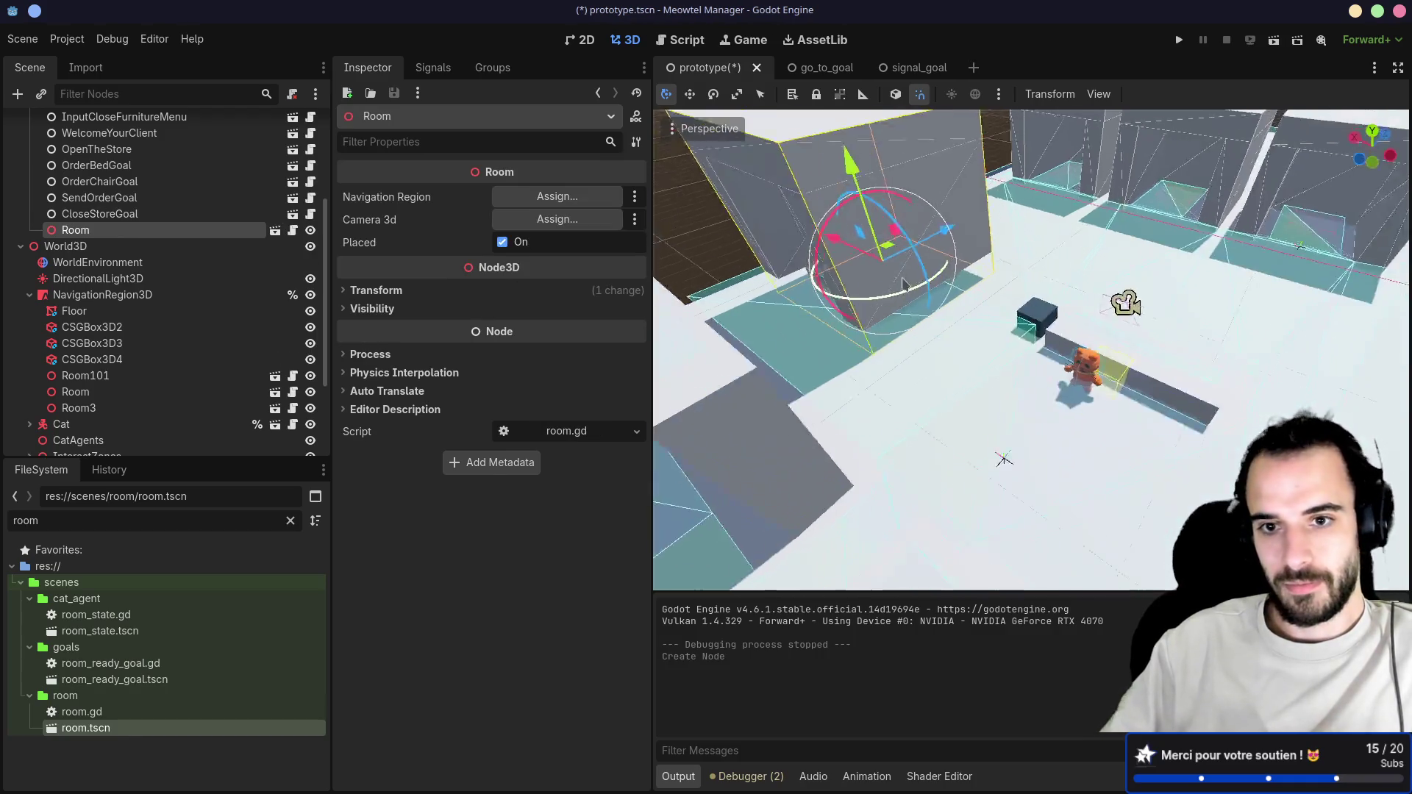
{"action": "mouse_move", "coordinate": [890, 234]}
{"action": "left_mouse_down"}
{"action": "mouse_move", "coordinate": [893, 261]}
{"action": "mouse_move", "coordinate": [886, 224]}
{"action": "left_mouse_up"}
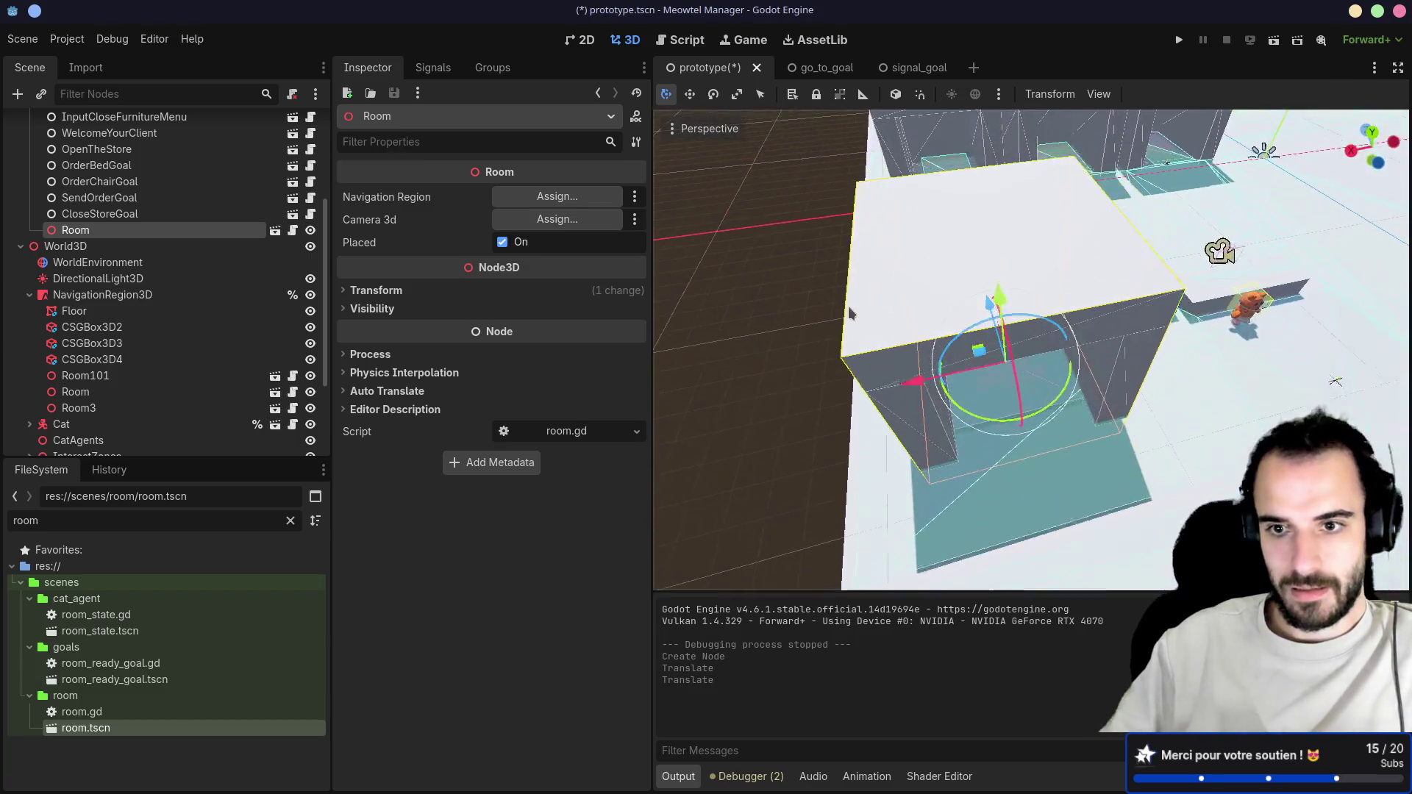
{"action": "mouse_move", "coordinate": [963, 418]}
{"action": "left_mouse_down"}
{"action": "mouse_move", "coordinate": [1081, 412]}
{"action": "mouse_move", "coordinate": [1105, 371]}
{"action": "mouse_move", "coordinate": [1048, 418]}
{"action": "left_mouse_up"}
{"action": "left_click_drag", "start_coordinate": [912, 383], "coordinate": [865, 394]}
{"action": "left_click_drag", "start_coordinate": [1189, 344], "coordinate": [919, 292]}
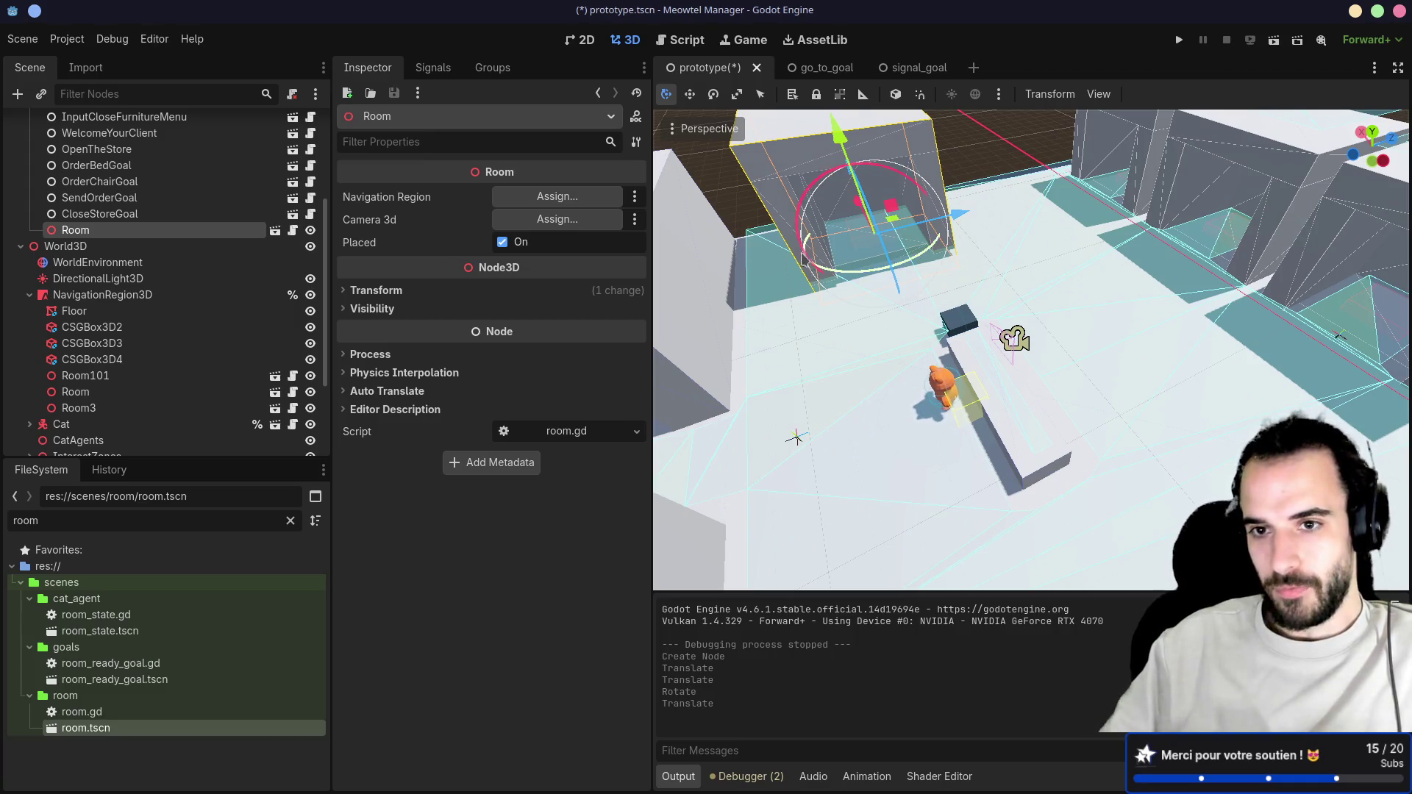
{"action": "scroll", "coordinate": [917, 290], "scroll_direction": "up", "scroll_amount": 8}
{"action": "mouse_move", "coordinate": [1137, 343]}
{"action": "left_mouse_down"}
{"action": "mouse_move", "coordinate": [1008, 278]}
{"action": "mouse_move", "coordinate": [1092, 390]}
{"action": "left_mouse_up"}
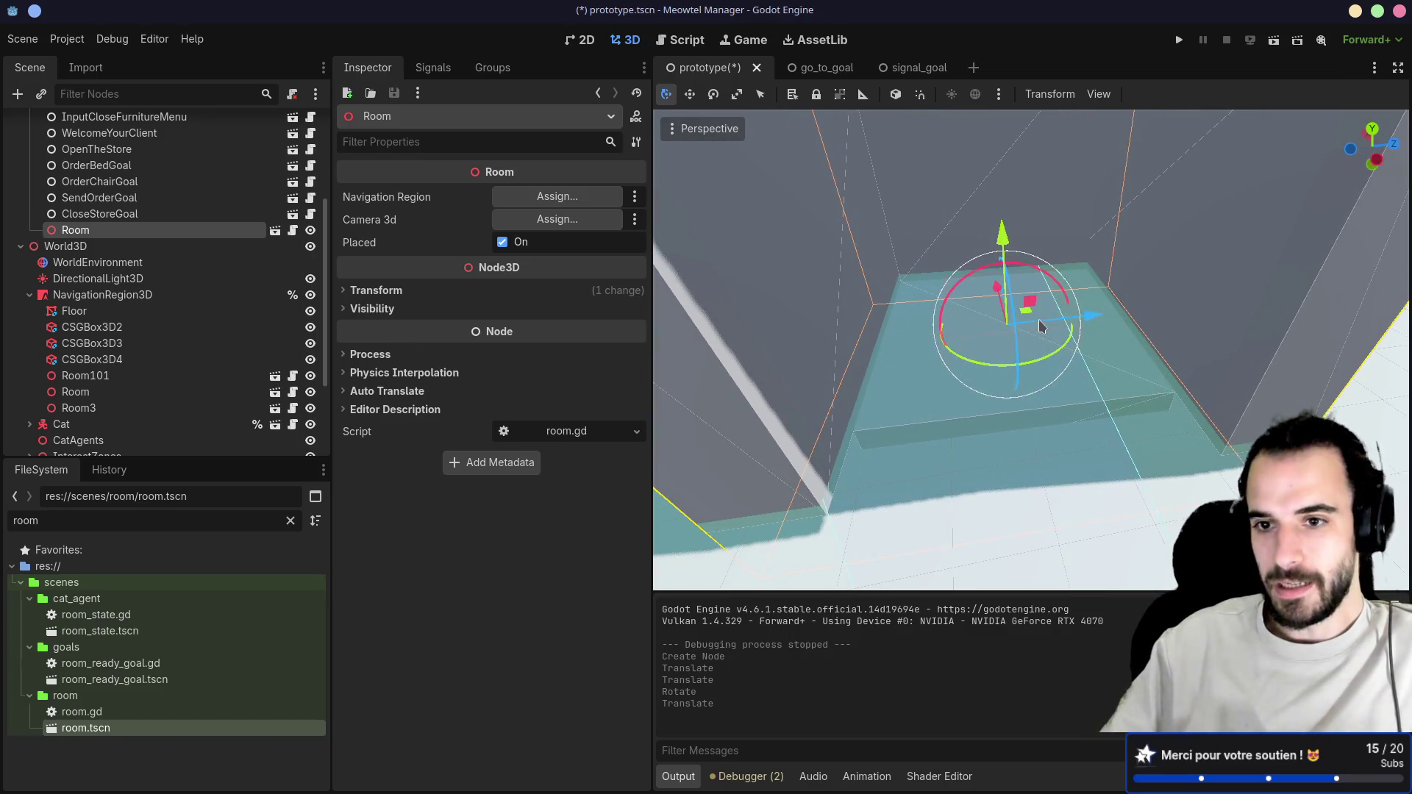
{"action": "left_click_drag", "start_coordinate": [1003, 237], "coordinate": [1035, 333]}
{"action": "scroll", "coordinate": [1035, 333], "scroll_direction": "down", "scroll_amount": 15}
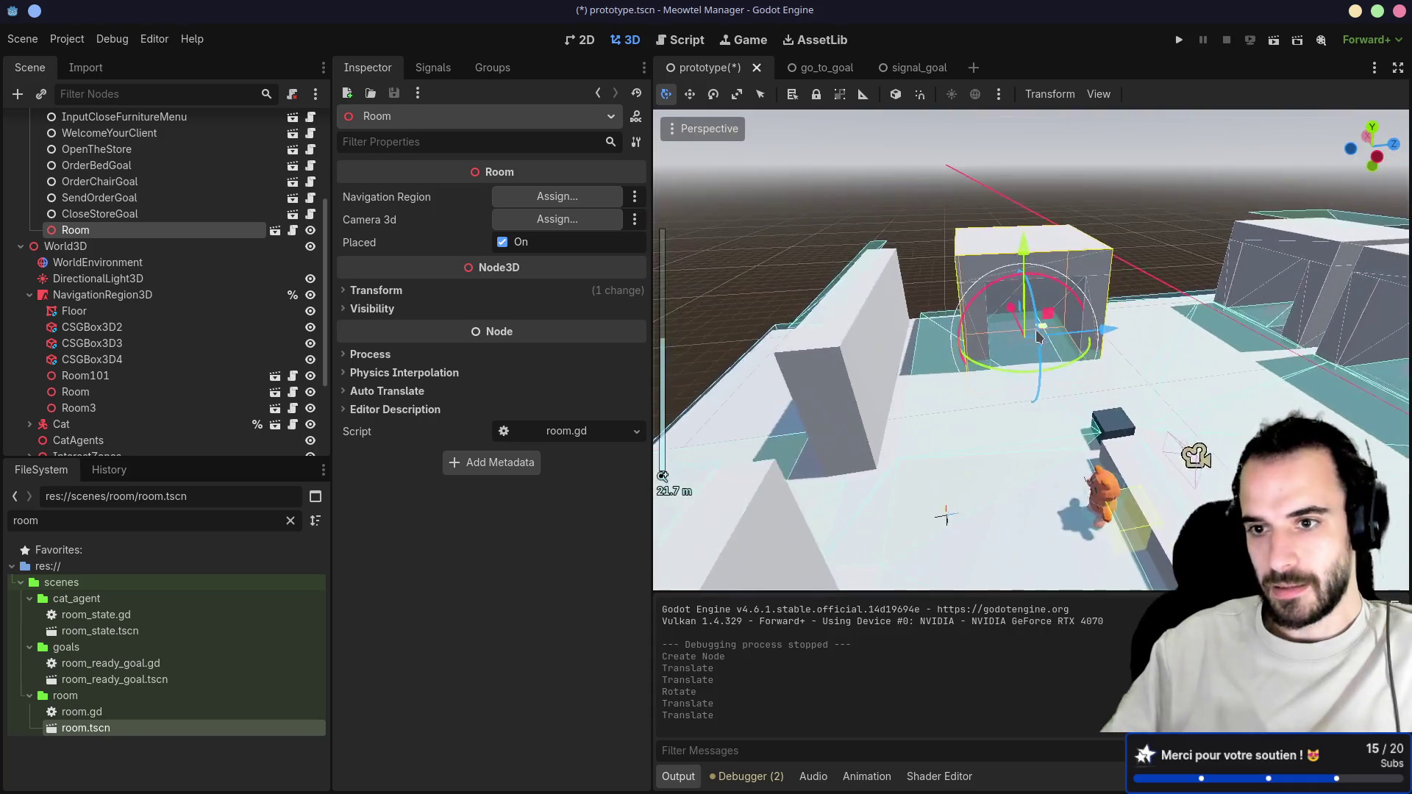
{"action": "scroll", "coordinate": [978, 400], "scroll_direction": "up", "scroll_amount": 10}
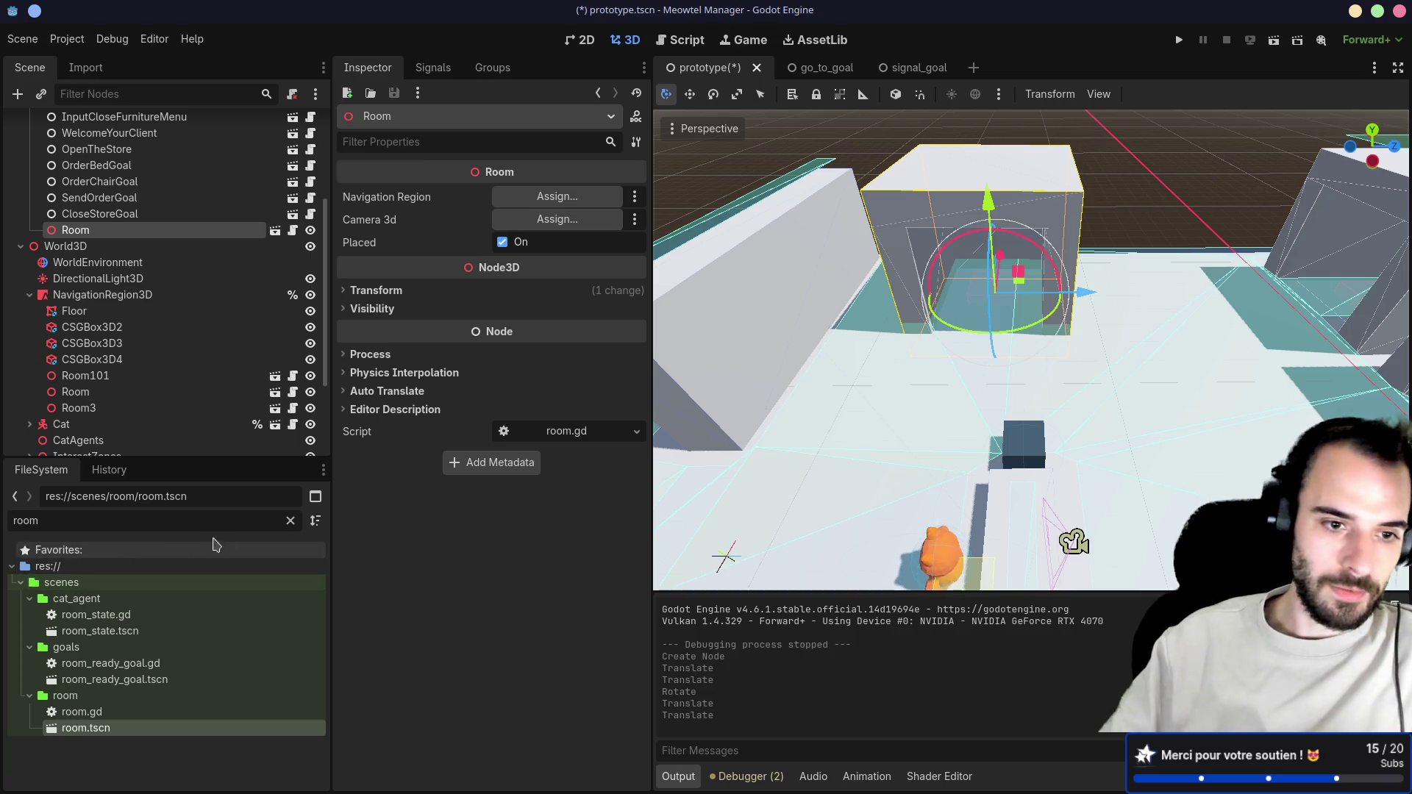
- Clear the FileSystem filter, collapse scenes and expand the addons/mds_lib folder
{"action": "left_click", "coordinate": [291, 520]}
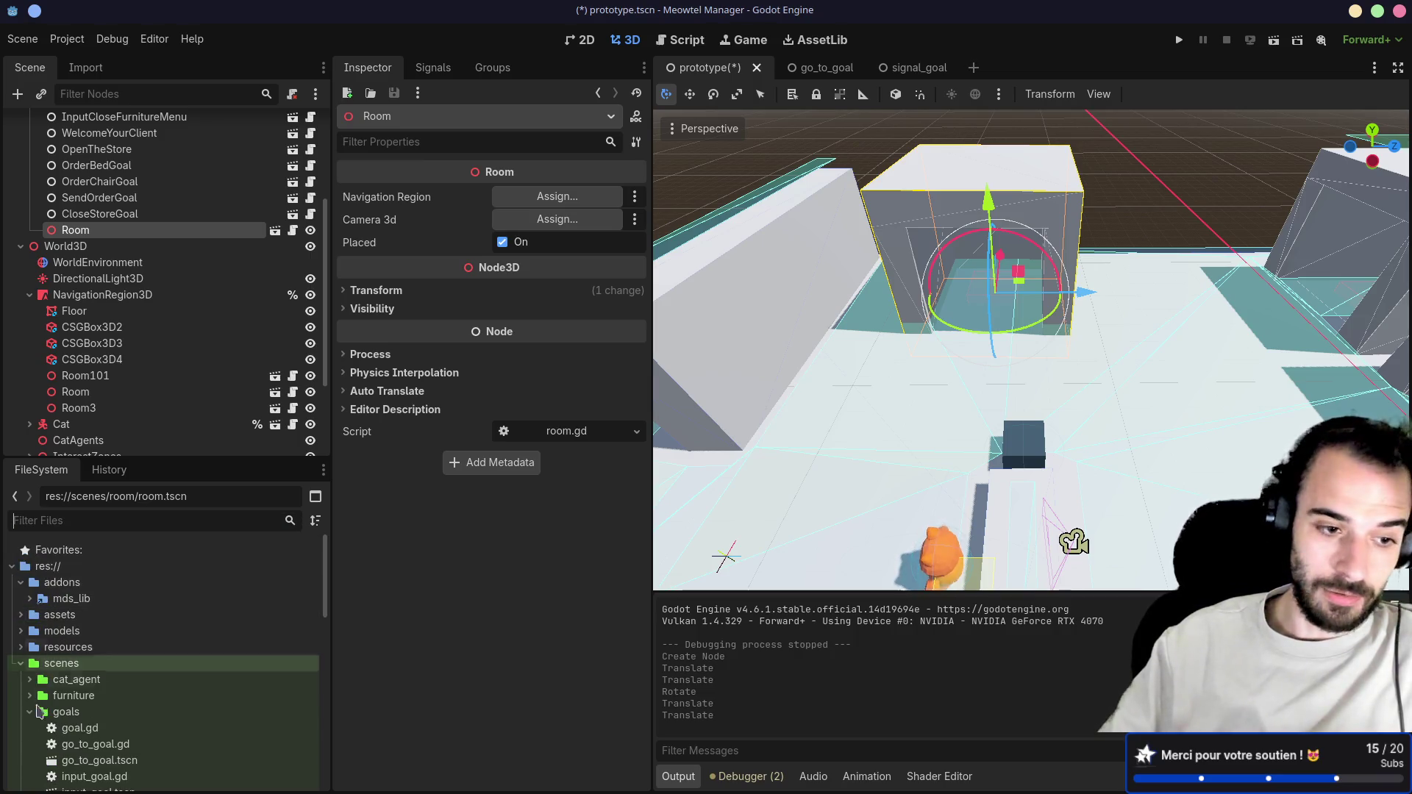
{"action": "left_click", "coordinate": [21, 663]}
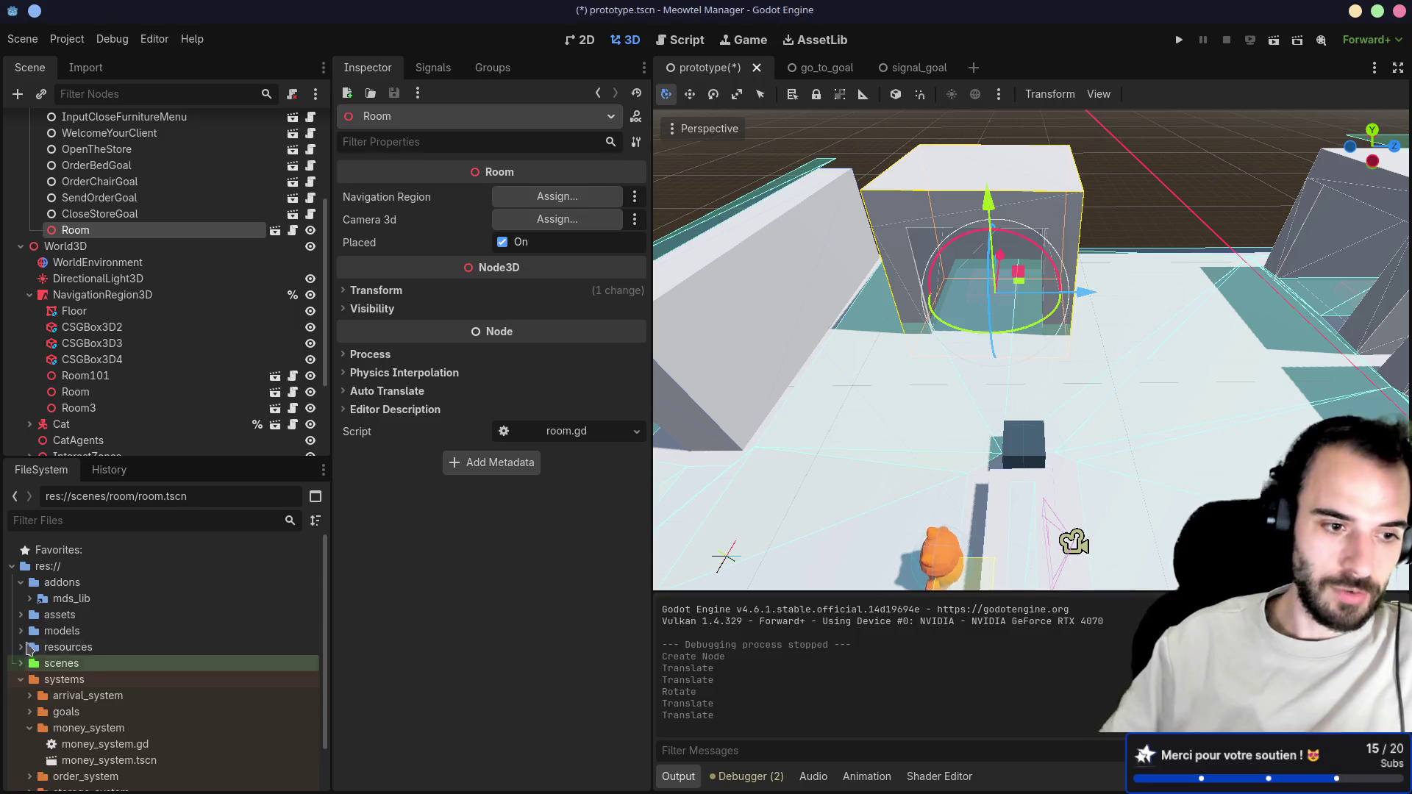
{"action": "left_click", "coordinate": [28, 599]}
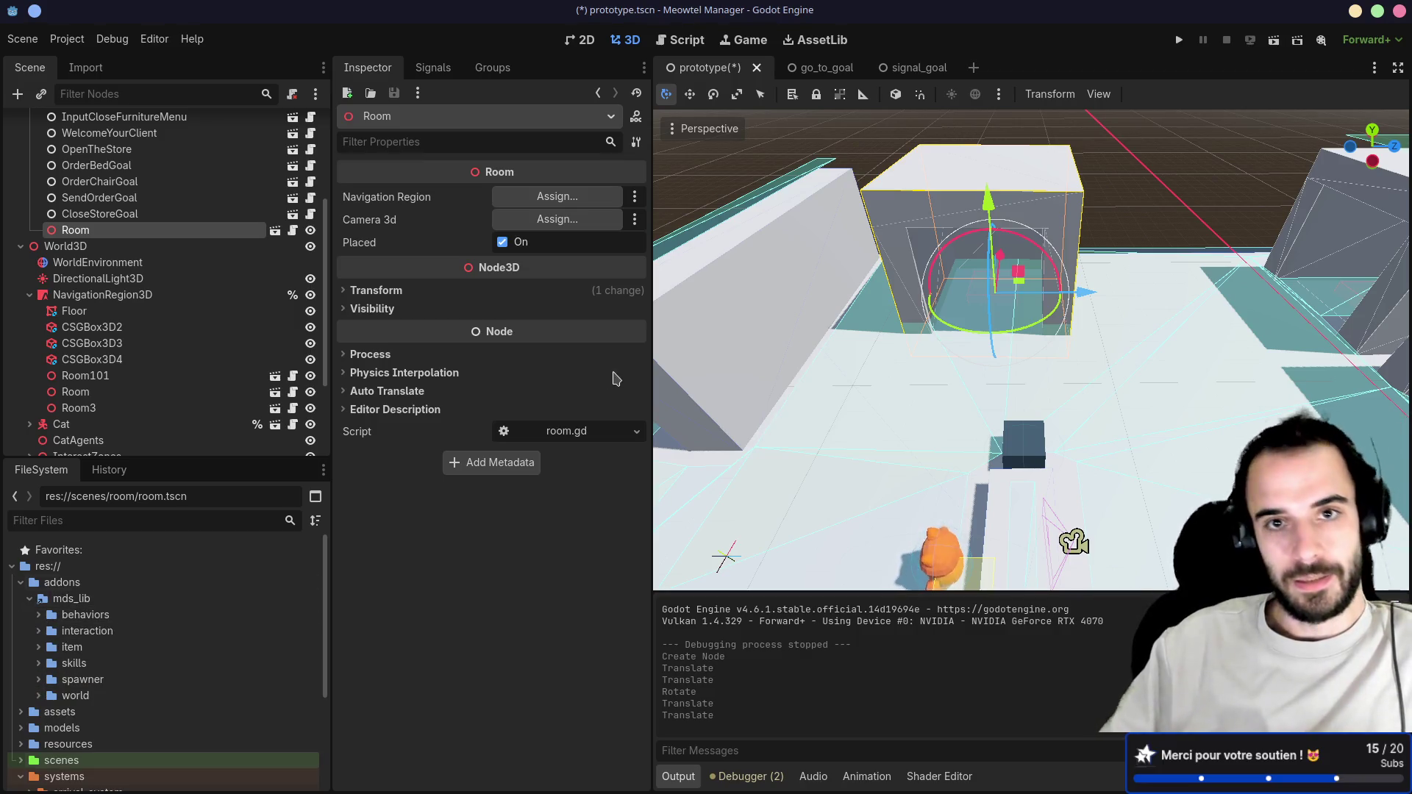
- Search the Asset Library for the addon author's name to list their behaviors, theme builder and inventory system
{"action": "left_click", "coordinate": [850, 44]}
{"action": "left_click", "coordinate": [858, 102]}
{"action": "type", "text": "mds"}
{"action": "key", "text": "ctrl+a"}
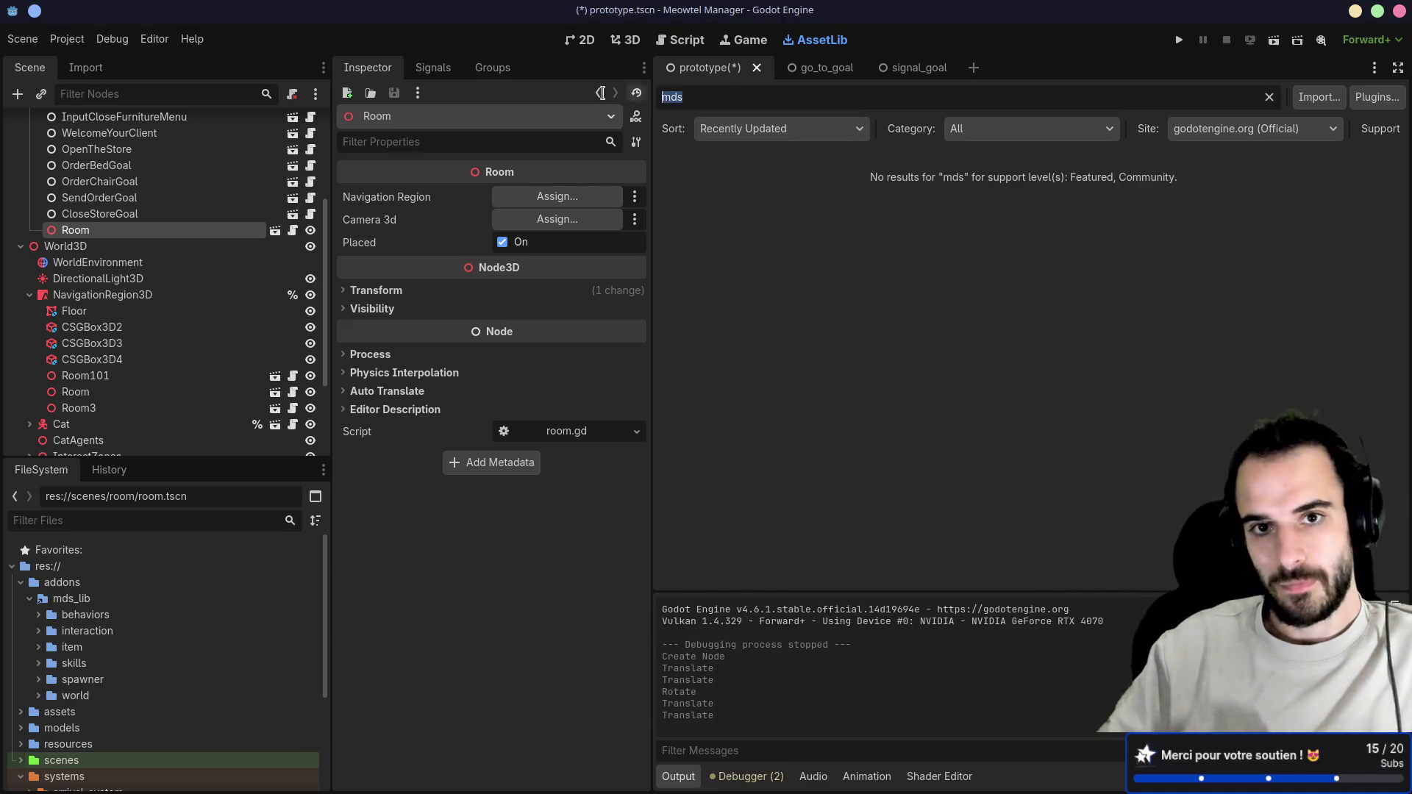
{"action": "type", "text": "san"}
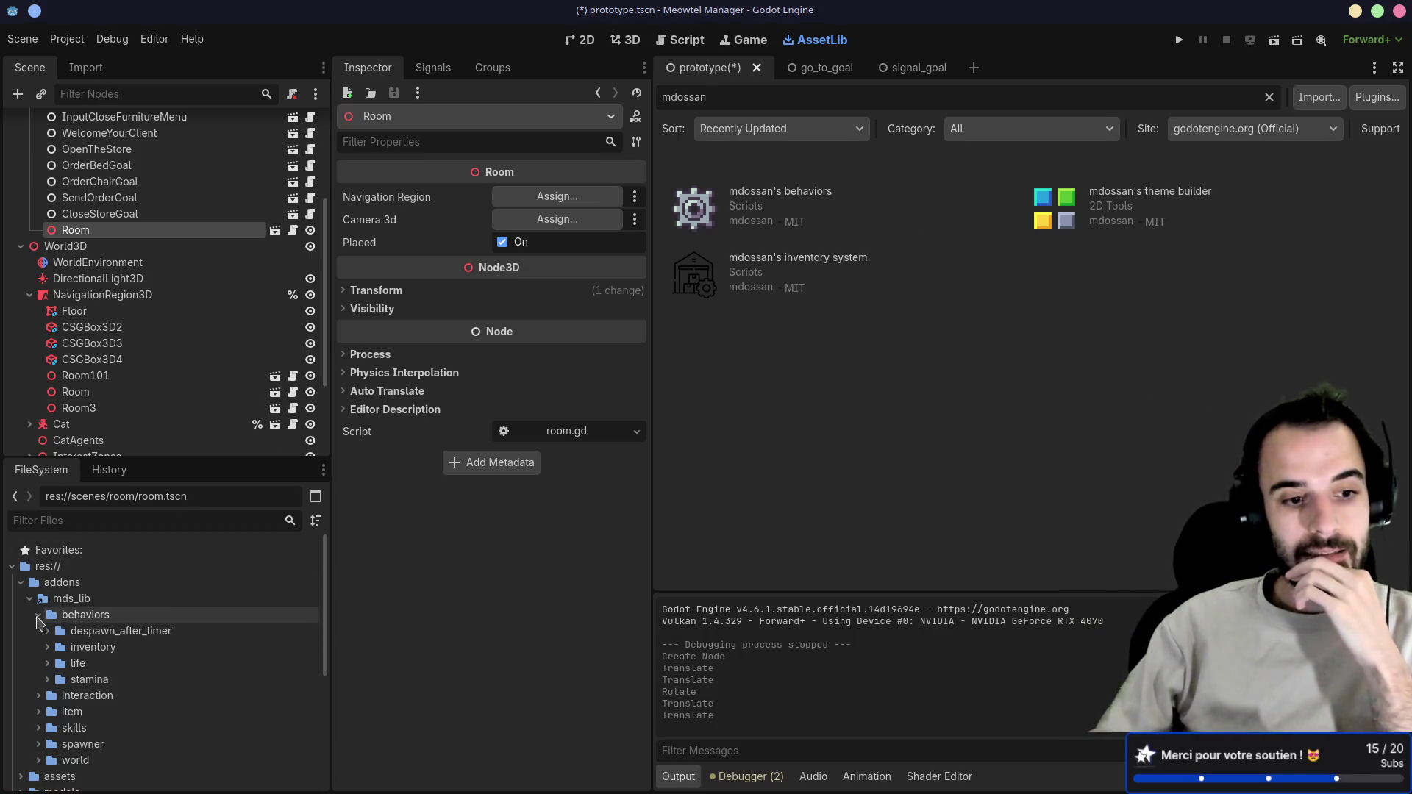
- Expand the skills folder, peek into interaction and interact, and select mds_interact_skill_3d.tscn
{"action": "left_click", "coordinate": [38, 664]}
{"action": "scroll", "coordinate": [39, 662], "scroll_direction": "down", "scroll_amount": 2}
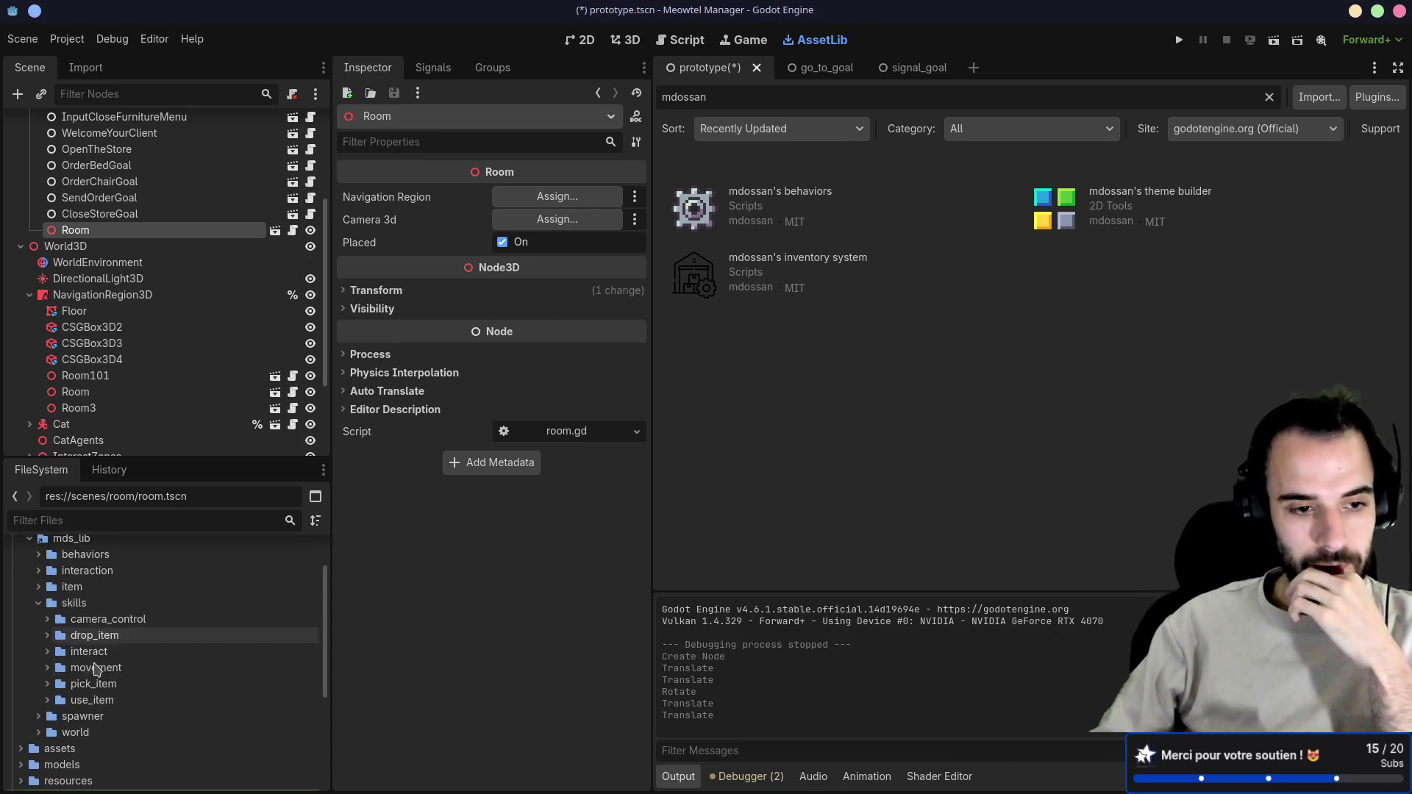
{"action": "left_click", "coordinate": [38, 571]}
{"action": "left_click", "coordinate": [39, 571]}
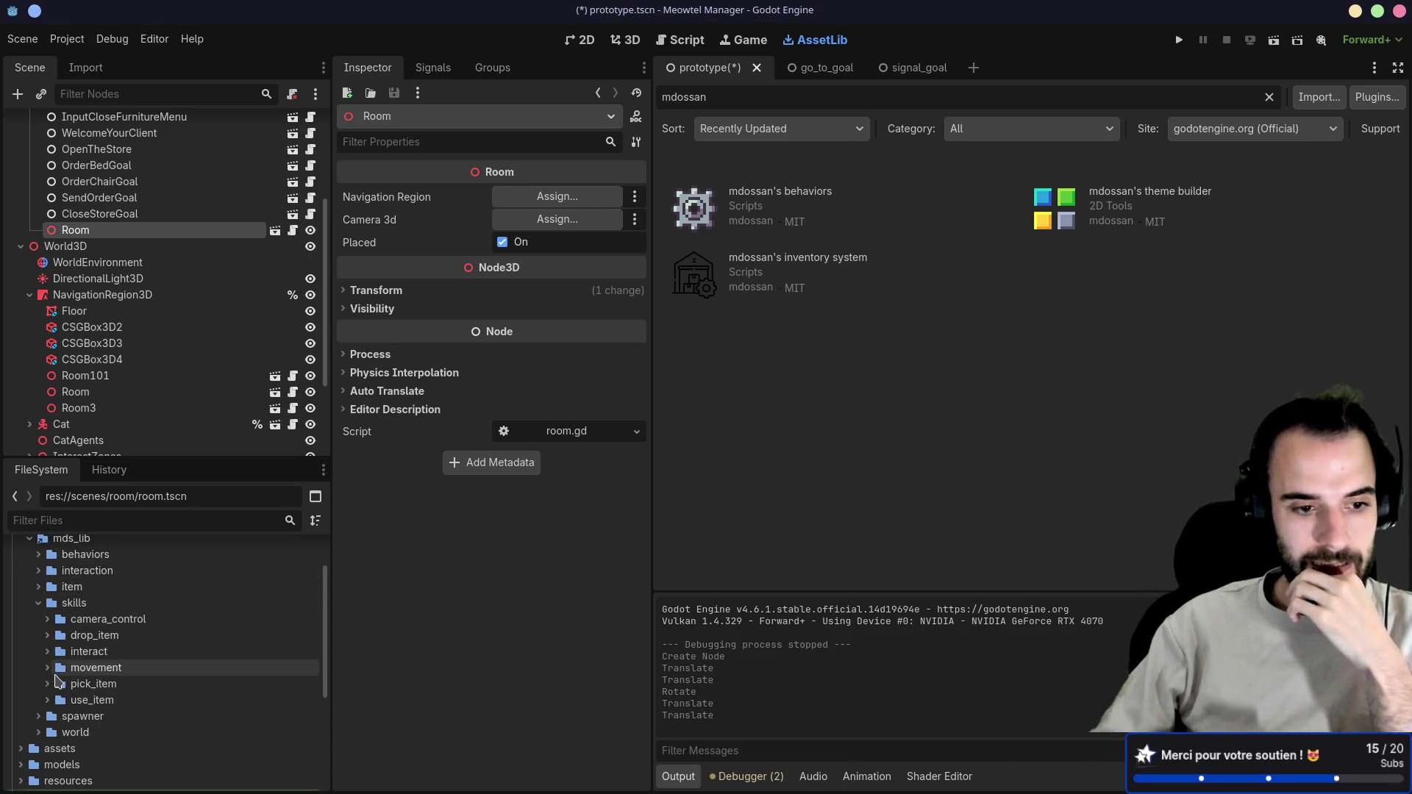
{"action": "left_click", "coordinate": [47, 651]}
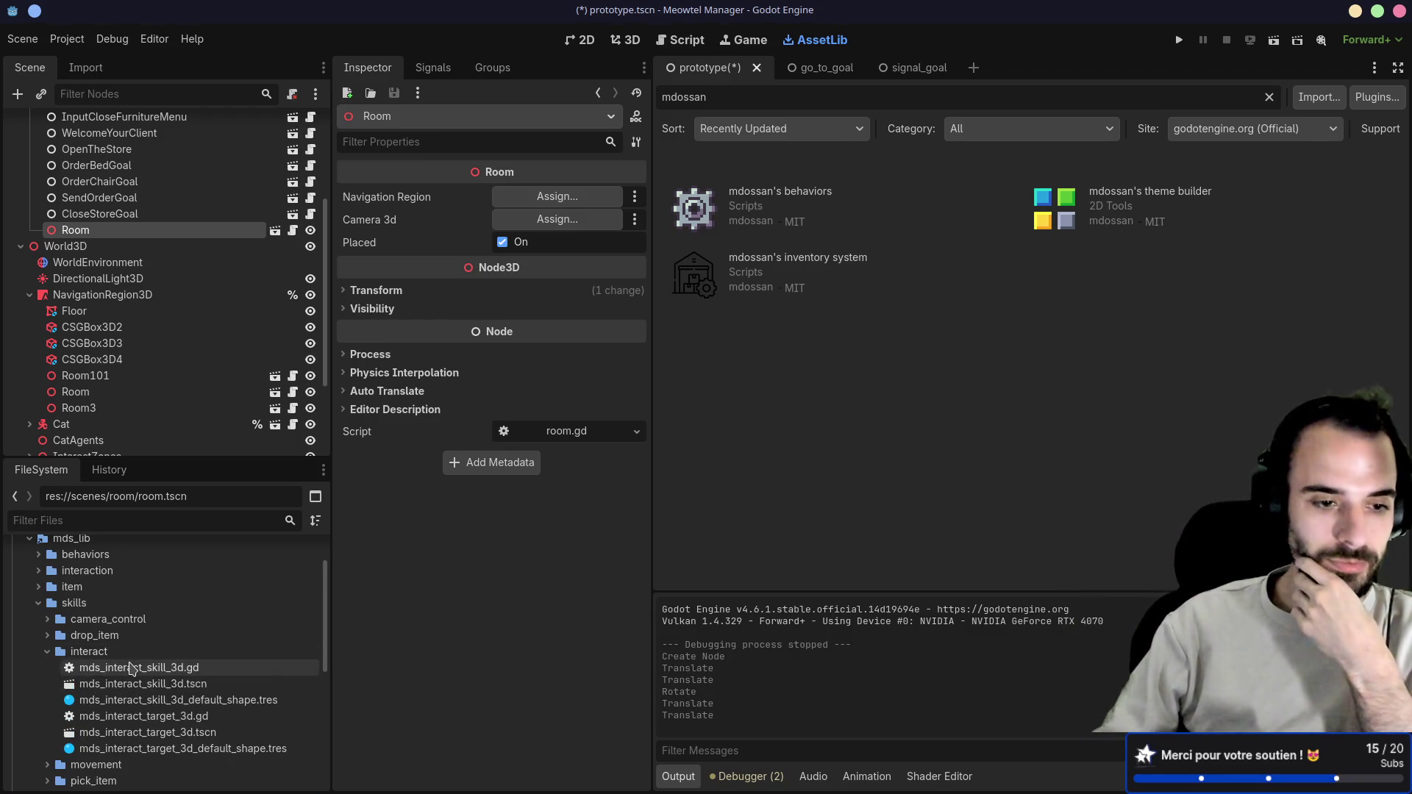
{"action": "scroll", "coordinate": [128, 675], "scroll_direction": "down", "scroll_amount": 1}
{"action": "left_click", "coordinate": [163, 652]}
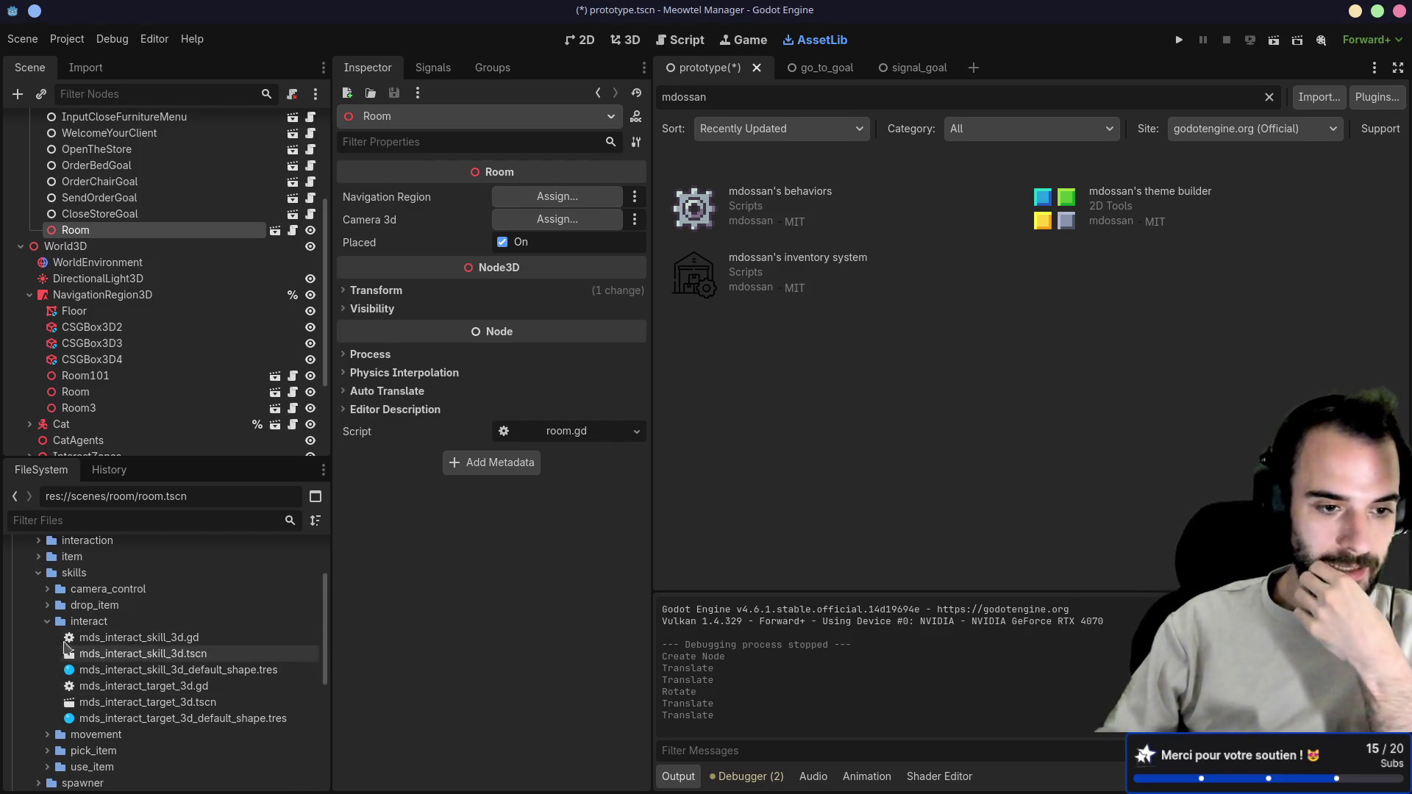
{"action": "left_click", "coordinate": [48, 621]}
- Peek into the drop_item, camera_control, pick_item and use_item folders, then collapse skills
{"action": "left_click", "coordinate": [46, 605]}
{"action": "left_click", "coordinate": [47, 606]}
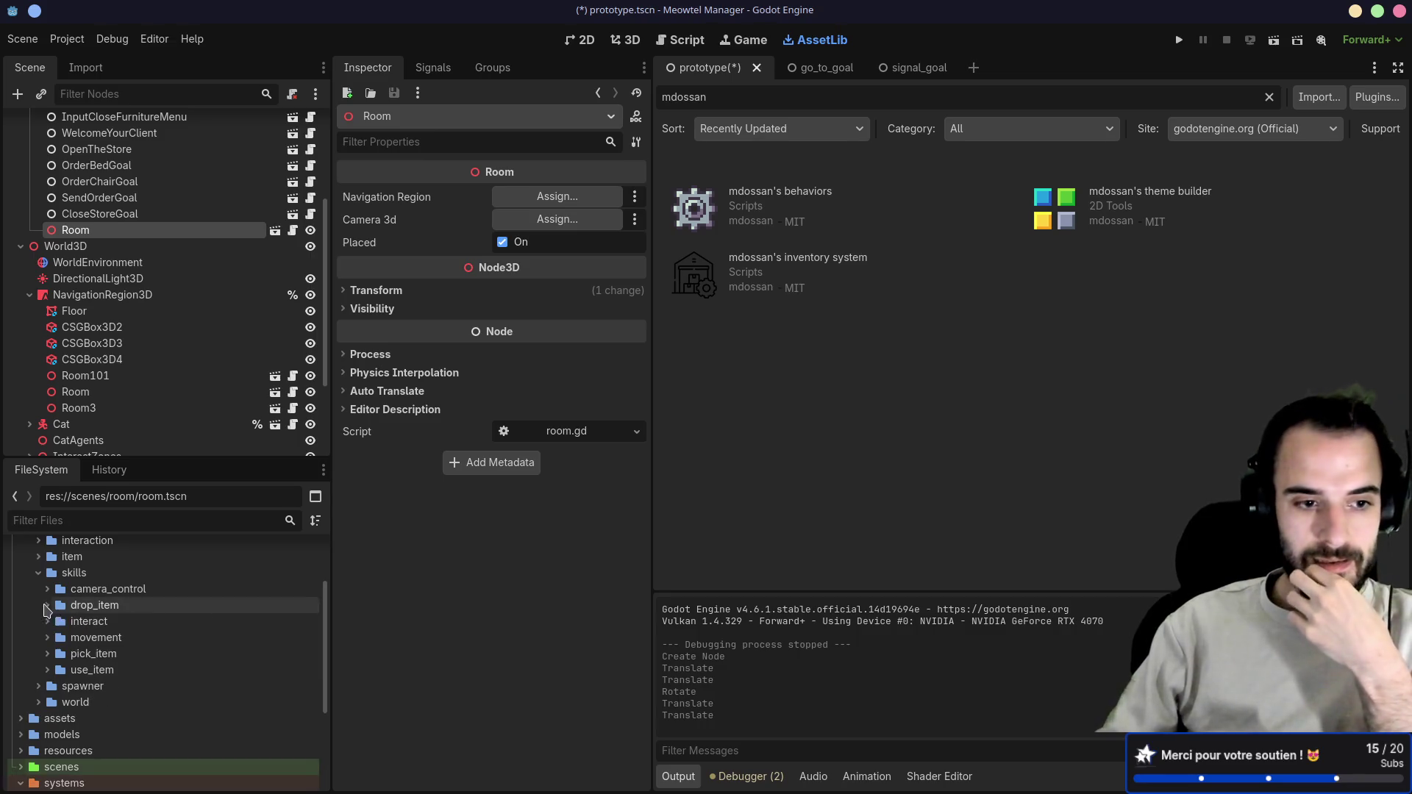
{"action": "left_click", "coordinate": [47, 590]}
{"action": "left_click", "coordinate": [47, 589]}
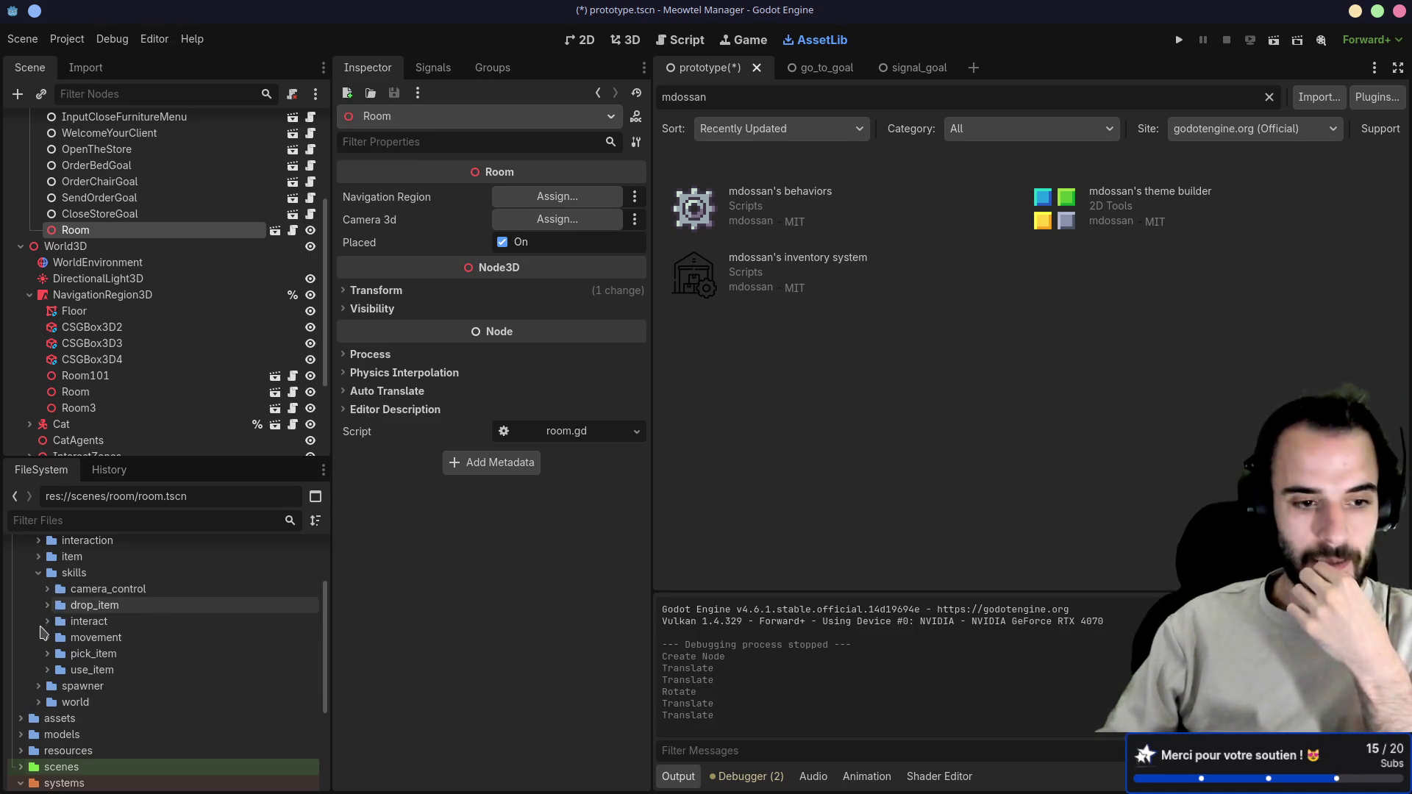
{"action": "left_click", "coordinate": [47, 654]}
{"action": "left_click", "coordinate": [47, 654]}
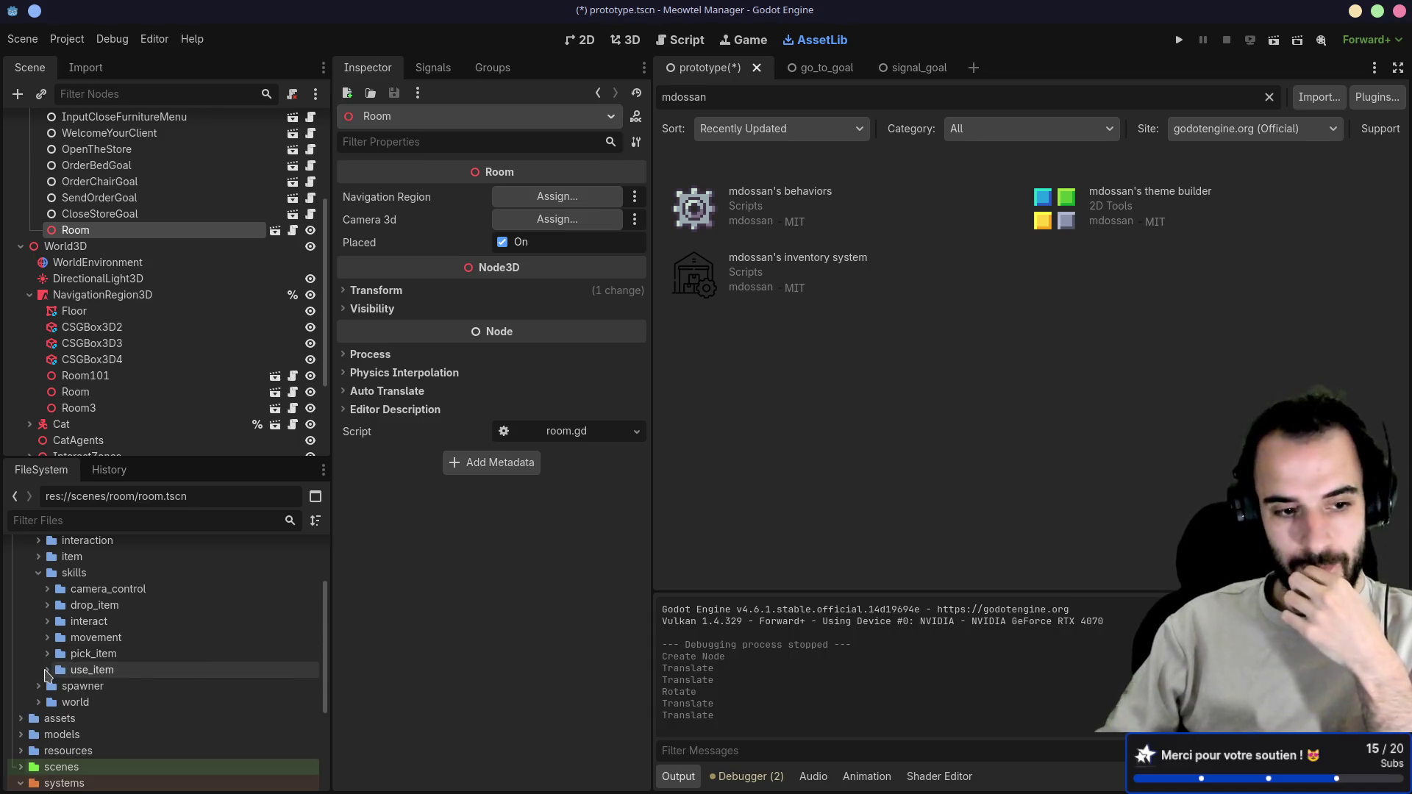
{"action": "left_click", "coordinate": [47, 670]}
{"action": "left_click", "coordinate": [47, 670]}
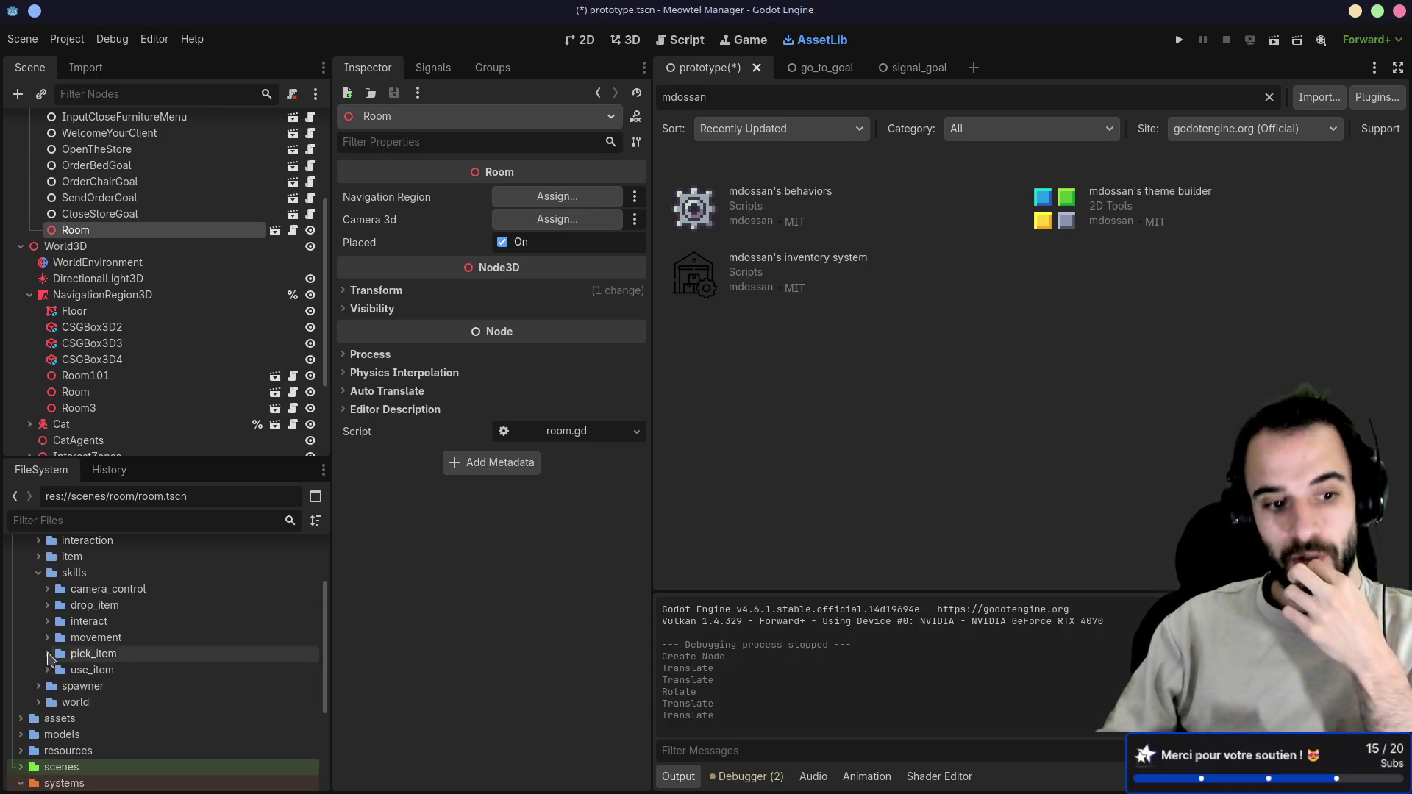
{"action": "scroll", "coordinate": [59, 666], "scroll_direction": "up", "scroll_amount": 3}
{"action": "left_click", "coordinate": [39, 665]}
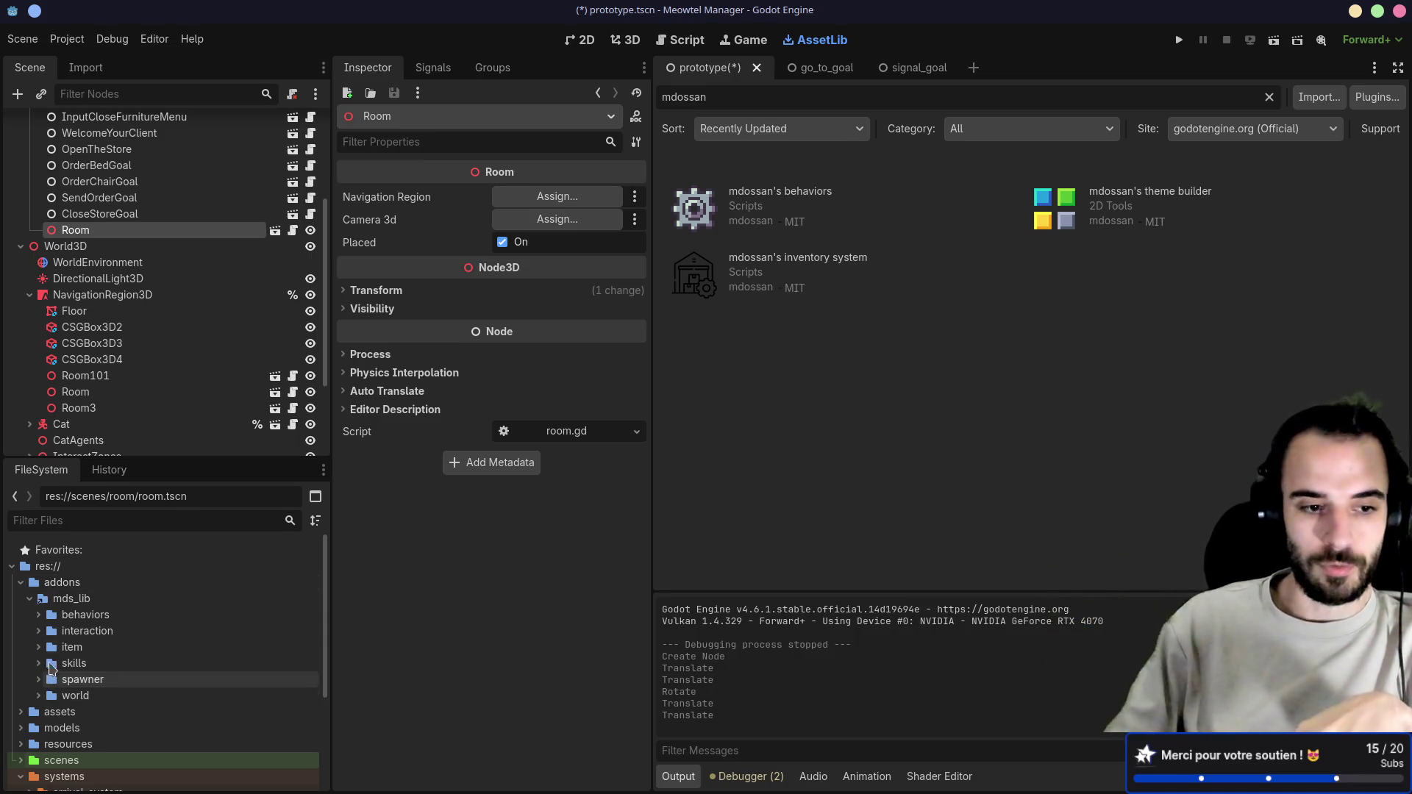
- Collapse the skills, mds_lib and systems folders down to the top level
{"action": "left_click", "coordinate": [50, 664]}
{"action": "double_click", "coordinate": [47, 669]}
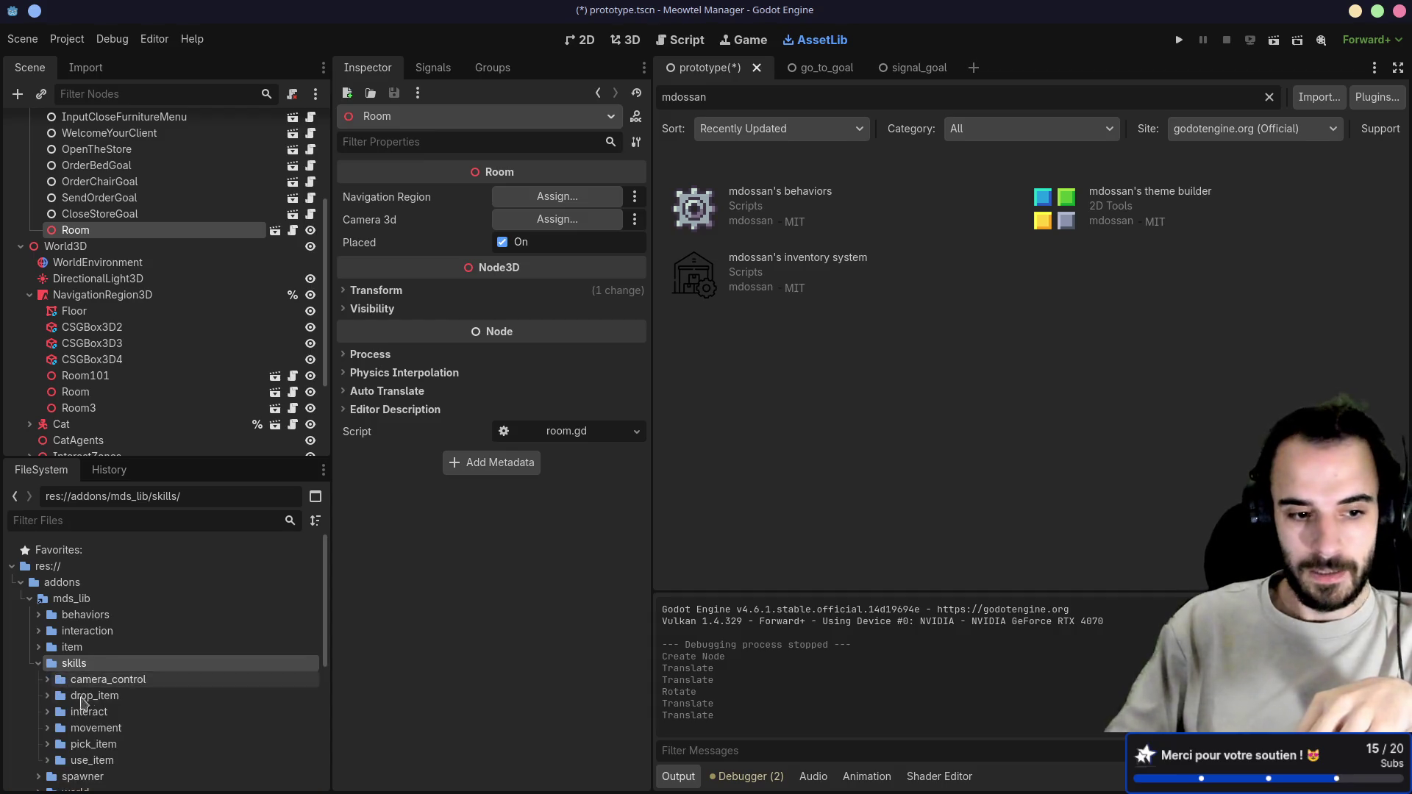
{"action": "left_click", "coordinate": [39, 664]}
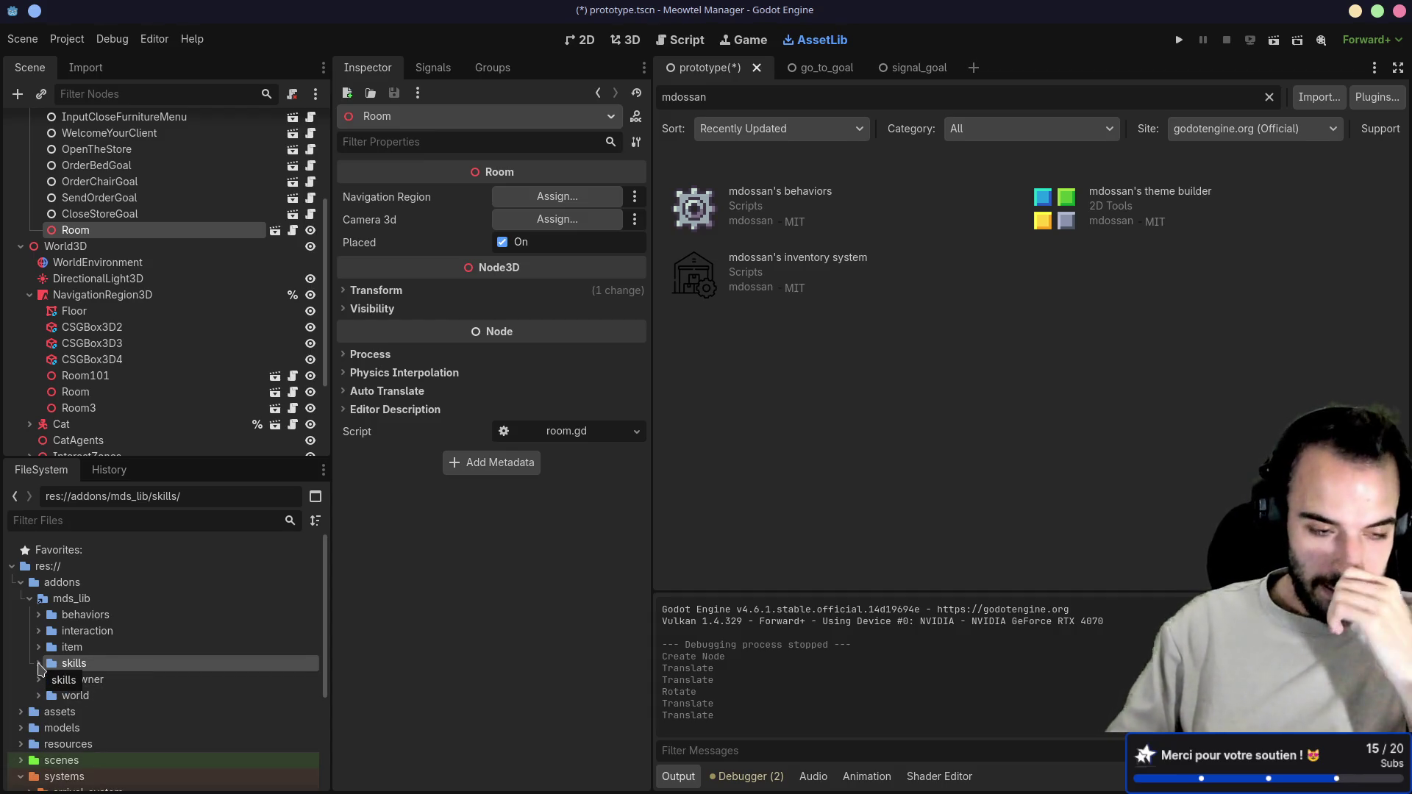
{"action": "left_click", "coordinate": [31, 600]}
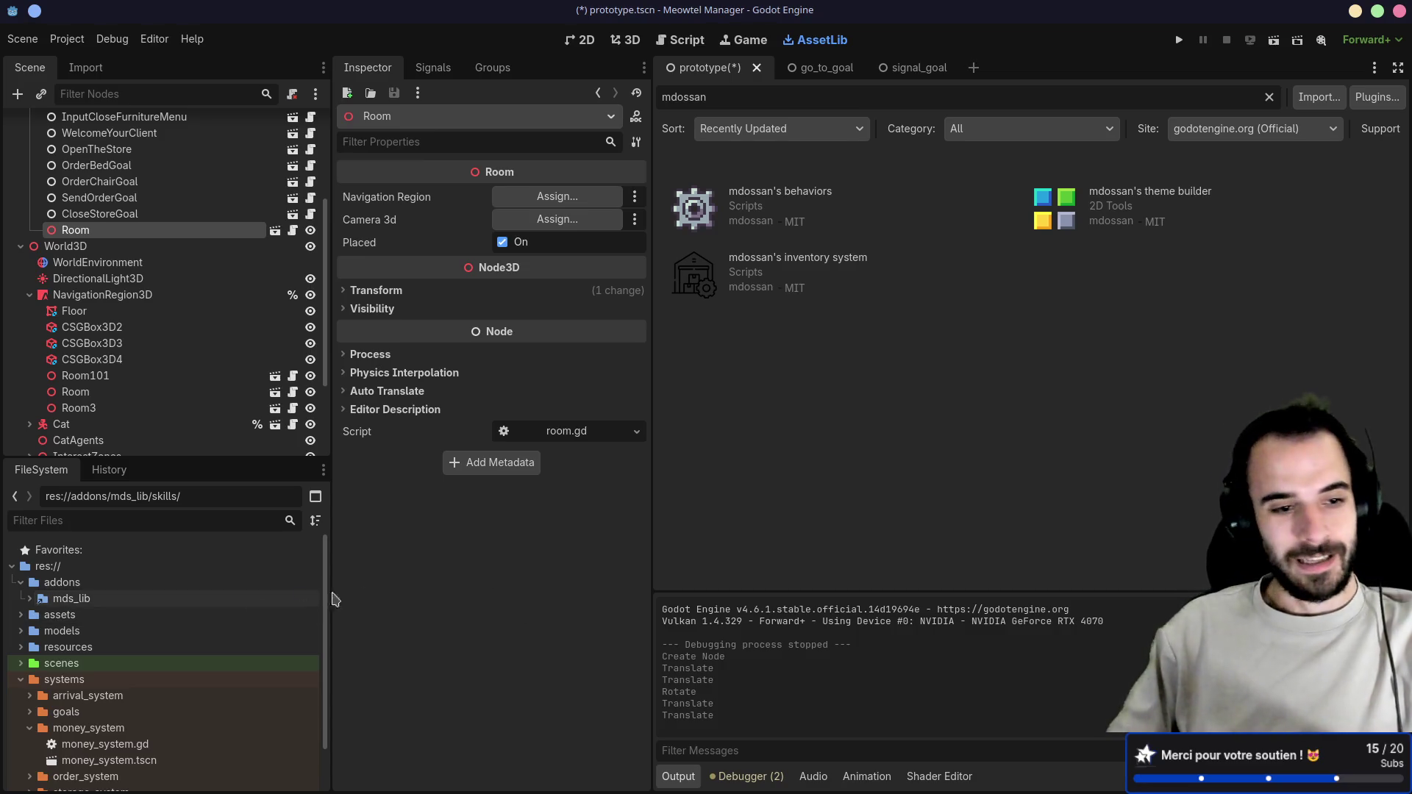
{"action": "left_click", "coordinate": [22, 680]}
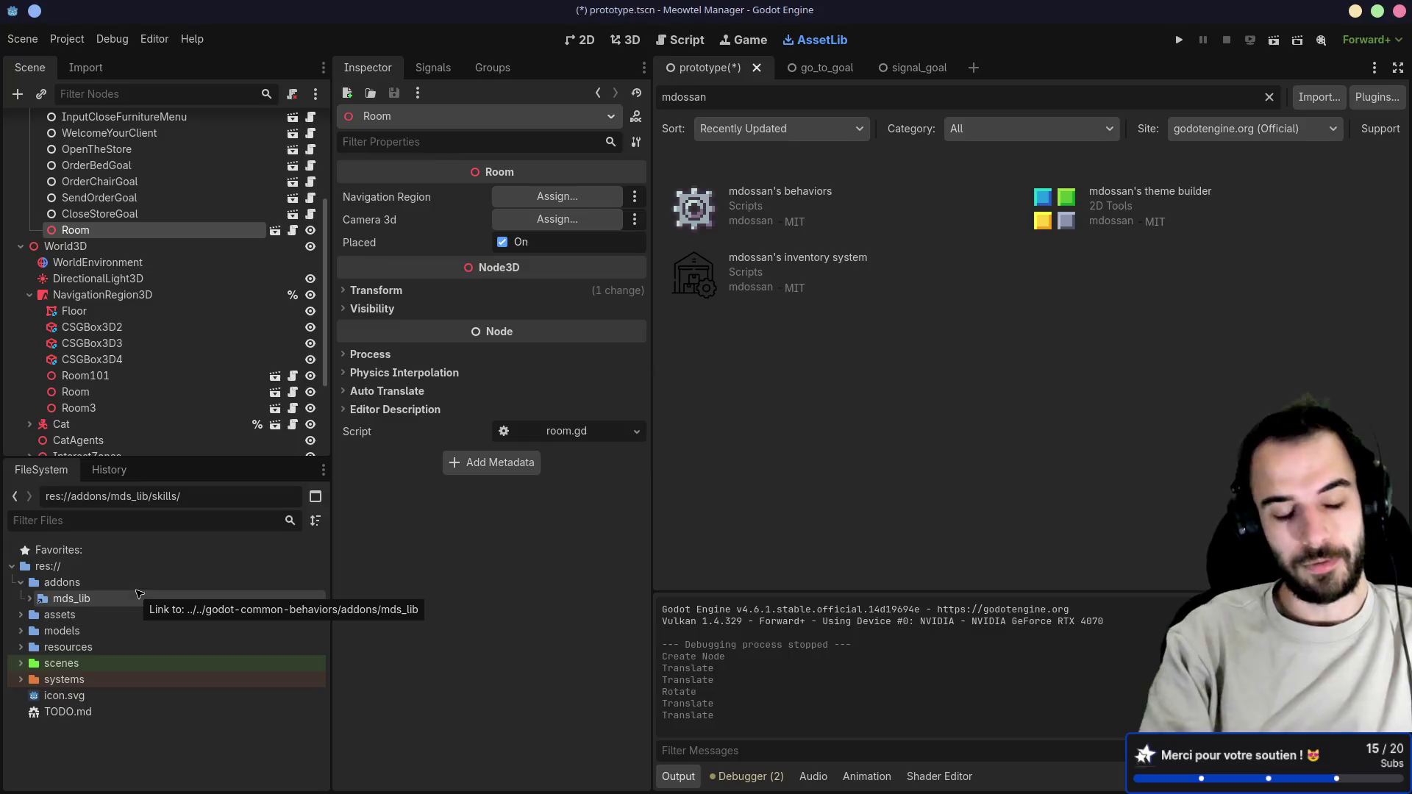
{"action": "key", "text": "alt+Tab"}
- In a new browser tab, open the developer's itch.io profile and the My Mini Farm page
{"action": "left_click", "coordinate": [1351, 14]}
{"action": "left_click", "coordinate": [1088, 37]}
{"action": "left_click", "coordinate": [739, 405]}
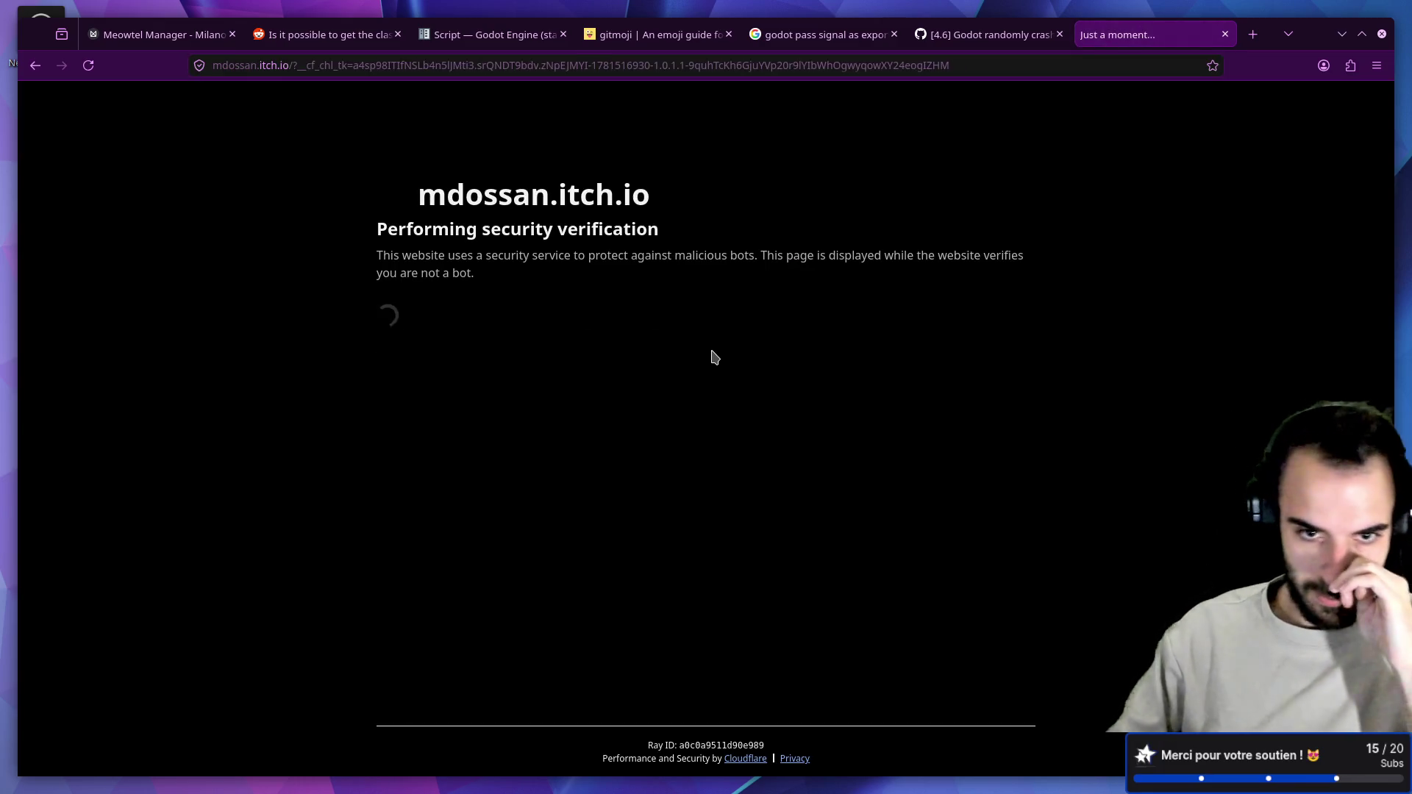
{"action": "scroll", "coordinate": [924, 431], "scroll_direction": "down", "scroll_amount": 5}
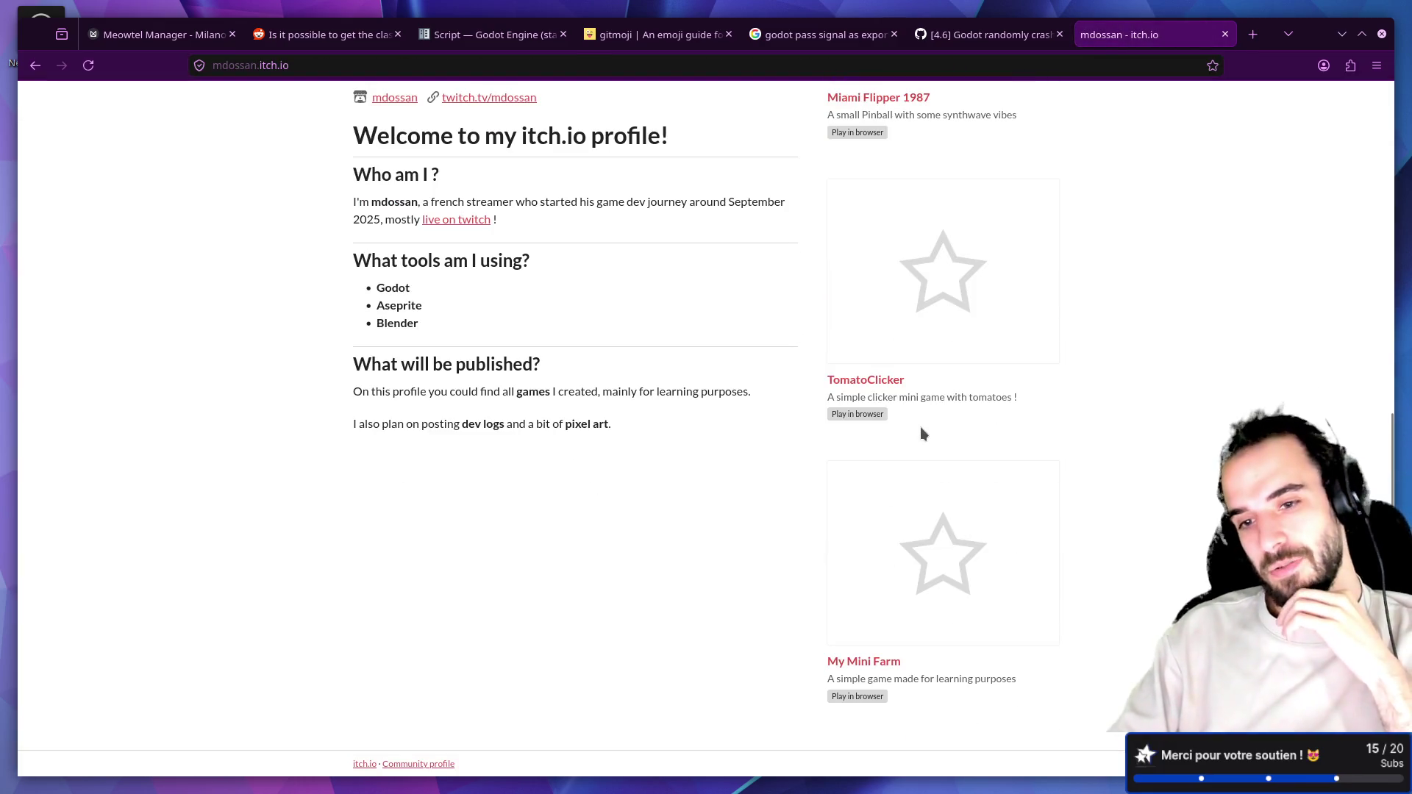
{"action": "scroll", "coordinate": [921, 426], "scroll_direction": "up", "scroll_amount": 5}
{"action": "scroll", "coordinate": [935, 440], "scroll_direction": "down", "scroll_amount": 5}
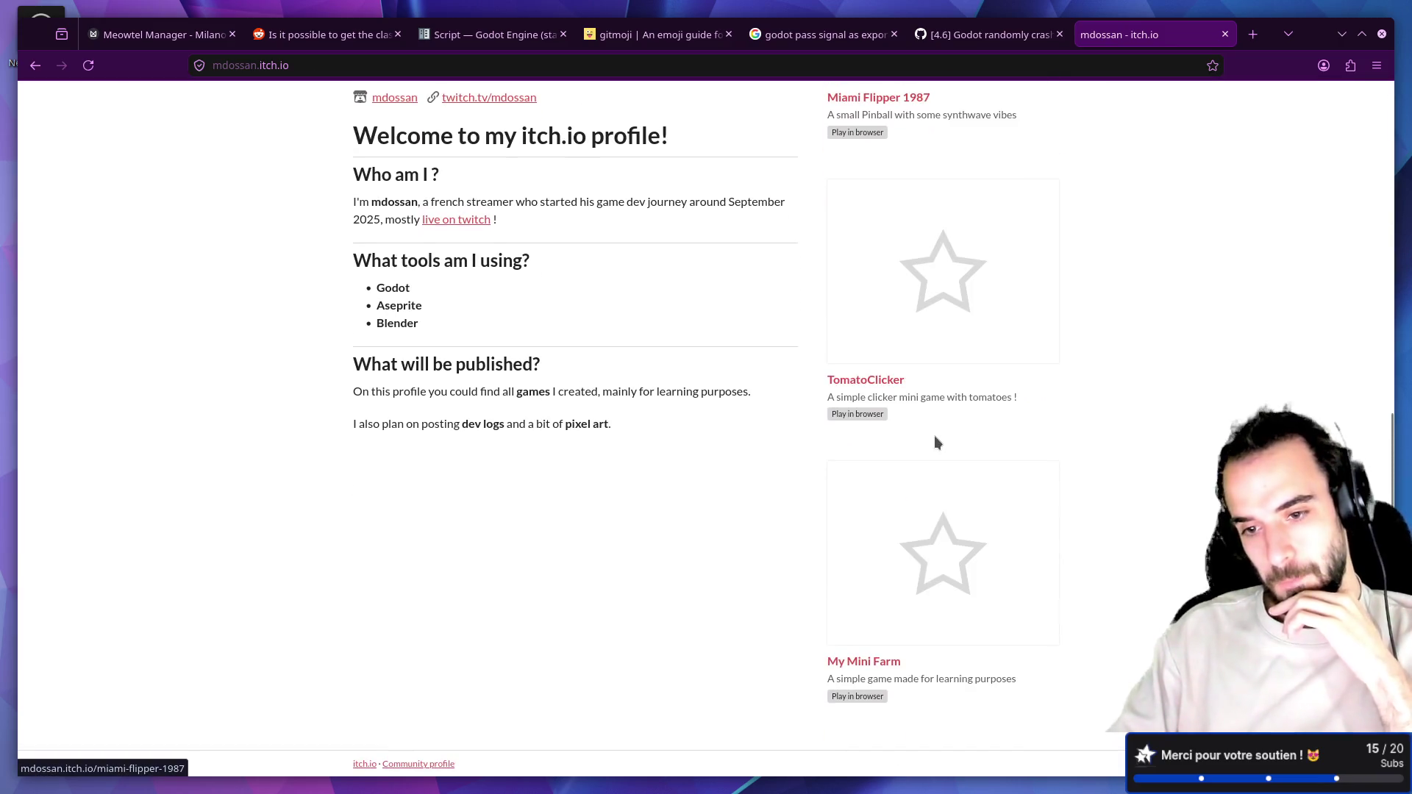
{"action": "left_click", "coordinate": [918, 578]}
- Run and play My Mini Farm briefly, then return to all the developer's games
{"action": "left_click", "coordinate": [701, 321]}
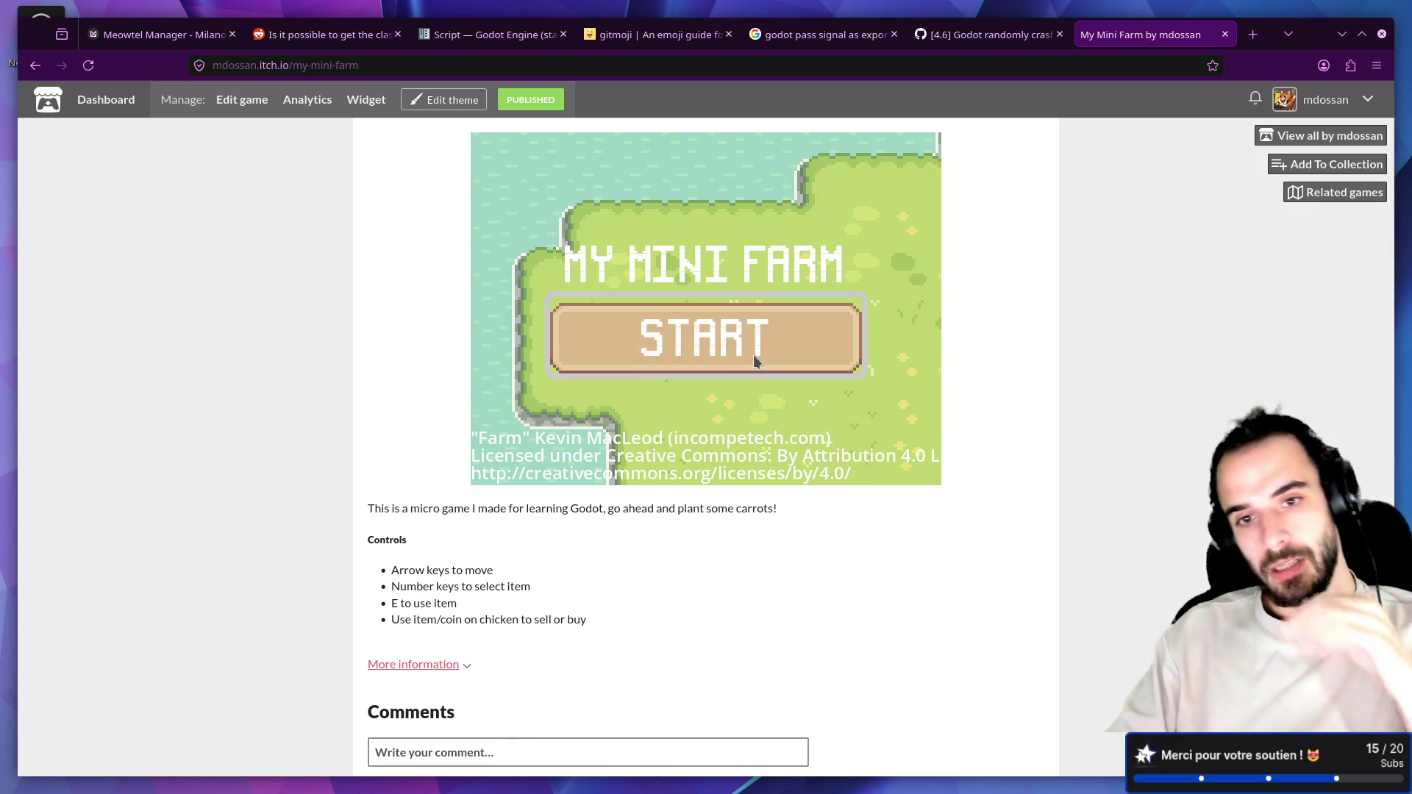
{"action": "left_click", "coordinate": [753, 347]}
{"action": "key", "text": "Down"}
{"action": "key", "text": "Right"}
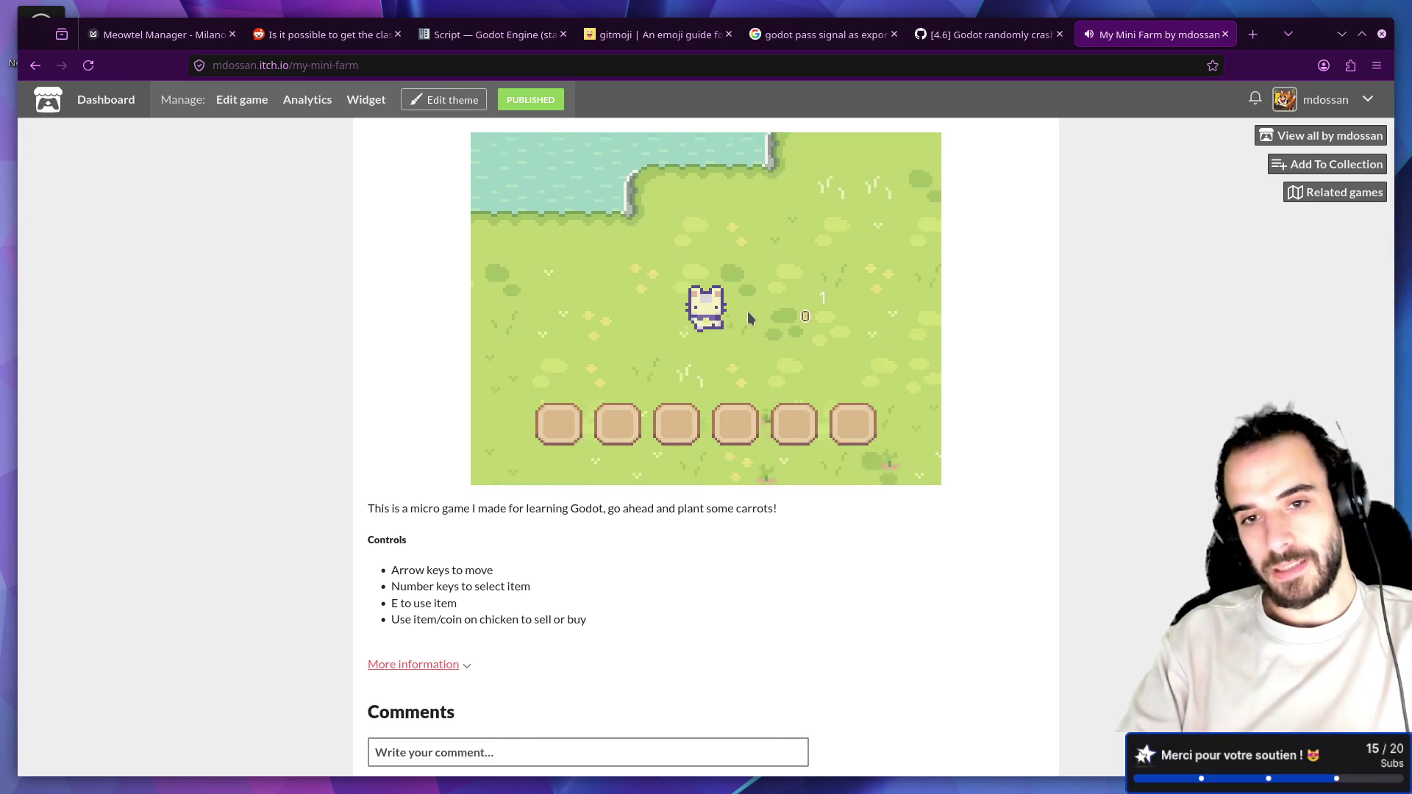
{"action": "key", "text": "Right"}
{"action": "key", "text": "Left"}
{"action": "key", "text": "Left"}
{"action": "key", "text": "e"}
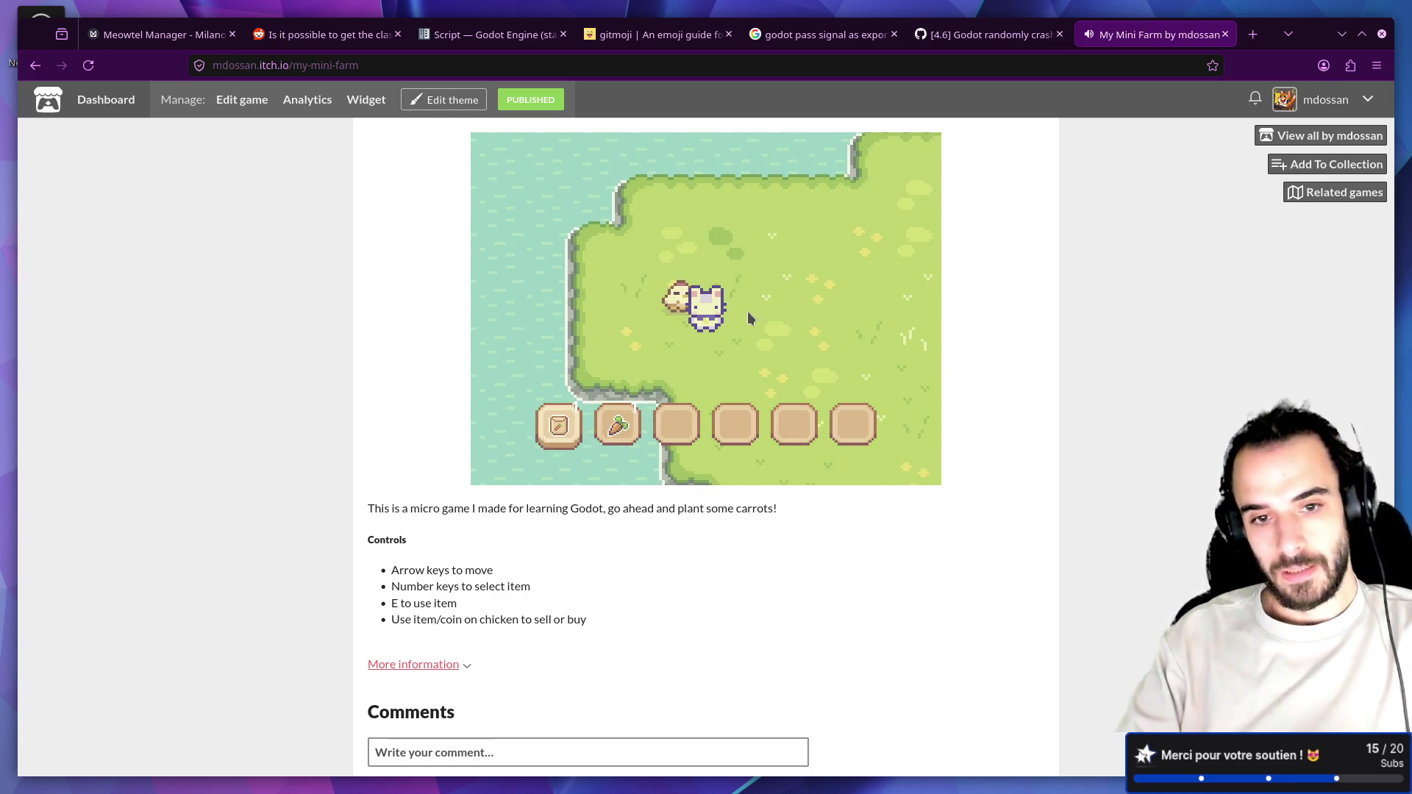
{"action": "left_click", "coordinate": [1320, 135]}
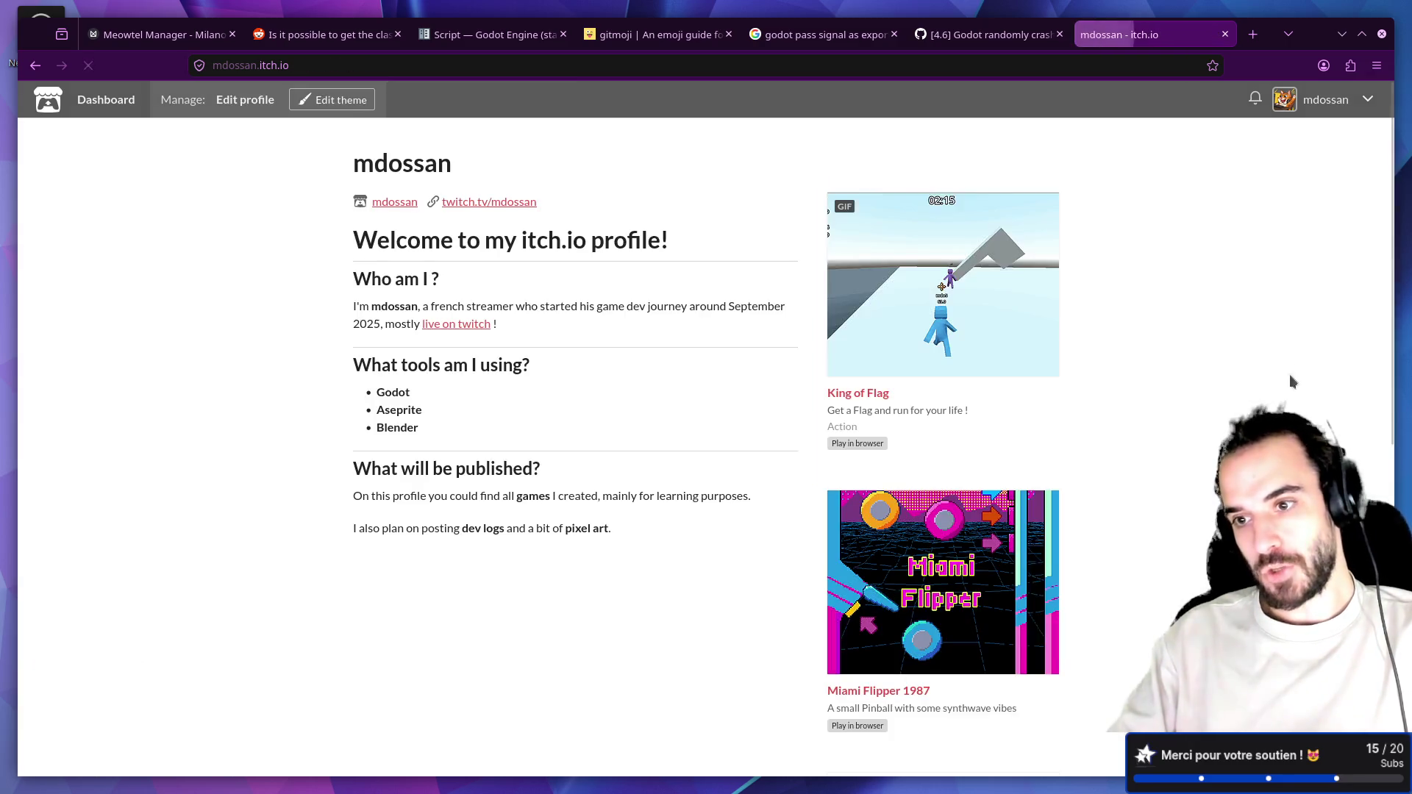
- Play TomatoClicker, gathering tomatoes and buying two Ketchup upgrades
{"action": "scroll", "coordinate": [1091, 552], "scroll_direction": "down", "scroll_amount": 3}
{"action": "left_click", "coordinate": [892, 416]}
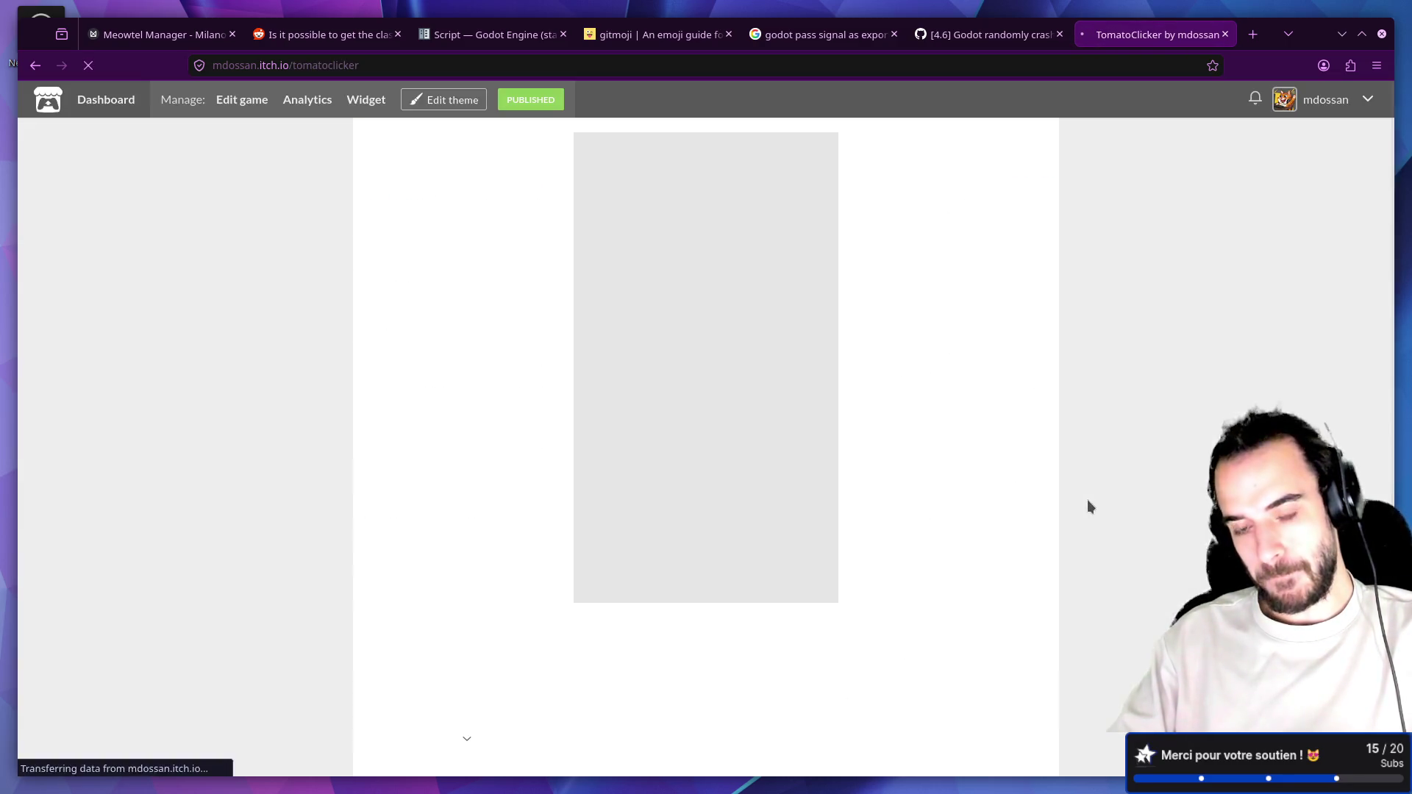
{"action": "left_click", "coordinate": [684, 321]}
{"action": "left_click", "coordinate": [684, 320]}
{"action": "left_click", "coordinate": [684, 321]}
{"action": "left_click", "coordinate": [684, 321]}
{"action": "left_click", "coordinate": [683, 319]}
{"action": "left_click", "coordinate": [682, 320]}
{"action": "left_click", "coordinate": [684, 320]}
{"action": "left_click", "coordinate": [684, 320]}
{"action": "left_click", "coordinate": [684, 321]}
{"action": "left_click", "coordinate": [684, 321]}
{"action": "left_click", "coordinate": [646, 454]}
{"action": "left_click", "coordinate": [662, 337]}
{"action": "left_click", "coordinate": [692, 360]}
{"action": "left_click", "coordinate": [691, 361]}
{"action": "left_click", "coordinate": [686, 351]}
{"action": "left_click", "coordinate": [687, 353]}
{"action": "left_click", "coordinate": [691, 346]}
{"action": "left_click", "coordinate": [699, 335]}
{"action": "left_click", "coordinate": [699, 334]}
{"action": "left_click", "coordinate": [695, 331]}
{"action": "left_click", "coordinate": [646, 449]}
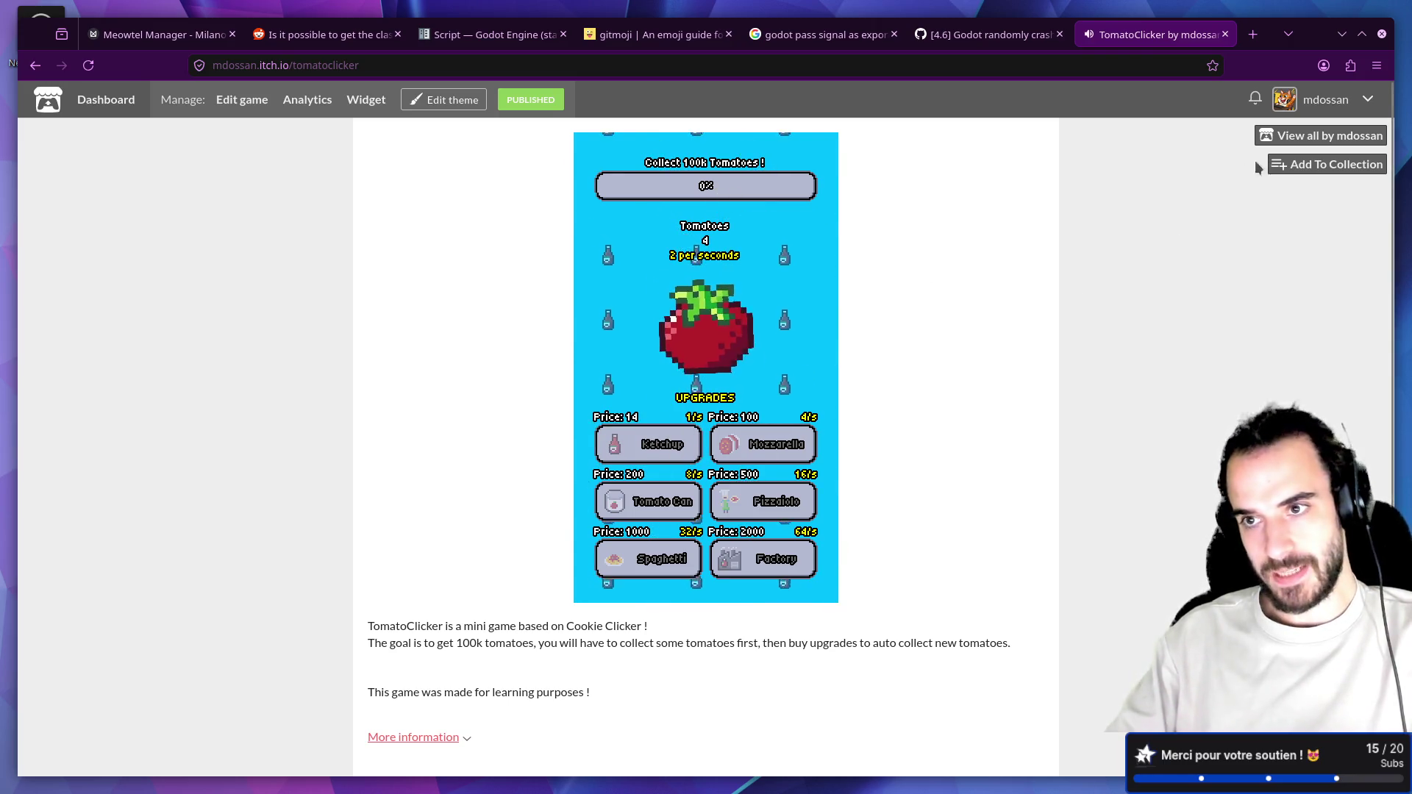
- Open Miami Flipper 1987 from the profile, play some pinball, and return to the profile
{"action": "left_click", "coordinate": [1322, 136]}
{"action": "left_click", "coordinate": [1011, 544]}
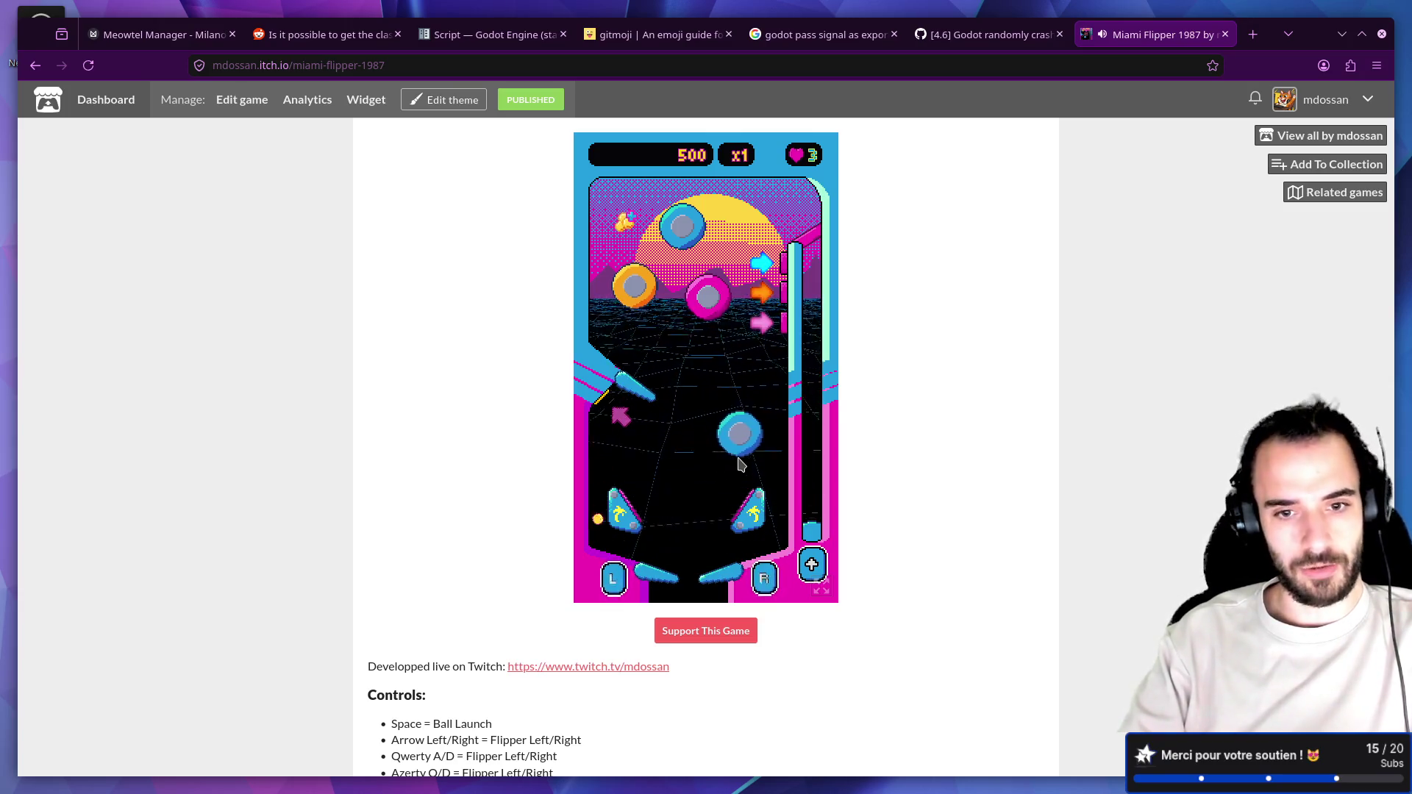
{"action": "key", "text": "Left"}
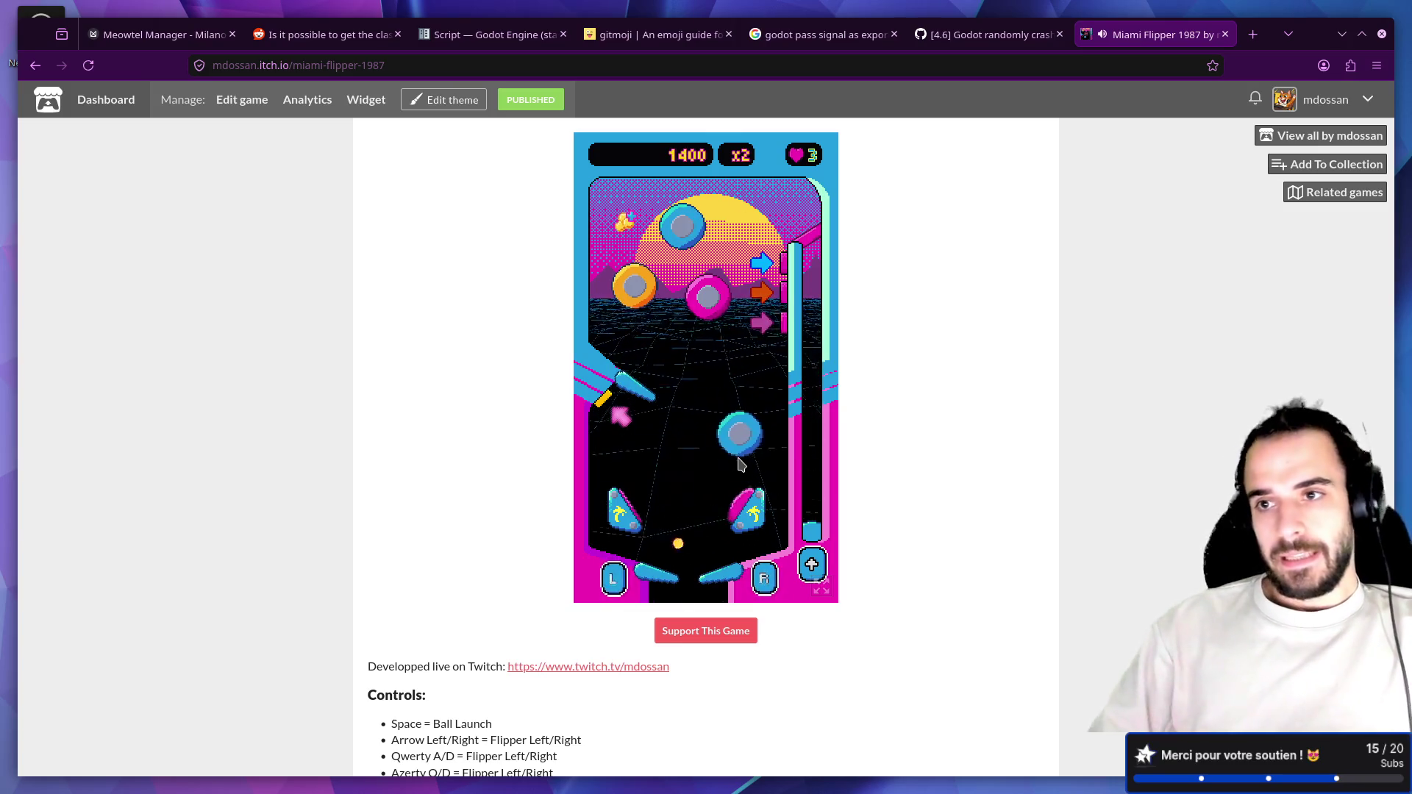
{"action": "left_click", "coordinate": [1316, 135]}
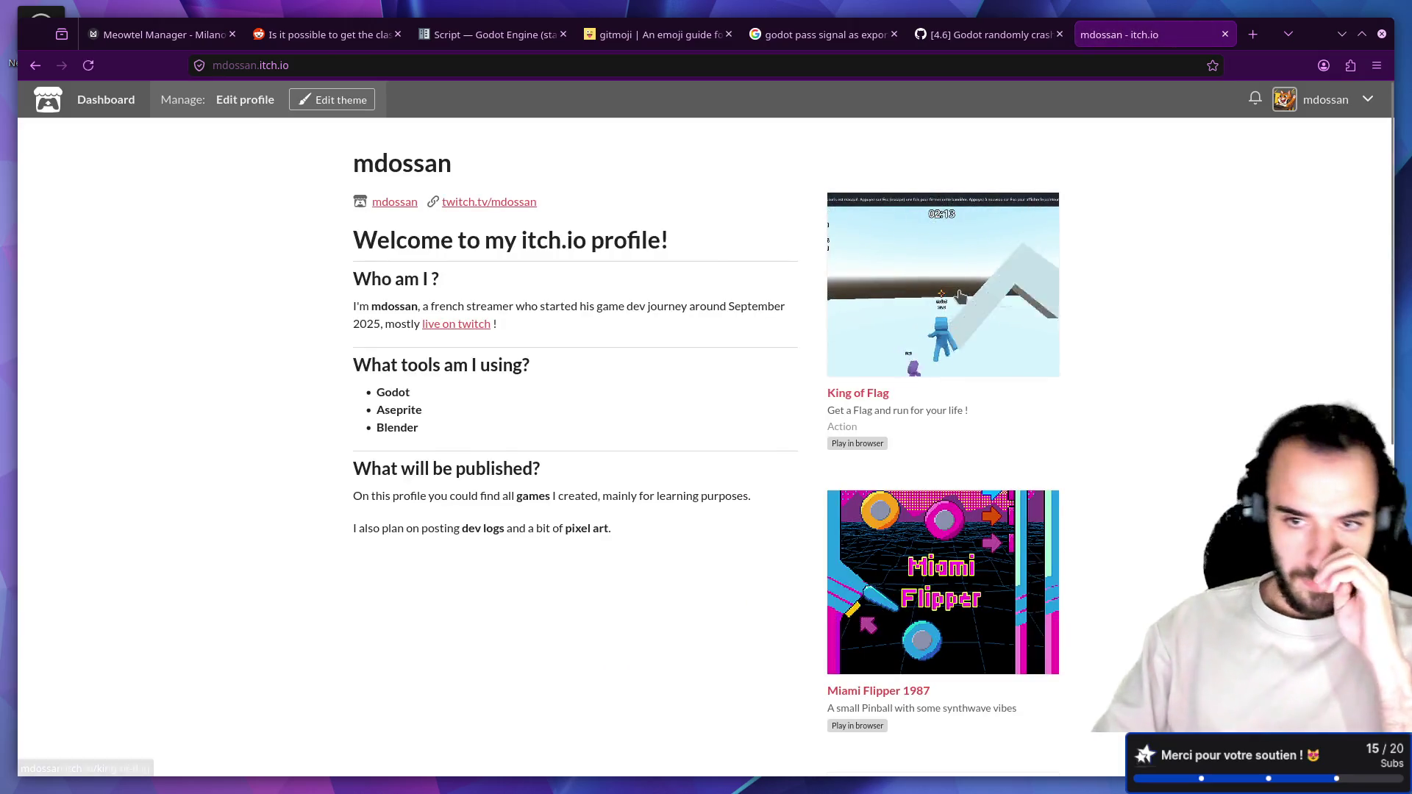
- Read King of Flag's multiplayer improvement and game timer devlog, then return to the profile and Godot
{"action": "left_click", "coordinate": [978, 287]}
{"action": "scroll", "coordinate": [515, 541], "scroll_direction": "down", "scroll_amount": 1}
{"action": "scroll", "coordinate": [515, 541], "scroll_direction": "down", "scroll_amount": 4}
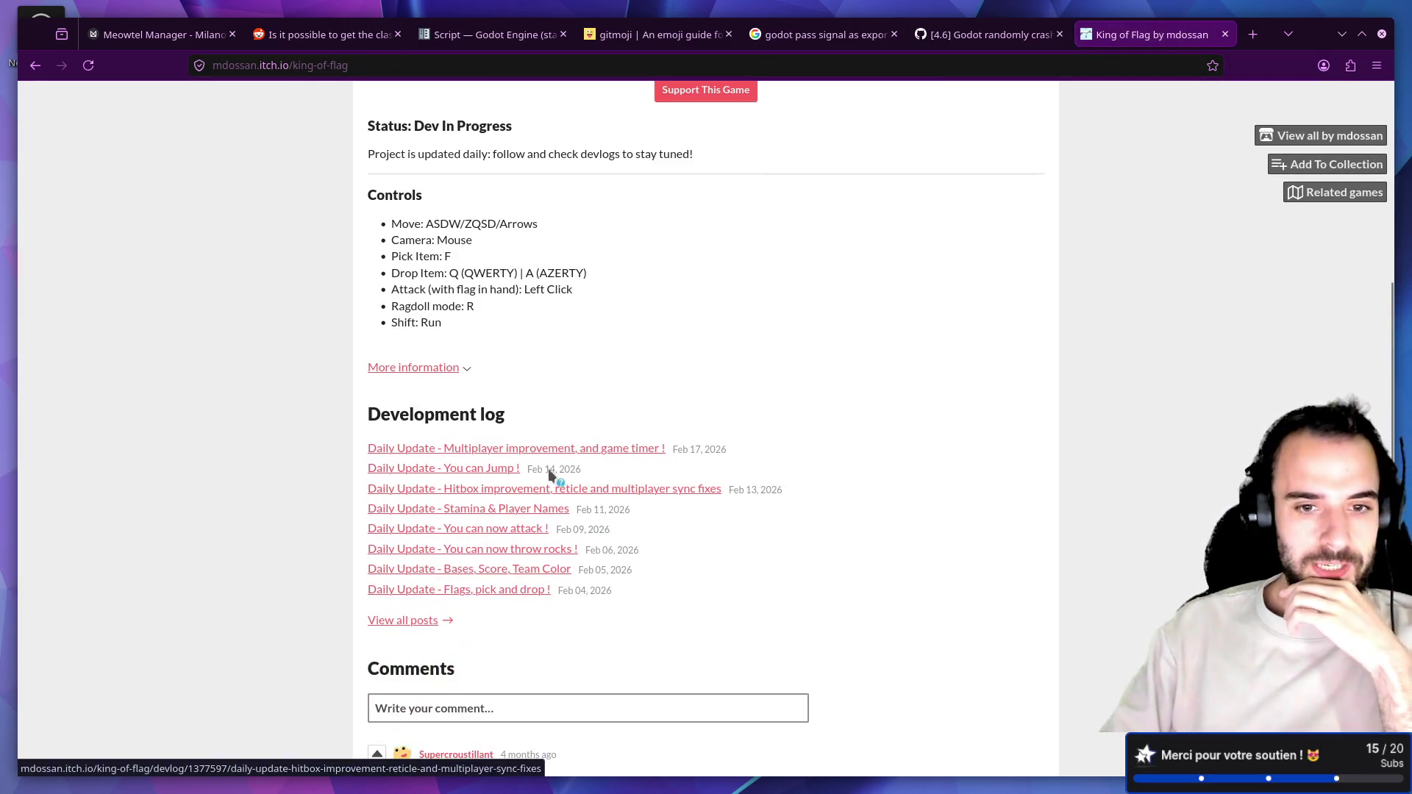
{"action": "left_click", "coordinate": [558, 450]}
{"action": "scroll", "coordinate": [561, 447], "scroll_direction": "down", "scroll_amount": 7}
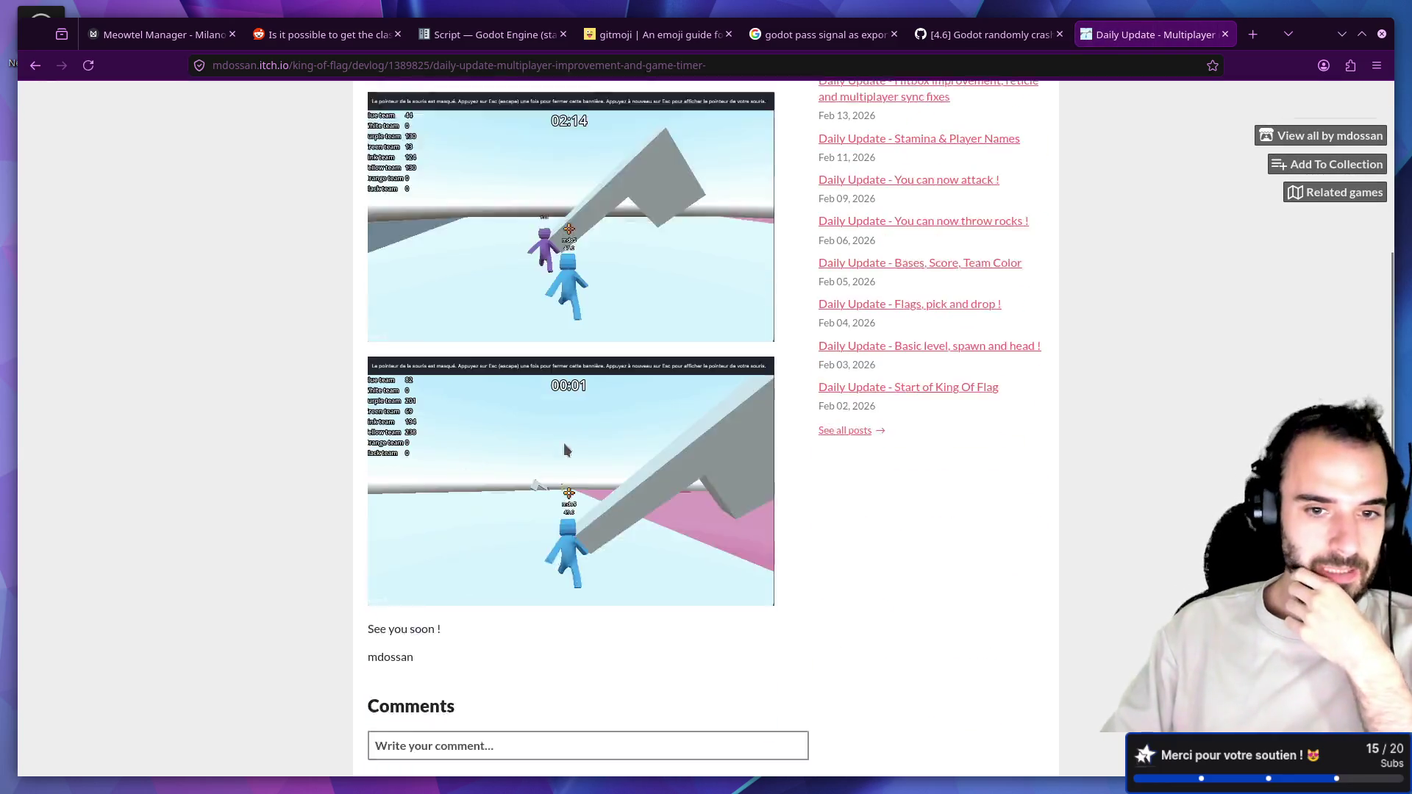
{"action": "scroll", "coordinate": [589, 419], "scroll_direction": "up", "scroll_amount": 4}
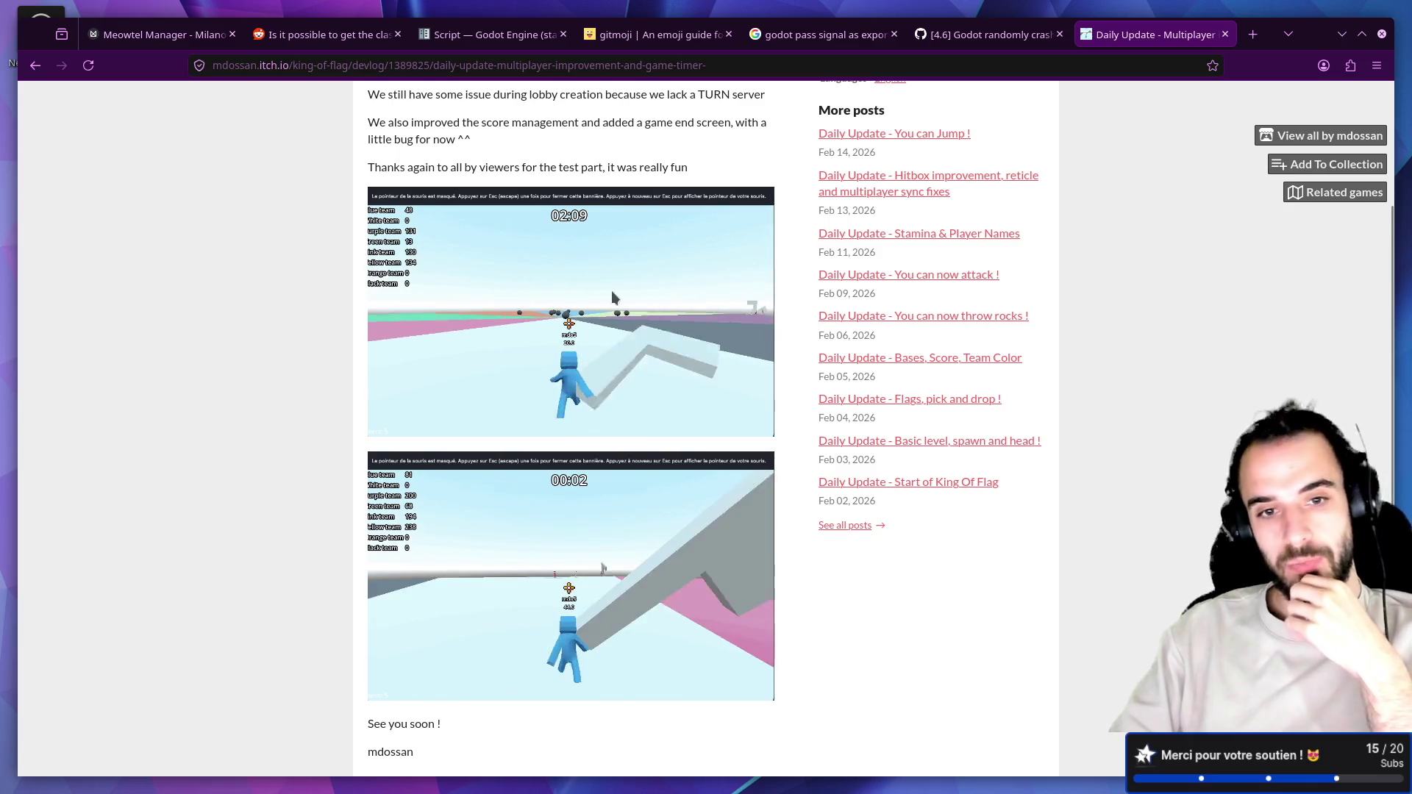
{"action": "scroll", "coordinate": [623, 429], "scroll_direction": "up", "scroll_amount": 4}
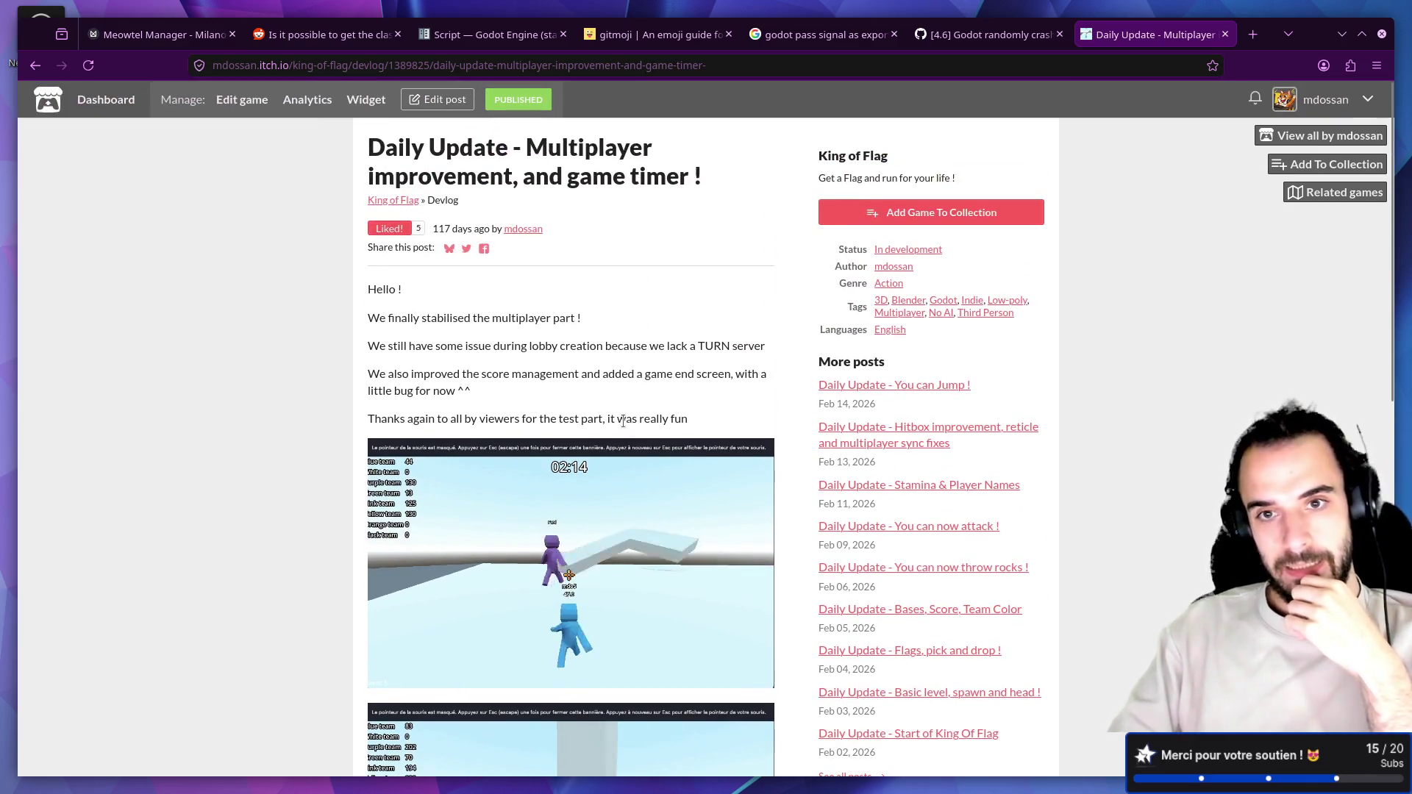
{"action": "left_click", "coordinate": [1313, 136]}
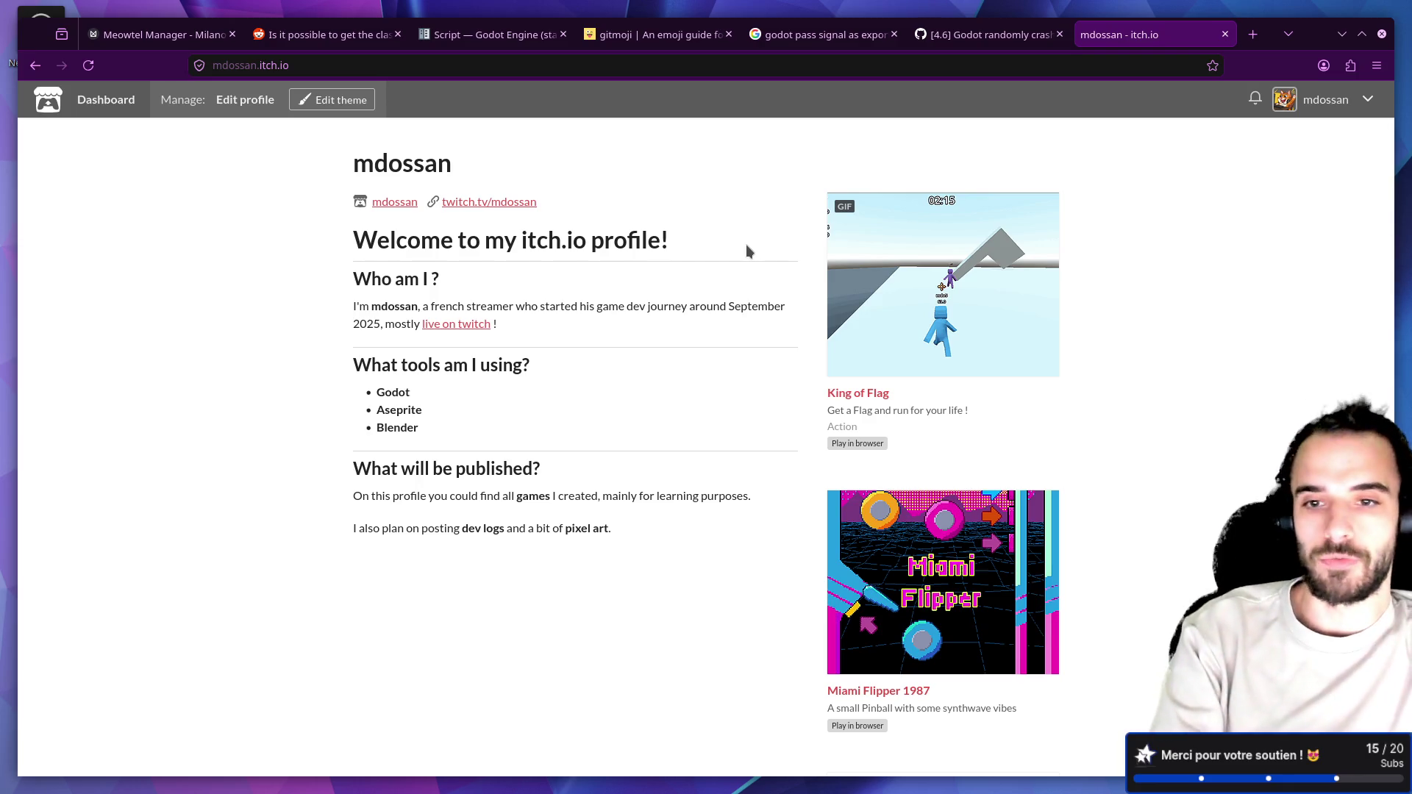
{"action": "key", "text": "alt+Tab"}
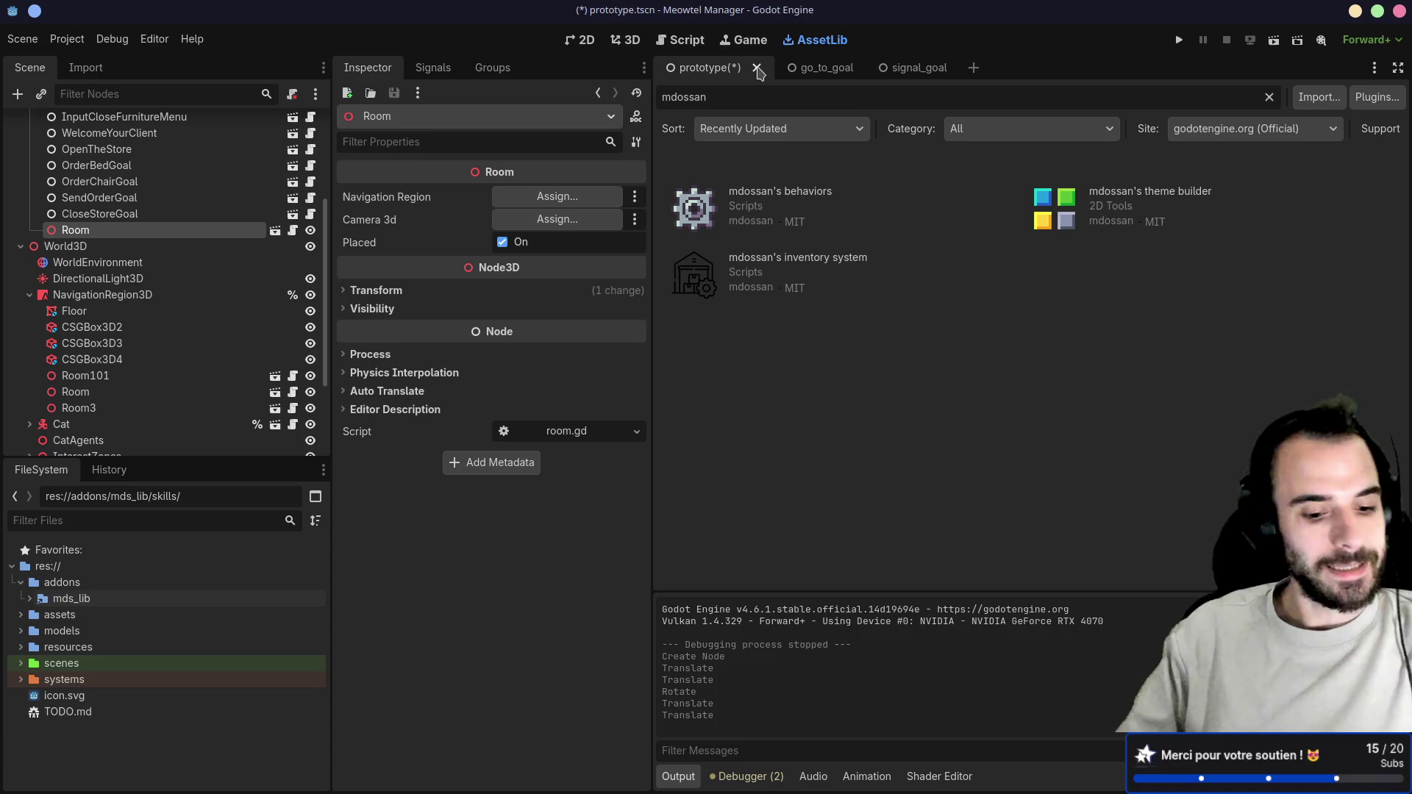
- Save the prototype scene and view the level in the 3D workspace from another angle
{"action": "key", "text": "ctrl+s"}
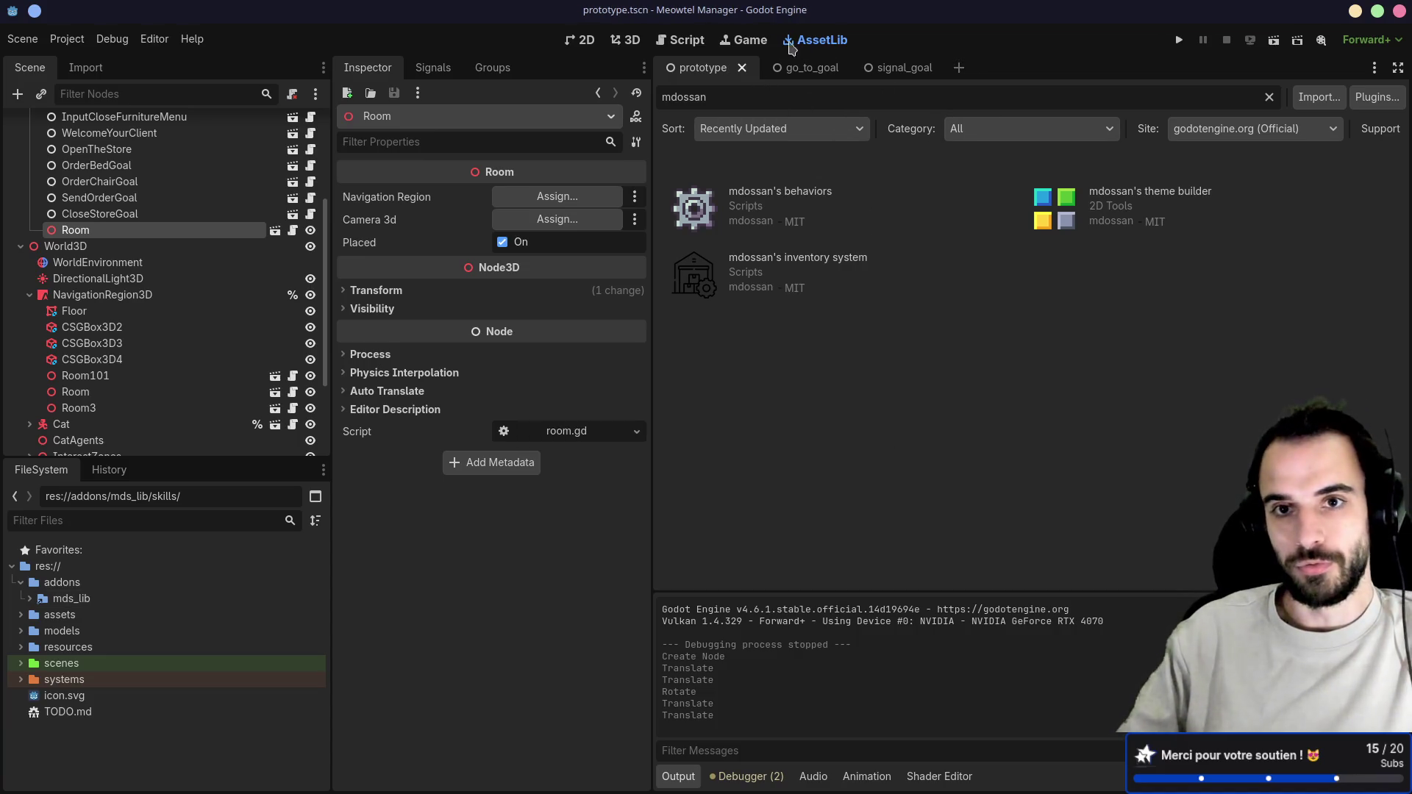
{"action": "left_click", "coordinate": [689, 73]}
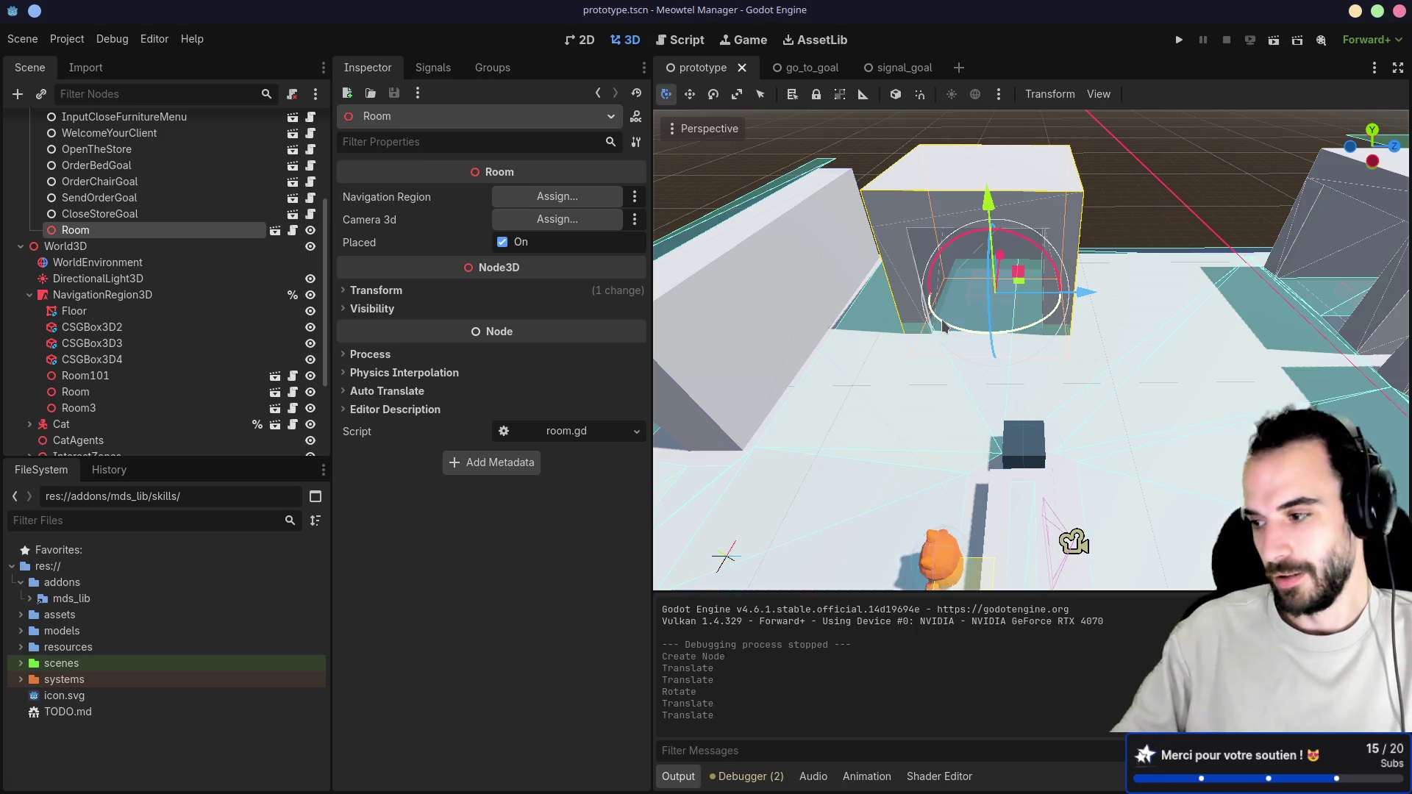
{"action": "mouse_move", "coordinate": [954, 332]}
{"action": "left_mouse_down"}
{"action": "mouse_move", "coordinate": [885, 325]}
{"action": "mouse_move", "coordinate": [1155, 294]}
{"action": "mouse_move", "coordinate": [1106, 350]}
{"action": "mouse_move", "coordinate": [1094, 335]}
{"action": "mouse_move", "coordinate": [969, 338]}
{"action": "mouse_move", "coordinate": [1128, 273]}
{"action": "left_mouse_up"}
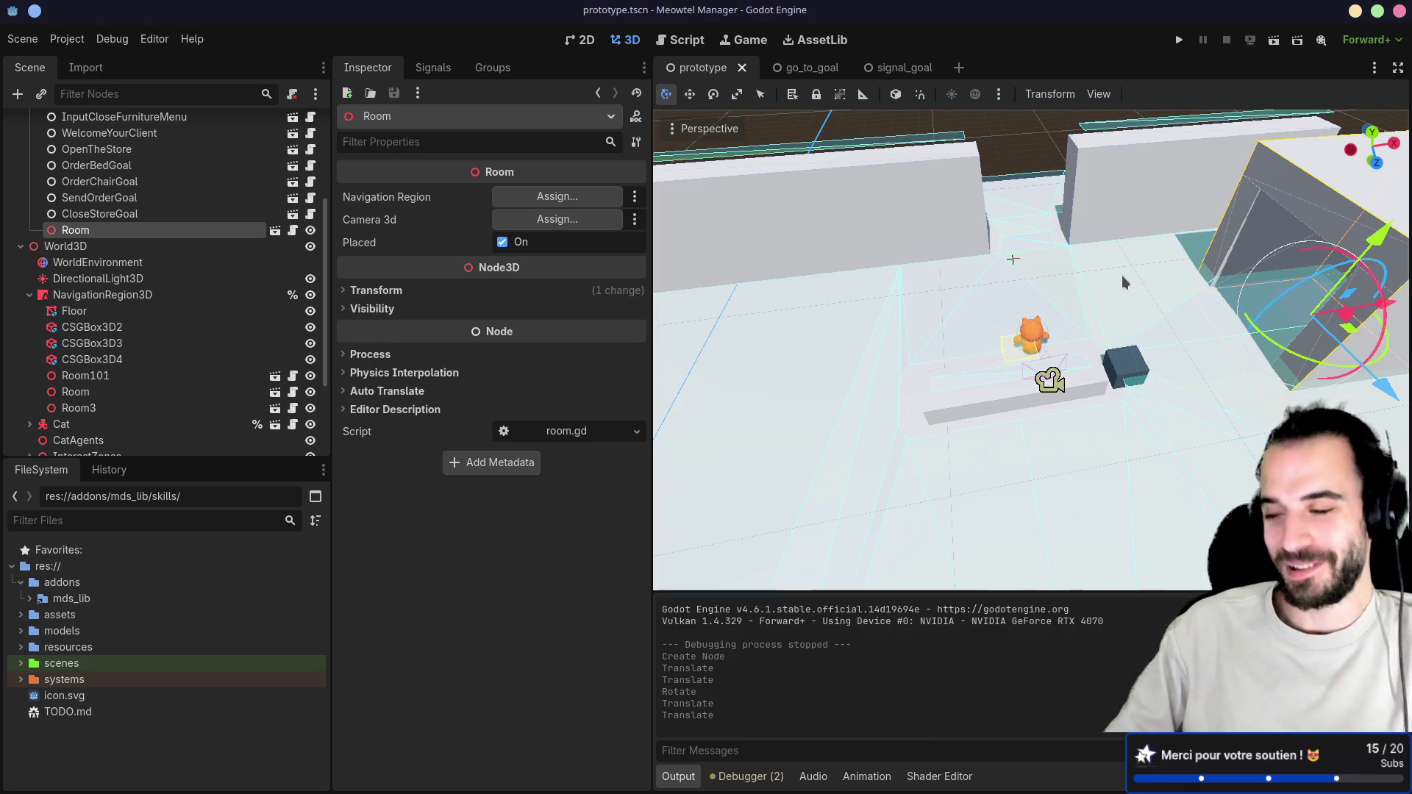
{"action": "mouse_move", "coordinate": [1123, 275]}
{"action": "left_mouse_down"}
{"action": "mouse_move", "coordinate": [1067, 257]}
{"action": "mouse_move", "coordinate": [918, 272]}
{"action": "mouse_move", "coordinate": [996, 268]}
{"action": "mouse_move", "coordinate": [1124, 328]}
{"action": "mouse_move", "coordinate": [978, 376]}
{"action": "left_mouse_up"}
{"action": "scroll", "coordinate": [1054, 339], "scroll_direction": "up", "scroll_amount": 5}
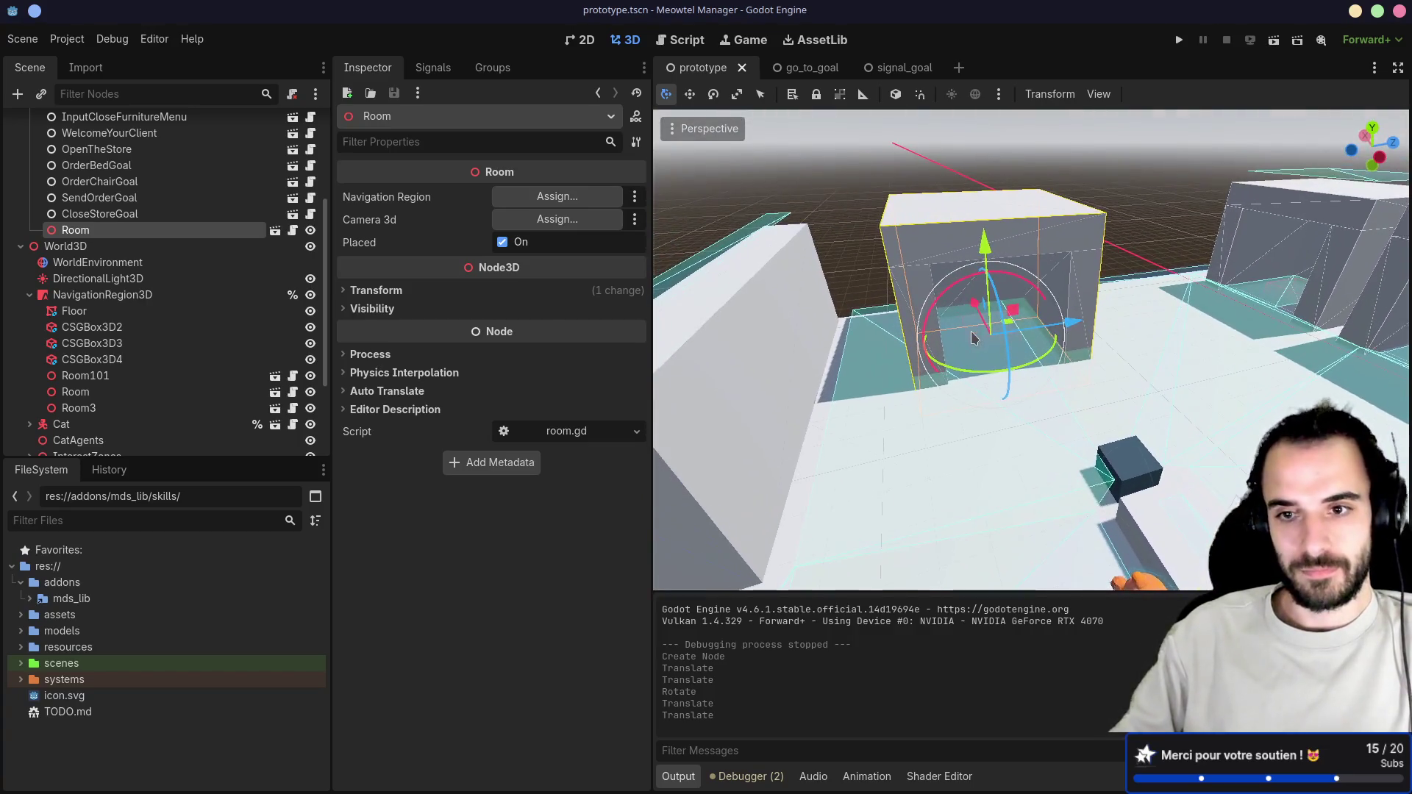
- Collapse NavigationRegion3D and start adding a new child node under World3D
{"action": "left_click", "coordinate": [29, 295]}
{"action": "left_click", "coordinate": [74, 247]}
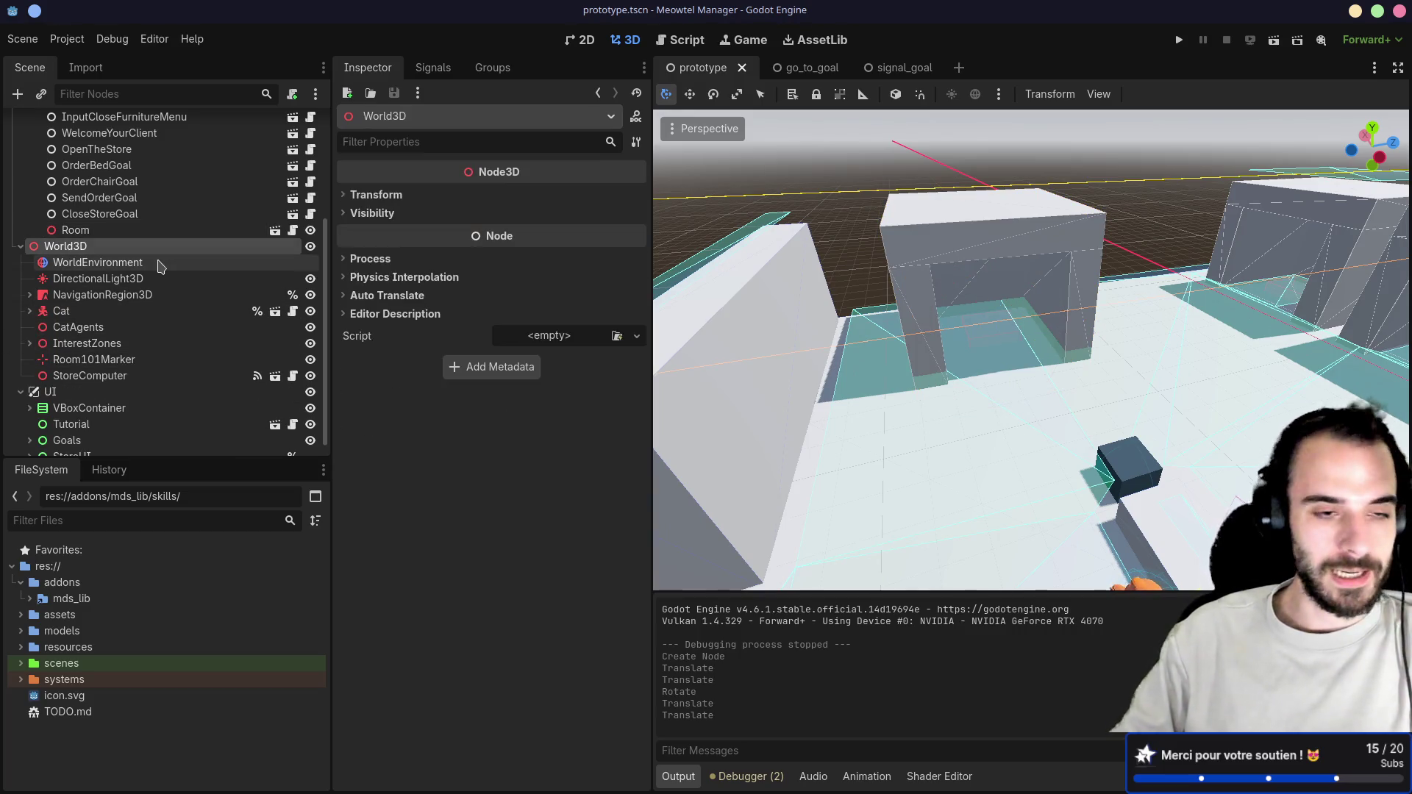
{"action": "key", "text": "ctrl+a"}
- Add an Area3D under World3D and rename it PlayerRoom
{"action": "type", "text": "area"}
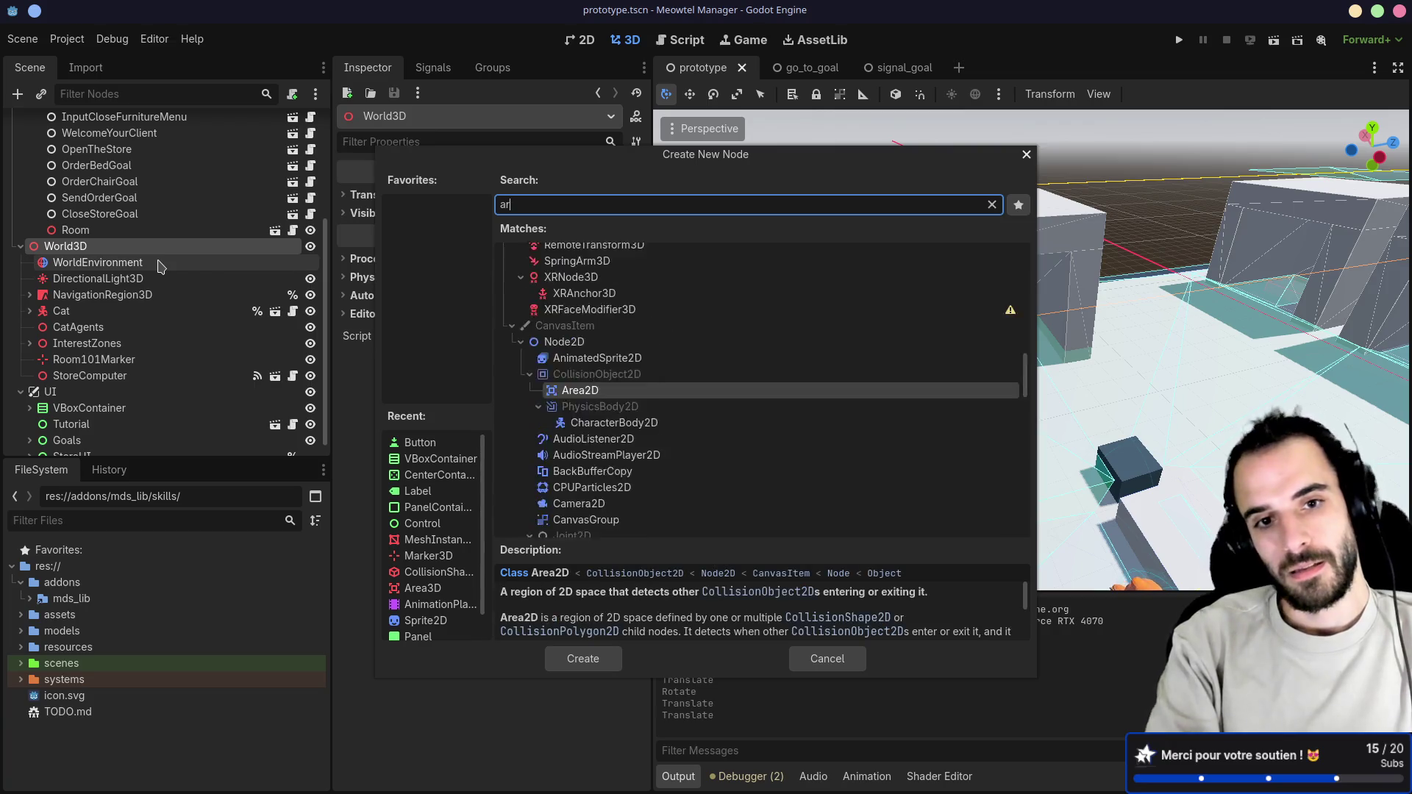
{"action": "double_click", "coordinate": [572, 417]}
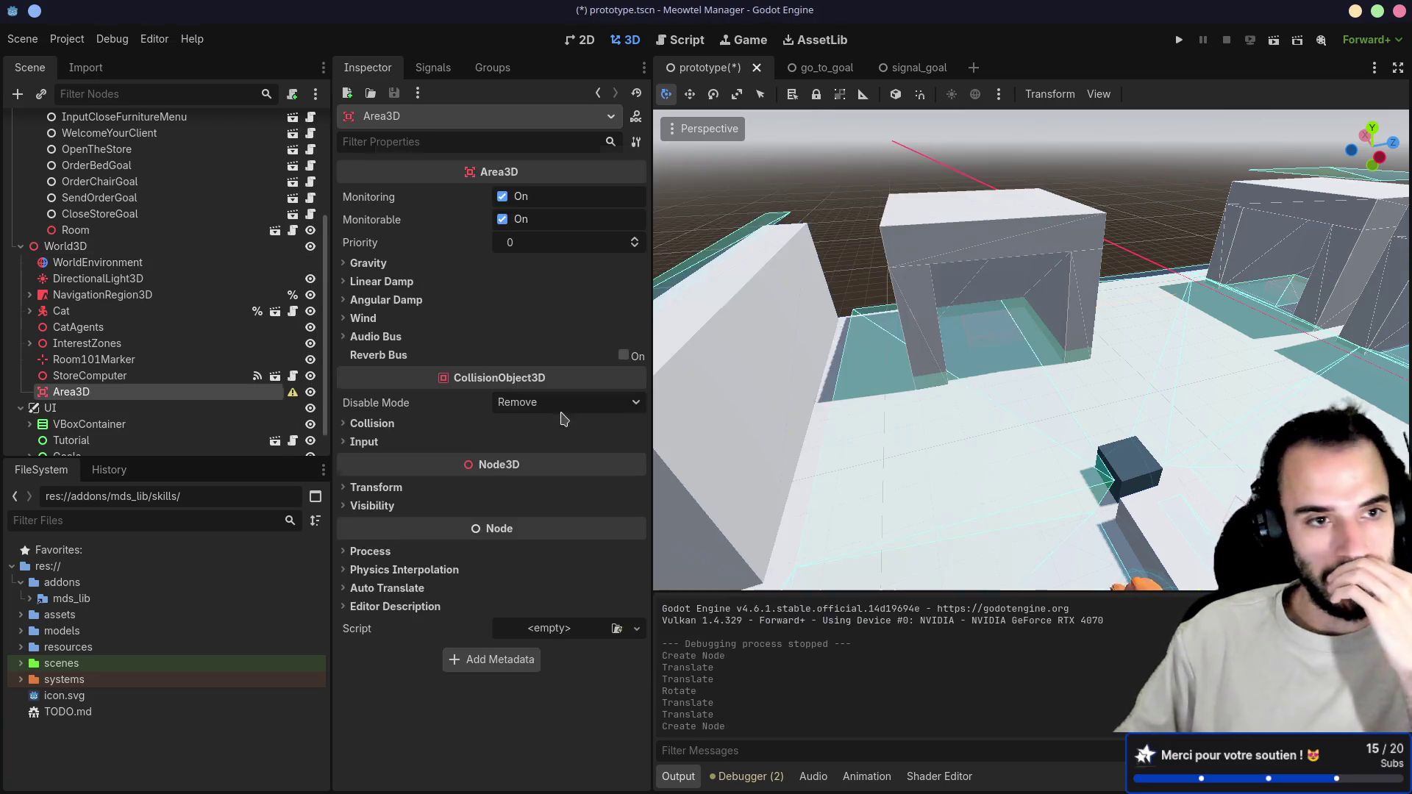
{"action": "double_click", "coordinate": [86, 391]}
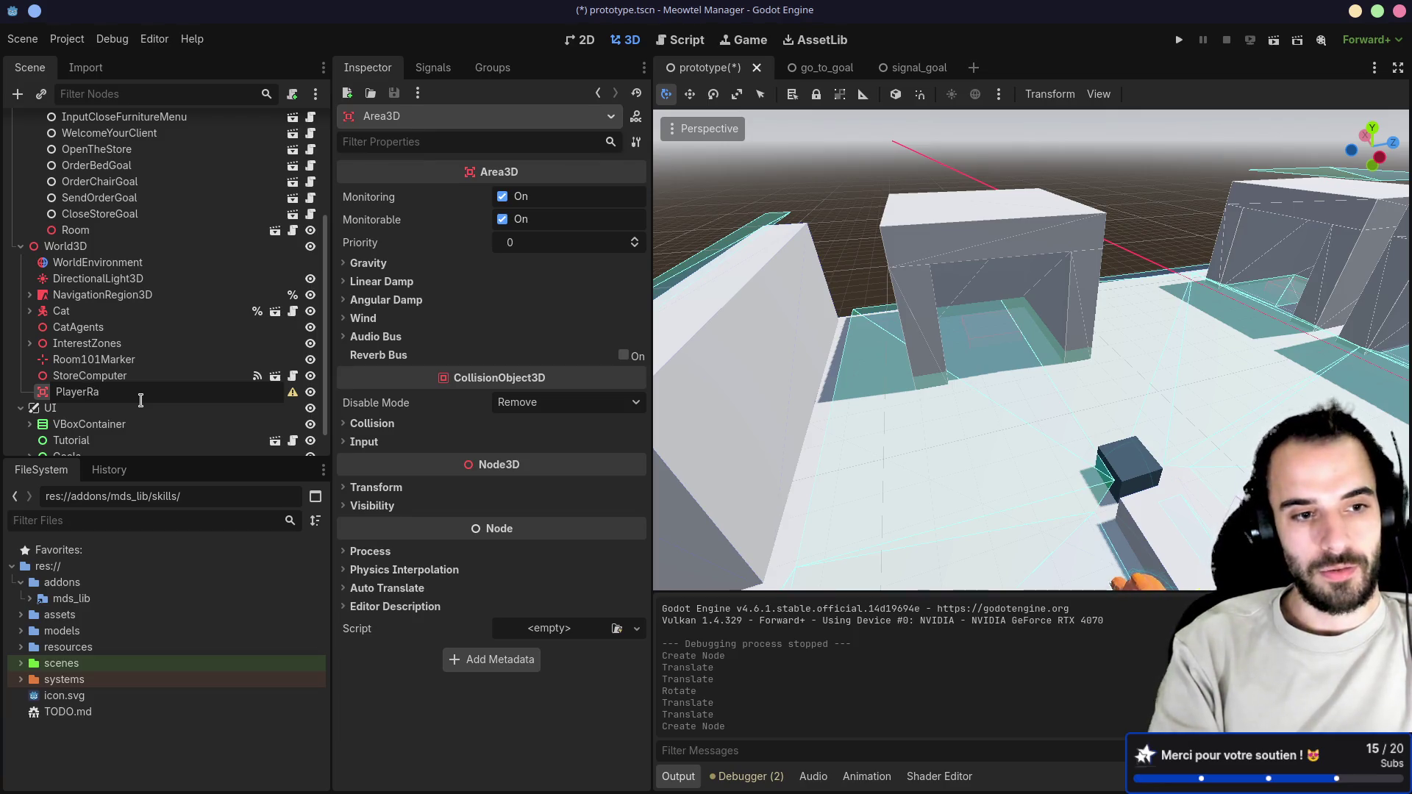
{"action": "type", "text": "om"}
{"action": "key", "text": "Return"}
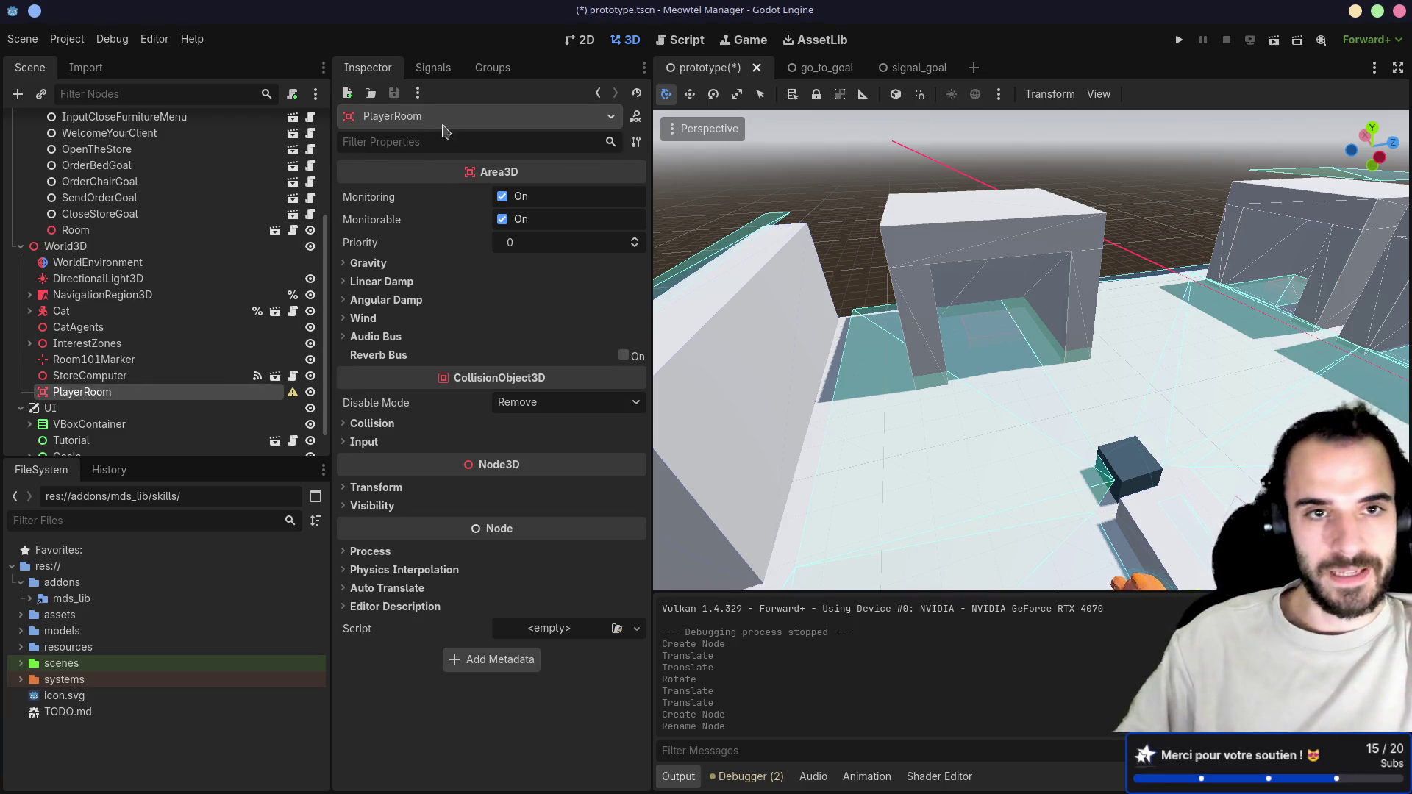
- Add a CollisionShape3D child under PlayerRoom, then reselect PlayerRoom
{"action": "key", "text": "ctrl+a"}
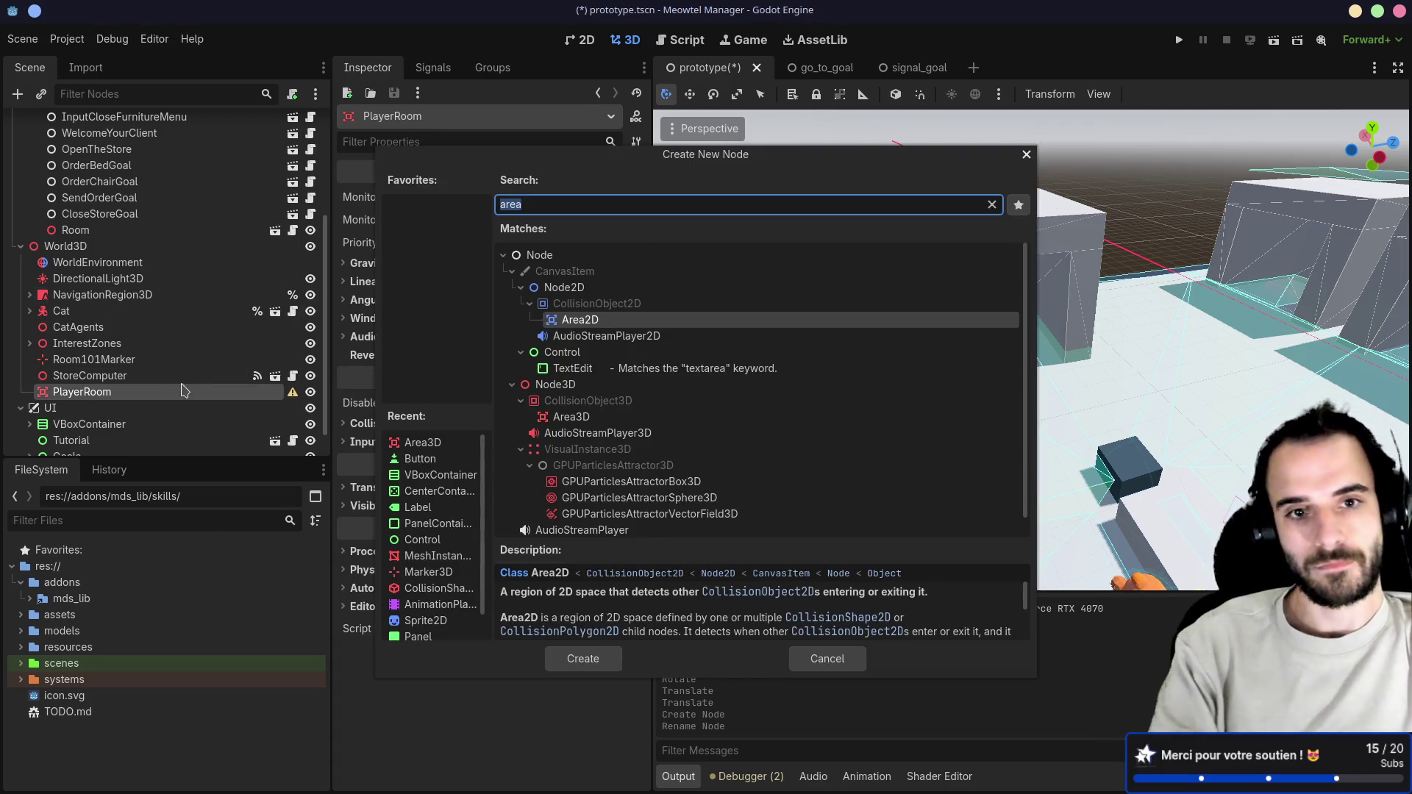
{"action": "type", "text": "collision"}
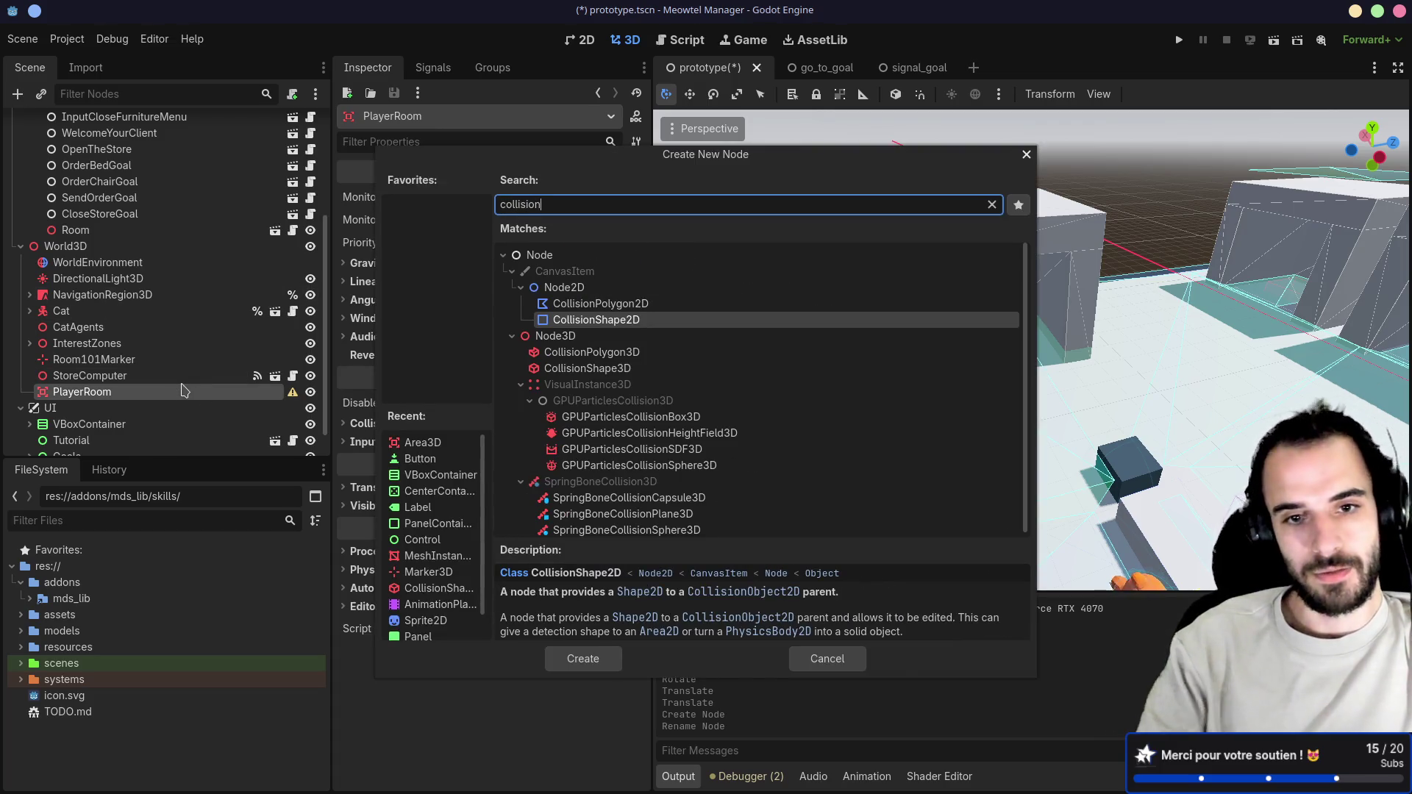
{"action": "key", "text": "Down"}
{"action": "key", "text": "Down"}
{"action": "key", "text": "Return"}
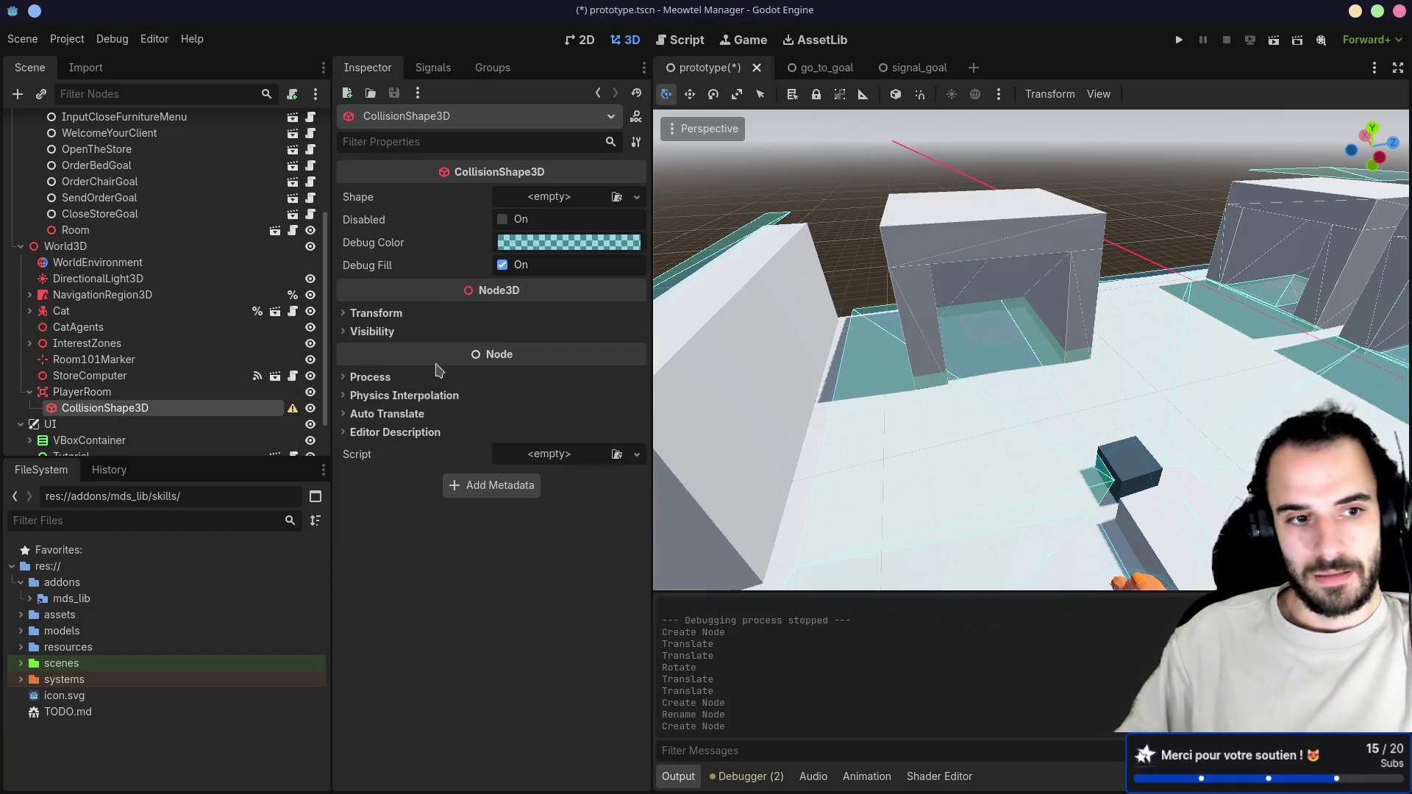
{"action": "left_click", "coordinate": [81, 391]}
{"action": "scroll", "coordinate": [1213, 380], "scroll_direction": "down", "scroll_amount": 5}
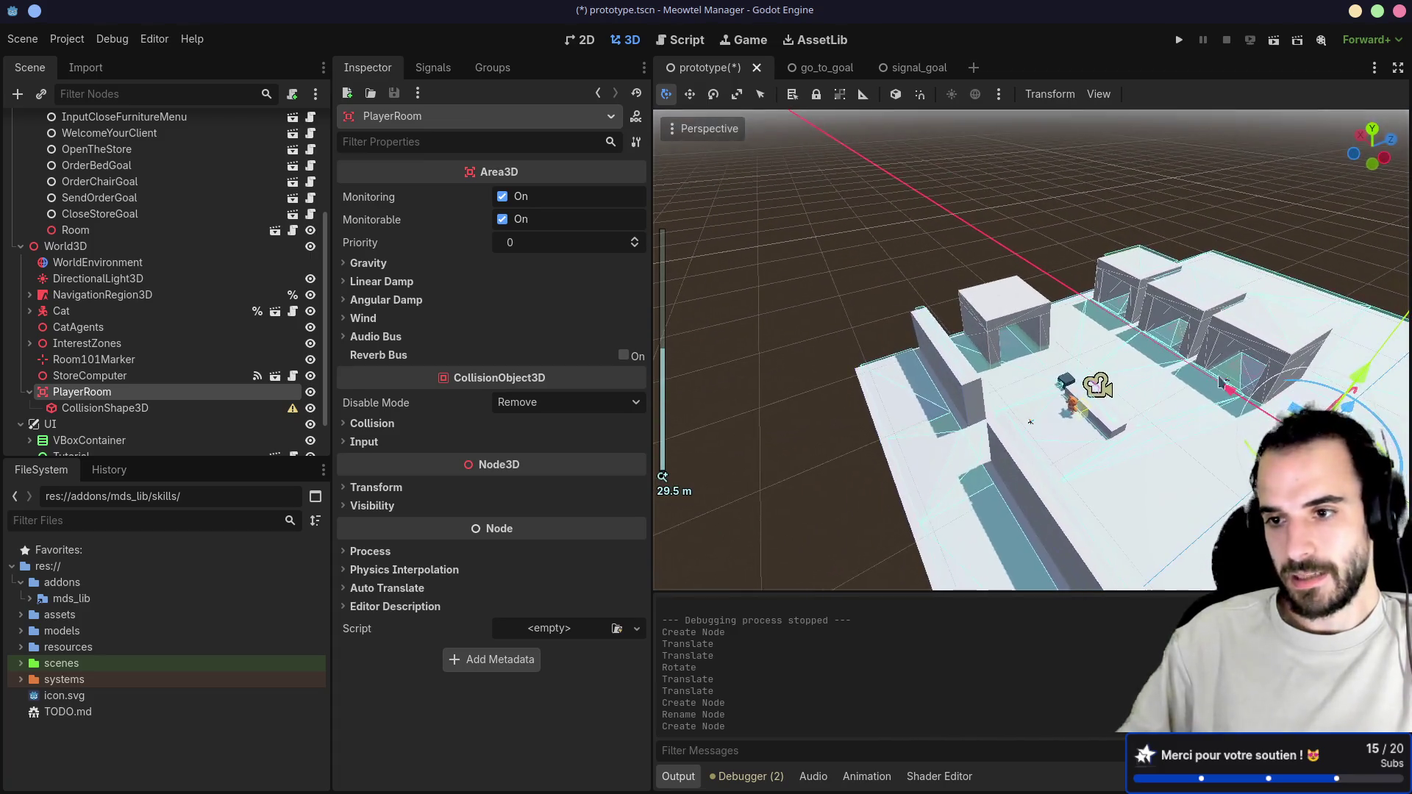
- Move PlayerRoom along Z into the room box and adjust its height
{"action": "mouse_move", "coordinate": [1236, 400]}
{"action": "left_mouse_down"}
{"action": "mouse_move", "coordinate": [1177, 368]}
{"action": "mouse_move", "coordinate": [868, 283]}
{"action": "mouse_move", "coordinate": [1054, 311]}
{"action": "mouse_move", "coordinate": [947, 294]}
{"action": "mouse_move", "coordinate": [998, 365]}
{"action": "left_mouse_up"}
{"action": "scroll", "coordinate": [999, 366], "scroll_direction": "up", "scroll_amount": 10}
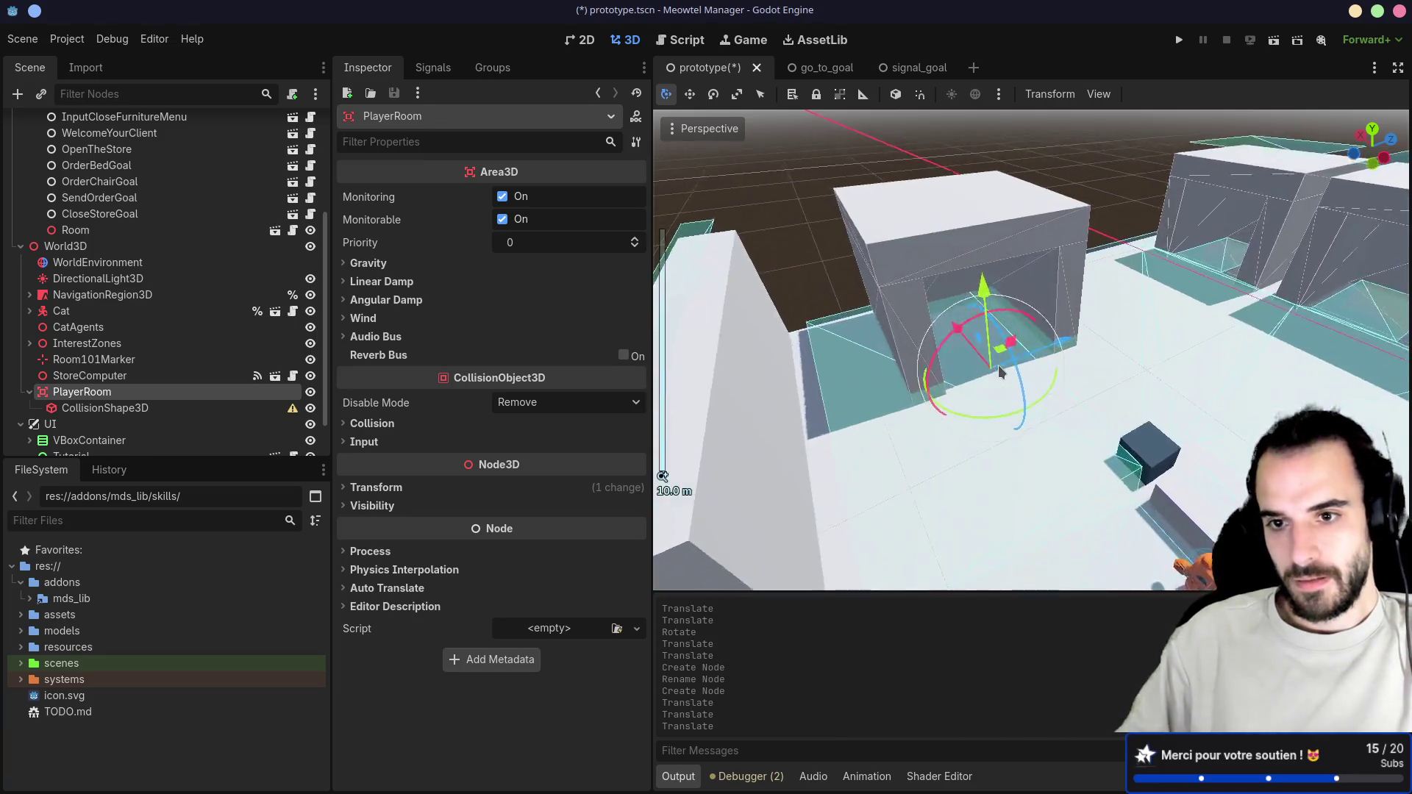
{"action": "left_click_drag", "start_coordinate": [909, 329], "coordinate": [954, 315]}
{"action": "left_click_drag", "start_coordinate": [888, 242], "coordinate": [888, 236]}
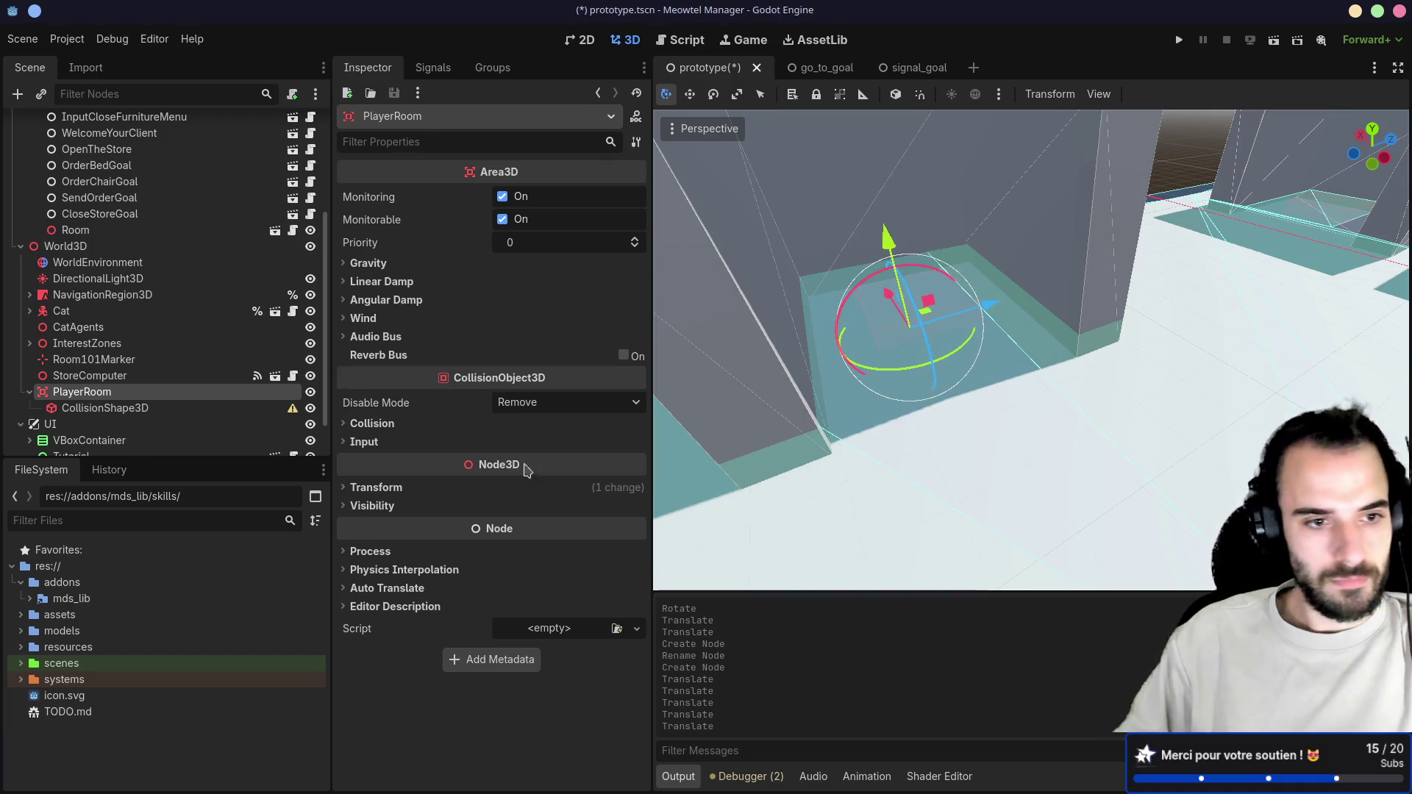
- Give PlayerRoom's CollisionShape3D a BoxShape3D shape
{"action": "left_click", "coordinate": [152, 413]}
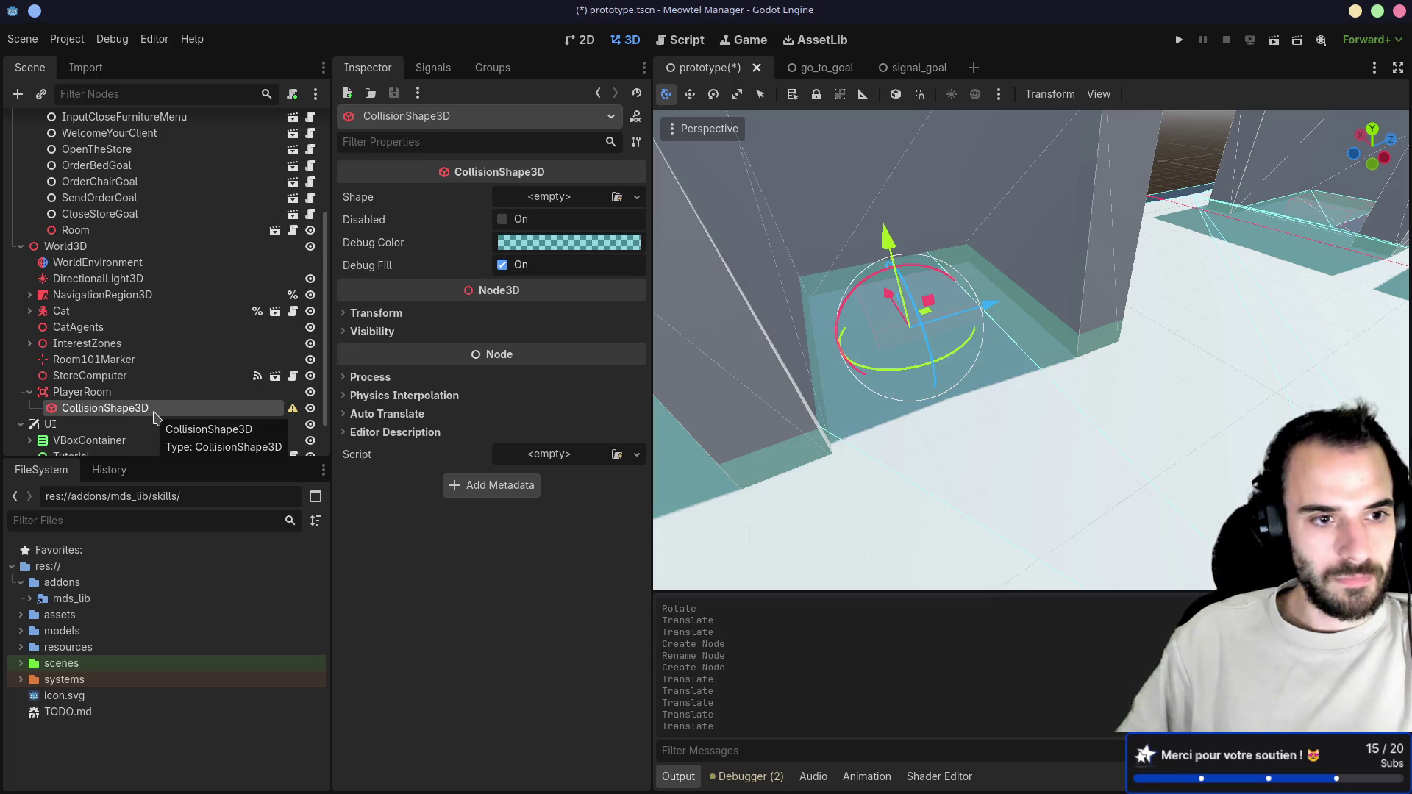
{"action": "left_click", "coordinate": [136, 395]}
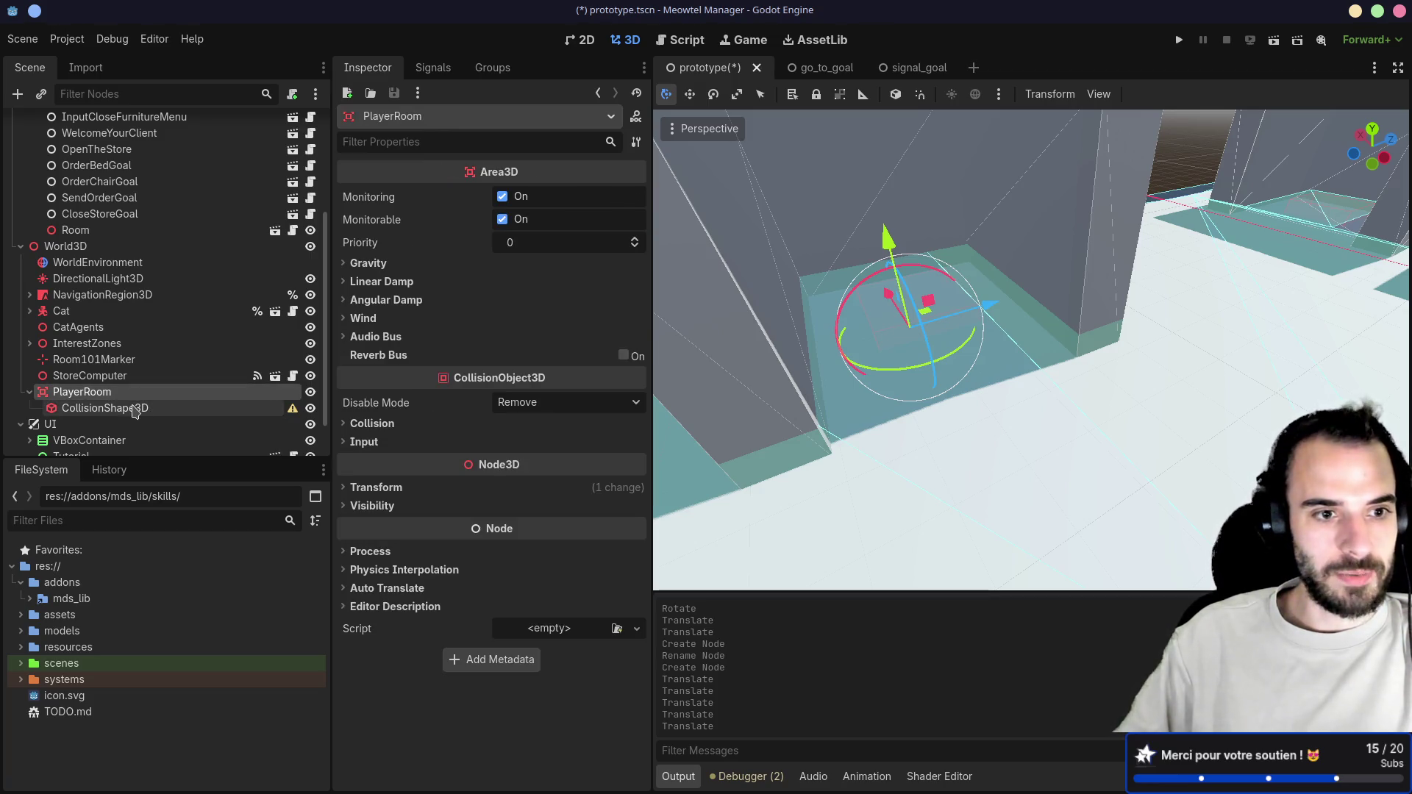
{"action": "left_click", "coordinate": [134, 410]}
{"action": "left_click", "coordinate": [134, 394]}
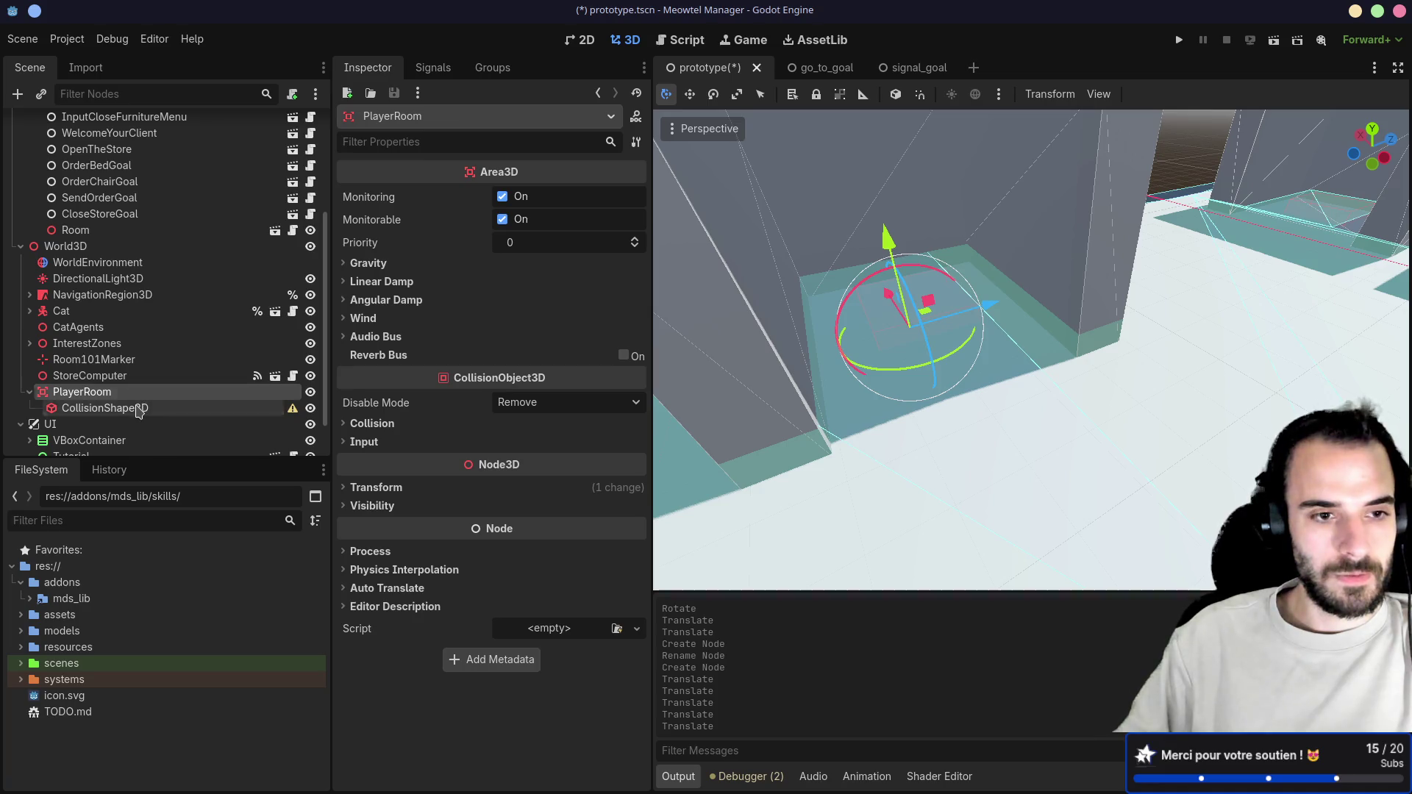
{"action": "left_click", "coordinate": [139, 408]}
{"action": "left_click", "coordinate": [563, 197]}
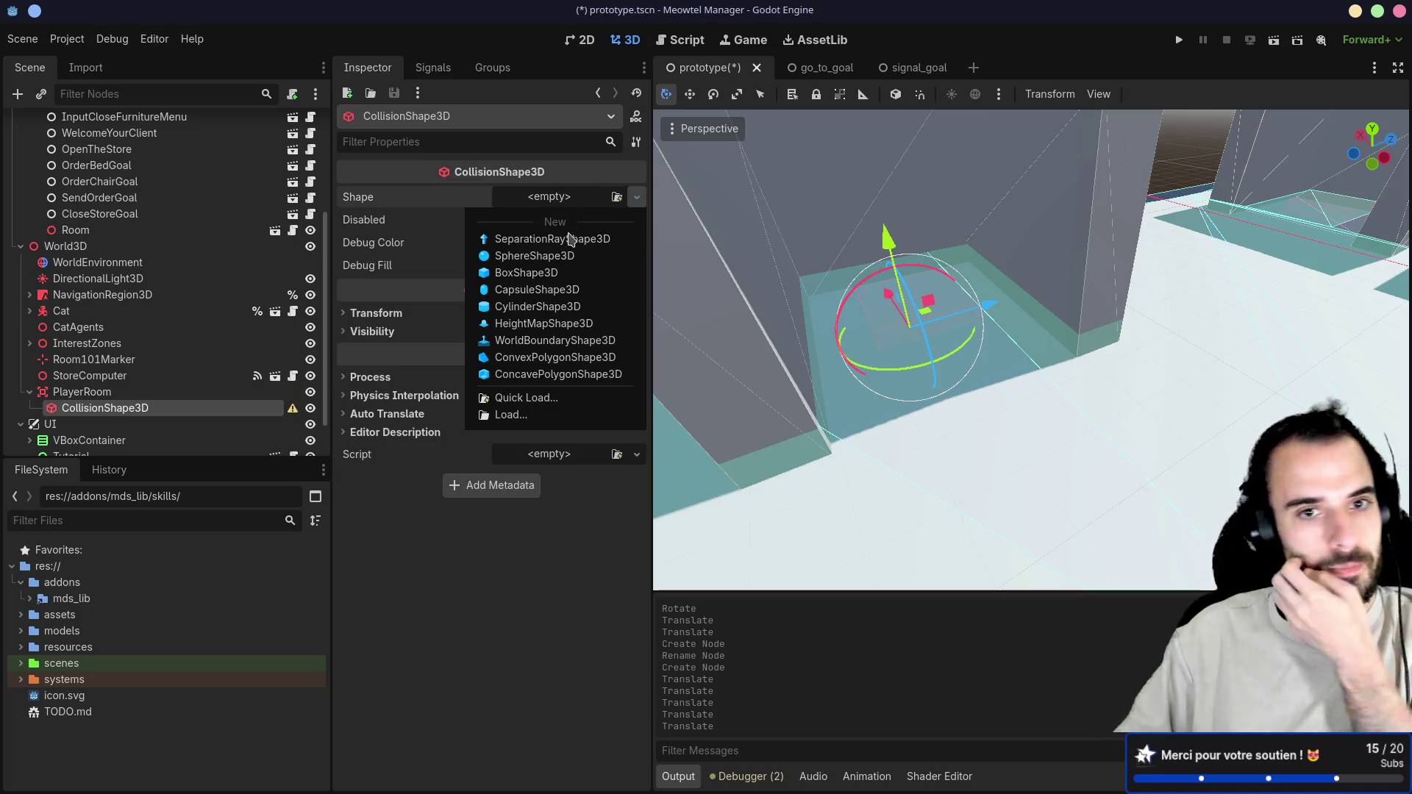
{"action": "left_click", "coordinate": [548, 275]}
- Set the collision shape's debug colour to a fully opaque yellow
{"action": "left_click", "coordinate": [547, 247]}
{"action": "mouse_move", "coordinate": [548, 352]}
{"action": "left_mouse_down"}
{"action": "mouse_move", "coordinate": [523, 384]}
{"action": "mouse_move", "coordinate": [546, 492]}
{"action": "left_mouse_up"}
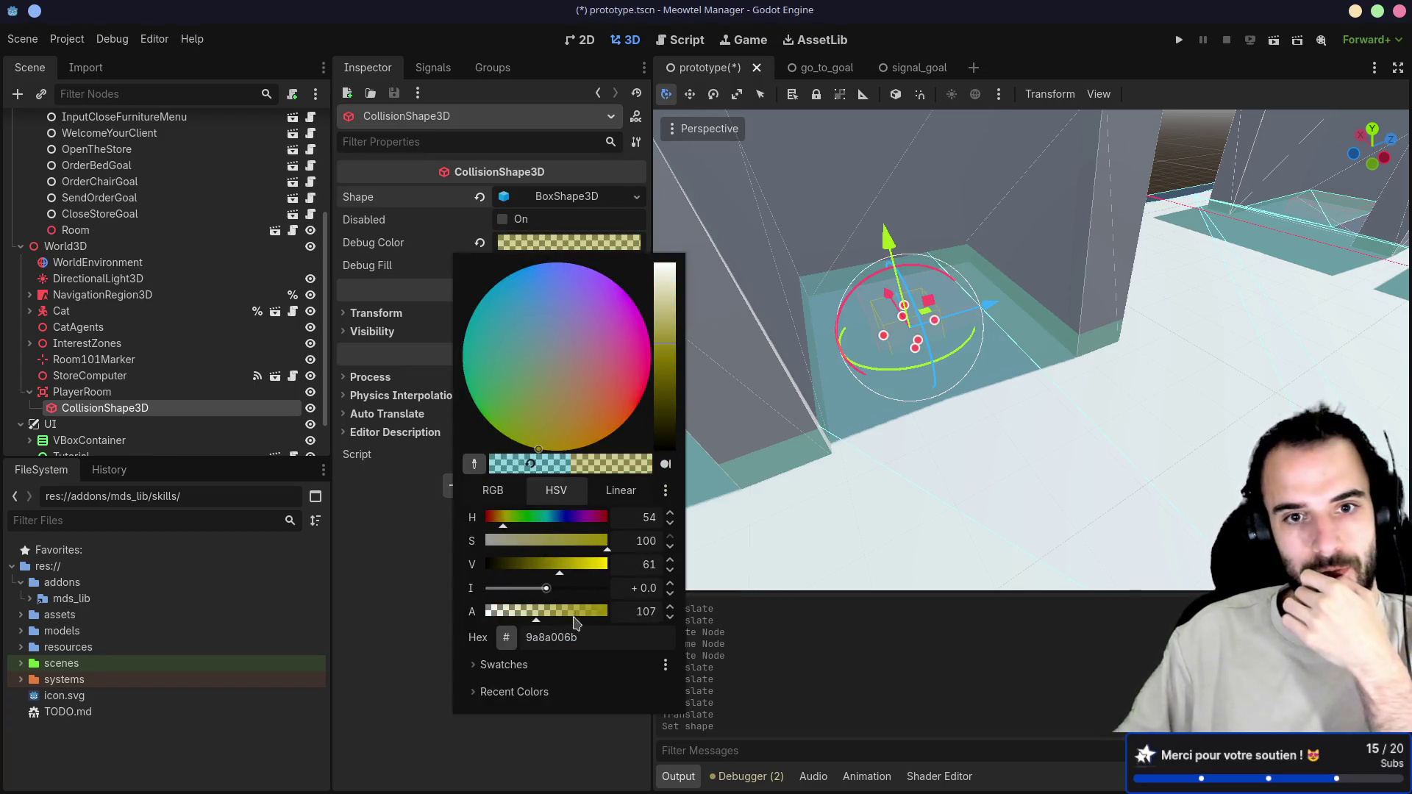
{"action": "left_click_drag", "start_coordinate": [545, 615], "coordinate": [685, 615]}
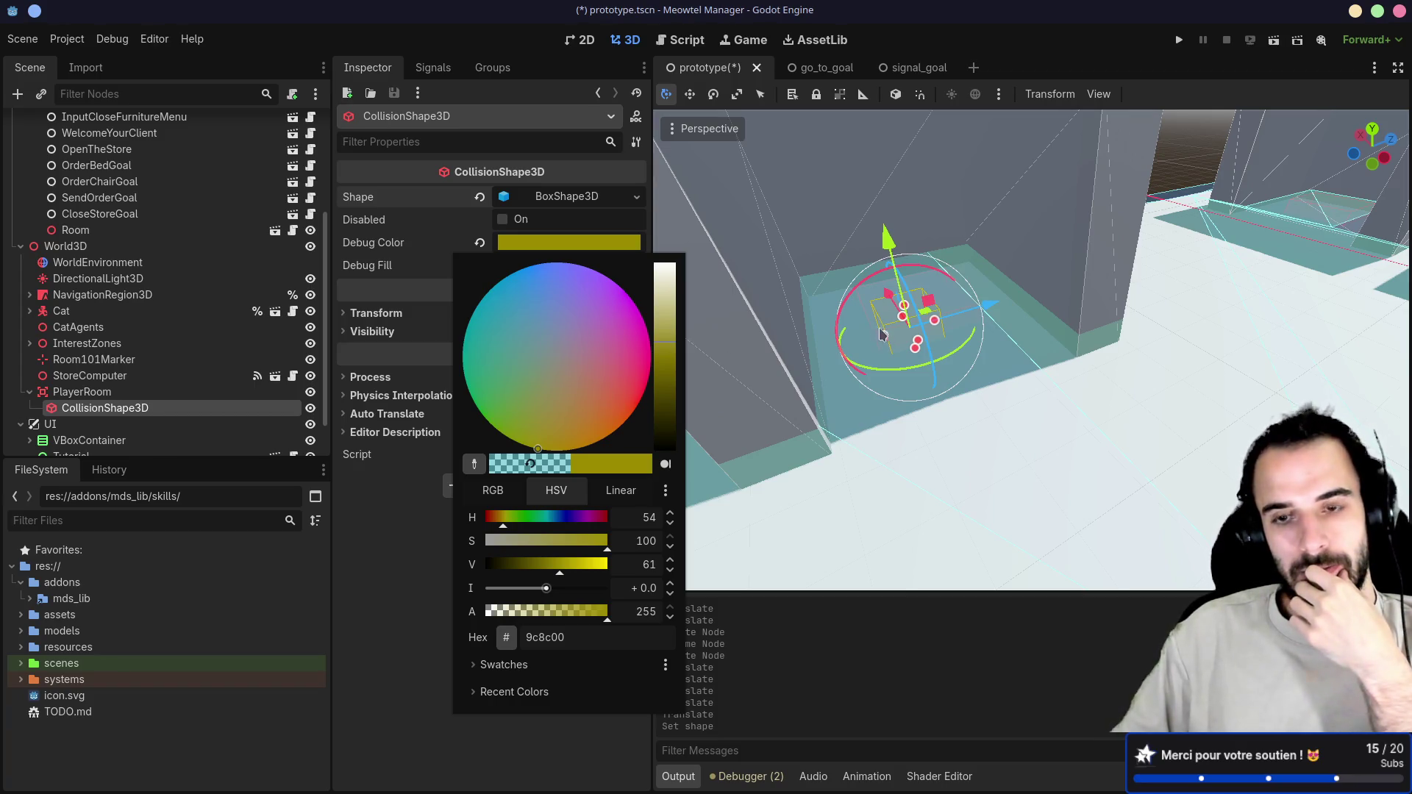
{"action": "left_click", "coordinate": [380, 523]}
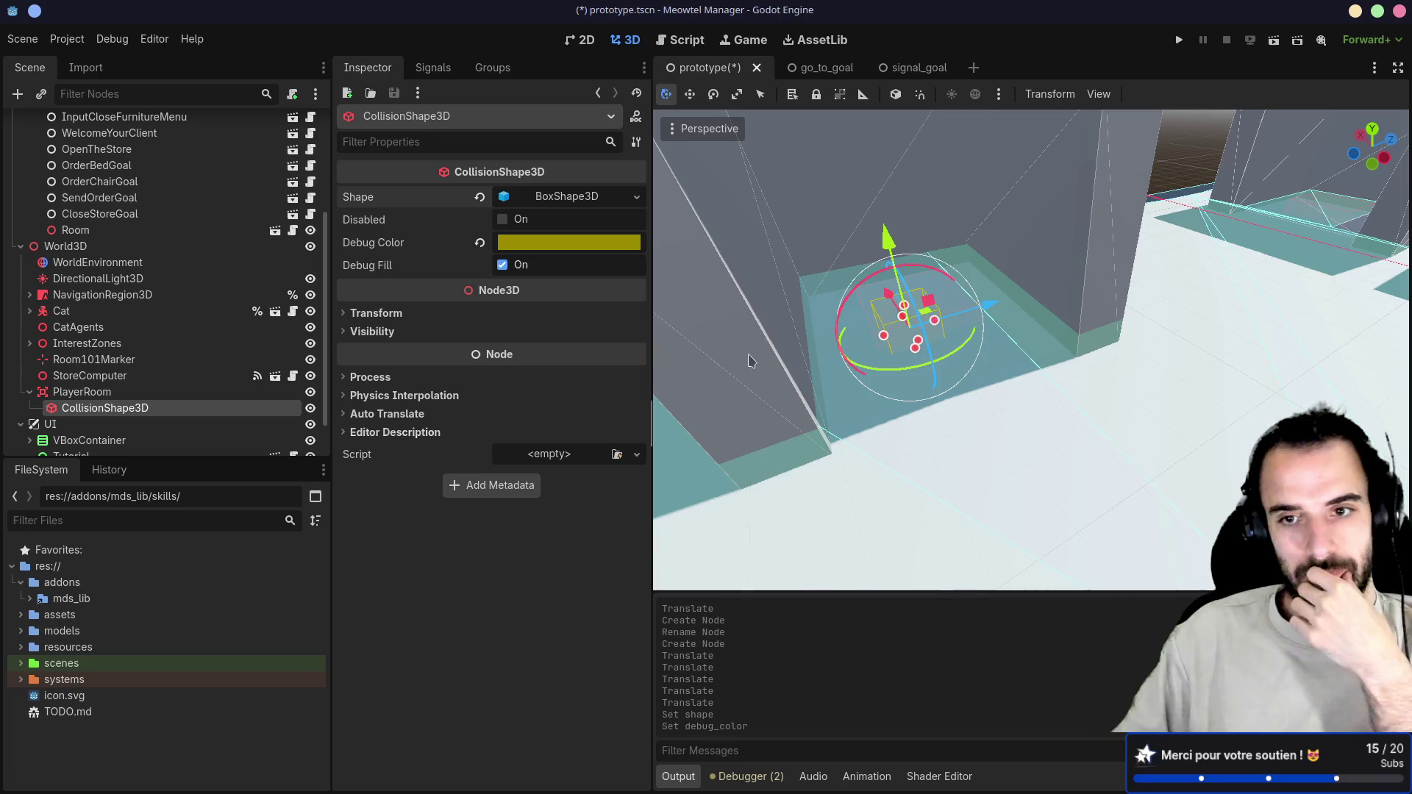
- In Top view, resize the box to about 4 by 4, align it over the room, and save
{"action": "left_click", "coordinate": [1373, 134]}
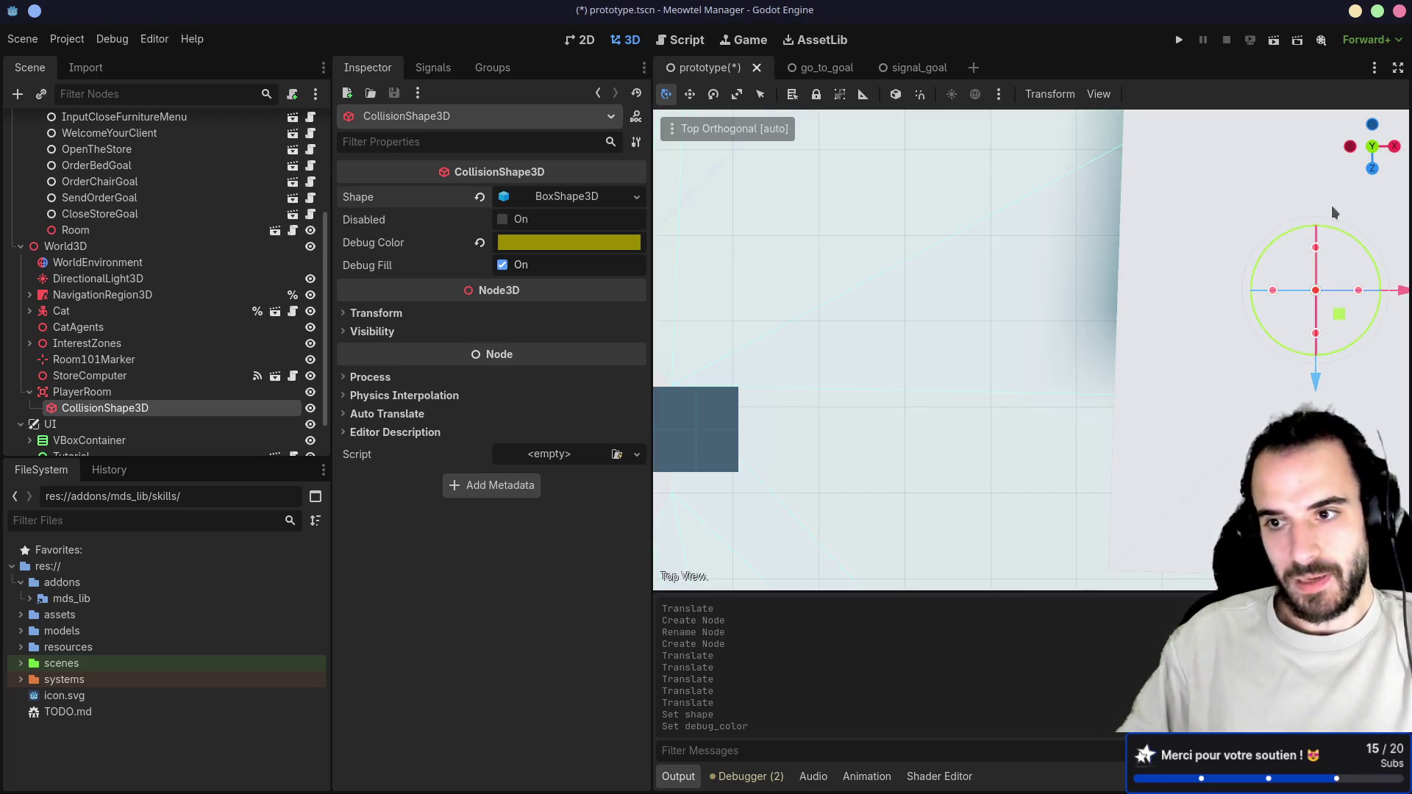
{"action": "mouse_move", "coordinate": [1274, 294]}
{"action": "left_mouse_down"}
{"action": "mouse_move", "coordinate": [1123, 291]}
{"action": "mouse_move", "coordinate": [1206, 326]}
{"action": "left_mouse_up"}
{"action": "scroll", "coordinate": [955, 295], "scroll_direction": "down", "scroll_amount": 5}
{"action": "left_click_drag", "start_coordinate": [1079, 350], "coordinate": [1124, 439]}
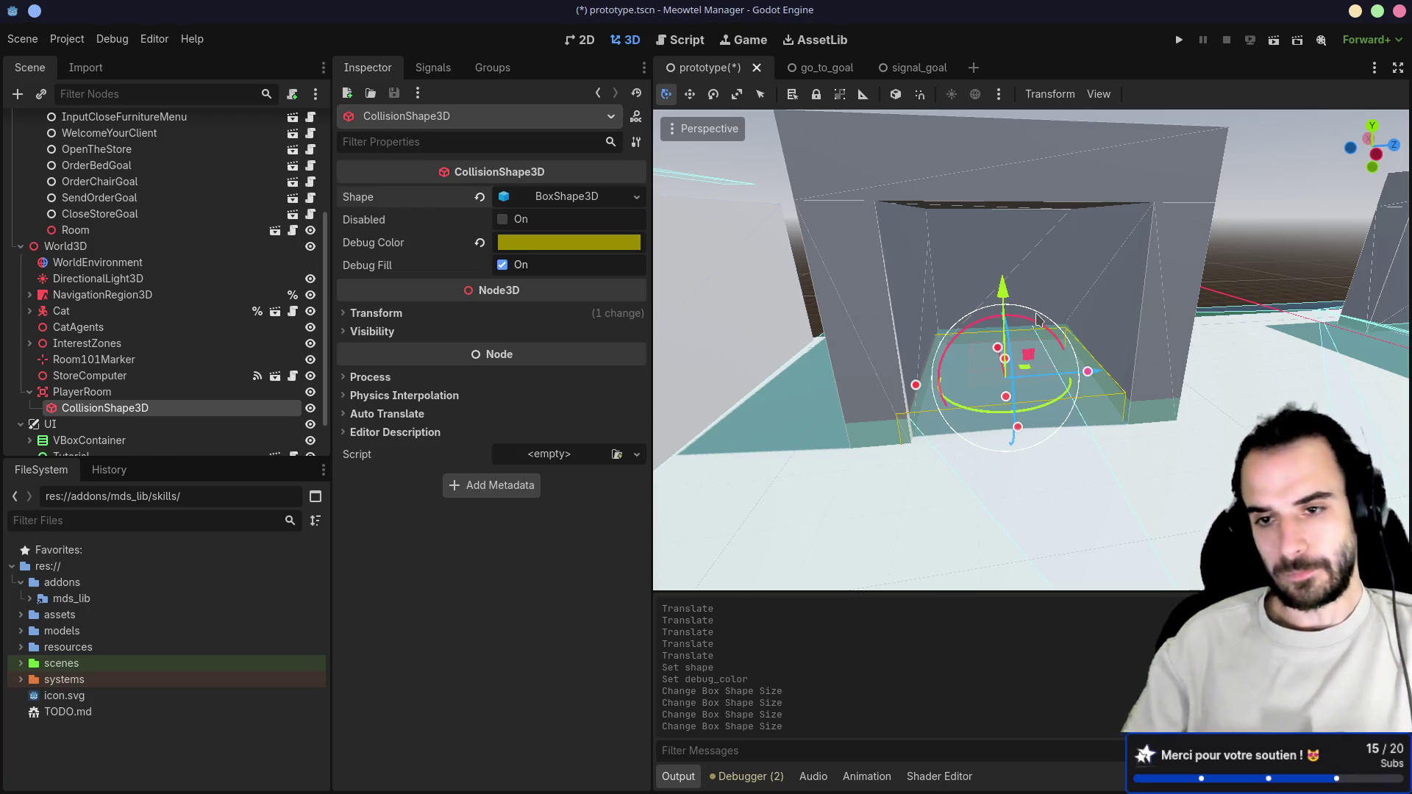
{"action": "mouse_move", "coordinate": [1048, 412]}
{"action": "left_mouse_down"}
{"action": "mouse_move", "coordinate": [1029, 419]}
{"action": "mouse_move", "coordinate": [1045, 416]}
{"action": "left_mouse_up"}
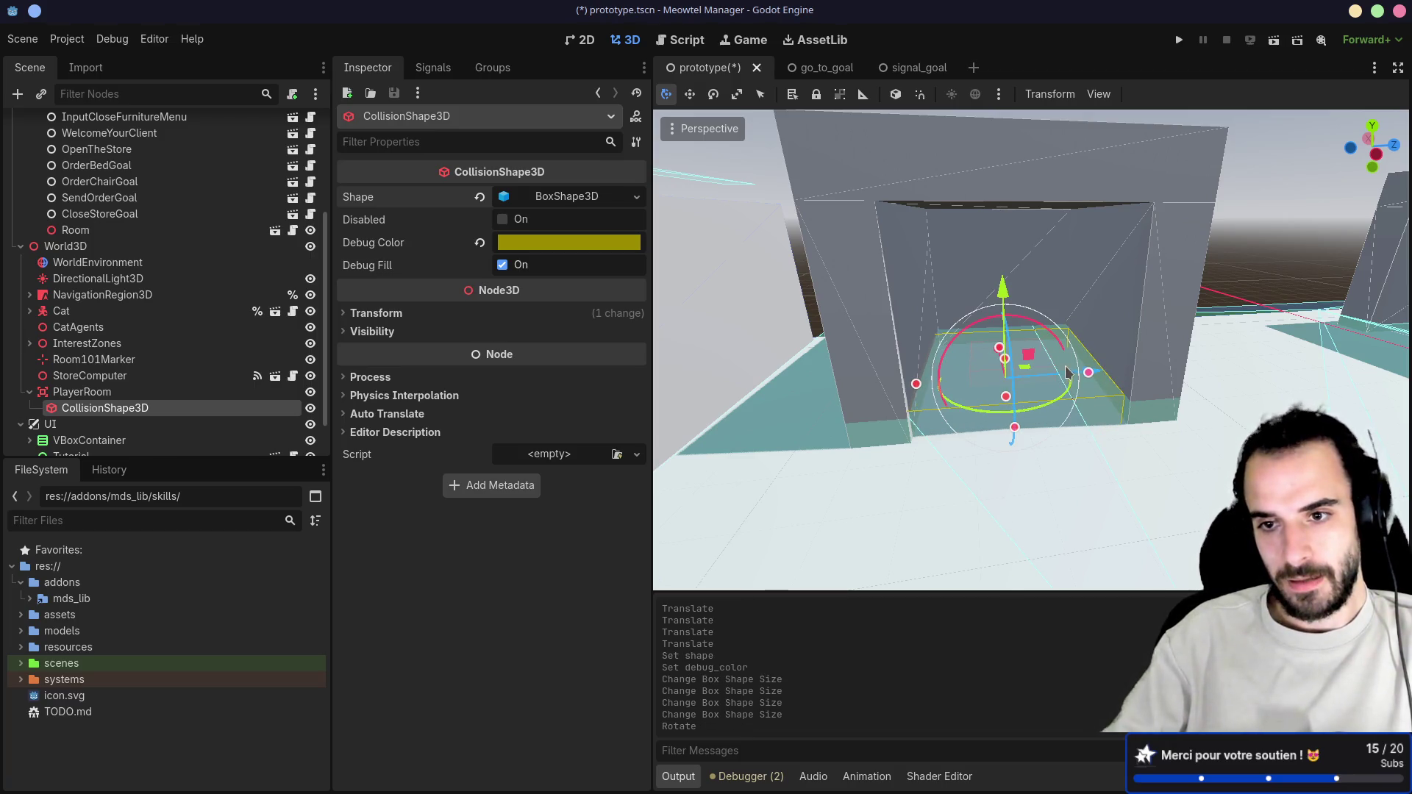
{"action": "left_click_drag", "start_coordinate": [1107, 370], "coordinate": [1096, 404]}
{"action": "scroll", "coordinate": [1080, 431], "scroll_direction": "down", "scroll_amount": 2}
{"action": "key", "text": "ctrl+s"}
{"action": "scroll", "coordinate": [1085, 418], "scroll_direction": "down", "scroll_amount": 4}
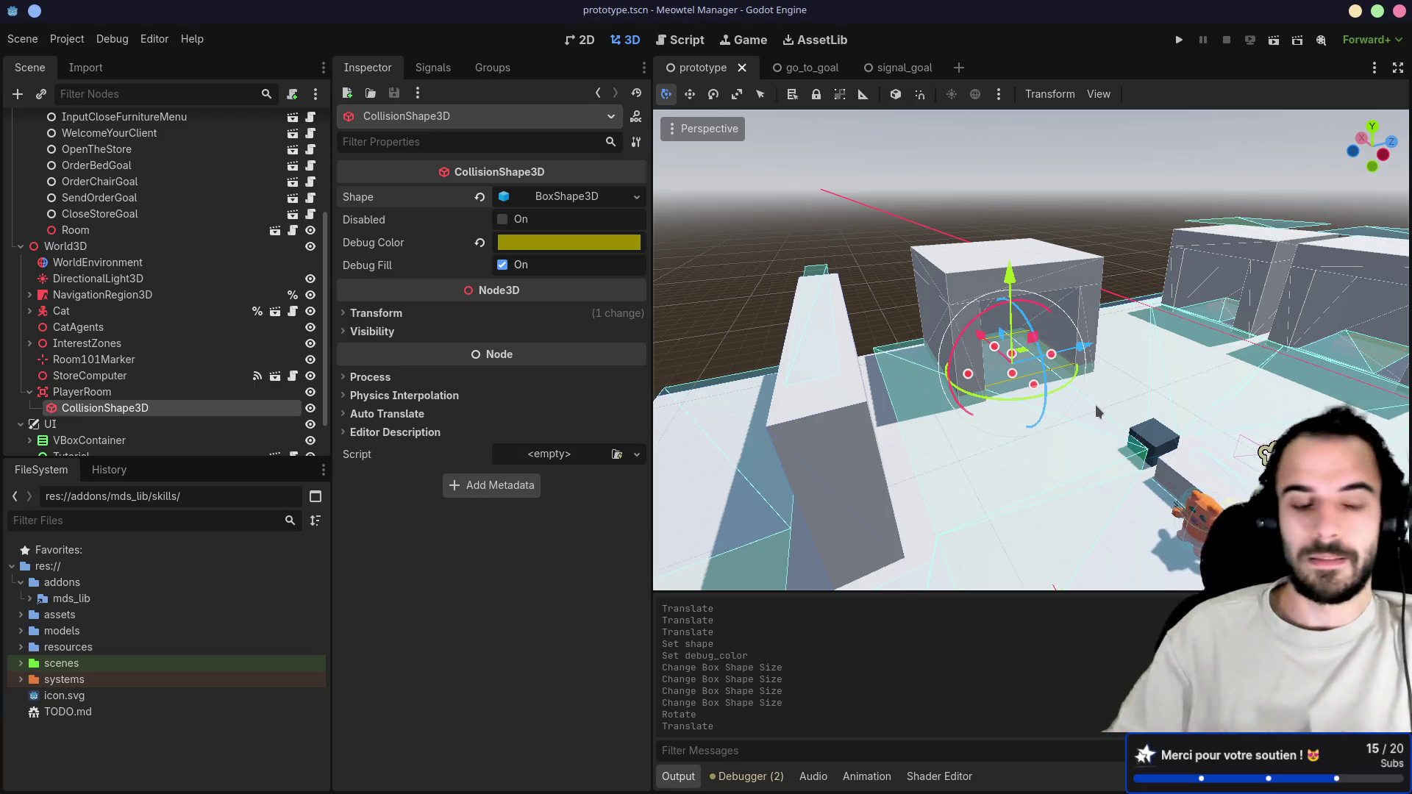
{"action": "scroll", "coordinate": [236, 309], "scroll_direction": "up", "scroll_amount": 5}
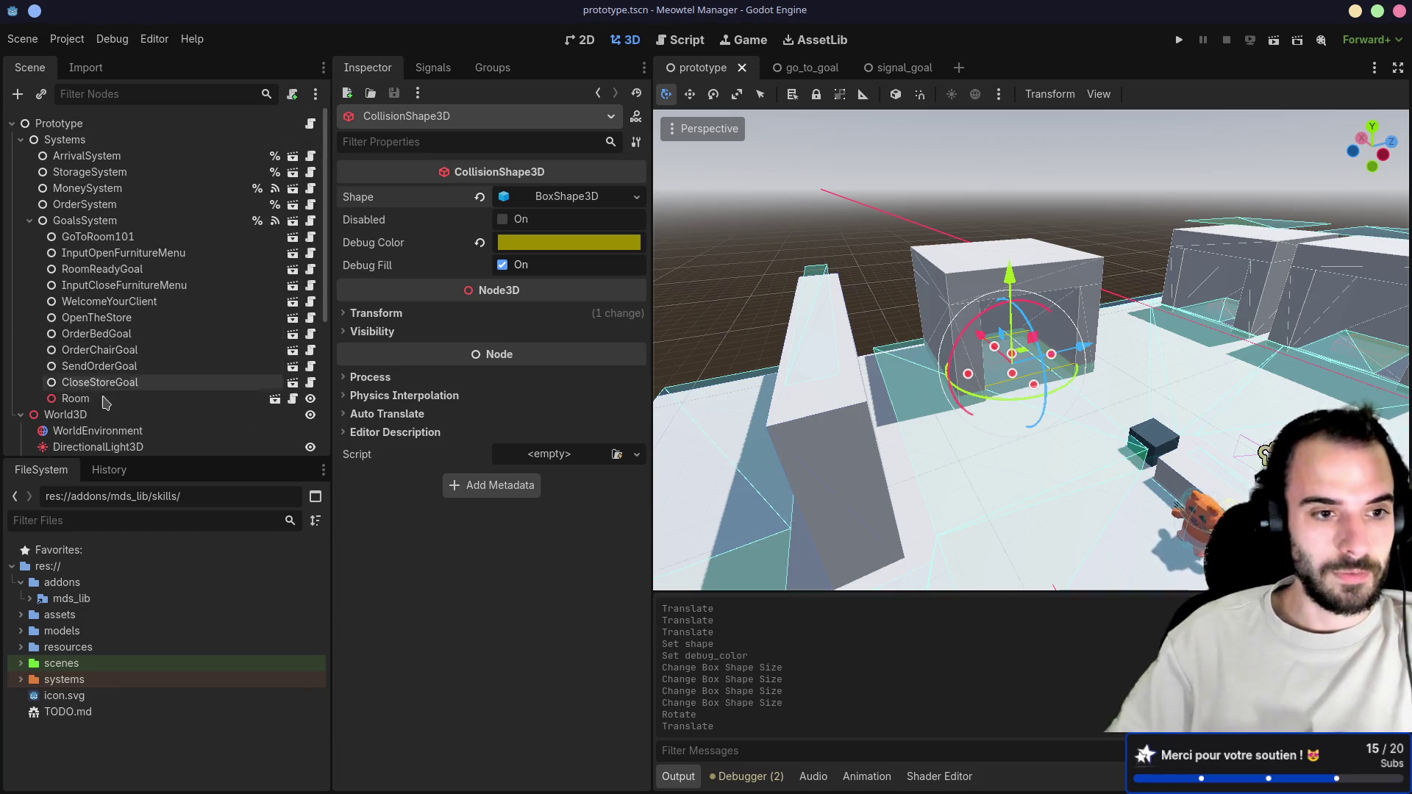
- Move the stray Room node under NavigationRegion3D and inspect Room and Room2
{"action": "left_click", "coordinate": [168, 398]}
{"action": "mouse_move", "coordinate": [168, 398]}
{"action": "left_mouse_down"}
{"action": "mouse_move", "coordinate": [177, 441]}
{"action": "mouse_move", "coordinate": [125, 199]}
{"action": "mouse_move", "coordinate": [111, 193]}
{"action": "mouse_move", "coordinate": [96, 218]}
{"action": "mouse_move", "coordinate": [90, 207]}
{"action": "mouse_move", "coordinate": [74, 254]}
{"action": "left_mouse_up"}
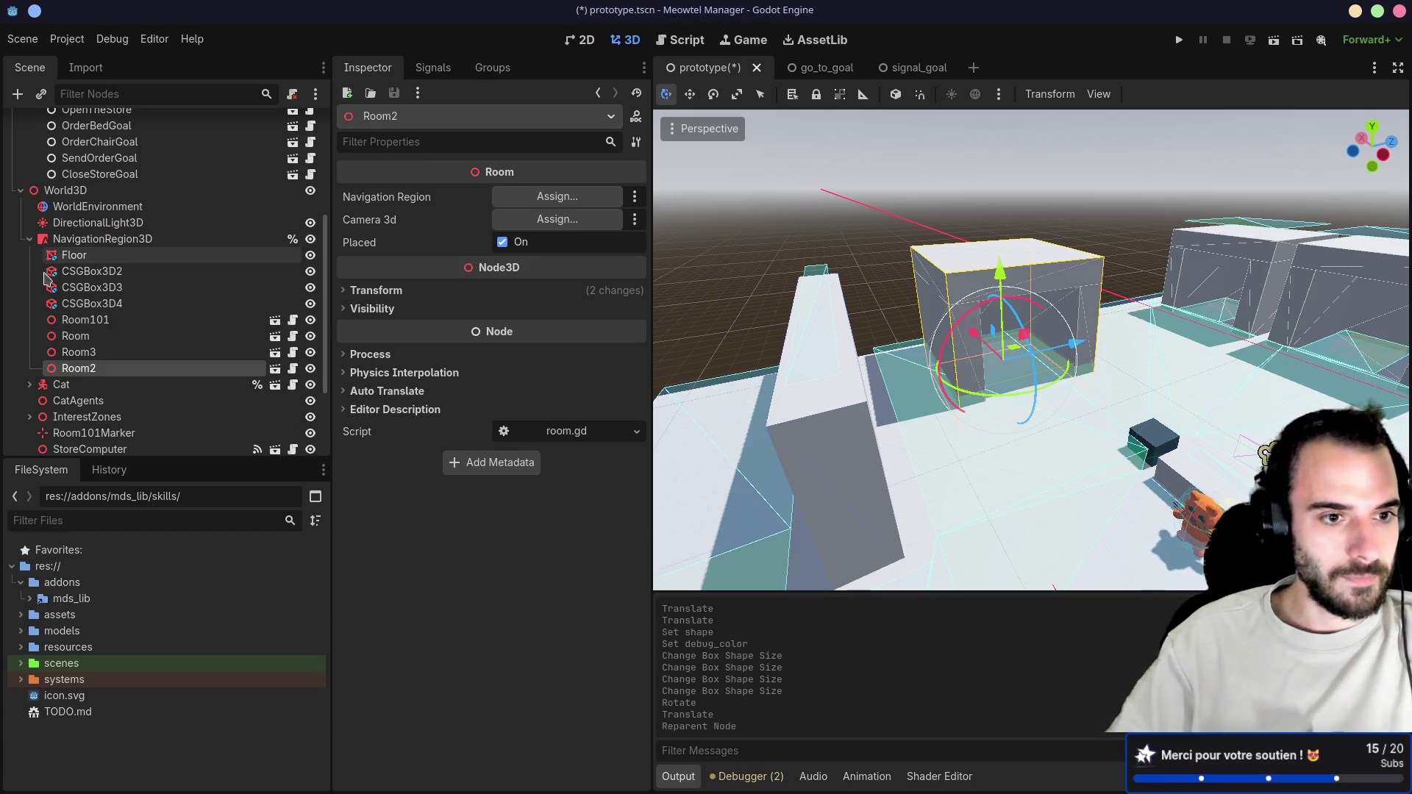
{"action": "left_click", "coordinate": [127, 338]}
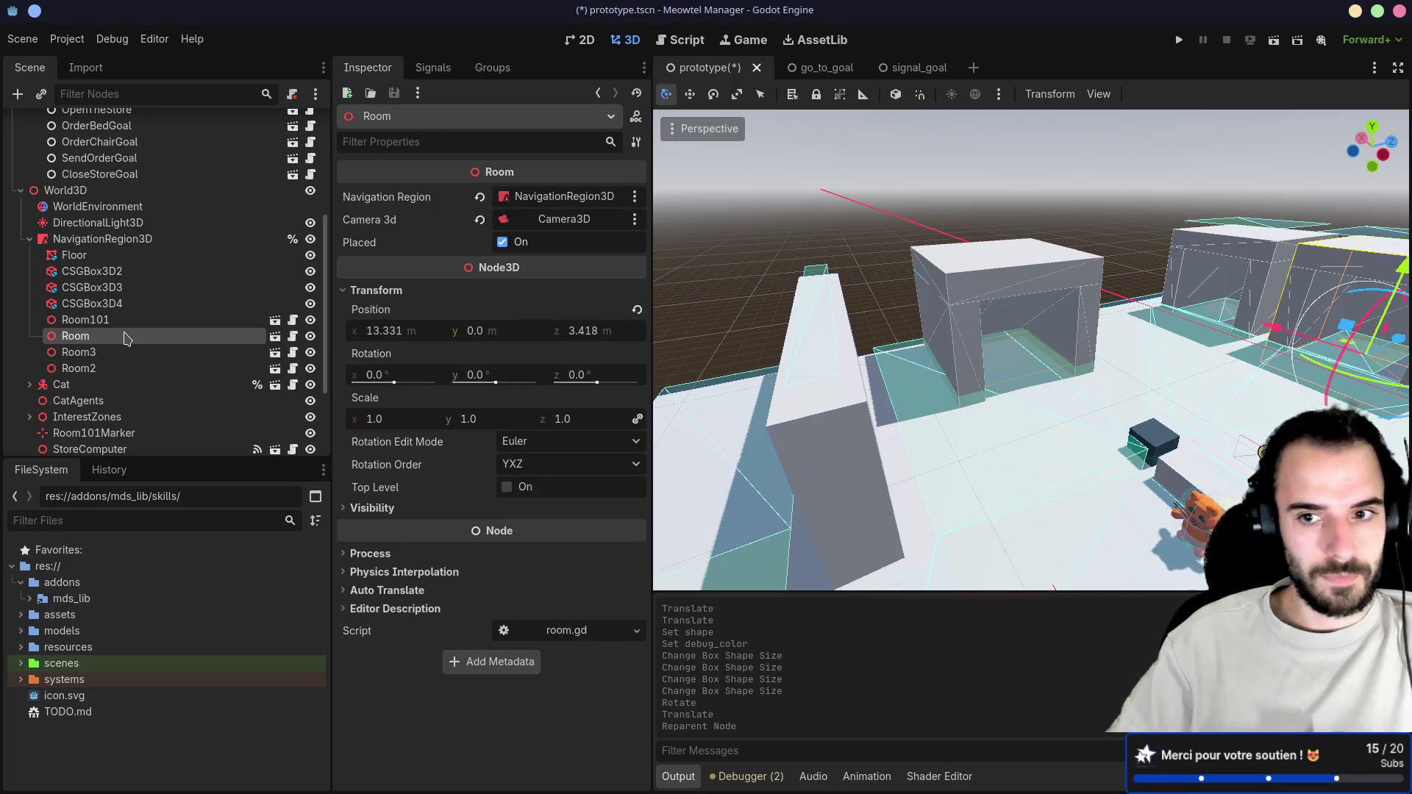
{"action": "left_click", "coordinate": [110, 368]}
{"action": "left_click", "coordinate": [100, 353]}
{"action": "left_click", "coordinate": [95, 367]}
{"action": "scroll", "coordinate": [23, 349], "scroll_direction": "up", "scroll_amount": 5}
{"action": "left_click", "coordinate": [22, 358]}
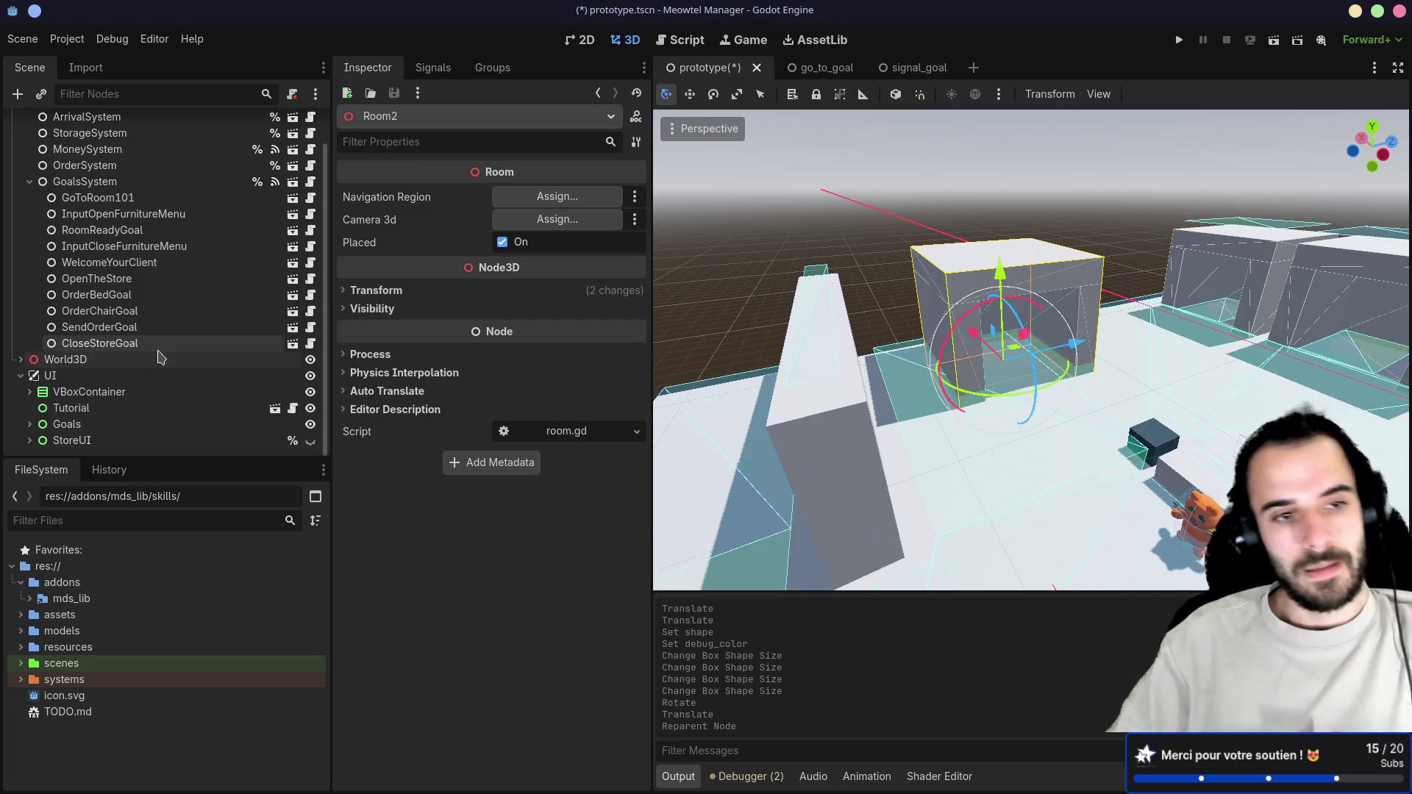
- Review the CloseStoreGoal and SendOrderGoal settings, then duplicate GoToRoom101 as GoToRoom102
{"action": "left_click", "coordinate": [161, 344]}
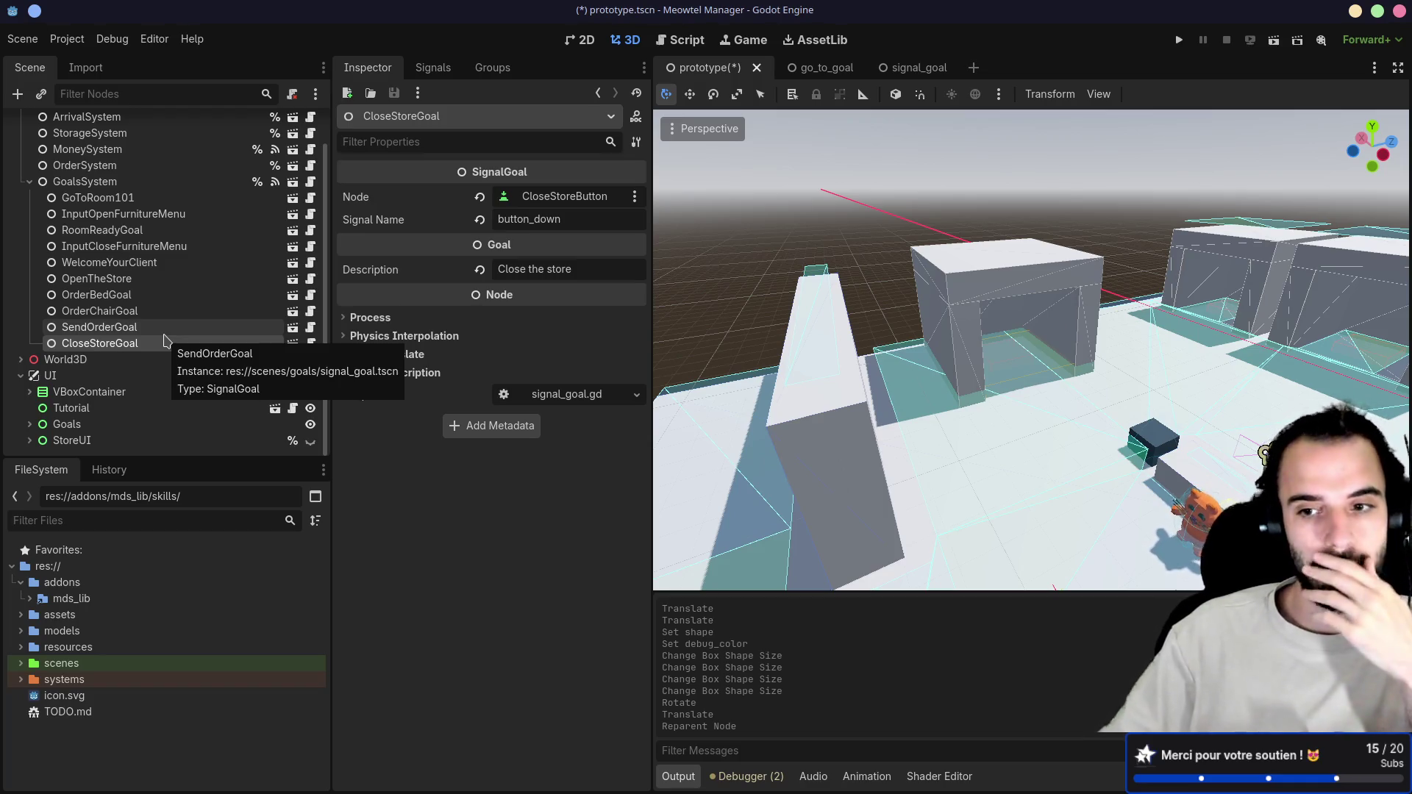
{"action": "left_click", "coordinate": [147, 328]}
{"action": "left_click", "coordinate": [148, 343]}
{"action": "left_click", "coordinate": [142, 328]}
{"action": "left_click", "coordinate": [147, 344]}
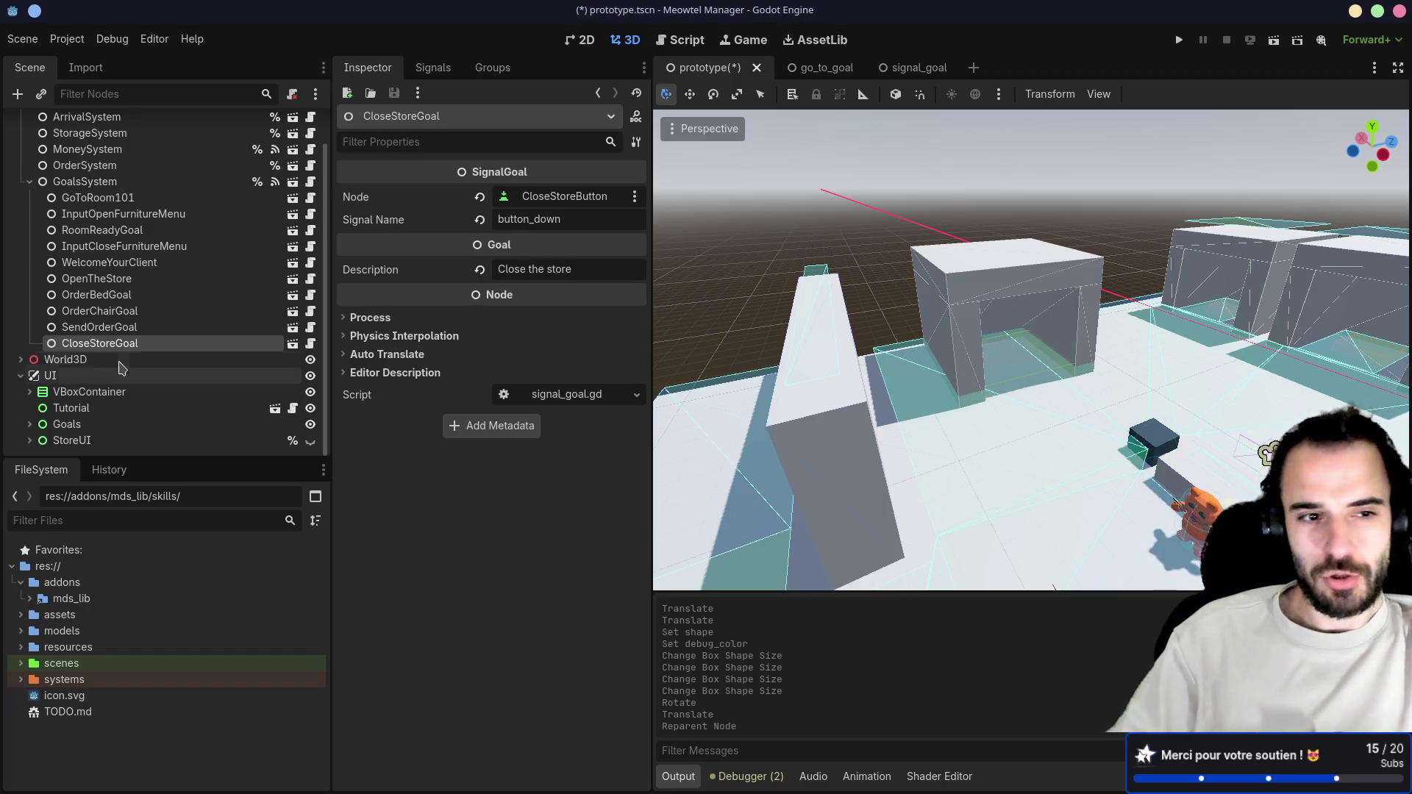
{"action": "left_click", "coordinate": [128, 197]}
{"action": "key", "text": "ctrl+d"}
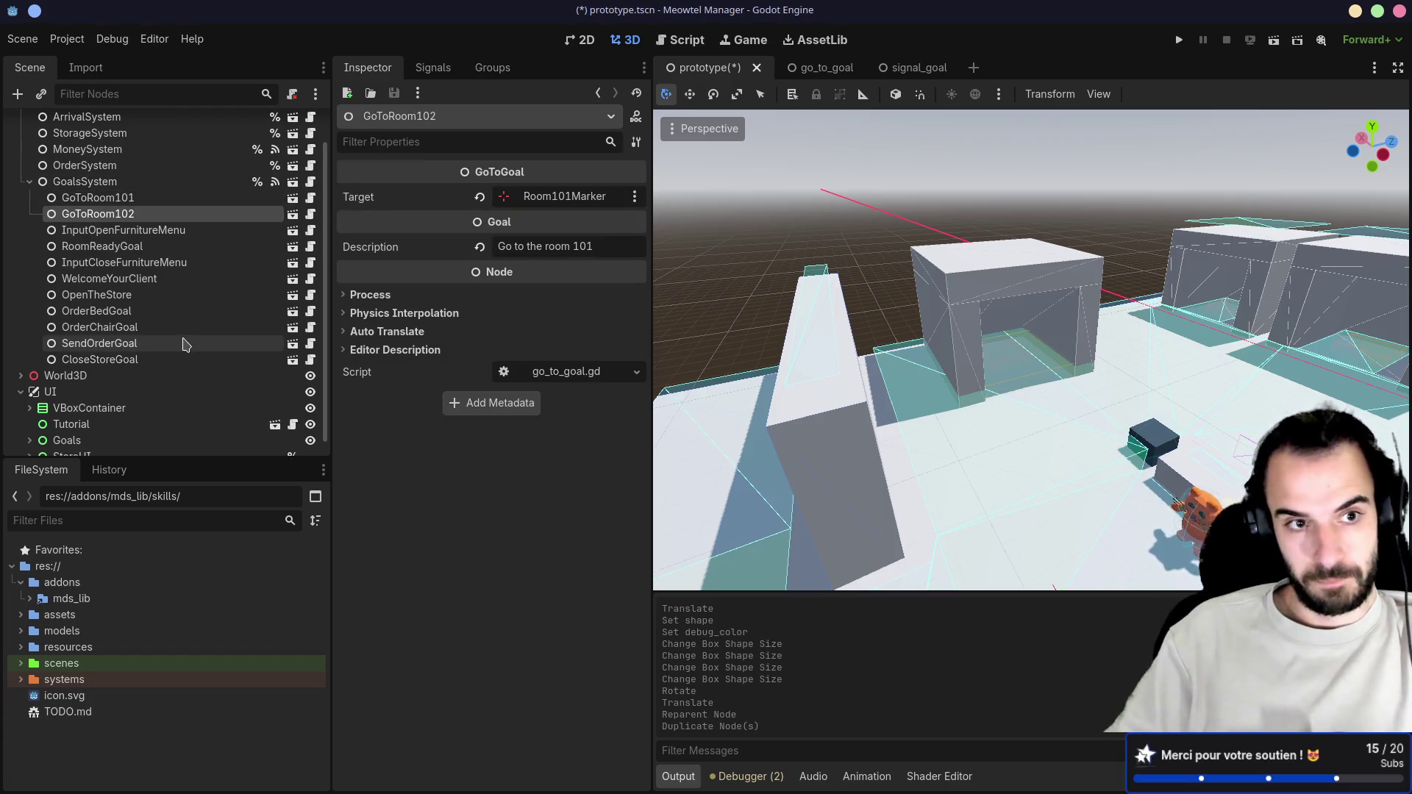
- Move the copied goal below CloseStoreGoal and rename it from GoToRoom102 to GoToYourRoom
{"action": "left_click_drag", "start_coordinate": [110, 217], "coordinate": [111, 362]}
{"action": "double_click", "coordinate": [101, 359]}
{"action": "key", "text": "BackSpace"}
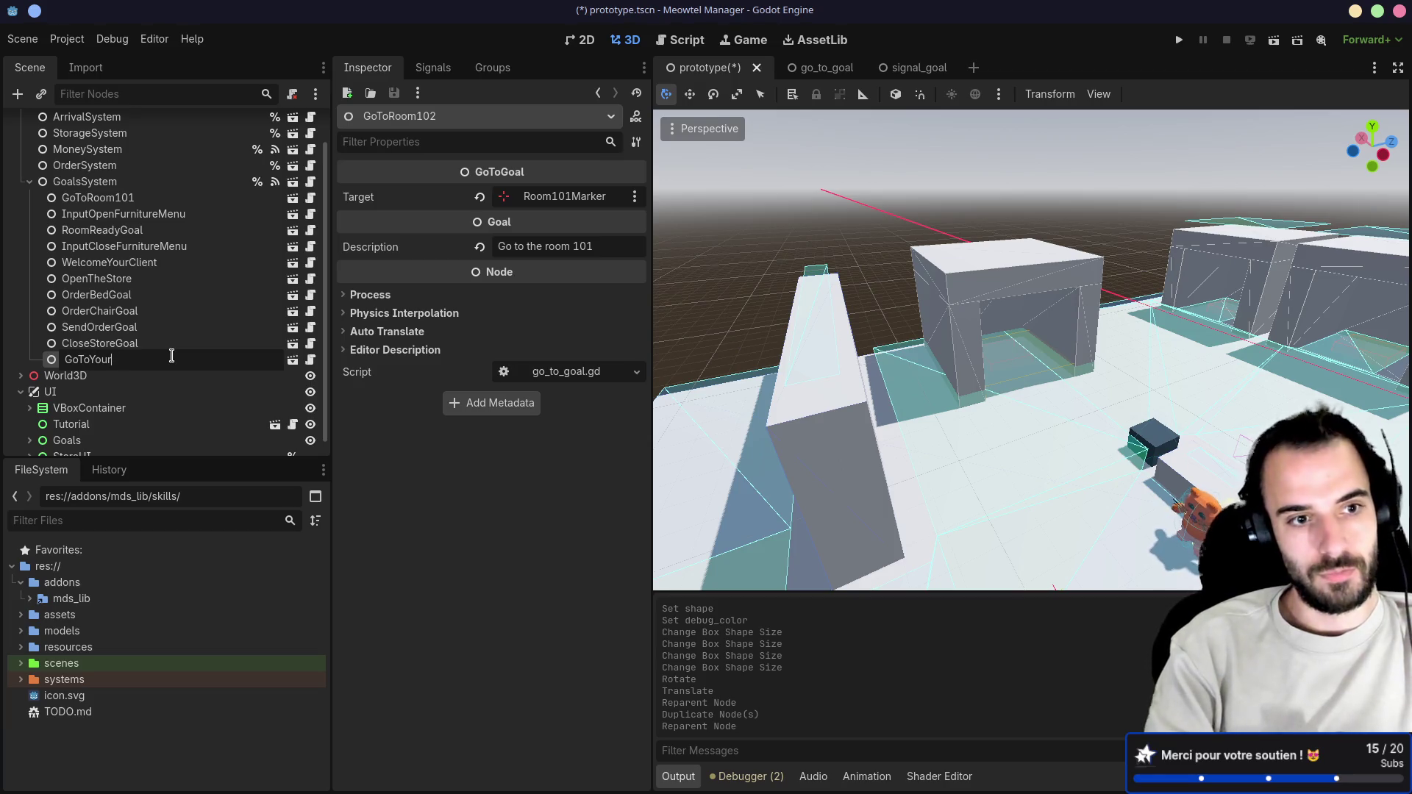
{"action": "type", "text": "m"}
{"action": "key", "text": "Return"}
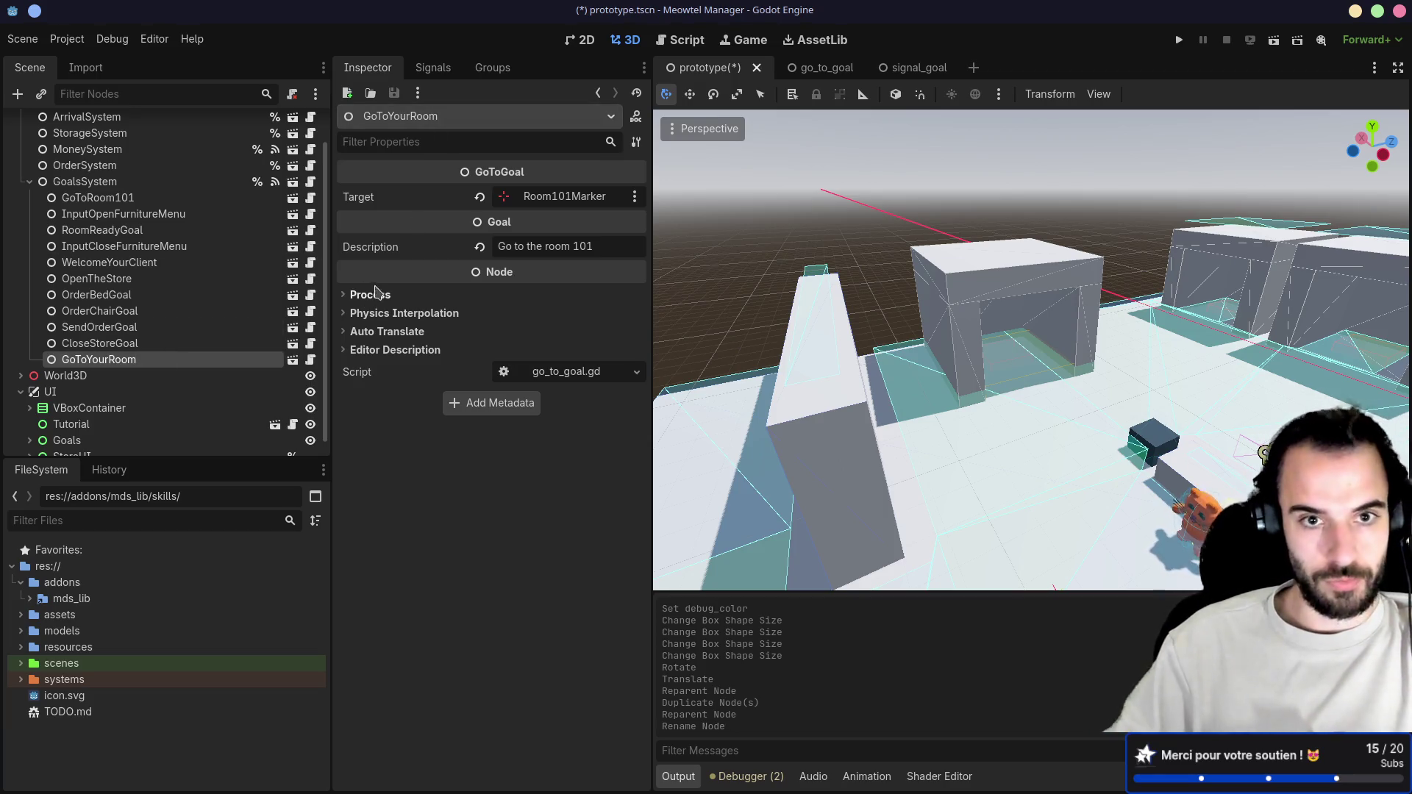
- Set the GoToYourRoom goal's Target to the PlayerRoom node
{"action": "left_click", "coordinate": [164, 343]}
{"action": "left_click", "coordinate": [169, 359]}
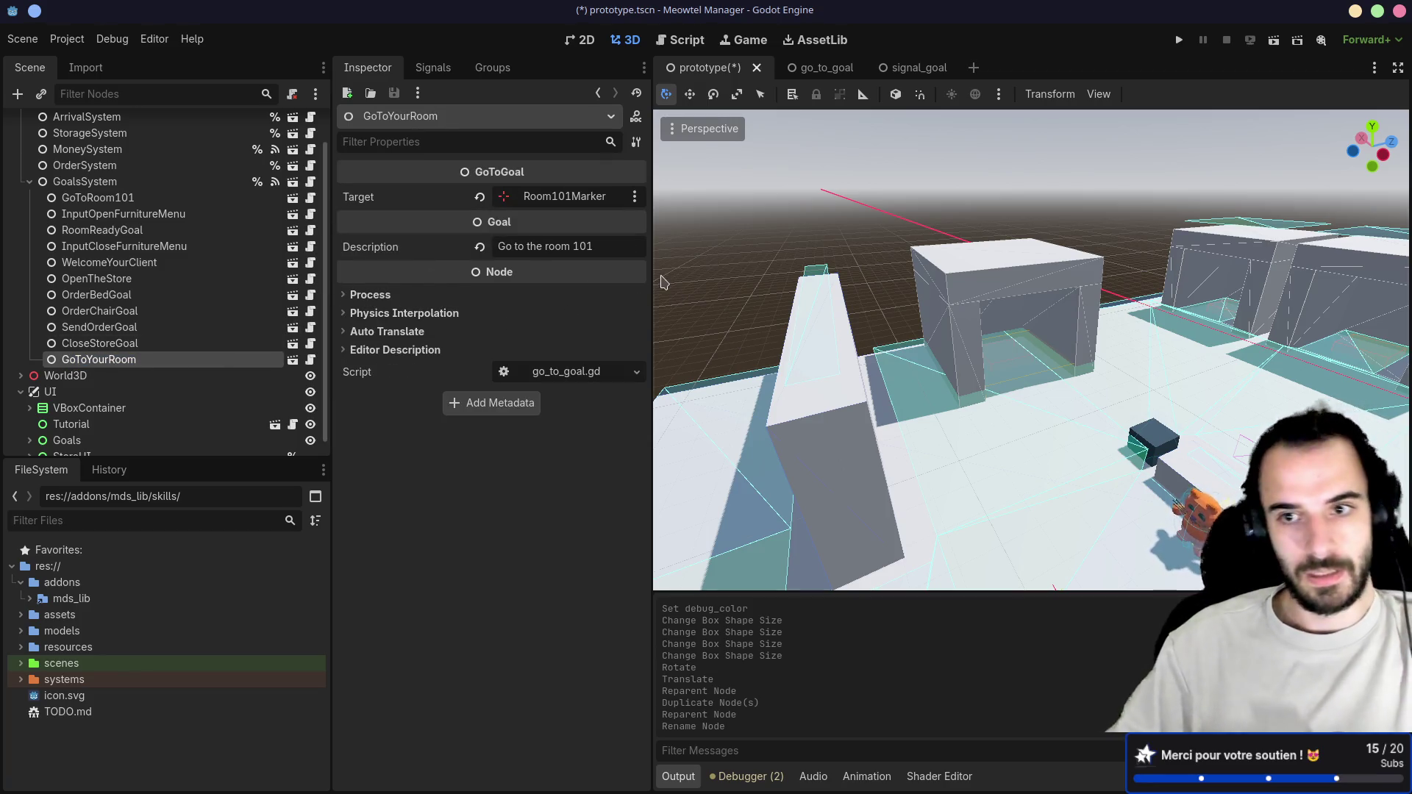
{"action": "left_click", "coordinate": [1008, 374]}
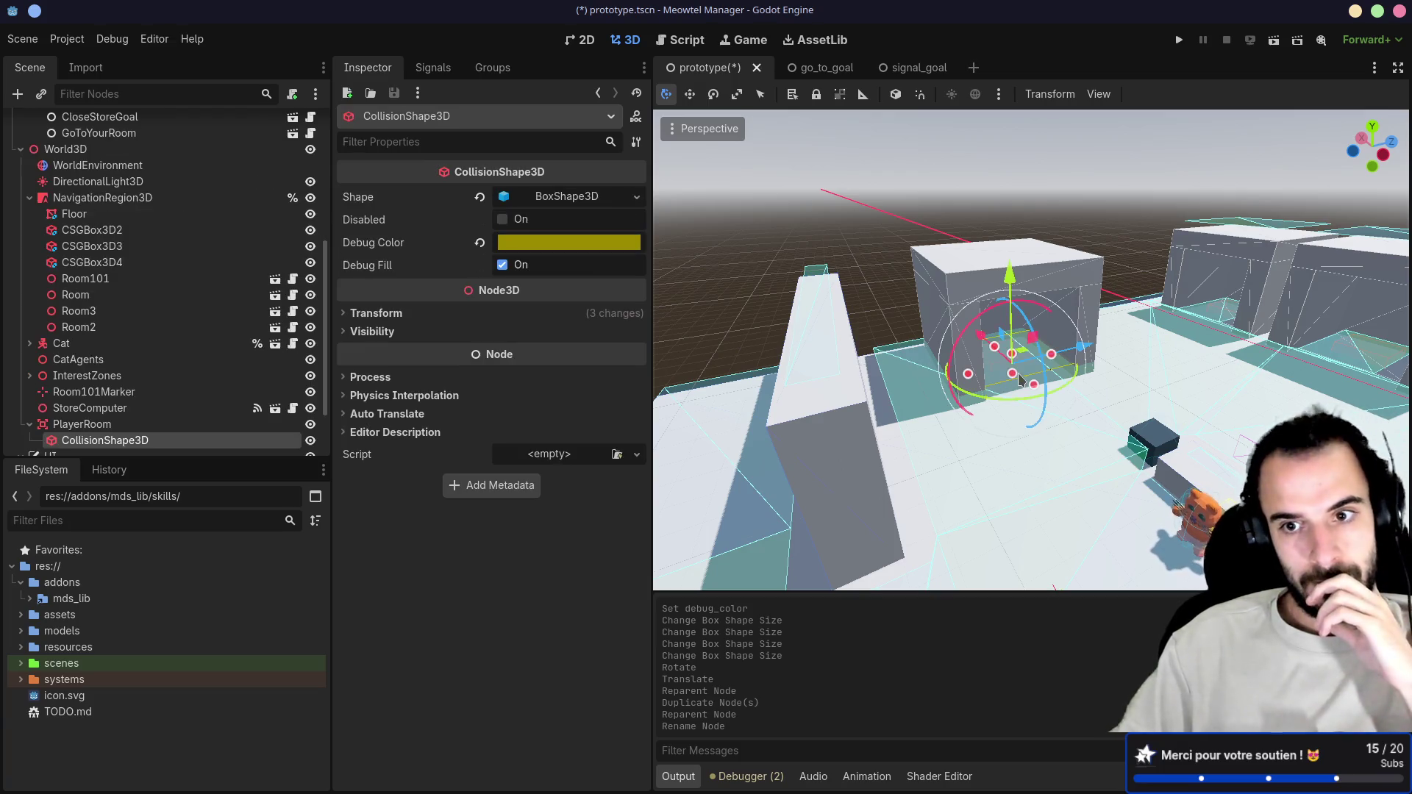
{"action": "scroll", "coordinate": [210, 382], "scroll_direction": "up", "scroll_amount": 5}
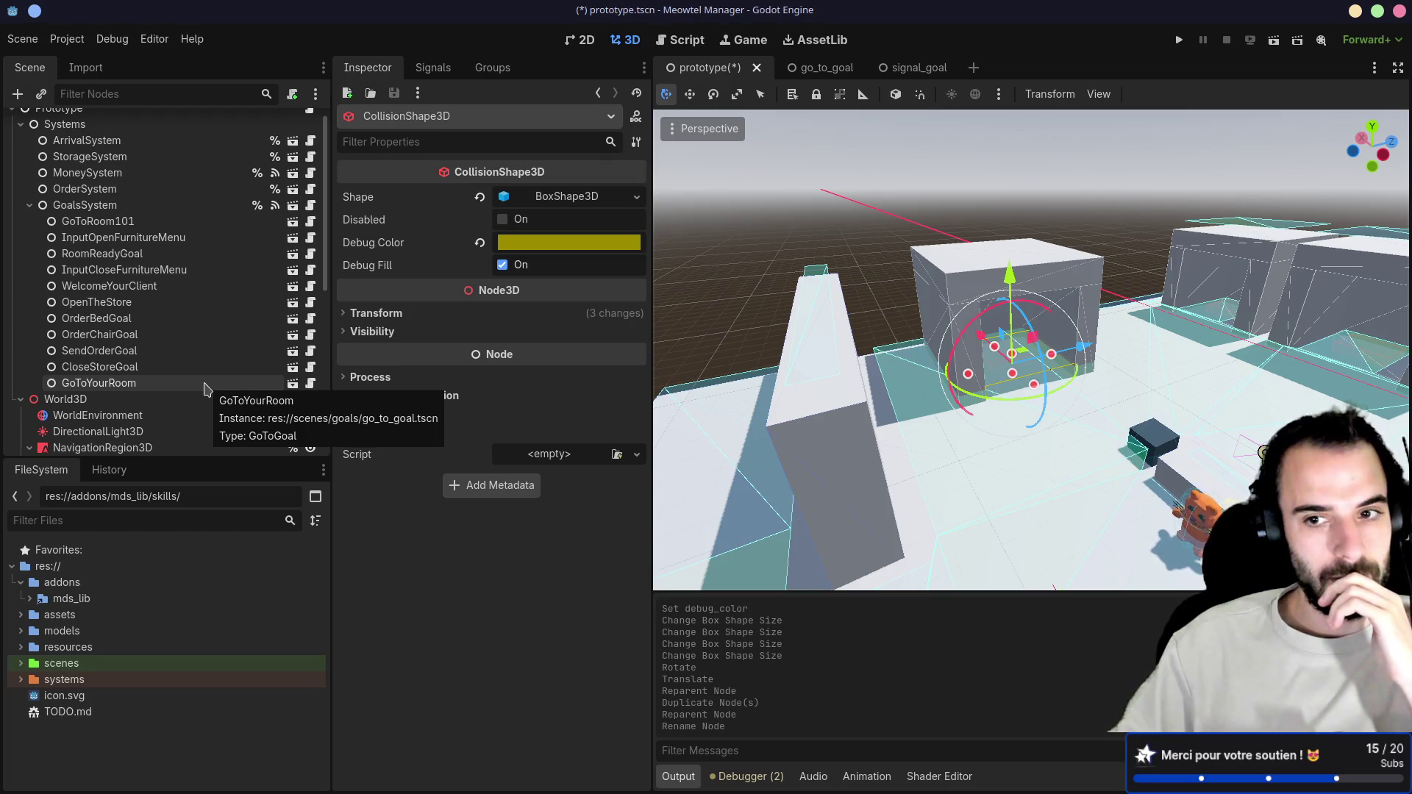
{"action": "scroll", "coordinate": [207, 390], "scroll_direction": "down", "scroll_amount": 5}
{"action": "scroll", "coordinate": [206, 390], "scroll_direction": "up", "scroll_amount": 3}
{"action": "left_click", "coordinate": [197, 308]}
{"action": "scroll", "coordinate": [207, 358], "scroll_direction": "down", "scroll_amount": 4}
{"action": "scroll", "coordinate": [207, 359], "scroll_direction": "down", "scroll_amount": 1}
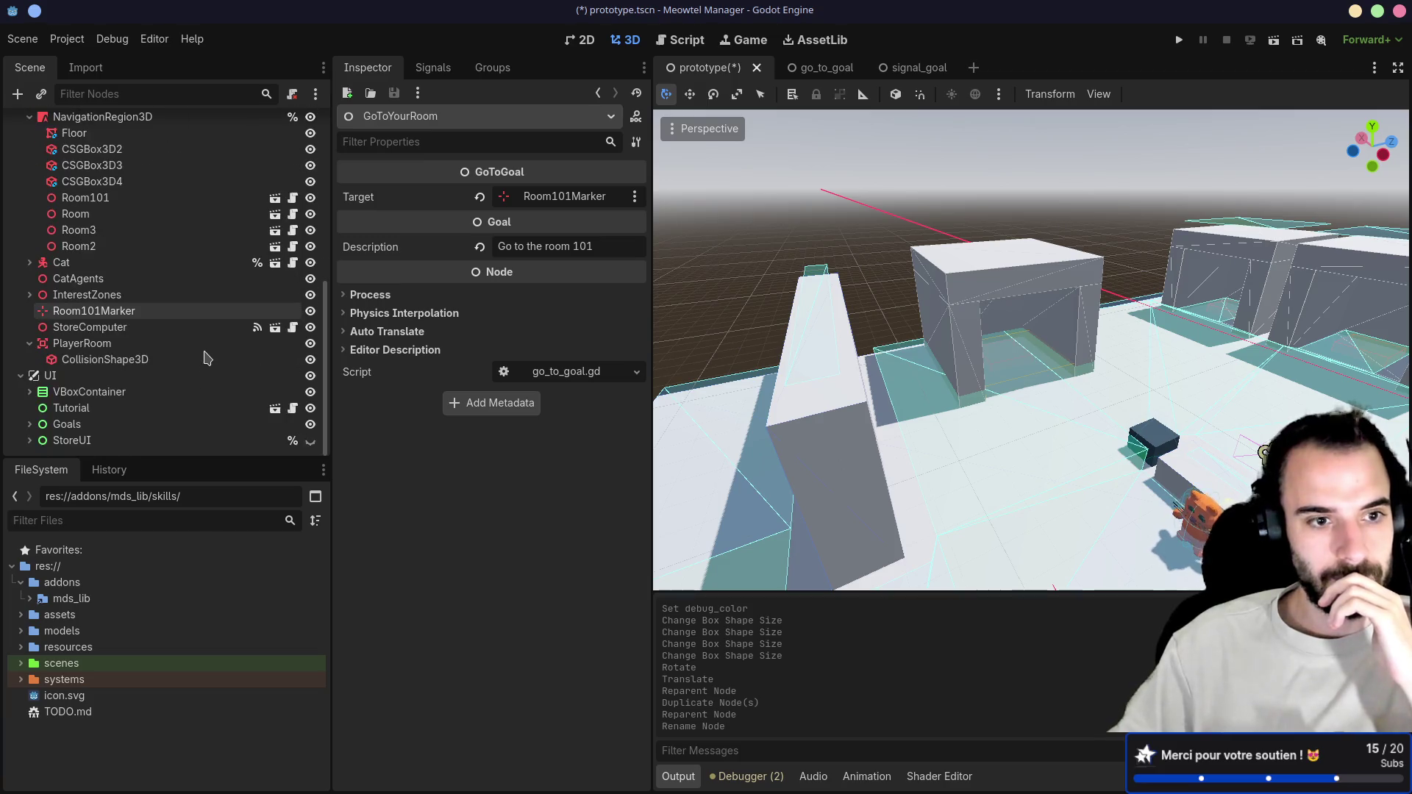
{"action": "mouse_move", "coordinate": [147, 344]}
{"action": "left_mouse_down"}
{"action": "mouse_move", "coordinate": [520, 246]}
{"action": "mouse_move", "coordinate": [586, 199]}
{"action": "mouse_move", "coordinate": [570, 200]}
{"action": "left_mouse_up"}
- Replace 'room 101' in the description with 'your room' so it reads 'Go to your room', and save the scene
{"action": "scroll", "coordinate": [218, 299], "scroll_direction": "up", "scroll_amount": 5}
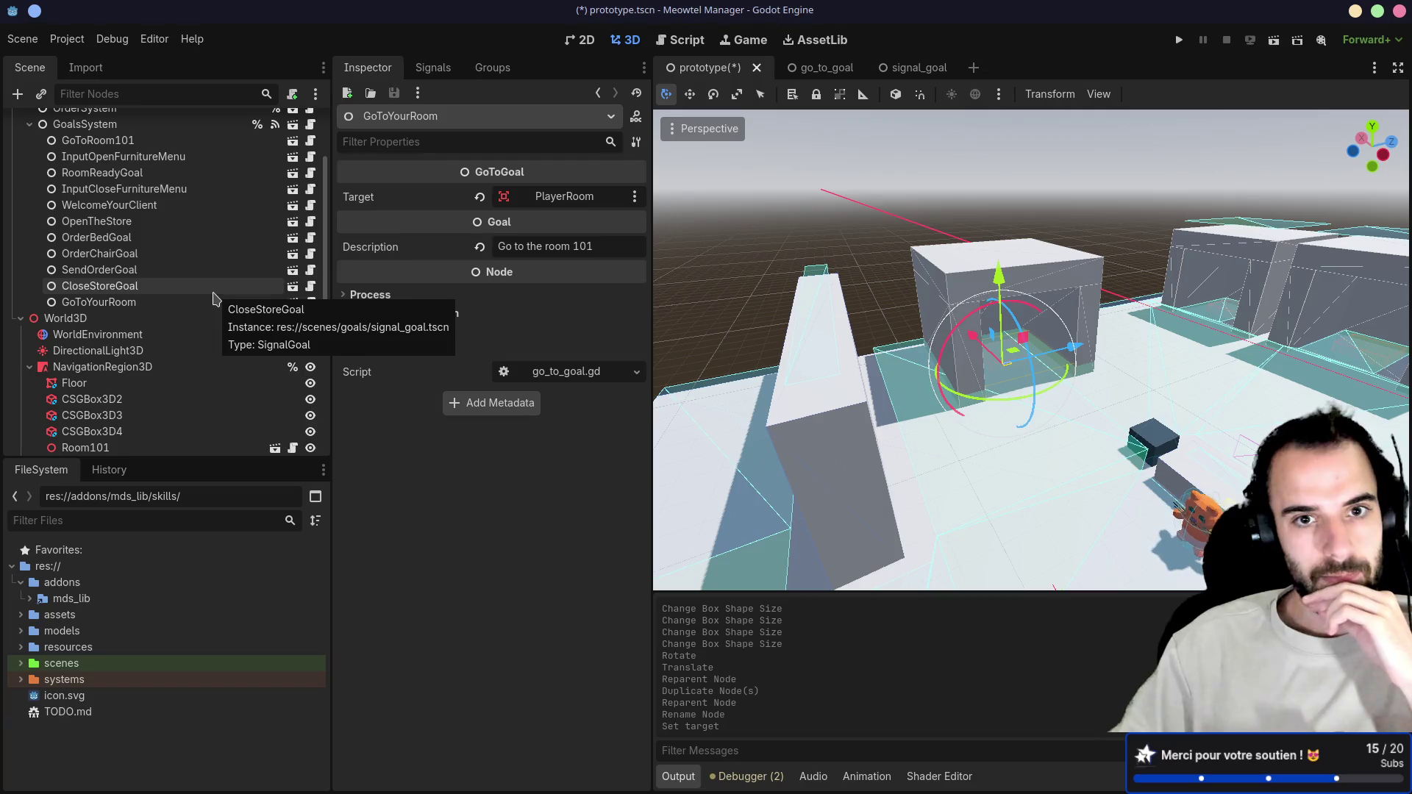
{"action": "scroll", "coordinate": [215, 298], "scroll_direction": "down", "scroll_amount": 5}
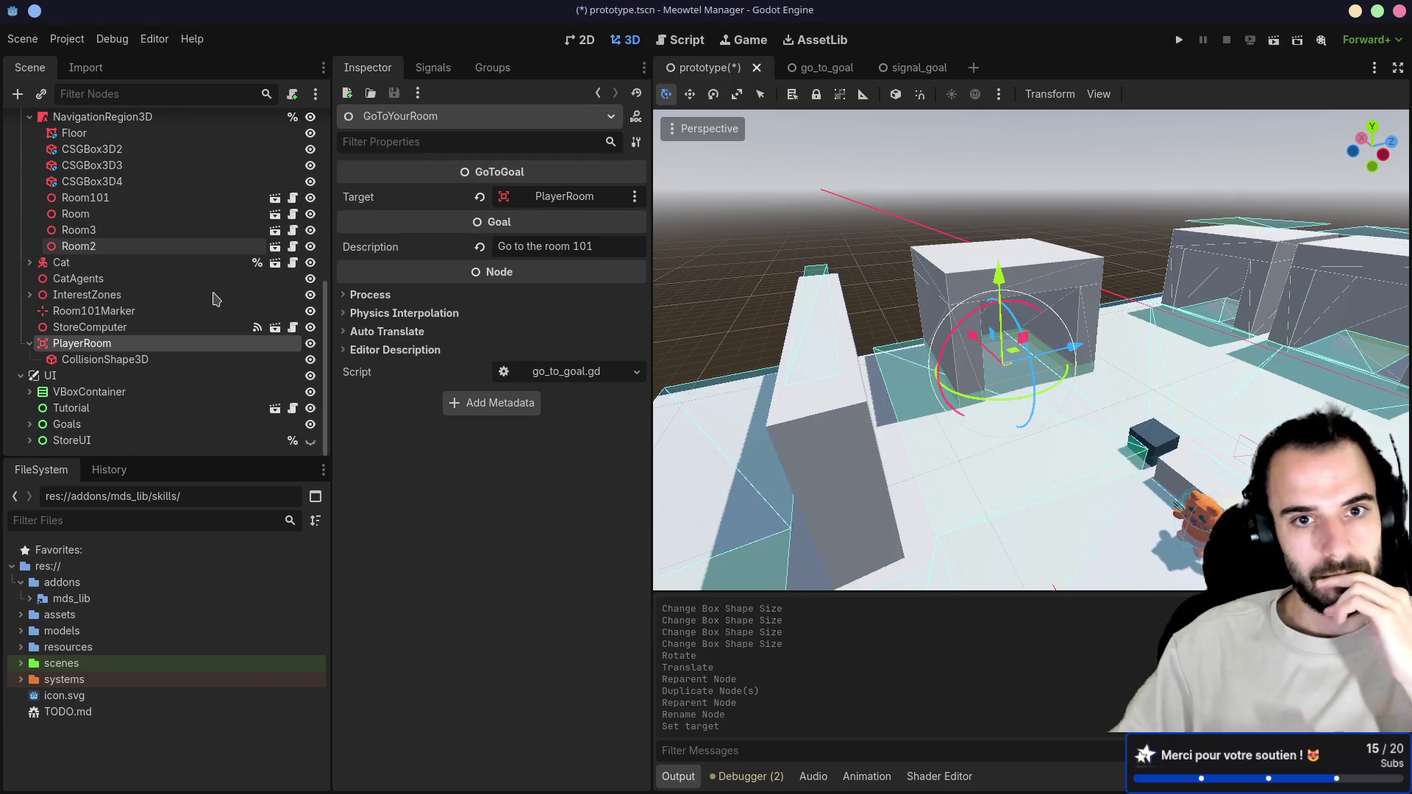
{"action": "scroll", "coordinate": [216, 298], "scroll_direction": "up", "scroll_amount": 5}
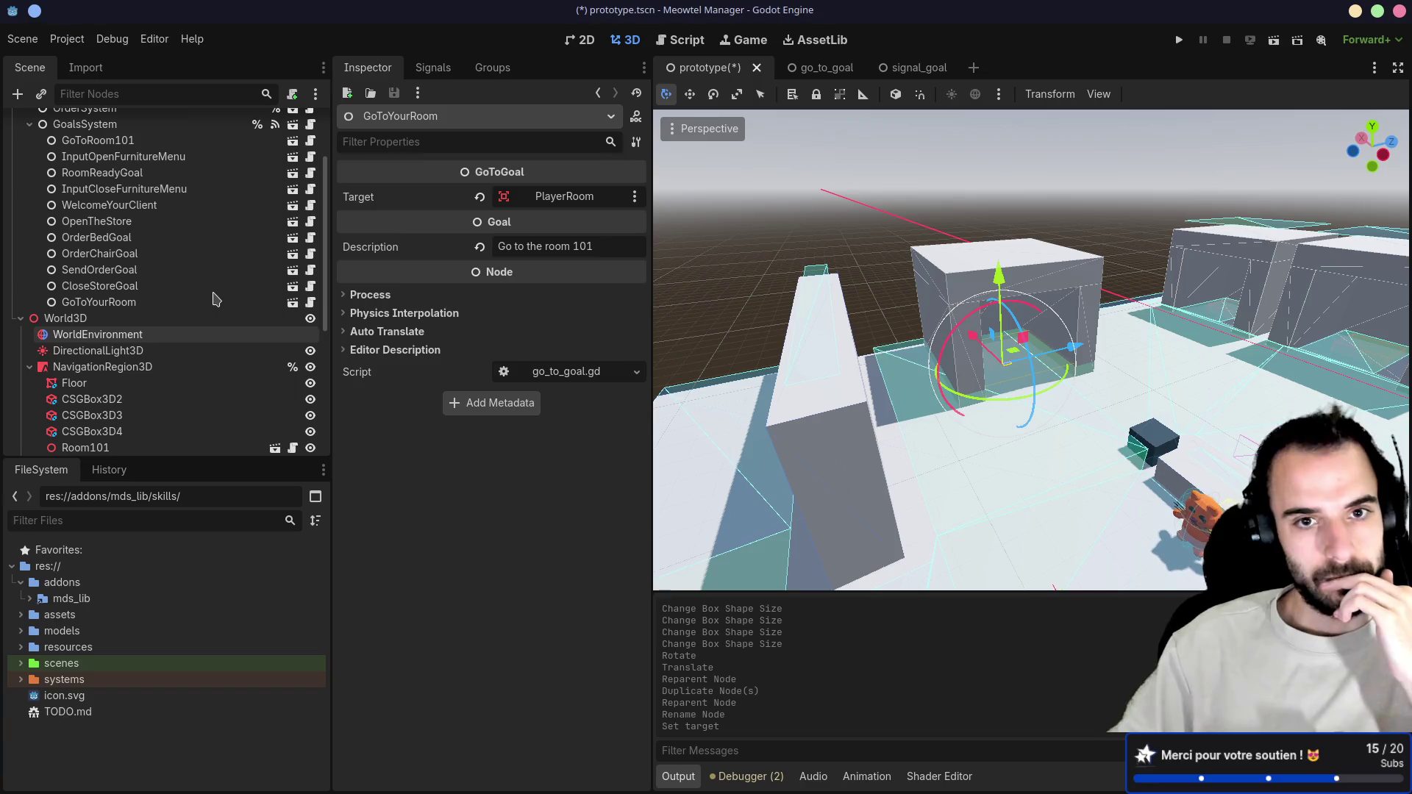
{"action": "left_click_drag", "start_coordinate": [596, 246], "coordinate": [524, 246]}
{"action": "type", "text": "your room"}
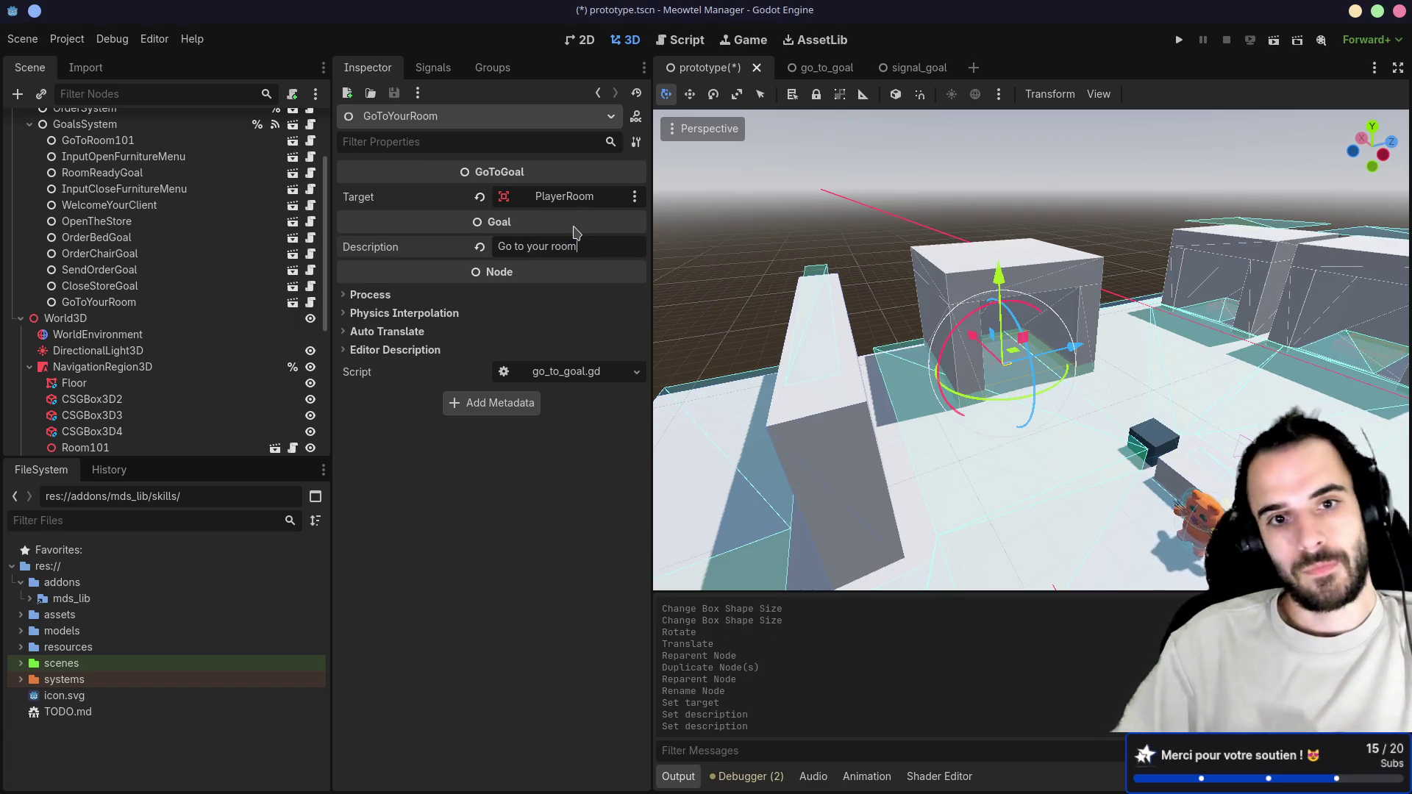
{"action": "key", "text": "ctrl+s"}
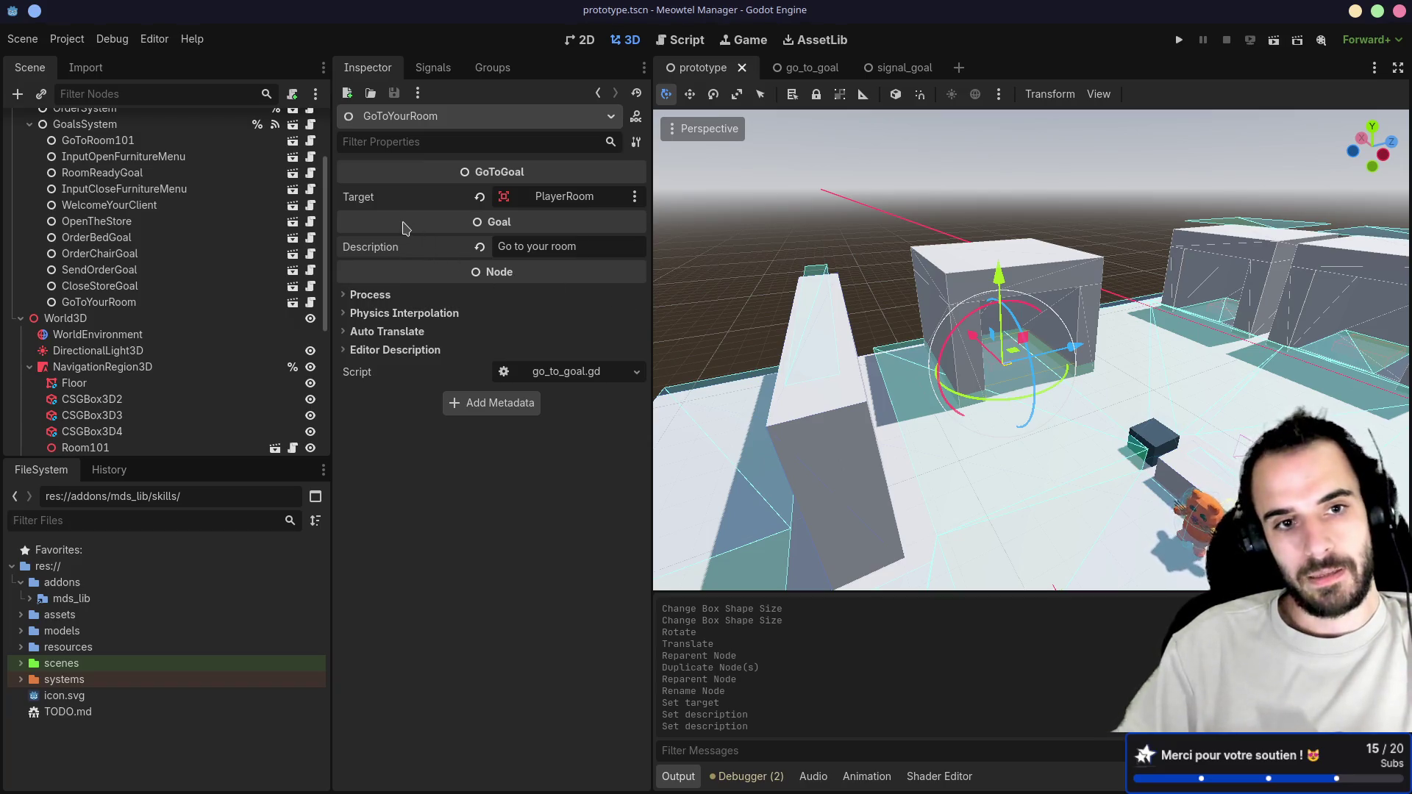
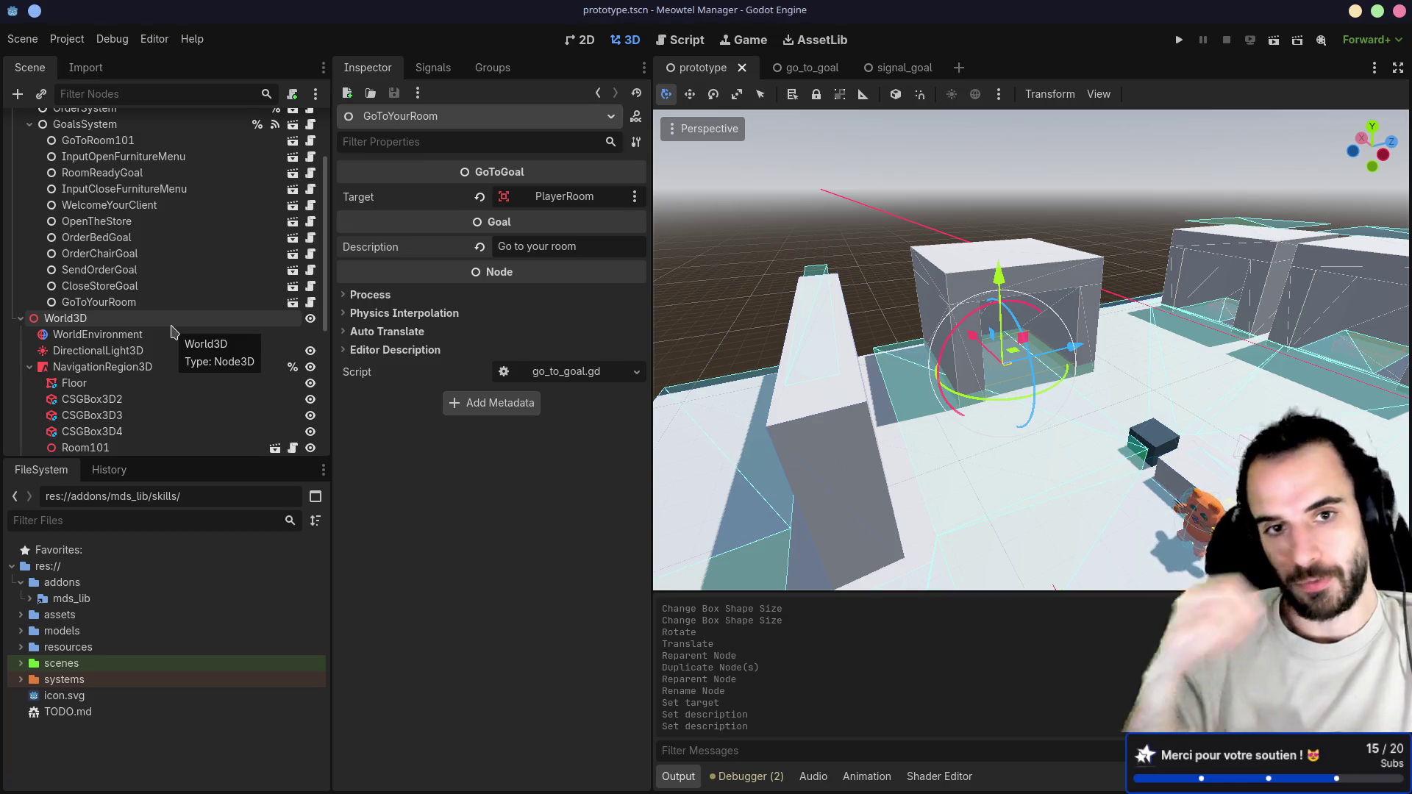
- Review the existing goal nodes, from WelcomeYourClient to CloseStoreGoal, ending on OpenTheStore
{"action": "scroll", "coordinate": [171, 353], "scroll_direction": "down", "scroll_amount": 3}
{"action": "scroll", "coordinate": [171, 379], "scroll_direction": "up", "scroll_amount": 4}
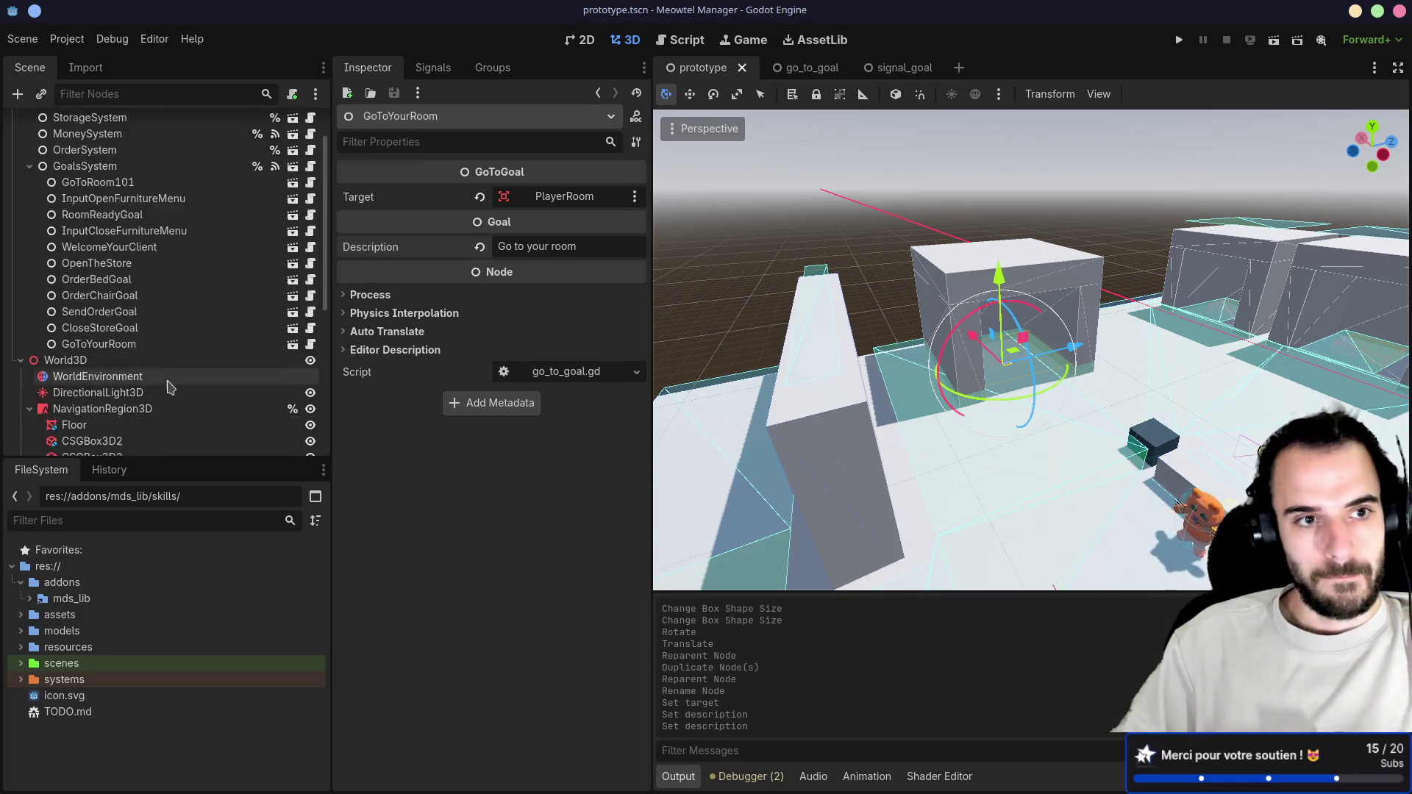
{"action": "scroll", "coordinate": [169, 384], "scroll_direction": "up", "scroll_amount": 1}
{"action": "left_click", "coordinate": [136, 272]}
{"action": "left_click", "coordinate": [116, 337]}
{"action": "left_click", "coordinate": [116, 355]}
{"action": "left_click", "coordinate": [118, 370]}
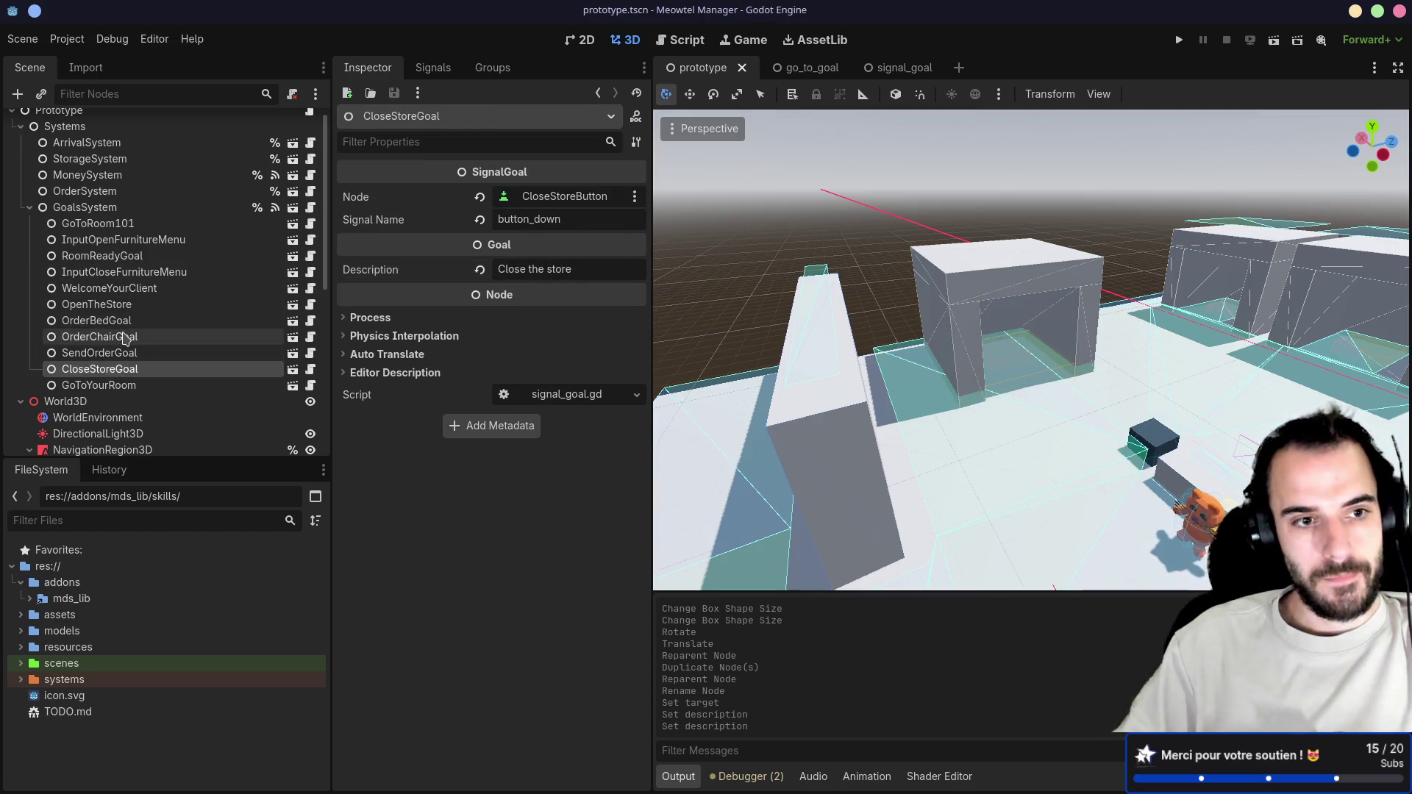
{"action": "left_click", "coordinate": [121, 337]}
{"action": "left_click", "coordinate": [122, 322]}
{"action": "left_click", "coordinate": [124, 306]}
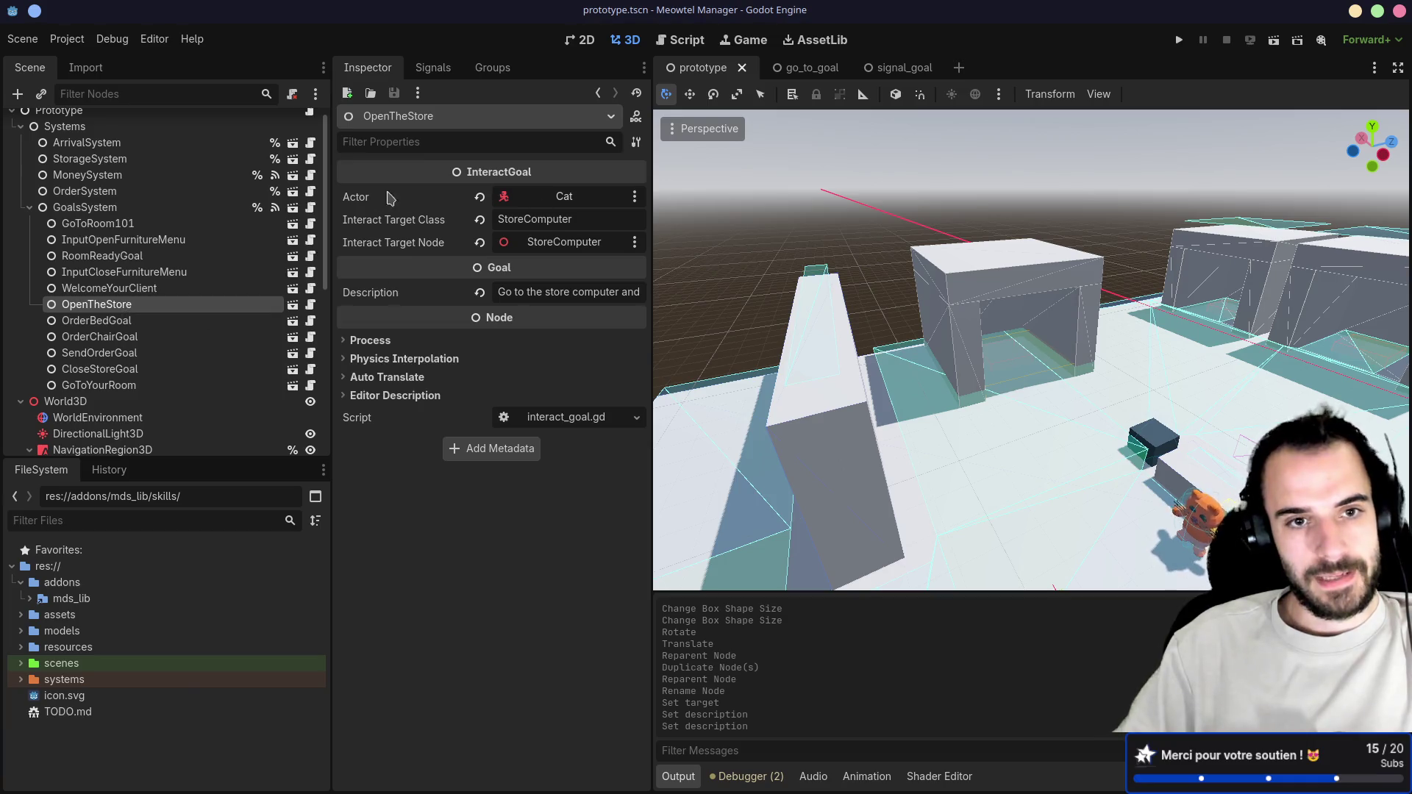
{"action": "left_click", "coordinate": [139, 289]}
{"action": "left_click", "coordinate": [141, 306]}
- Duplicate OpenTheStore, move the copy to the end of GoalsSystem, rename it SleepGoal, and save
{"action": "key", "text": "ctrl+d"}
{"action": "left_click_drag", "start_coordinate": [134, 321], "coordinate": [130, 406]}
{"action": "left_click", "coordinate": [133, 407]}
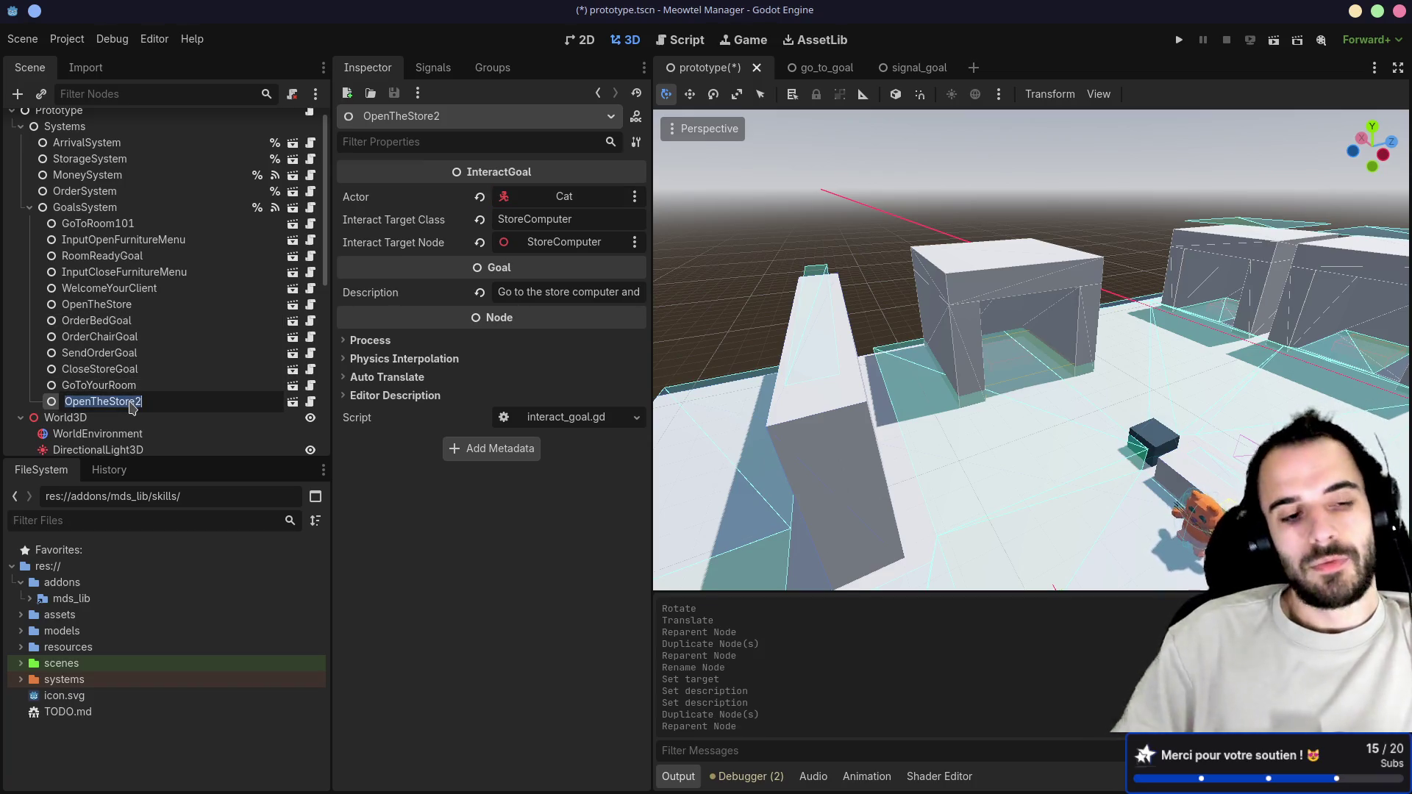
{"action": "type", "text": "Sleep"}
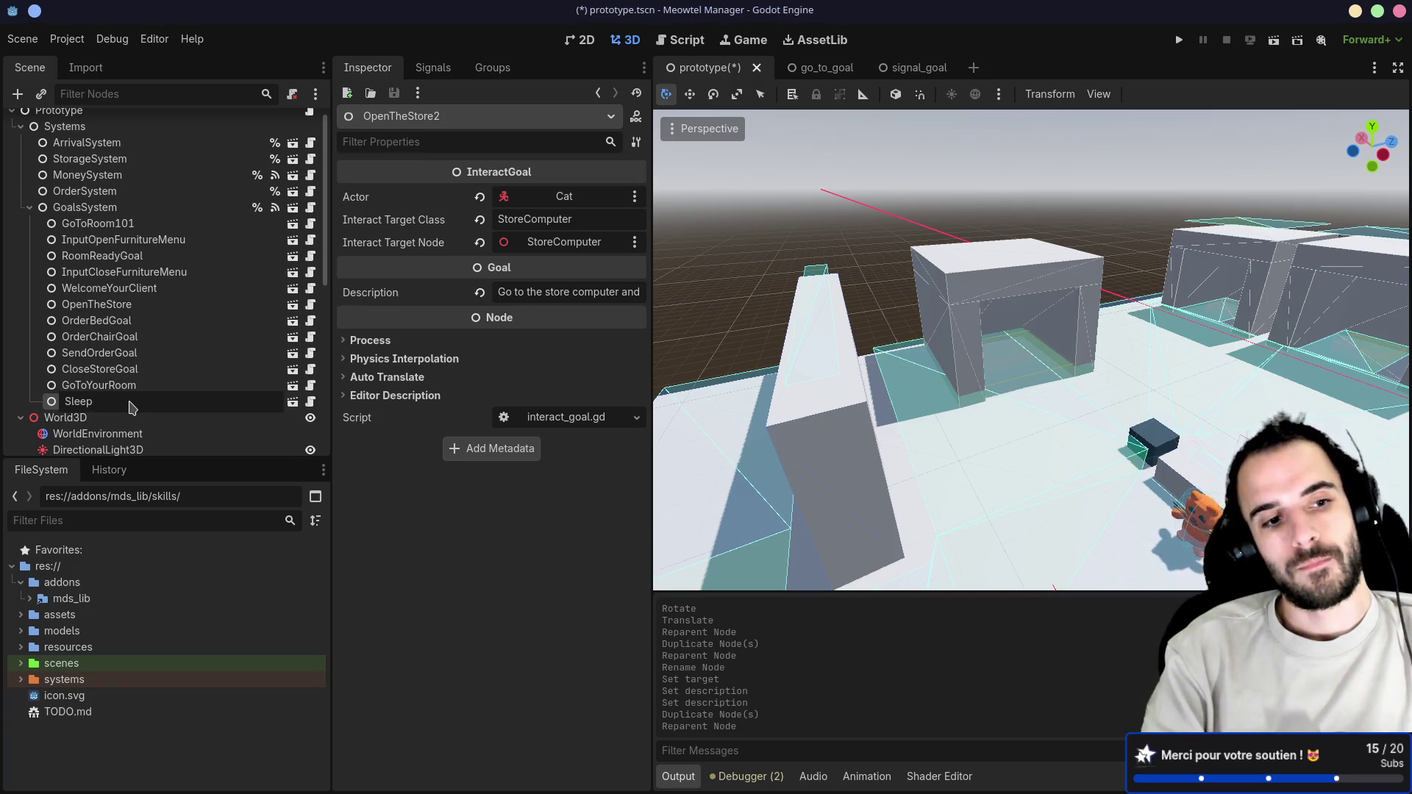
{"action": "key", "text": "Return"}
{"action": "left_click", "coordinate": [133, 403]}
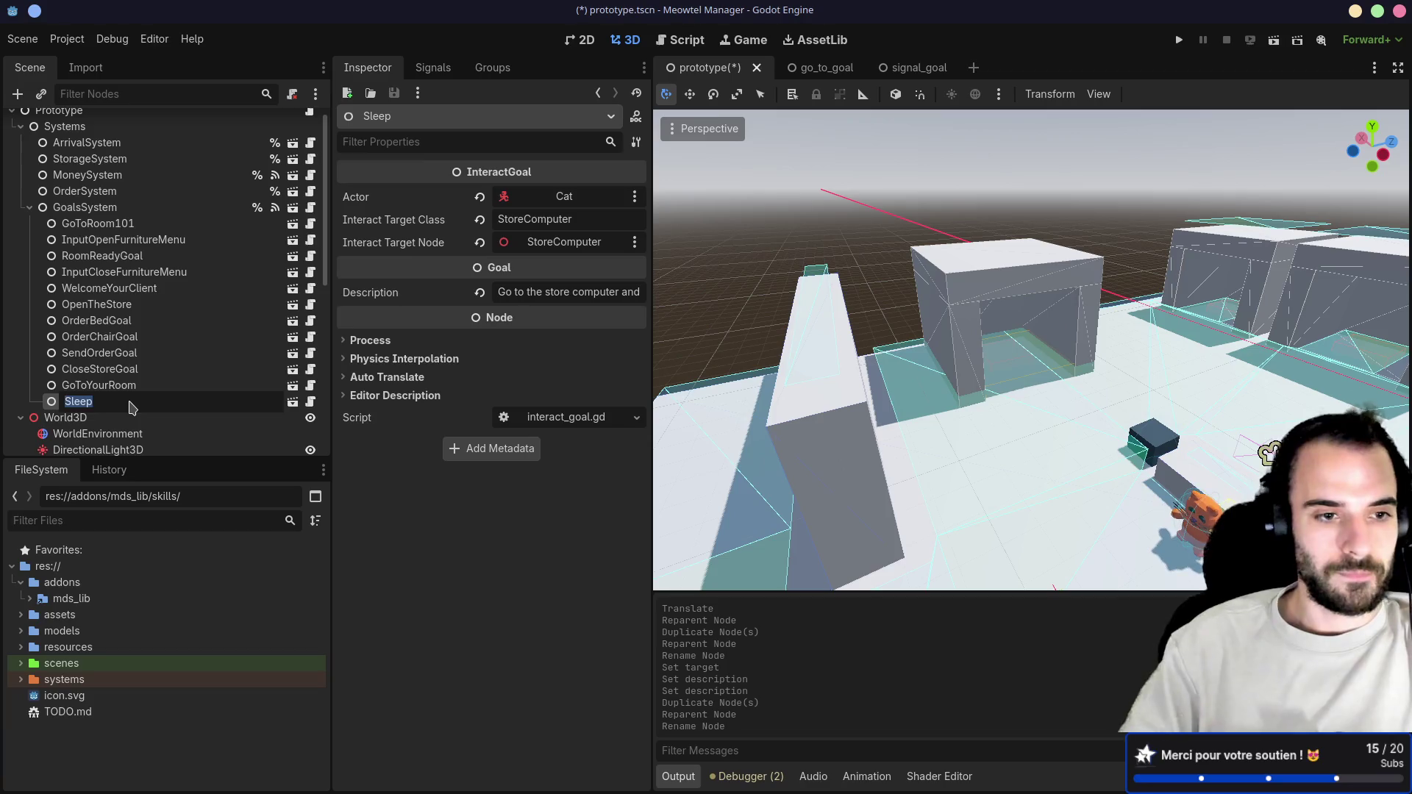
{"action": "type", "text": "Goal"}
{"action": "key", "text": "Return"}
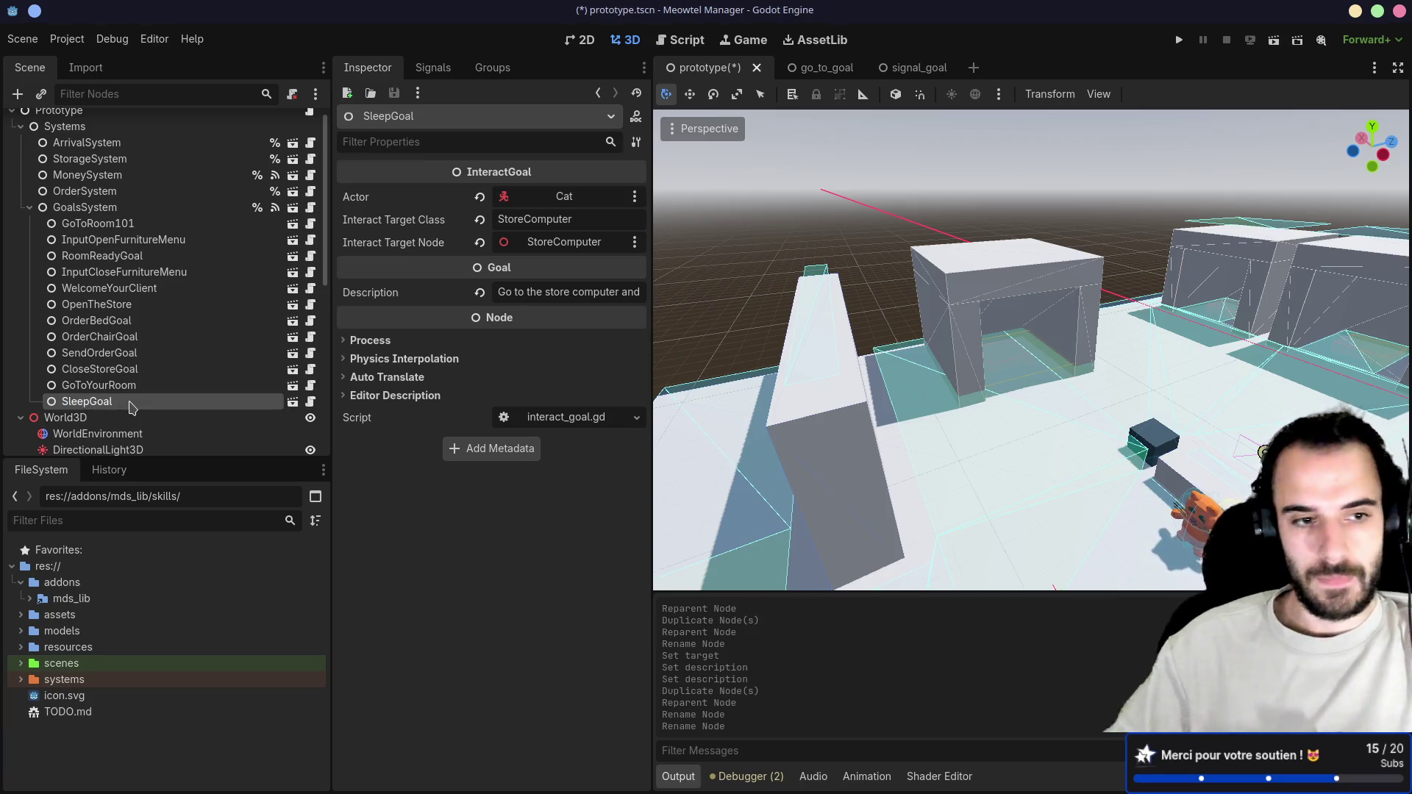
{"action": "key", "text": "ctrl+s"}
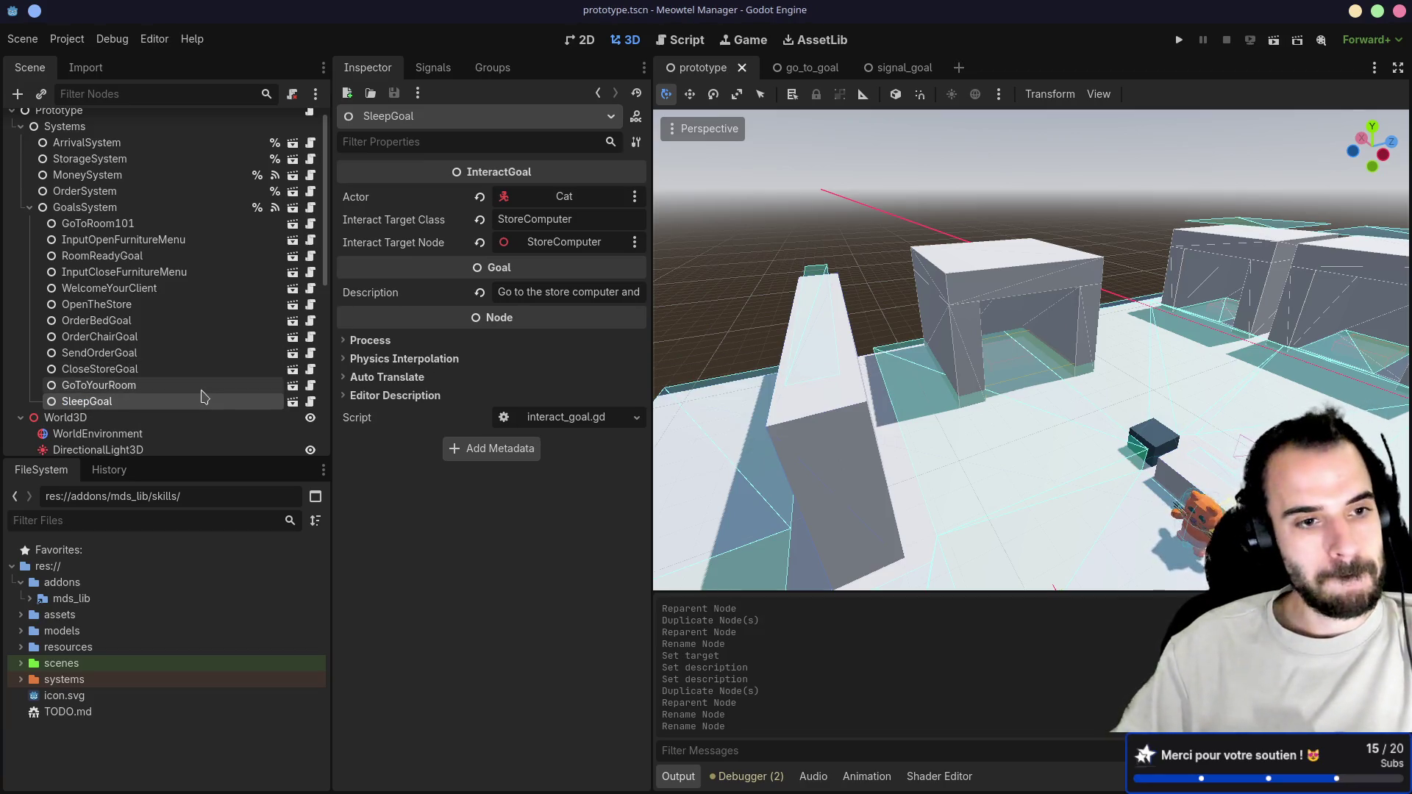
- In the FileSystem, expand the scenes folder and collapse the room folder
{"action": "scroll", "coordinate": [199, 392], "scroll_direction": "down", "scroll_amount": 3}
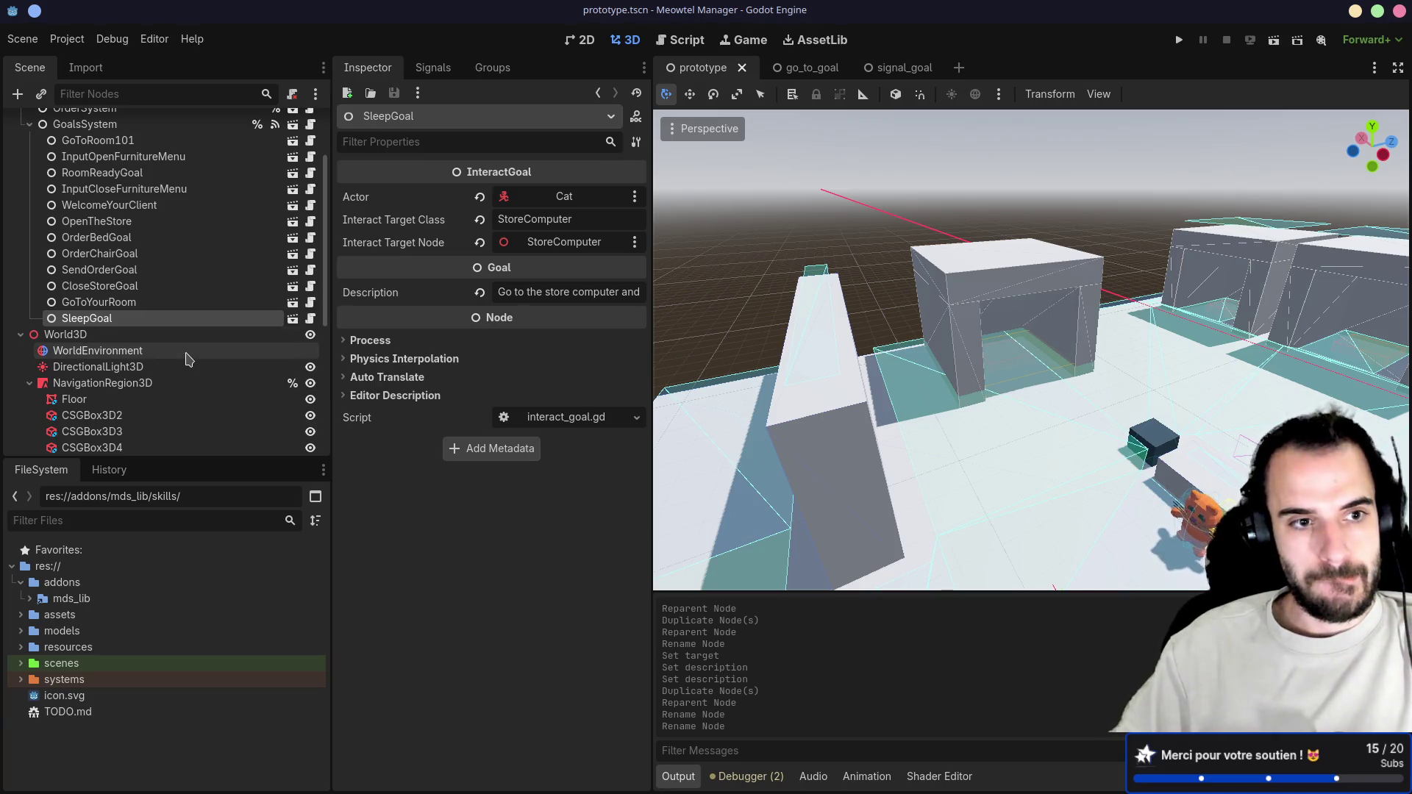
{"action": "scroll", "coordinate": [186, 359], "scroll_direction": "down", "scroll_amount": 3}
{"action": "left_click", "coordinate": [20, 664]}
{"action": "scroll", "coordinate": [74, 634], "scroll_direction": "down", "scroll_amount": 5}
{"action": "left_click", "coordinate": [29, 577]}
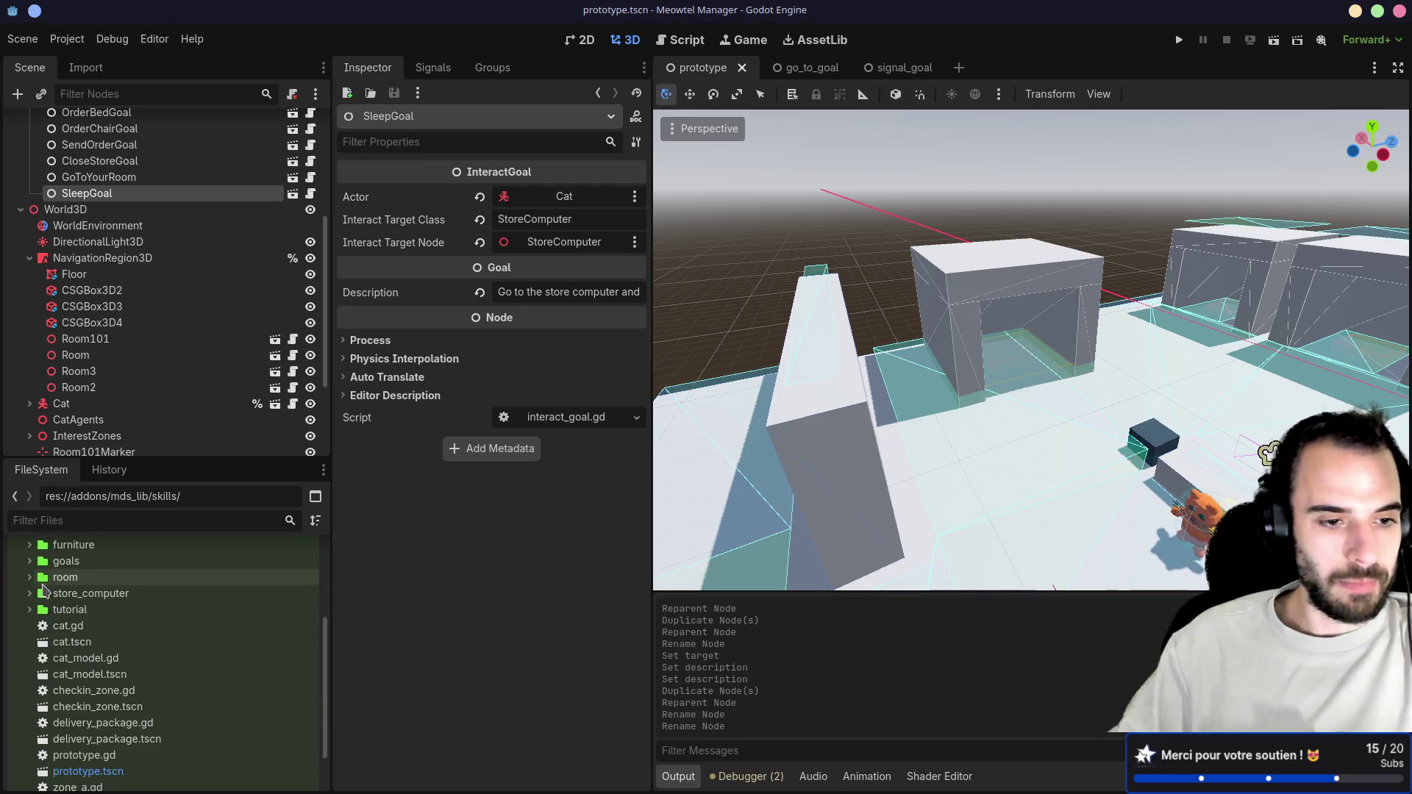
- Create a new folder named player_bed inside the scenes folder
{"action": "scroll", "coordinate": [32, 605], "scroll_direction": "up", "scroll_amount": 3}
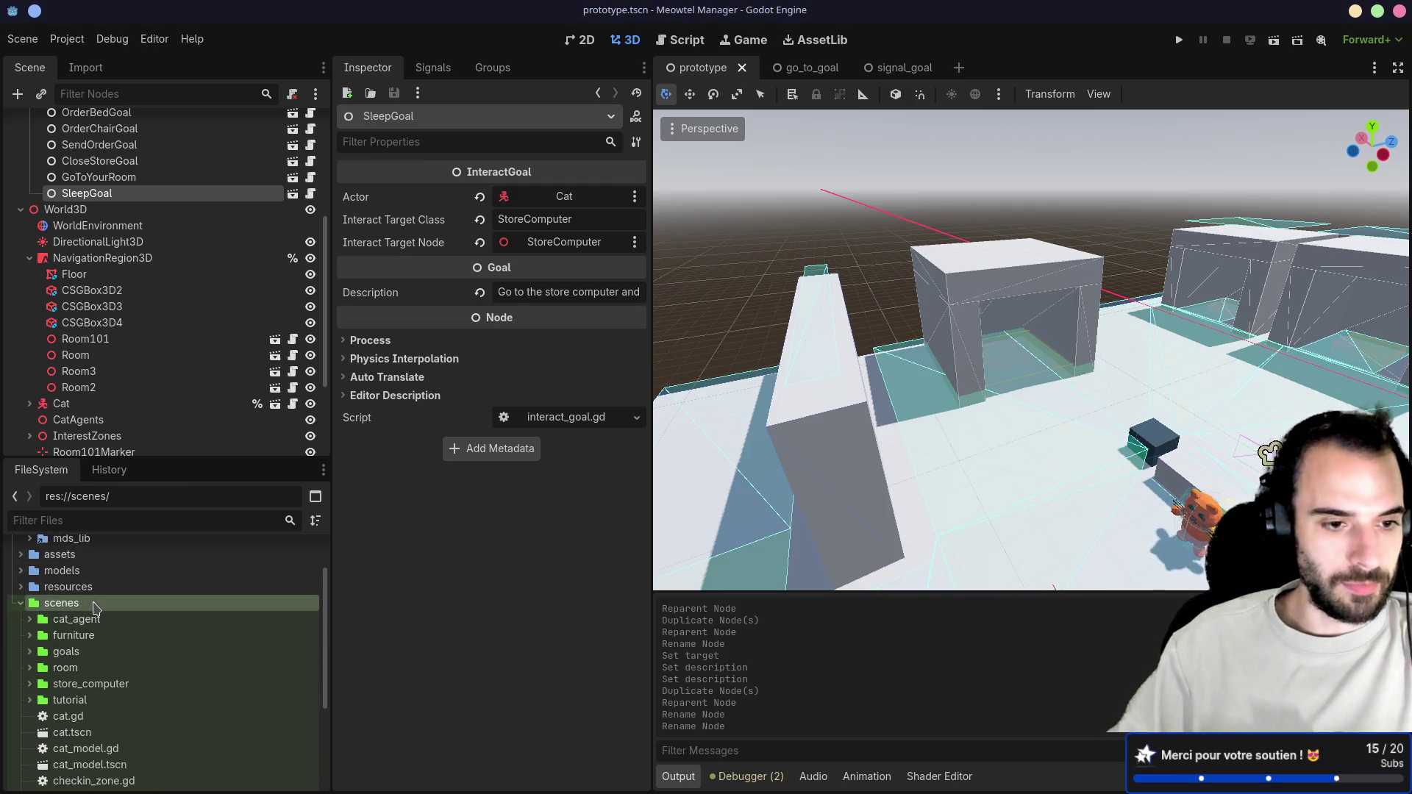
{"action": "right_click", "coordinate": [87, 603]}
{"action": "mouse_move", "coordinate": [213, 533]}
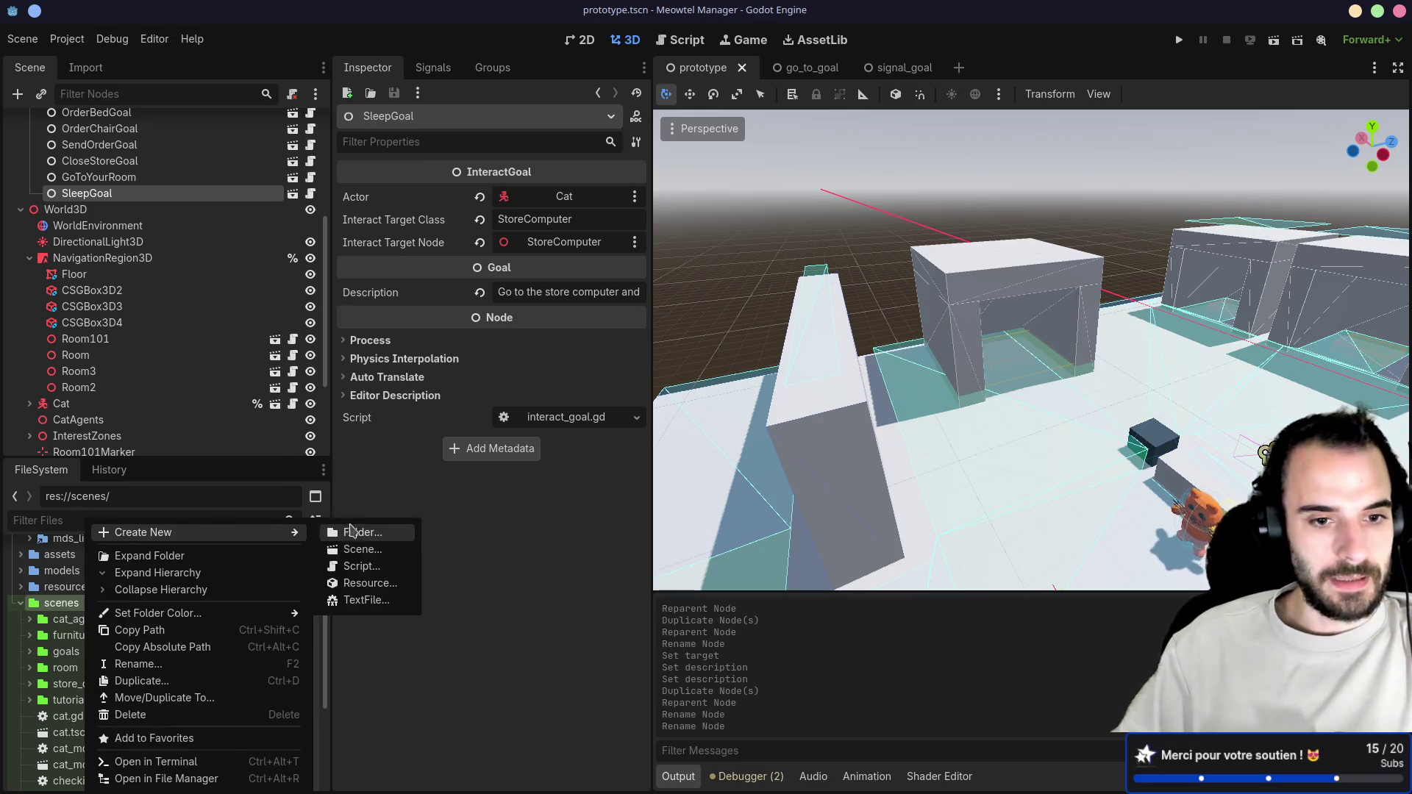
{"action": "left_click", "coordinate": [360, 533]}
{"action": "type", "text": "player_"}
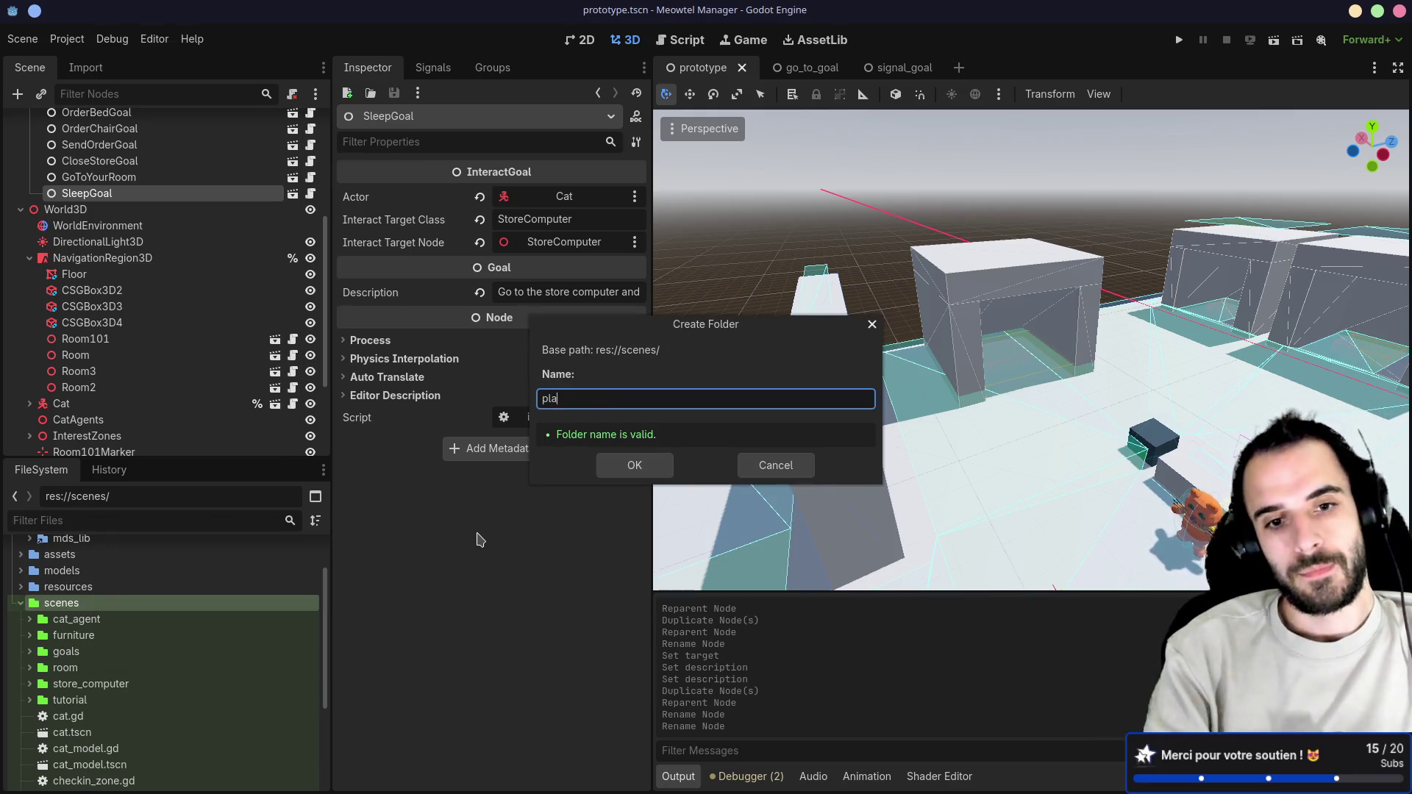
{"action": "type", "text": "bed"}
{"action": "key", "text": "Return"}
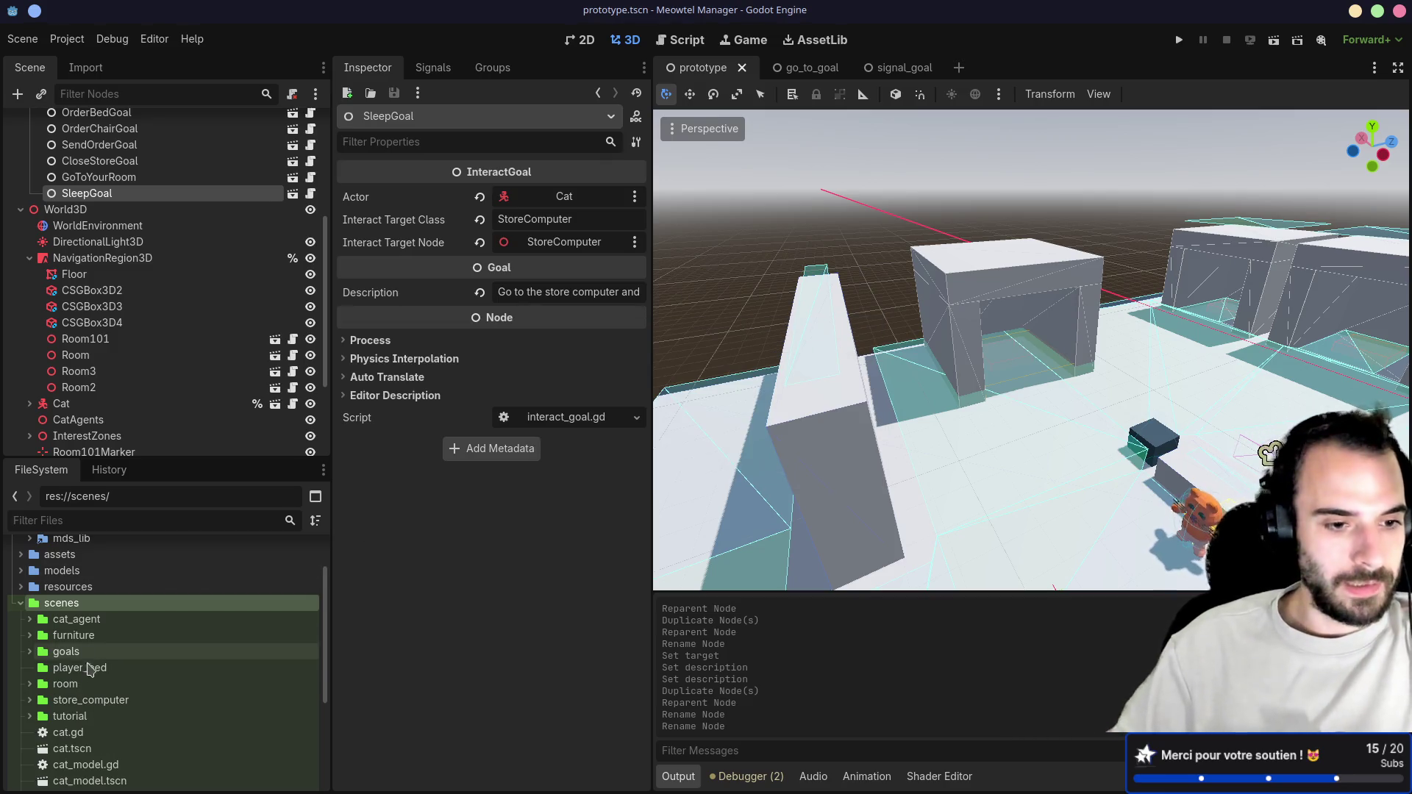
- Create a new 3D scene named player_bed inside the player_bed folder
{"action": "left_click", "coordinate": [81, 668]}
{"action": "right_click", "coordinate": [88, 672]}
{"action": "mouse_move", "coordinate": [213, 533]}
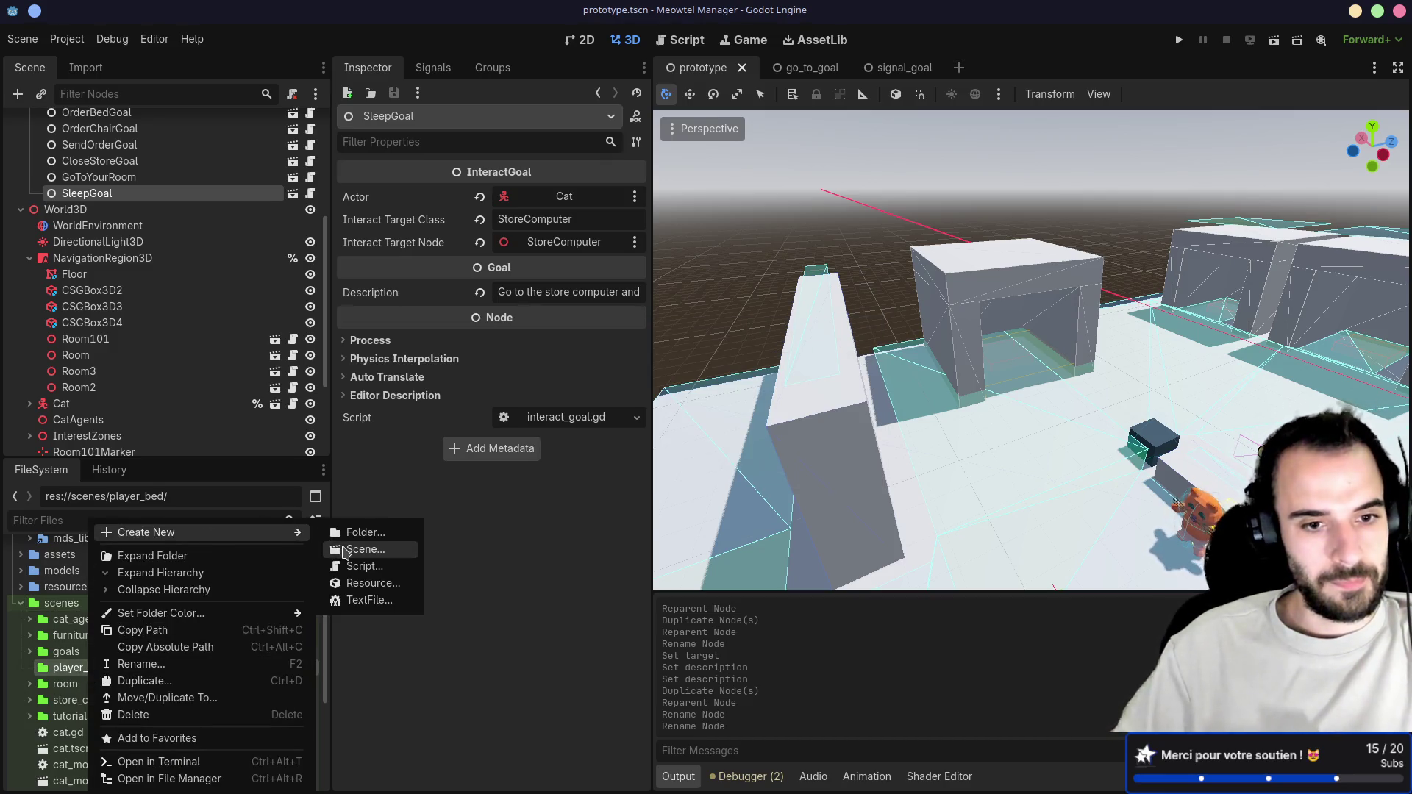
{"action": "left_click", "coordinate": [398, 550]}
{"action": "left_click", "coordinate": [656, 326]}
{"action": "type", "text": "pl"}
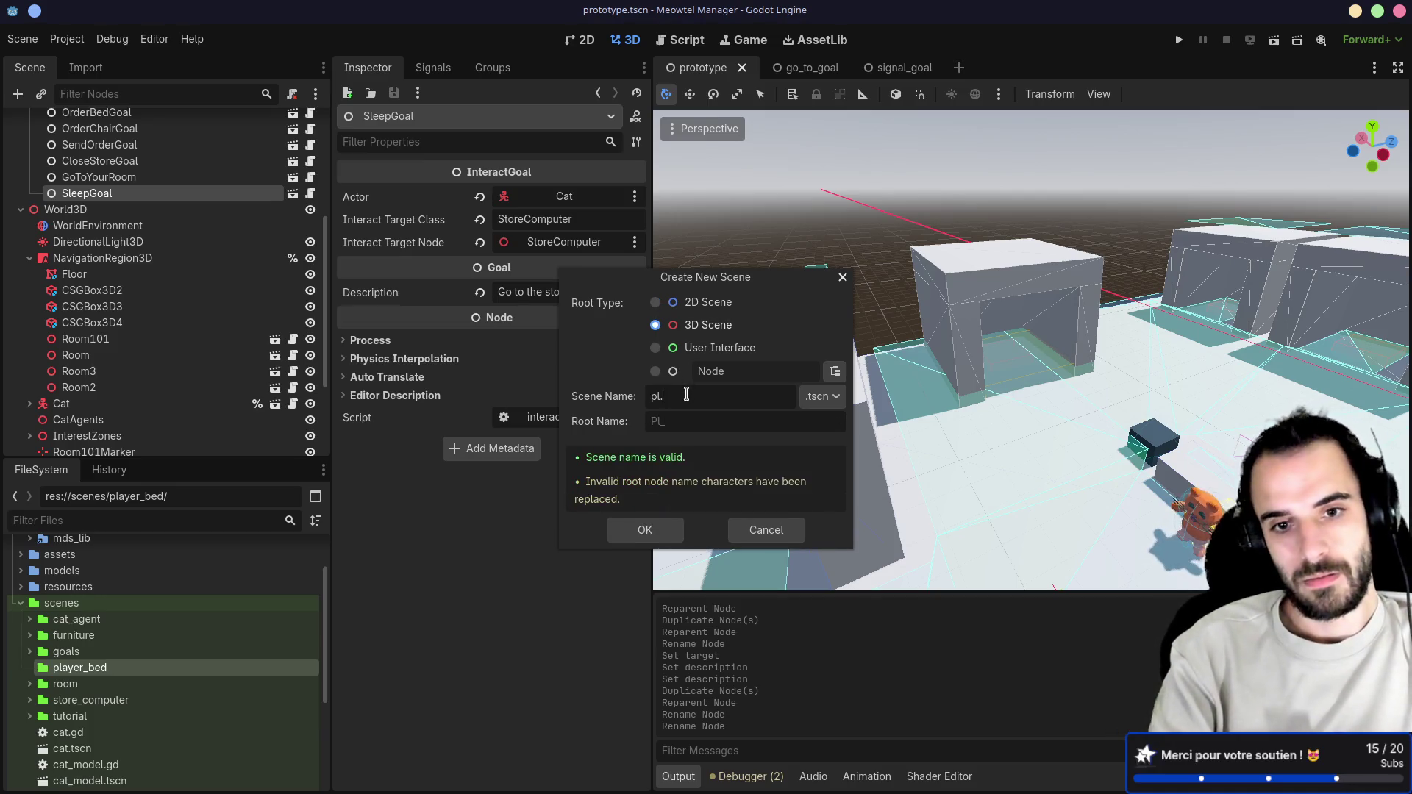
{"action": "type", "text": "d"}
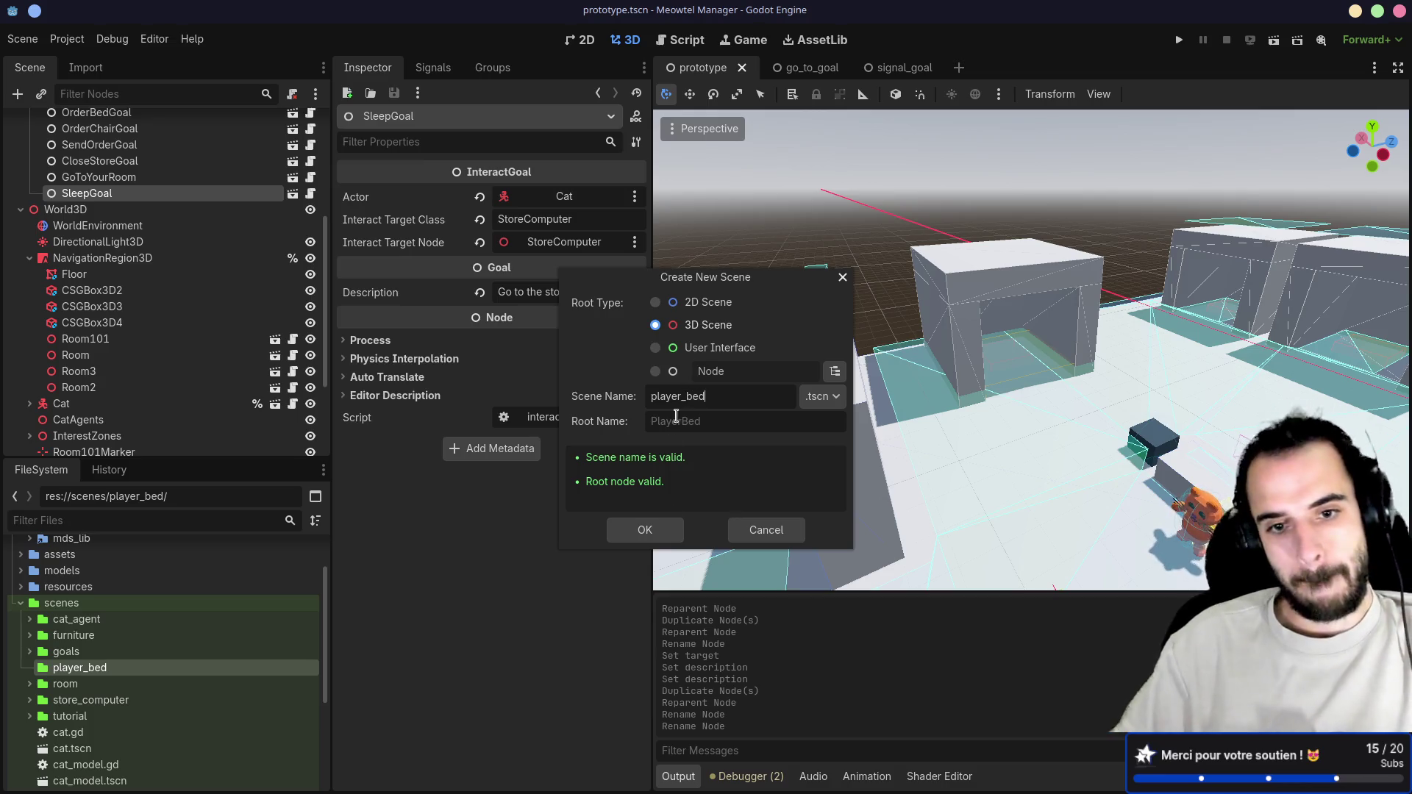
{"action": "left_click", "coordinate": [657, 533]}
- Add a MeshInstance3D with a BoxMesh under PlayerBed and save the scene
{"action": "left_click", "coordinate": [120, 129]}
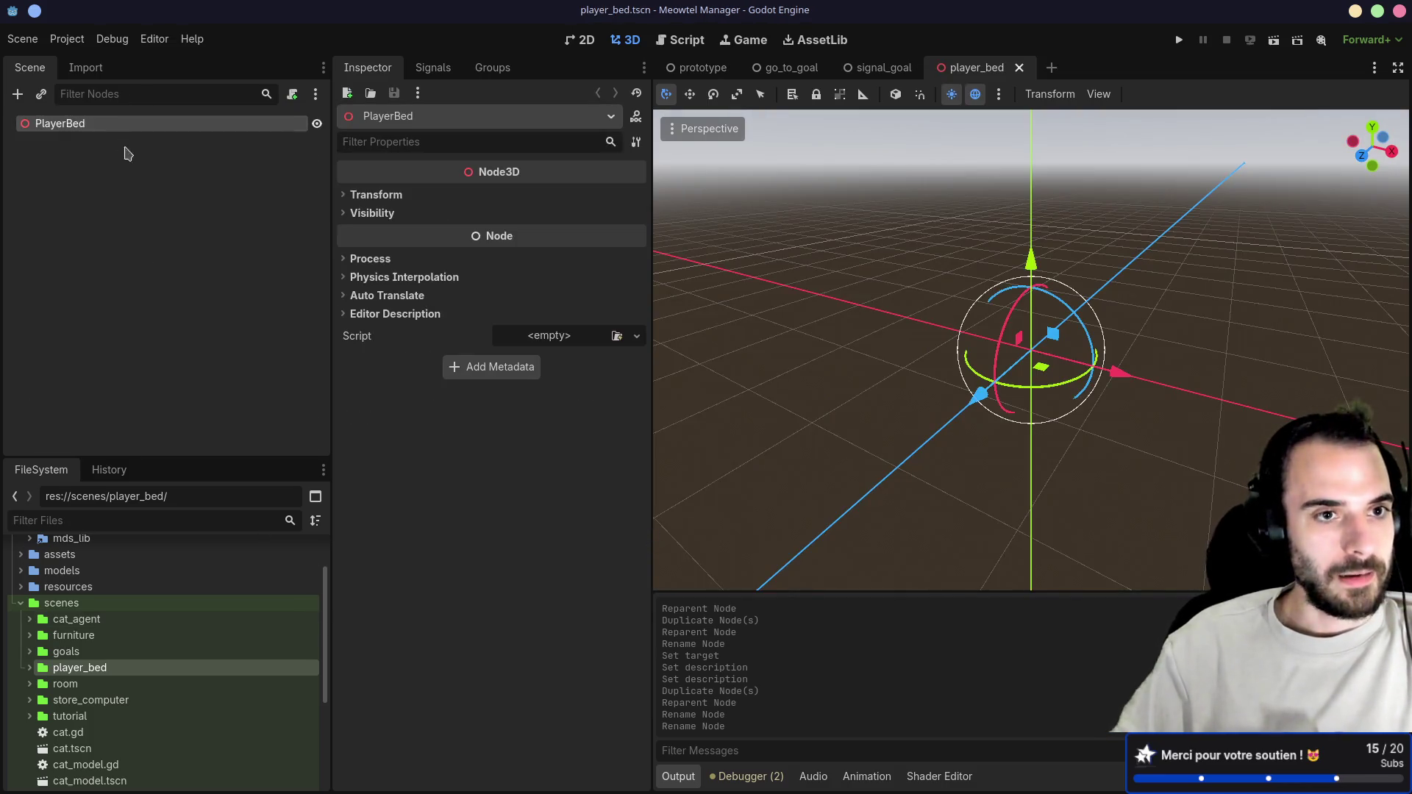
{"action": "key", "text": "ctrl+a"}
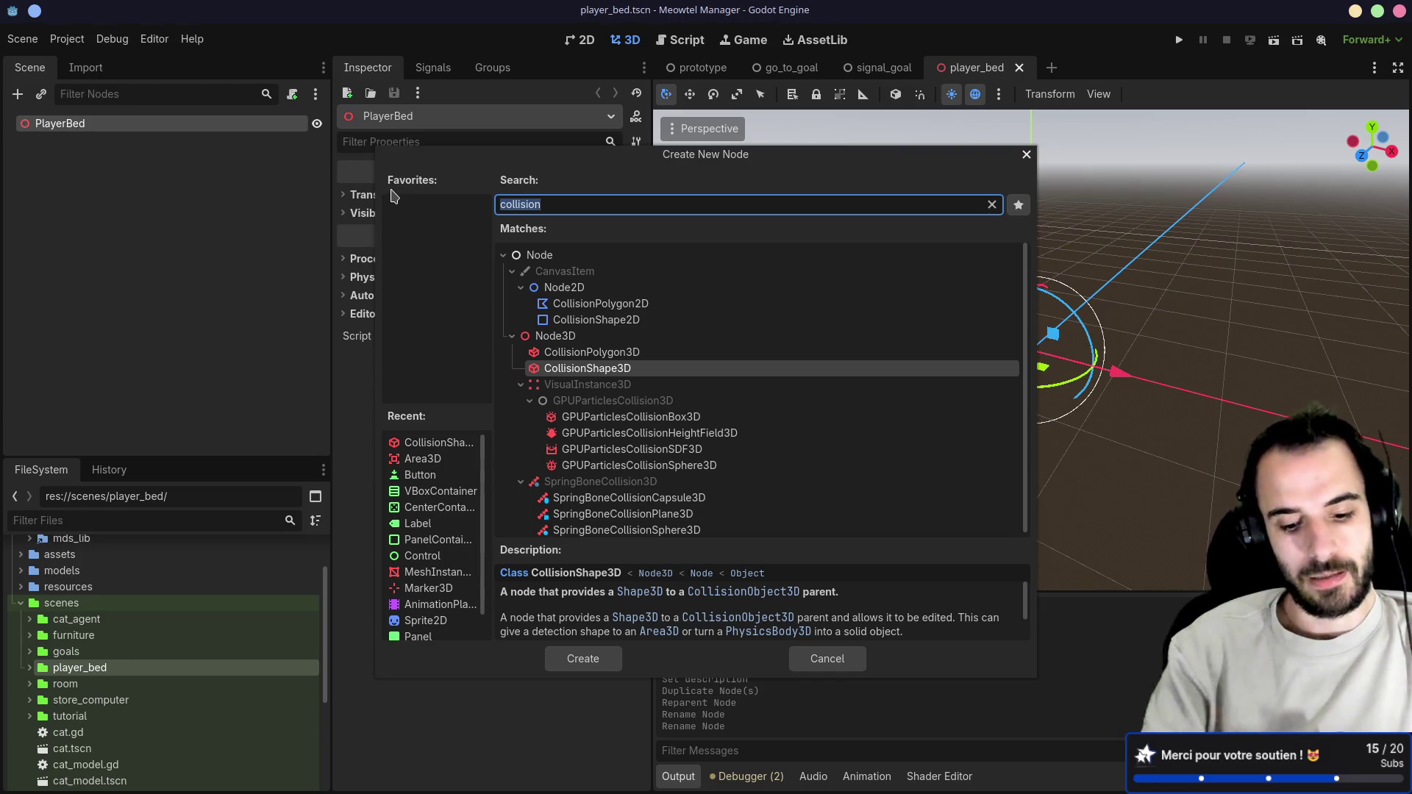
{"action": "type", "text": "mesh"}
{"action": "key", "text": "Return"}
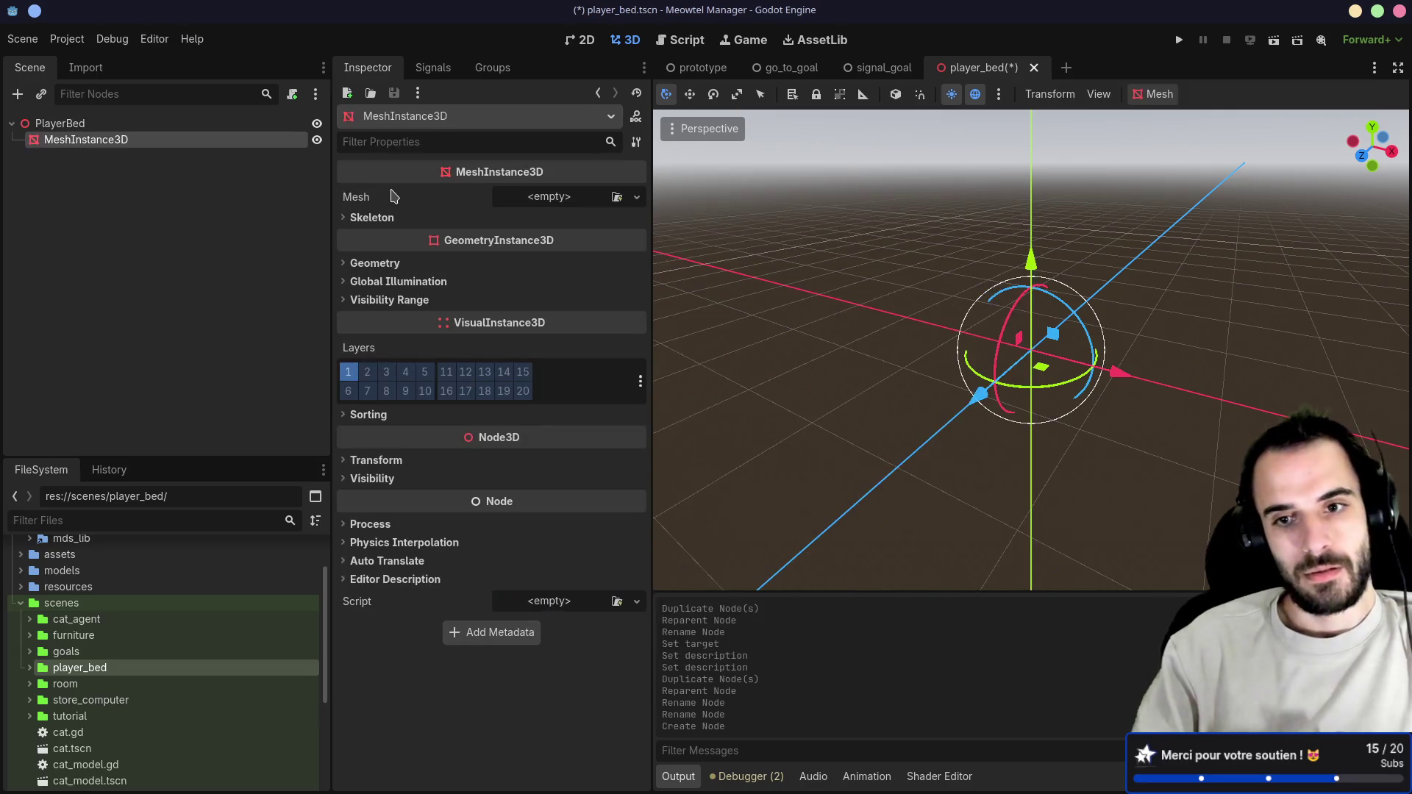
{"action": "left_click", "coordinate": [548, 196]}
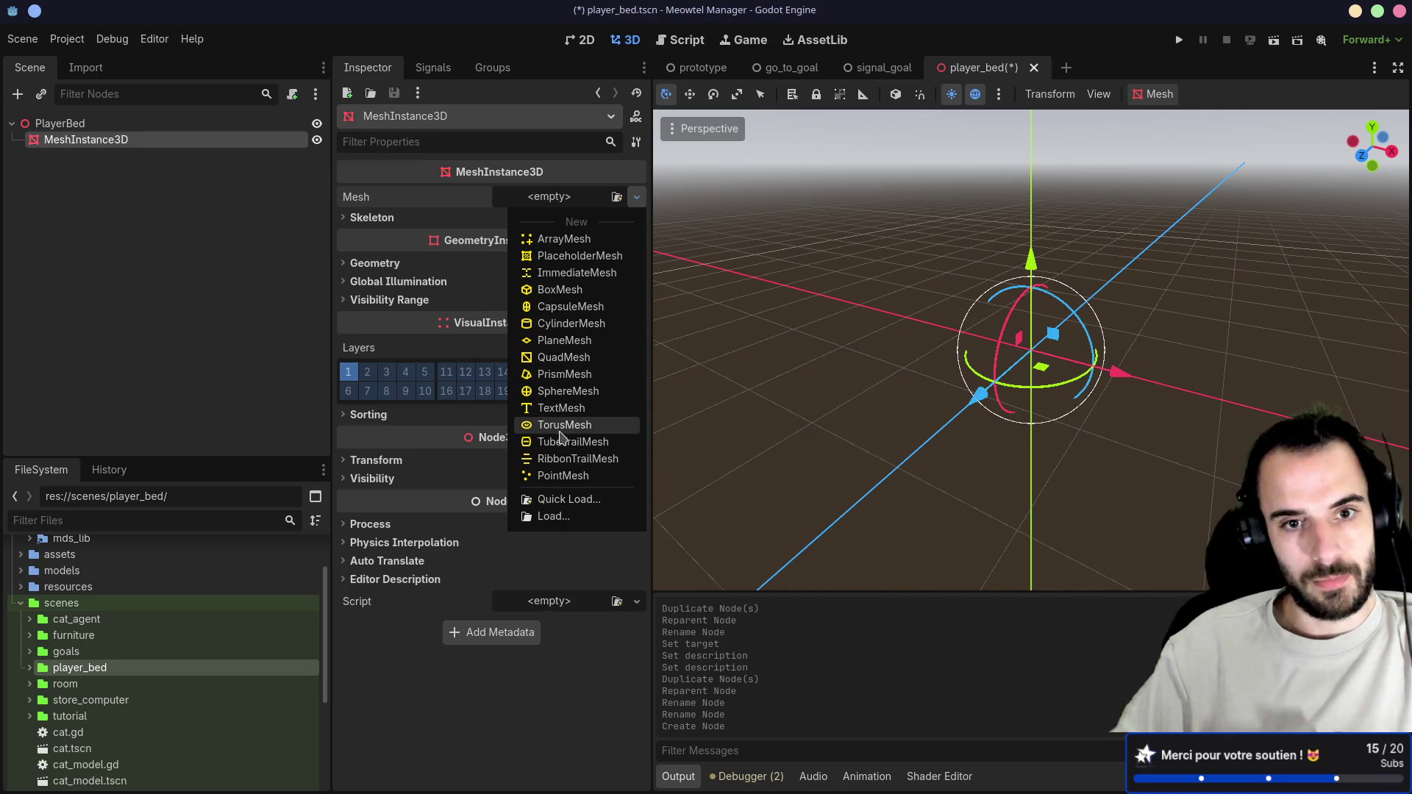
{"action": "left_click", "coordinate": [559, 290]}
{"action": "mouse_move", "coordinate": [748, 322]}
{"action": "left_mouse_down"}
{"action": "mouse_move", "coordinate": [930, 346]}
{"action": "mouse_move", "coordinate": [928, 312]}
{"action": "left_mouse_up"}
{"action": "key", "text": "ctrl+s"}
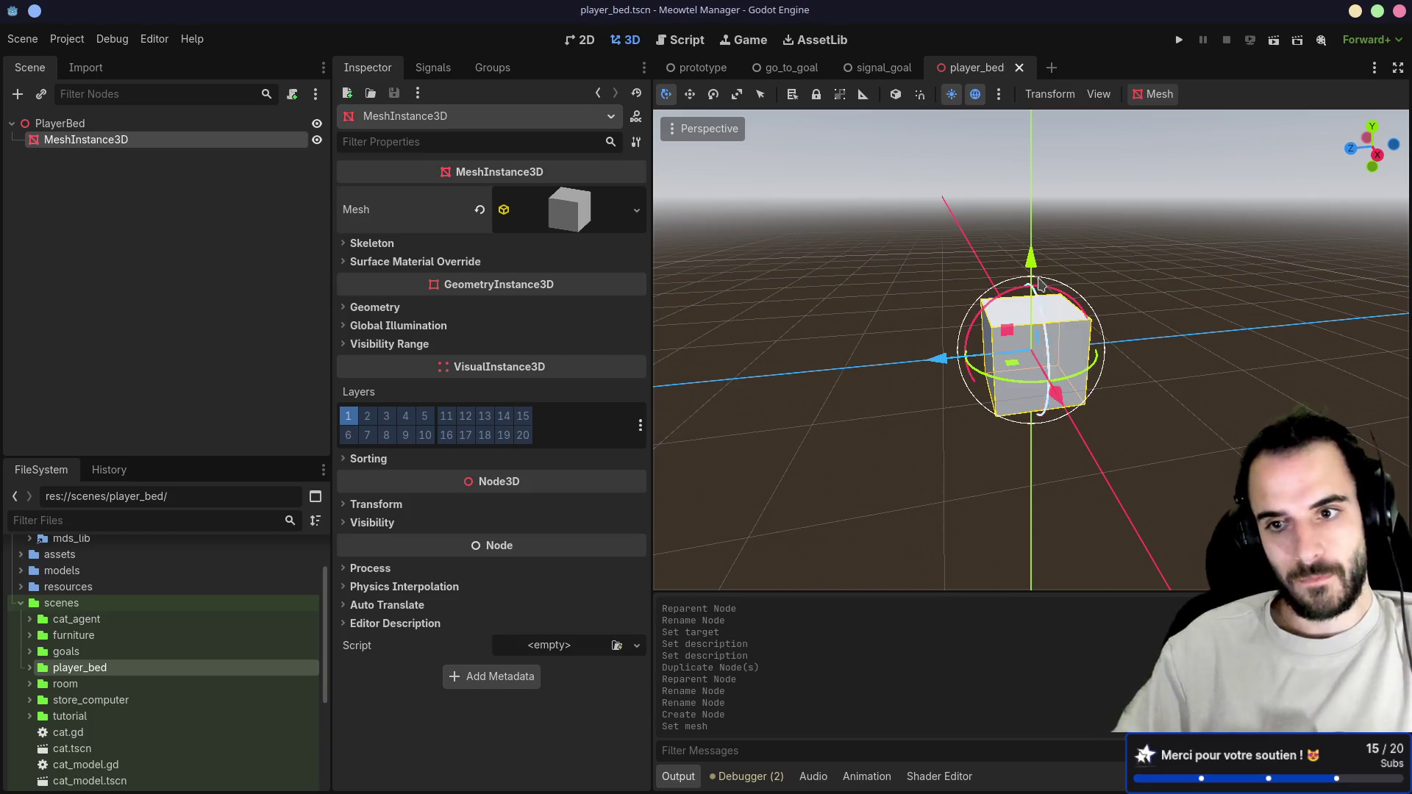
{"action": "left_click", "coordinate": [227, 125]}
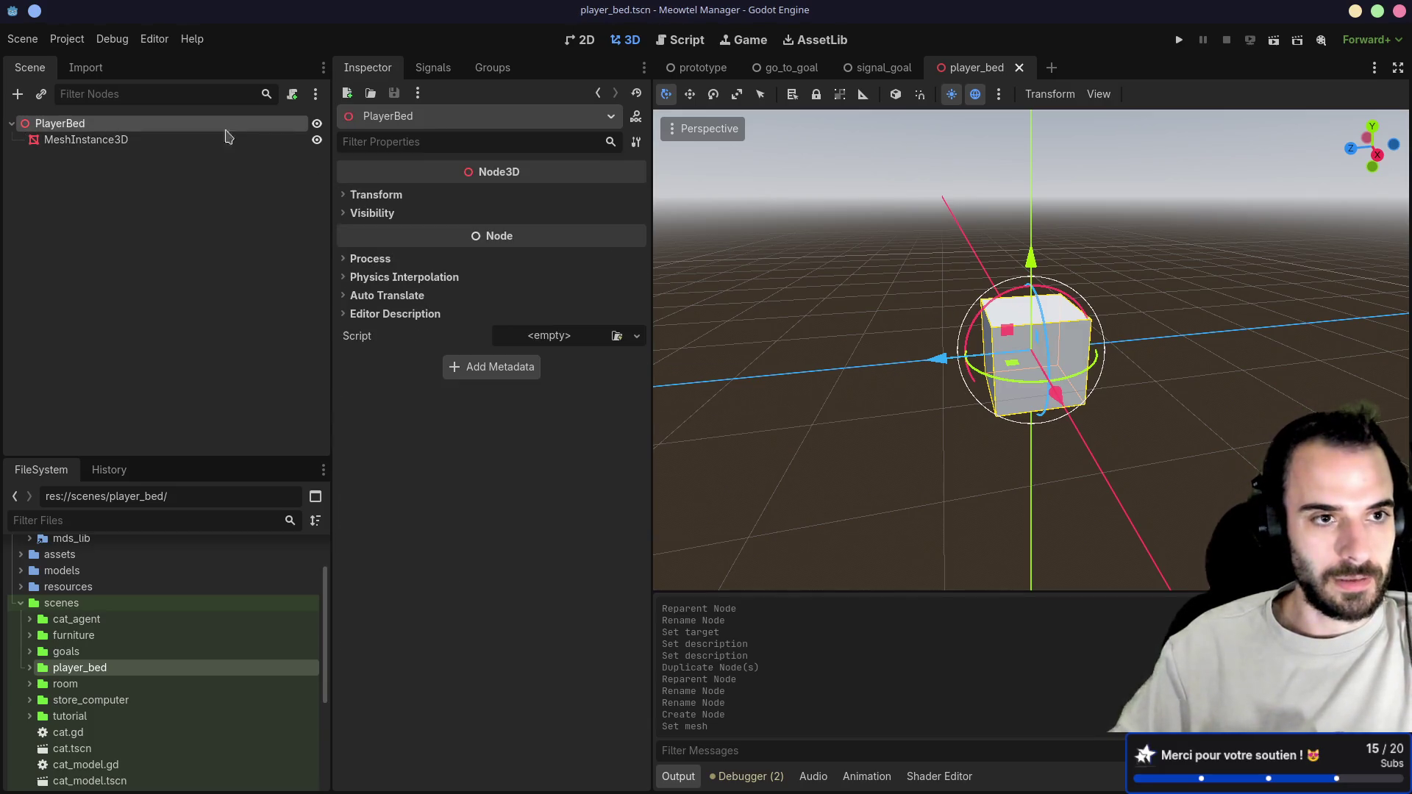
- Add an MdsInteractTarget3D from the mds_lib interact skill folder under PlayerBed
{"action": "scroll", "coordinate": [140, 574], "scroll_direction": "up", "scroll_amount": 3}
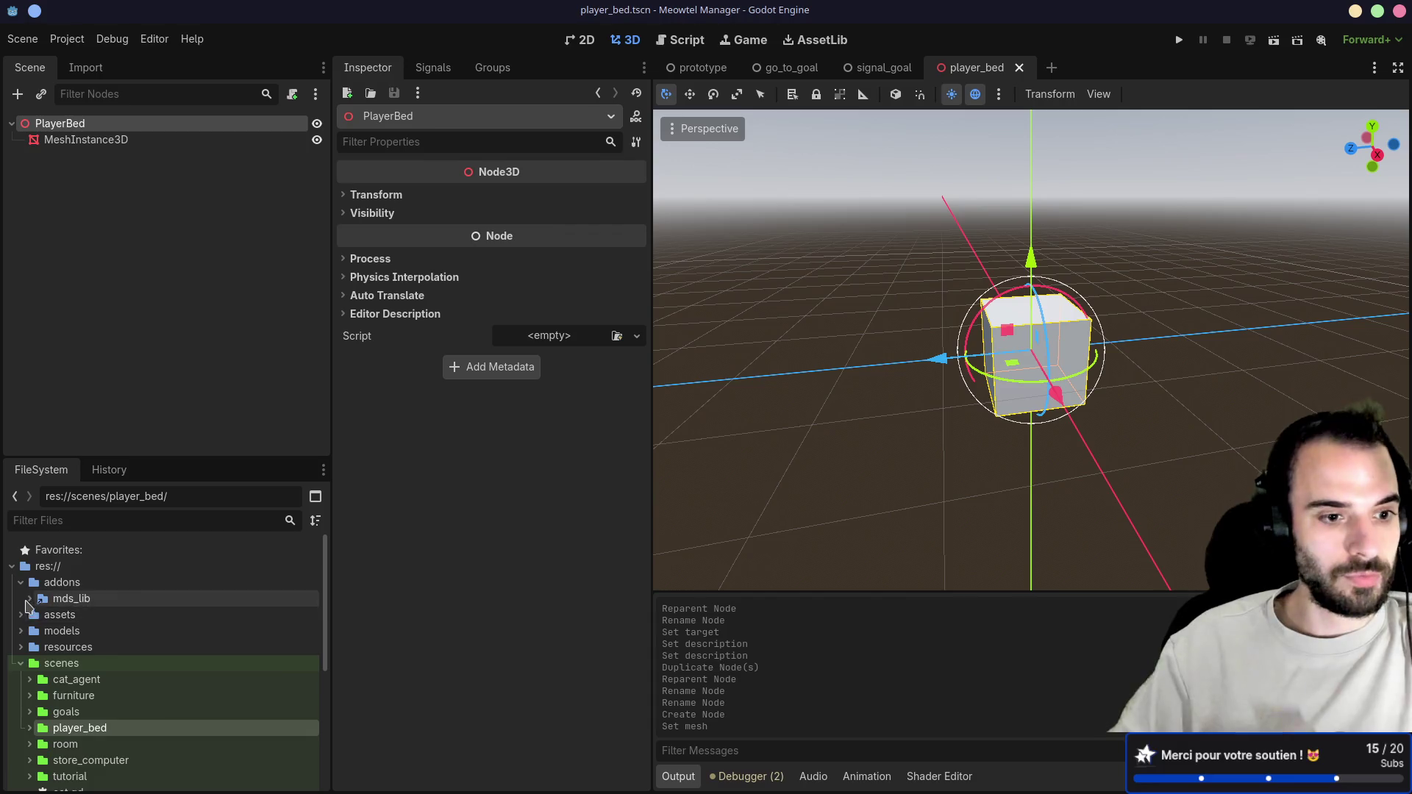
{"action": "left_click", "coordinate": [29, 598]}
{"action": "scroll", "coordinate": [34, 617], "scroll_direction": "down", "scroll_amount": 2}
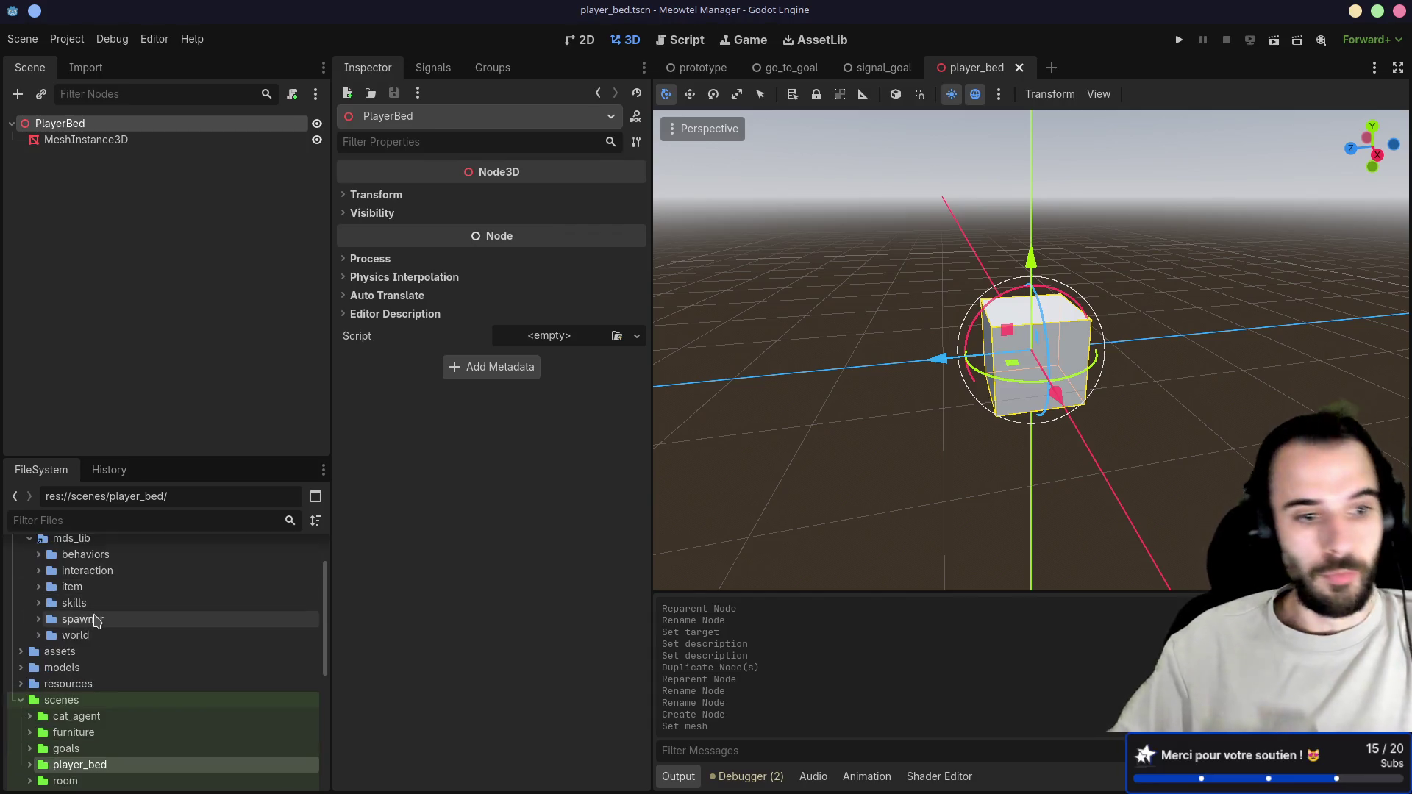
{"action": "left_click", "coordinate": [38, 603]}
{"action": "double_click", "coordinate": [89, 652]}
{"action": "scroll", "coordinate": [175, 674], "scroll_direction": "down", "scroll_amount": 2}
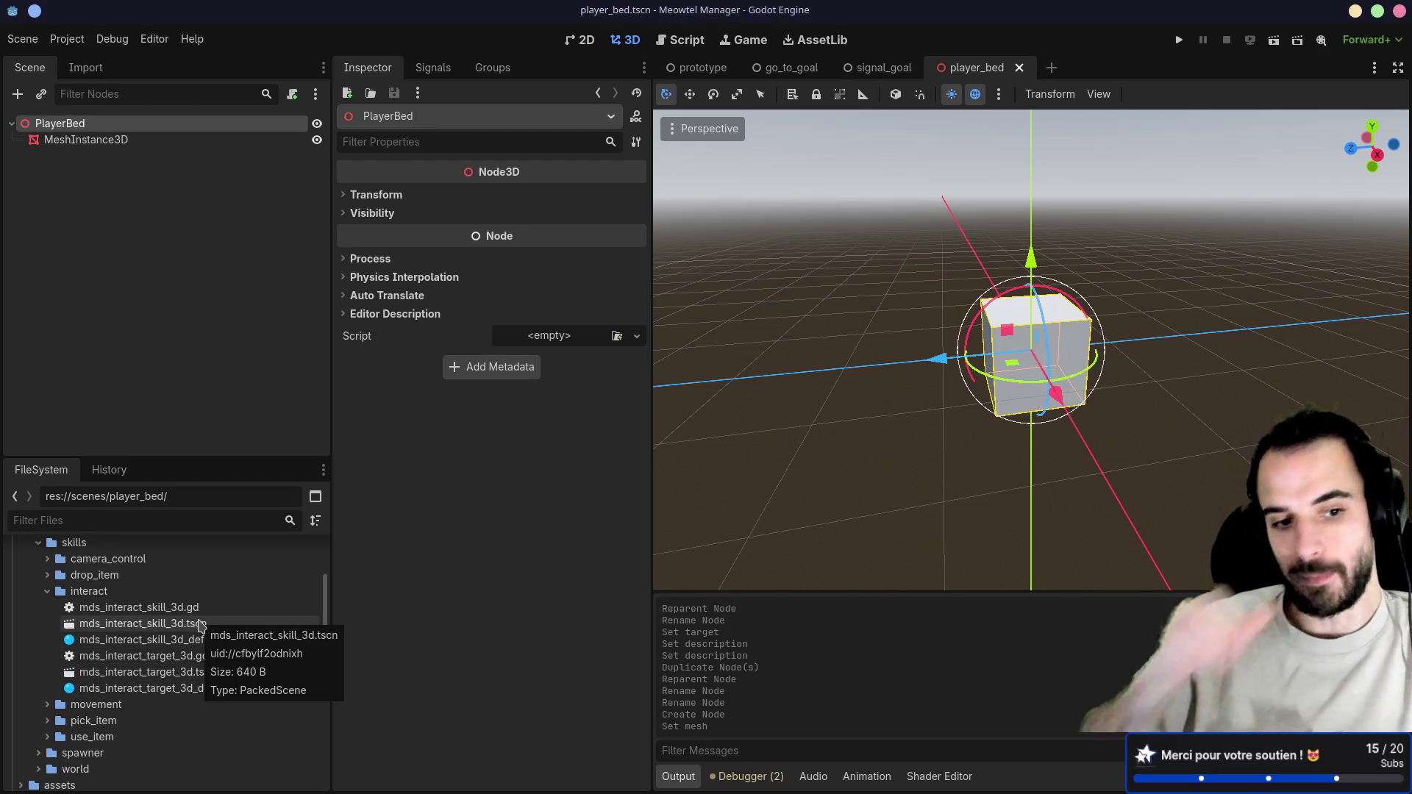
{"action": "mouse_move", "coordinate": [133, 672]}
{"action": "left_mouse_down"}
{"action": "mouse_move", "coordinate": [88, 671]}
{"action": "mouse_move", "coordinate": [104, 125]}
{"action": "mouse_move", "coordinate": [581, 197]}
{"action": "left_mouse_up"}
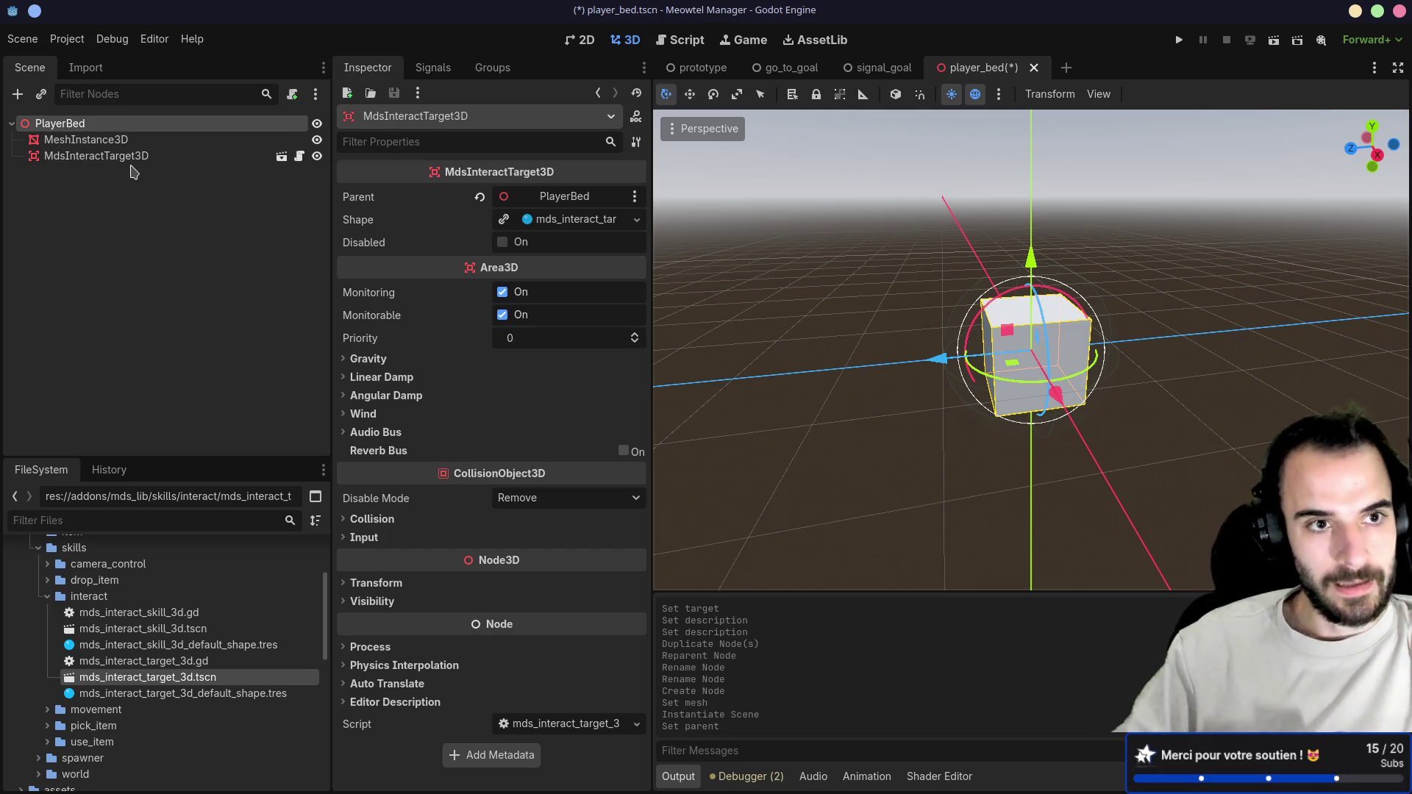
{"action": "left_click", "coordinate": [136, 161]}
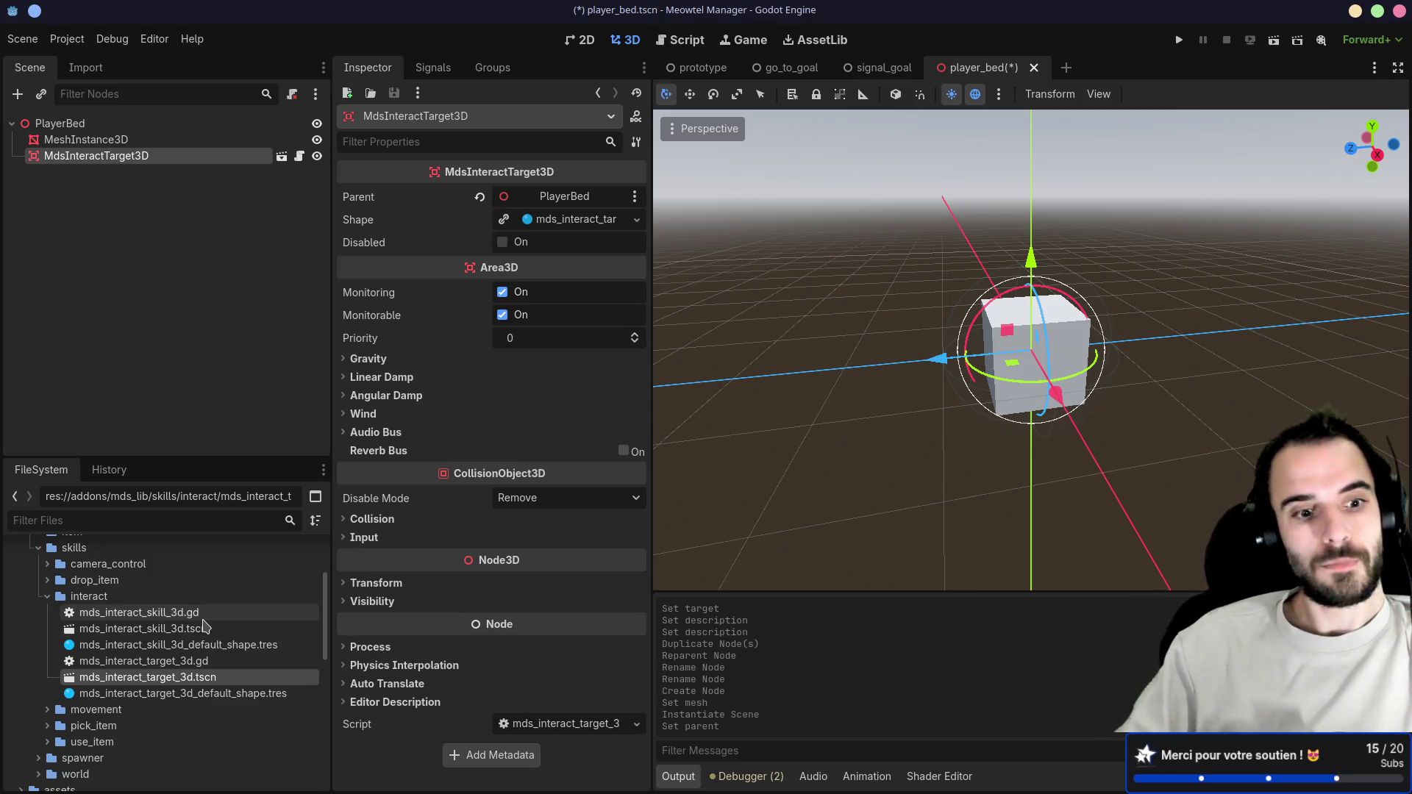
- Drag mds_interaction_custom.tscn from the mds_lib interaction folder onto MdsInteractTarget3D
{"action": "scroll", "coordinate": [206, 625], "scroll_direction": "down", "scroll_amount": 1}
{"action": "left_click", "coordinate": [47, 537]}
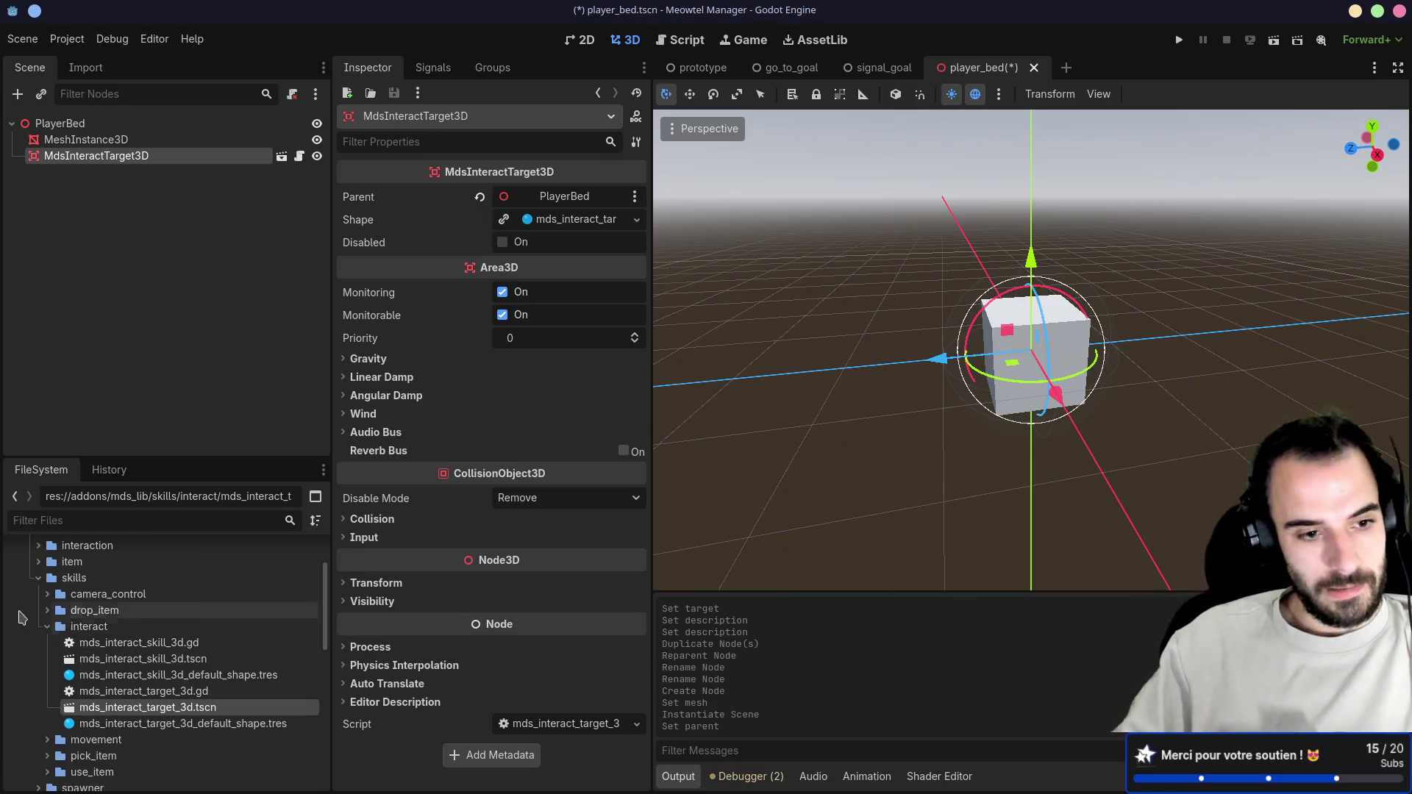
{"action": "left_click", "coordinate": [39, 578]}
{"action": "scroll", "coordinate": [42, 600], "scroll_direction": "up", "scroll_amount": 2}
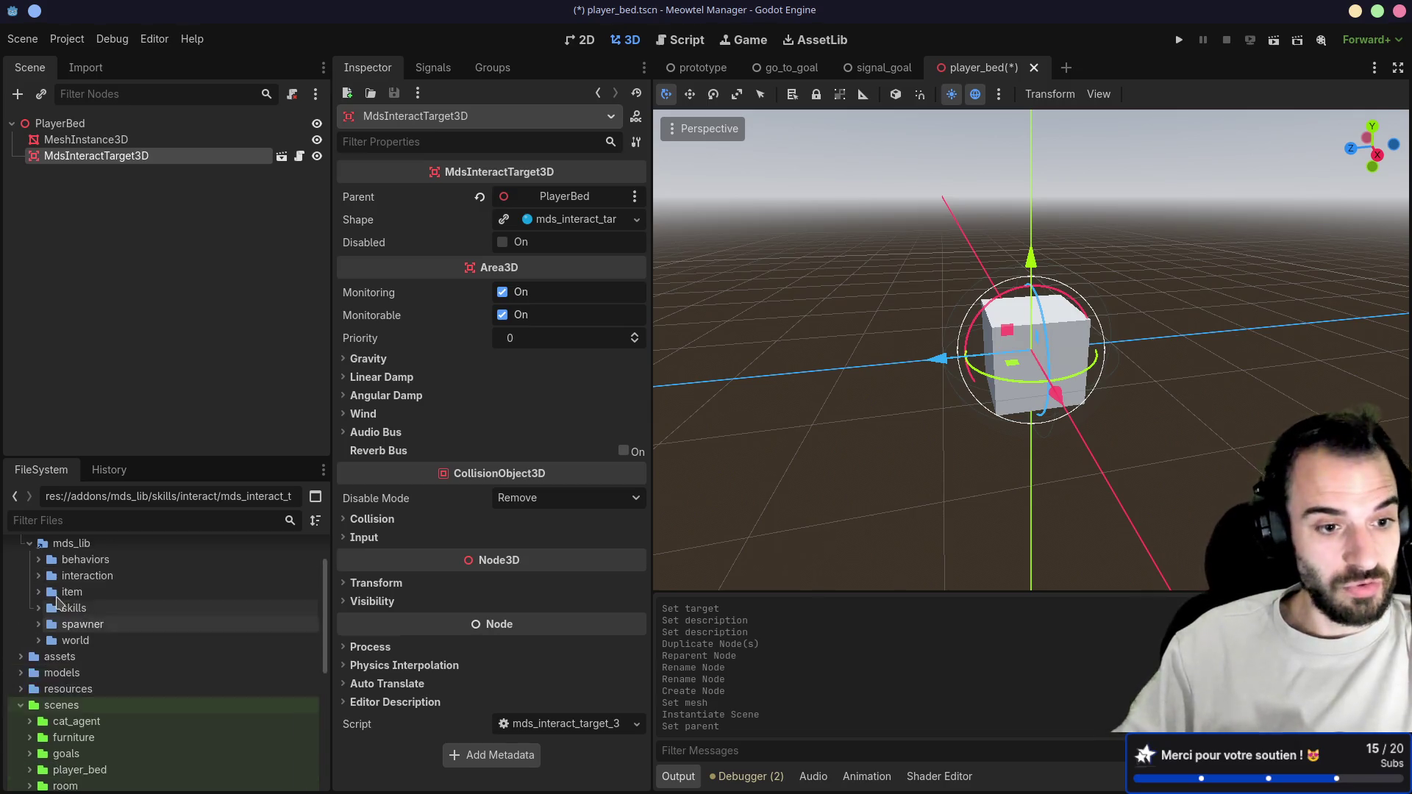
{"action": "left_click", "coordinate": [38, 605]}
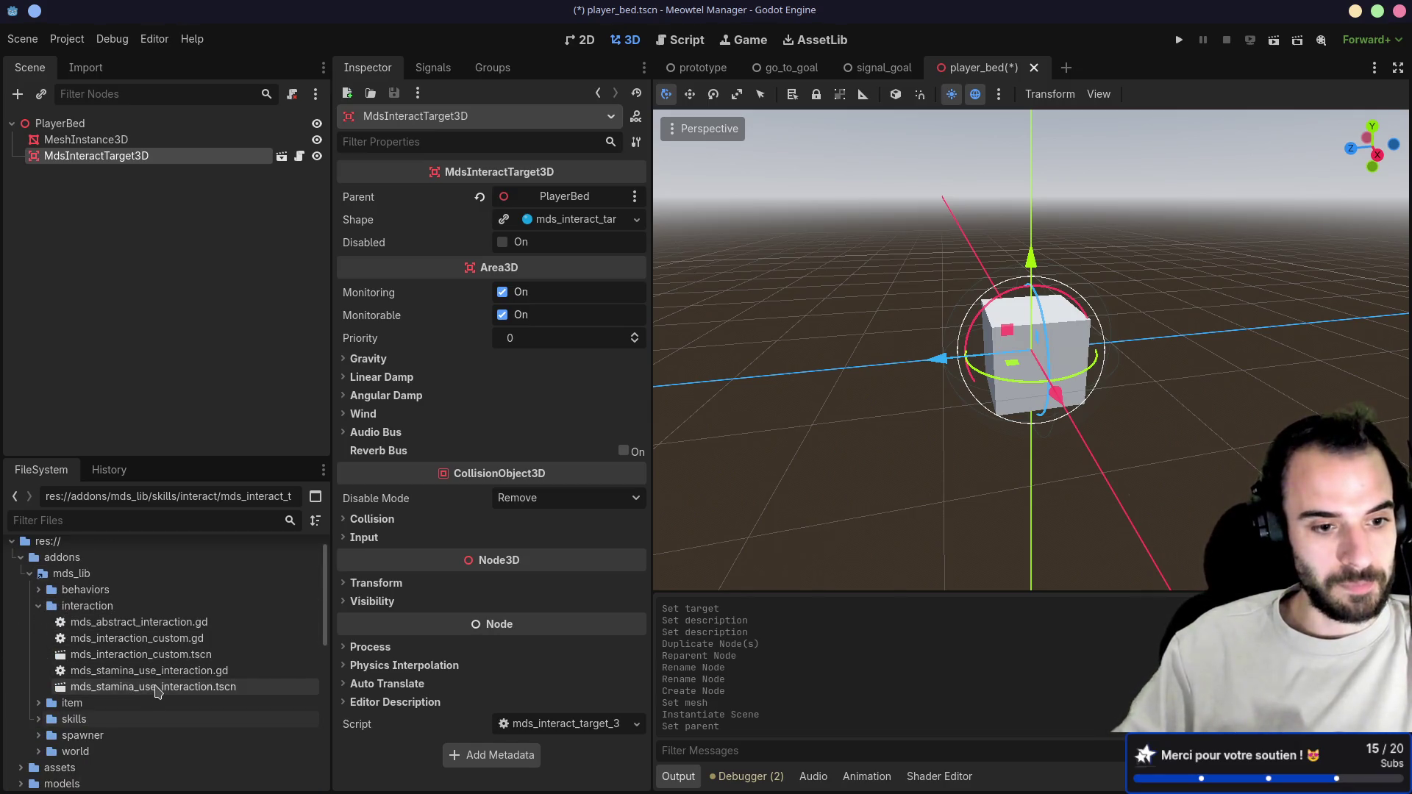
{"action": "mouse_move", "coordinate": [151, 664]}
{"action": "left_mouse_down"}
{"action": "mouse_move", "coordinate": [322, 365]}
{"action": "mouse_move", "coordinate": [140, 156]}
{"action": "left_mouse_up"}
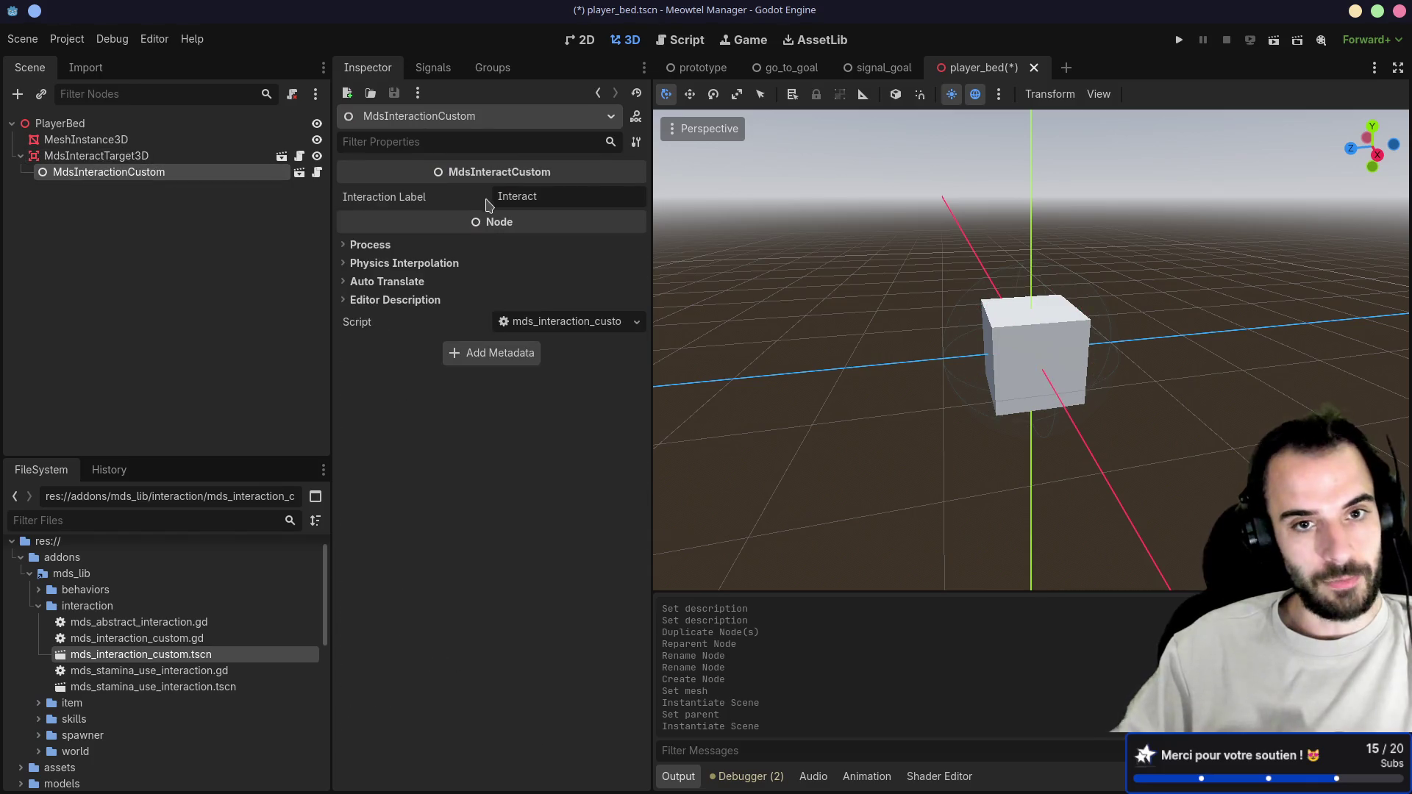
{"action": "left_click", "coordinate": [433, 67]}
{"action": "left_click", "coordinate": [159, 217]}
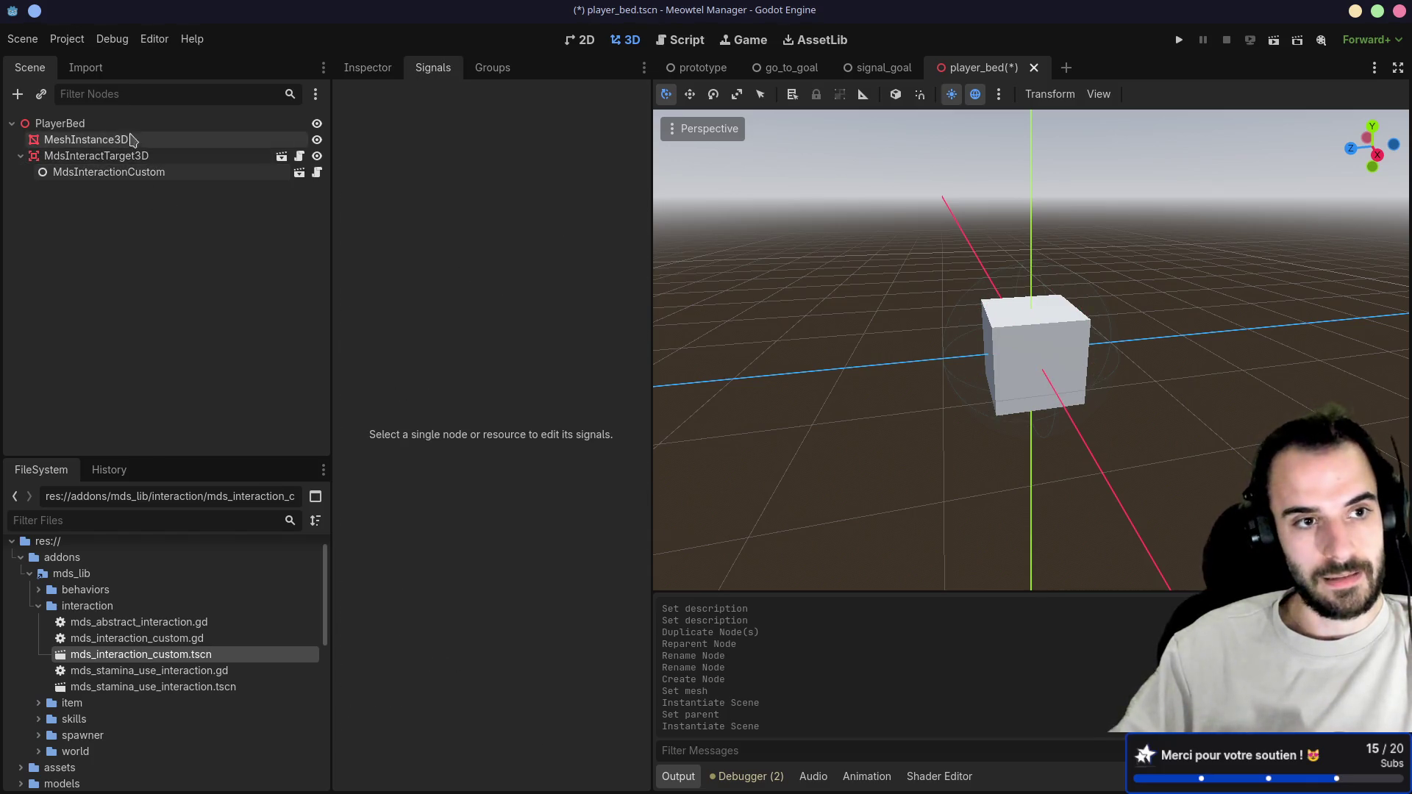
- Attach a new player_bed.gd script to PlayerBed and save the bed scene
{"action": "left_click", "coordinate": [287, 123]}
{"action": "left_click", "coordinate": [292, 94]}
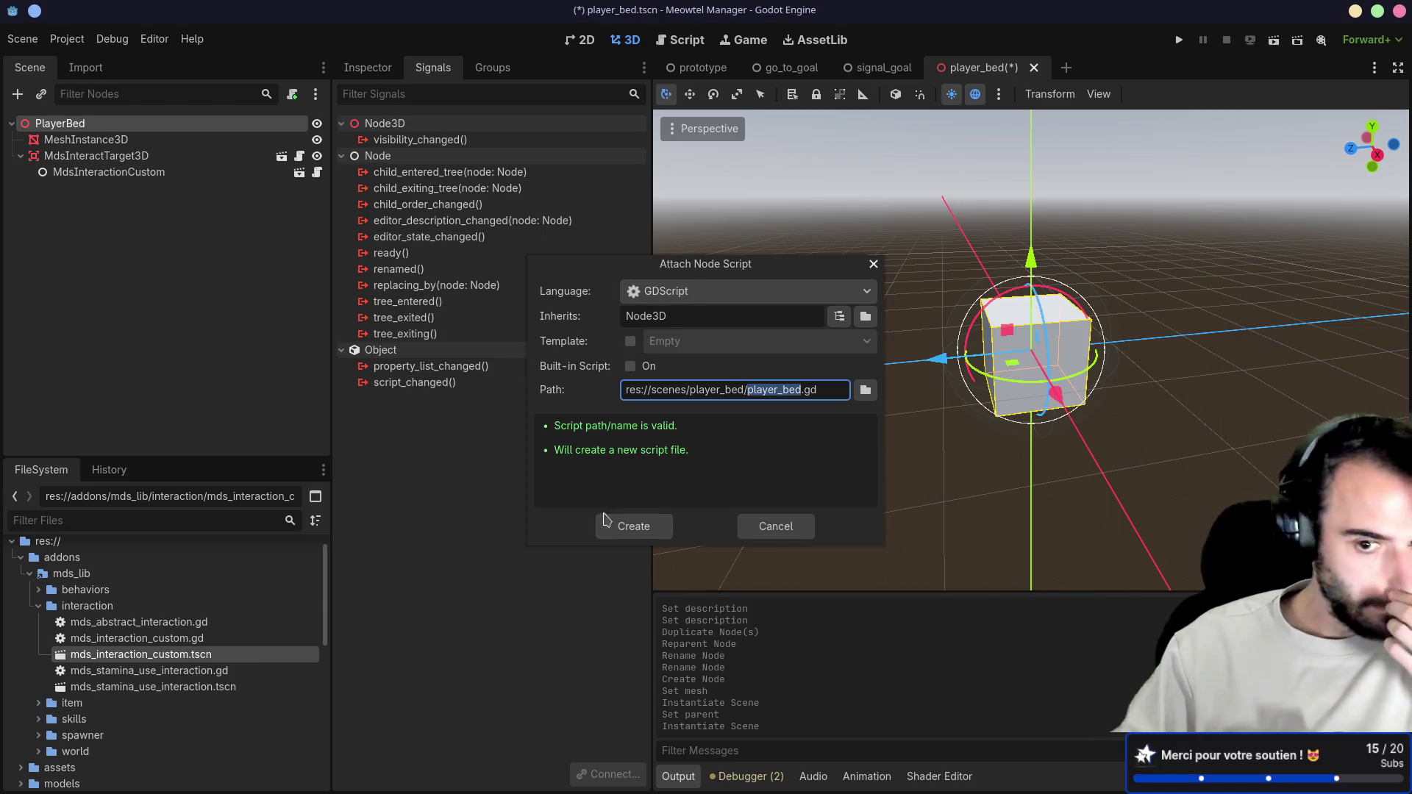
{"action": "left_click", "coordinate": [616, 521]}
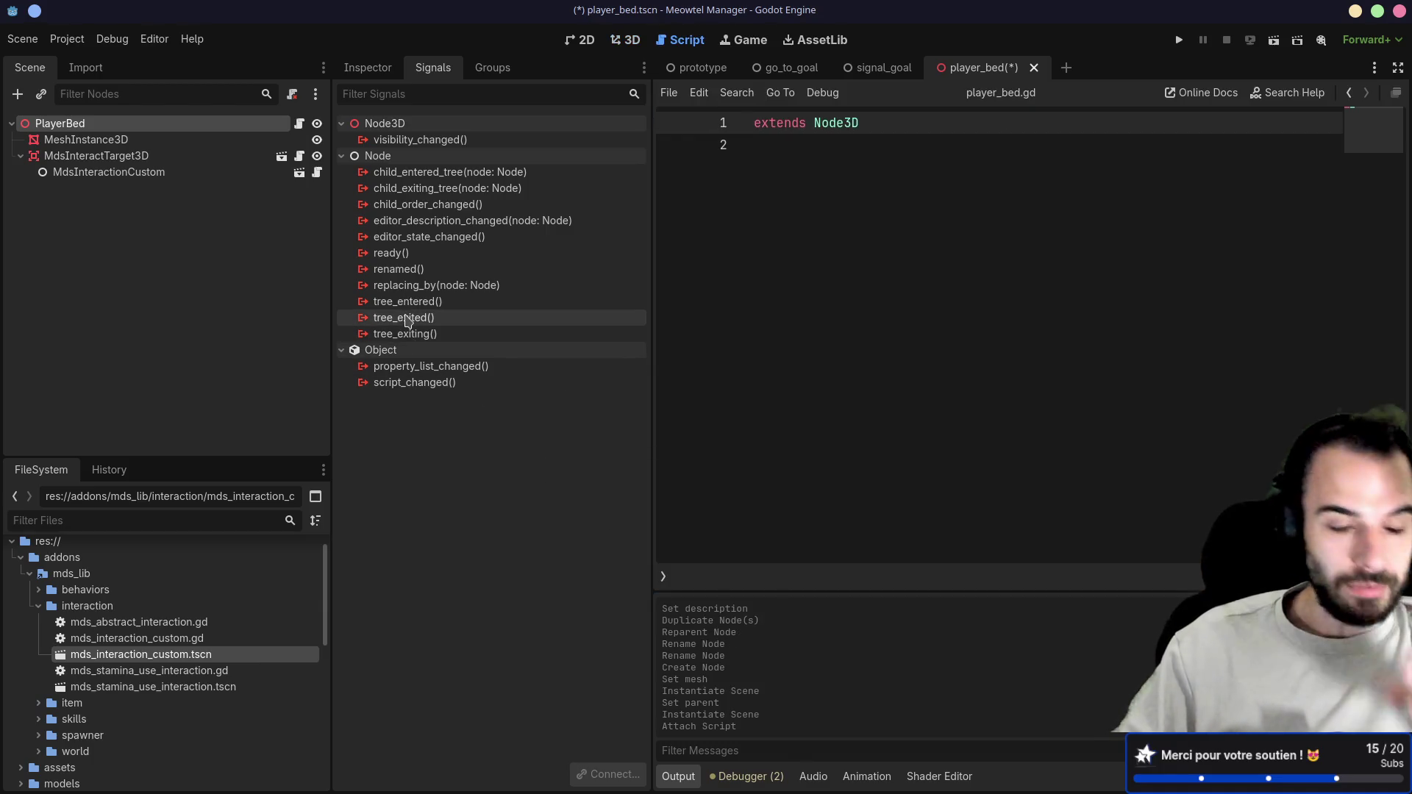
{"action": "mouse_move", "coordinate": [405, 318]}
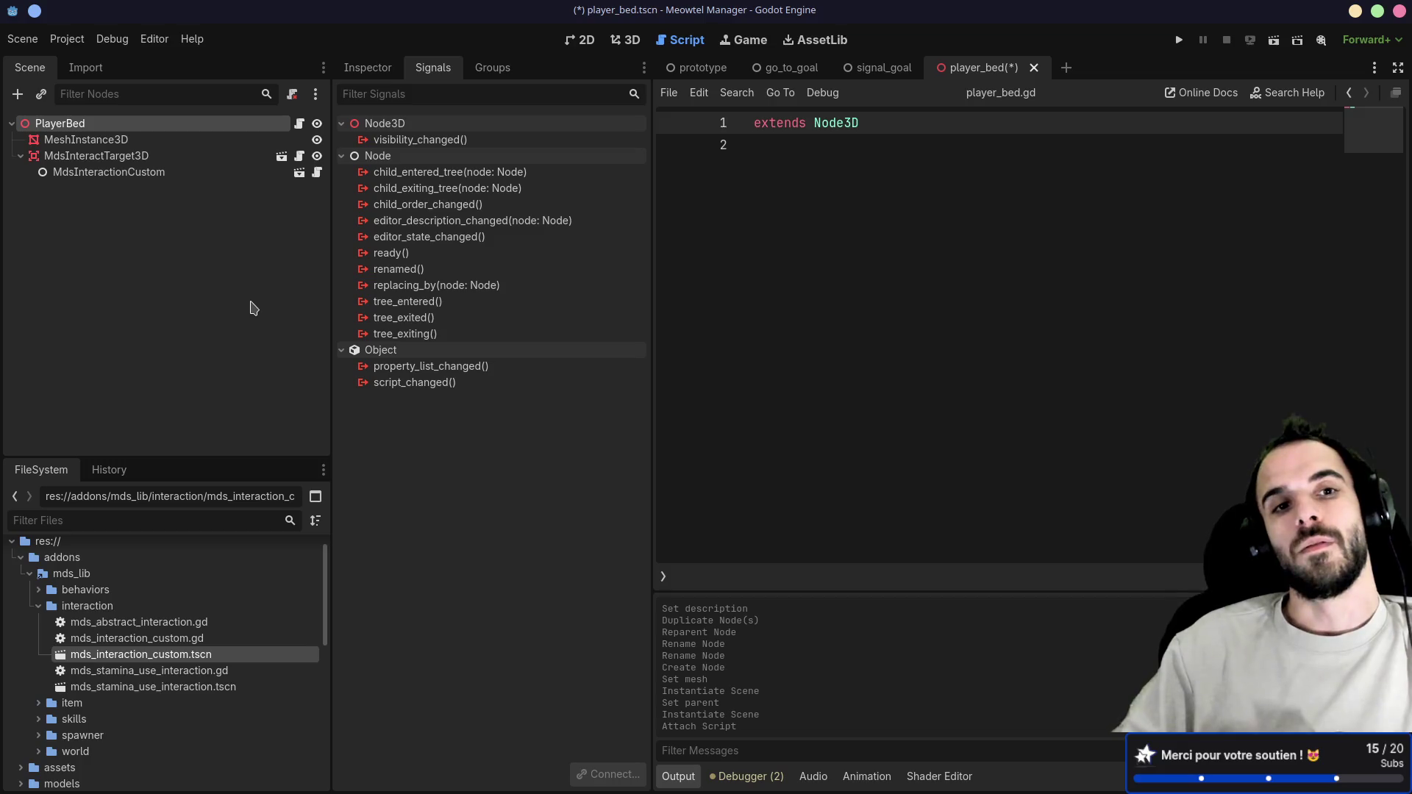
{"action": "key", "text": "ctrl+s"}
- Check MdsInteractionCustom's signals and script, then close the player_bed scene
{"action": "left_click", "coordinate": [286, 253]}
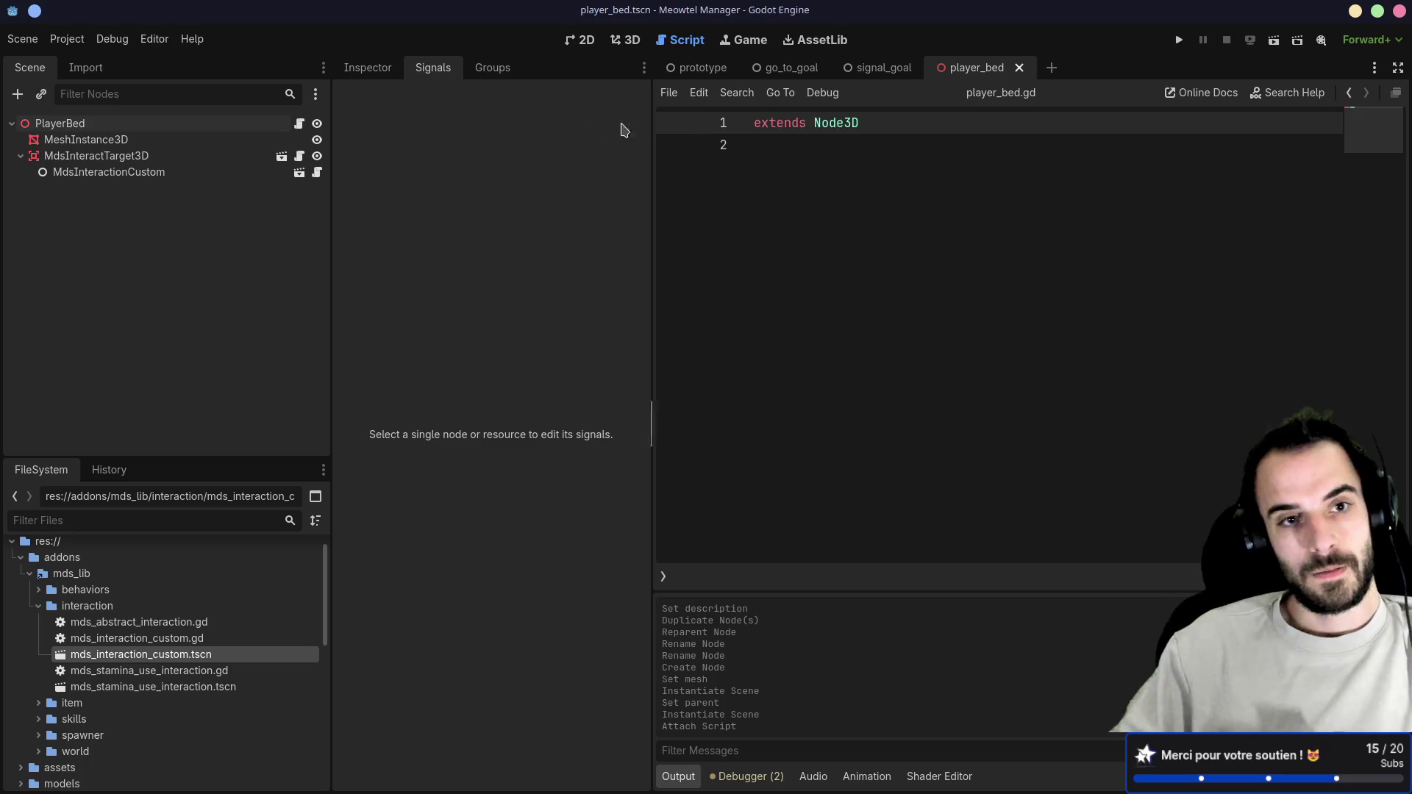
{"action": "left_click", "coordinate": [181, 177]}
{"action": "left_click", "coordinate": [184, 155]}
{"action": "left_click", "coordinate": [182, 173]}
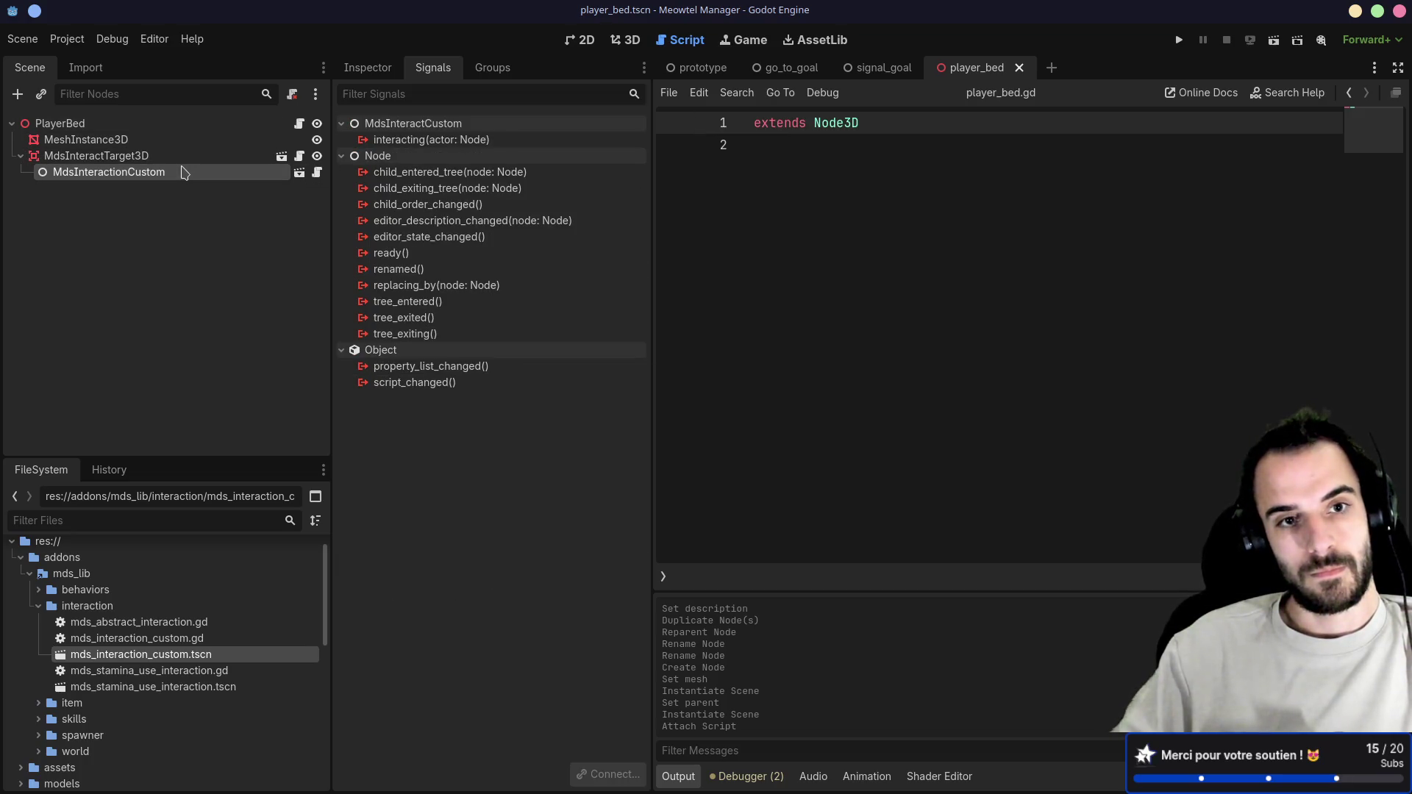
{"action": "left_click", "coordinate": [317, 174]}
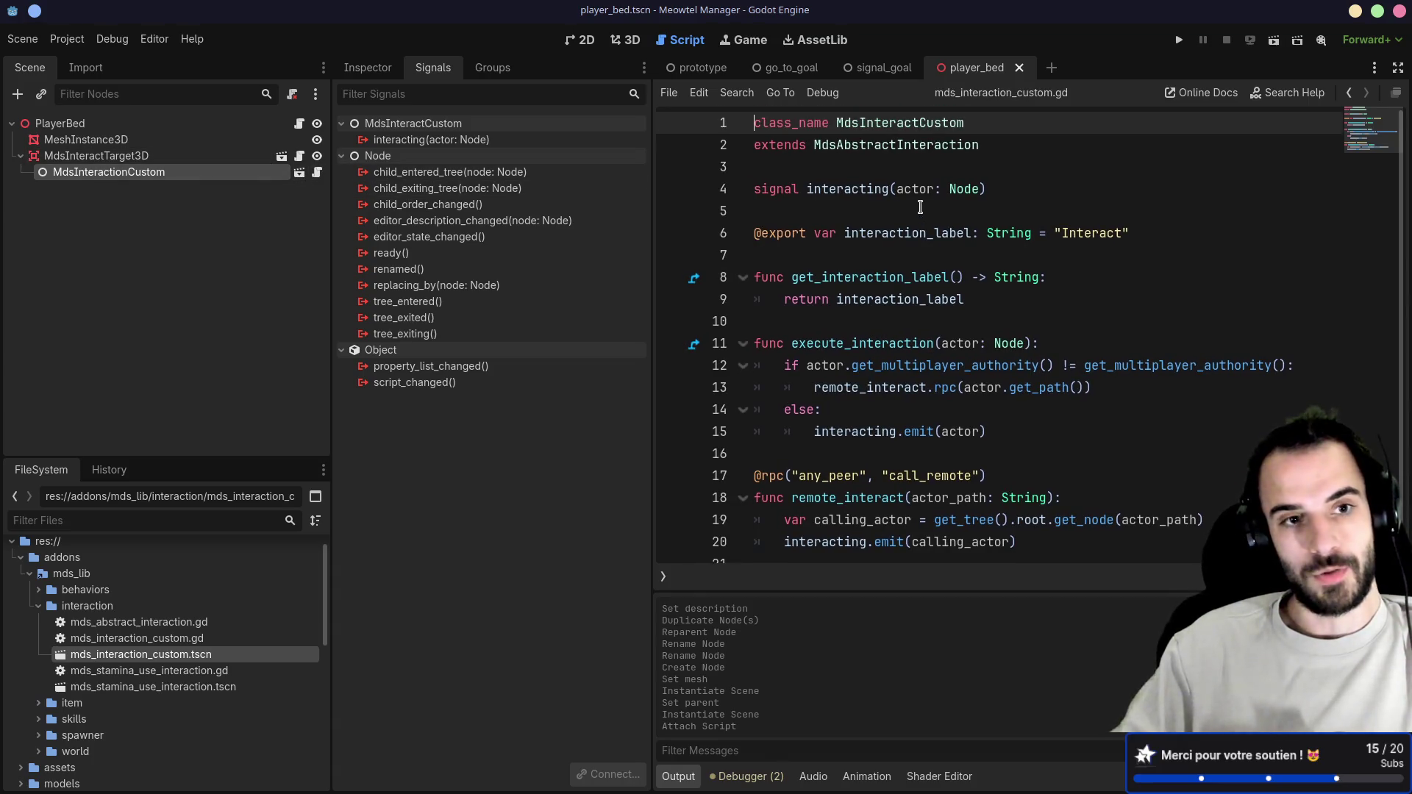
{"action": "left_click", "coordinate": [1020, 66]}
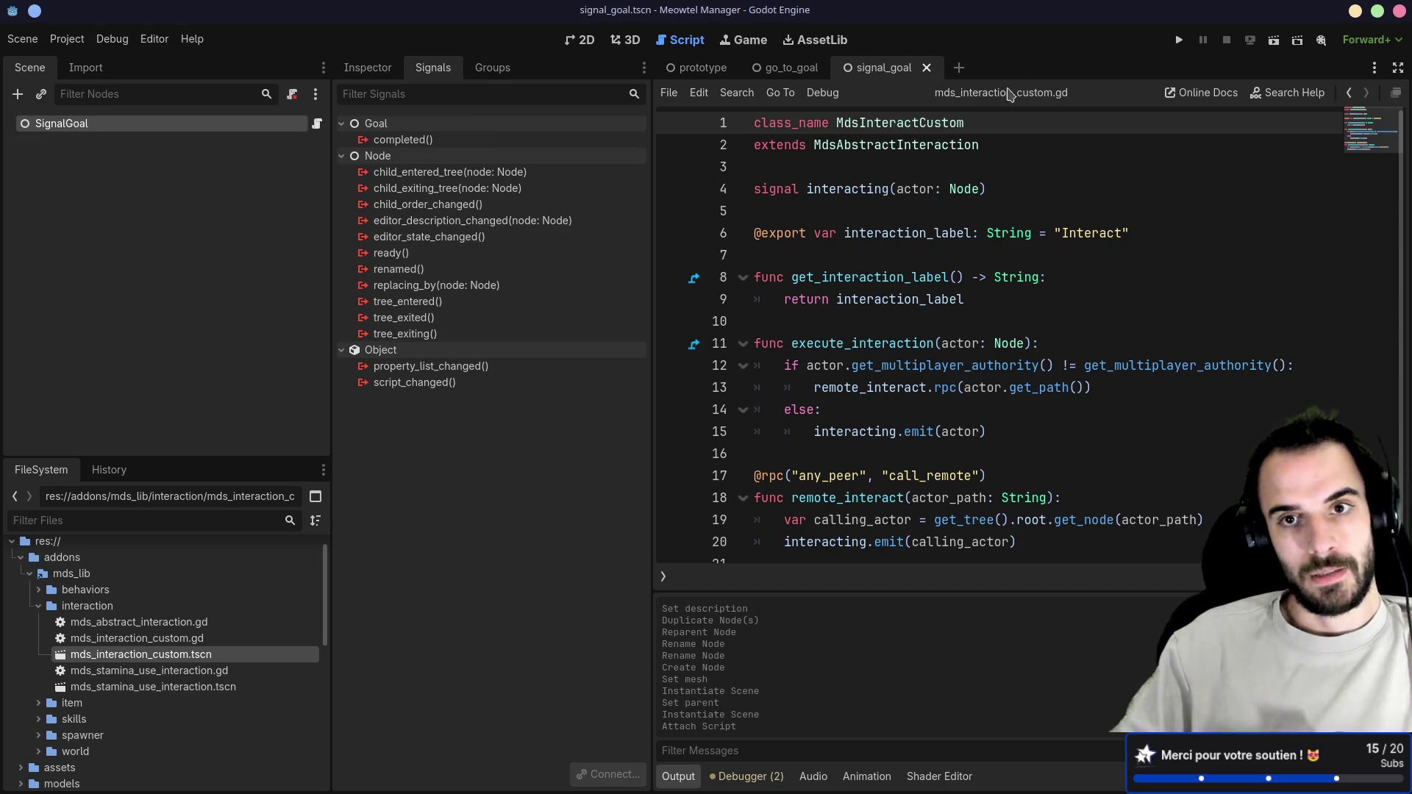
- Close signal_goal, return to the prototype scene, and move PlayerRoom inside Room2
{"action": "left_click", "coordinate": [927, 68]}
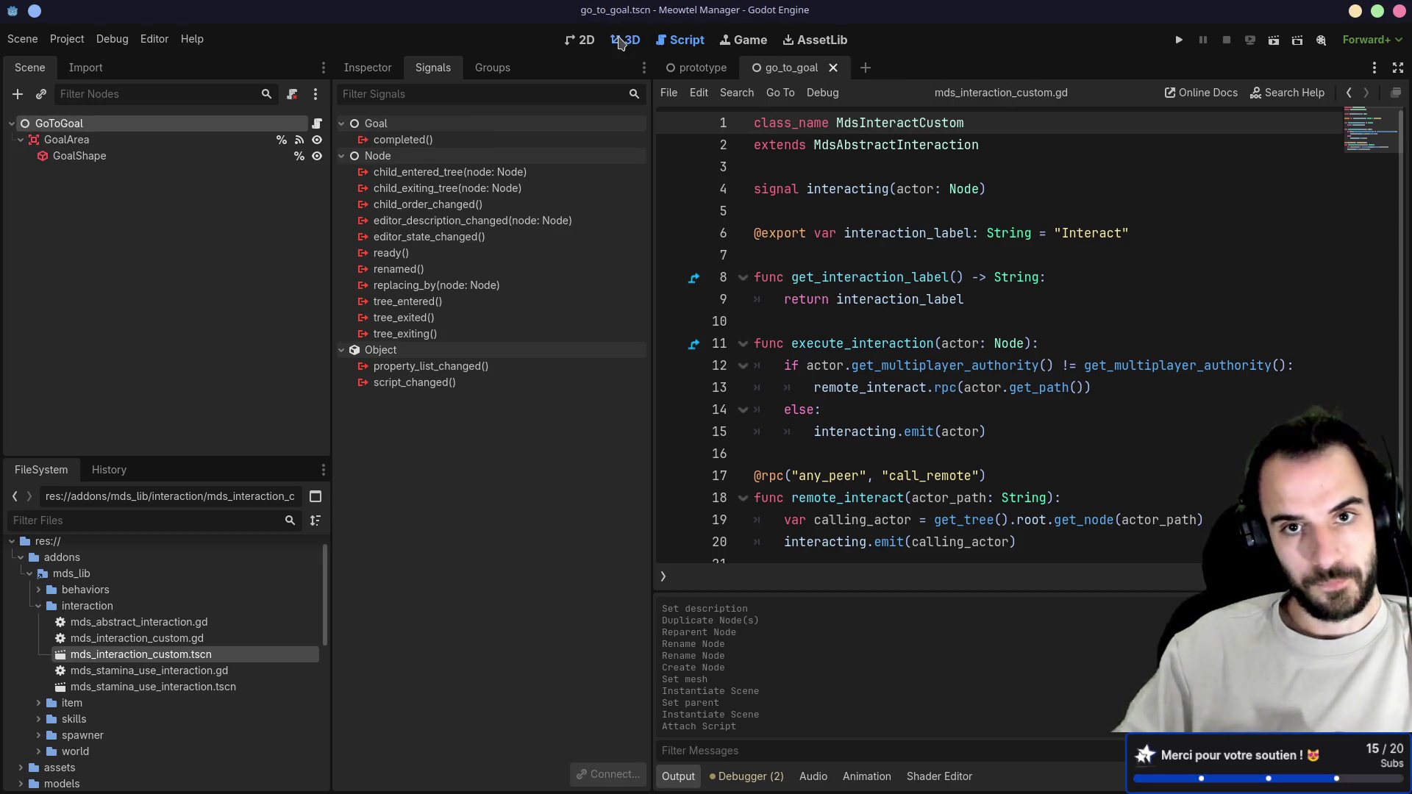
{"action": "left_click", "coordinate": [622, 43]}
{"action": "scroll", "coordinate": [883, 236], "scroll_direction": "down", "scroll_amount": 5}
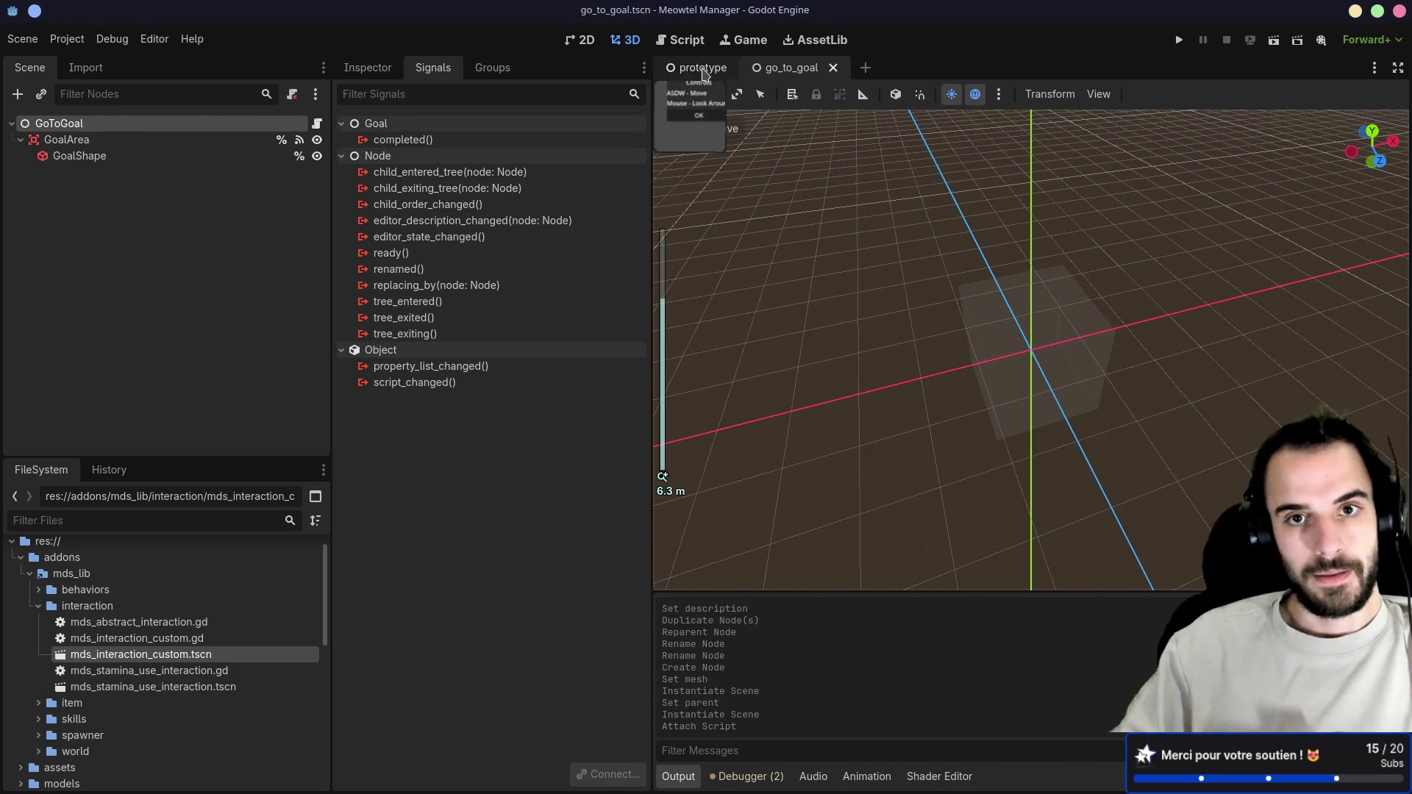
{"action": "left_click", "coordinate": [704, 70]}
{"action": "scroll", "coordinate": [208, 277], "scroll_direction": "down", "scroll_amount": 3}
{"action": "scroll", "coordinate": [208, 277], "scroll_direction": "down", "scroll_amount": 1}
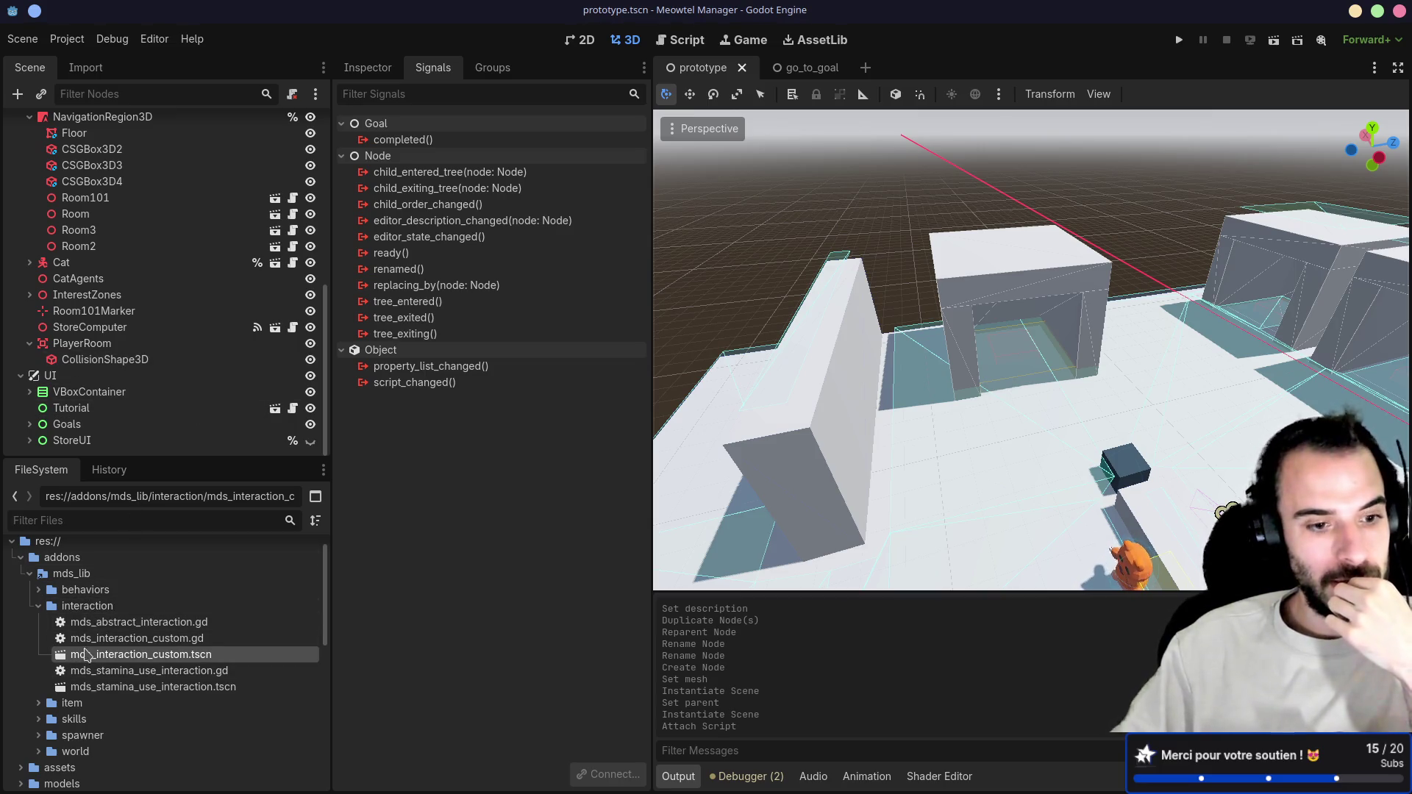
{"action": "mouse_move", "coordinate": [82, 344]}
{"action": "left_mouse_down"}
{"action": "mouse_move", "coordinate": [127, 225]}
{"action": "mouse_move", "coordinate": [125, 245]}
{"action": "mouse_move", "coordinate": [81, 251]}
{"action": "left_mouse_up"}
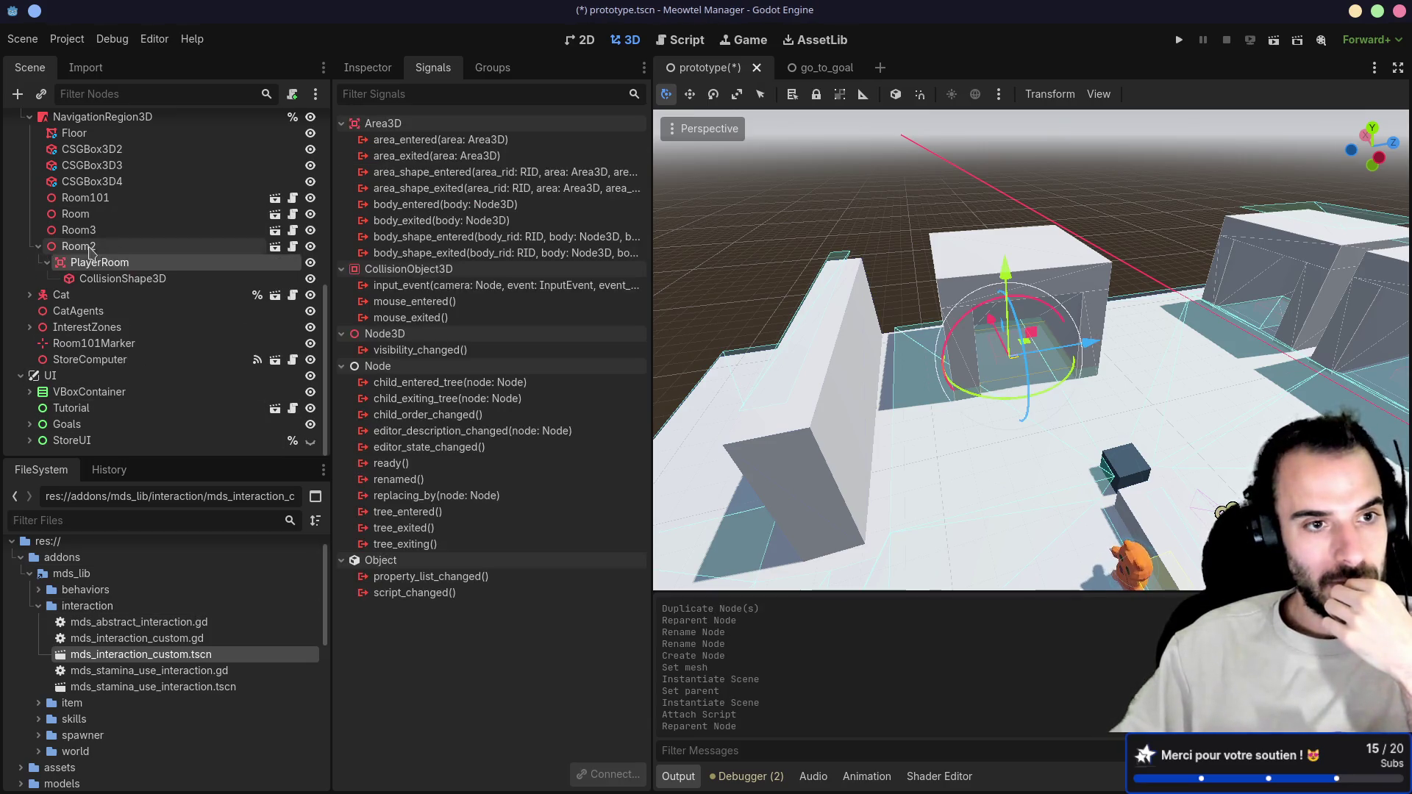
{"action": "left_click", "coordinate": [47, 263]}
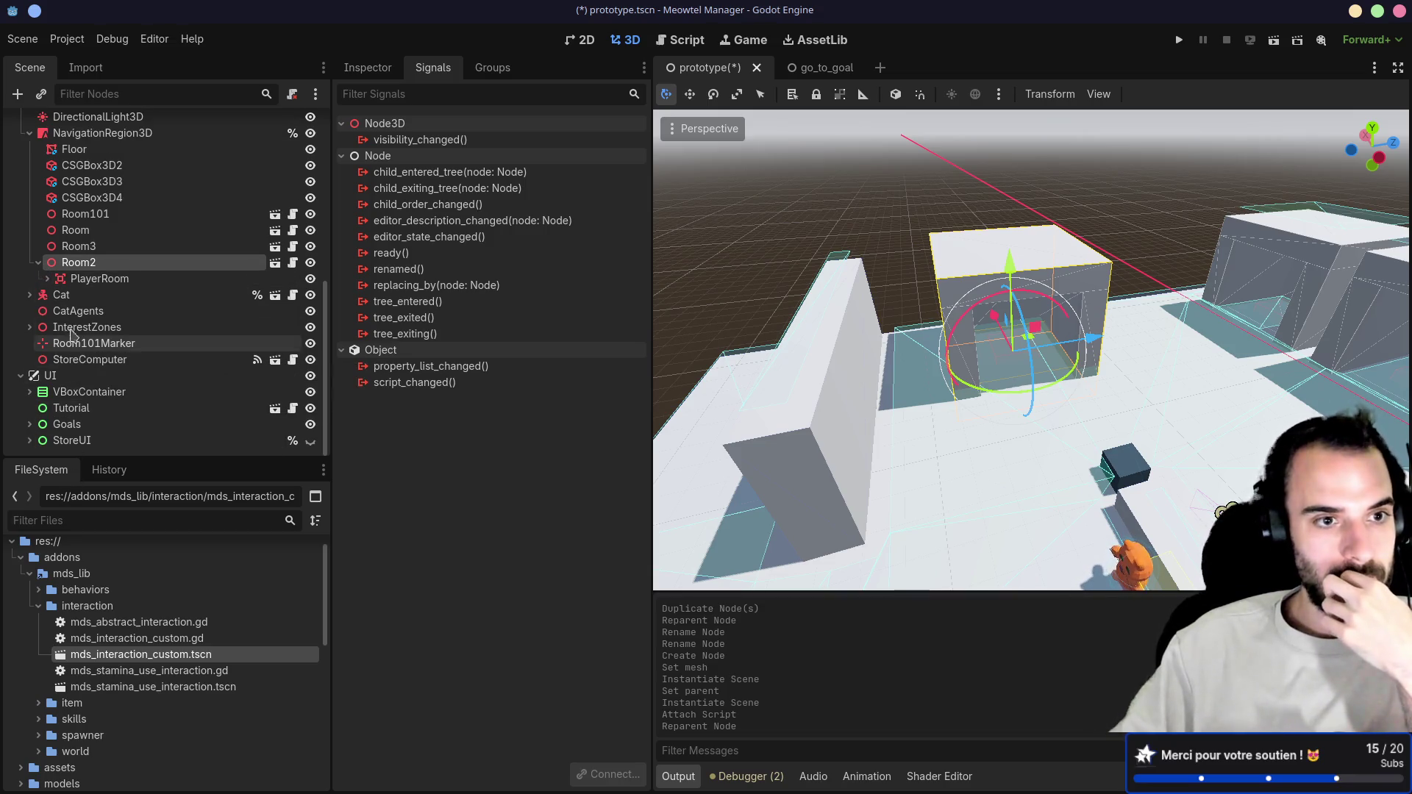
- Rename the PlayerRoom area to PlayerRoomArea and Room2 to PlayerRoom
{"action": "left_click", "coordinate": [61, 280]}
{"action": "left_click", "coordinate": [48, 279]}
{"action": "double_click", "coordinate": [148, 277]}
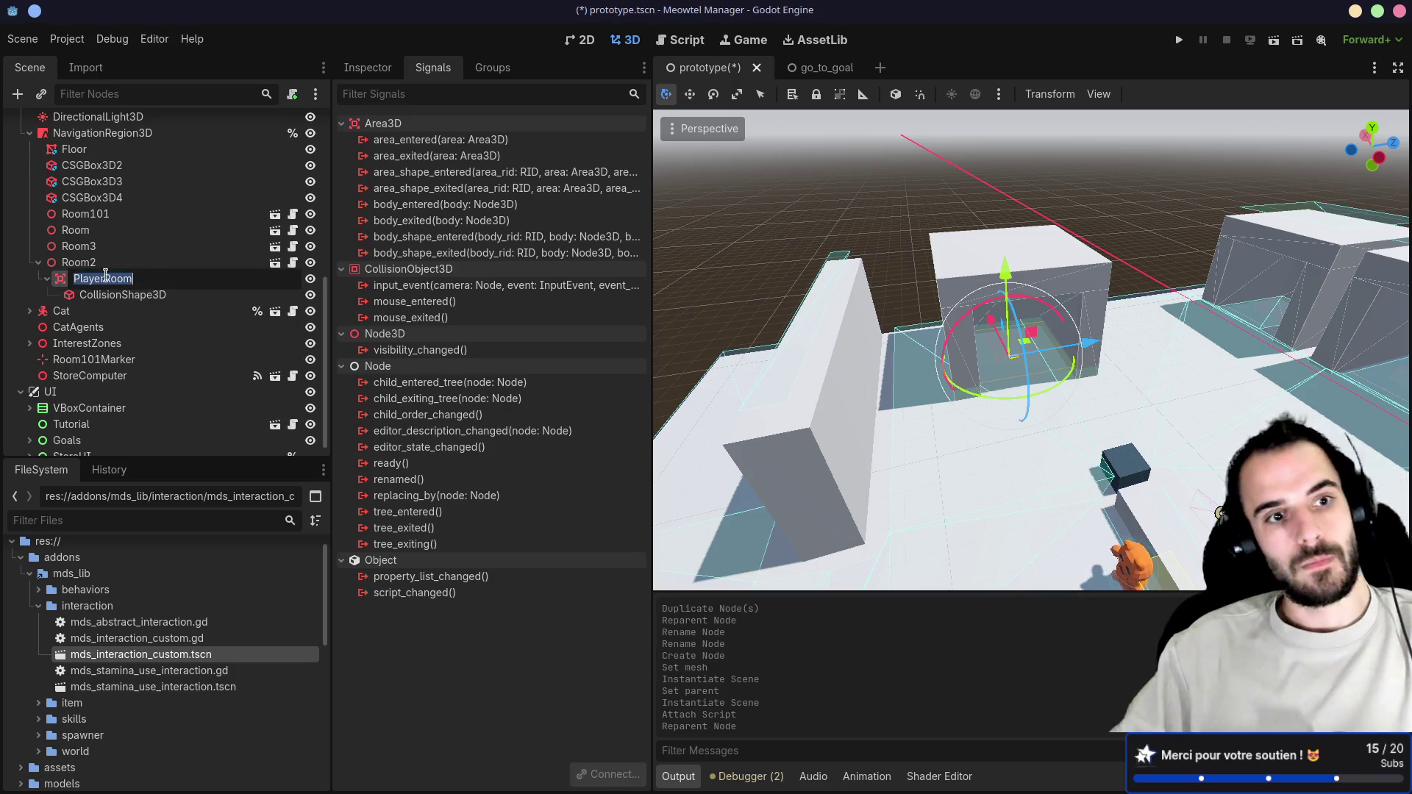
{"action": "type", "text": "Area"}
{"action": "key", "text": "Return"}
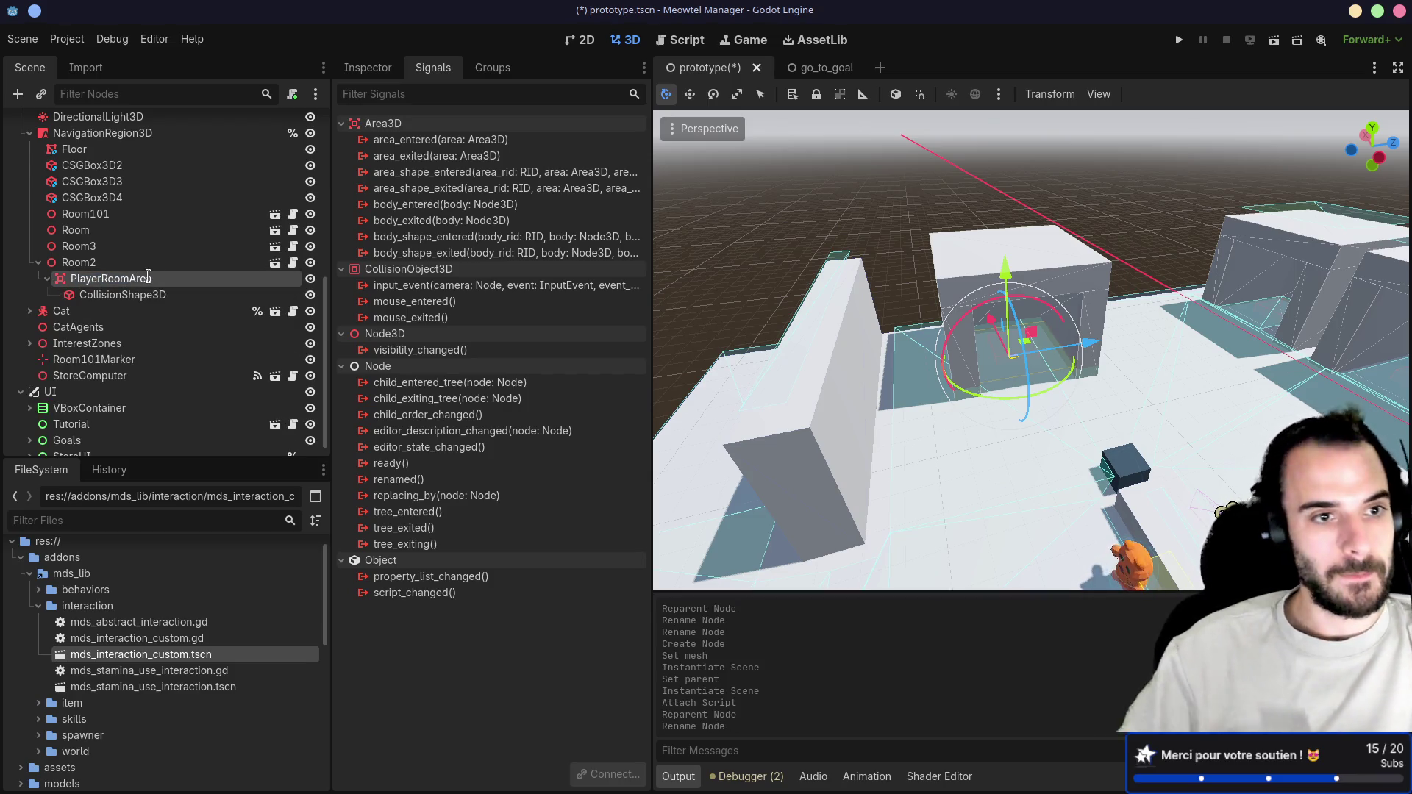
{"action": "left_click", "coordinate": [84, 265]}
{"action": "double_click", "coordinate": [81, 263]}
{"action": "type", "text": "PlayerR"}
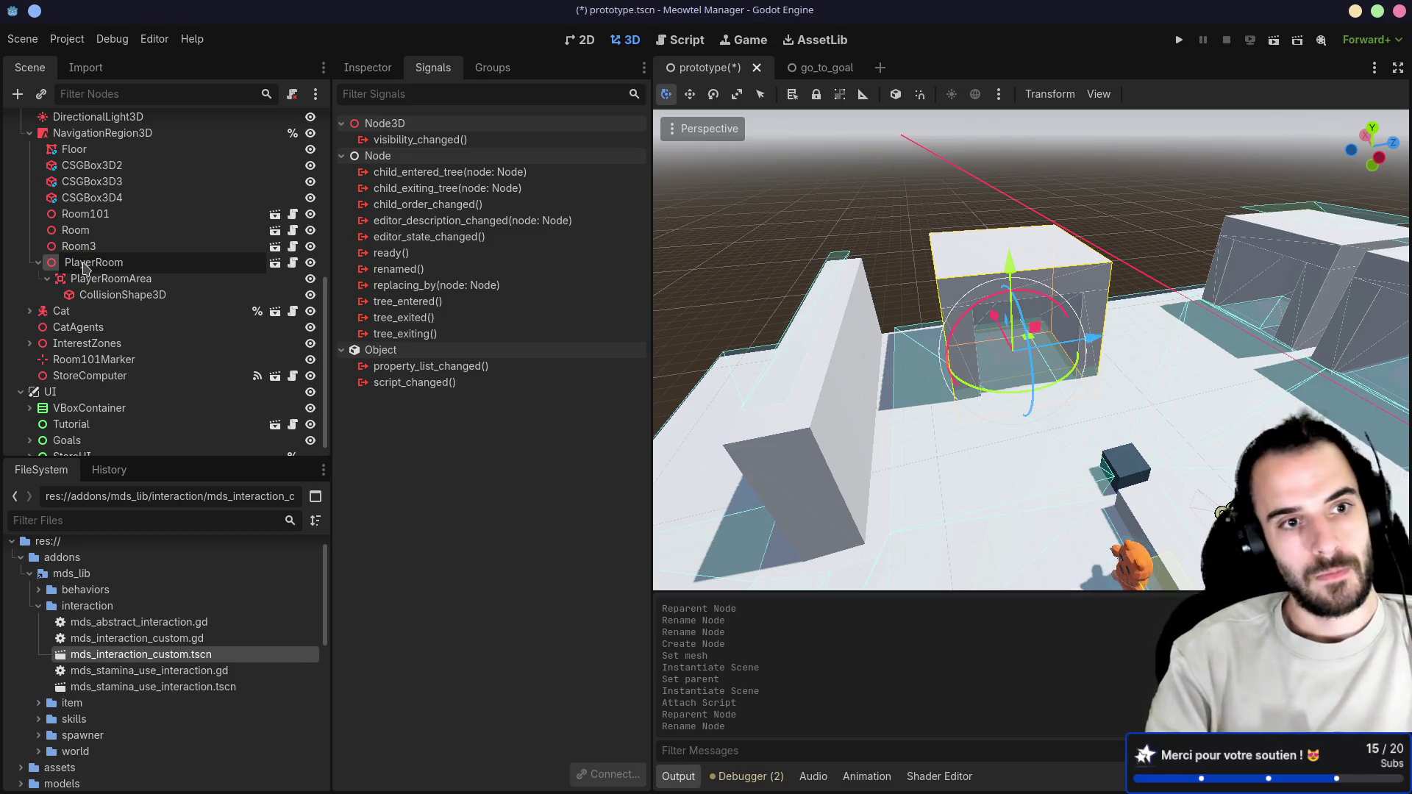
{"action": "key", "text": "Return"}
{"action": "scroll", "coordinate": [85, 395], "scroll_direction": "down", "scroll_amount": 1}
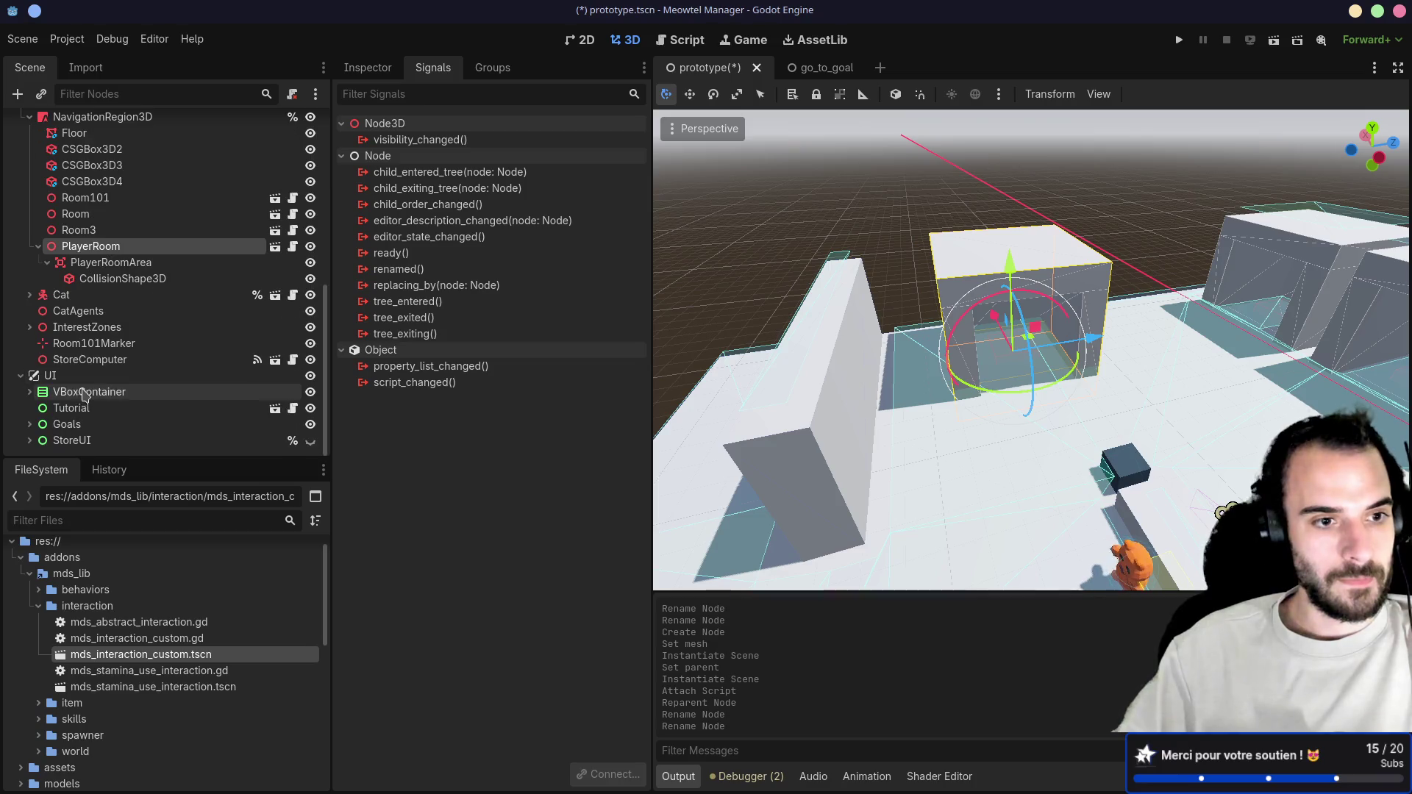
{"action": "left_click", "coordinate": [39, 606]}
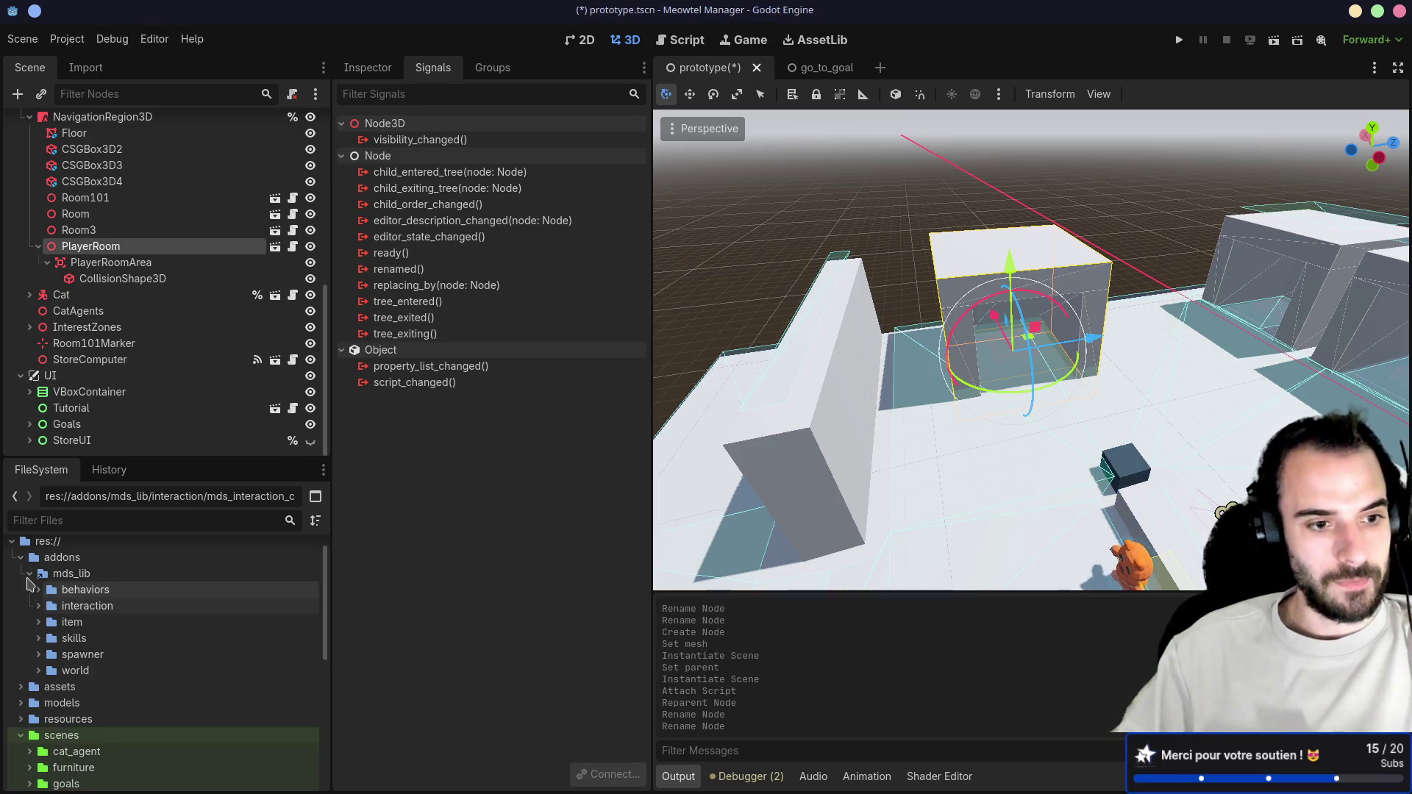
{"action": "left_click", "coordinate": [28, 578]}
{"action": "scroll", "coordinate": [31, 579], "scroll_direction": "down", "scroll_amount": 3}
{"action": "left_click", "coordinate": [31, 579]}
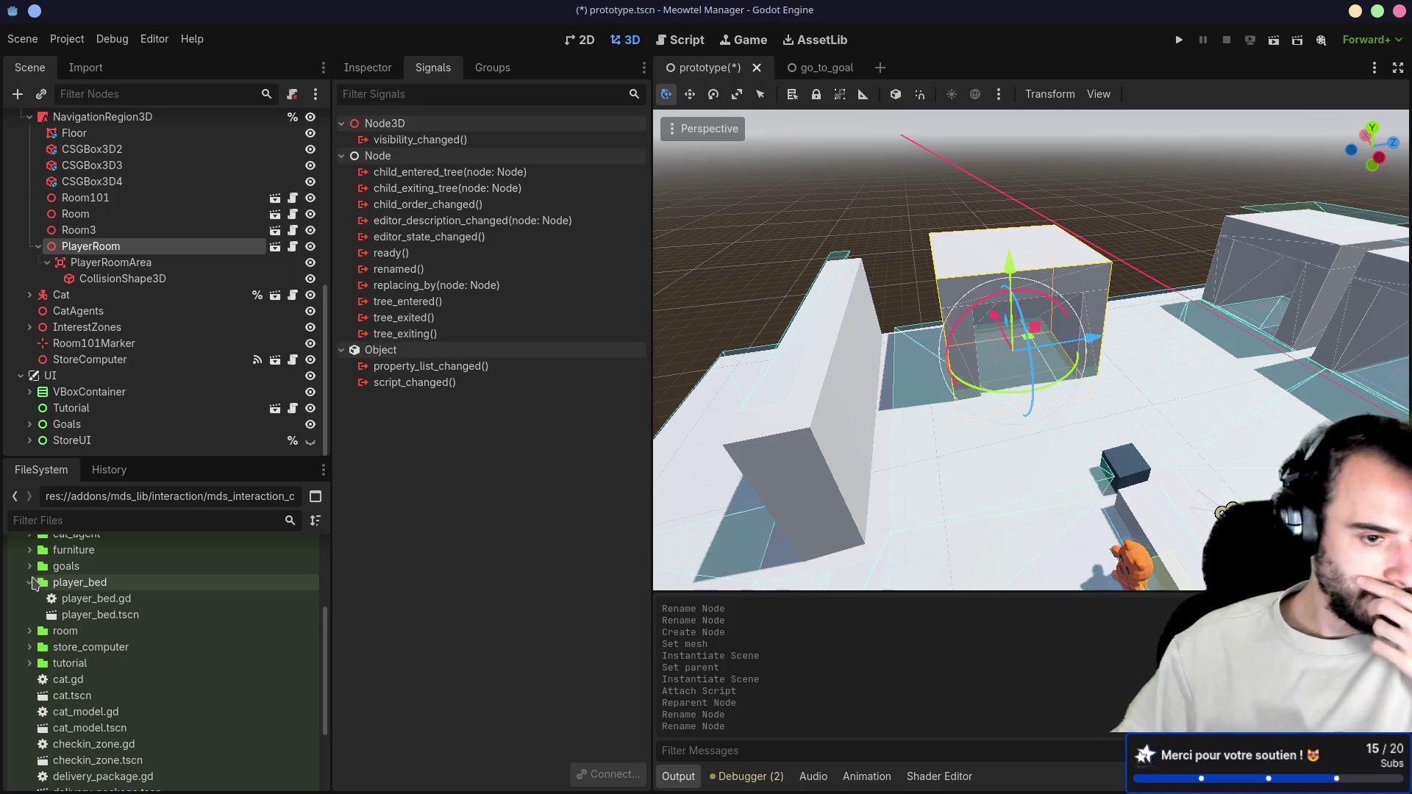
{"action": "mouse_move", "coordinate": [95, 615]}
{"action": "left_mouse_down"}
{"action": "mouse_move", "coordinate": [174, 298]}
{"action": "mouse_move", "coordinate": [128, 248]}
{"action": "left_mouse_up"}
{"action": "left_click", "coordinate": [47, 263]}
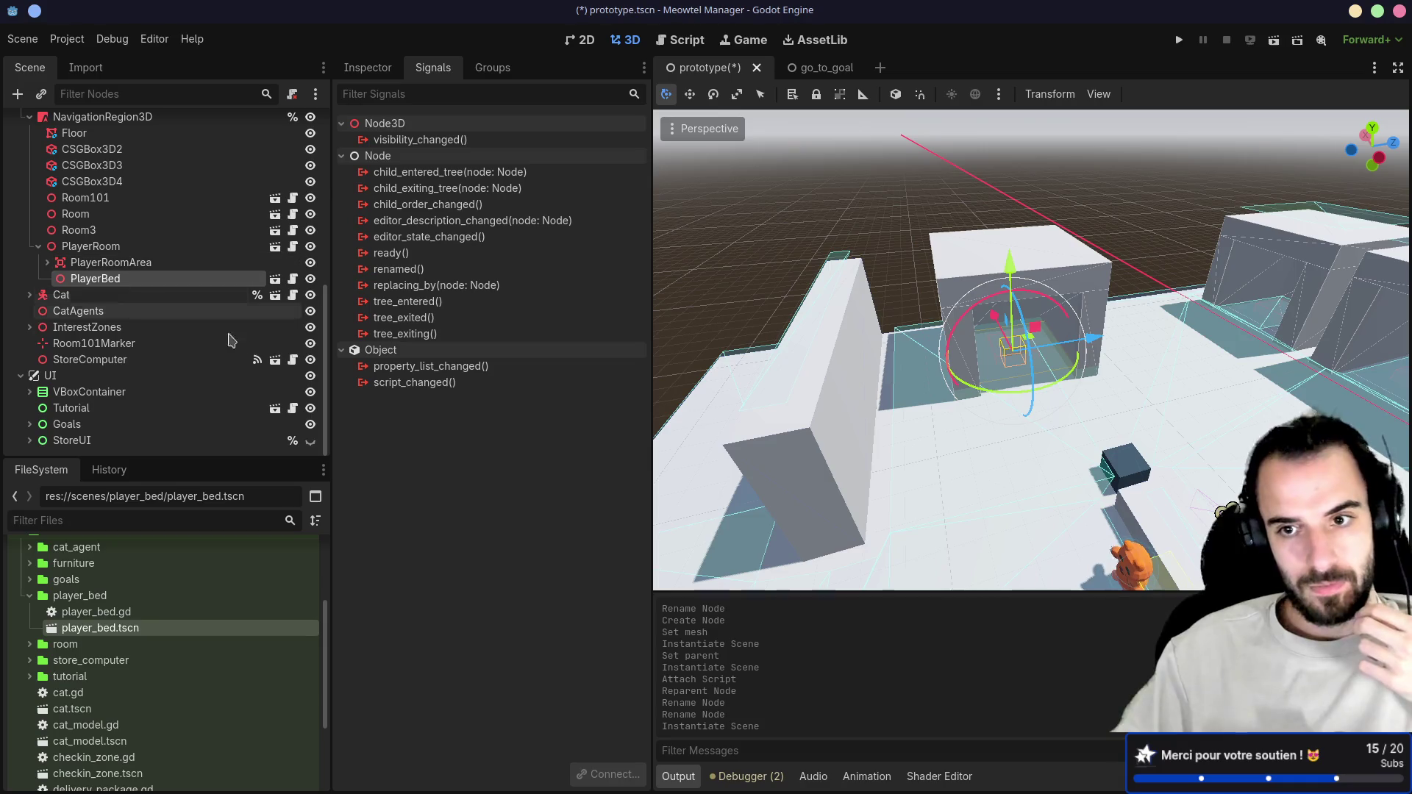
{"action": "double_click", "coordinate": [133, 278]}
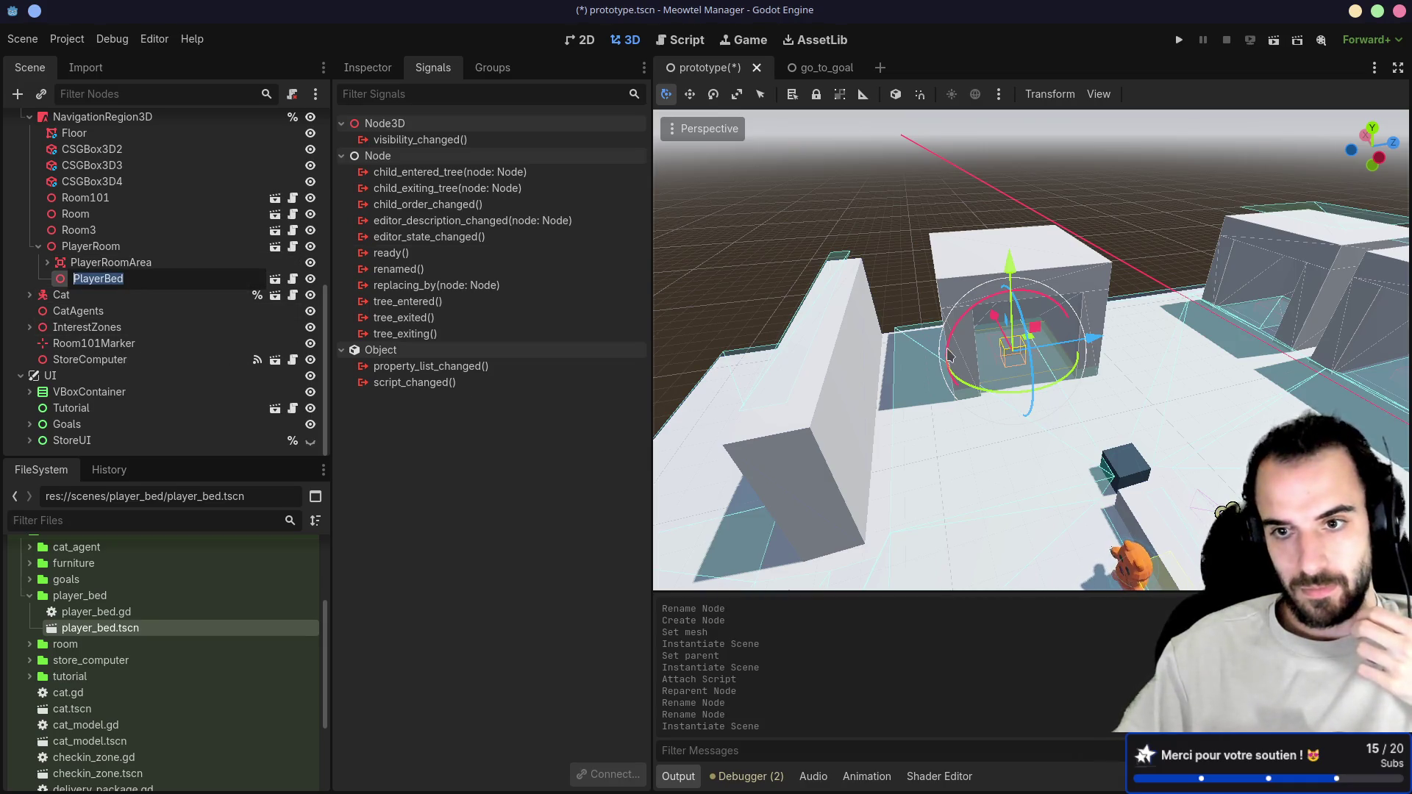
{"action": "left_click", "coordinate": [126, 263]}
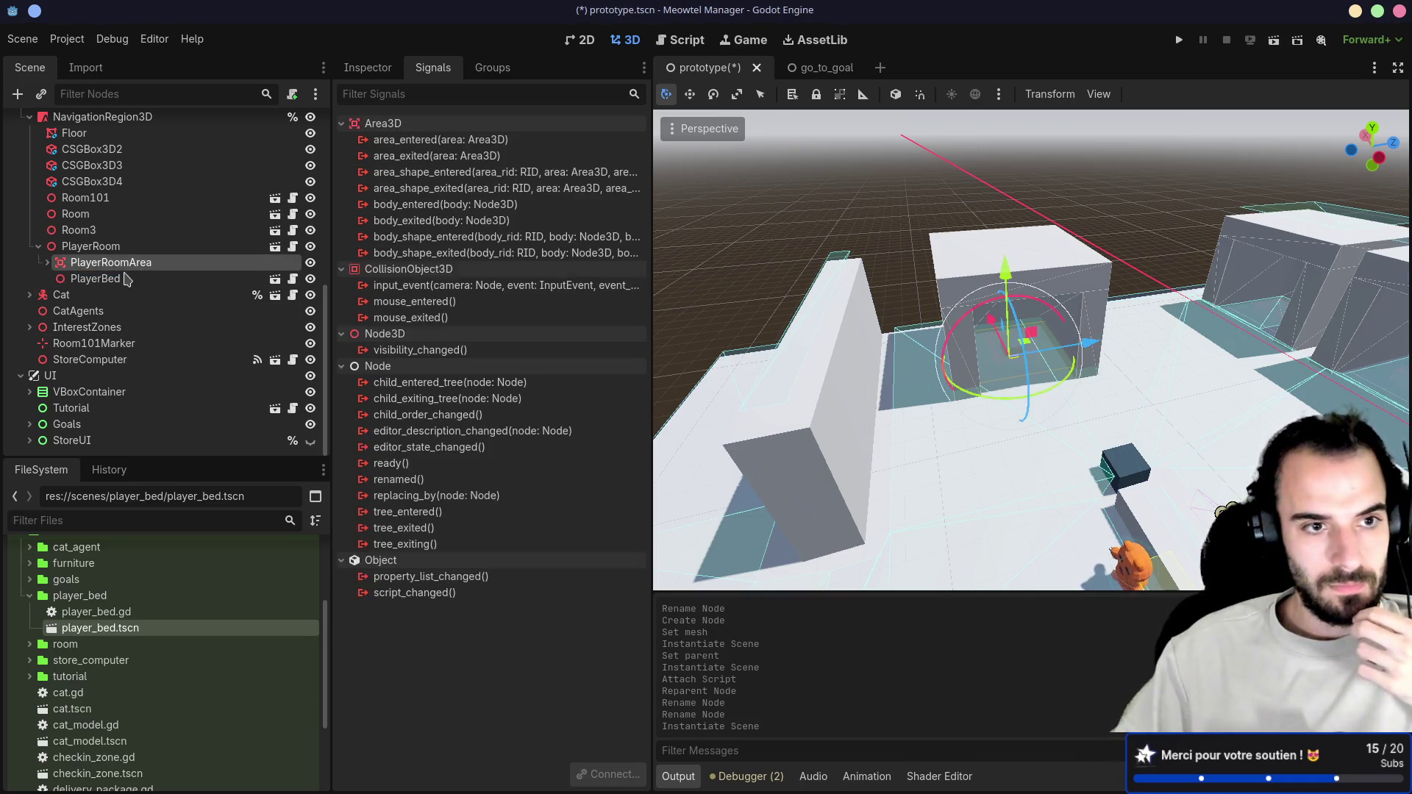
{"action": "left_click", "coordinate": [129, 278]}
{"action": "scroll", "coordinate": [1078, 383], "scroll_direction": "up", "scroll_amount": 5}
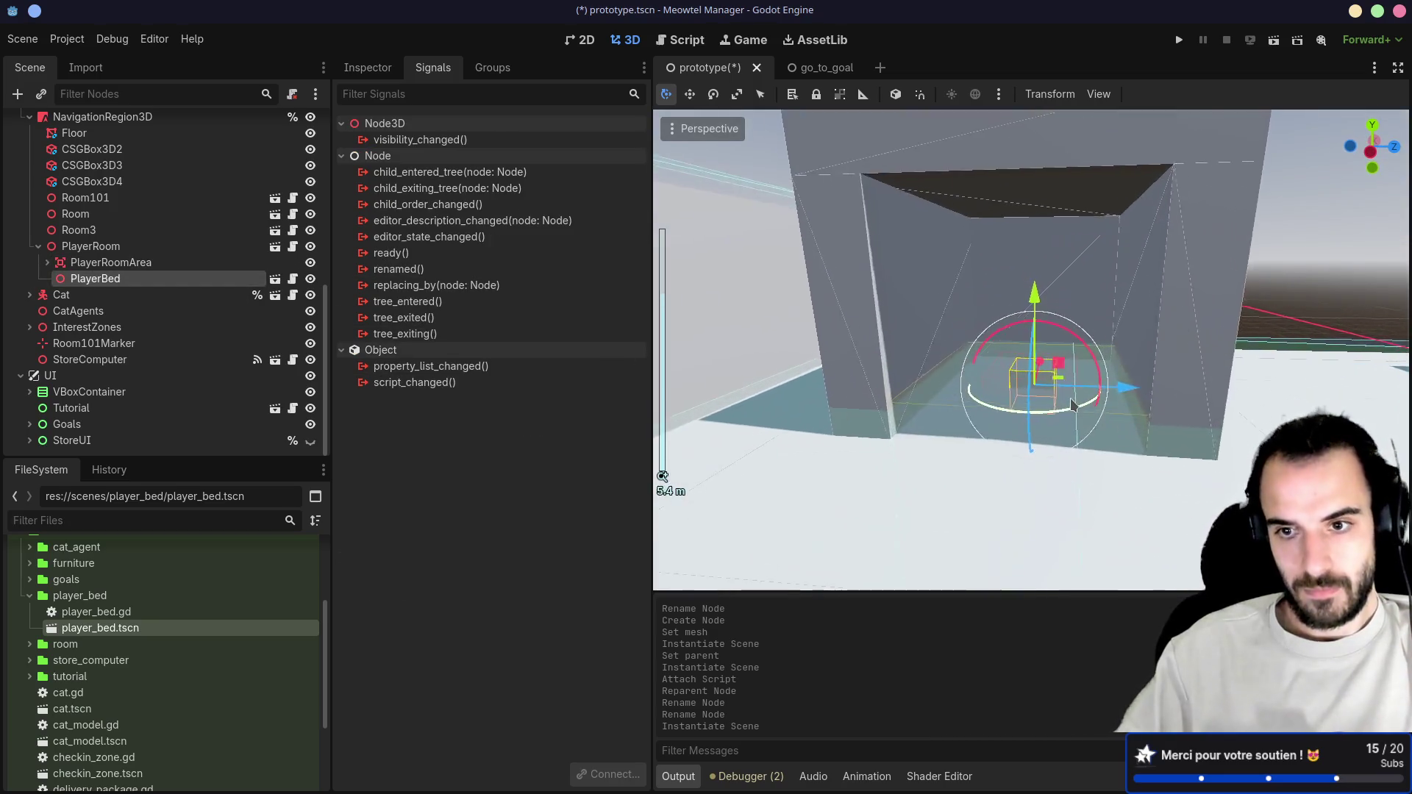
{"action": "scroll", "coordinate": [1072, 404], "scroll_direction": "up", "scroll_amount": 5}
{"action": "left_click_drag", "start_coordinate": [982, 352], "coordinate": [880, 440]}
{"action": "scroll", "coordinate": [879, 440], "scroll_direction": "up", "scroll_amount": 2}
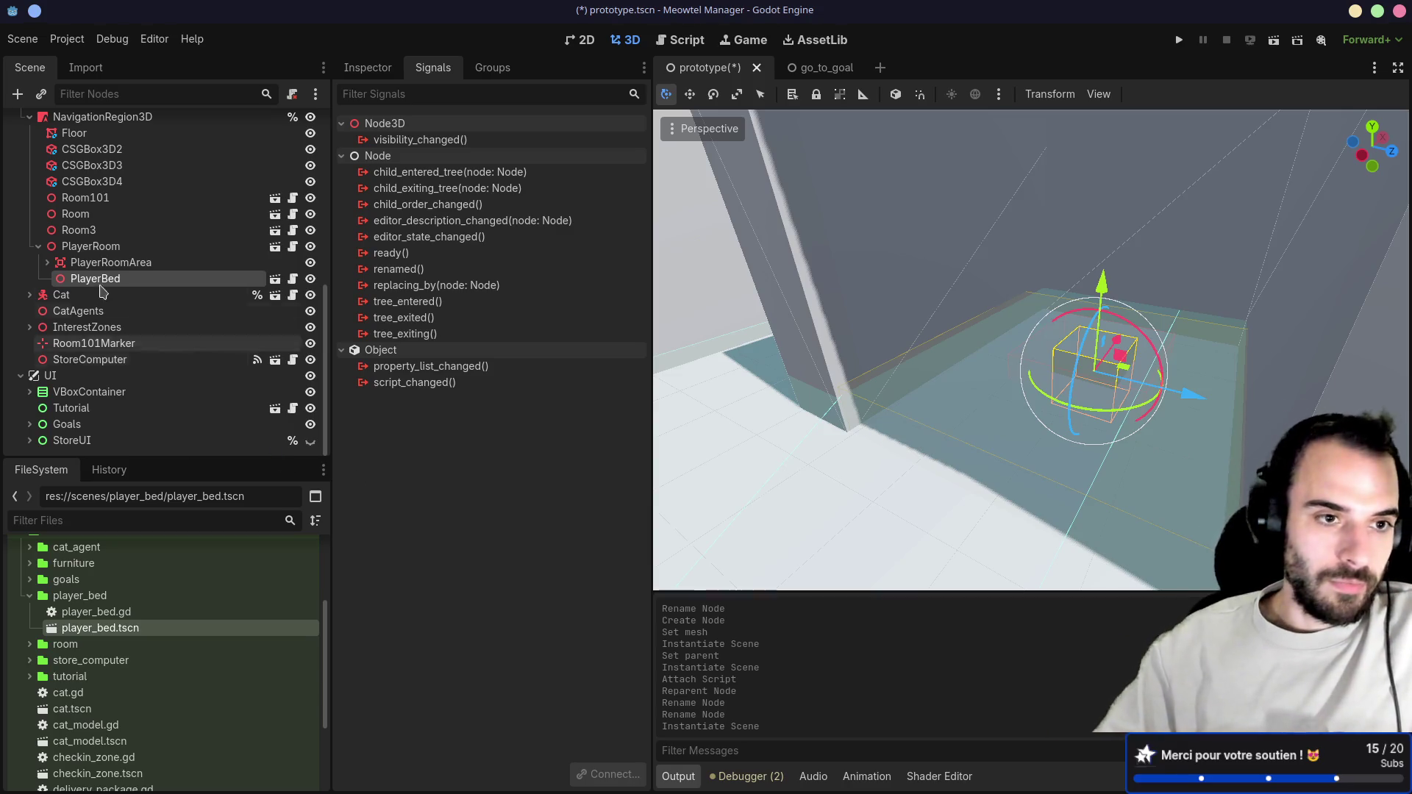
{"action": "scroll", "coordinate": [121, 301], "scroll_direction": "up", "scroll_amount": 3}
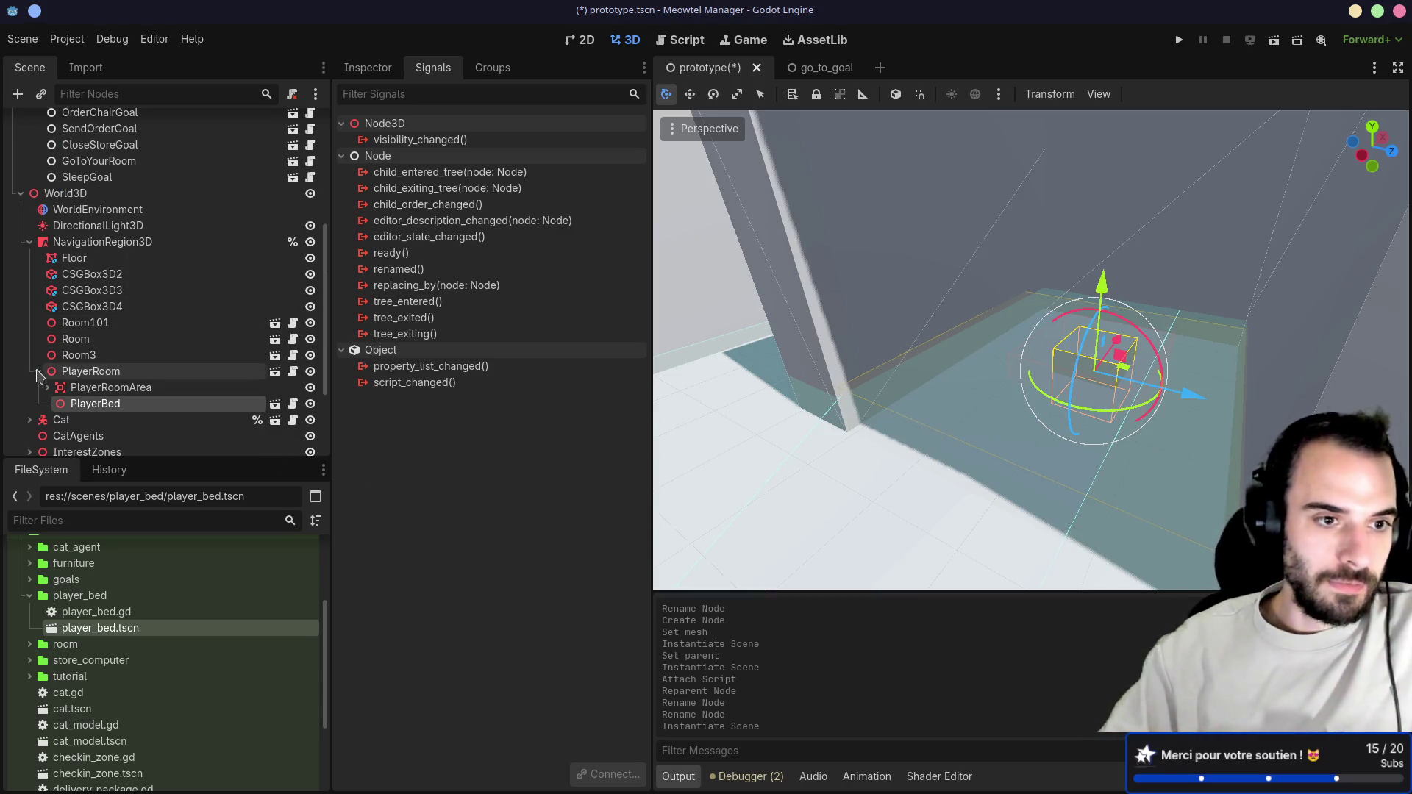
- Save the prototype scene and compare SleepGoal's properties with the CloseStoreGoal signal goal
{"action": "scroll", "coordinate": [116, 309], "scroll_direction": "up", "scroll_amount": 4}
{"action": "key", "text": "ctrl+s"}
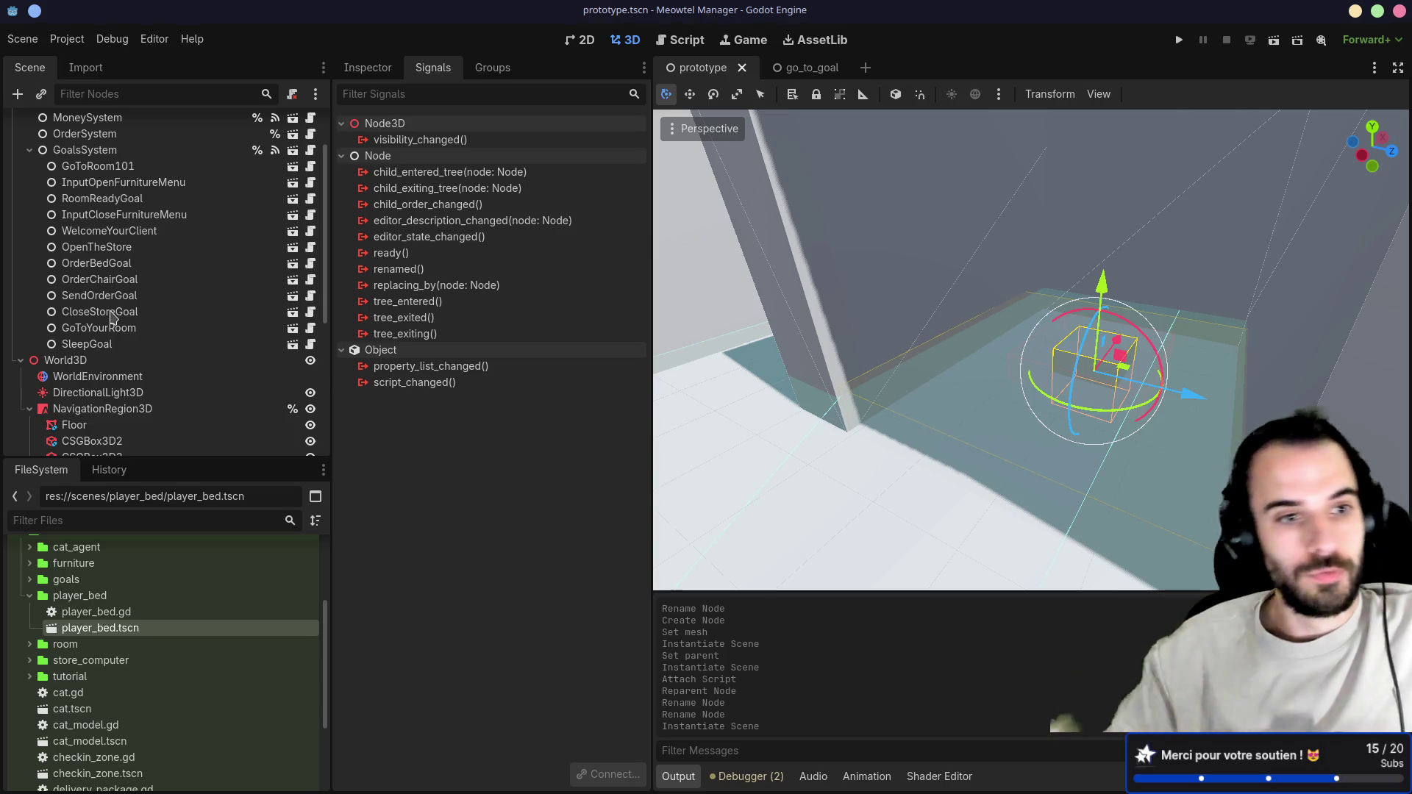
{"action": "left_click", "coordinate": [120, 344]}
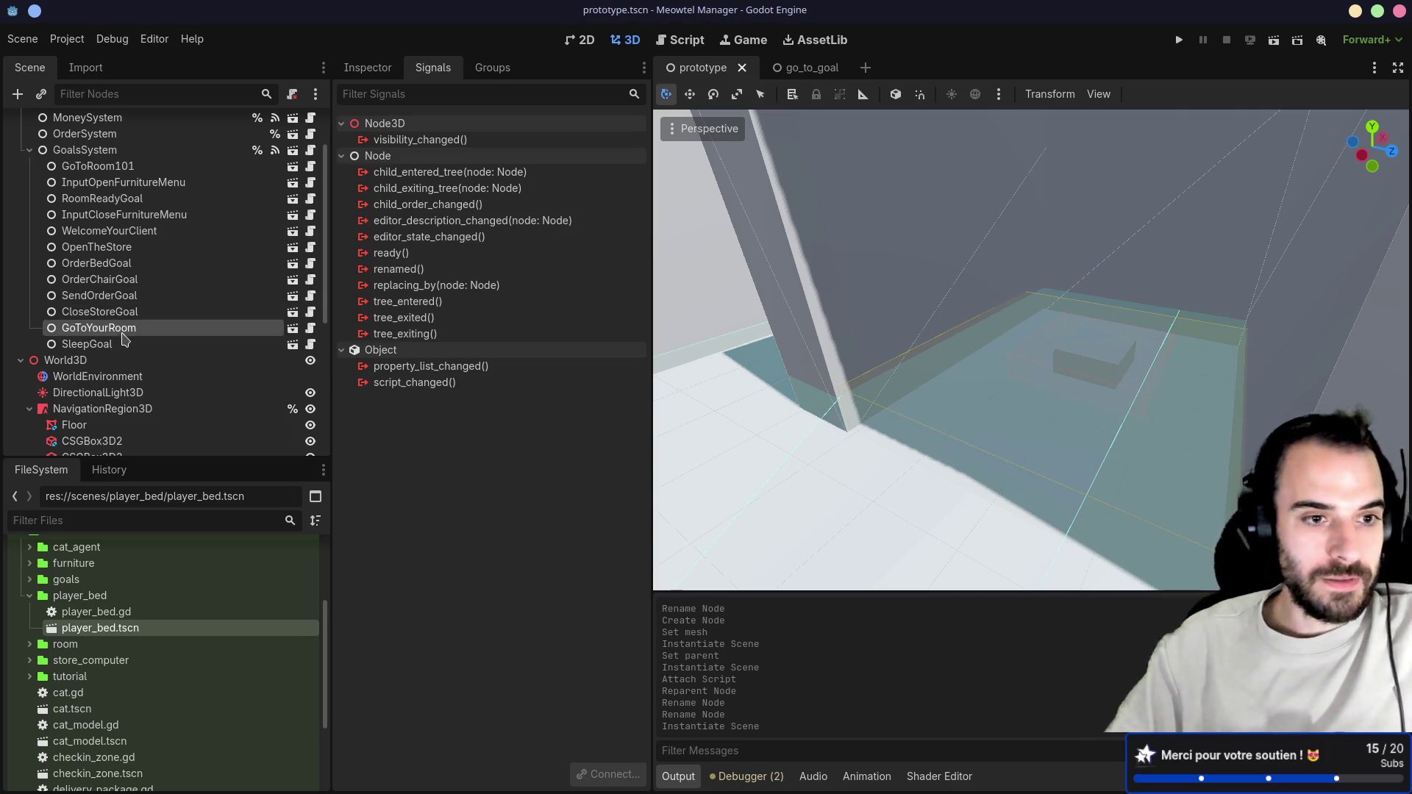
{"action": "left_click", "coordinate": [376, 67]}
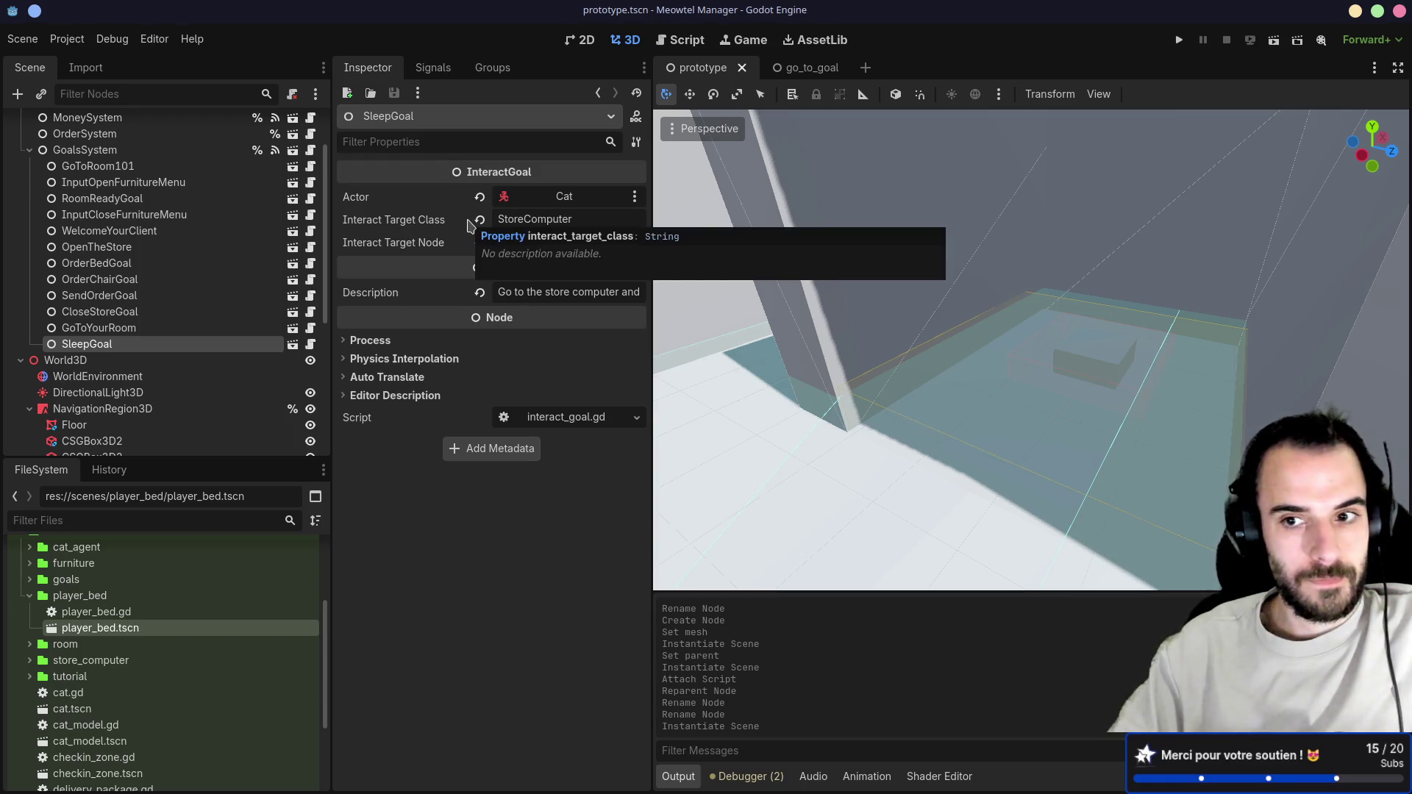
{"action": "left_click", "coordinate": [1111, 361]}
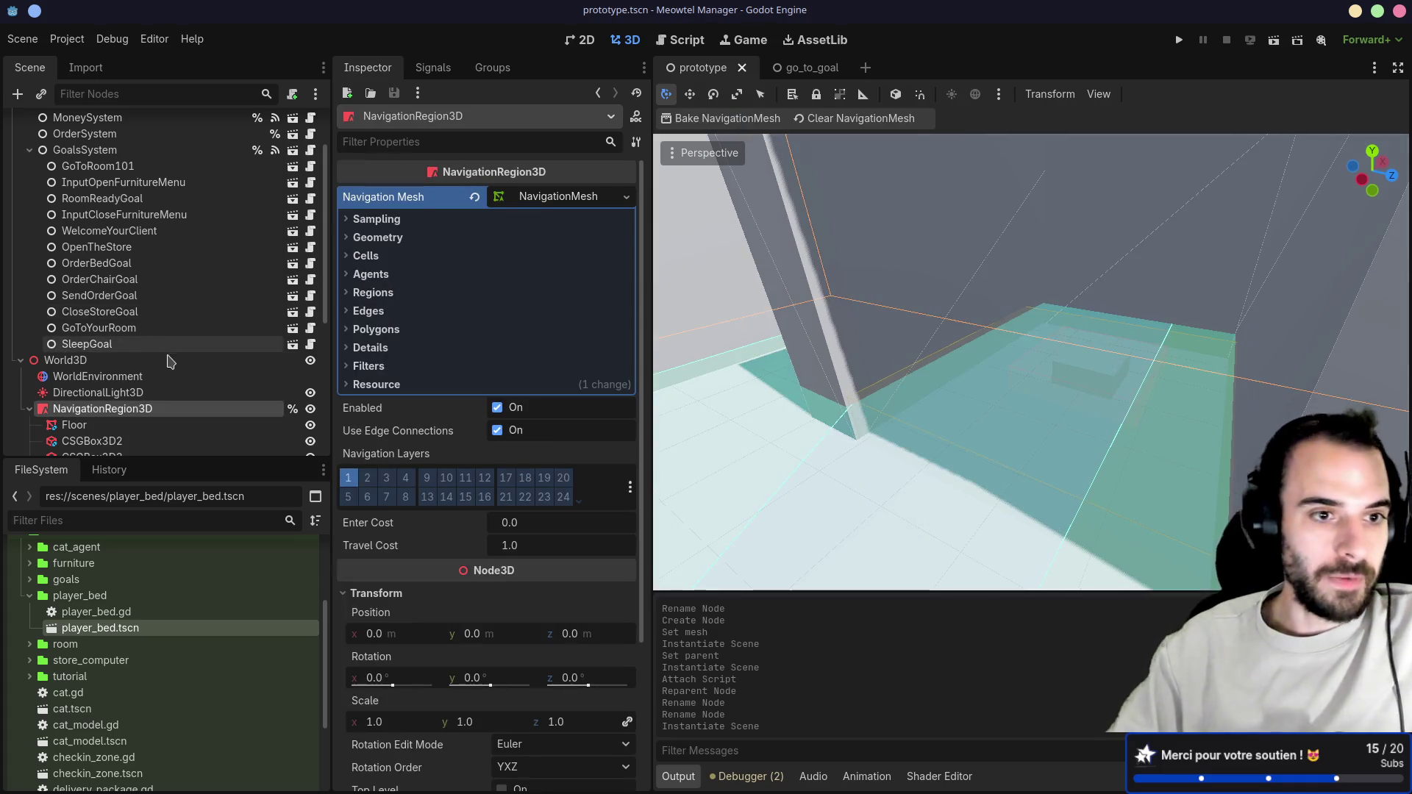
{"action": "left_click", "coordinate": [156, 345]}
{"action": "left_click", "coordinate": [145, 328]}
{"action": "left_click", "coordinate": [149, 314]}
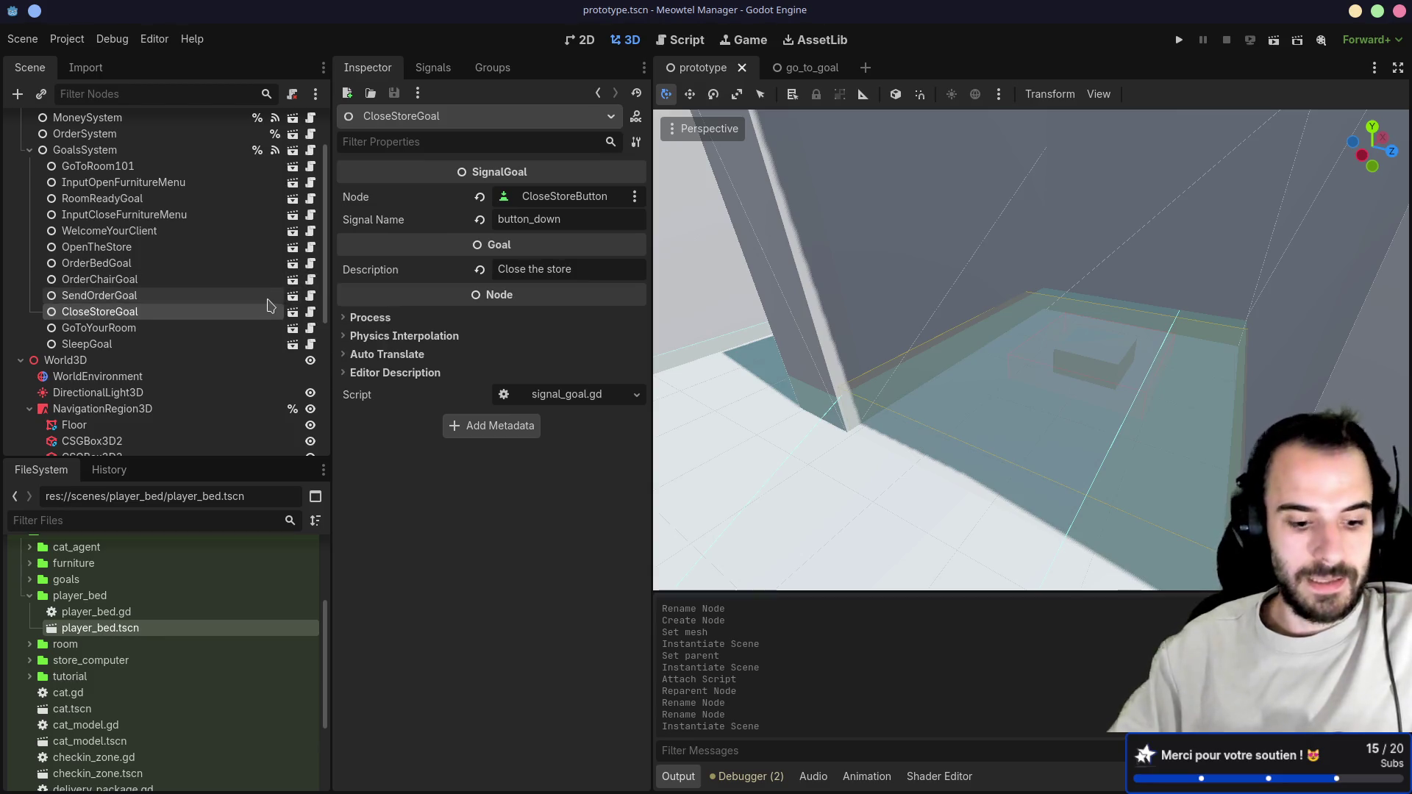
- Duplicate CloseStoreGoal, delete SleepGoal, move the copy below GoToYourRoom, rename it Sleep, and save
{"action": "key", "text": "ctrl+d"}
{"action": "left_click", "coordinate": [105, 361]}
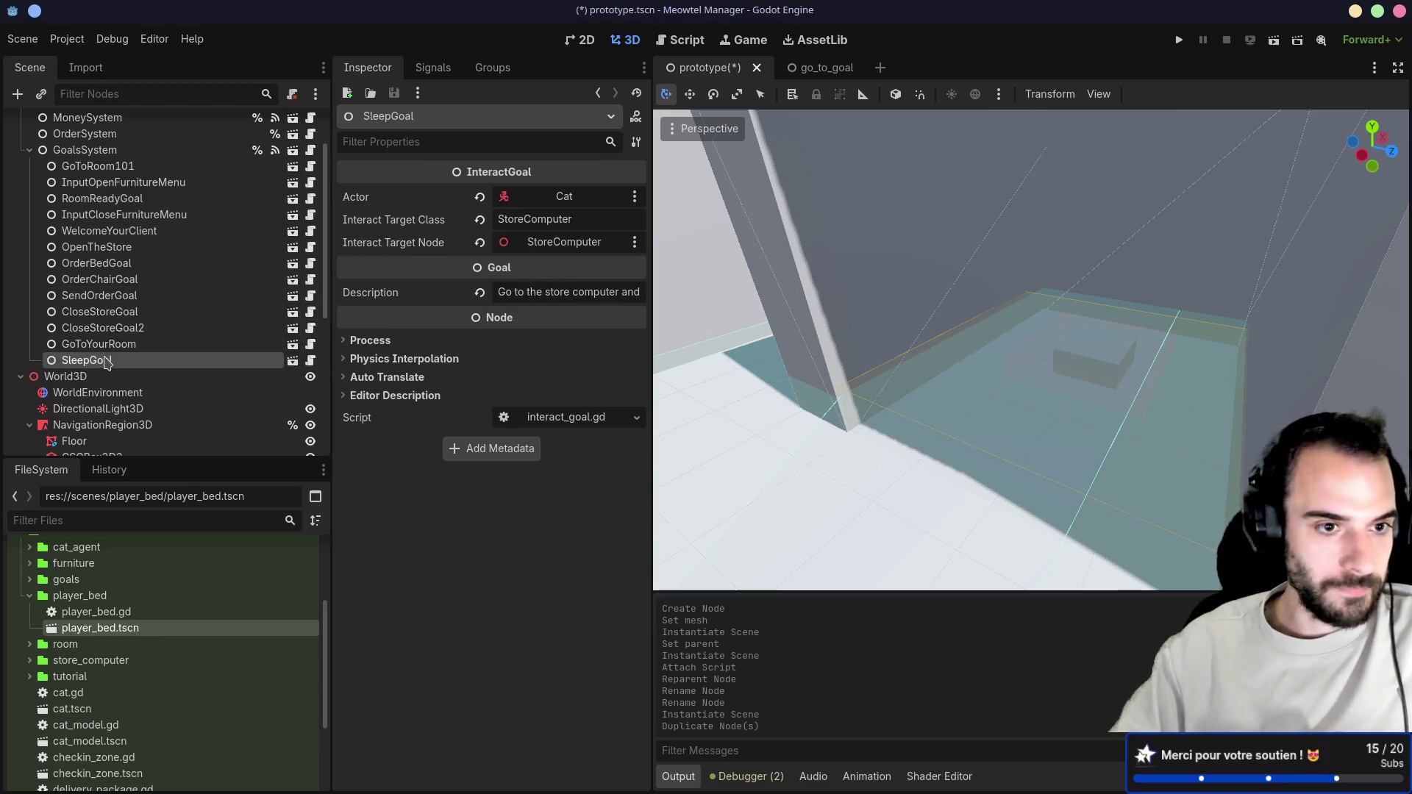
{"action": "key", "text": "Delete"}
{"action": "left_click", "coordinate": [683, 422]}
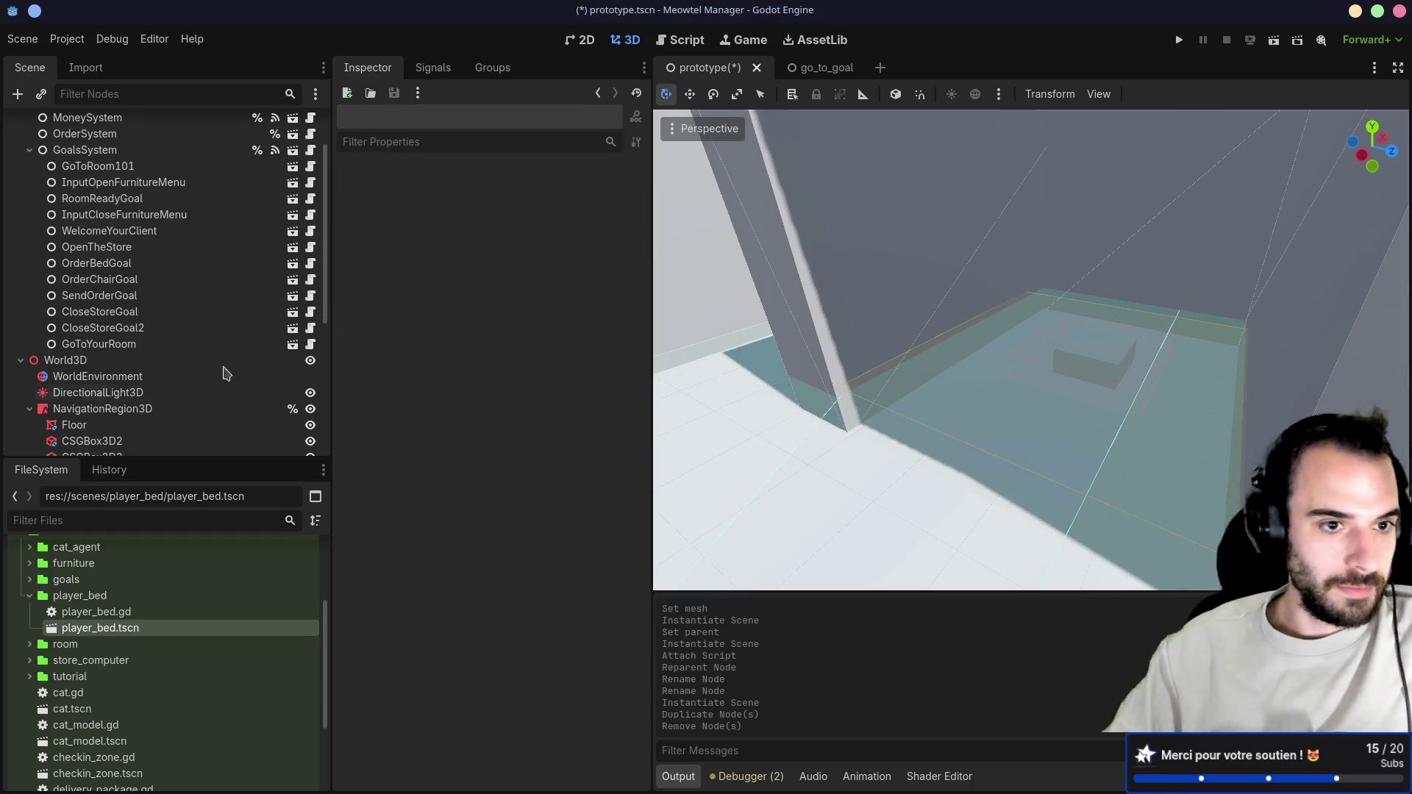
{"action": "mouse_move", "coordinate": [141, 327]}
{"action": "left_mouse_down"}
{"action": "mouse_move", "coordinate": [171, 350]}
{"action": "mouse_move", "coordinate": [159, 355]}
{"action": "left_mouse_up"}
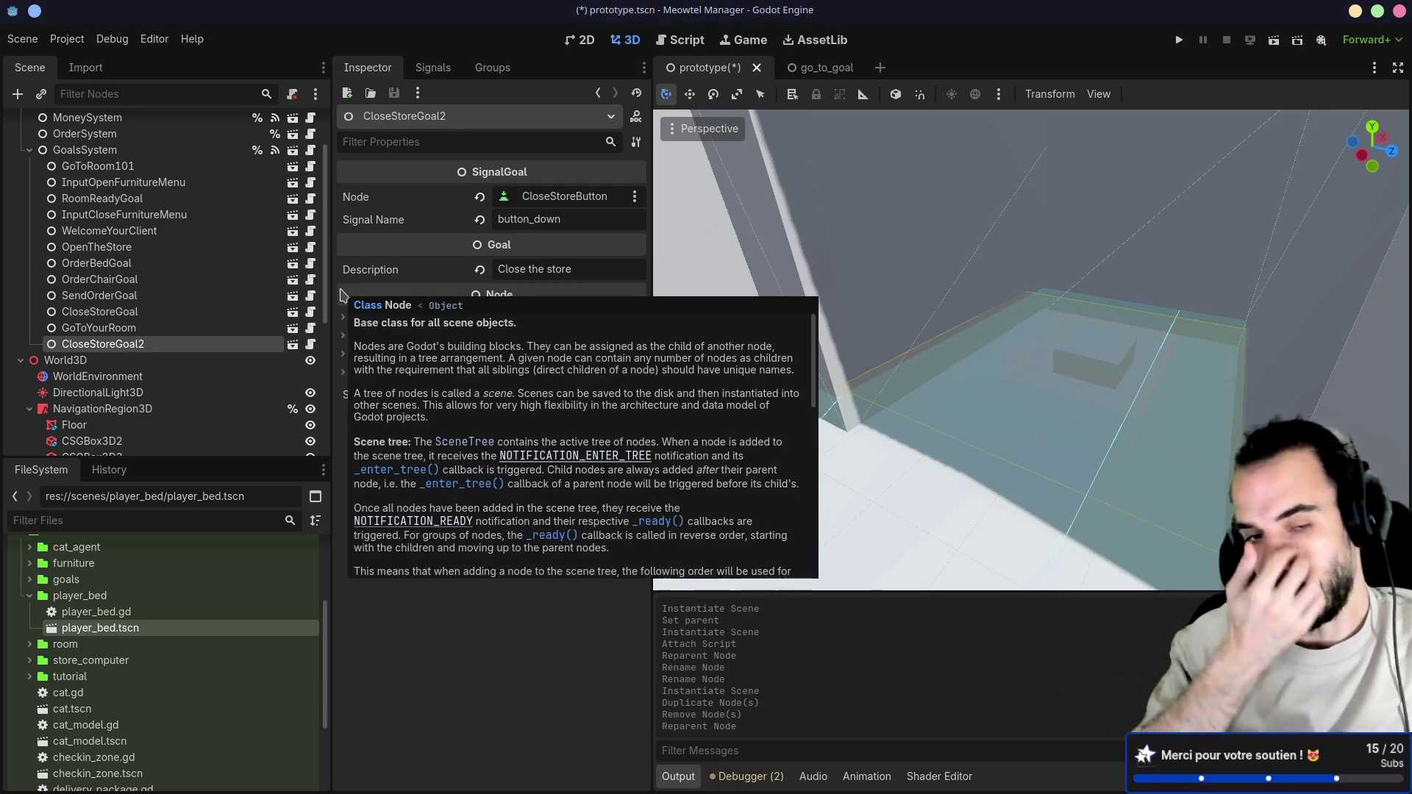
{"action": "double_click", "coordinate": [124, 344]}
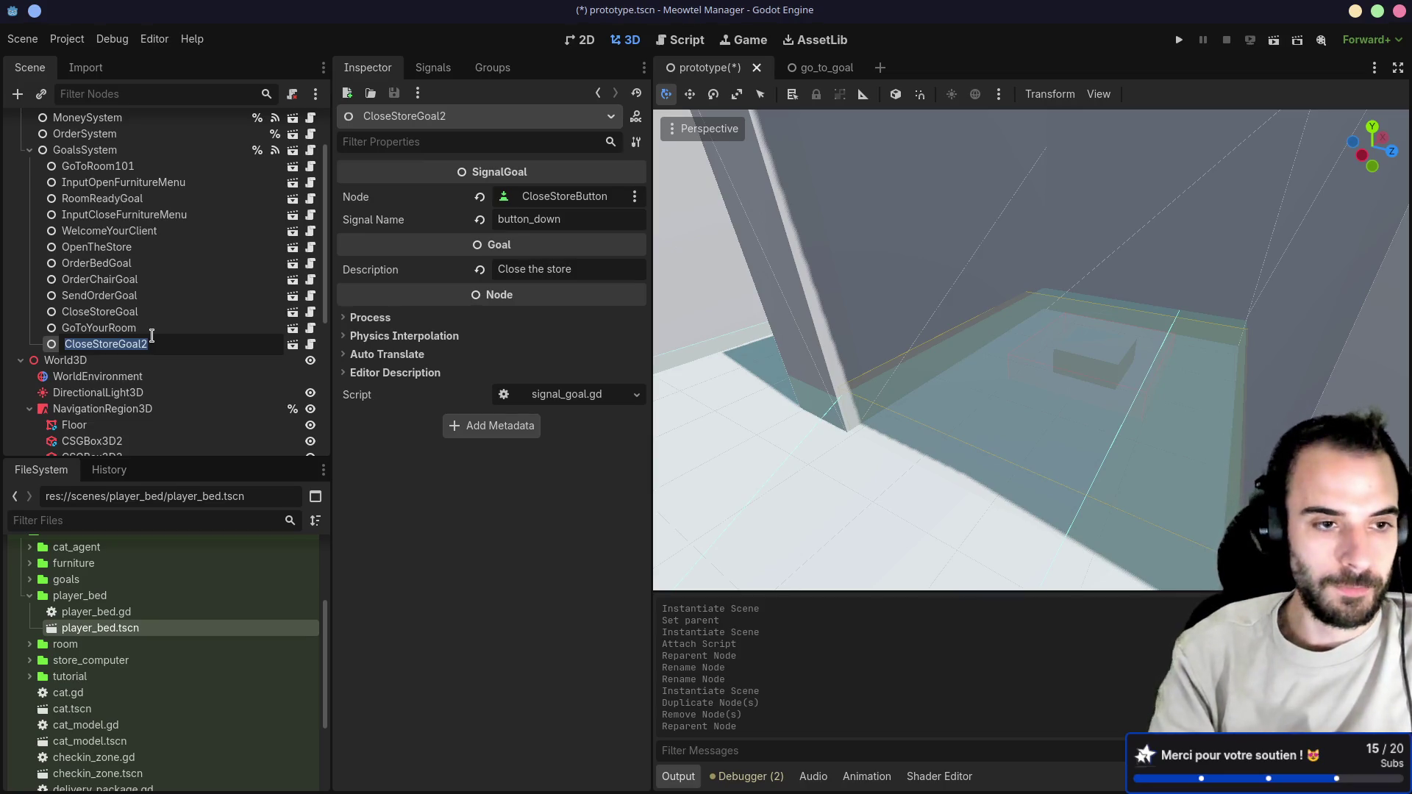
{"action": "type", "text": "Sleep"}
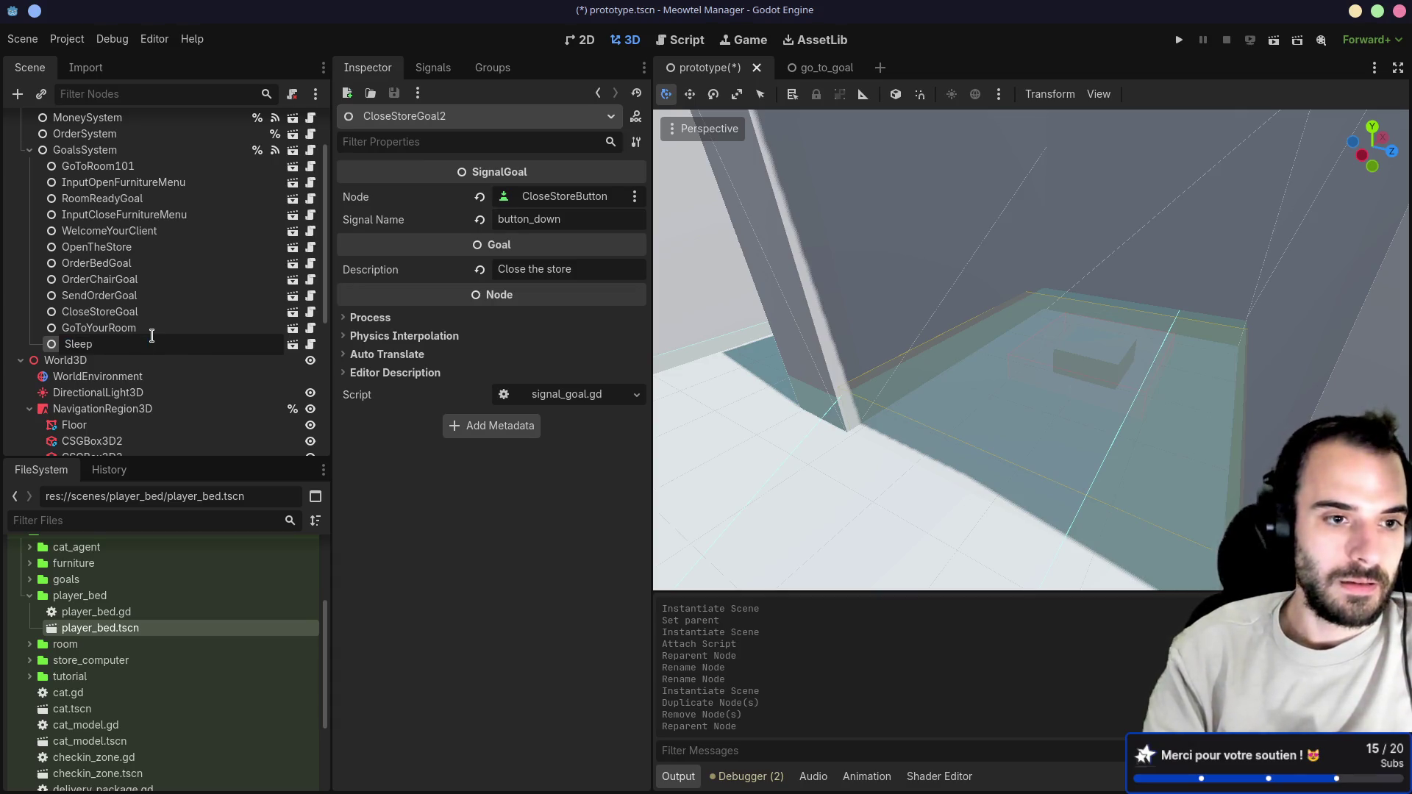
{"action": "key", "text": "Return"}
{"action": "key", "text": "ctrl+s"}
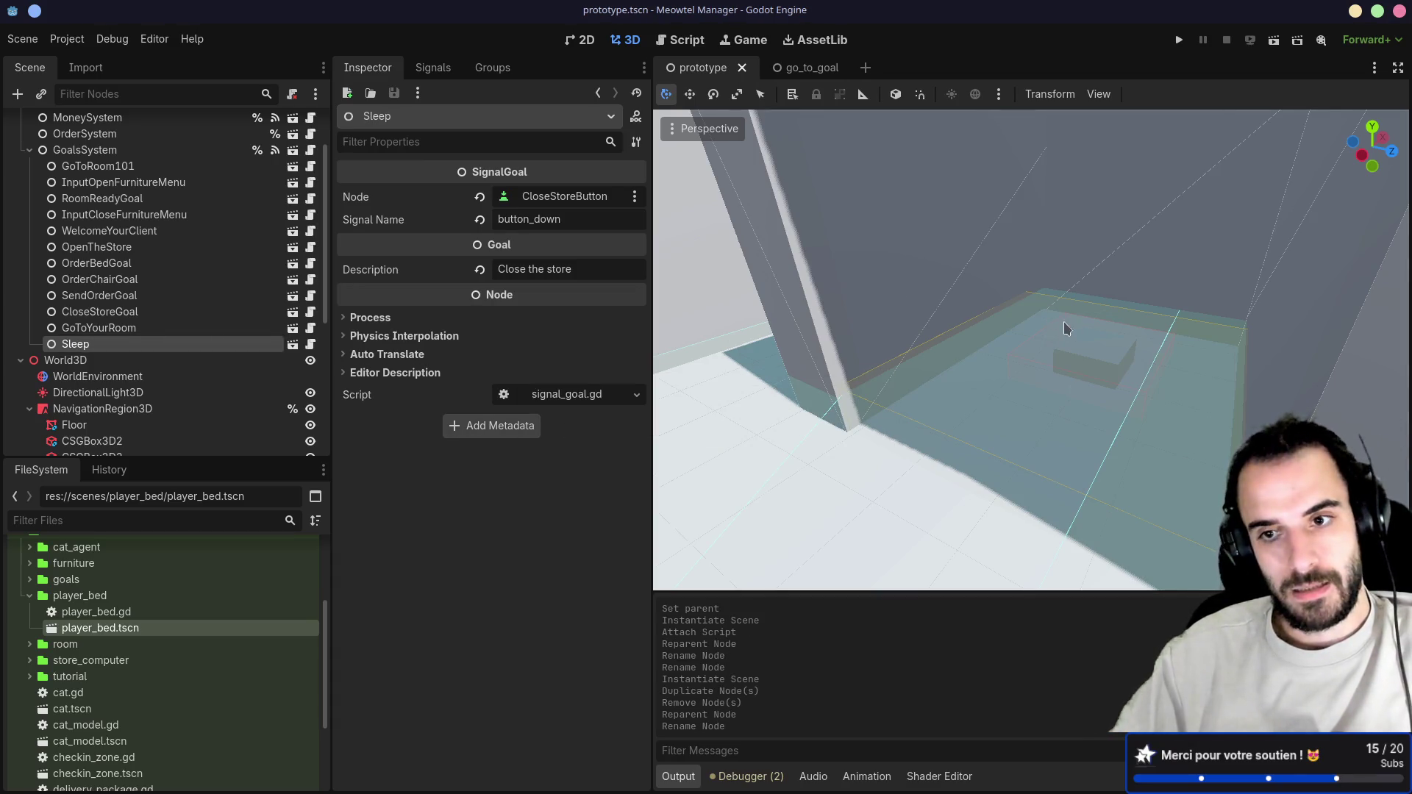
- Open the PlayerBed node's player_bed scene for editing
{"action": "left_click", "coordinate": [1092, 360]}
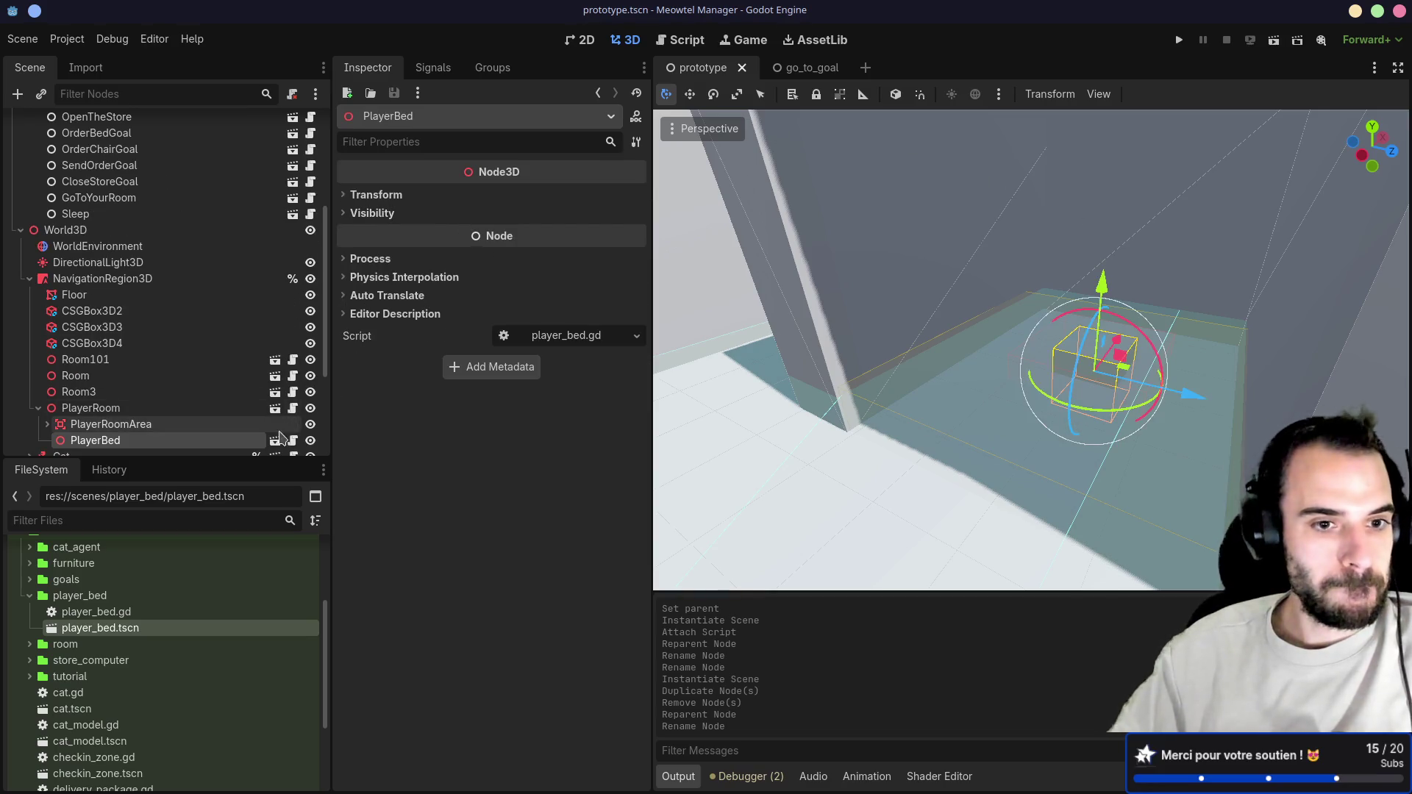
{"action": "scroll", "coordinate": [280, 434], "scroll_direction": "down", "scroll_amount": 1}
{"action": "left_click", "coordinate": [276, 401]}
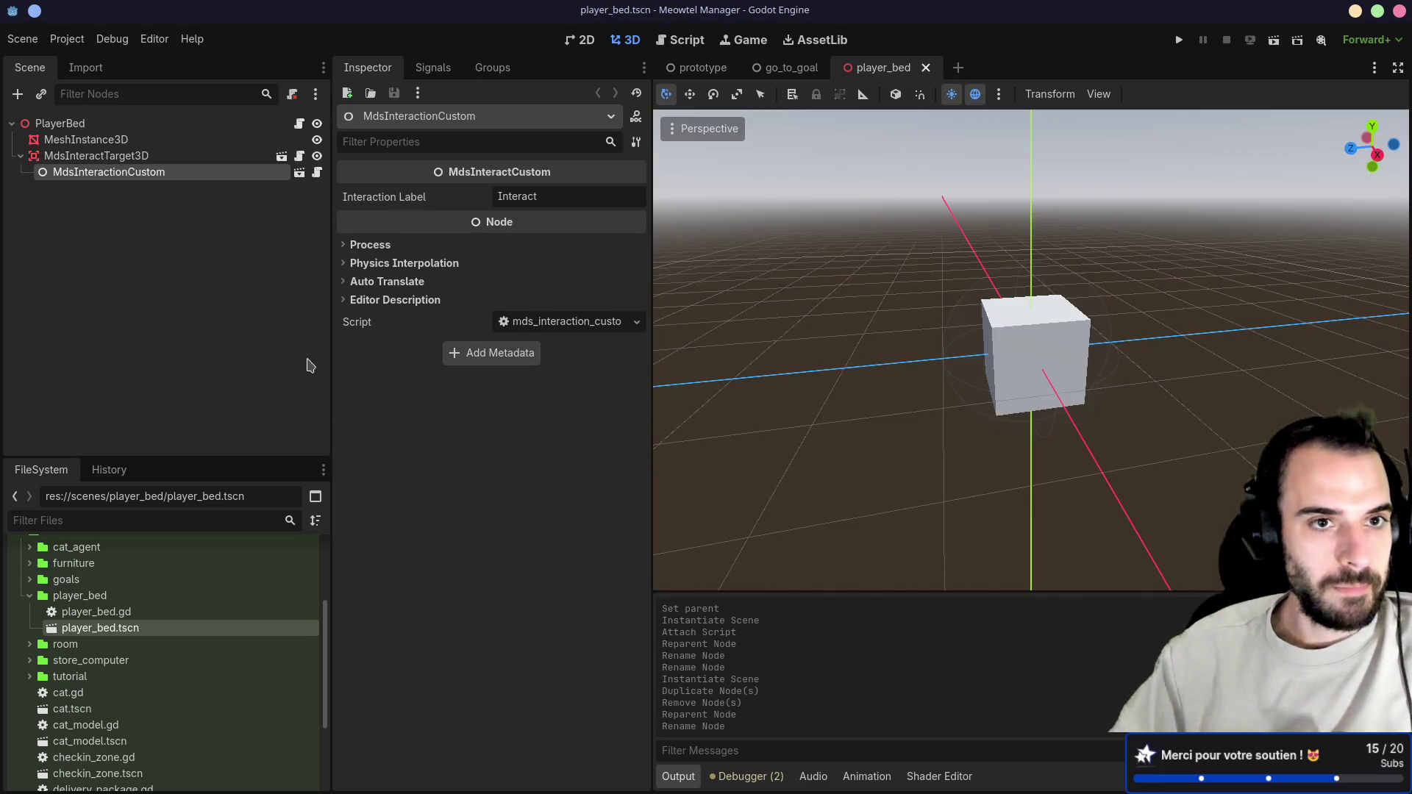
- Connect MdsInteractionCustom's interacting signal to a new handler in player_bed.gd
{"action": "left_click", "coordinate": [317, 172]}
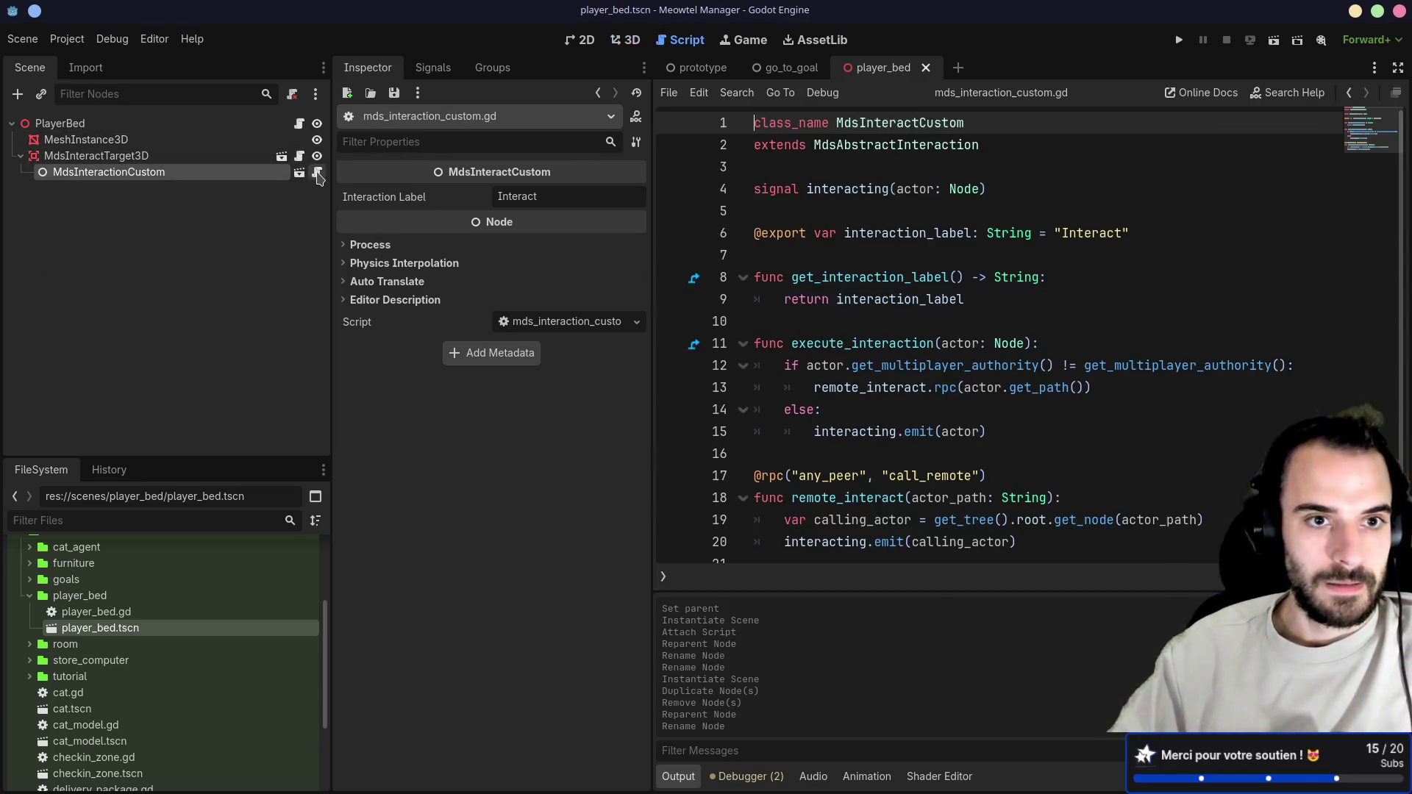
{"action": "left_click", "coordinate": [434, 68]}
{"action": "double_click", "coordinate": [421, 140]}
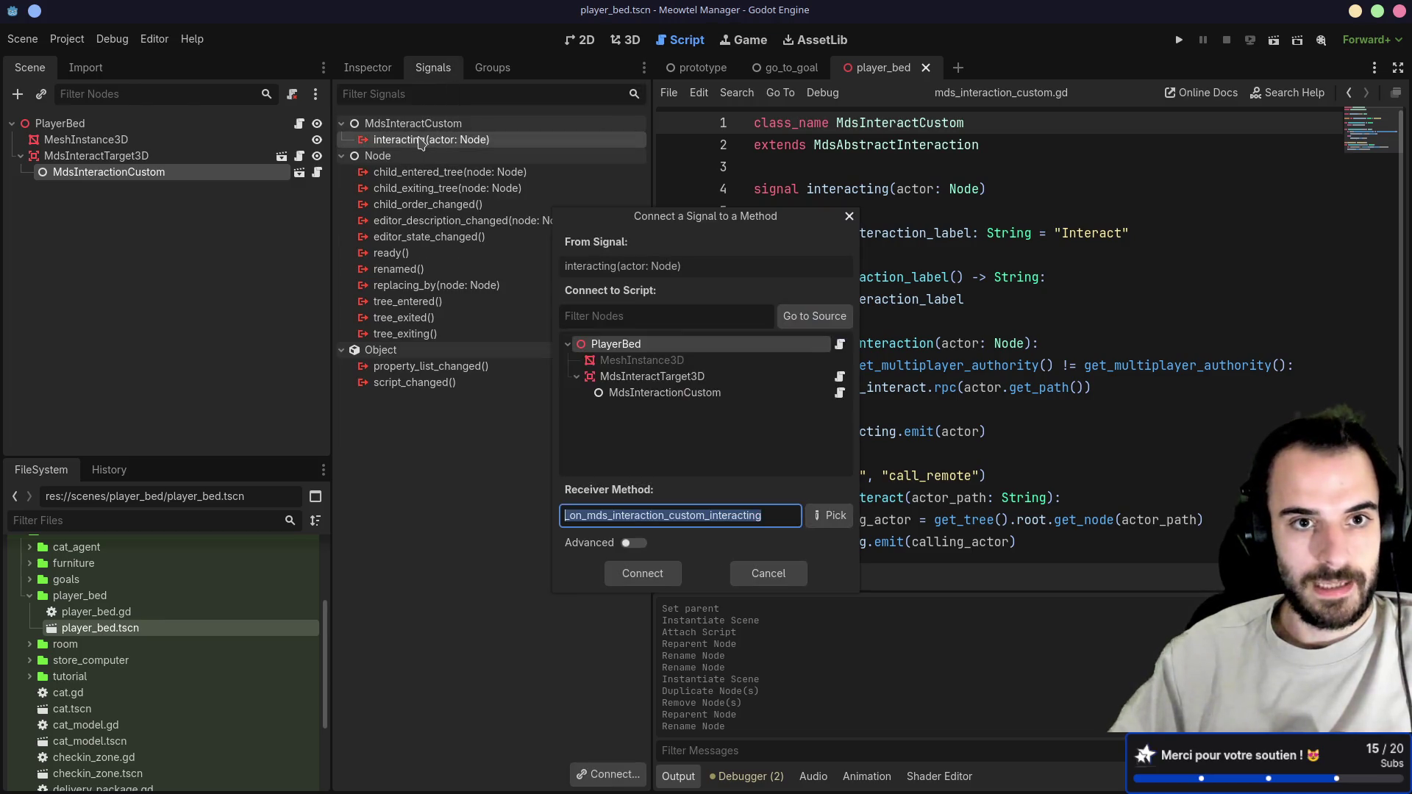
{"action": "left_click", "coordinate": [641, 572]}
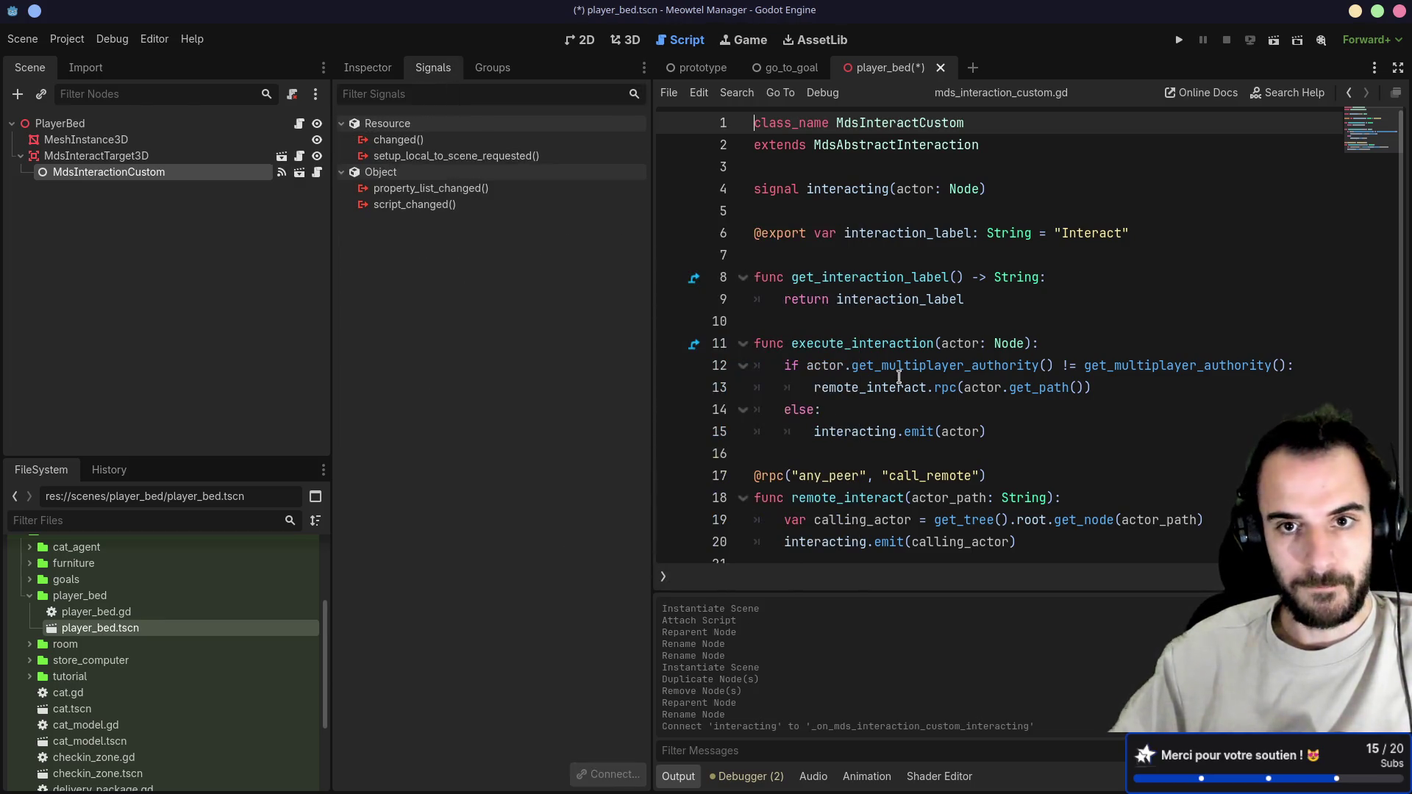
- In player_bed.gd, declare 'signal sleep', replace the handler's pass with sleep.emit(), and save
{"action": "left_click", "coordinate": [845, 157]}
{"action": "left_click", "coordinate": [845, 149]}
{"action": "left_click", "coordinate": [845, 156]}
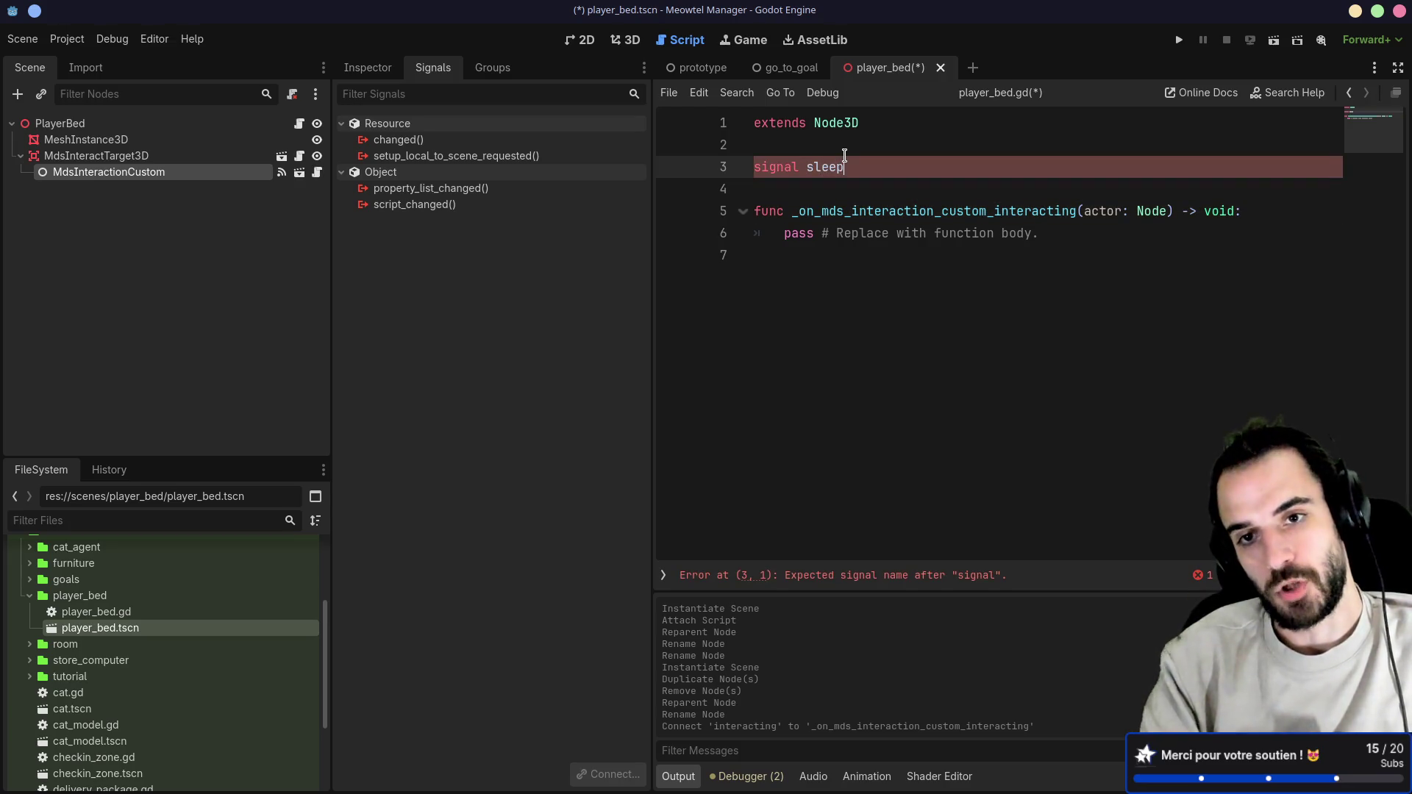
{"action": "left_click_drag", "start_coordinate": [787, 233], "coordinate": [1103, 227]}
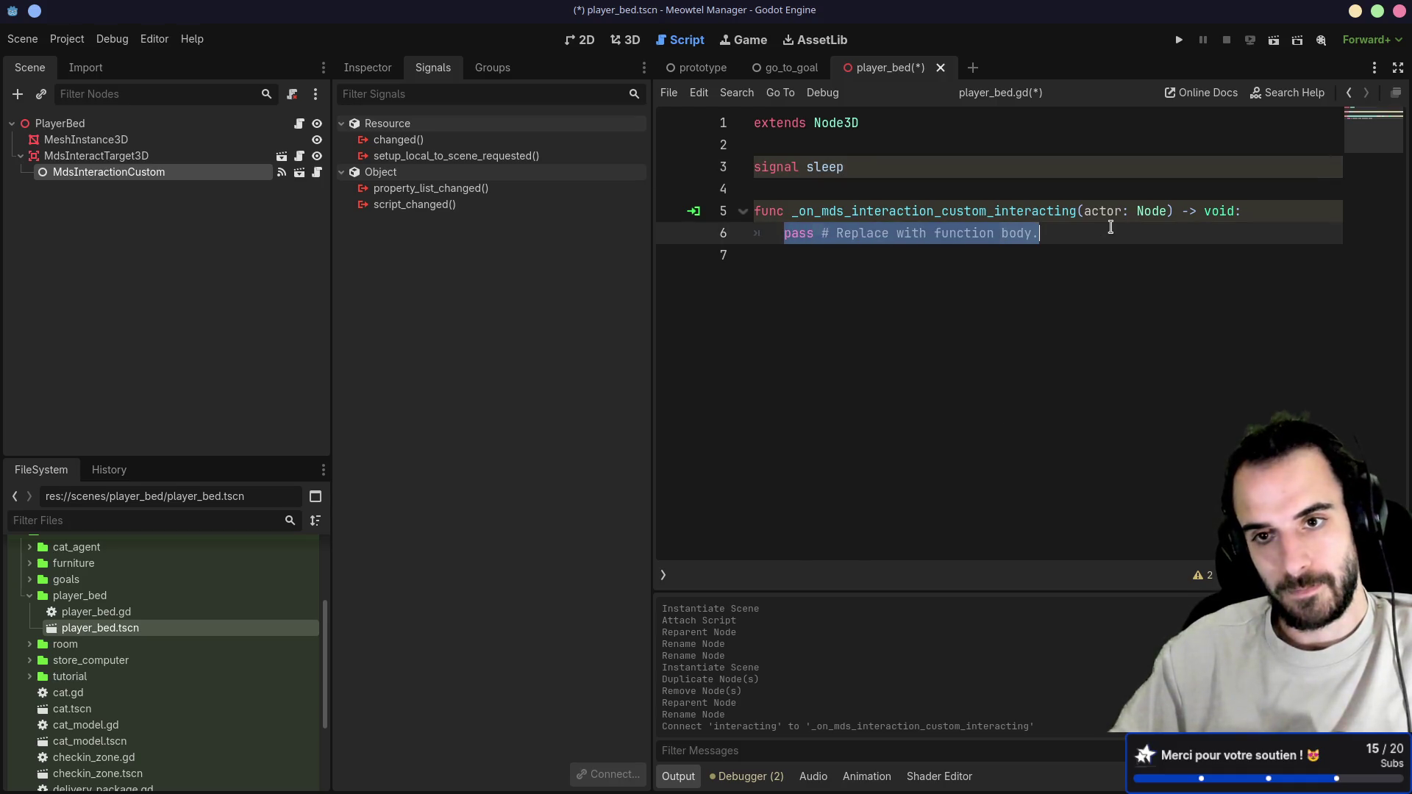
{"action": "key", "text": "BackSpace"}
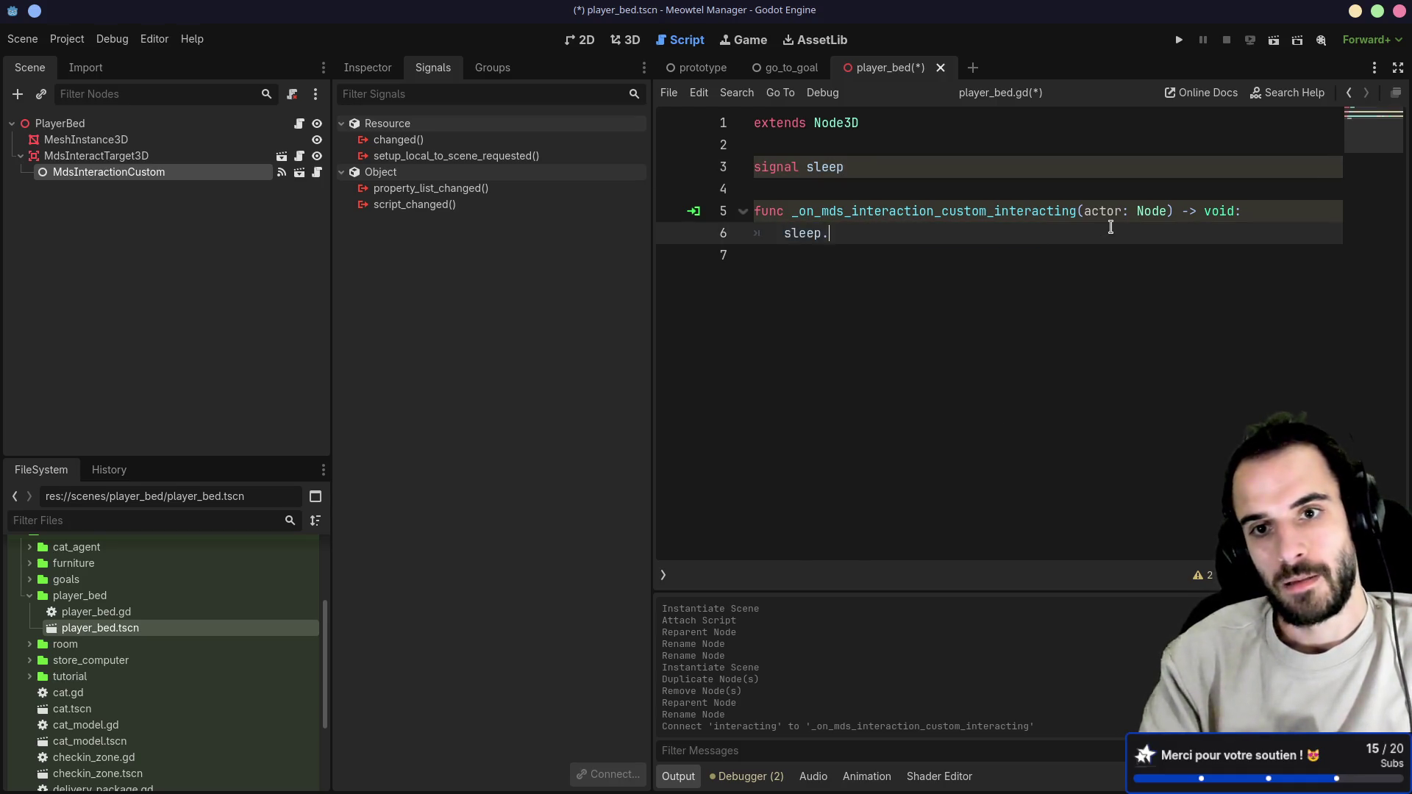
{"action": "type", "text": "("}
{"action": "key", "text": "ctrl+s"}
{"action": "left_click", "coordinate": [991, 293]}
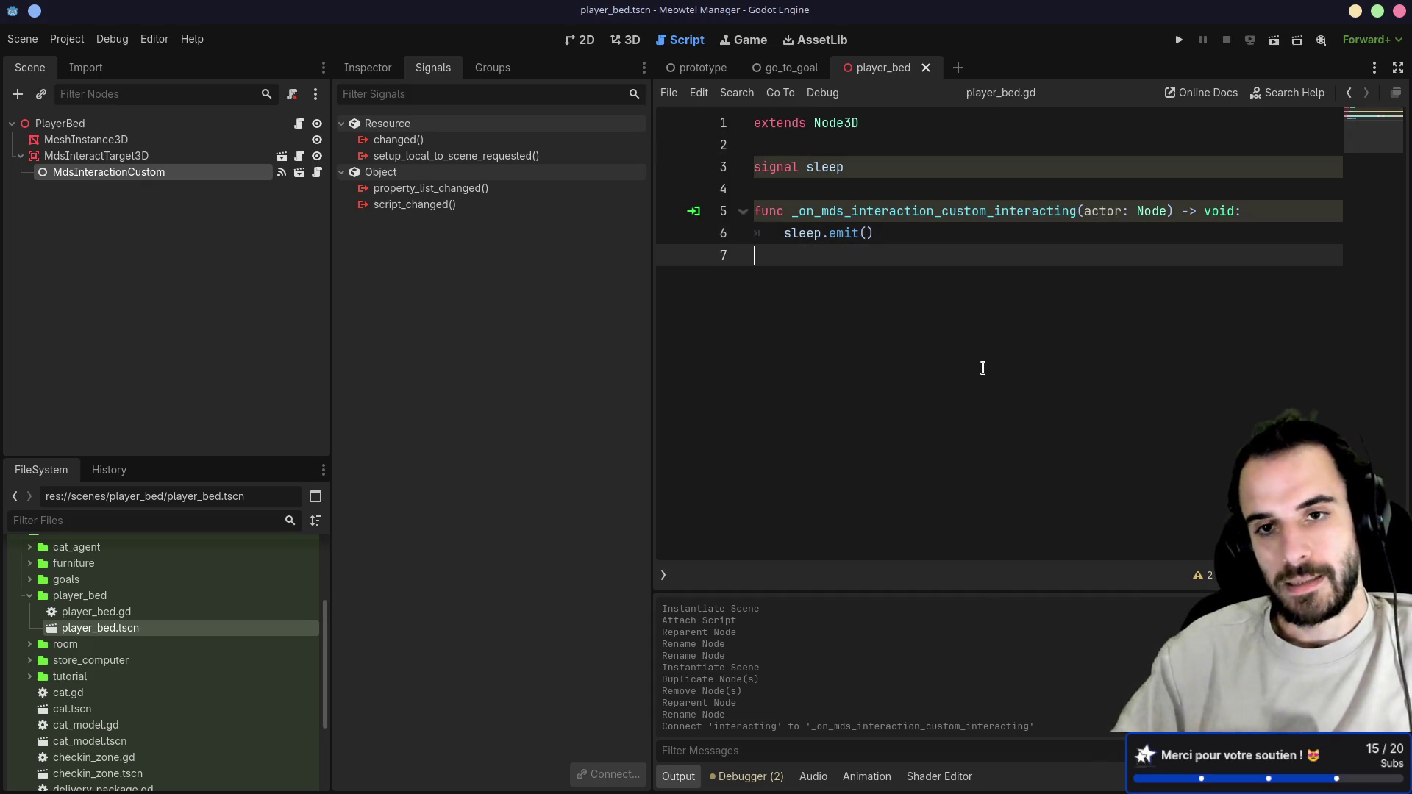
{"action": "left_click", "coordinate": [1084, 208]}
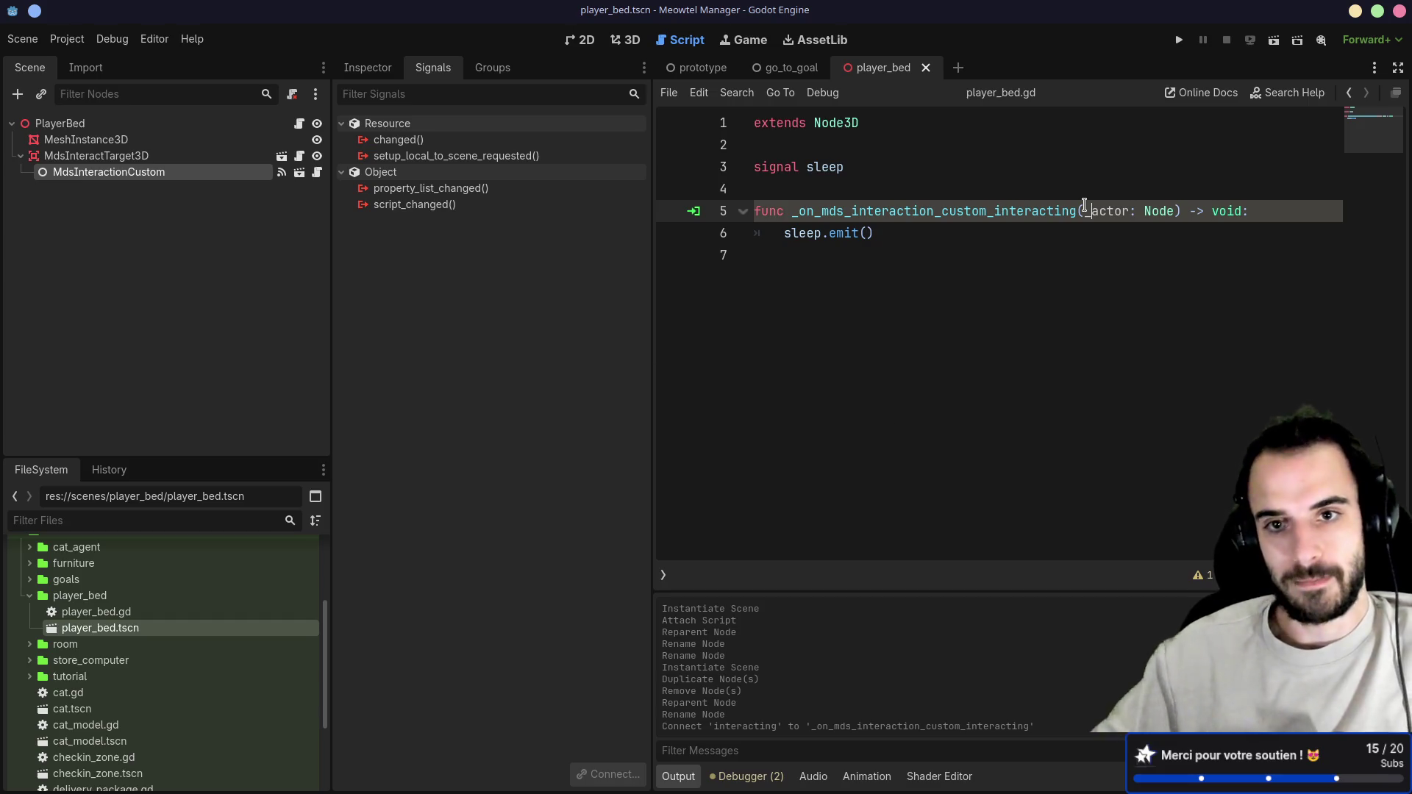
{"action": "left_click", "coordinate": [937, 304]}
{"action": "key", "text": "ctrl+s"}
{"action": "left_click", "coordinate": [692, 67]}
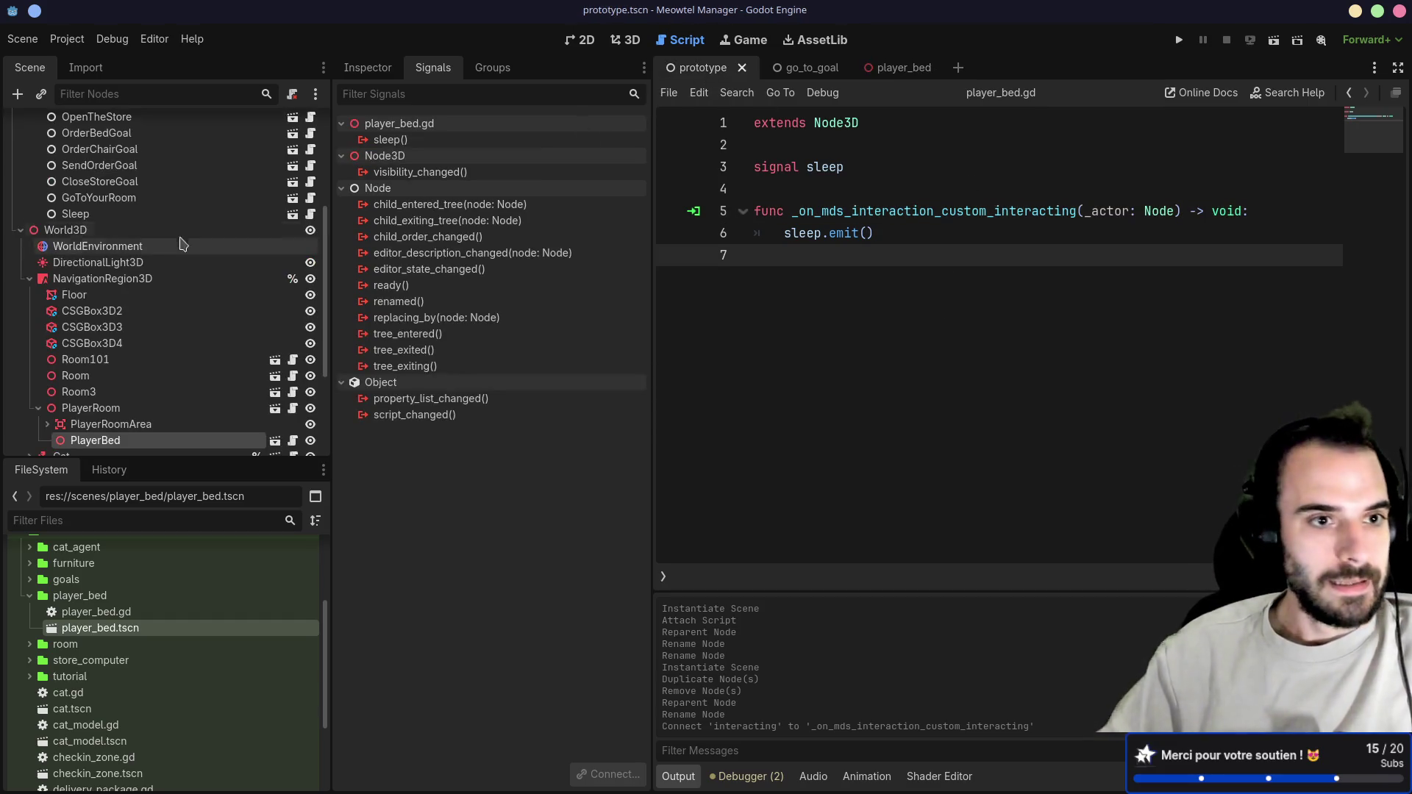
- Inspect the Sleep goal's properties and check PlayerBed's script in the scene tree
{"action": "left_click", "coordinate": [100, 214]}
{"action": "left_click", "coordinate": [367, 67]}
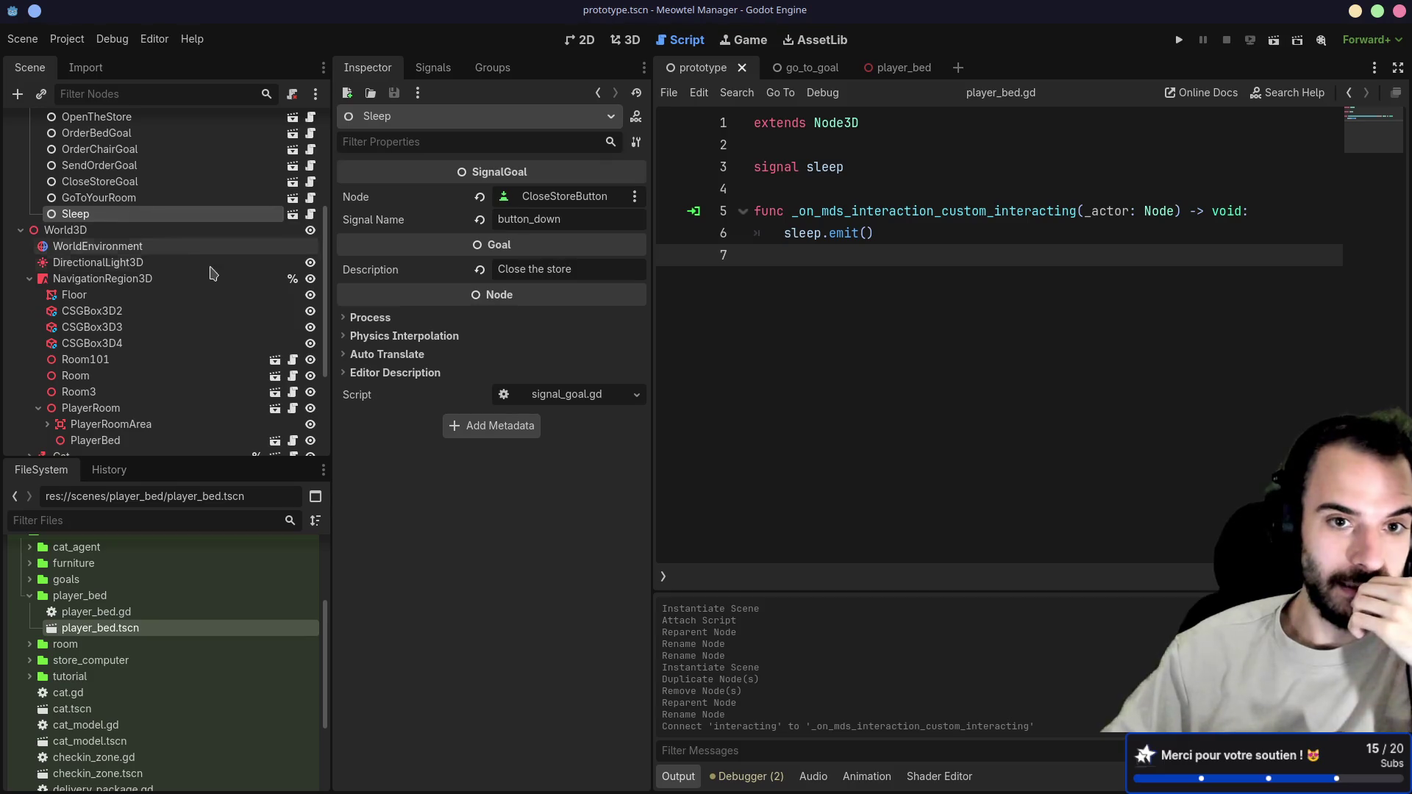
{"action": "scroll", "coordinate": [133, 345], "scroll_direction": "down", "scroll_amount": 3}
{"action": "left_click", "coordinate": [117, 264]}
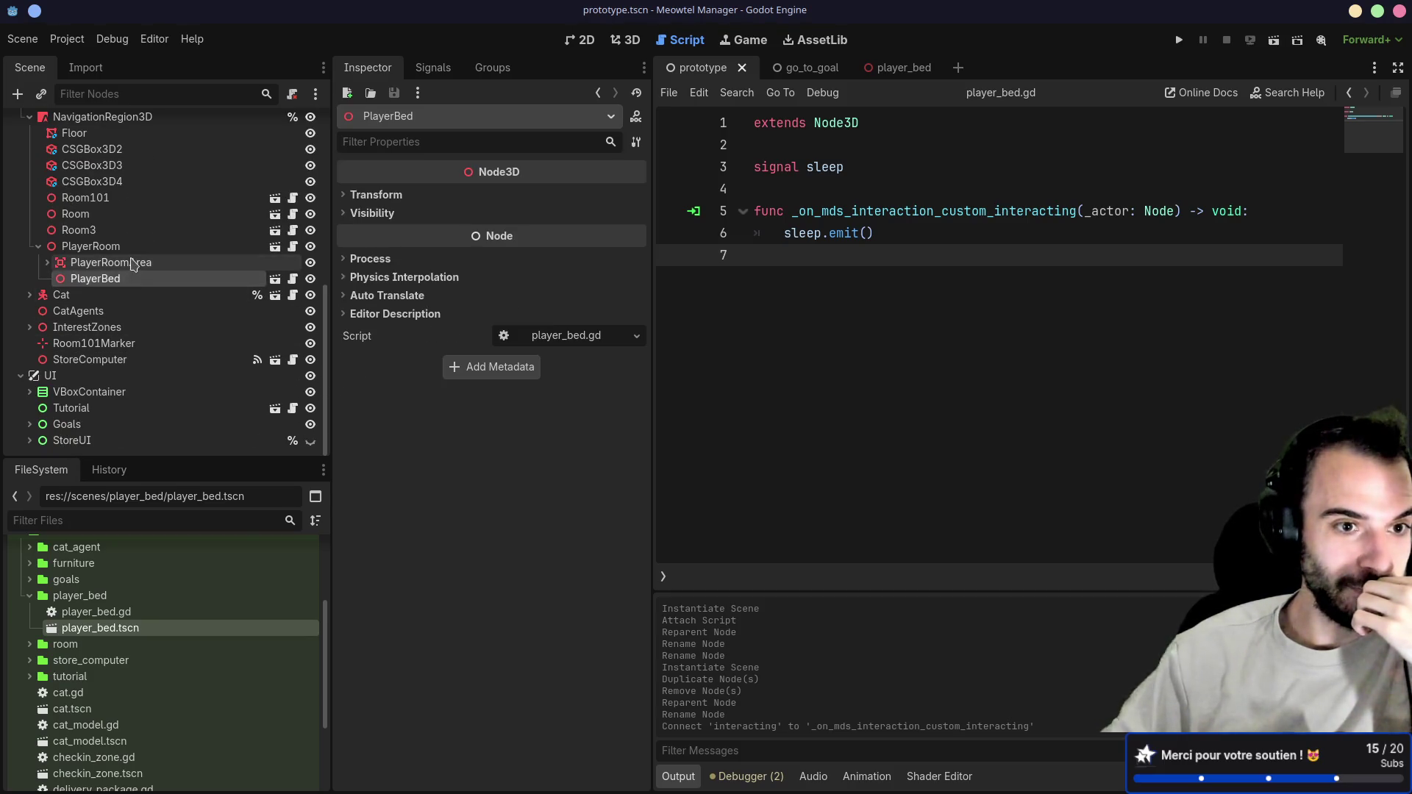
{"action": "left_click", "coordinate": [124, 283]}
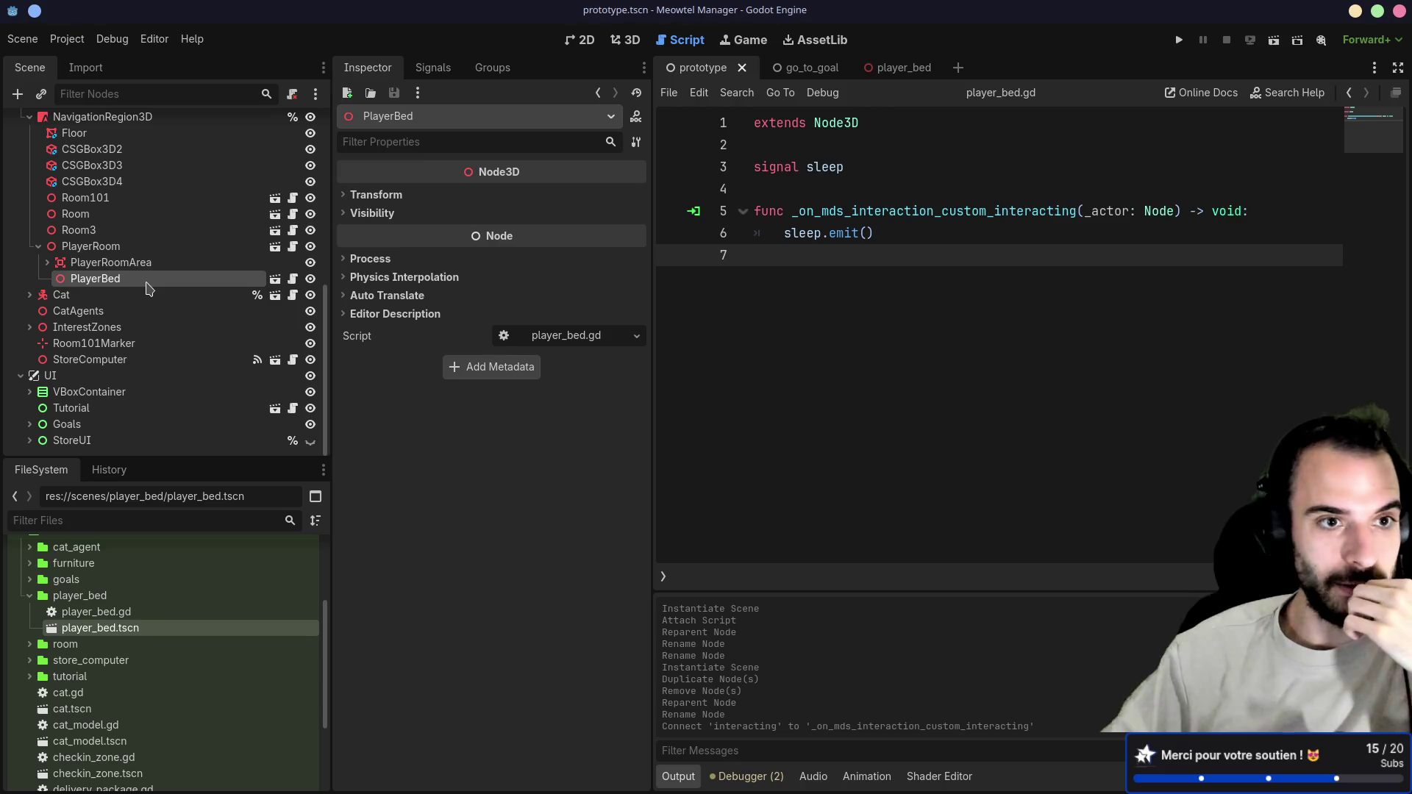
{"action": "scroll", "coordinate": [158, 291], "scroll_direction": "up", "scroll_amount": 2}
{"action": "scroll", "coordinate": [163, 295], "scroll_direction": "up", "scroll_amount": 2}
- Replace the Sleep goal's 'Close the store' description with one about interacting with the bed, and save
{"action": "left_click", "coordinate": [116, 220]}
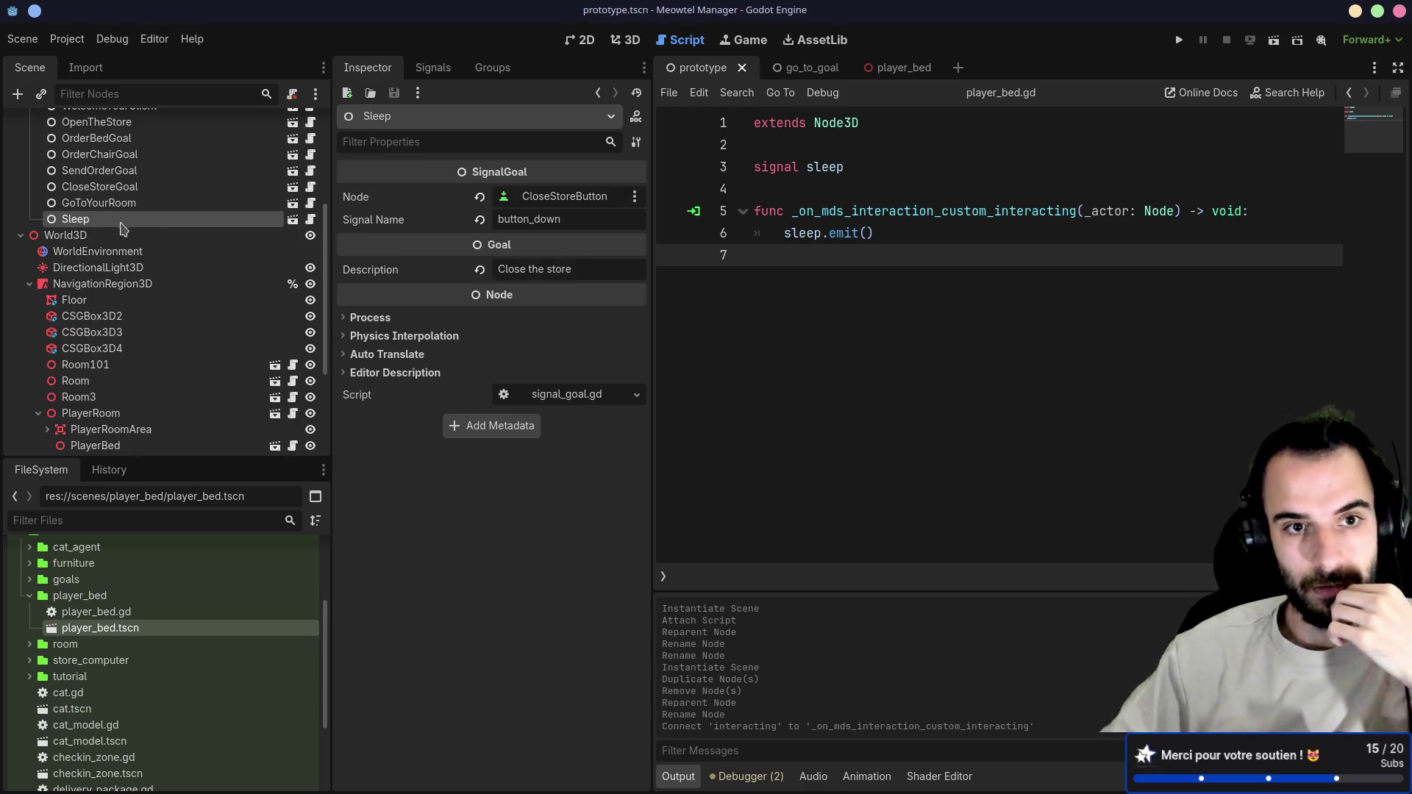
{"action": "left_click_drag", "start_coordinate": [591, 269], "coordinate": [421, 258]}
{"action": "key", "text": "BackSpace"}
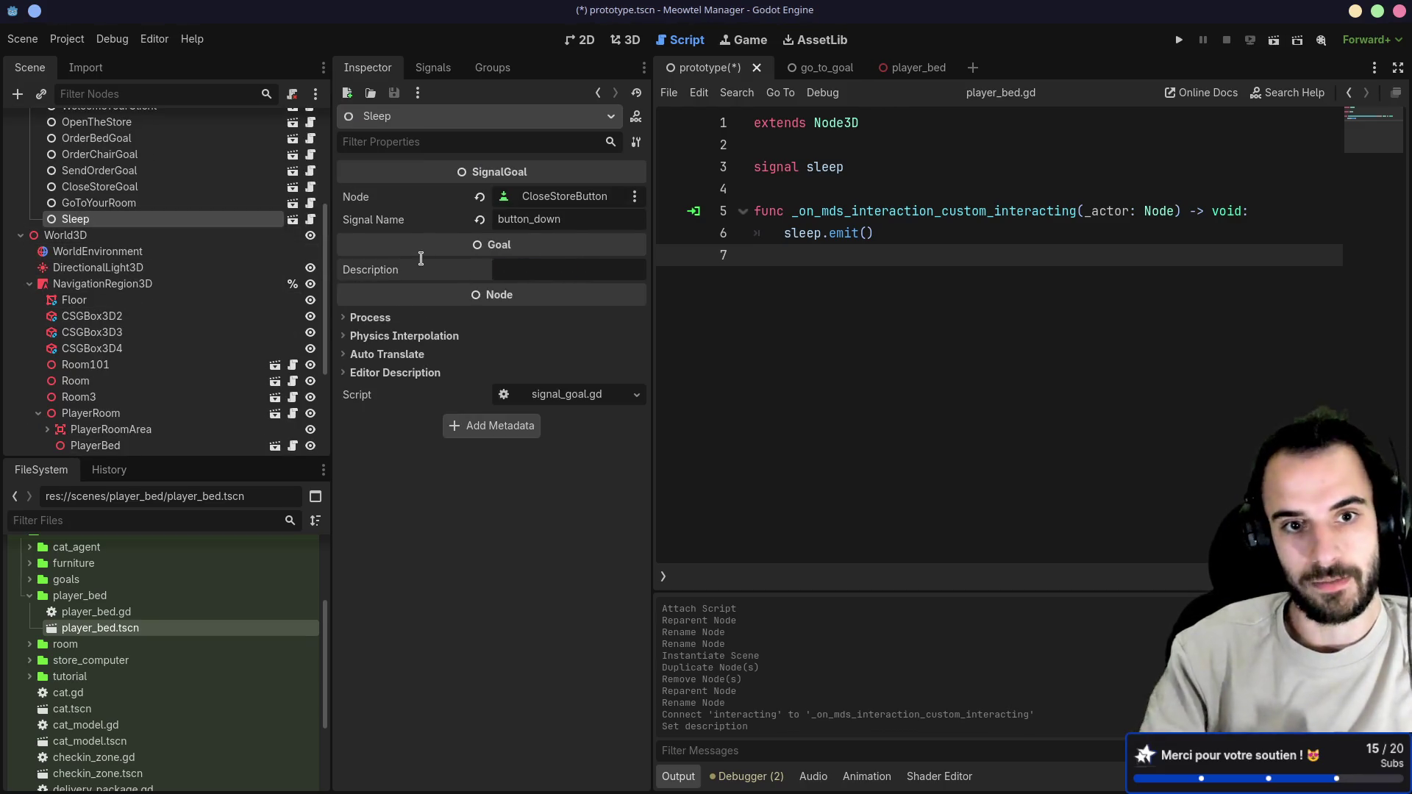
{"action": "type", "text": "Interact w"}
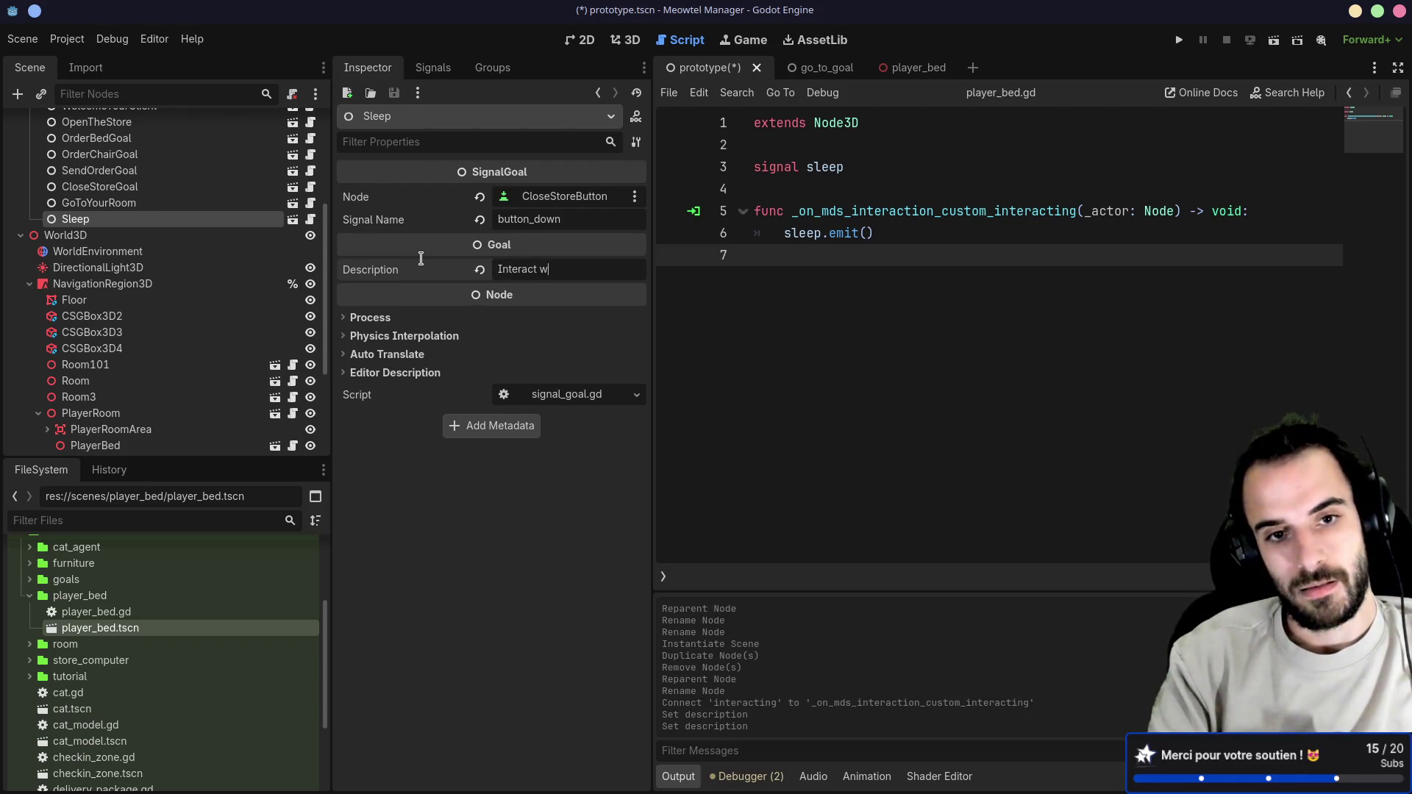
{"action": "type", "text": "ith"}
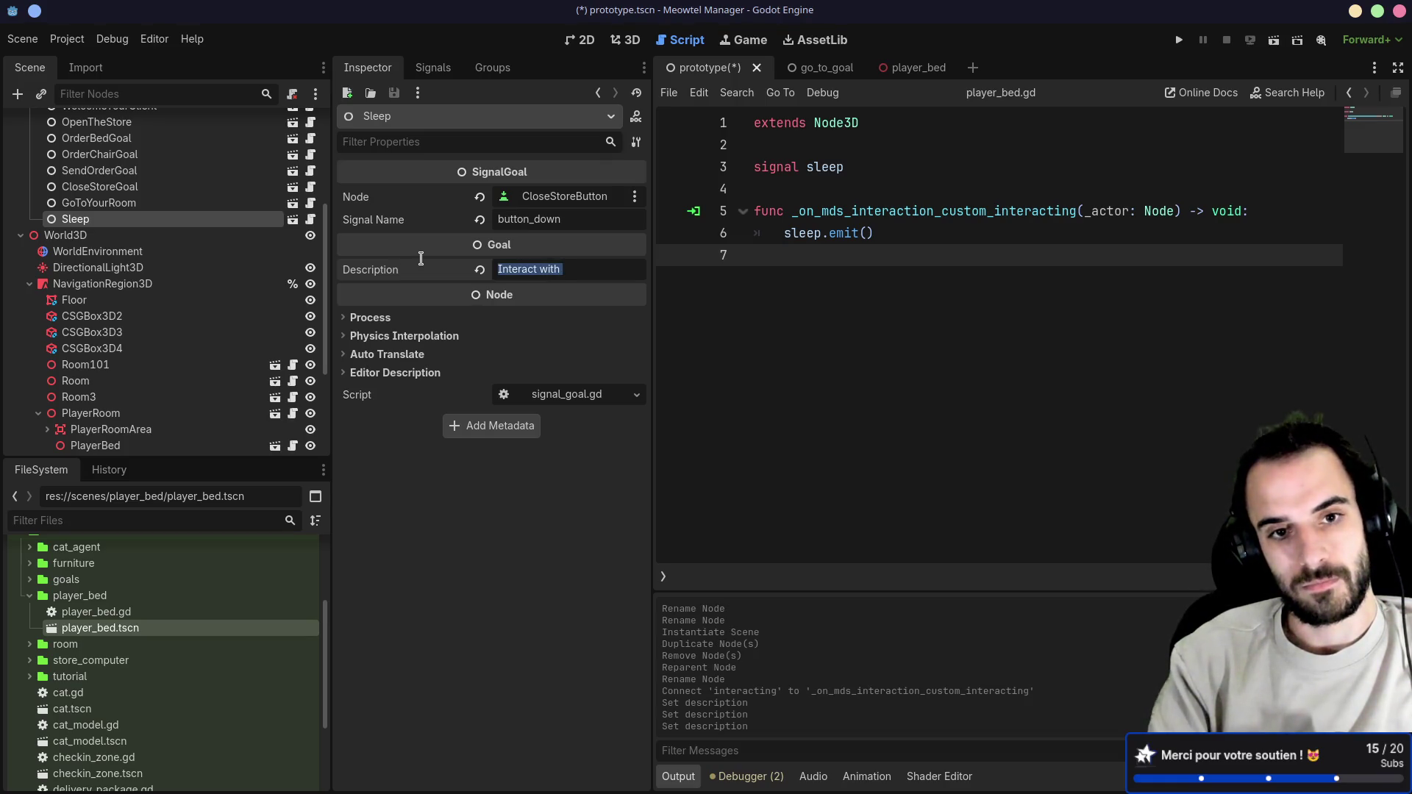
{"action": "type", "text": "your bed to sl"}
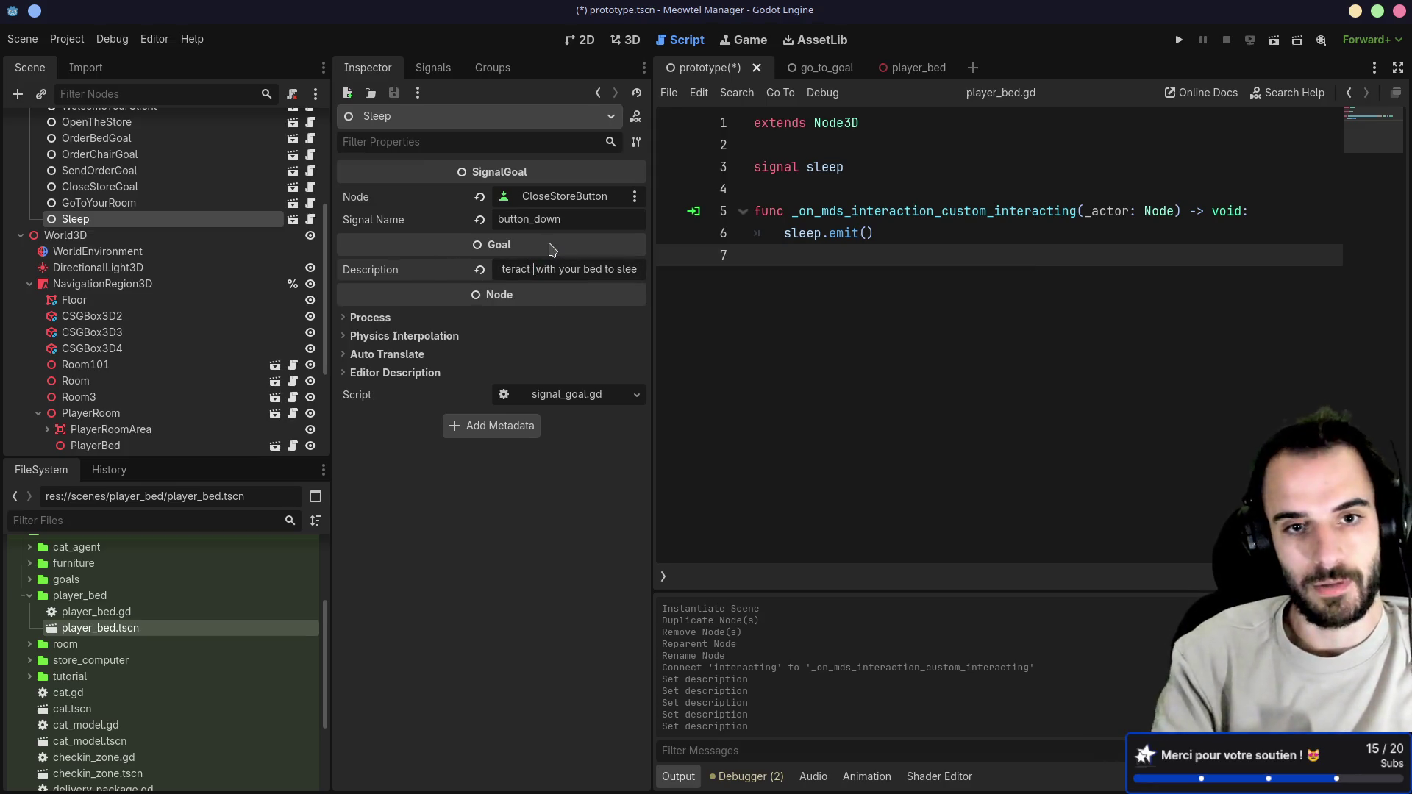
{"action": "key", "text": "ctrl+s"}
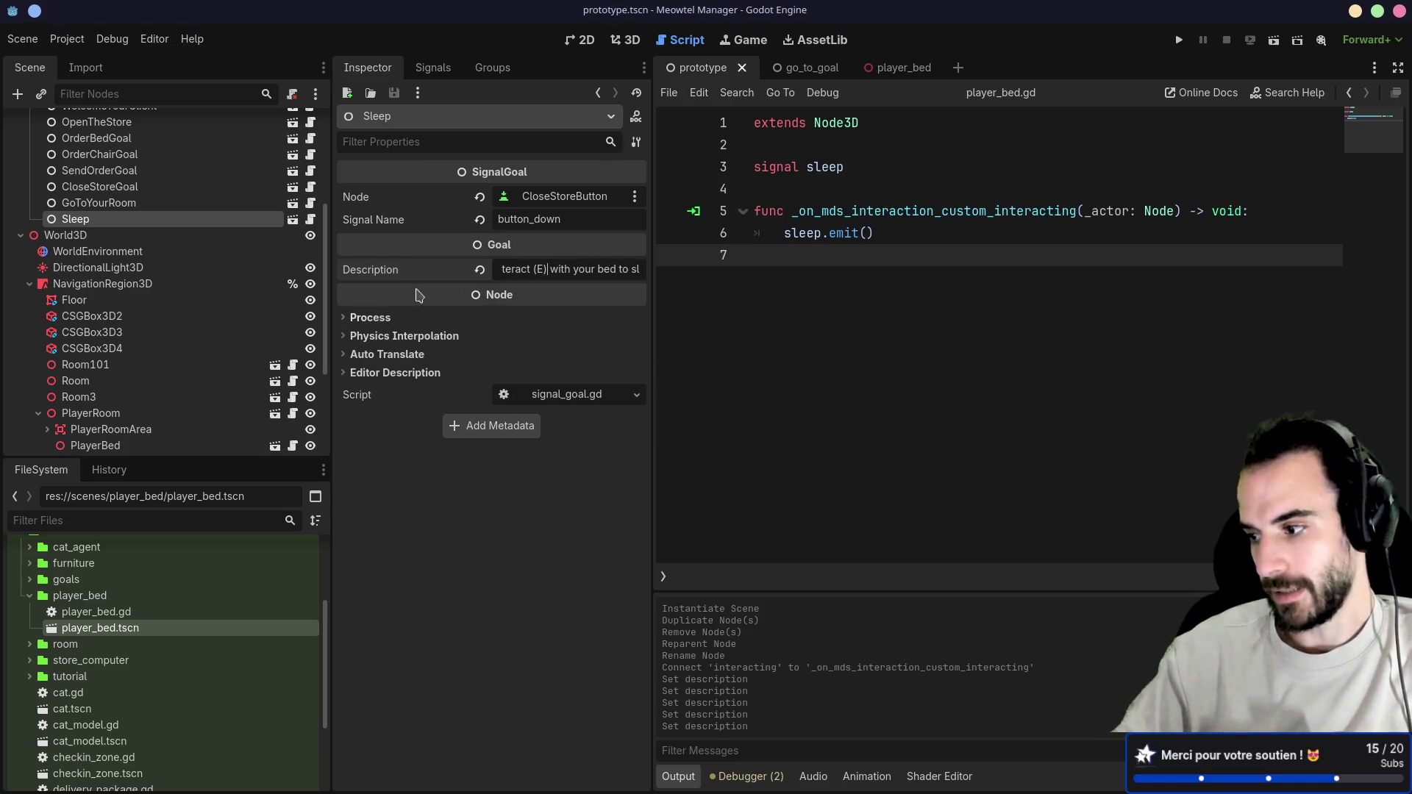
- Set PlayerBed as the Sleep goal's Node with Signal Name 'sleep' and save the scene
{"action": "scroll", "coordinate": [237, 322], "scroll_direction": "down", "scroll_amount": 3}
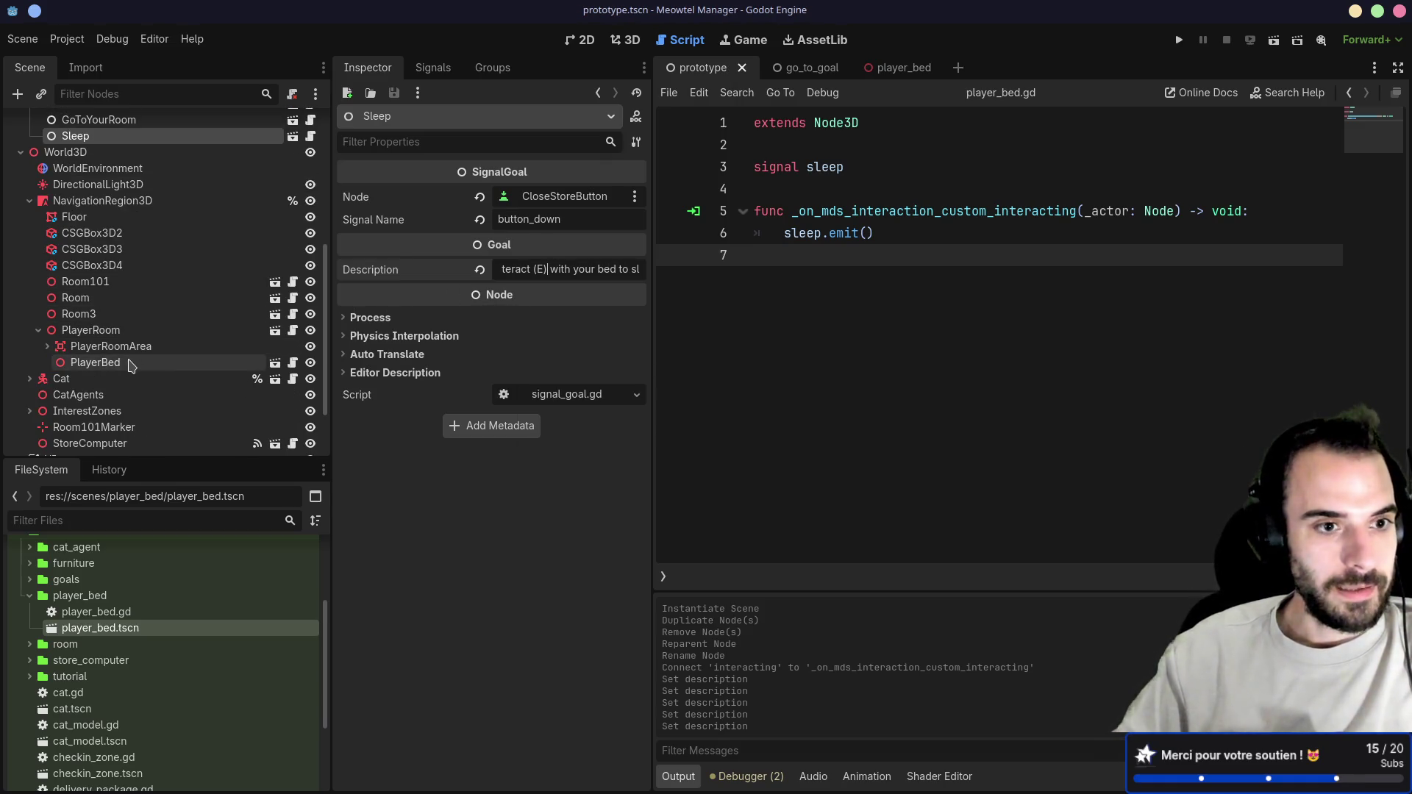
{"action": "left_click_drag", "start_coordinate": [107, 372], "coordinate": [568, 199]}
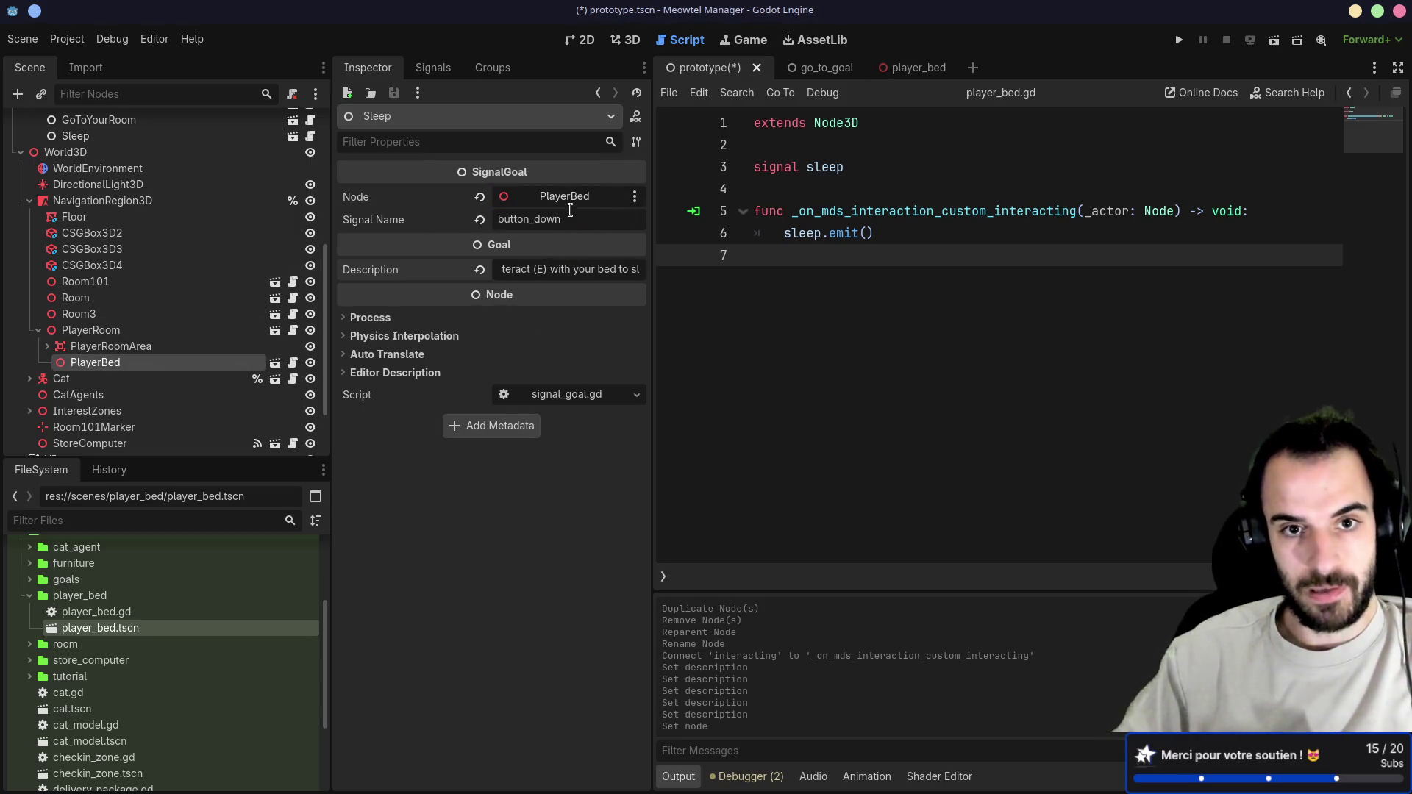
{"action": "left_click", "coordinate": [561, 219]}
{"action": "type", "text": "sleep"}
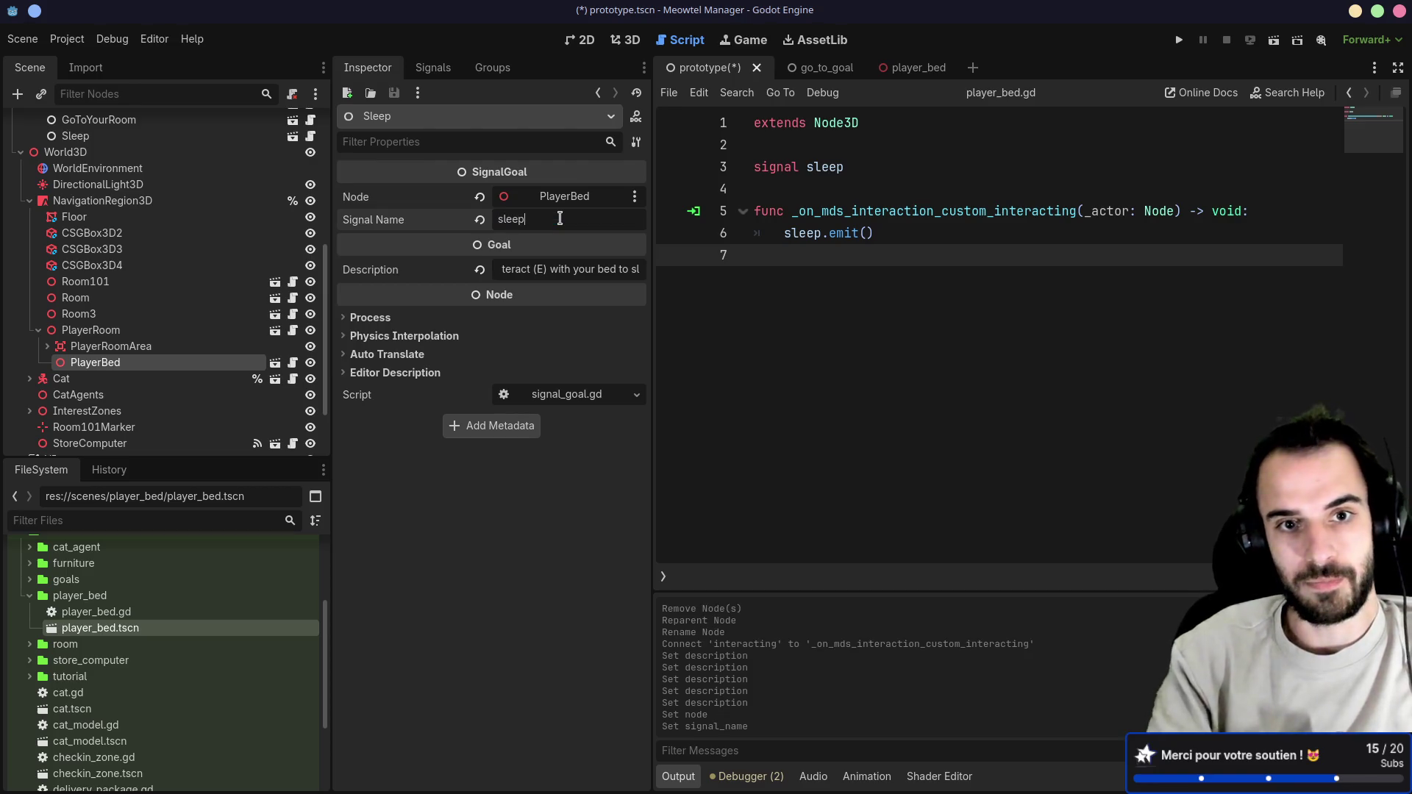
{"action": "key", "text": "ctrl+s"}
- Recheck the Sleep goal's description and signal name, then run the game to playtest
{"action": "scroll", "coordinate": [125, 221], "scroll_direction": "up", "scroll_amount": 3}
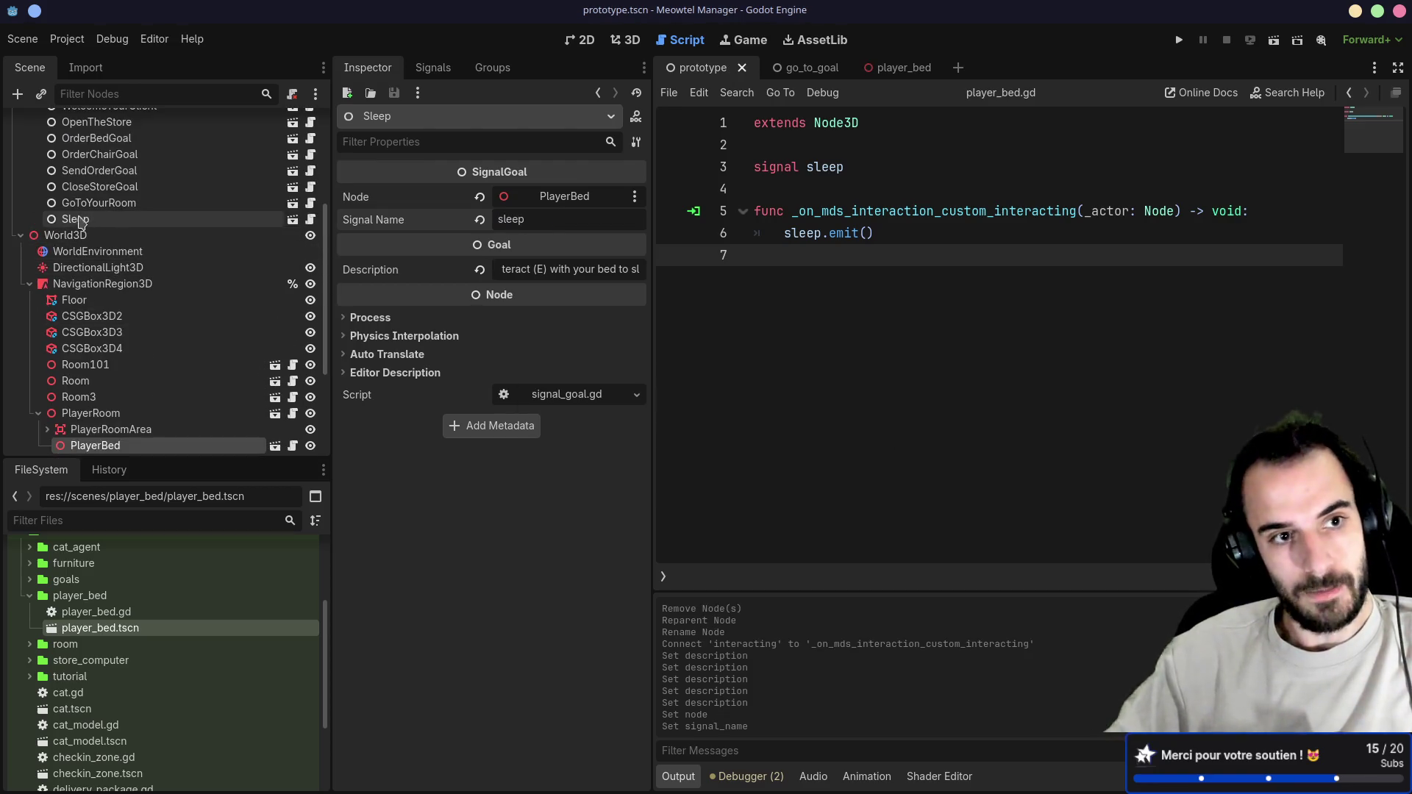
{"action": "left_click", "coordinate": [73, 221]}
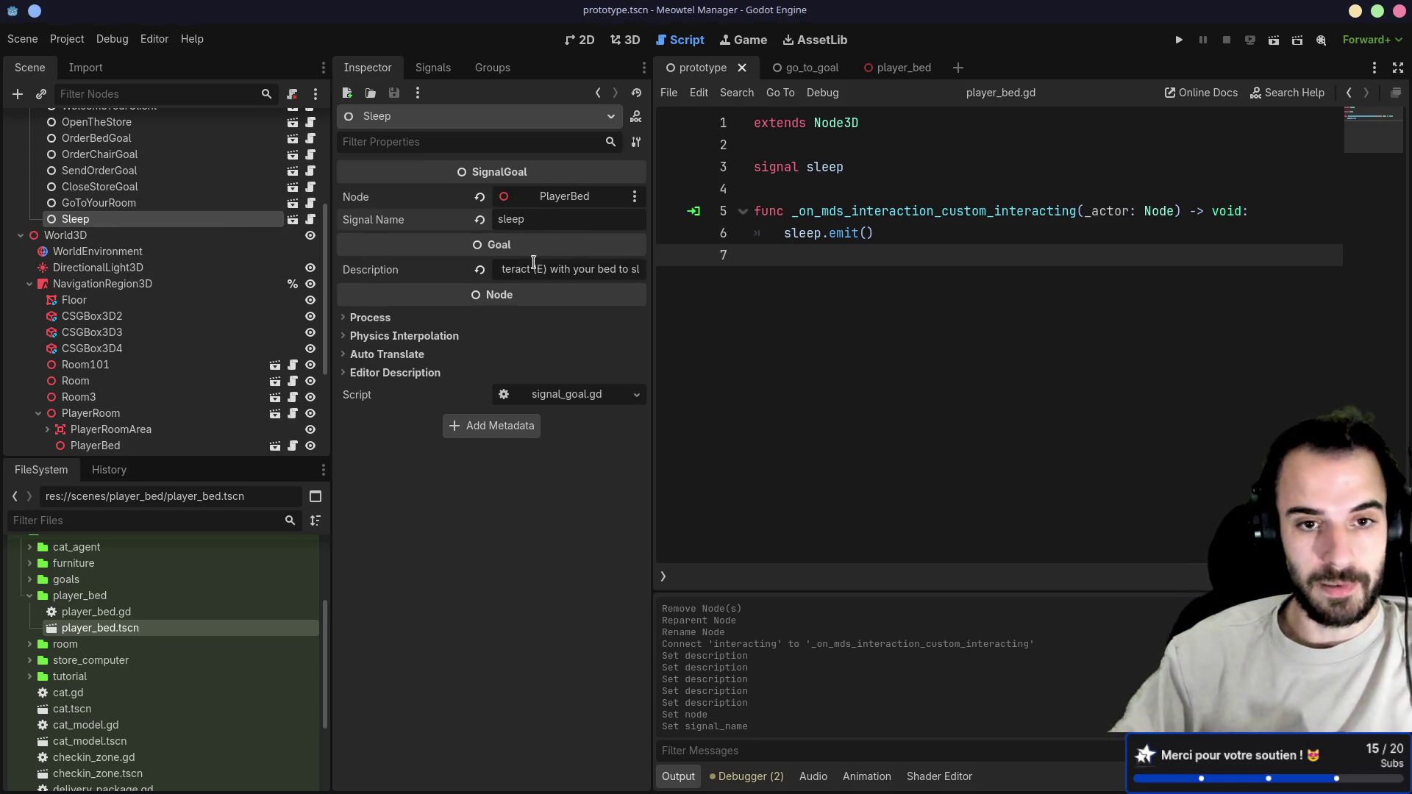
{"action": "left_click_drag", "start_coordinate": [544, 268], "coordinate": [587, 269]}
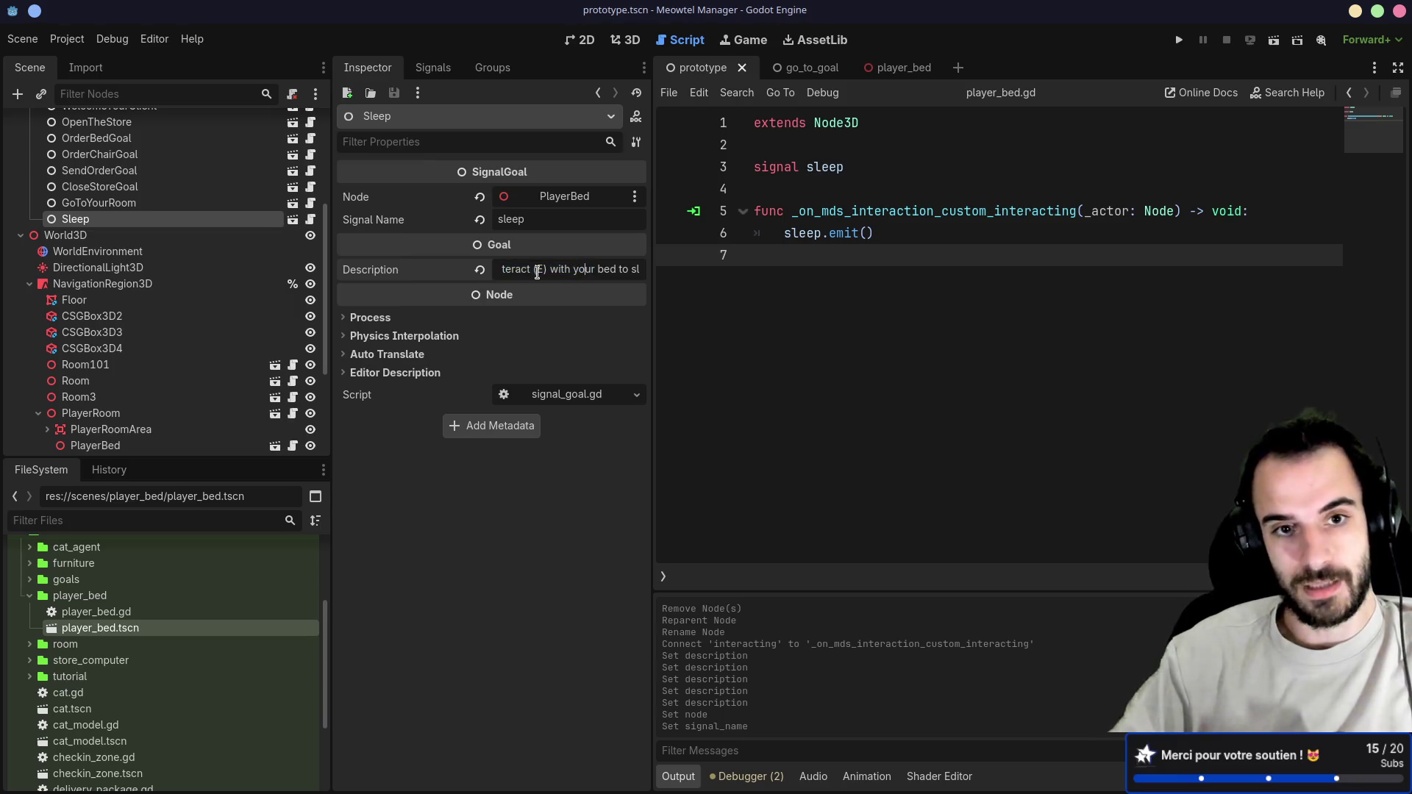
{"action": "double_click", "coordinate": [542, 213]}
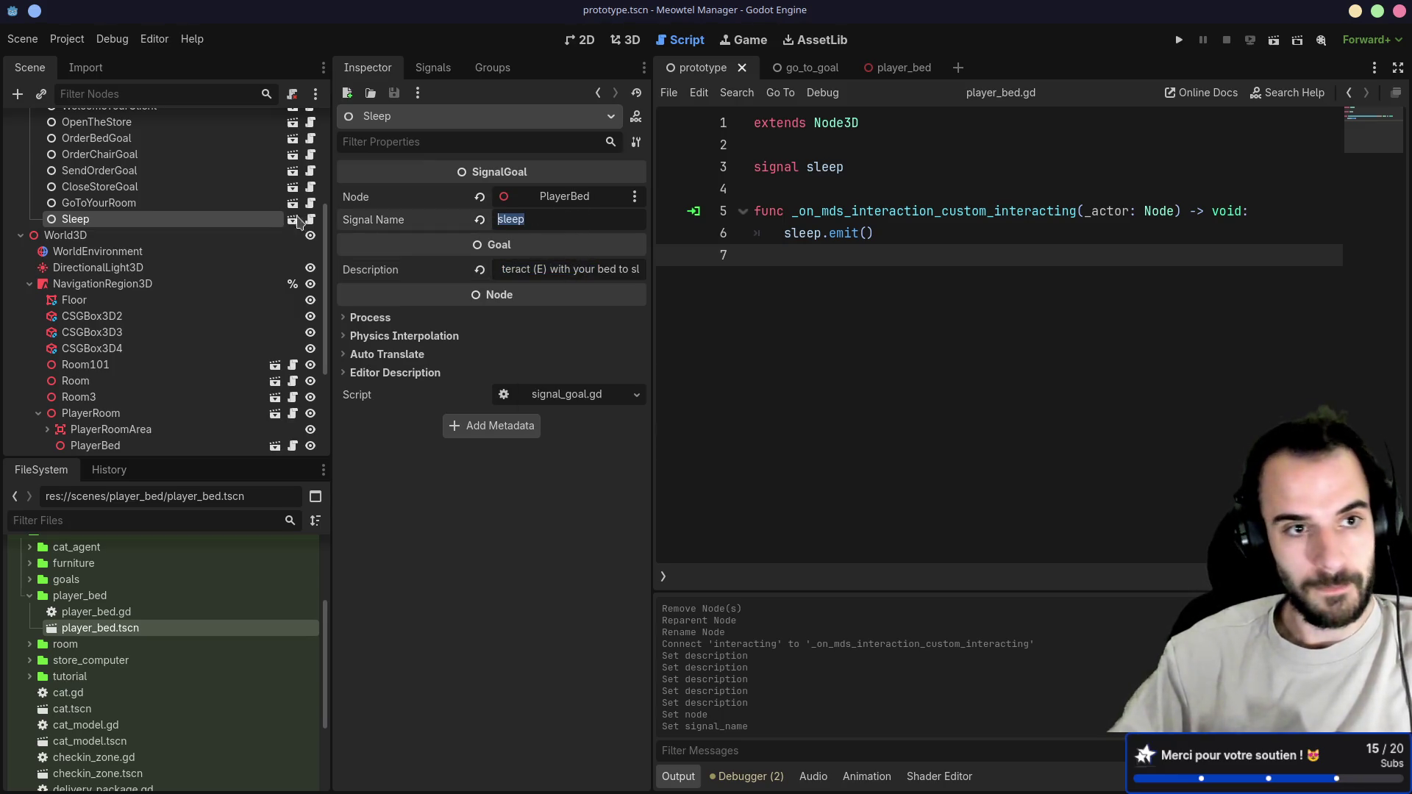
{"action": "left_click", "coordinate": [161, 204]}
{"action": "left_click", "coordinate": [1180, 40]}
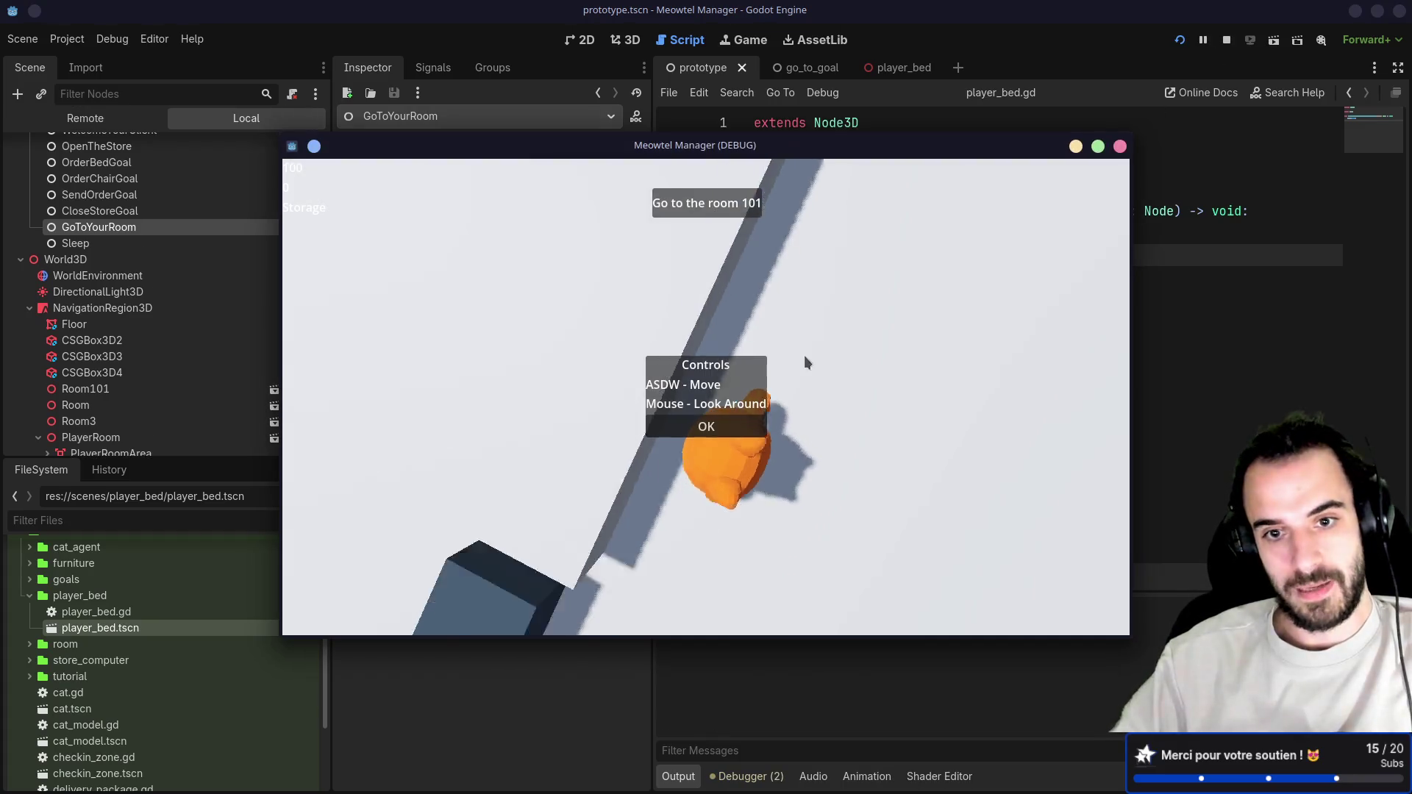
- Dismiss the intro popups and place a chair and a counter from the furniture menu
{"action": "left_click", "coordinate": [738, 423]}
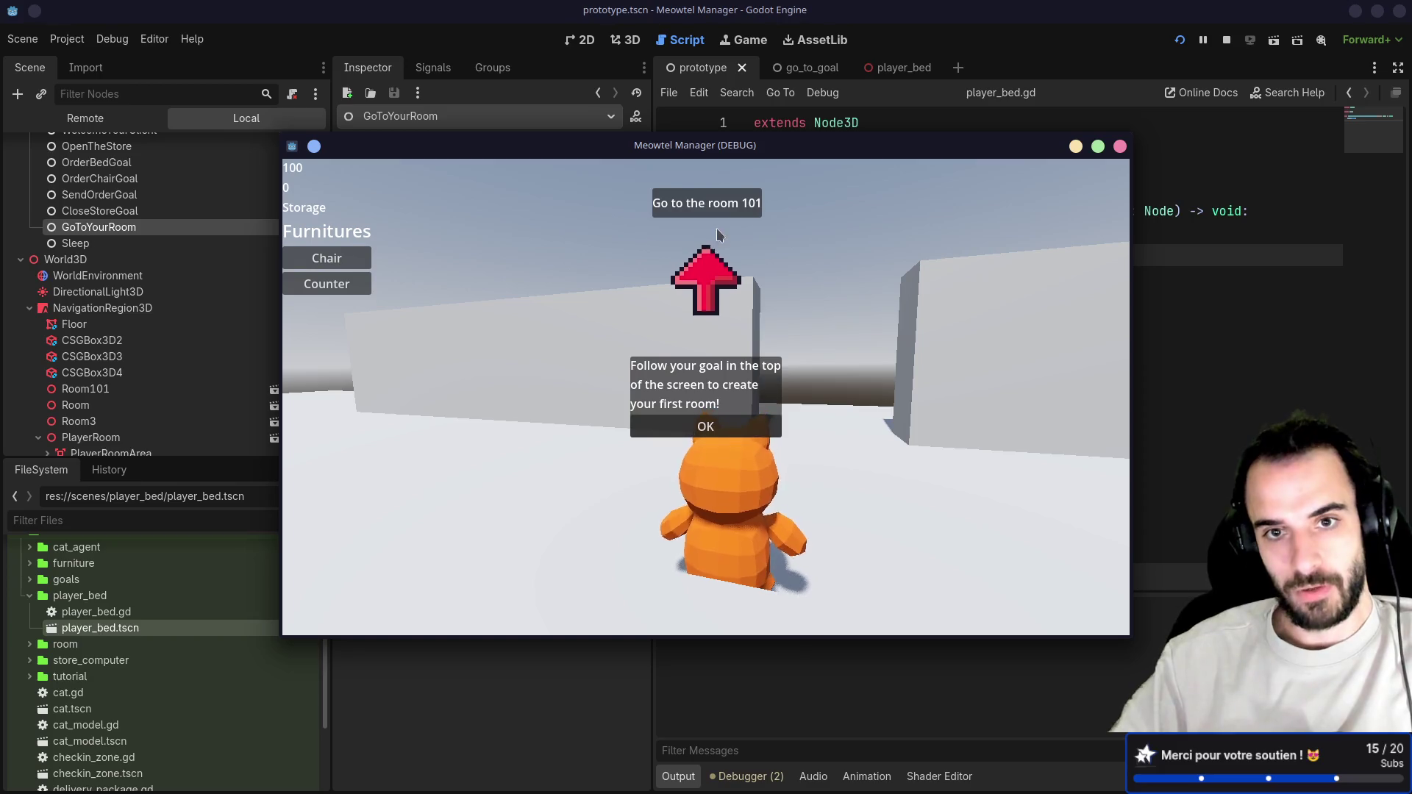
{"action": "left_click", "coordinate": [737, 424]}
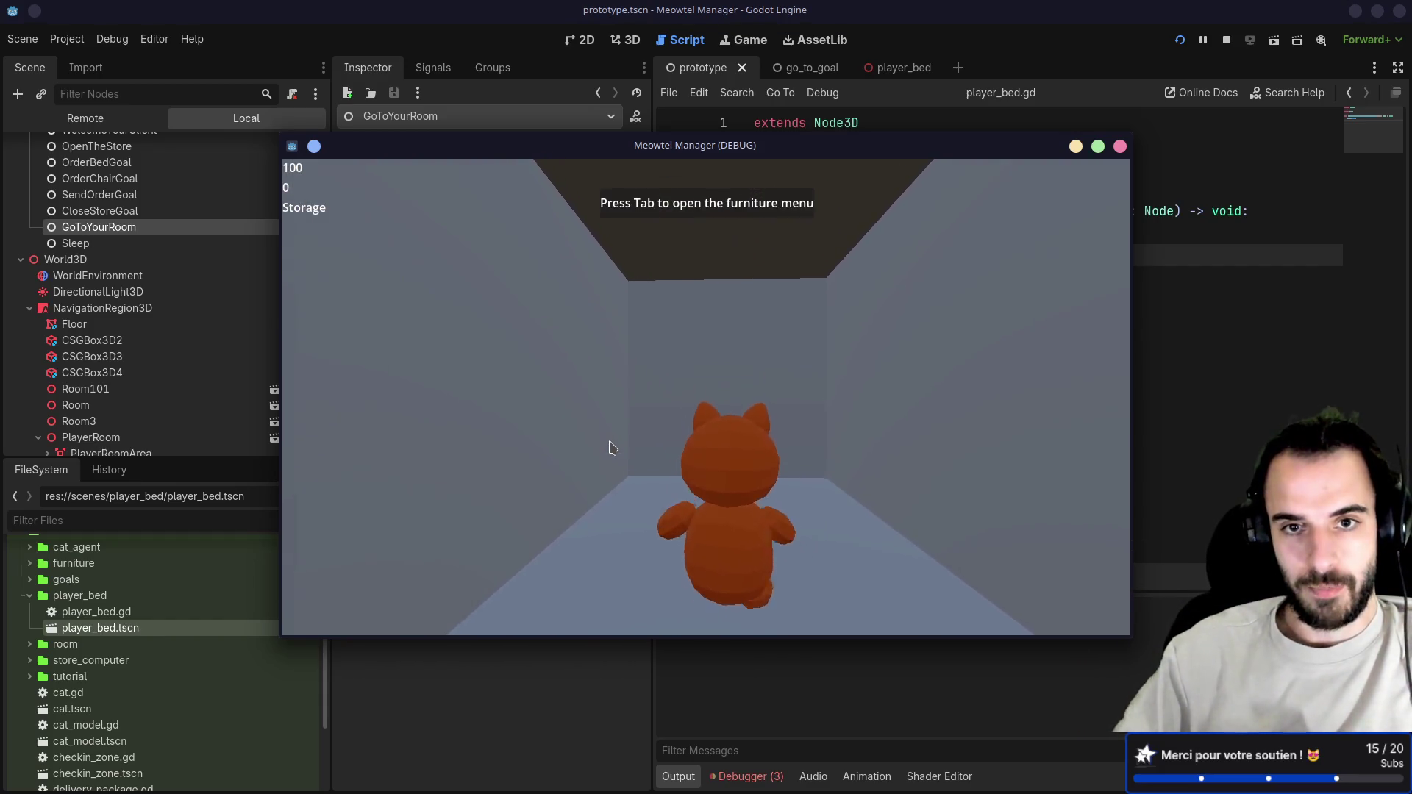
{"action": "key", "text": "Tab"}
{"action": "left_click", "coordinate": [346, 259]}
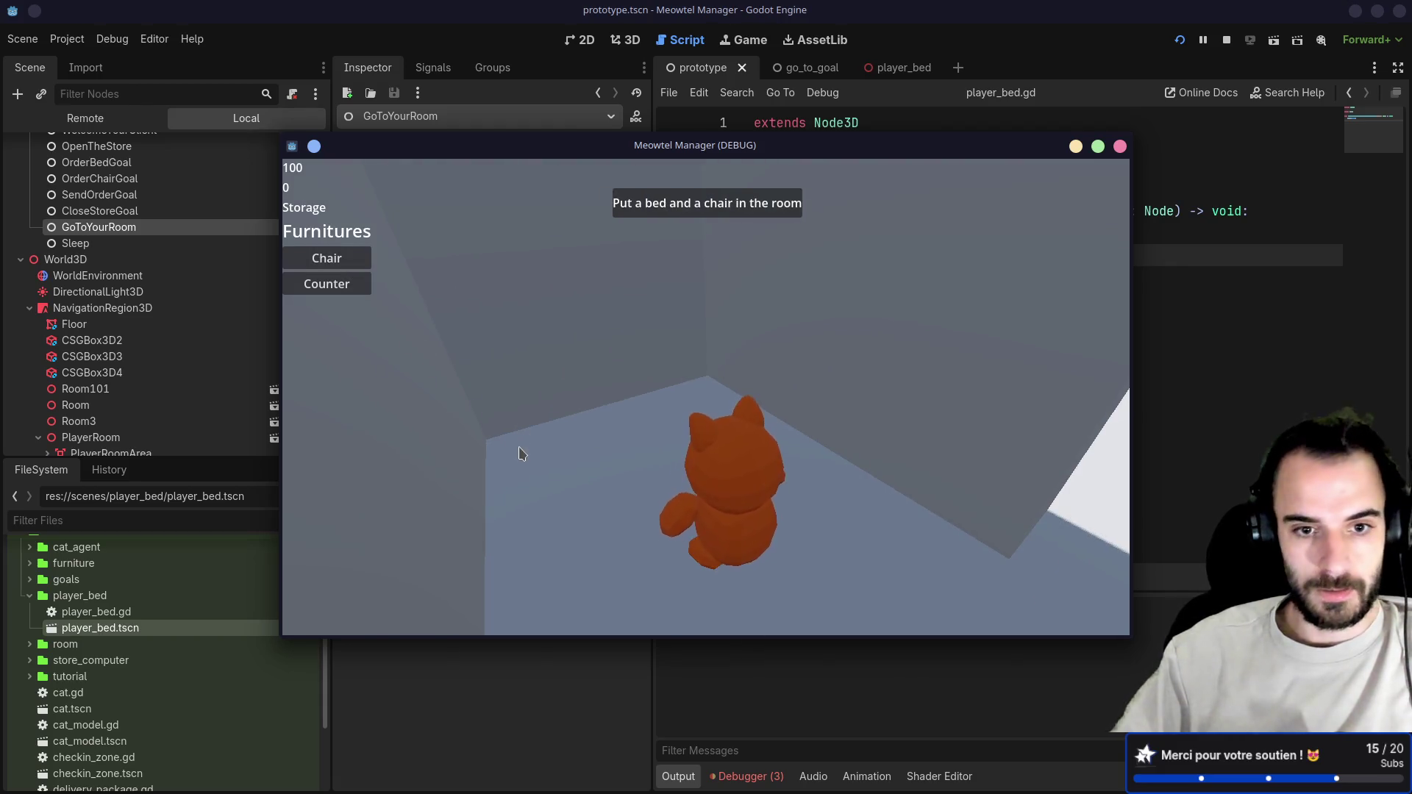
{"action": "left_click", "coordinate": [515, 441]}
{"action": "left_click", "coordinate": [331, 283]}
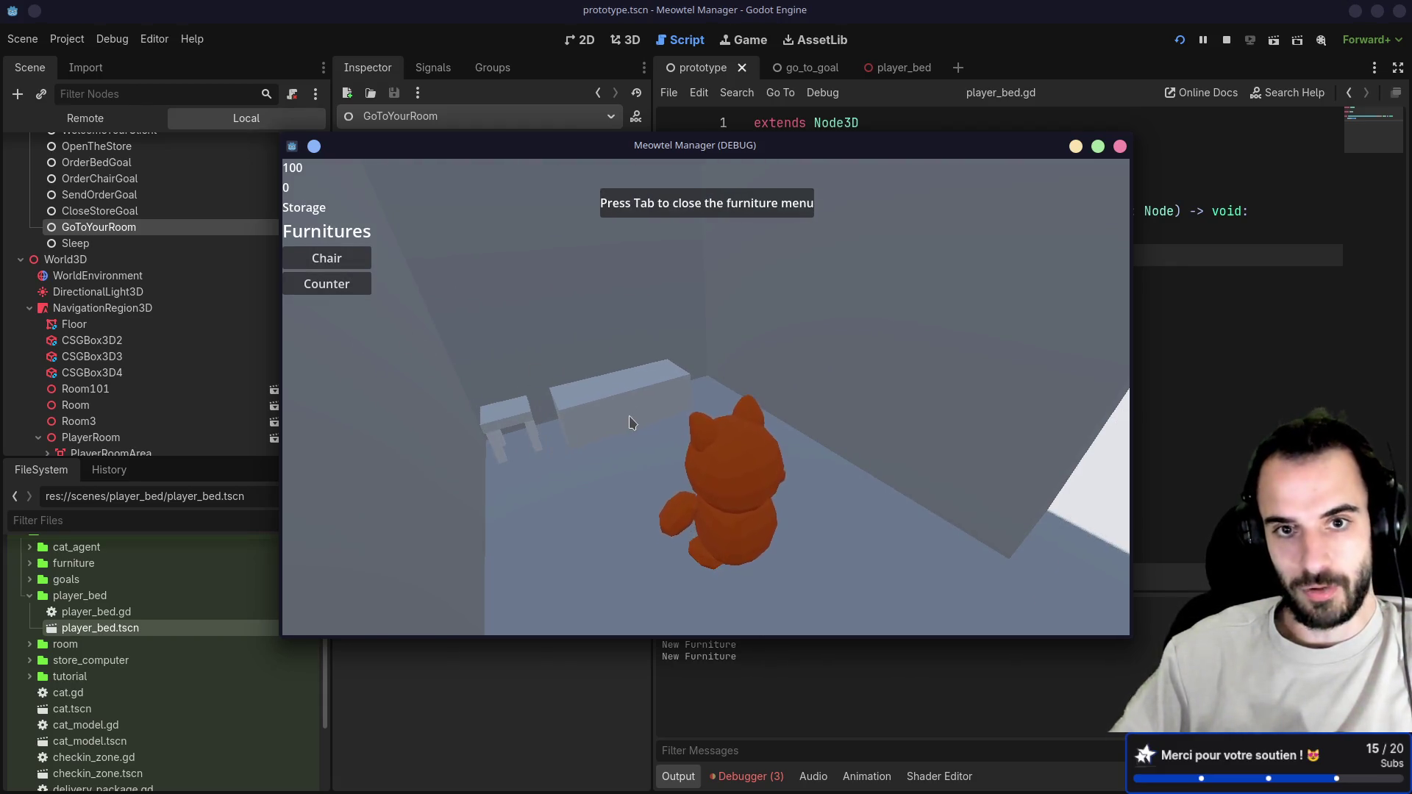
{"action": "key", "text": "Tab"}
- Walk the cat to welcome the new client, then go to the store computer
{"action": "key", "text": "s"}
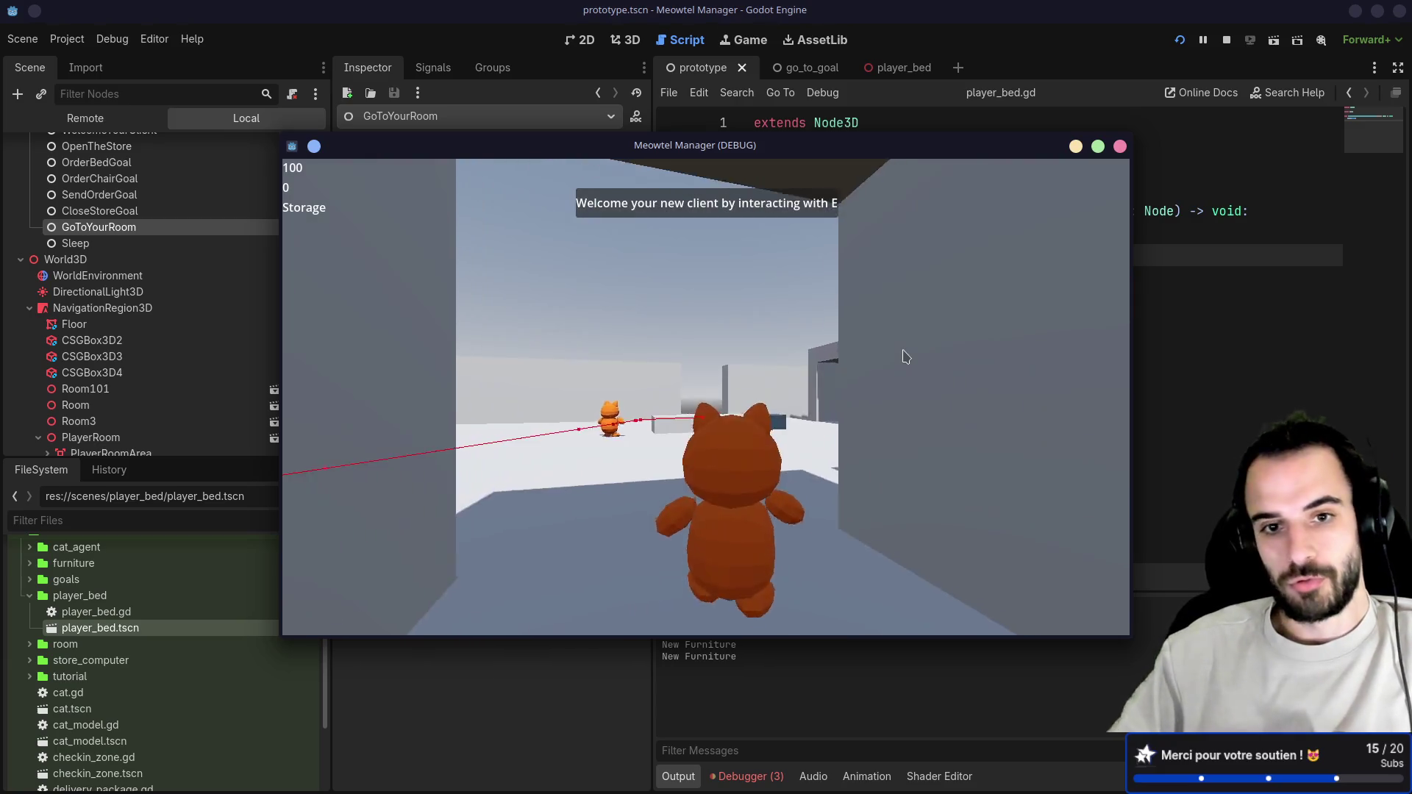
{"action": "key", "text": "w"}
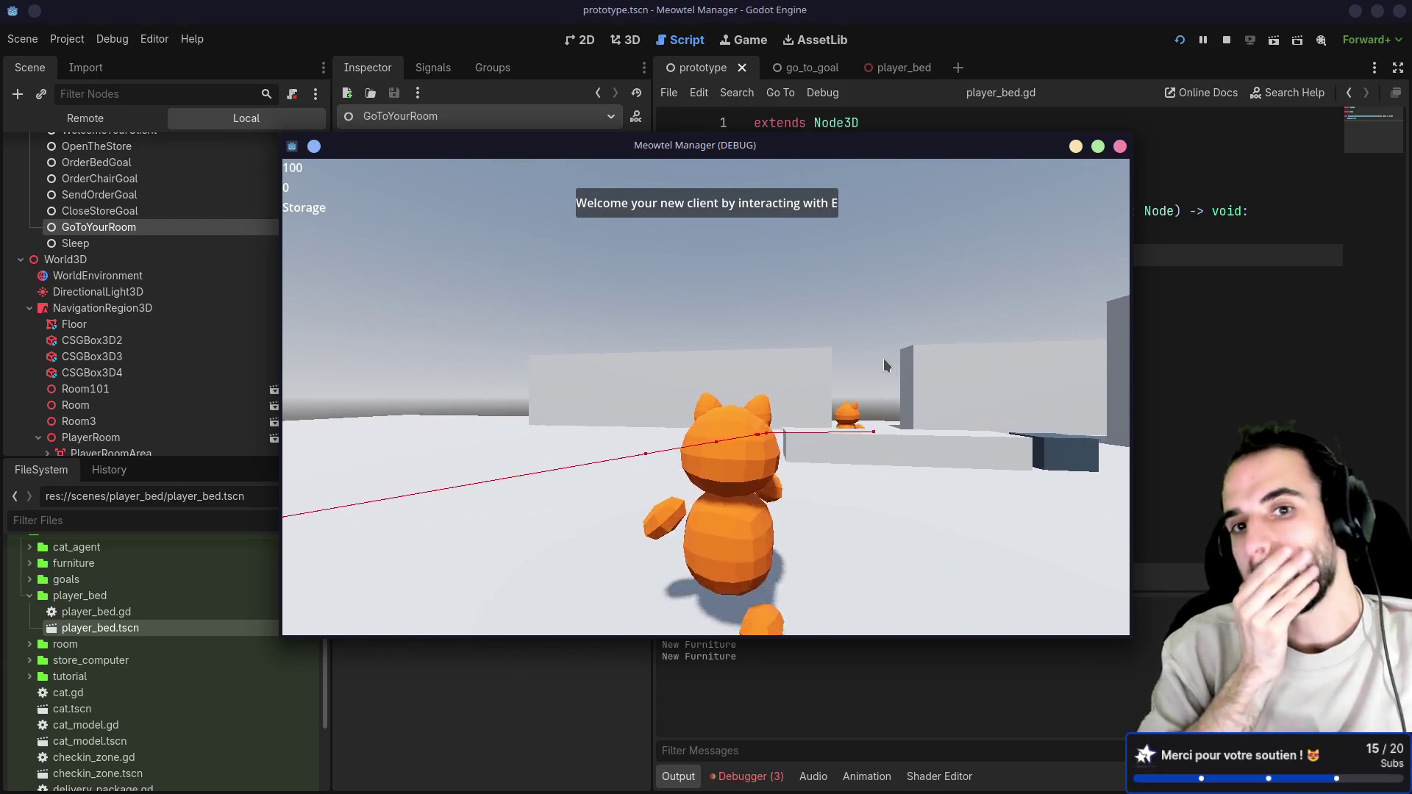
{"action": "key", "text": "d"}
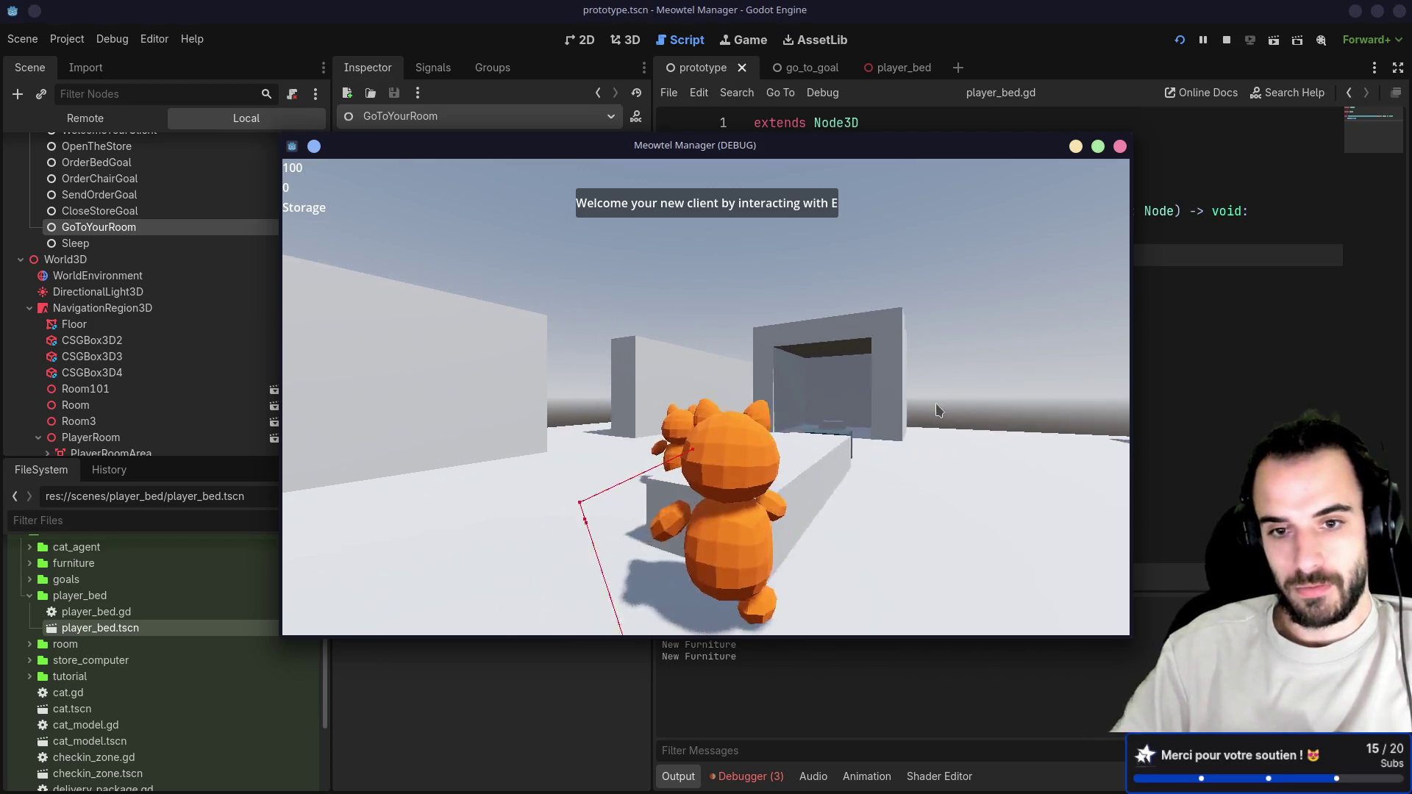
{"action": "key", "text": "e"}
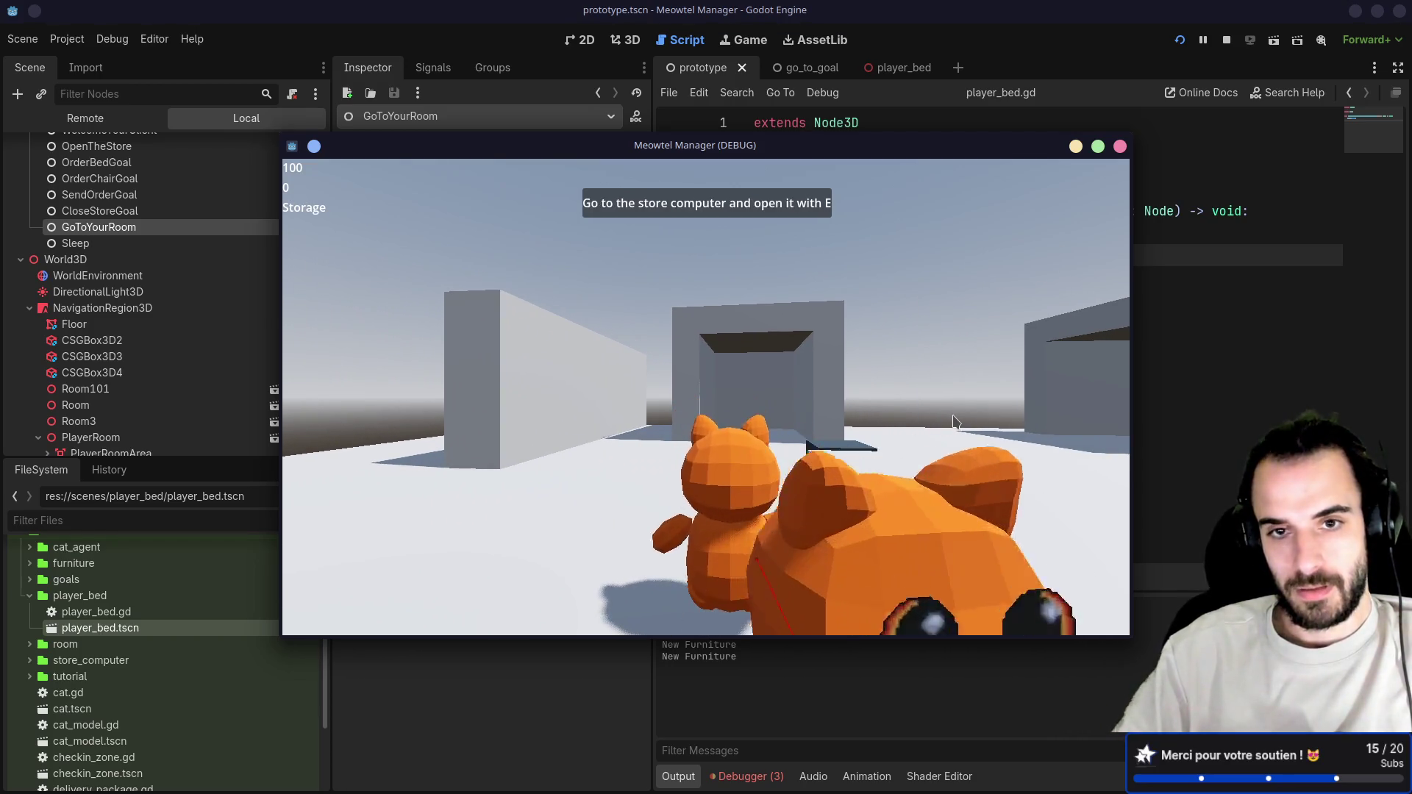
{"action": "key", "text": "d"}
{"action": "key", "text": "w"}
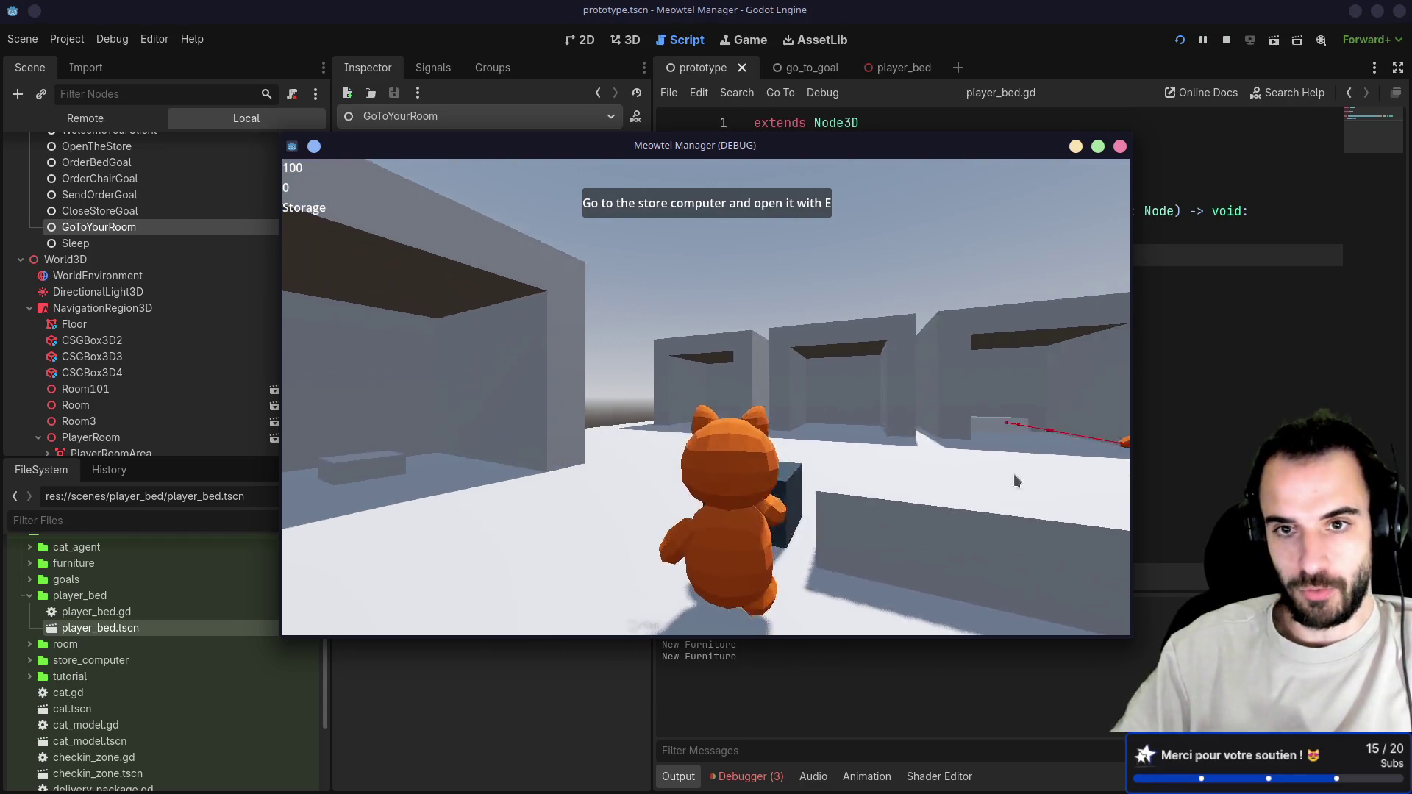
{"action": "key", "text": "e"}
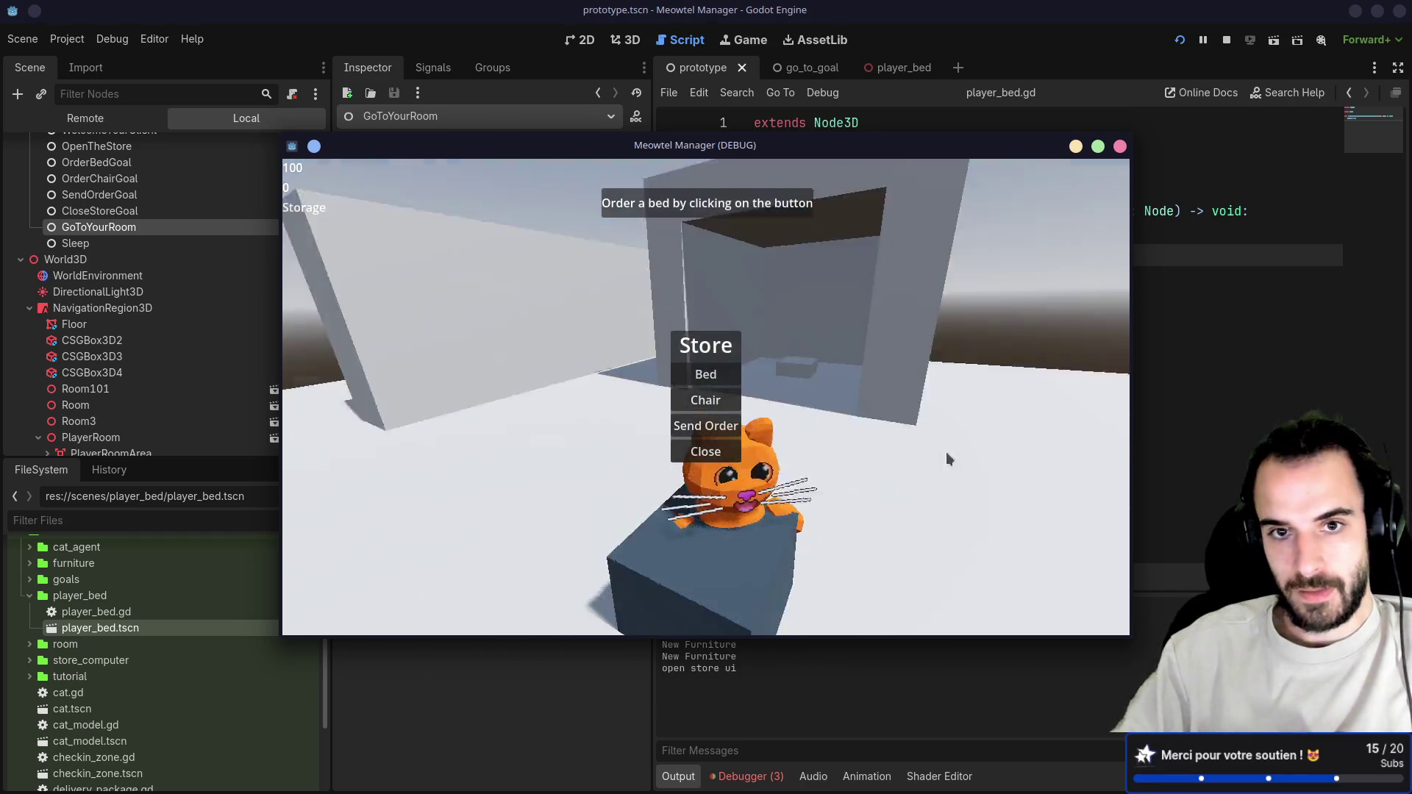
- Order a bed and a chair, send the order, and close the store
{"action": "left_click", "coordinate": [731, 379]}
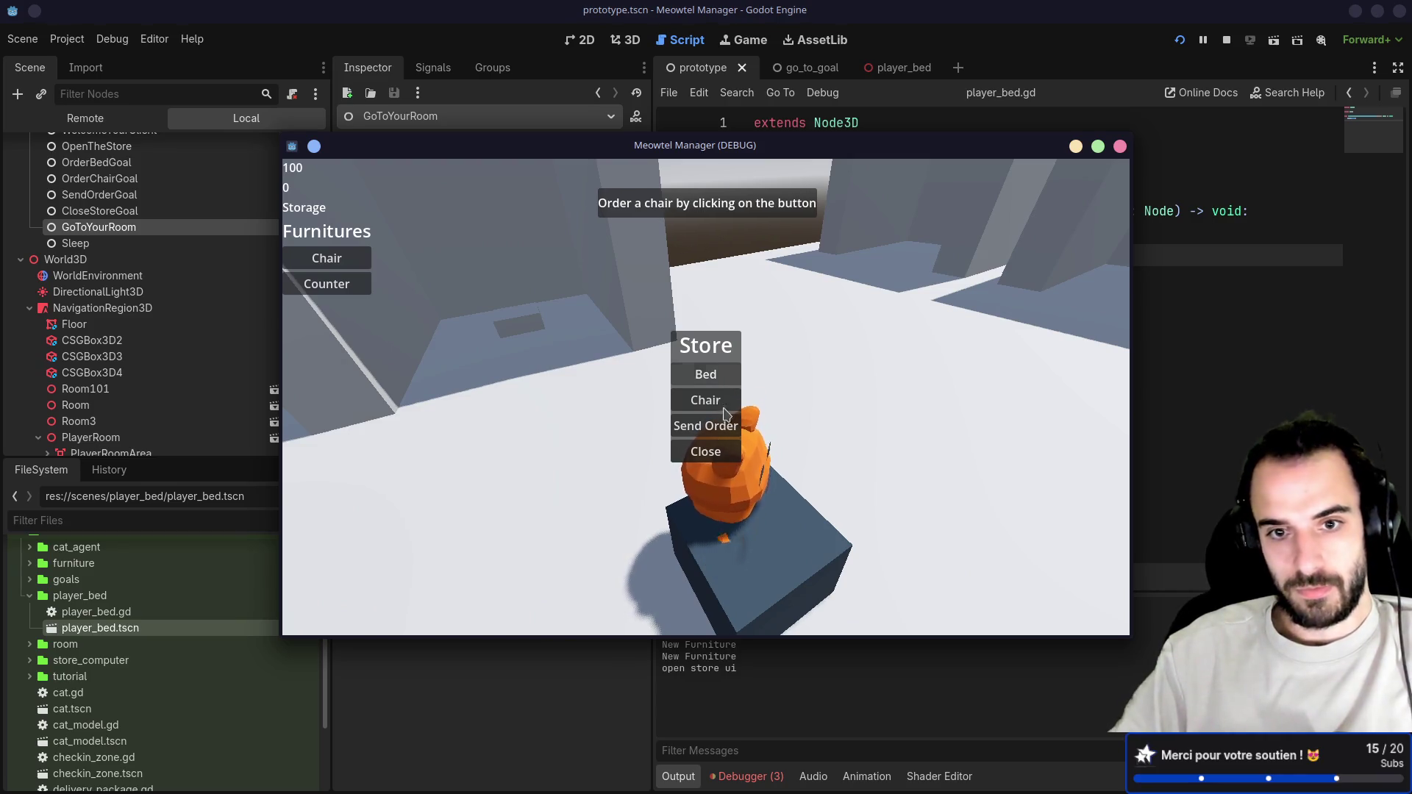
{"action": "left_click", "coordinate": [726, 407]}
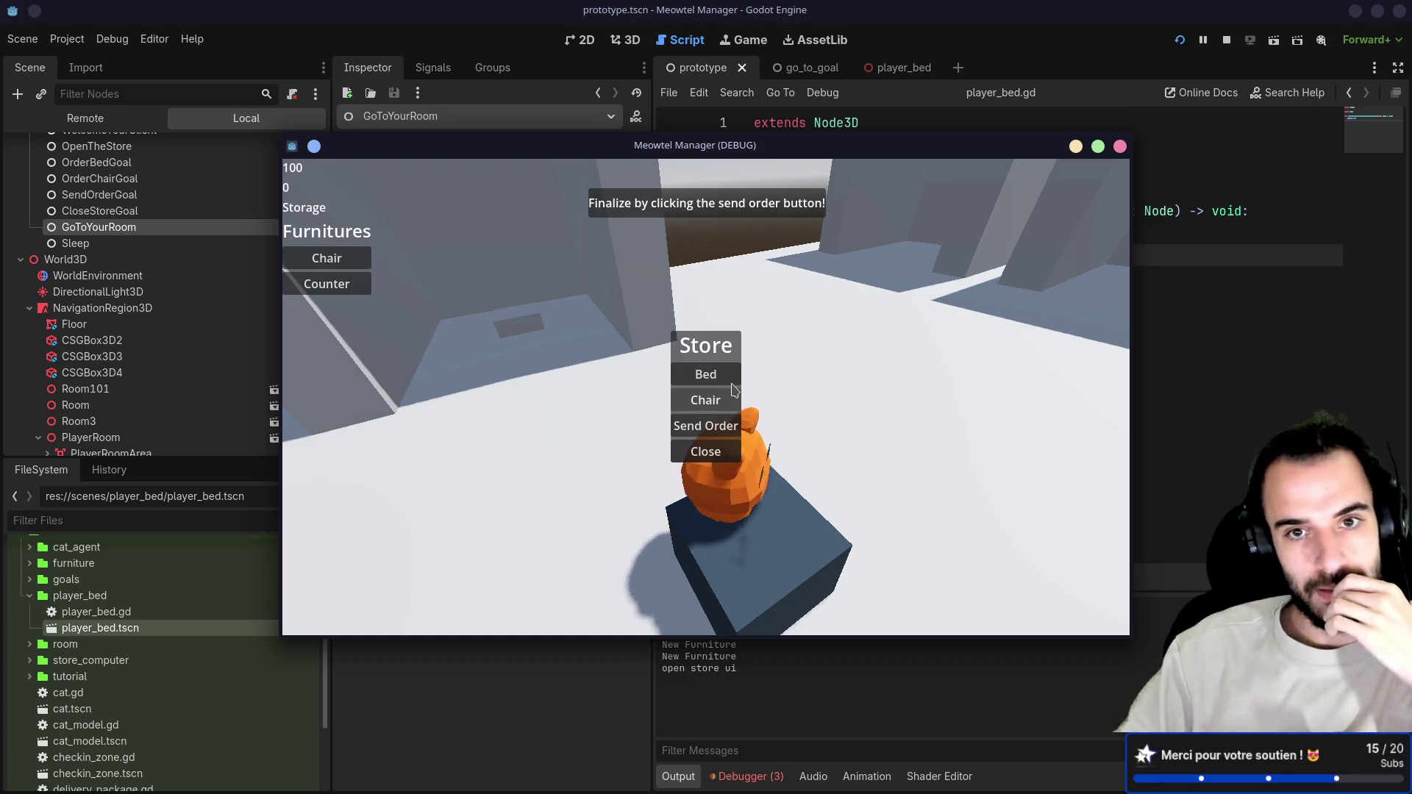
{"action": "left_click", "coordinate": [725, 426]}
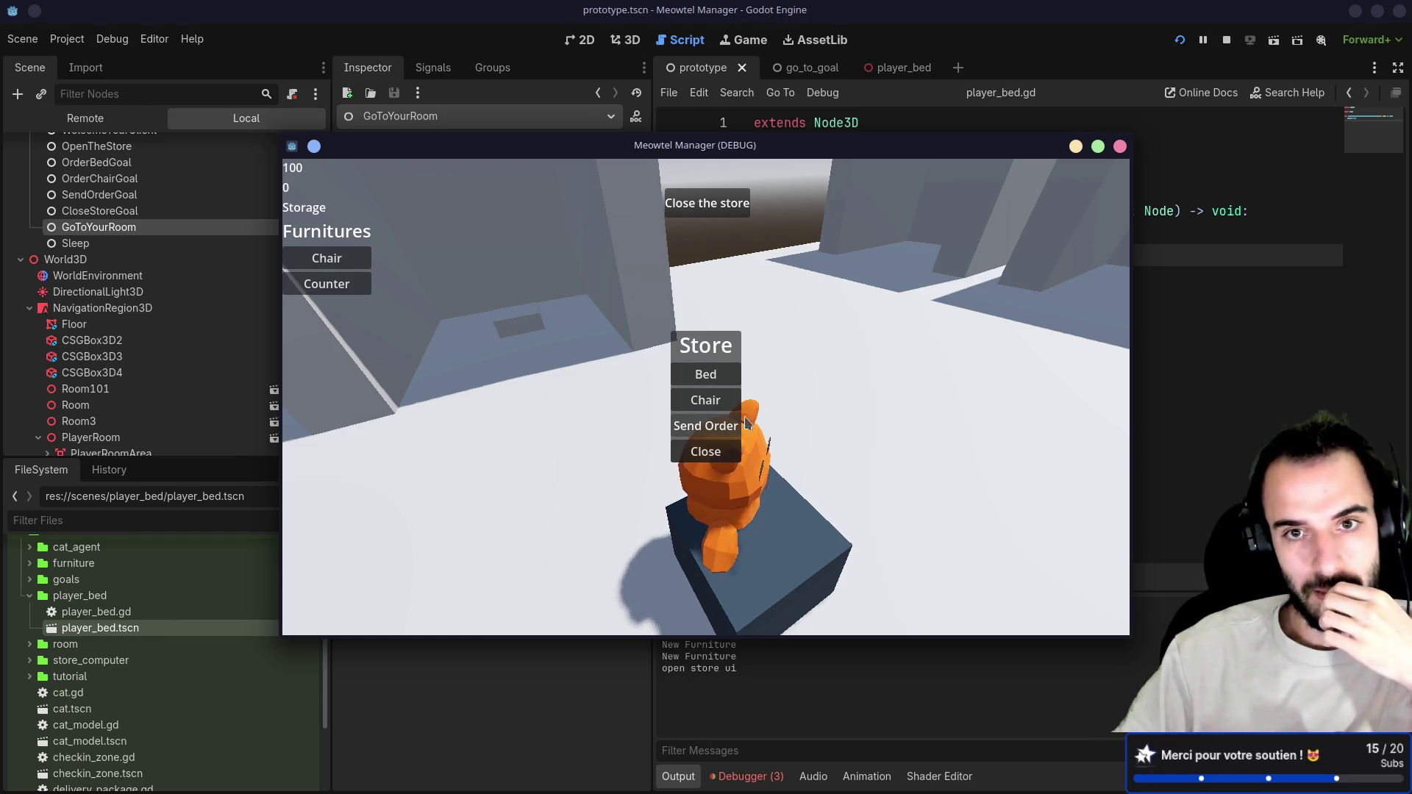
{"action": "left_click", "coordinate": [729, 451]}
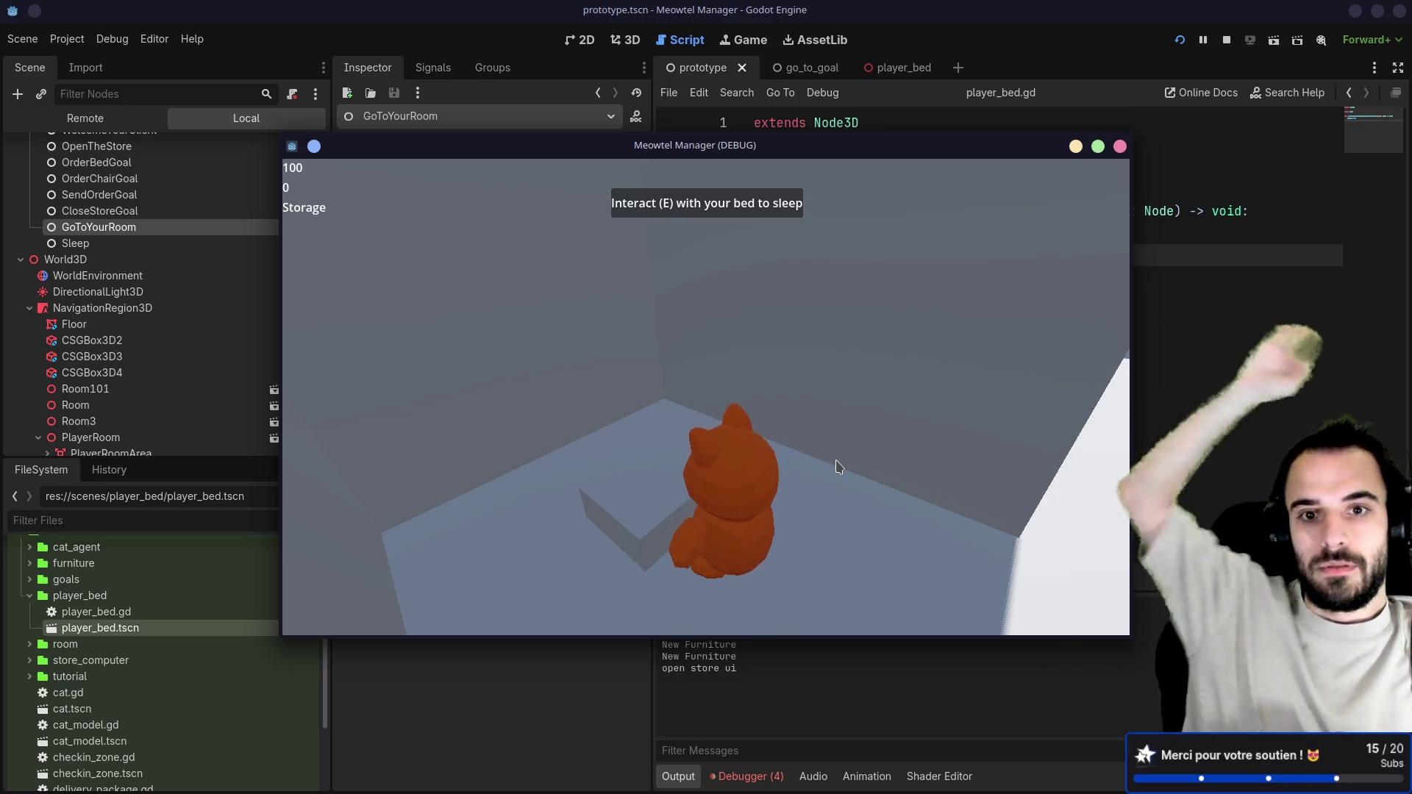
- Sleep in the bed with E, click through the furniture list, then stop the debug run
{"action": "key", "text": "e"}
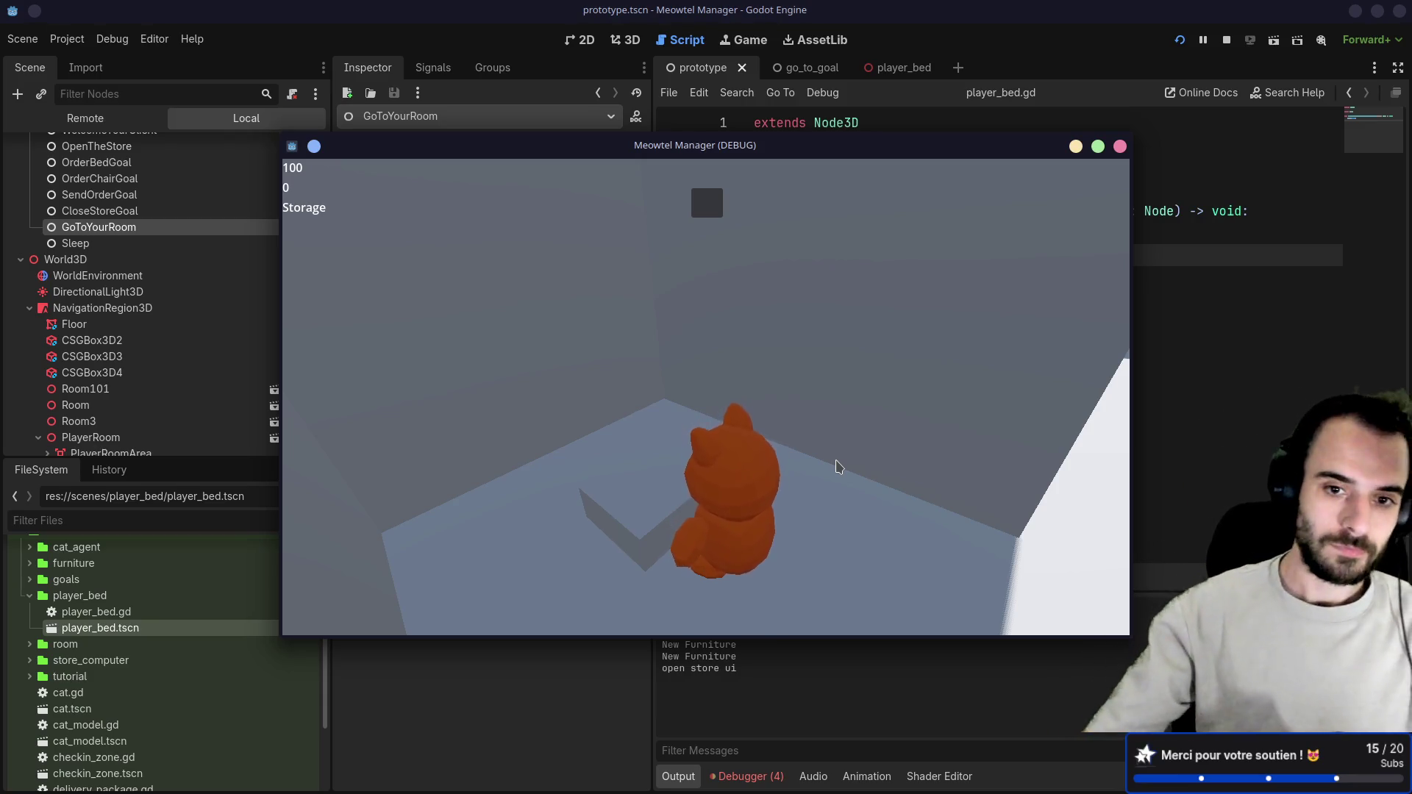
{"action": "left_click", "coordinate": [842, 465]}
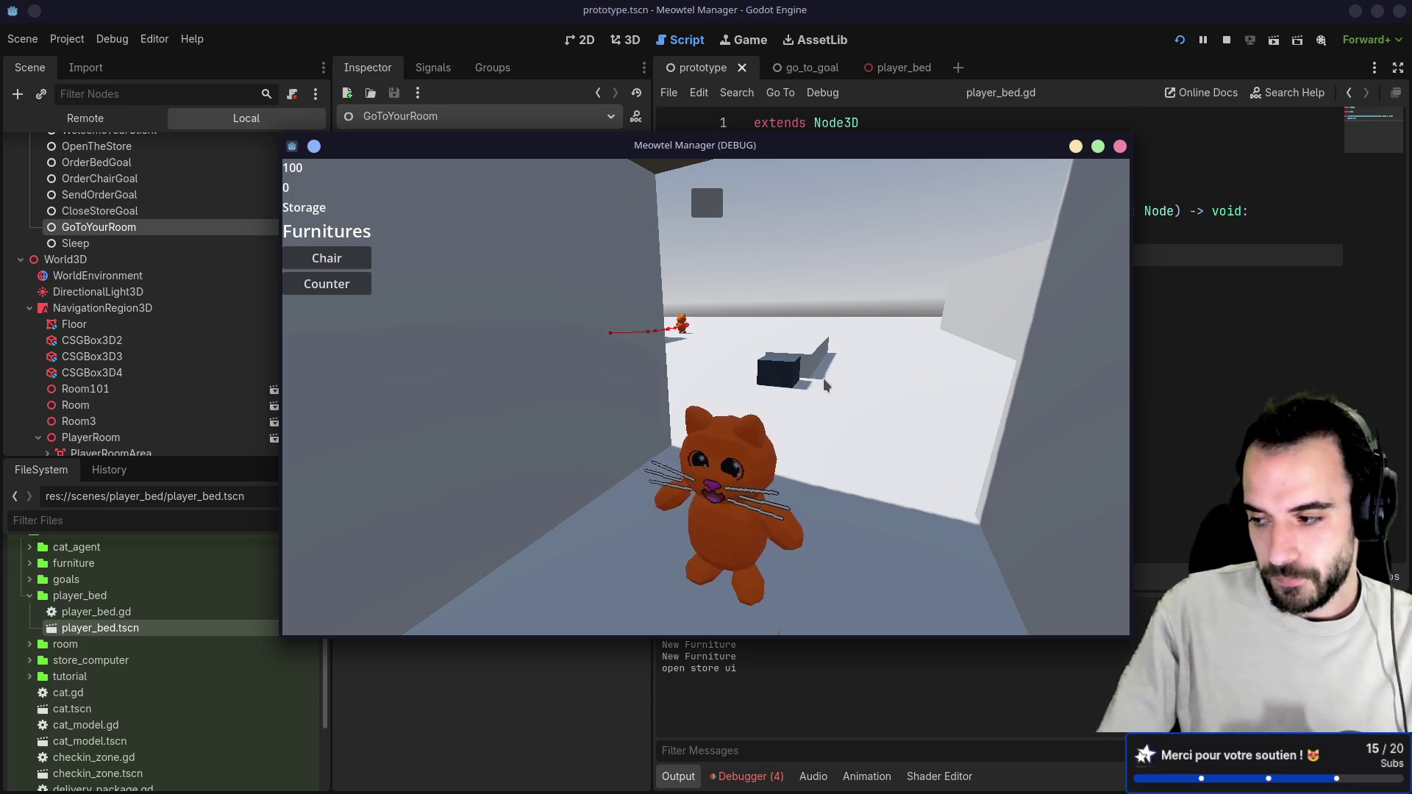
{"action": "left_click", "coordinate": [826, 378]}
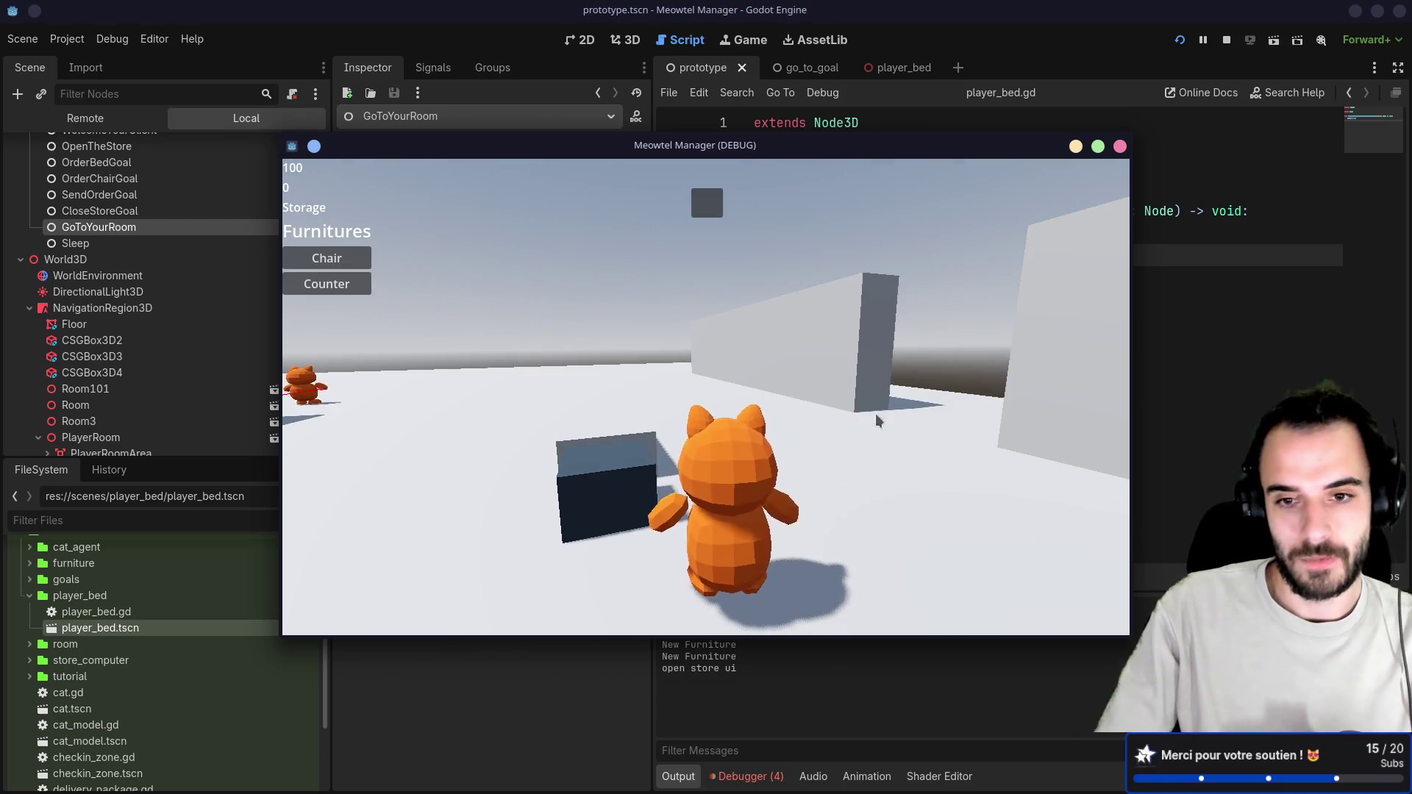
{"action": "left_click", "coordinate": [1120, 146]}
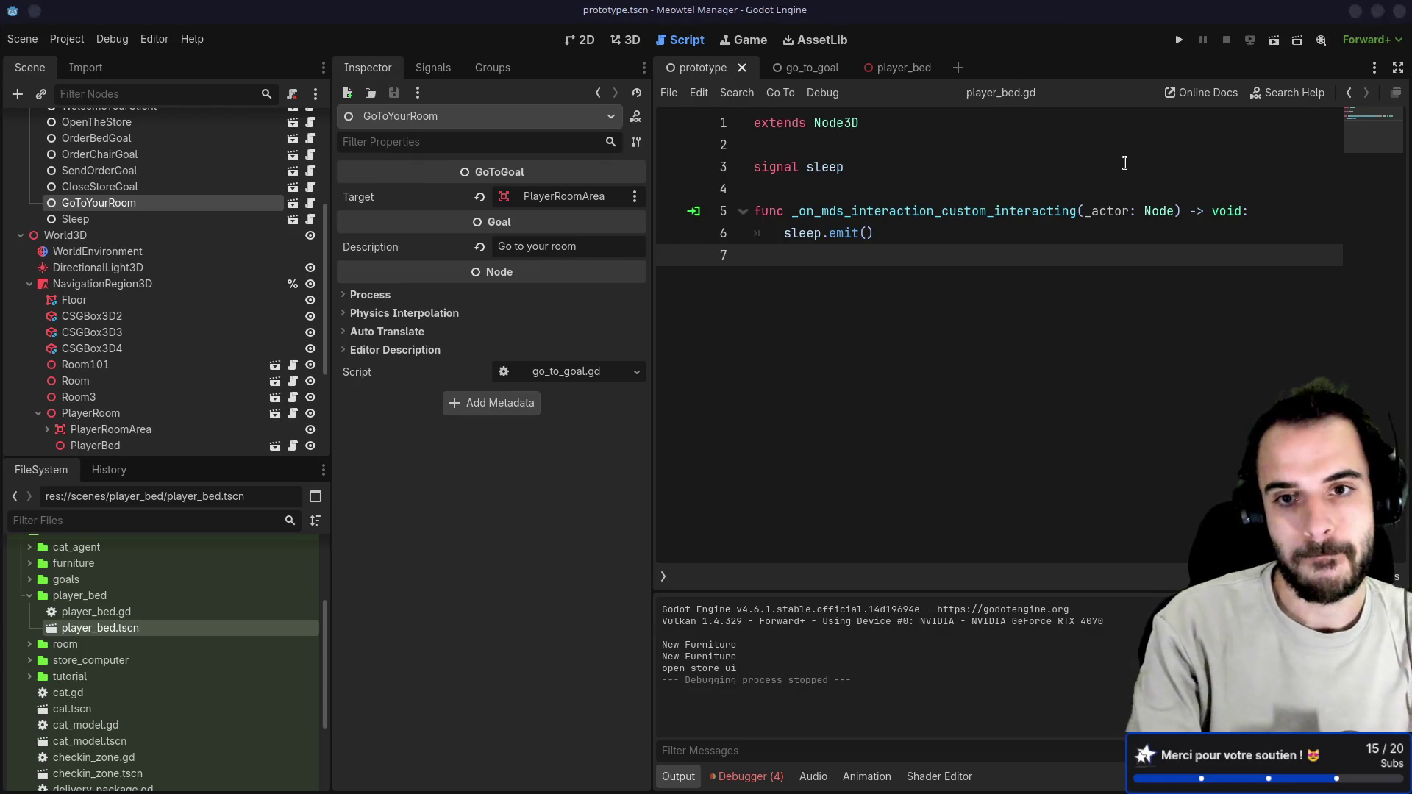
- Launch lazygit with lg and stage the three player_bed files for commit
{"action": "key", "text": "alt+Tab"}
{"action": "type", "text": "lg"}
{"action": "key", "text": "Return"}
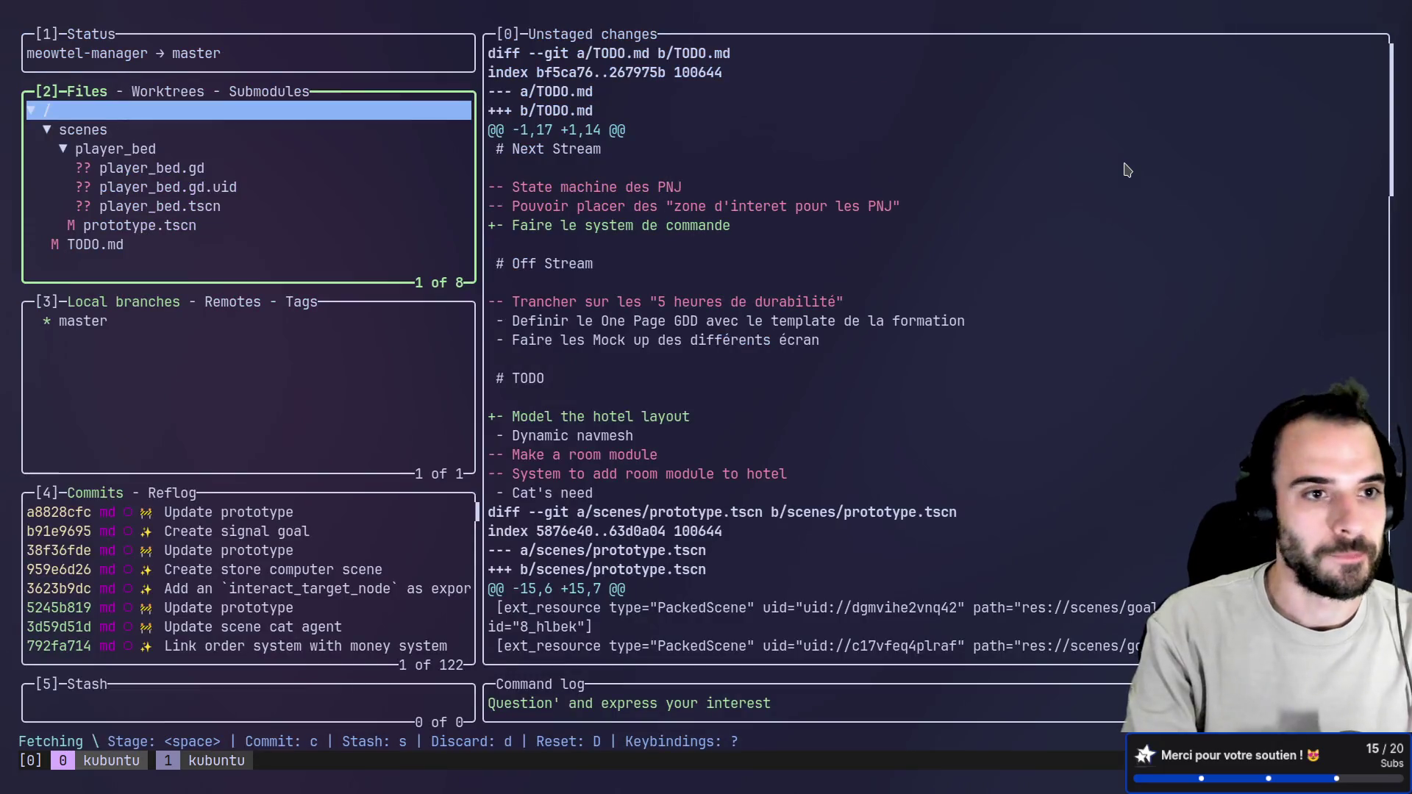
{"action": "key", "text": "Down"}
{"action": "key", "text": "Down"}
{"action": "key", "text": "Down"}
{"action": "key", "text": "space"}
{"action": "key", "text": "Down"}
{"action": "key", "text": "space"}
{"action": "key", "text": "Down"}
{"action": "key", "text": "space"}
{"action": "key", "text": "c"}
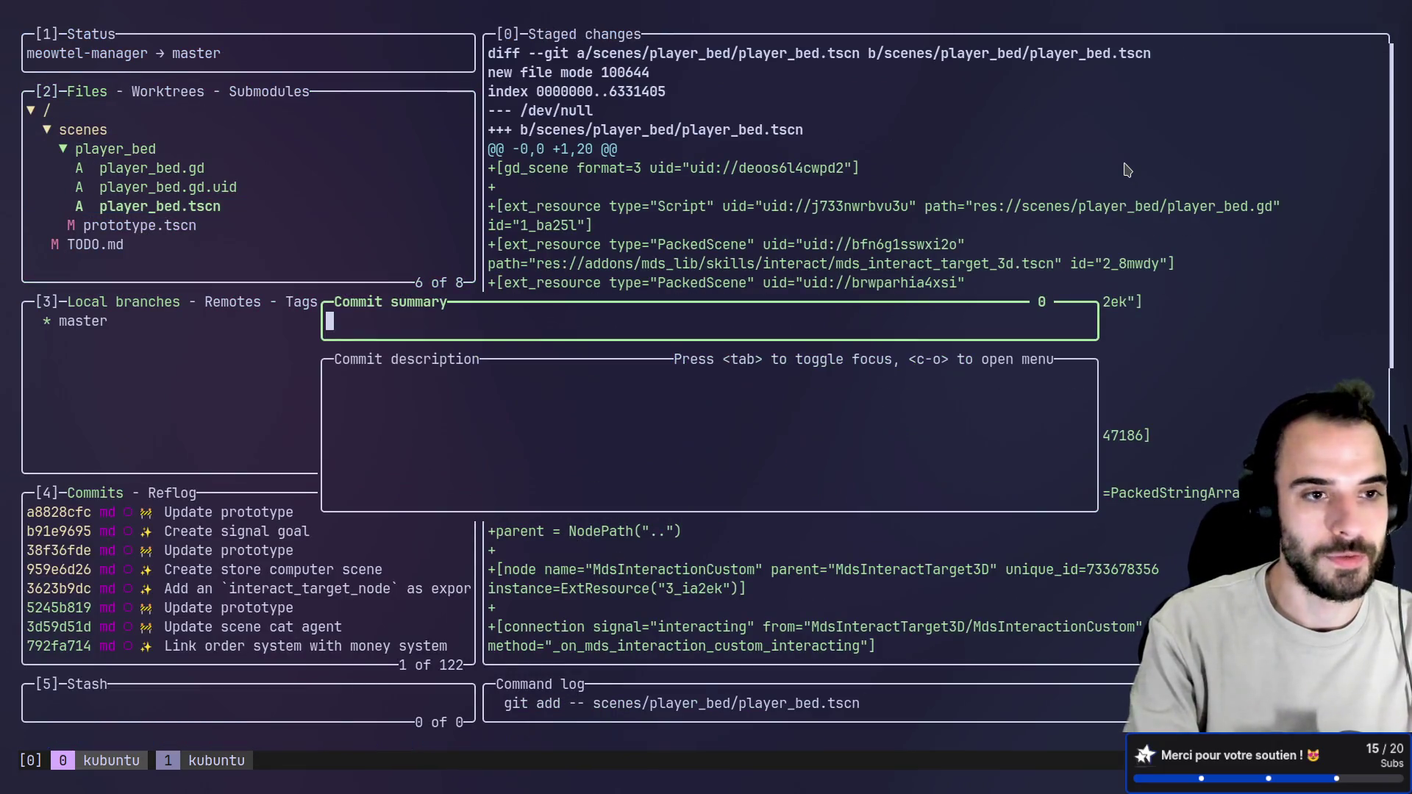
- Commit the player_bed files as 'Create player bed' with the sparkles gitmoji
{"action": "key", "text": "ctrl+super+Right"}
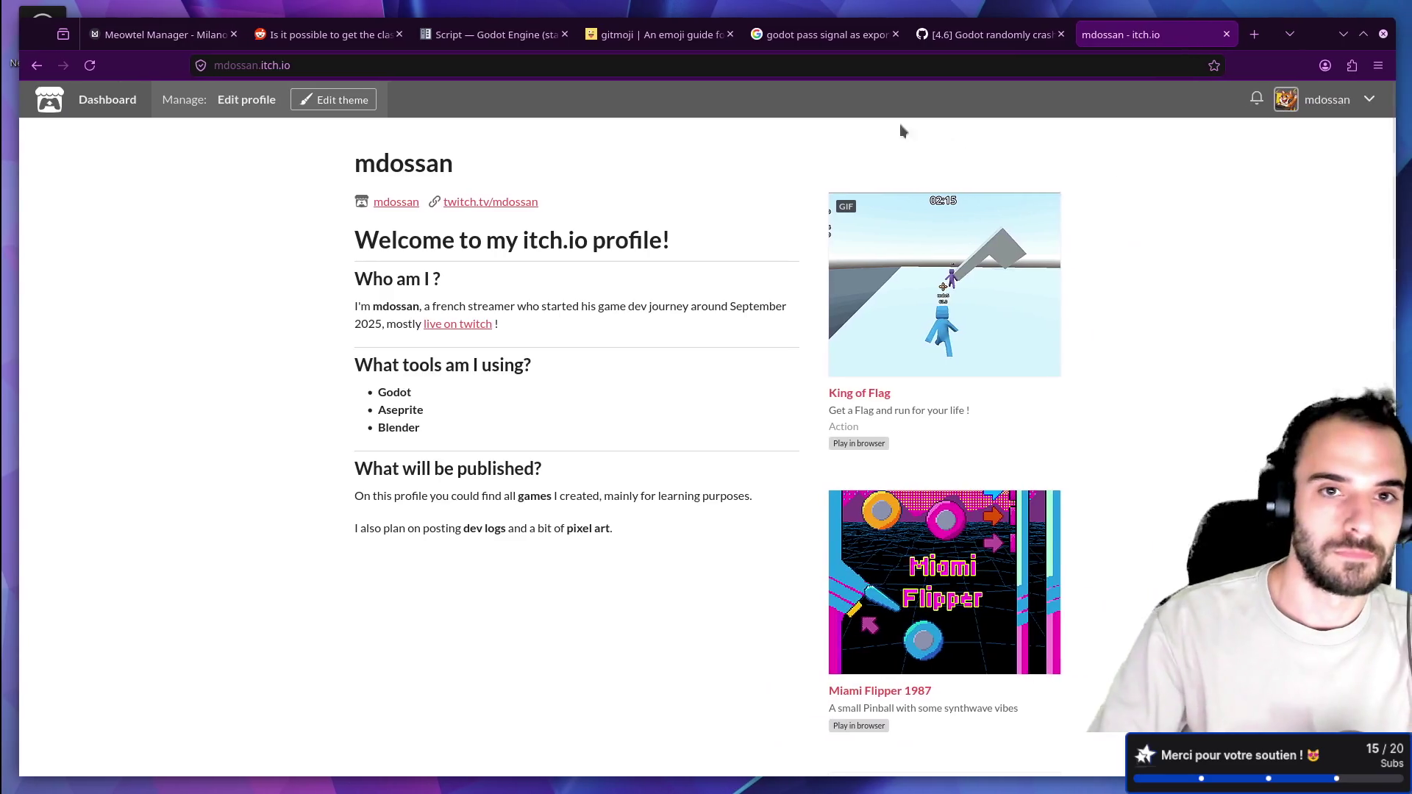
{"action": "key", "text": "ctrl+4"}
{"action": "scroll", "coordinate": [682, 444], "scroll_direction": "up", "scroll_amount": 10}
{"action": "left_click", "coordinate": [687, 425]}
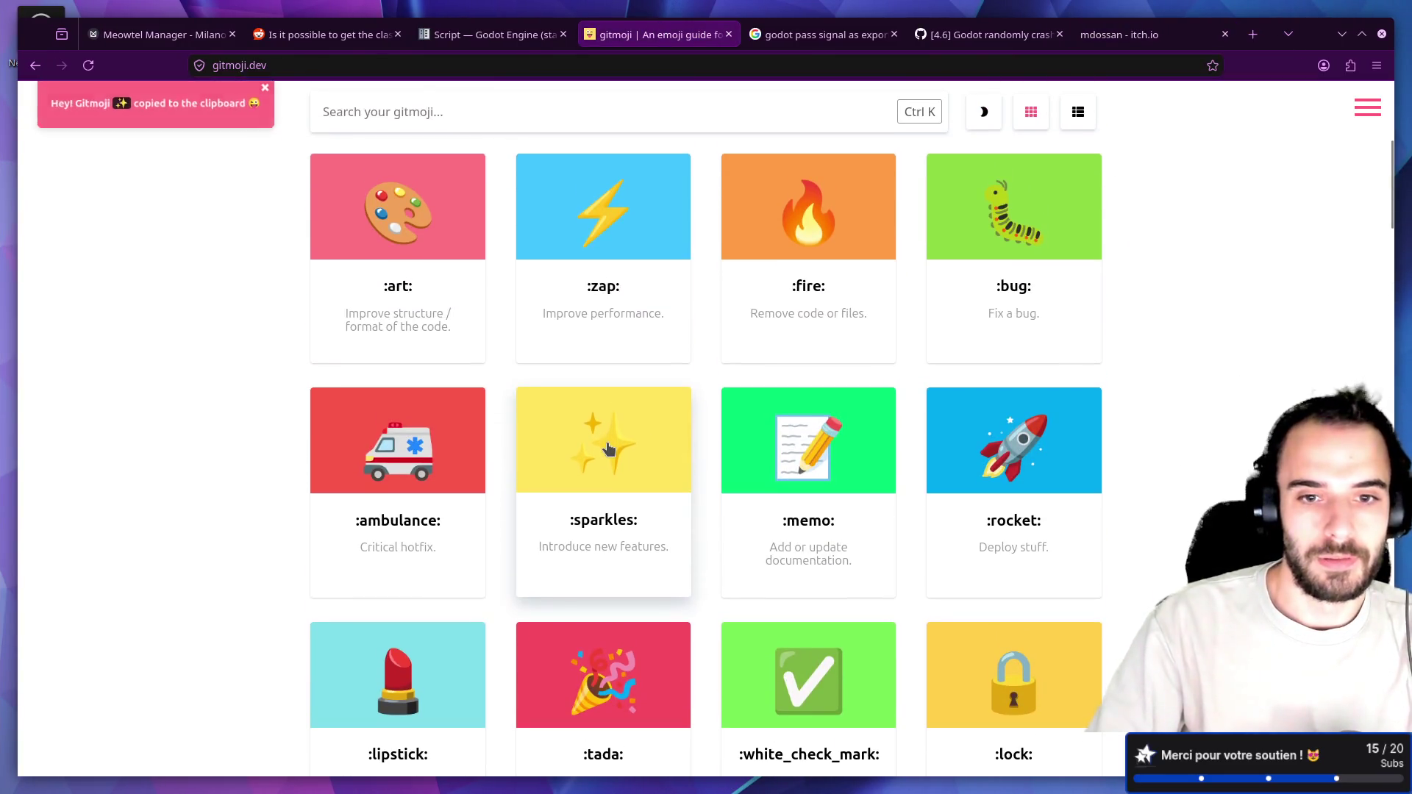
{"action": "key", "text": "ctrl+super+Left"}
{"action": "key", "text": "ctrl+shift+v"}
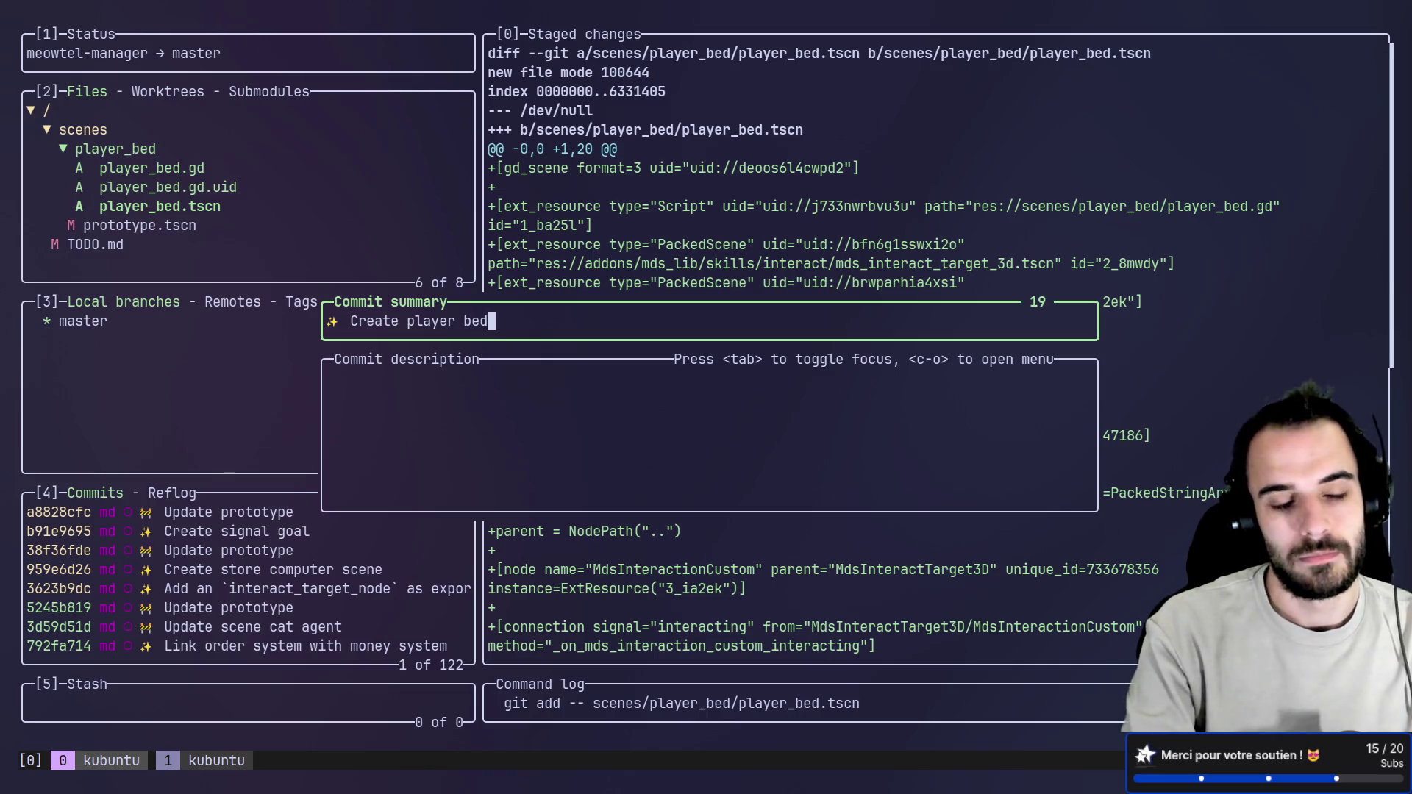
{"action": "key", "text": "Return"}
- Stage prototype.tscn and commit it as 'Update prototype' with the construction gitmoji
{"action": "key", "text": "space"}
{"action": "key", "text": "c"}
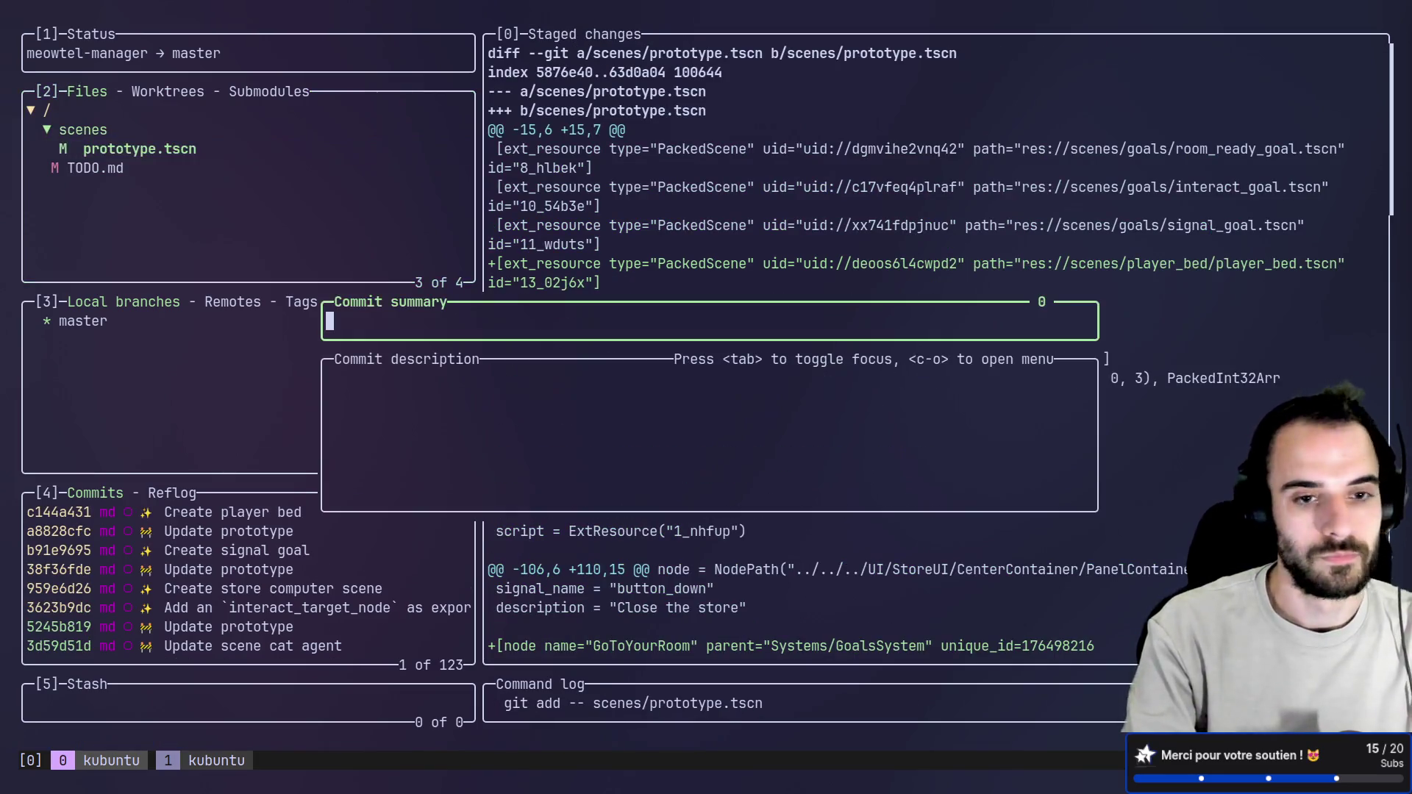
{"action": "key", "text": "ctrl+super+Right"}
{"action": "scroll", "coordinate": [905, 477], "scroll_direction": "down", "scroll_amount": 8}
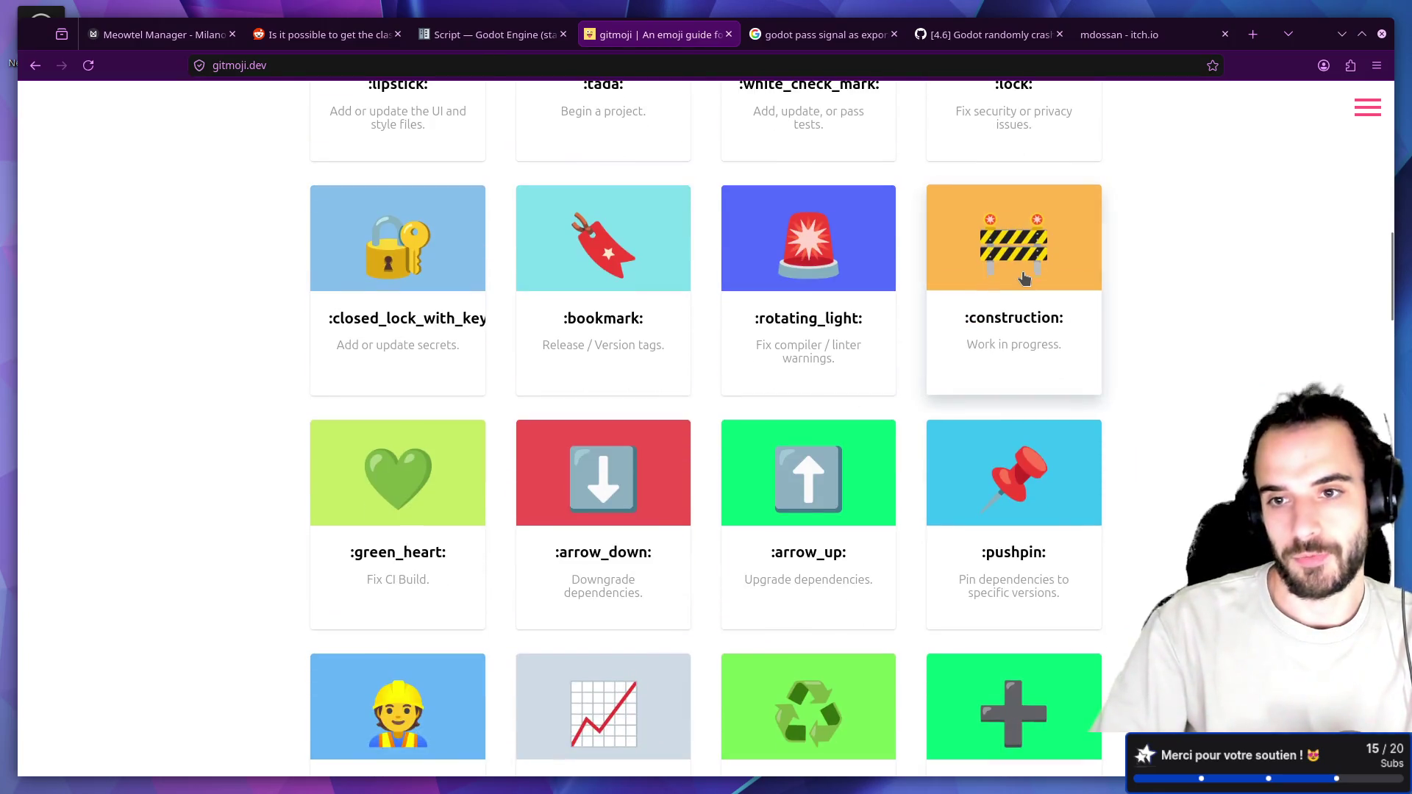
{"action": "left_click", "coordinate": [1023, 272]}
{"action": "key", "text": "ctrl+super+Left"}
{"action": "key", "text": "ctrl+shift+v"}
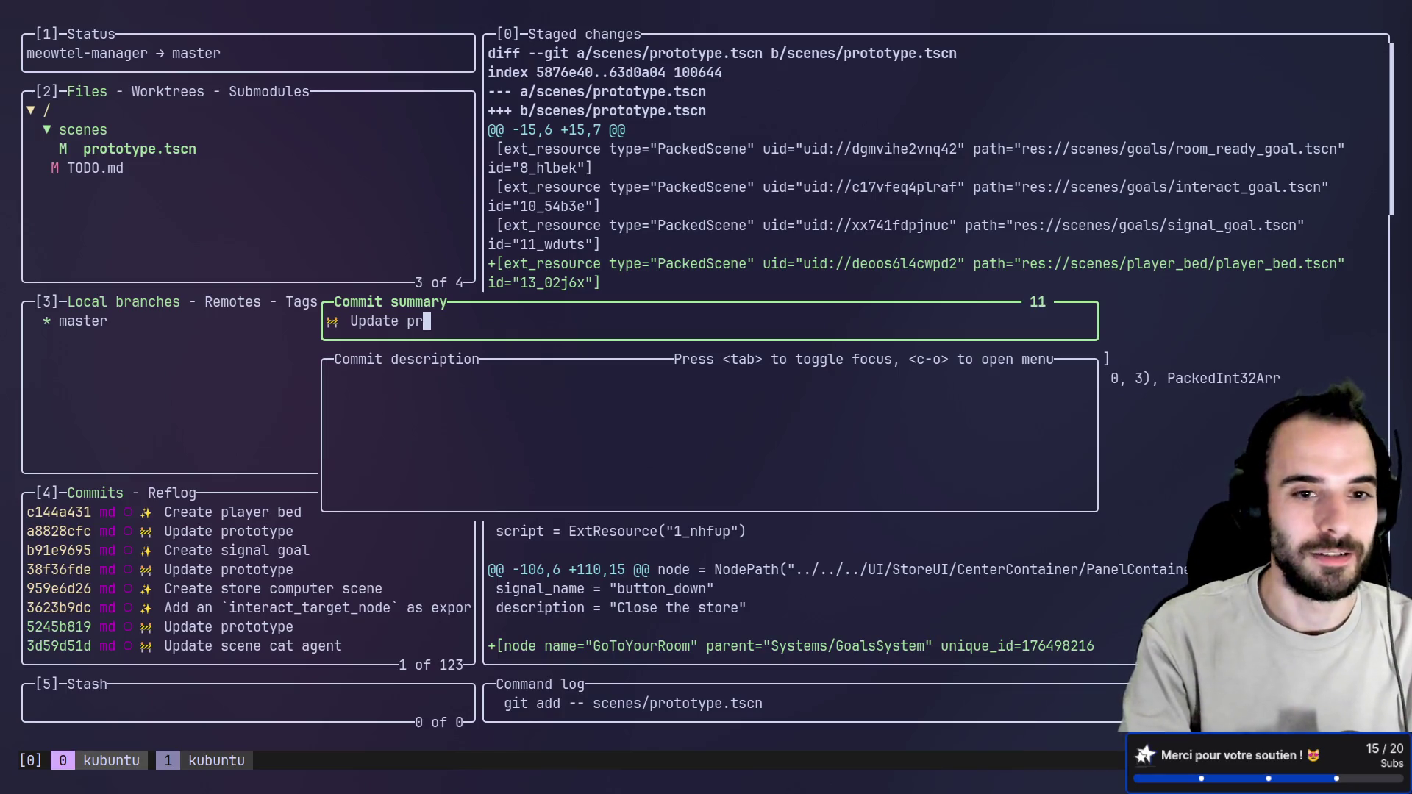
{"action": "key", "text": "Return"}
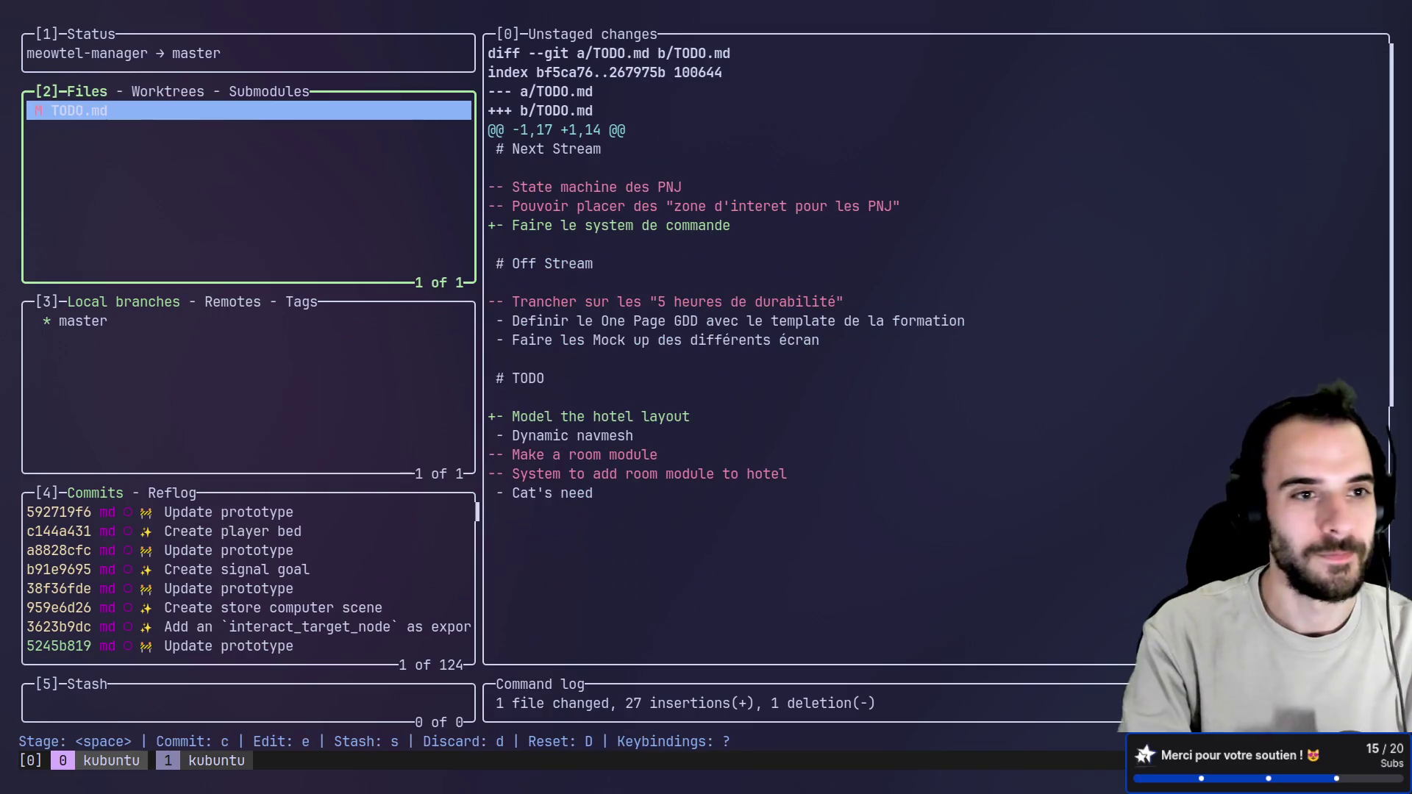
- Quit lazygit and clear the terminal
{"action": "key", "text": "q"}
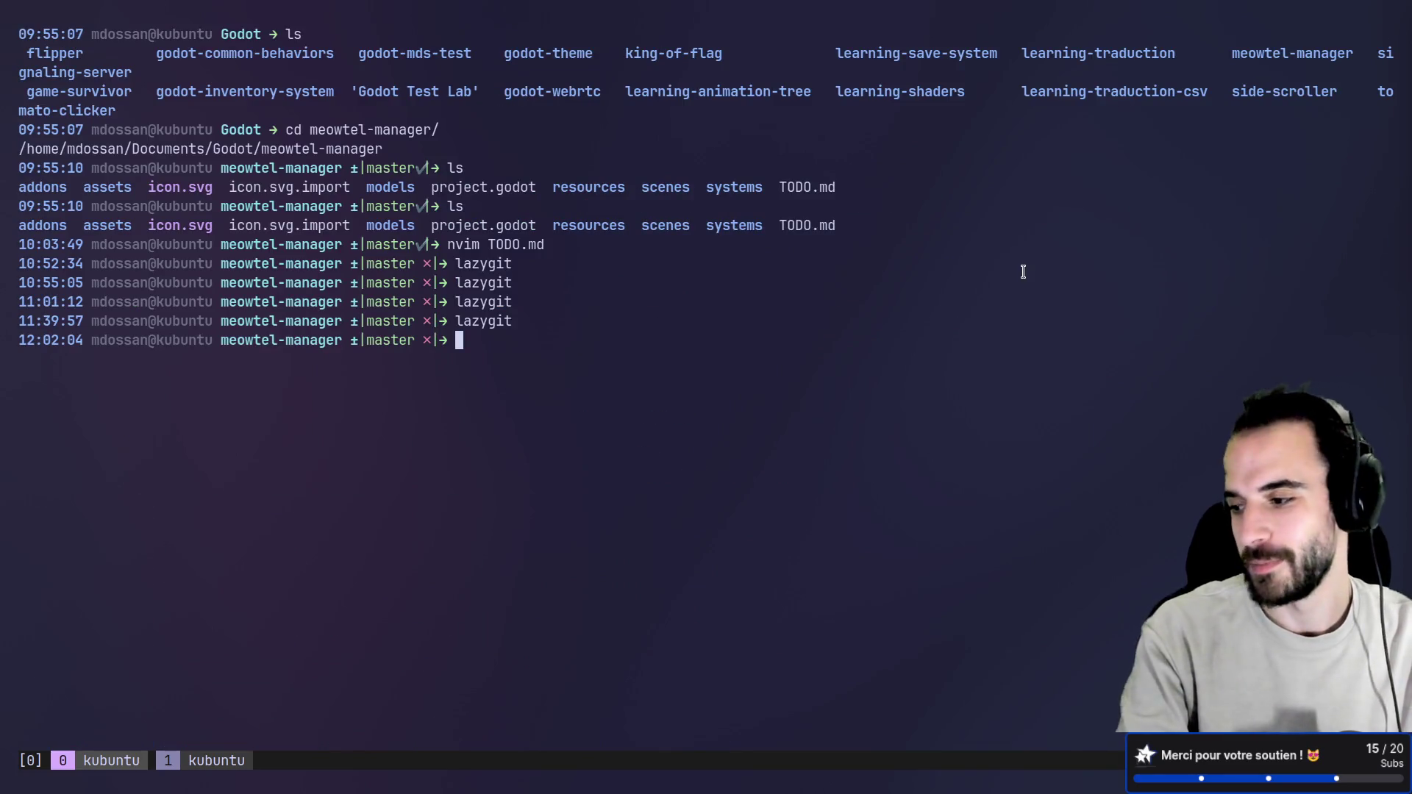
{"action": "type", "text": "ar"}
{"action": "key", "text": "Return"}
- Switch back to the Godot editor desktop and scroll the Scene dock to the top
{"action": "key", "text": "alt+Tab"}
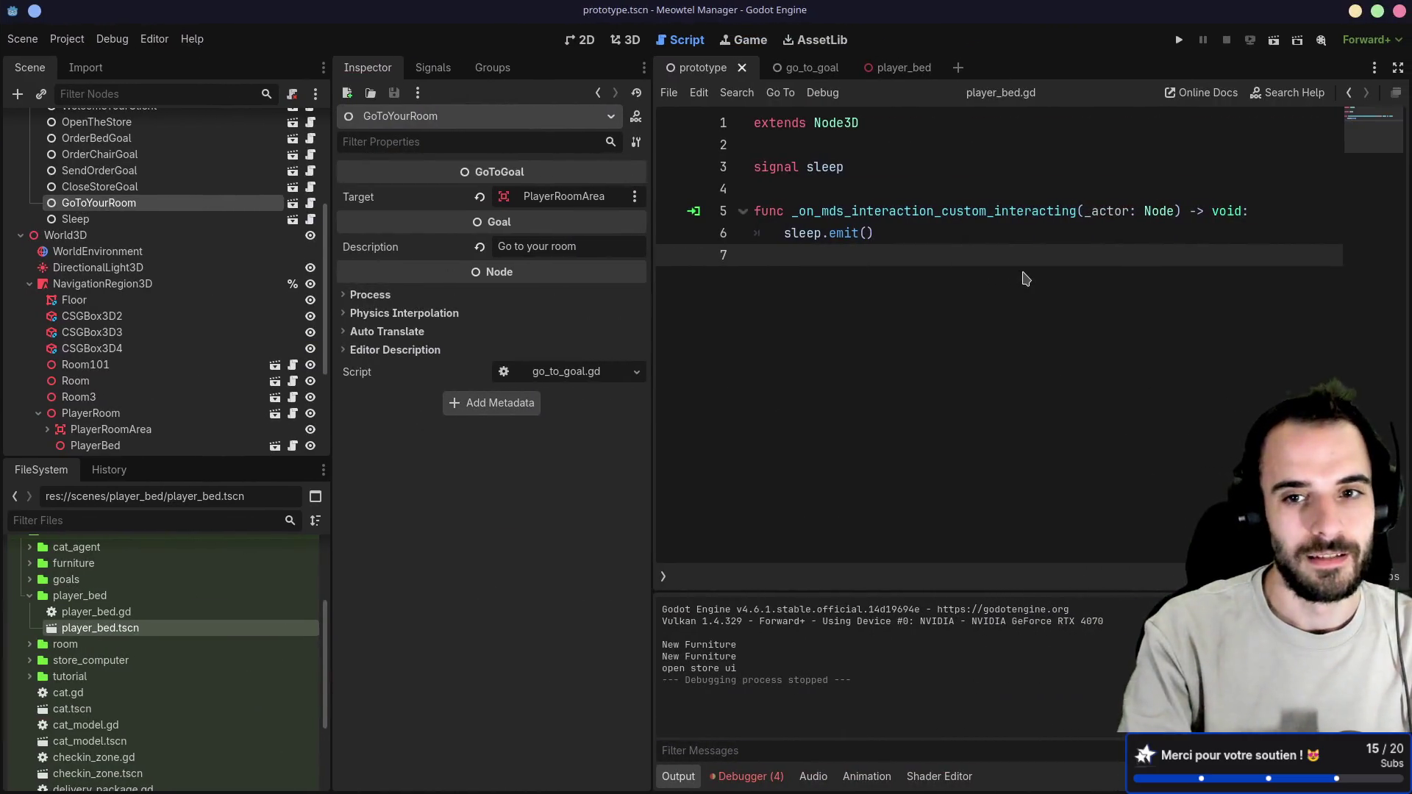
{"action": "key", "text": "ctrl+super+Right"}
{"action": "key", "text": "ctrl+super+Left"}
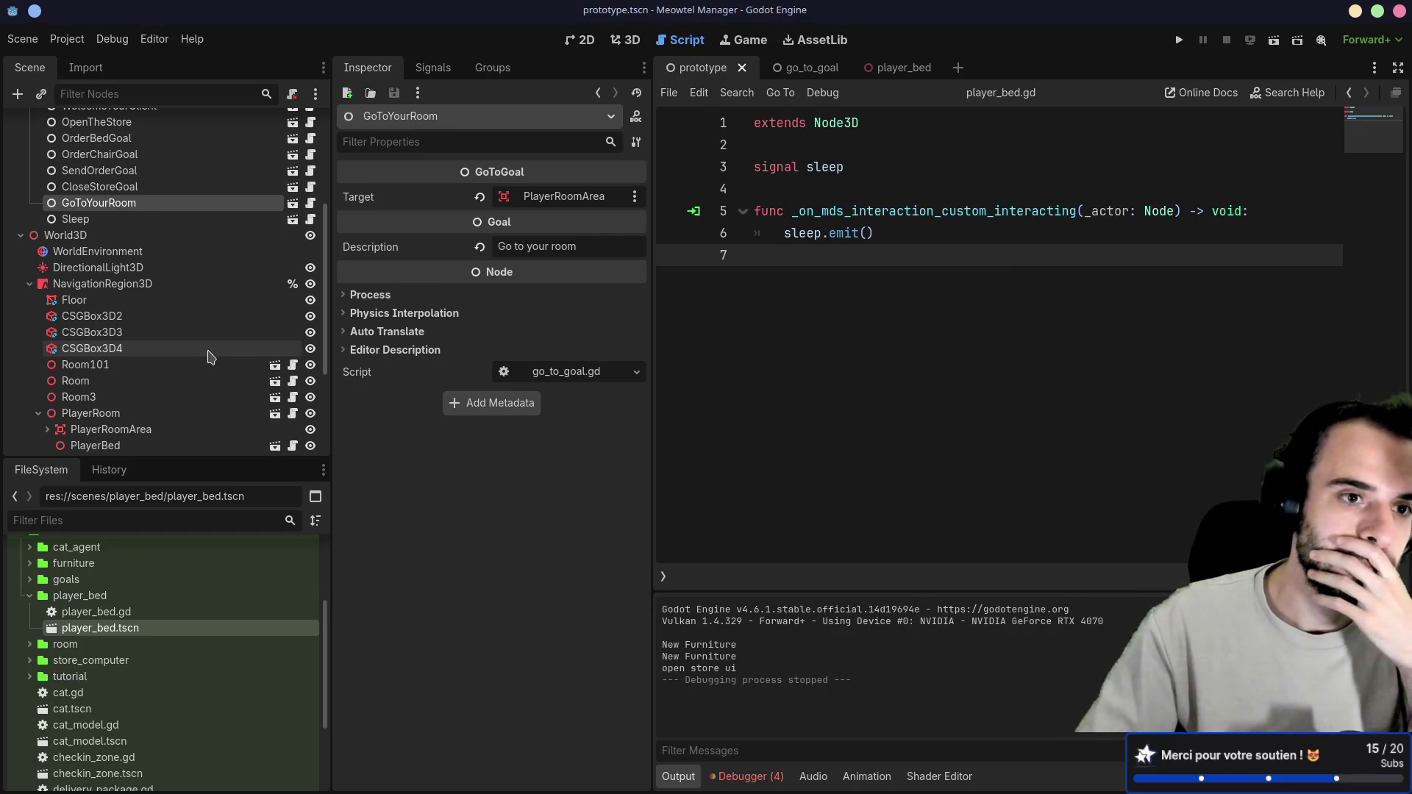
{"action": "scroll", "coordinate": [211, 357], "scroll_direction": "up", "scroll_amount": 5}
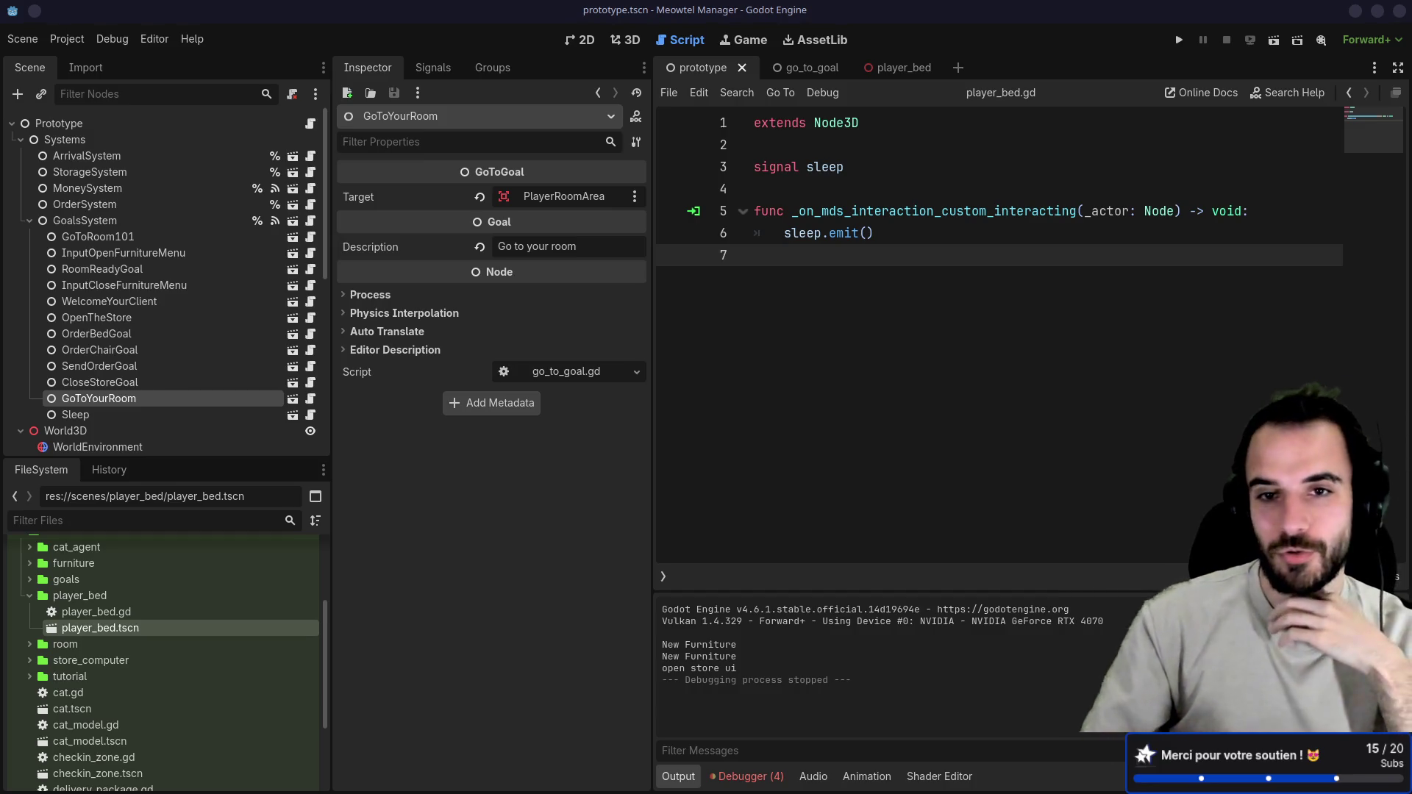
- Switch to the 3D view, zoom out, and orbit the camera around the rooms and player's room
{"action": "left_click", "coordinate": [624, 40]}
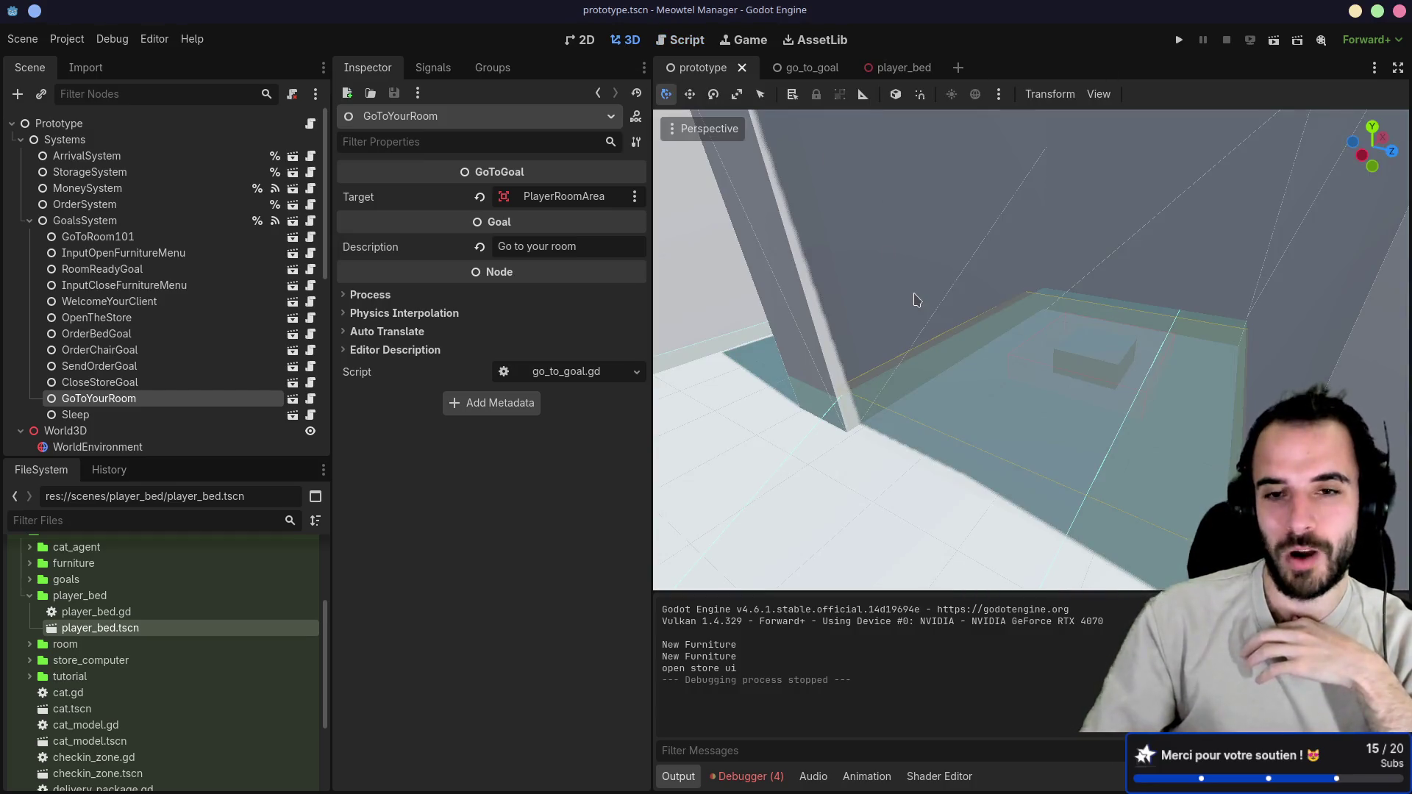
{"action": "scroll", "coordinate": [917, 300], "scroll_direction": "down", "scroll_amount": 10}
{"action": "left_click_drag", "start_coordinate": [1017, 283], "coordinate": [1055, 368]}
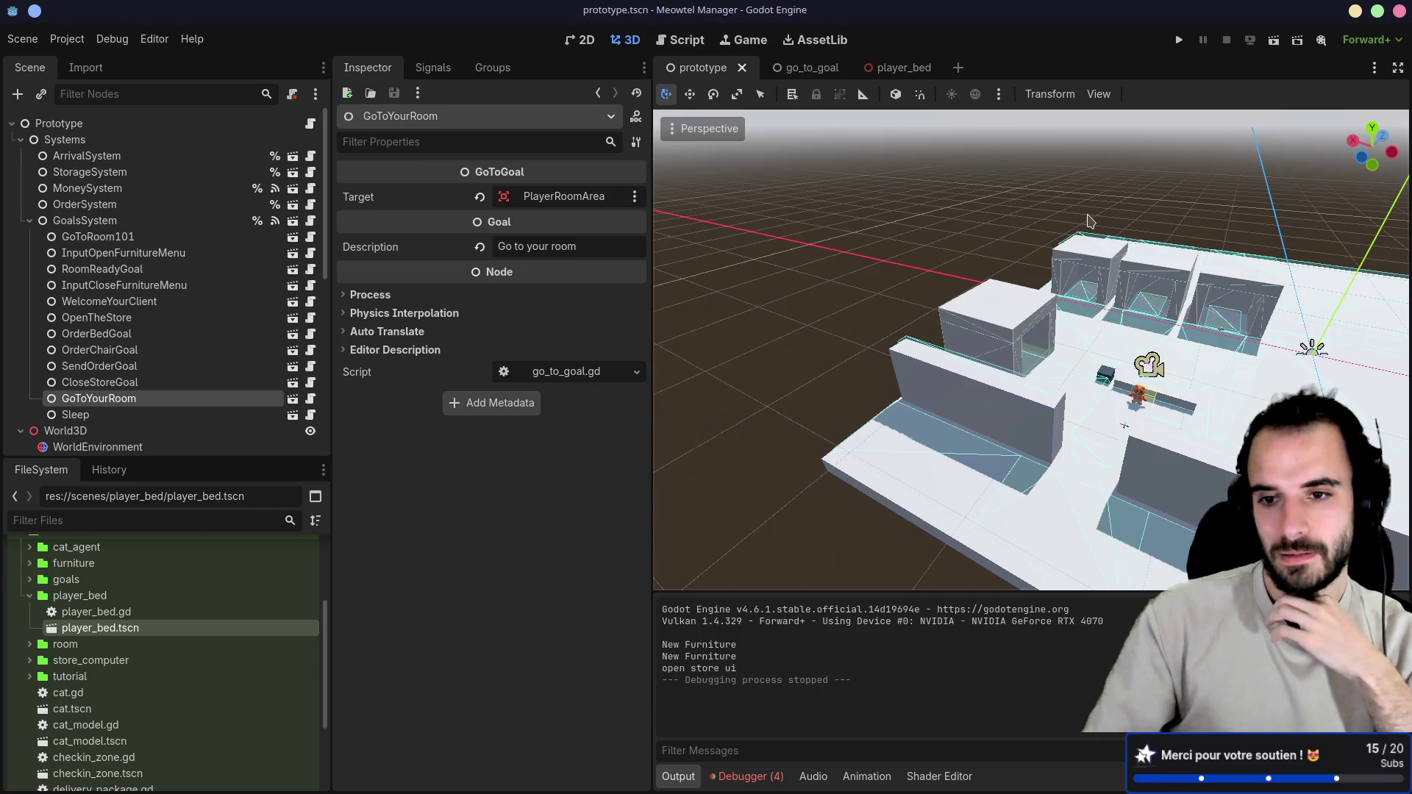
{"action": "left_click_drag", "start_coordinate": [1091, 220], "coordinate": [1061, 293]}
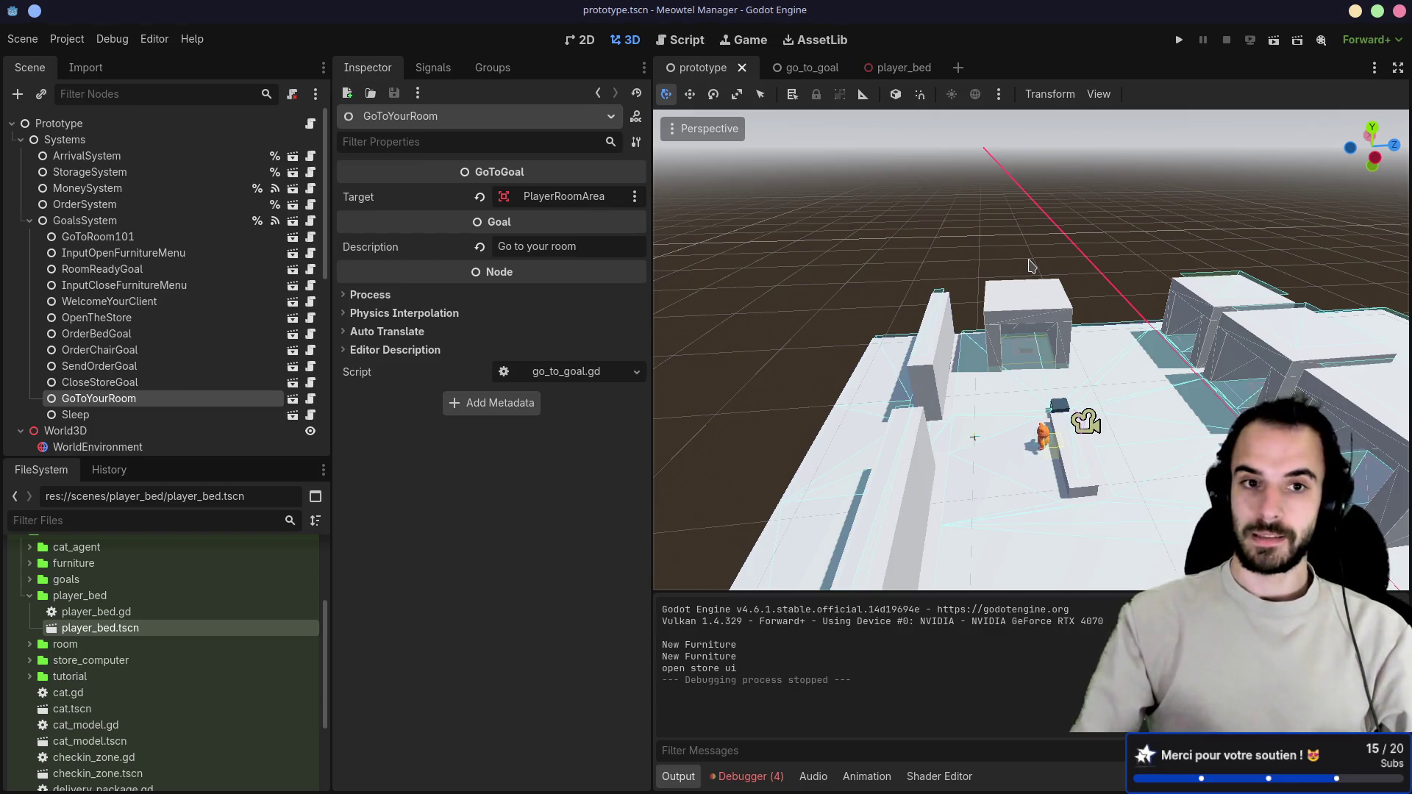
{"action": "mouse_move", "coordinate": [981, 357]}
{"action": "left_mouse_down"}
{"action": "mouse_move", "coordinate": [912, 410]}
{"action": "mouse_move", "coordinate": [1295, 362]}
{"action": "mouse_move", "coordinate": [1073, 344]}
{"action": "left_mouse_up"}
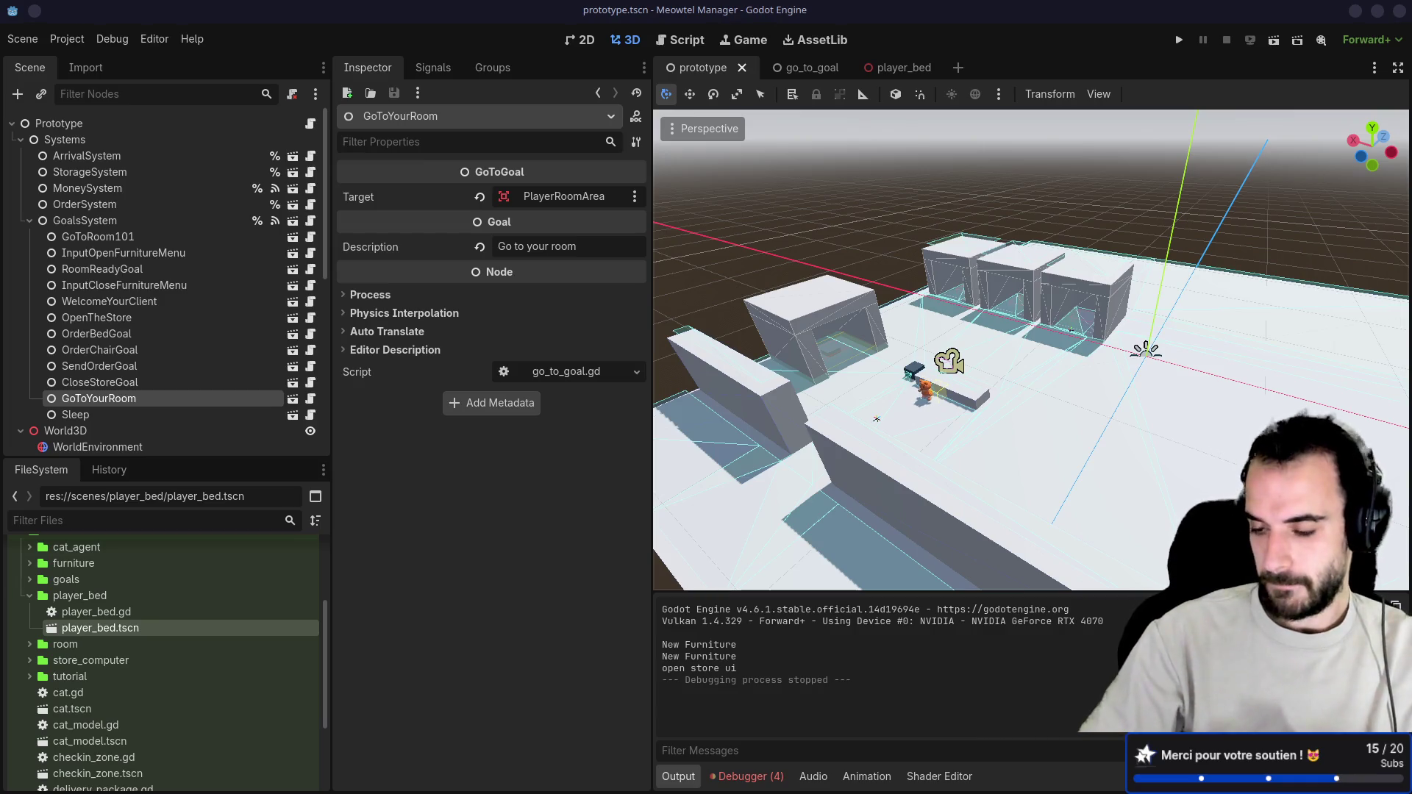
{"action": "mouse_move", "coordinate": [698, 788]}
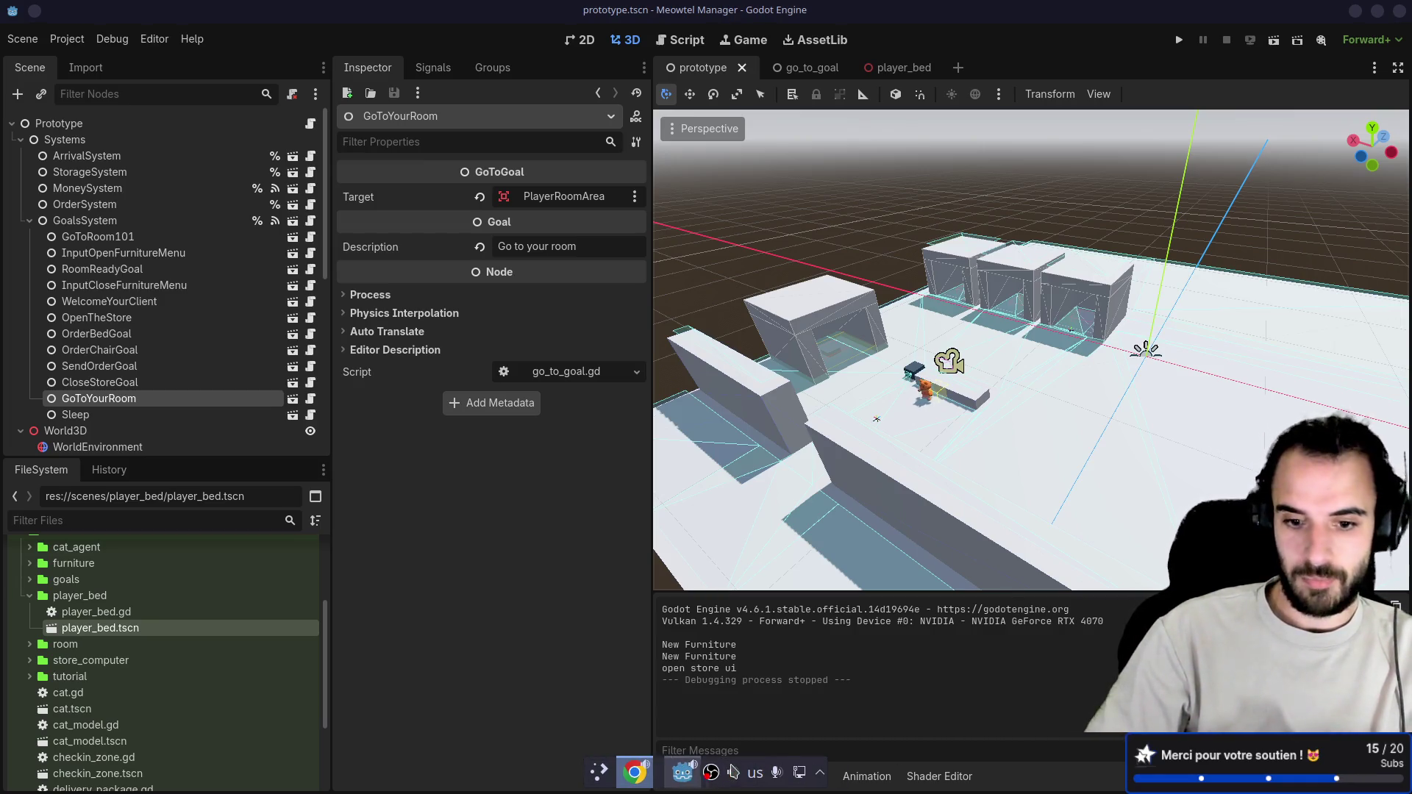